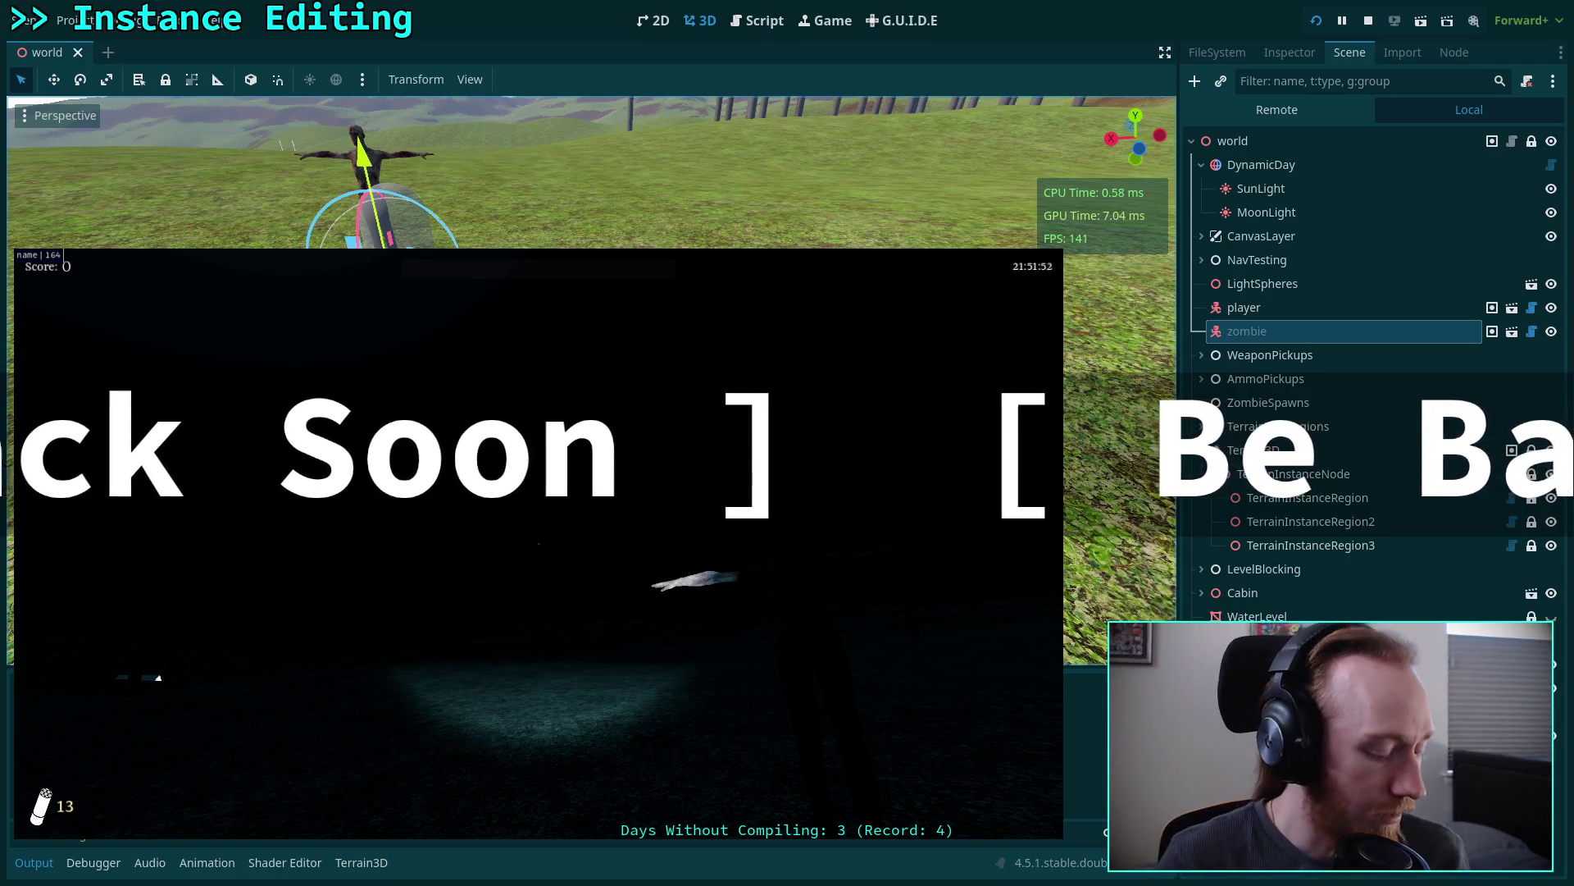
- Pause and resume the zombie game a few times with Escape, leaving it paused
key("Escape")
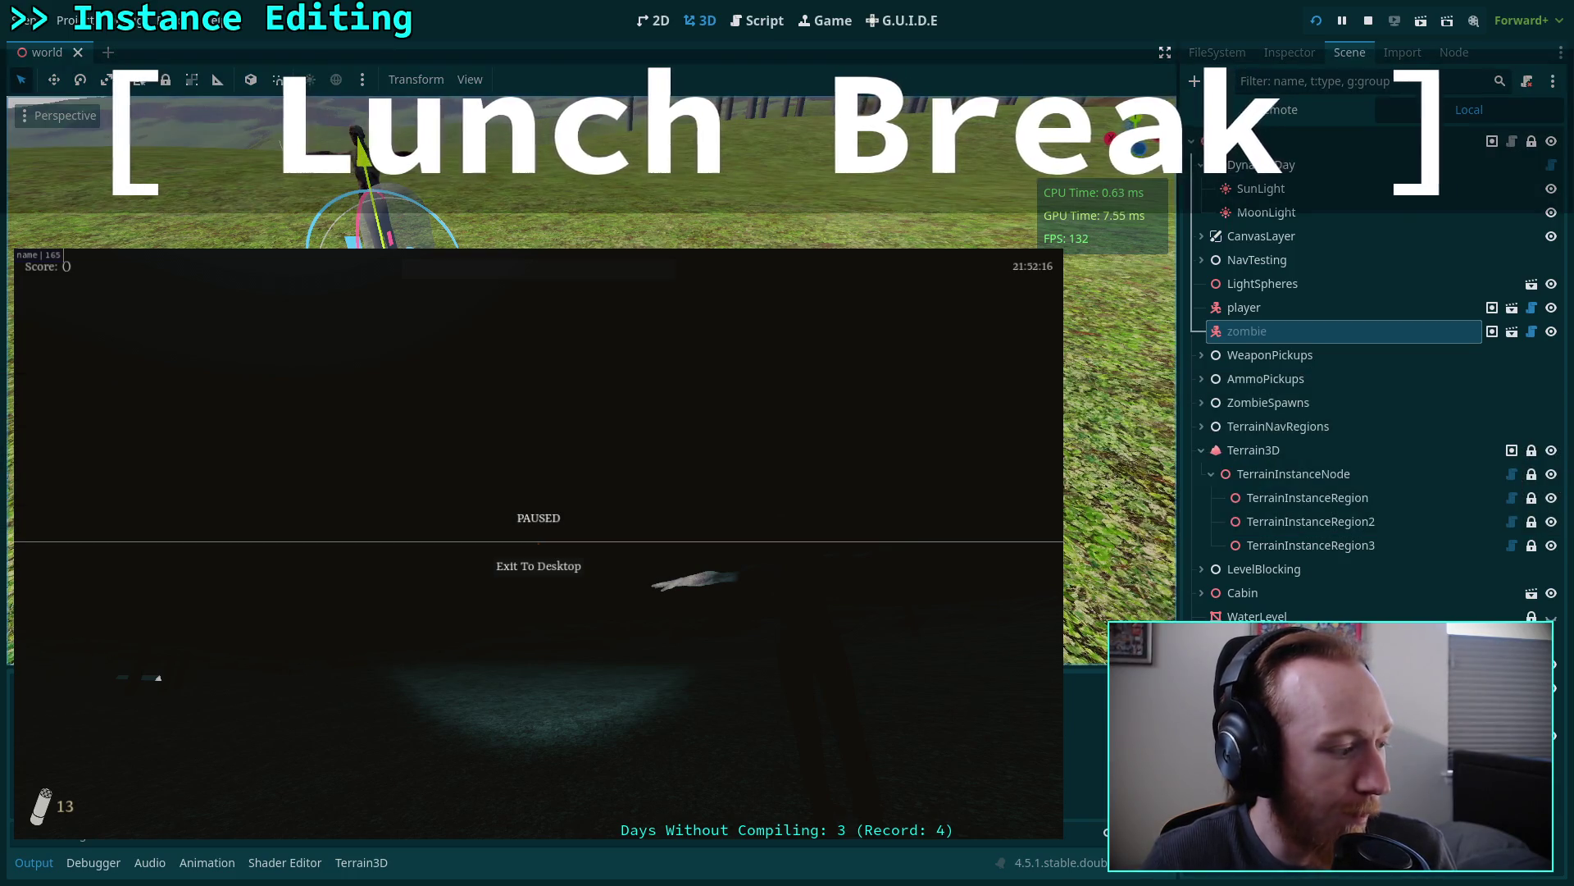
key("Escape")
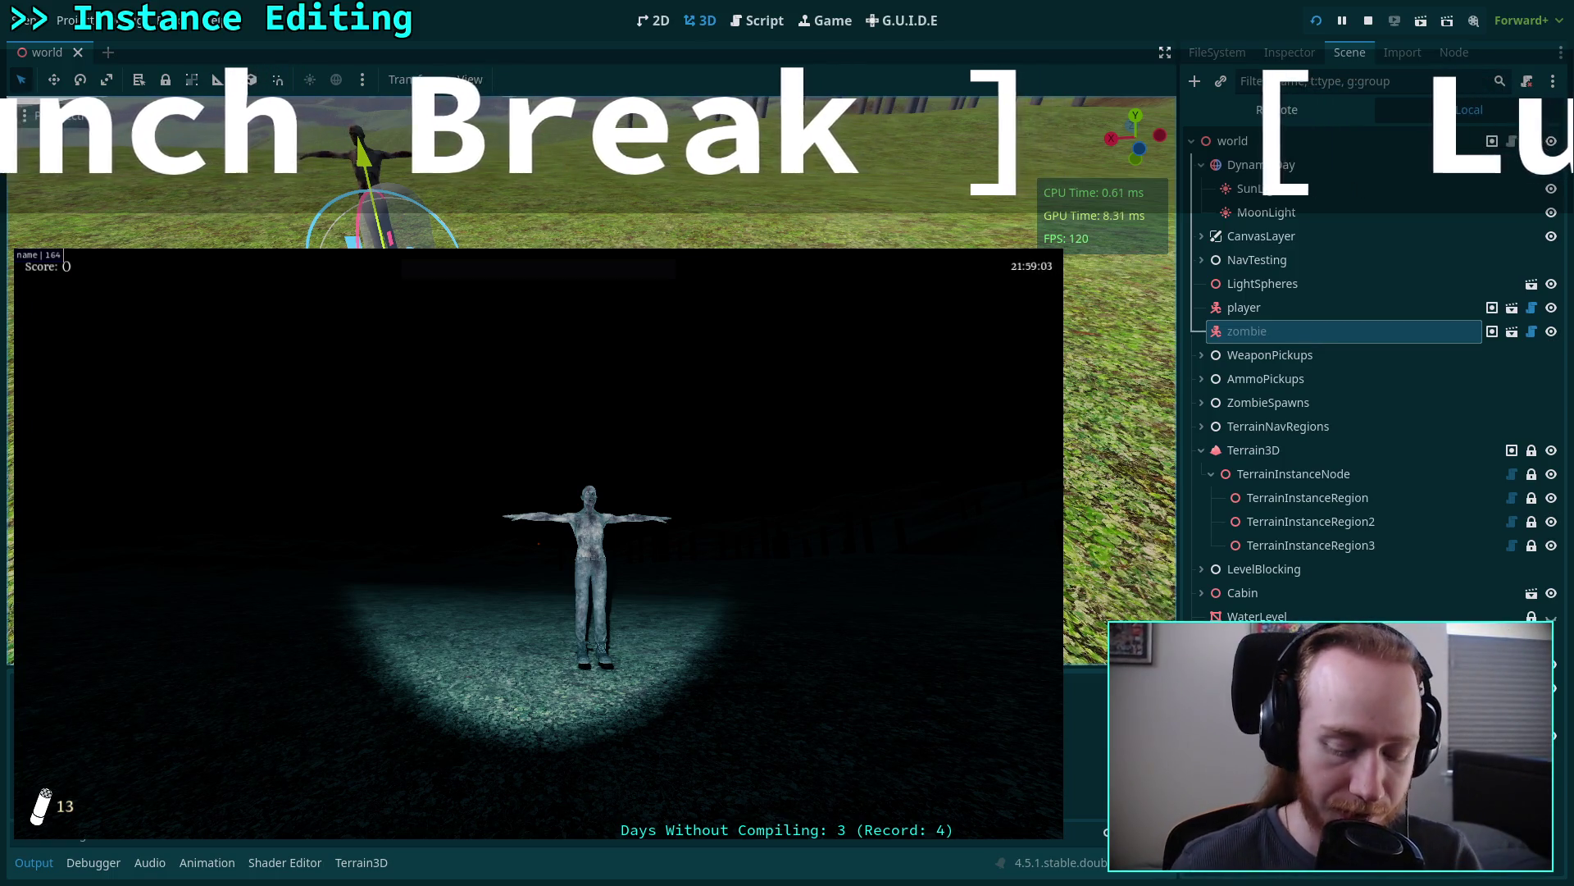
key("Escape")
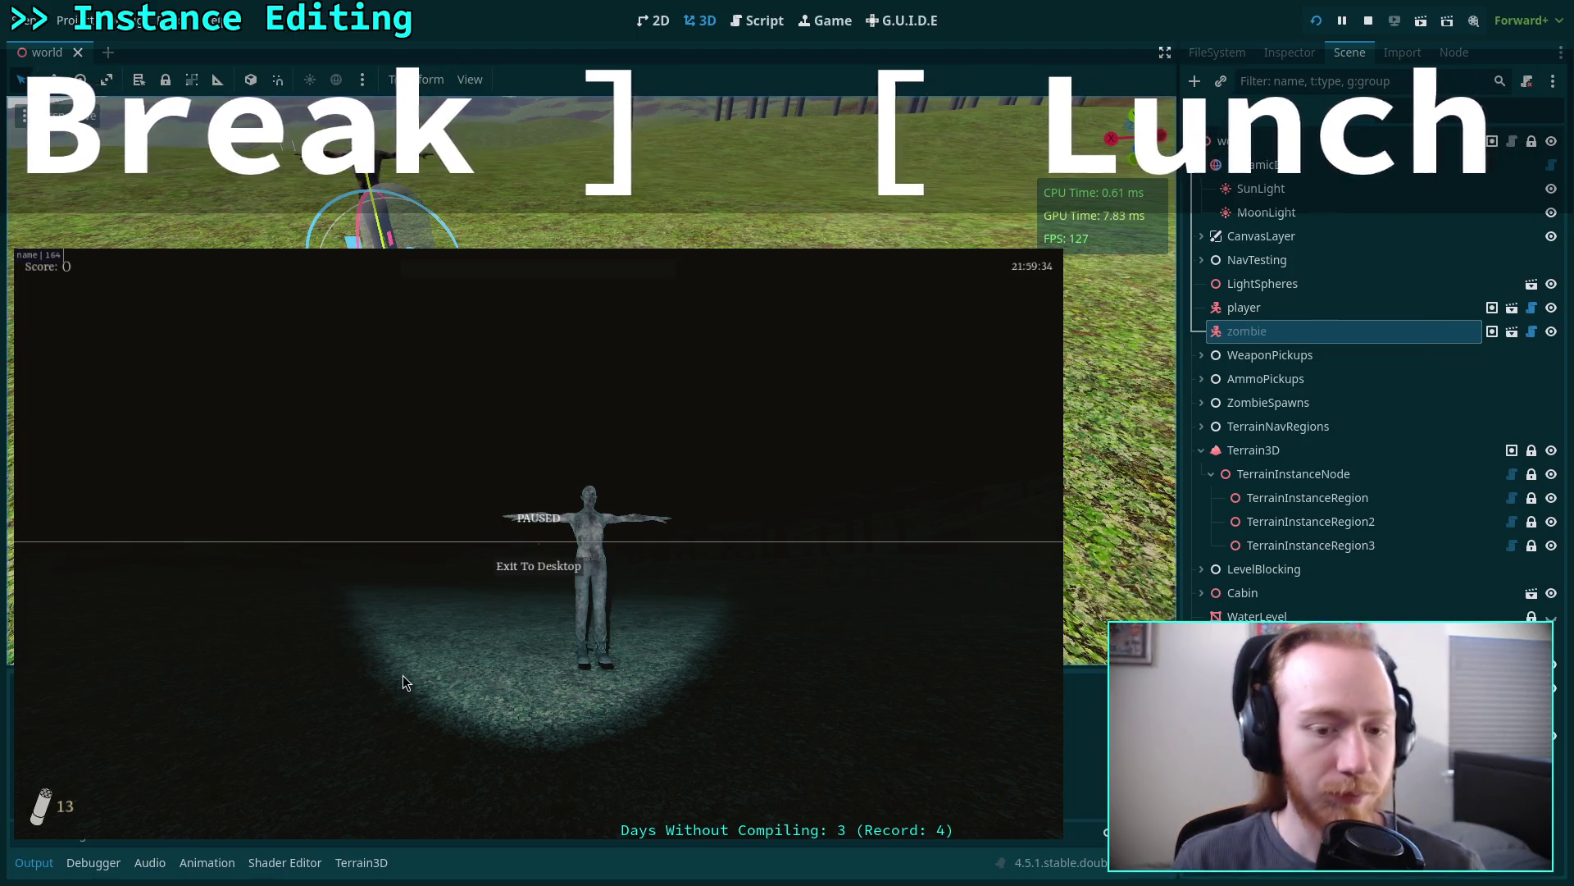
key("Escape")
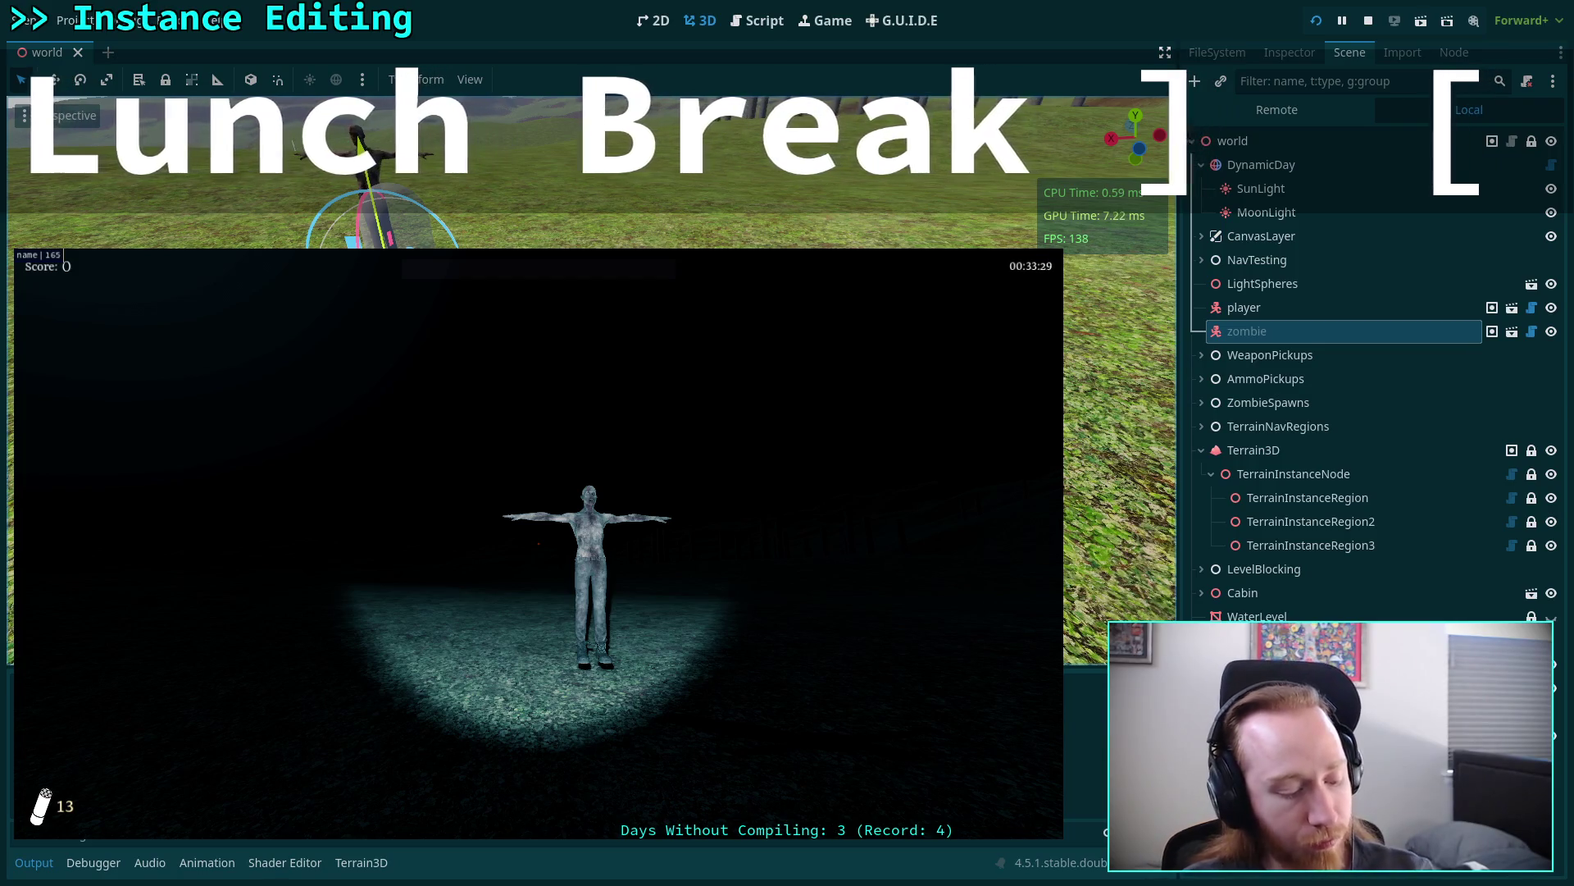
key("Escape")
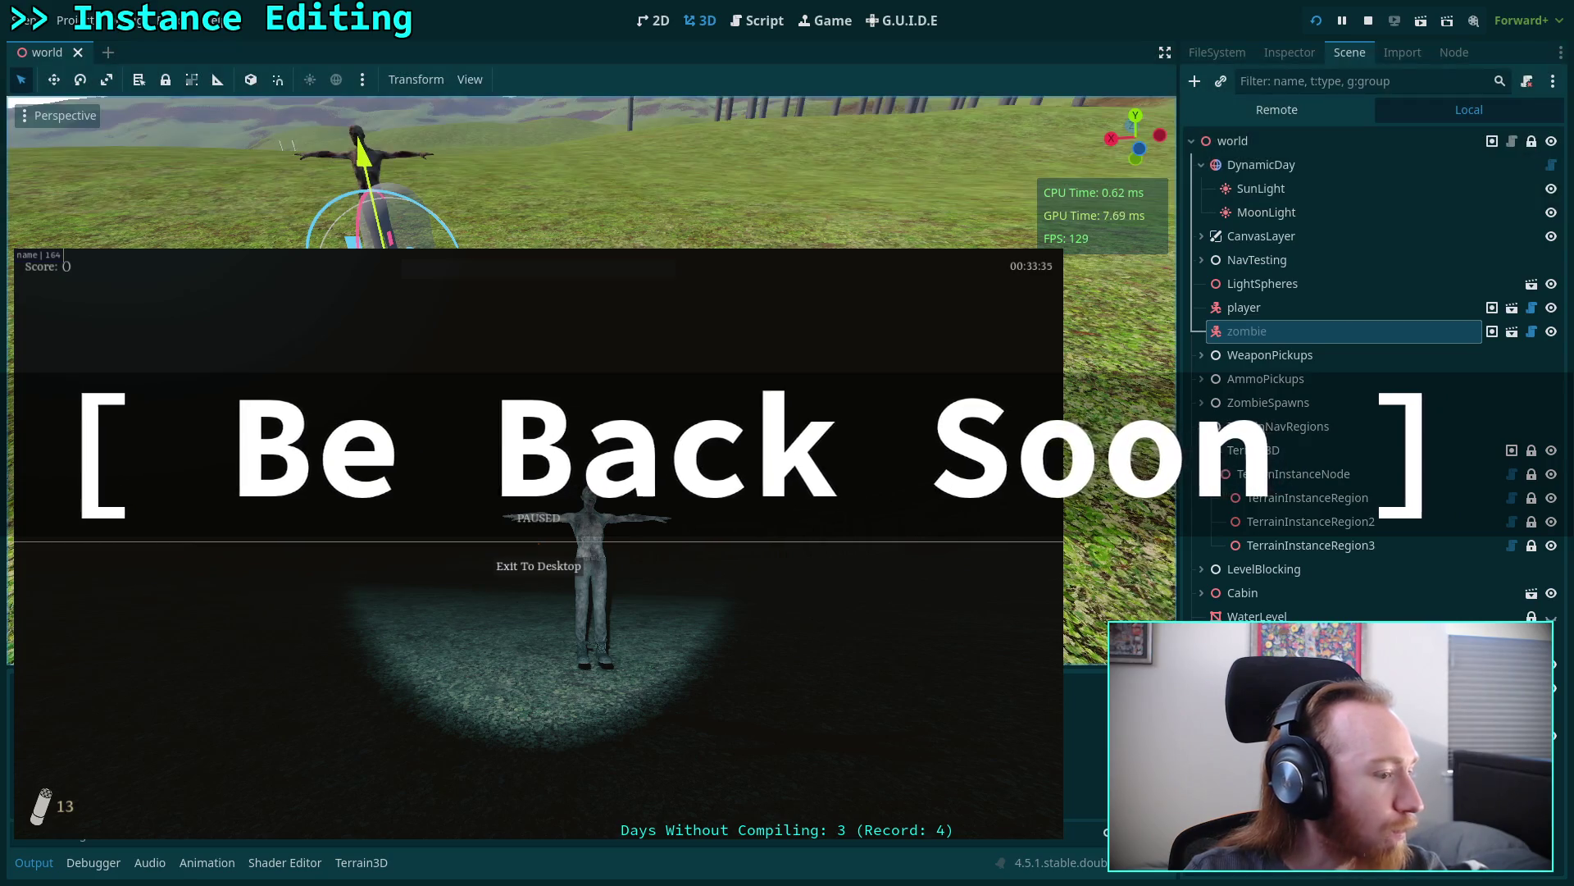
- Resume the zombie game, pause it again, then close its PAUSED menu
key("Escape")
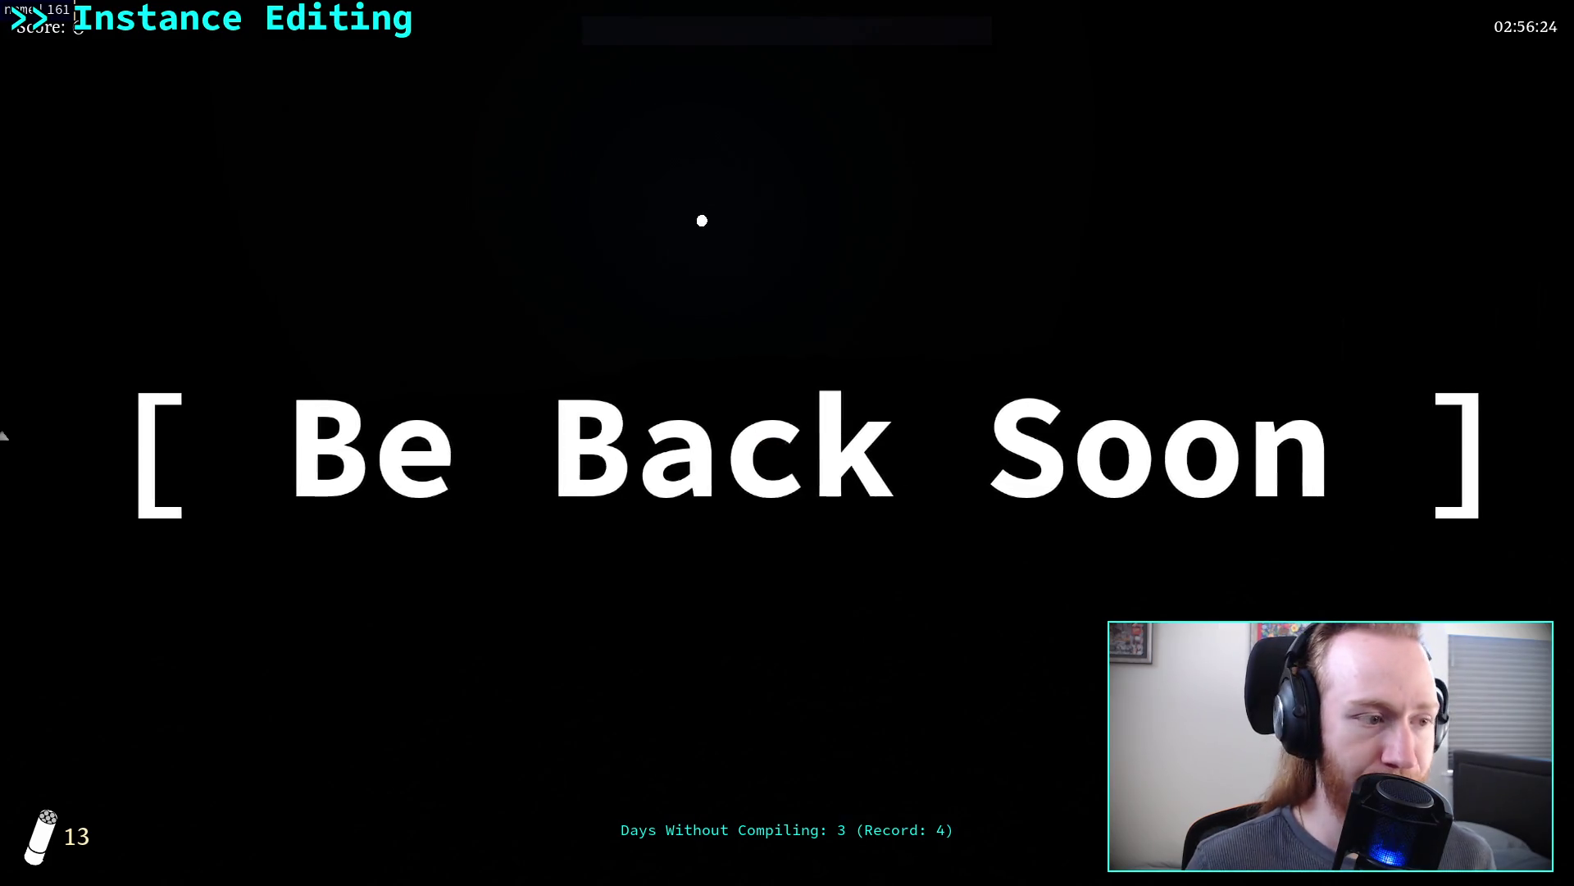
key("Escape")
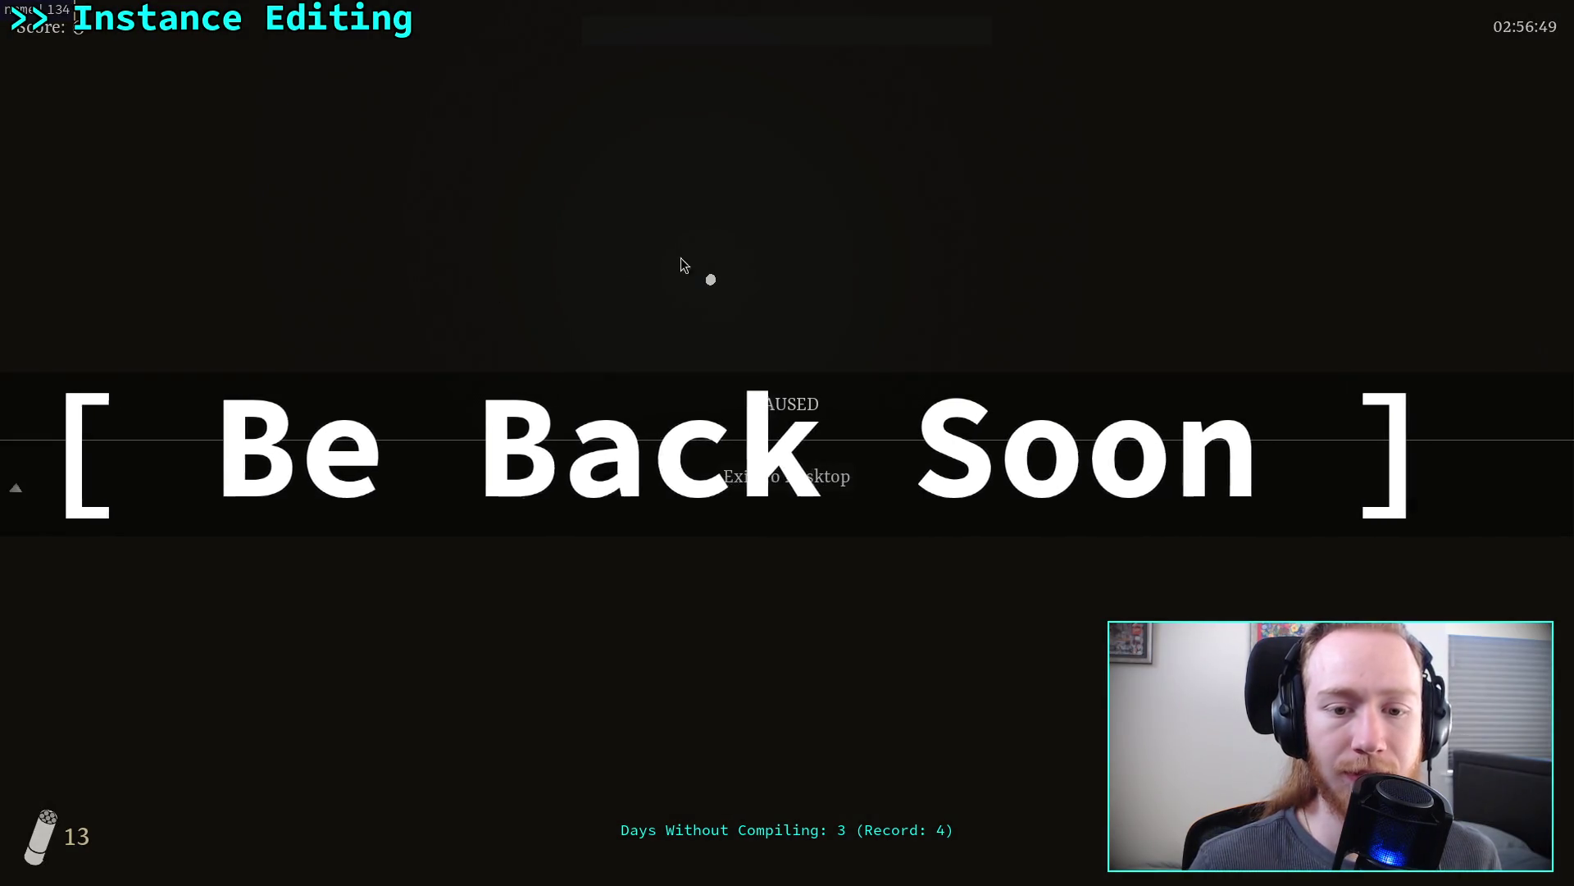
key("Escape")
key("Escape")
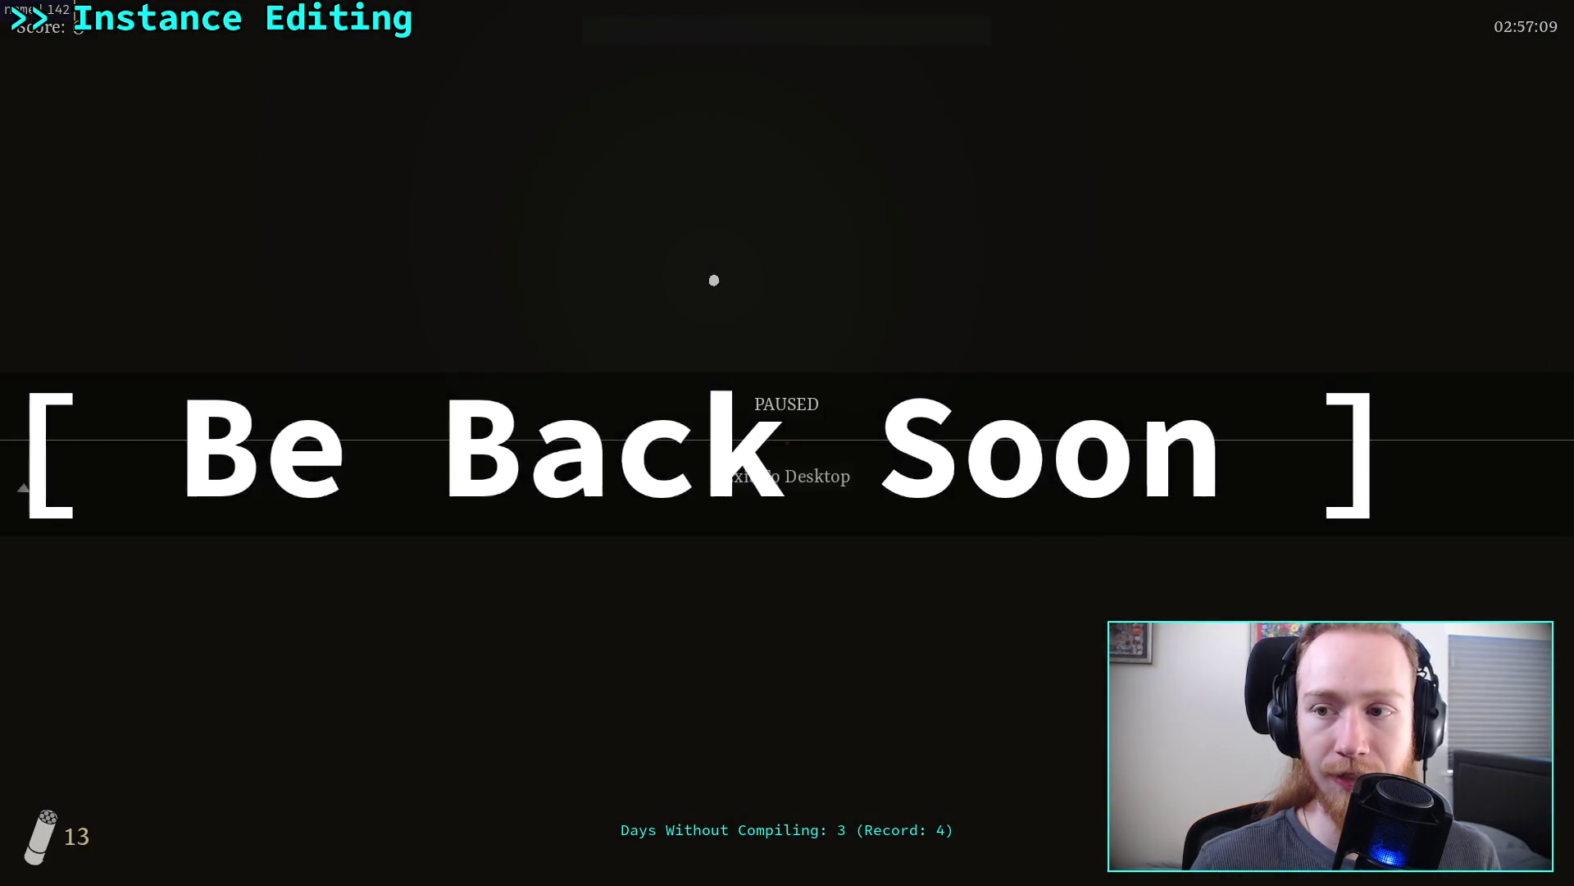
- Exit the game to the desktop editor and hide the Output panel
left_click(808, 488)
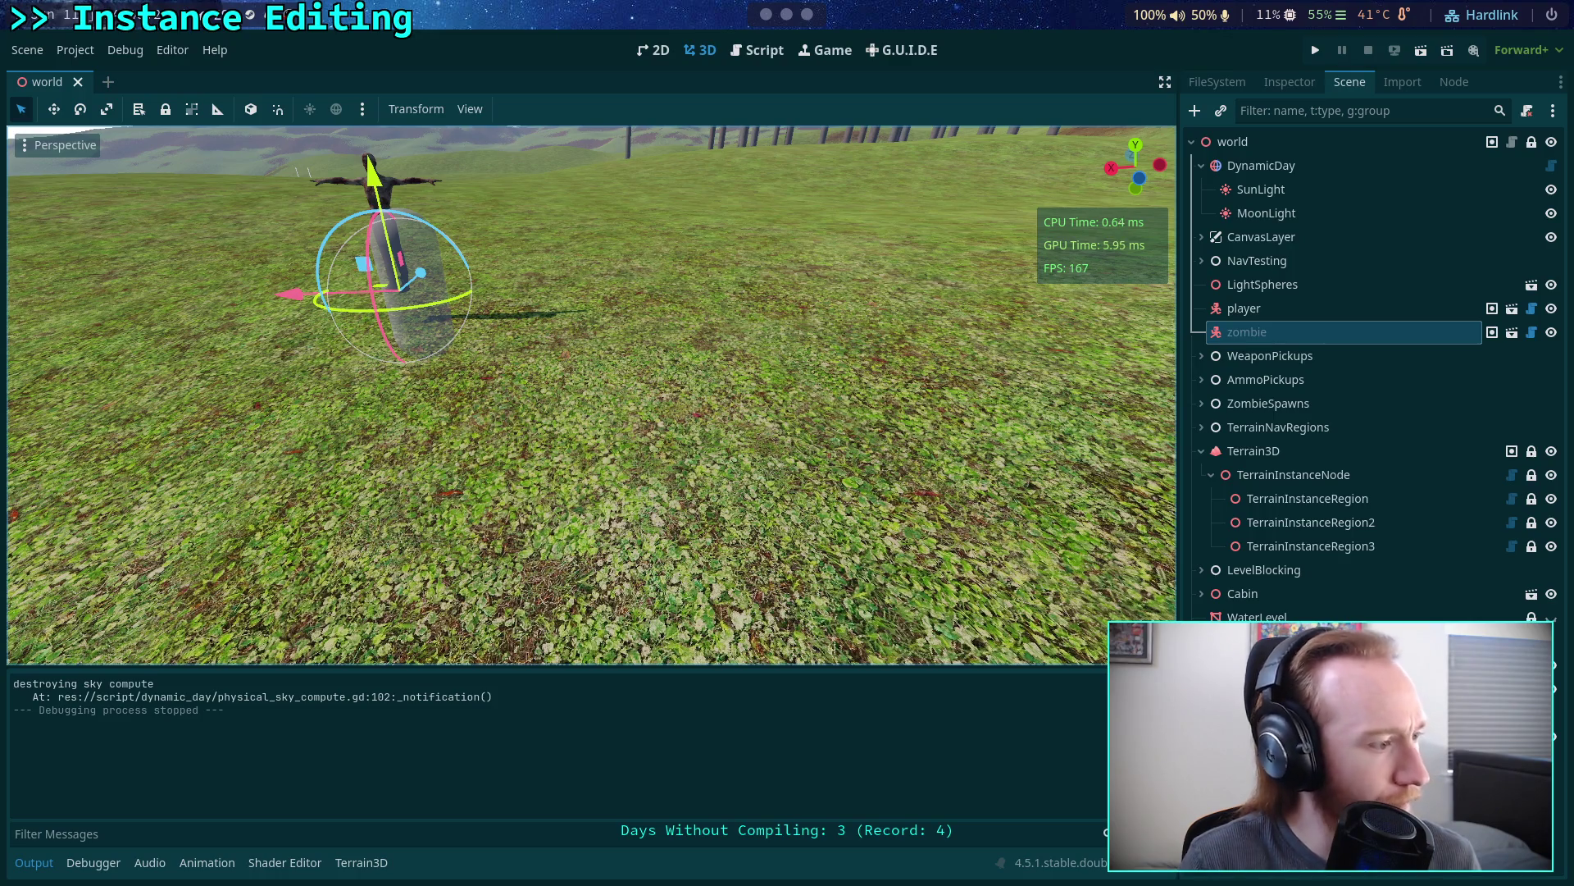
scroll(421, 457, "down", 5)
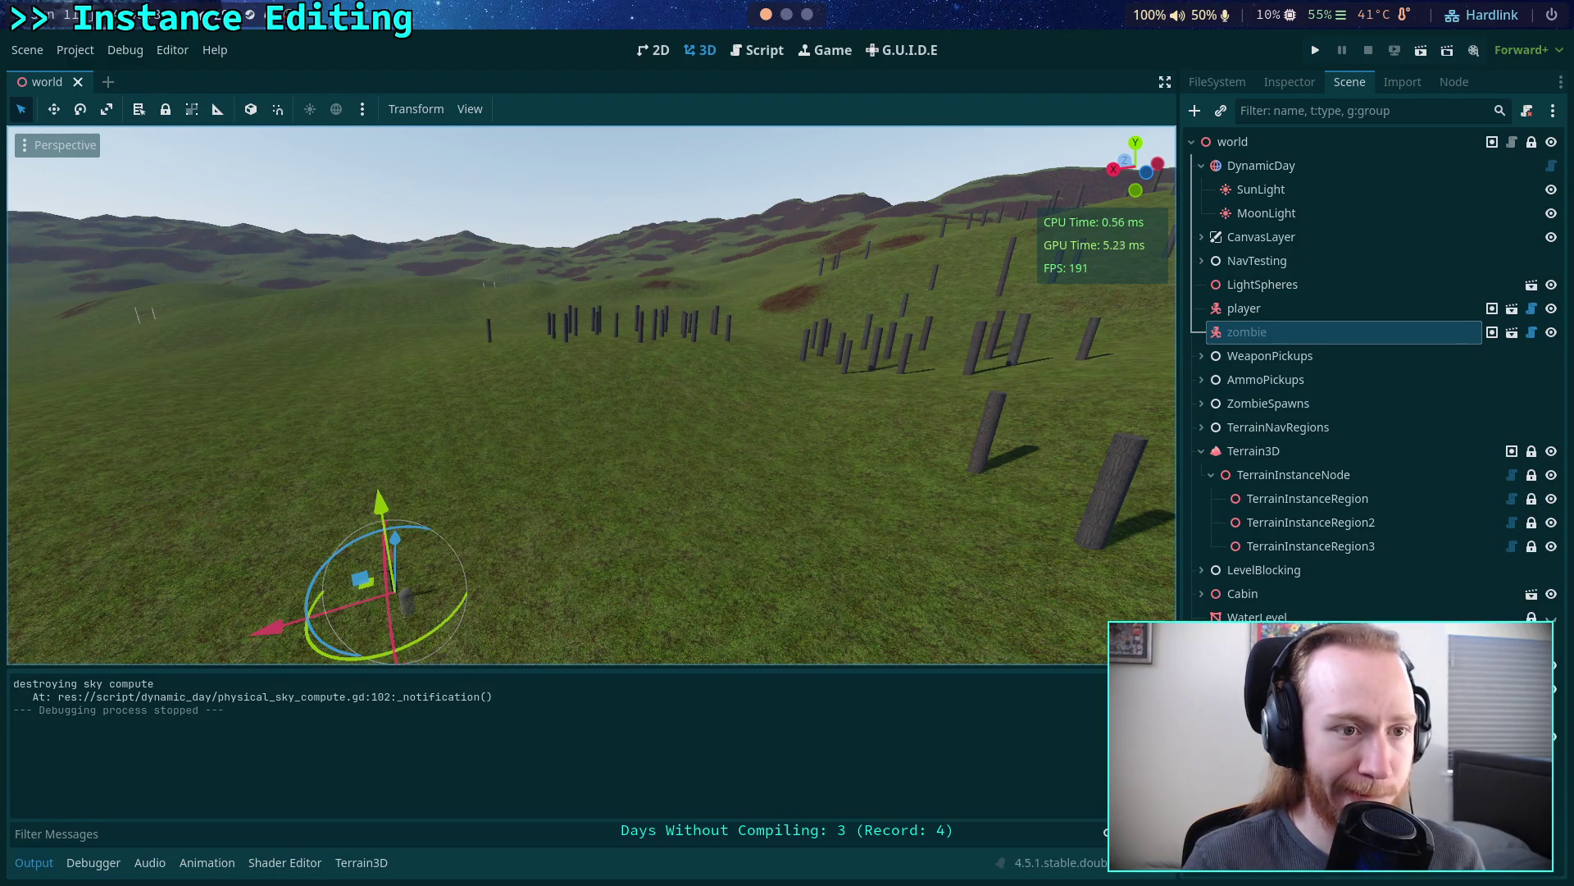
left_click(36, 863)
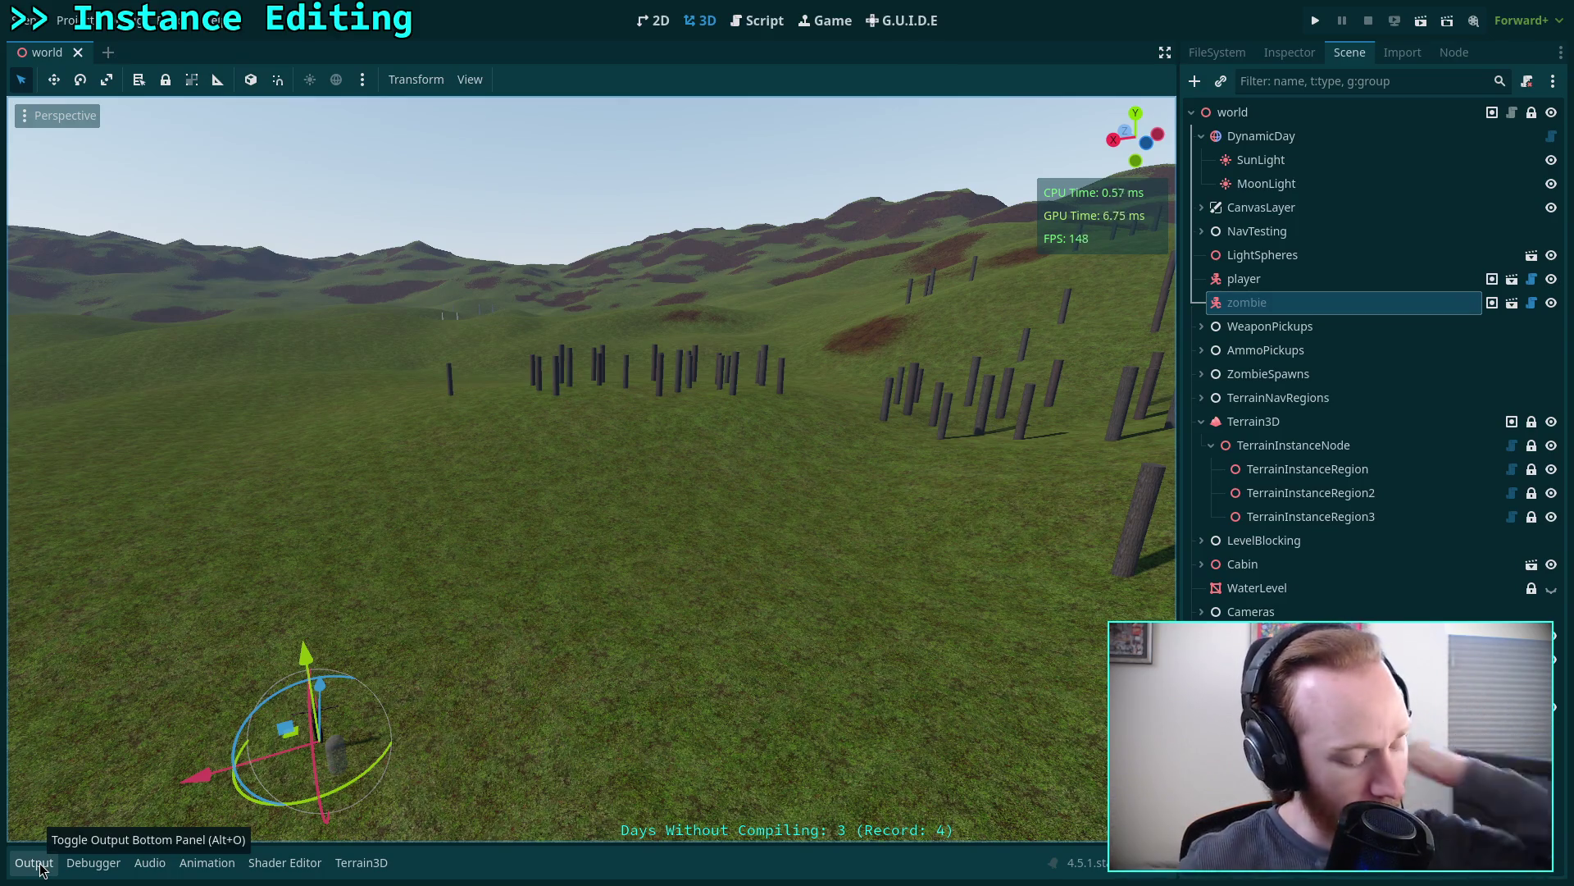
- Fly the editor camera over the hills and low among the instanced posts
right_click(182, 713)
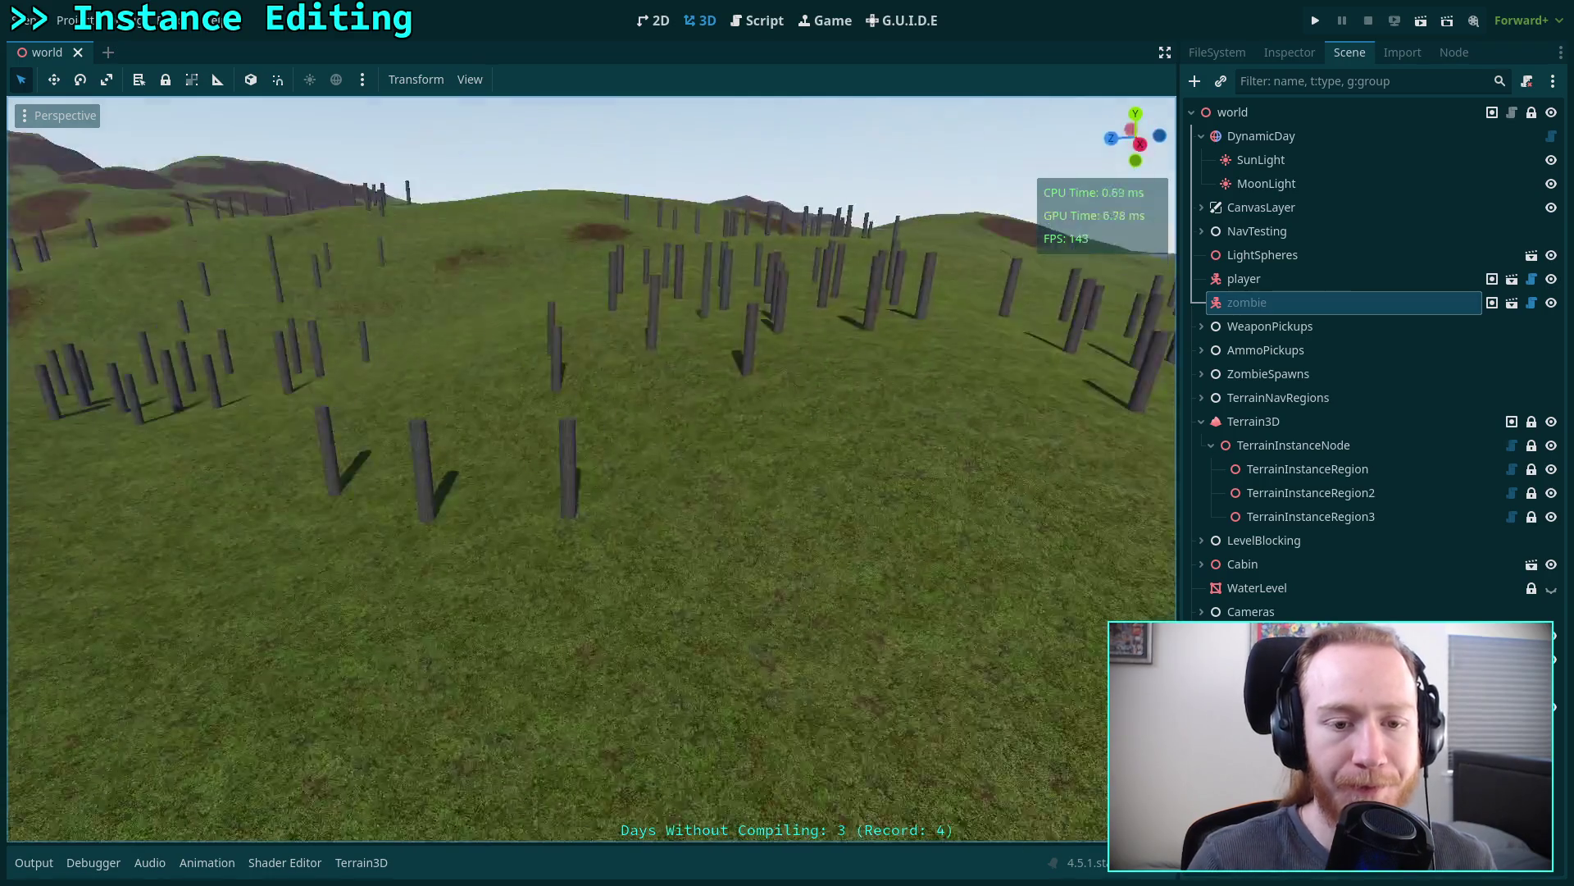
key("w")
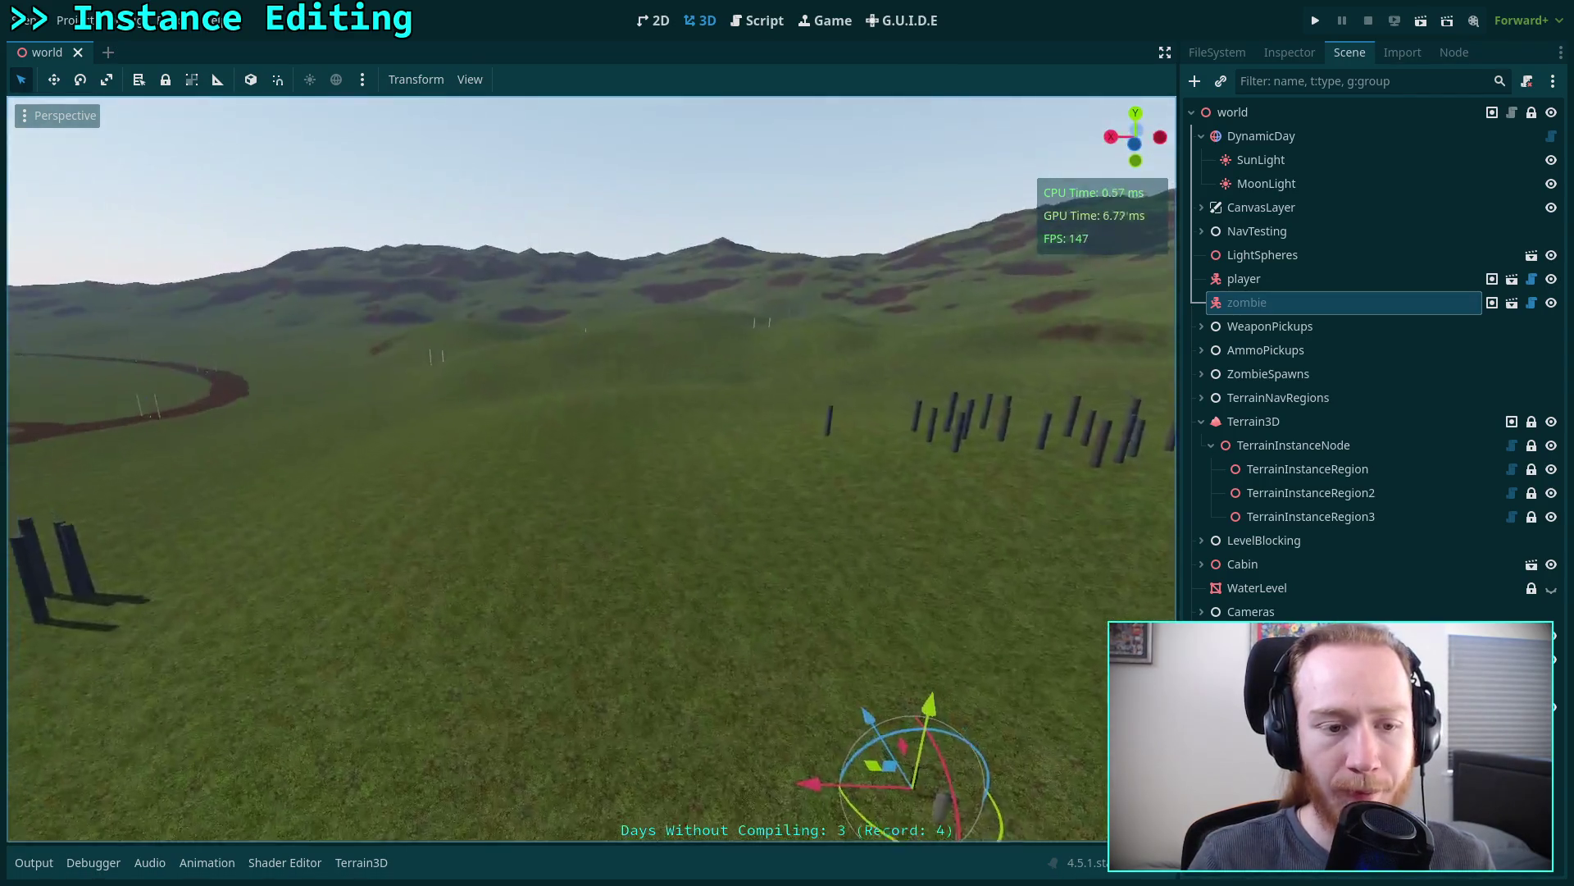
key("w")
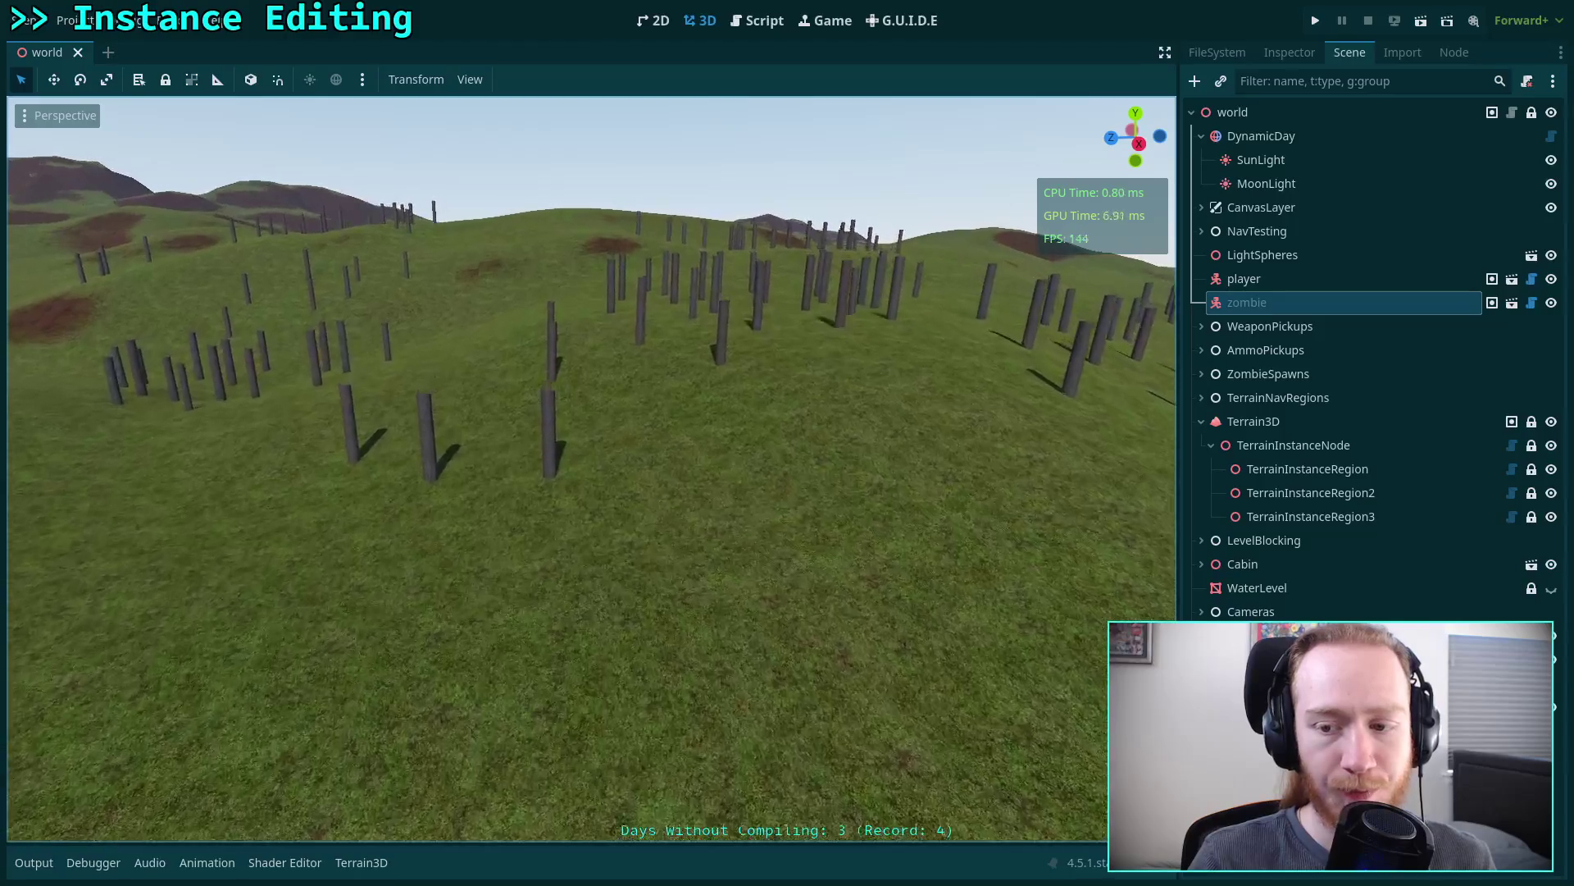
key("s")
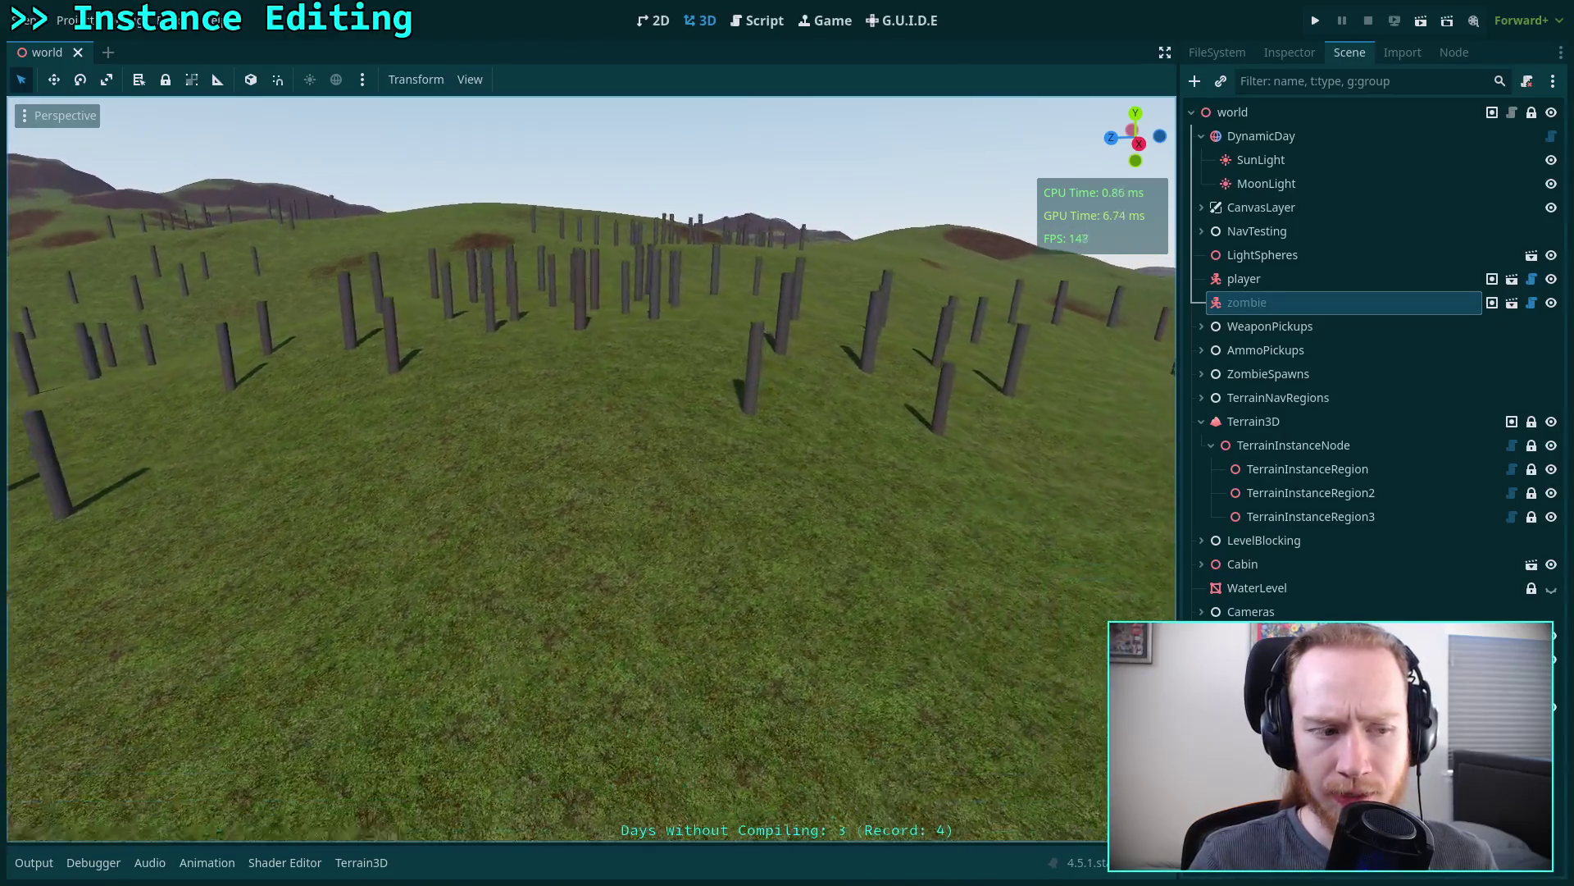
- Select TerrainInstanceRegion to show its overlay, then go to the Script editor
left_click(1308, 469)
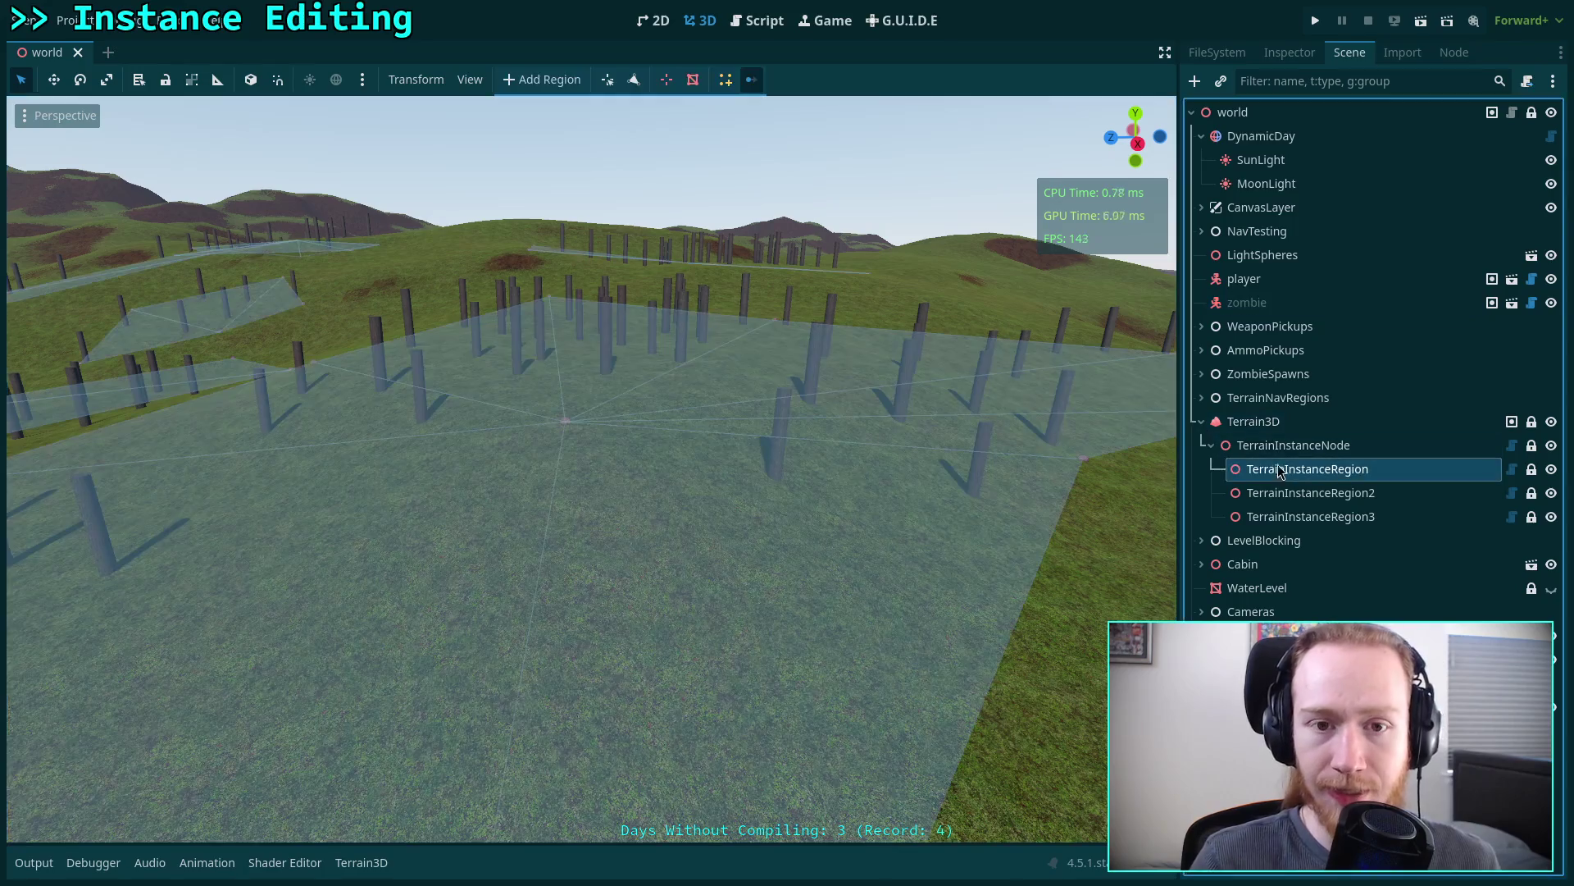
scroll(217, 810, "up", 2)
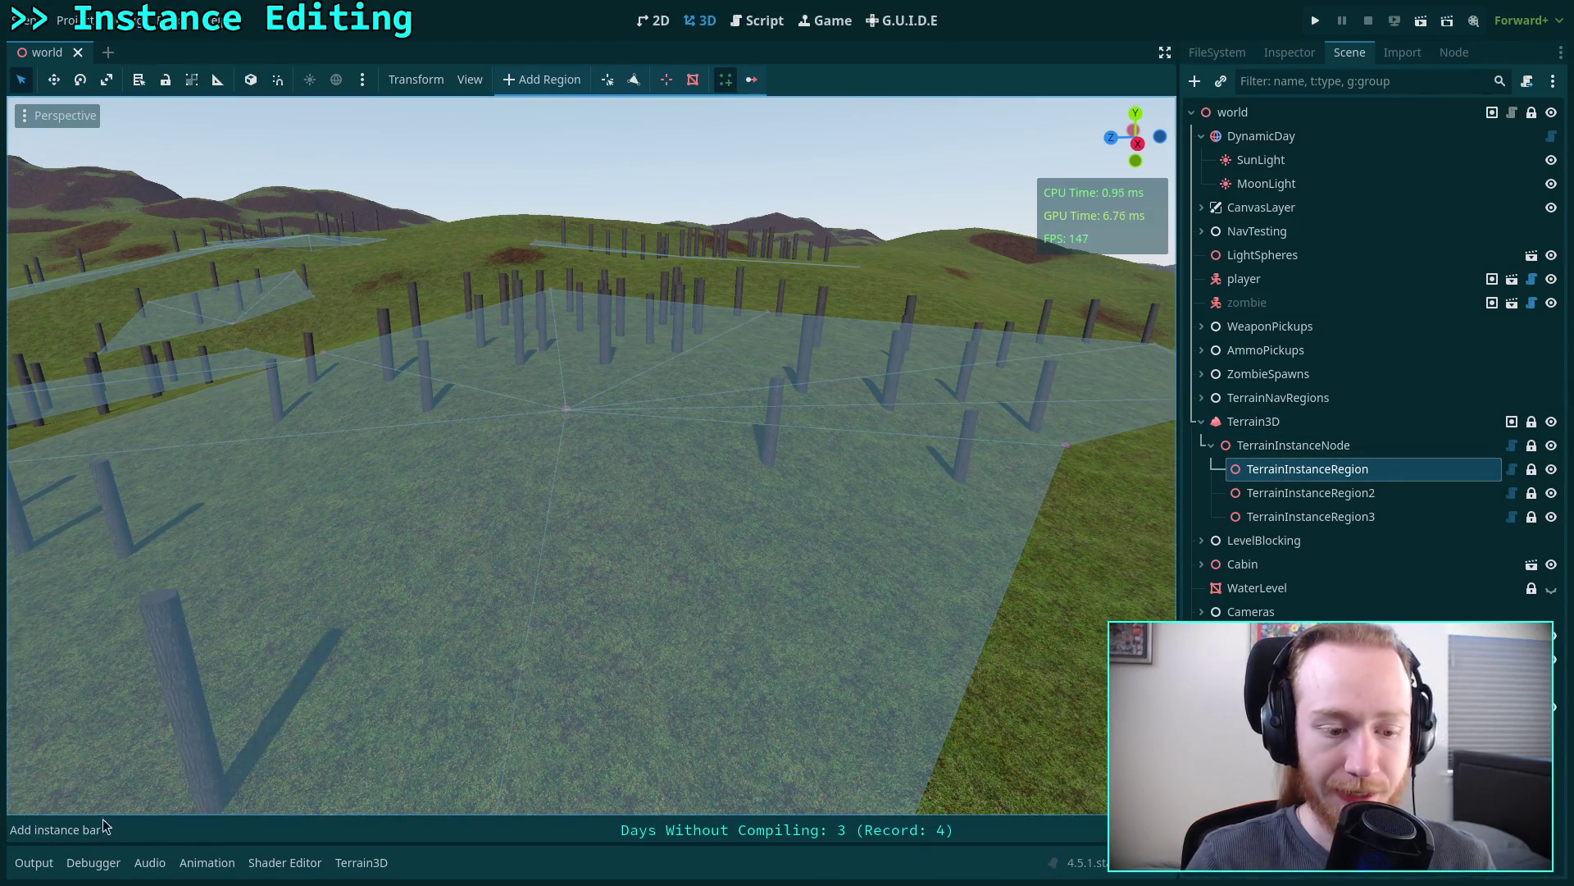
scroll(597, 518, "down", 3)
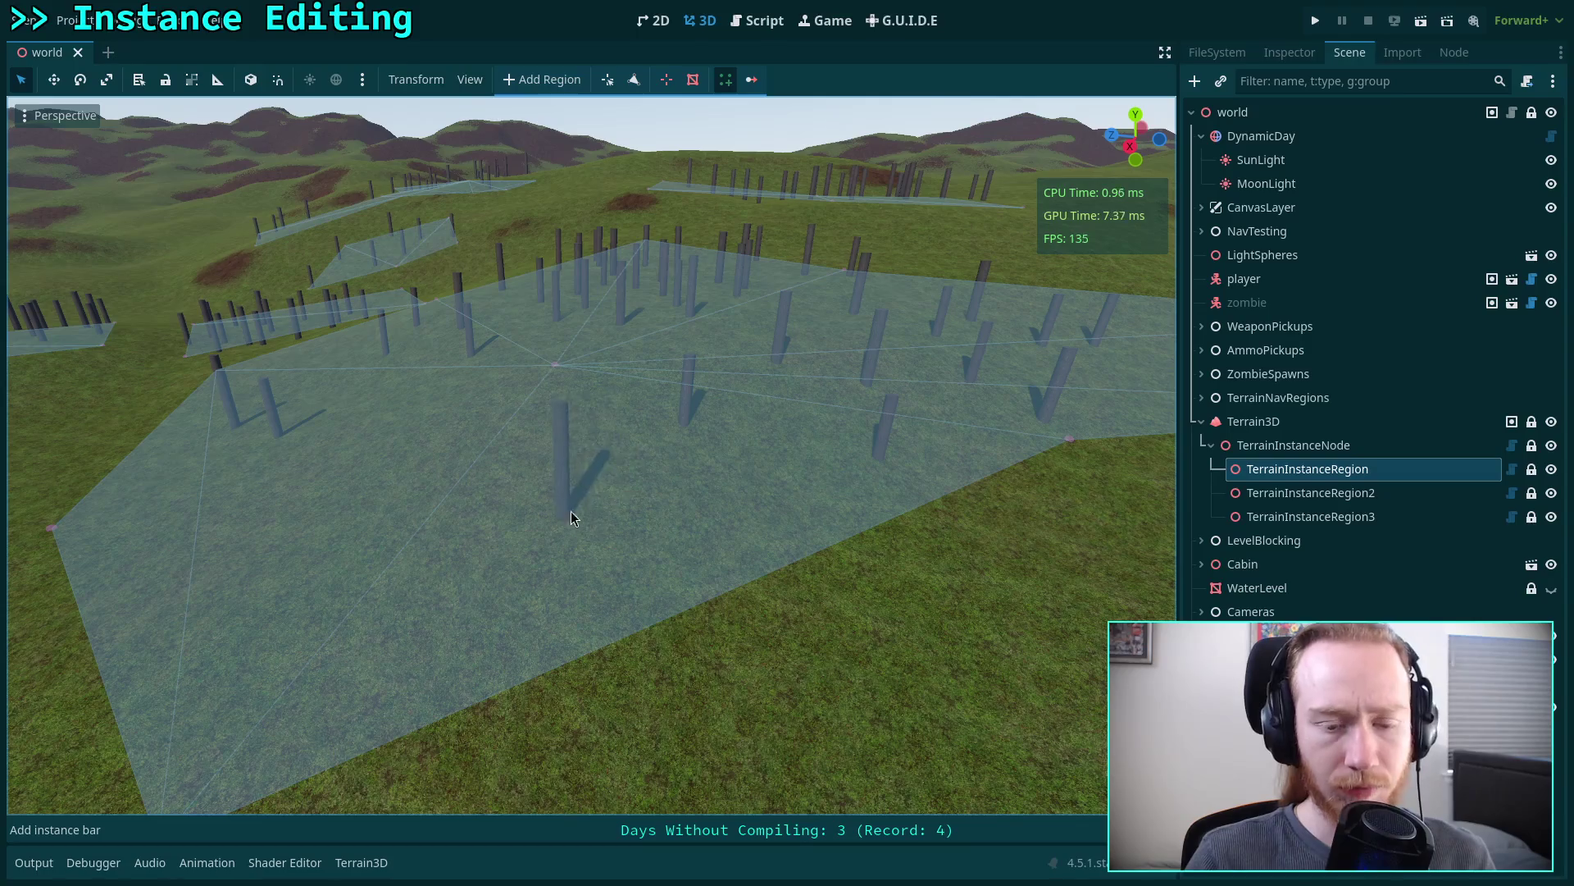
left_click(757, 20)
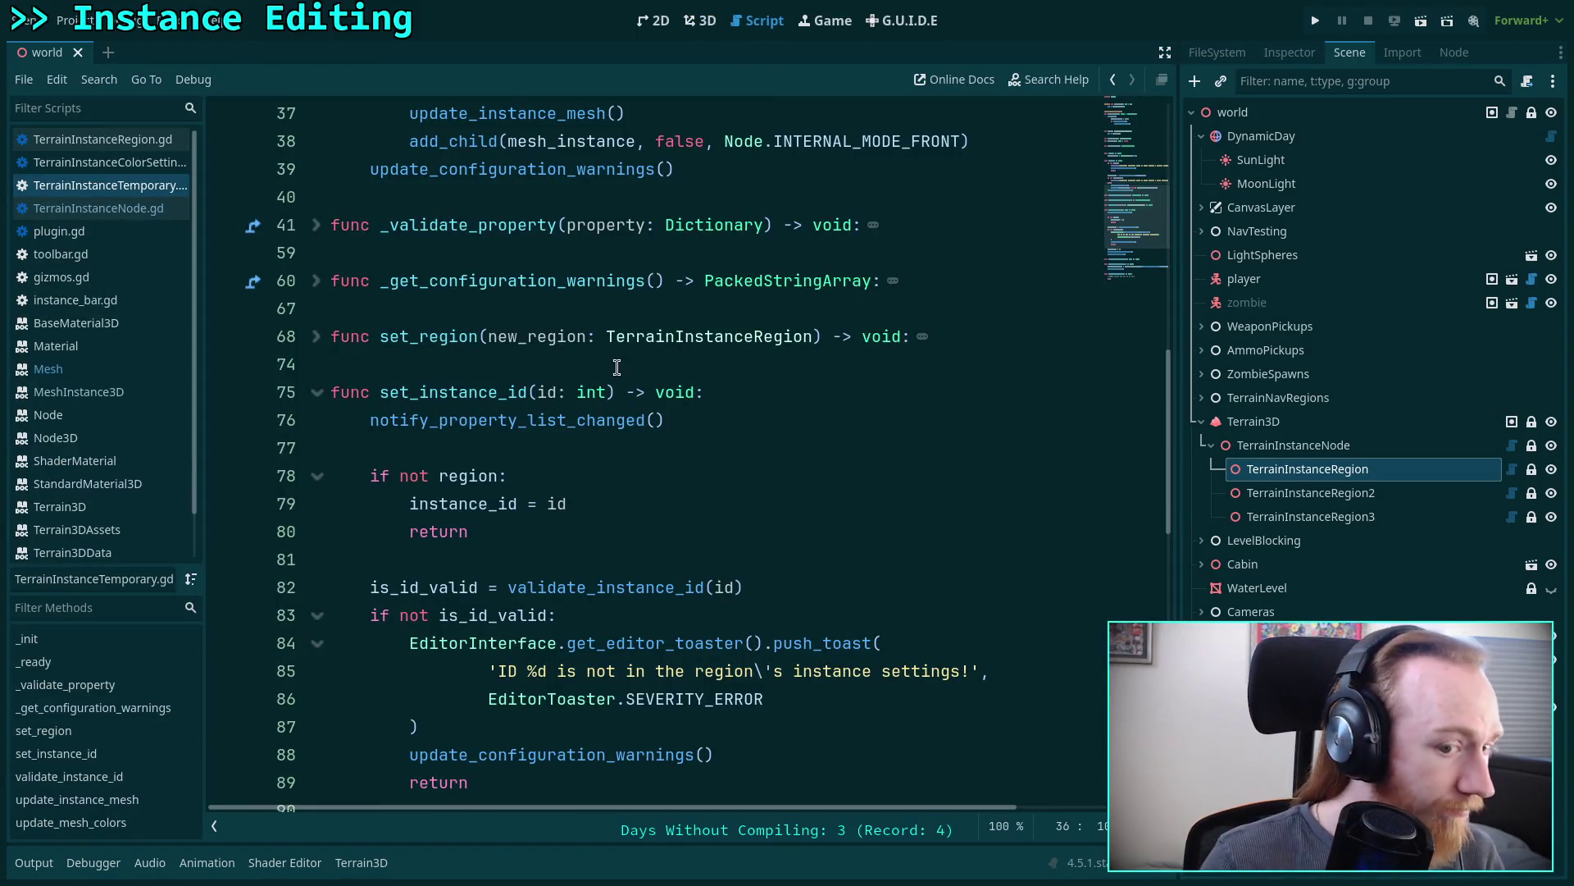
- Fold set_instance_id and close all open Terrain3D documentation pages
left_click(317, 393)
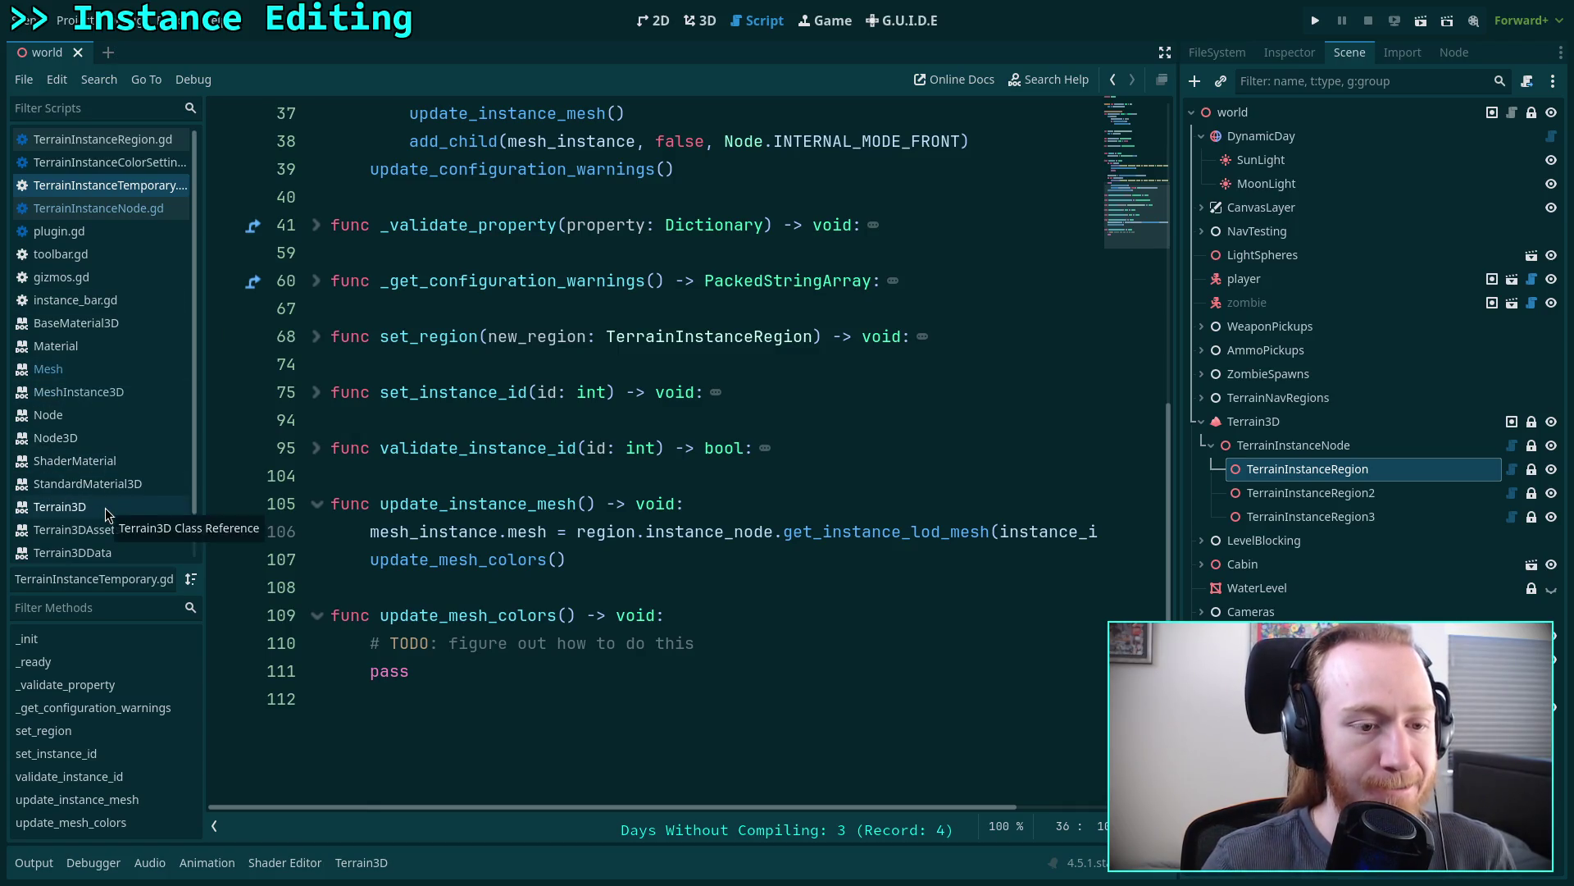
right_click(78, 504)
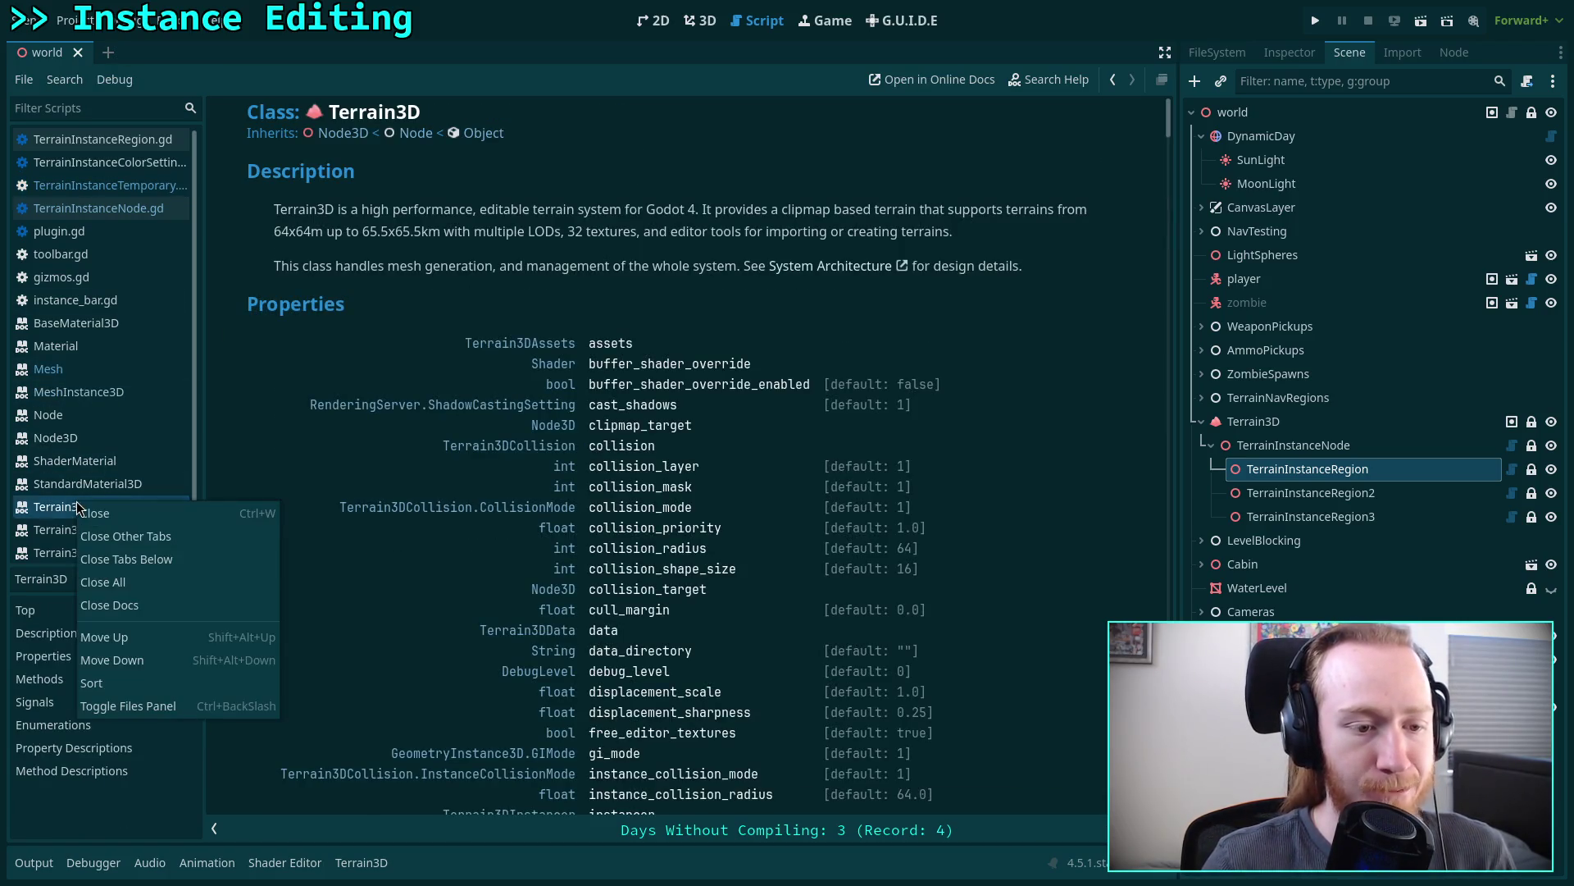
left_click(136, 609)
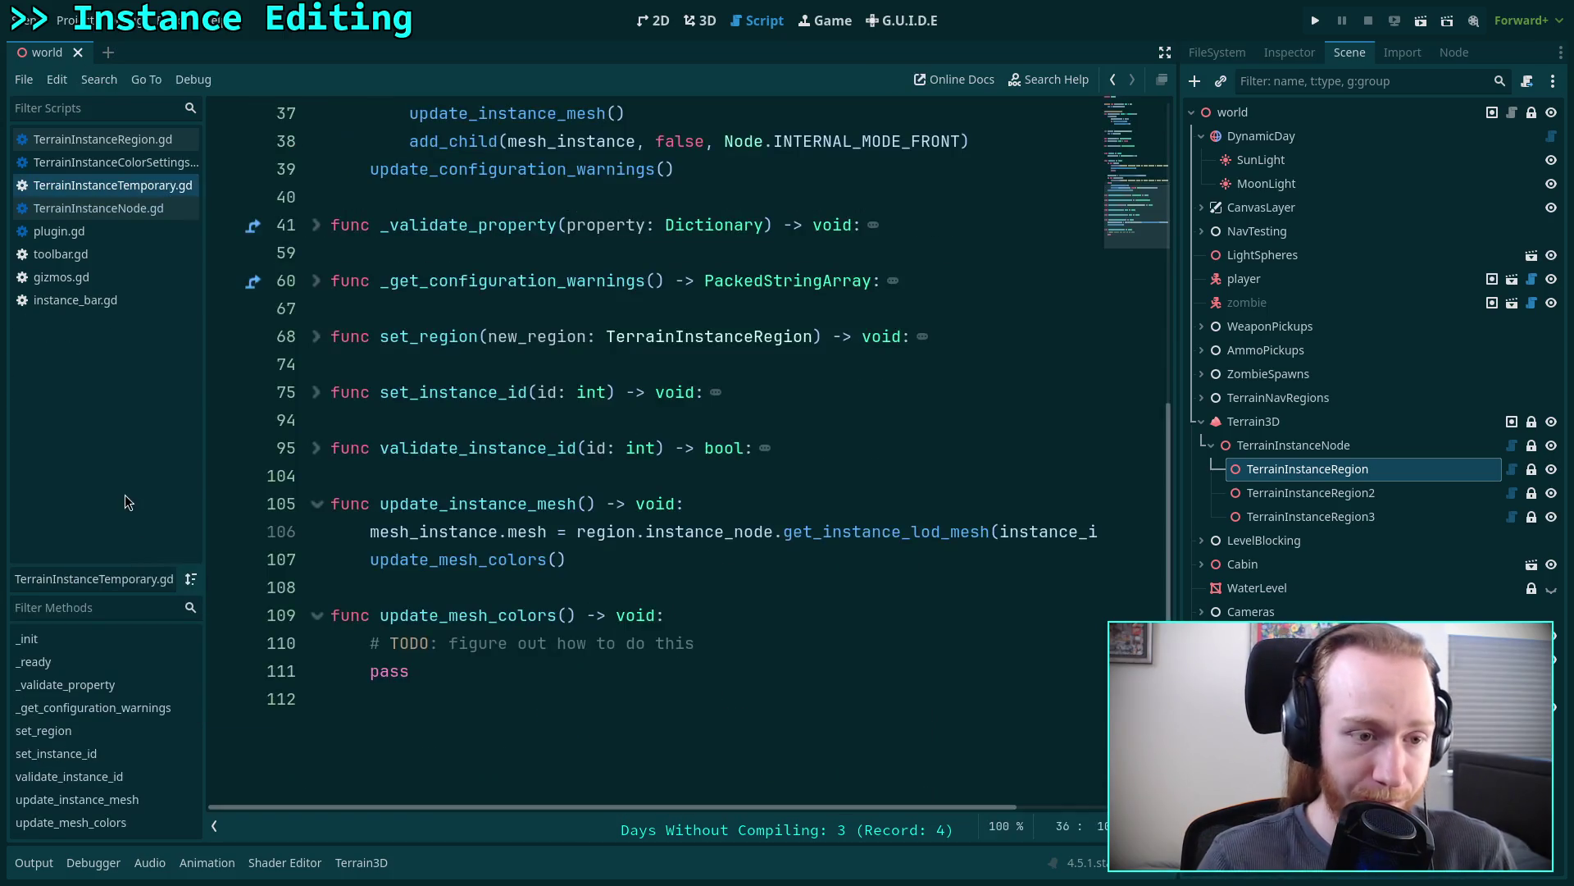
- In instance_bar.gd, add blank lines after add_child(label), then go to the browser
left_click(92, 299)
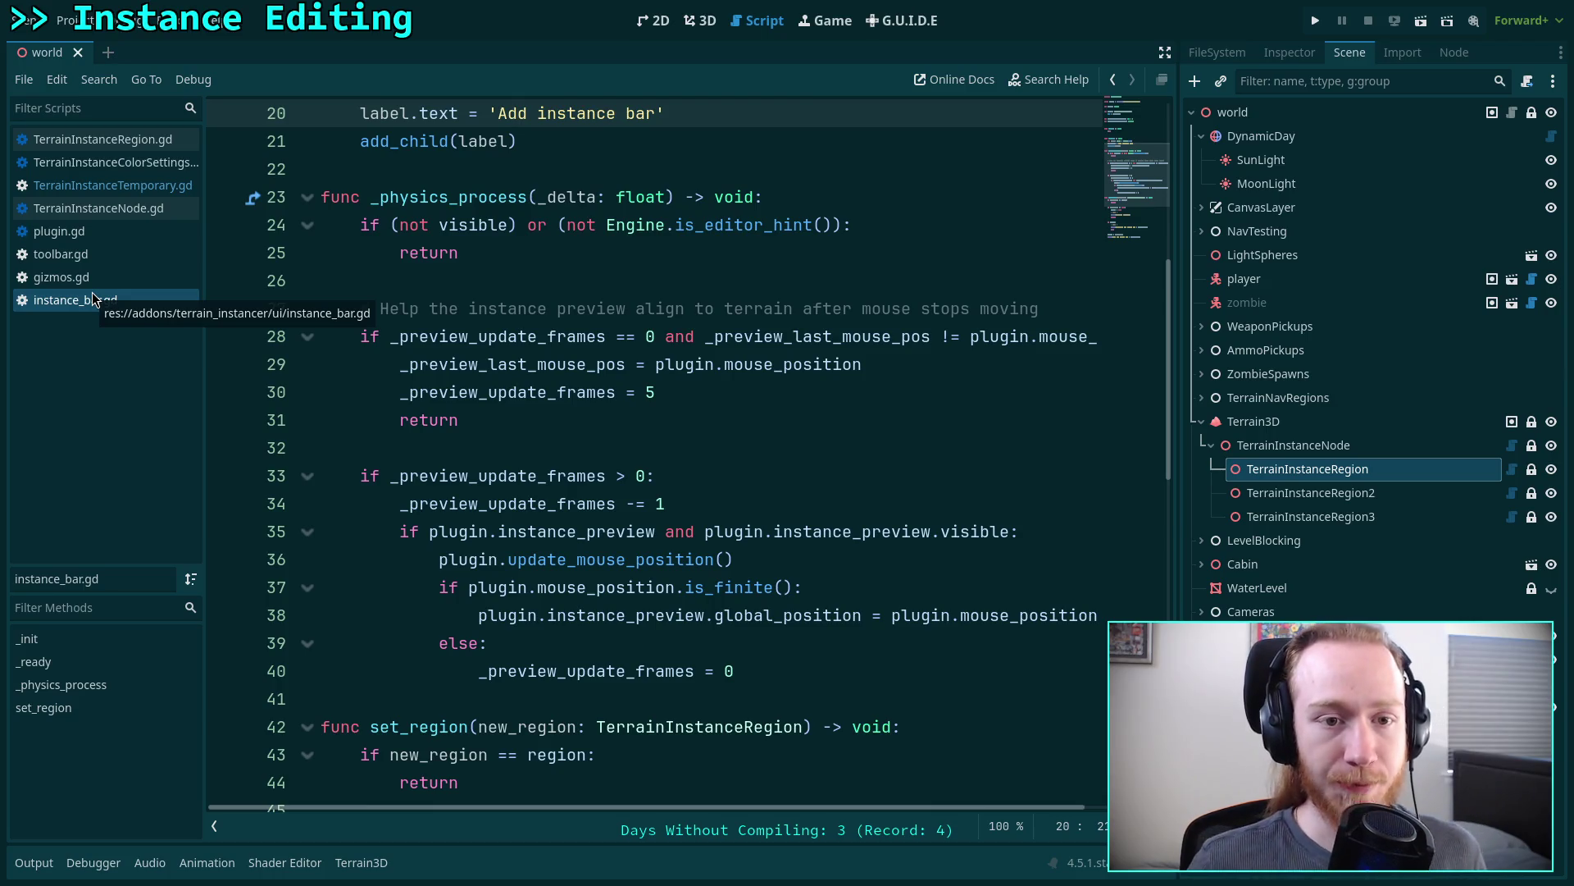
scroll(510, 533, "up", 6)
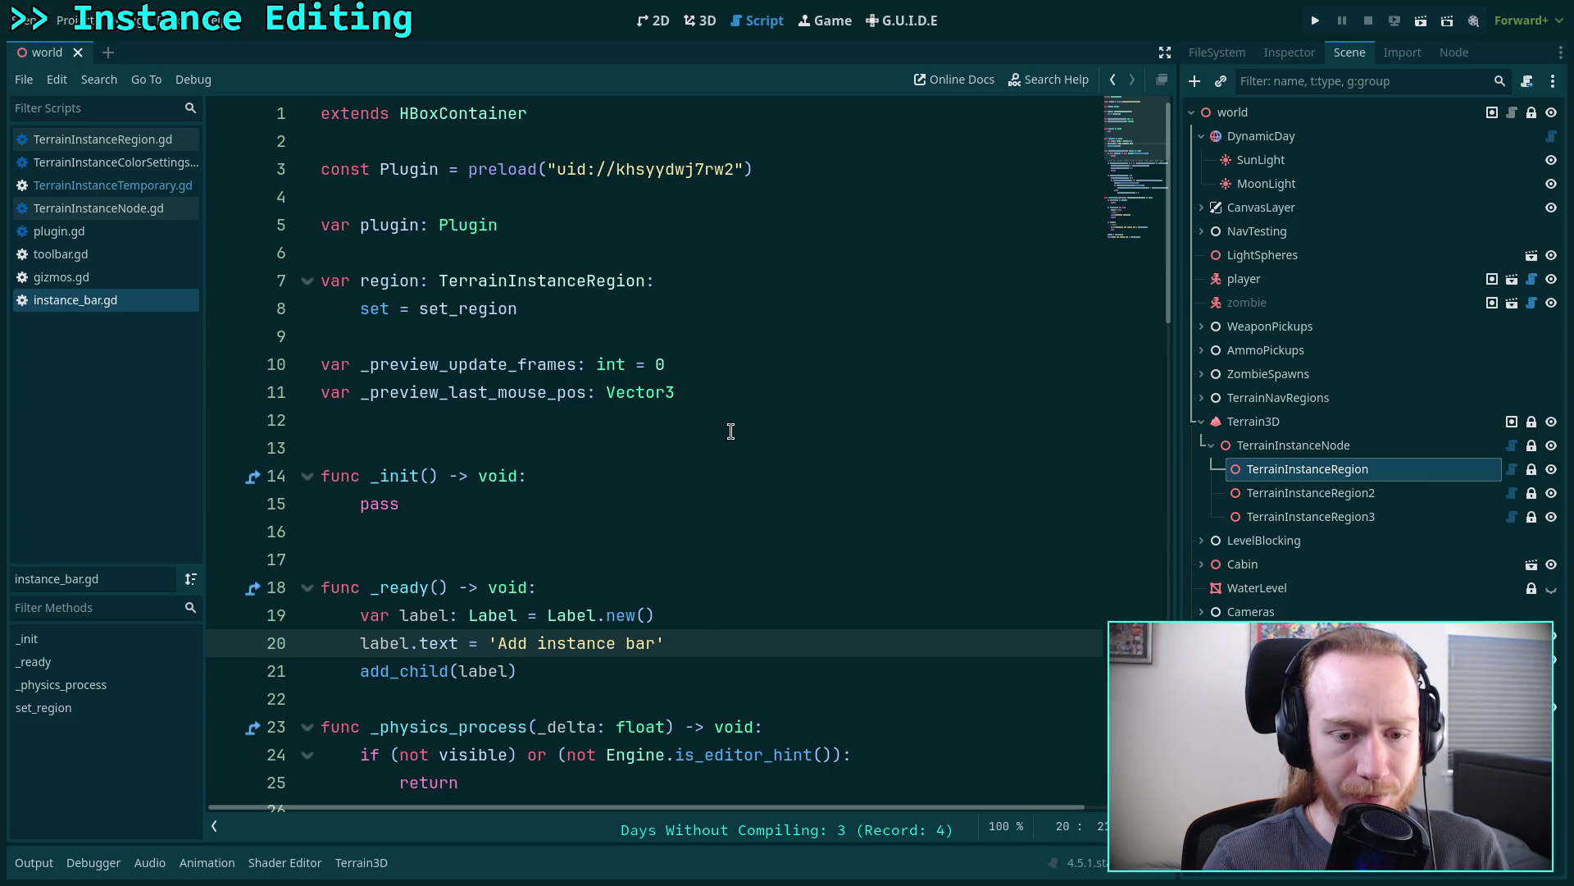
left_click(763, 662)
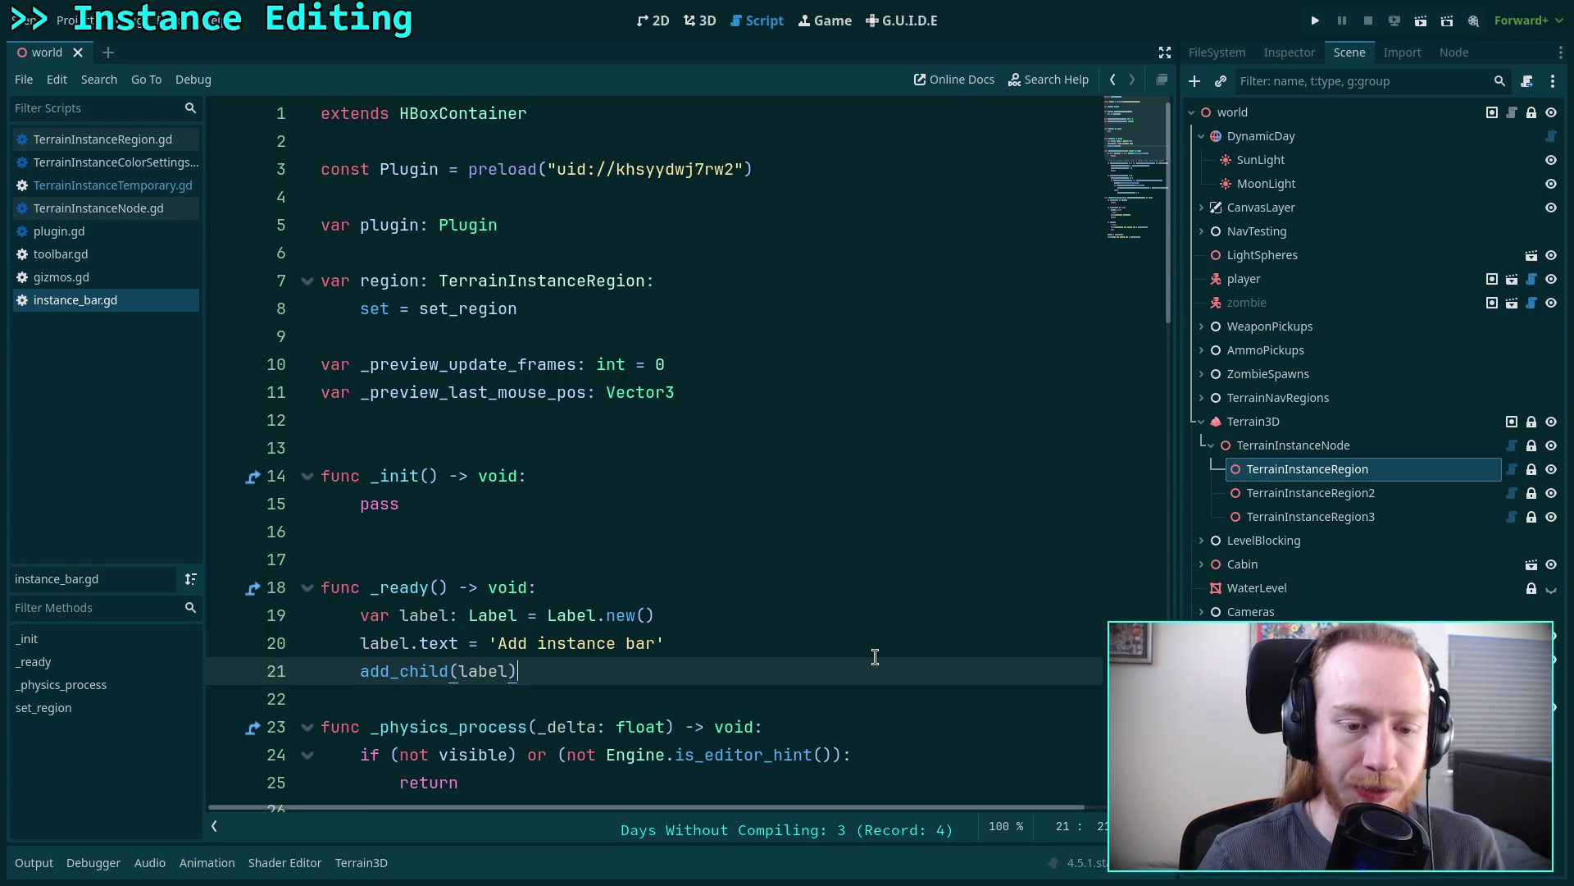
key("Return")
key("Return")
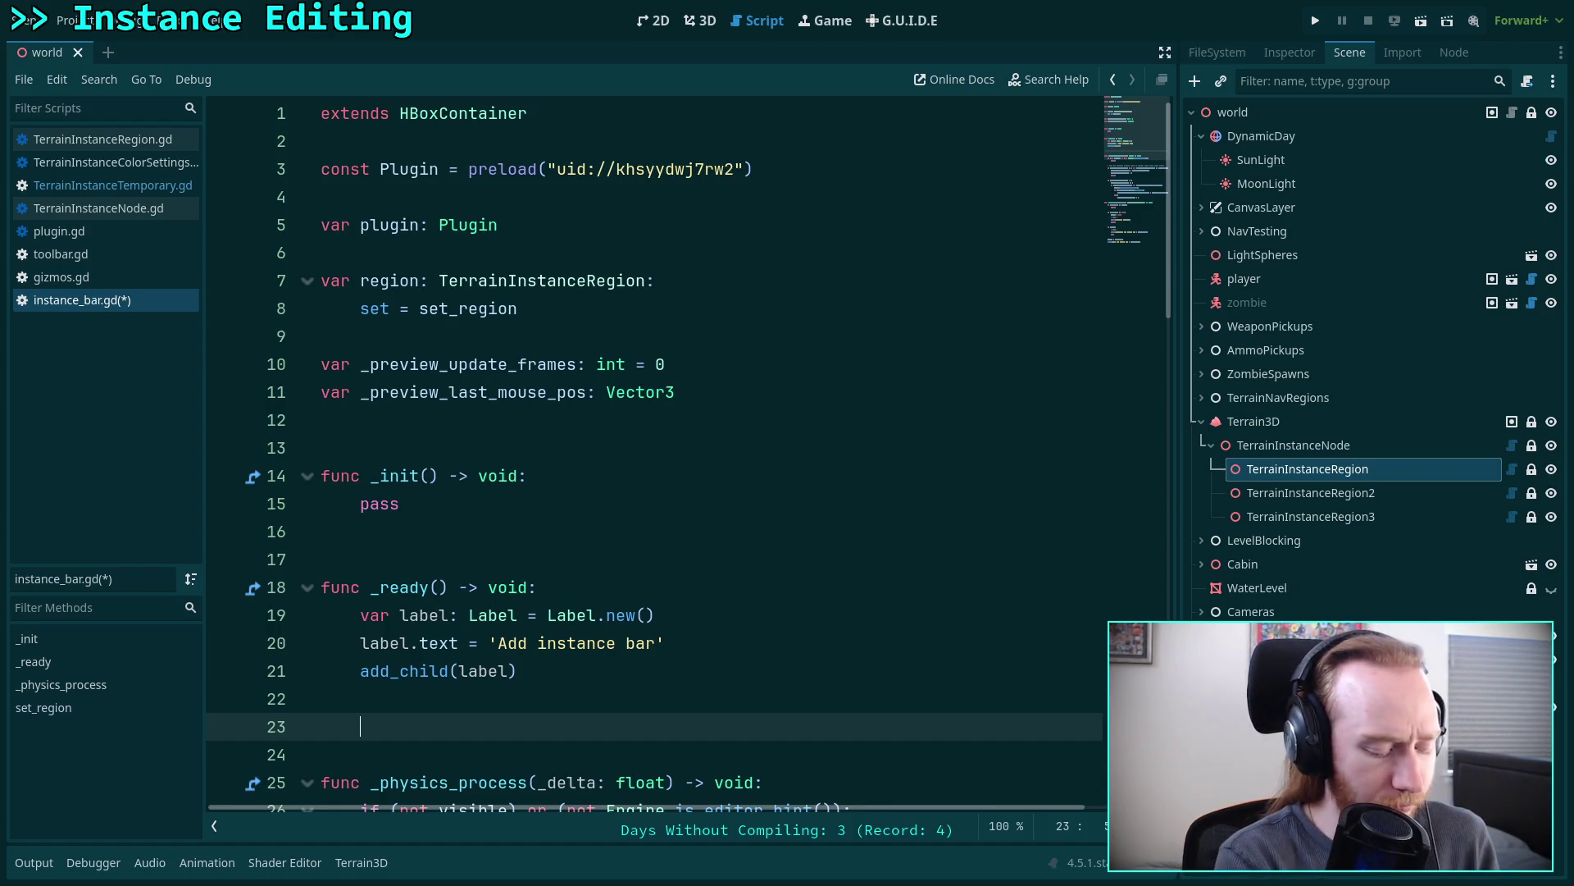
key("alt+Tab")
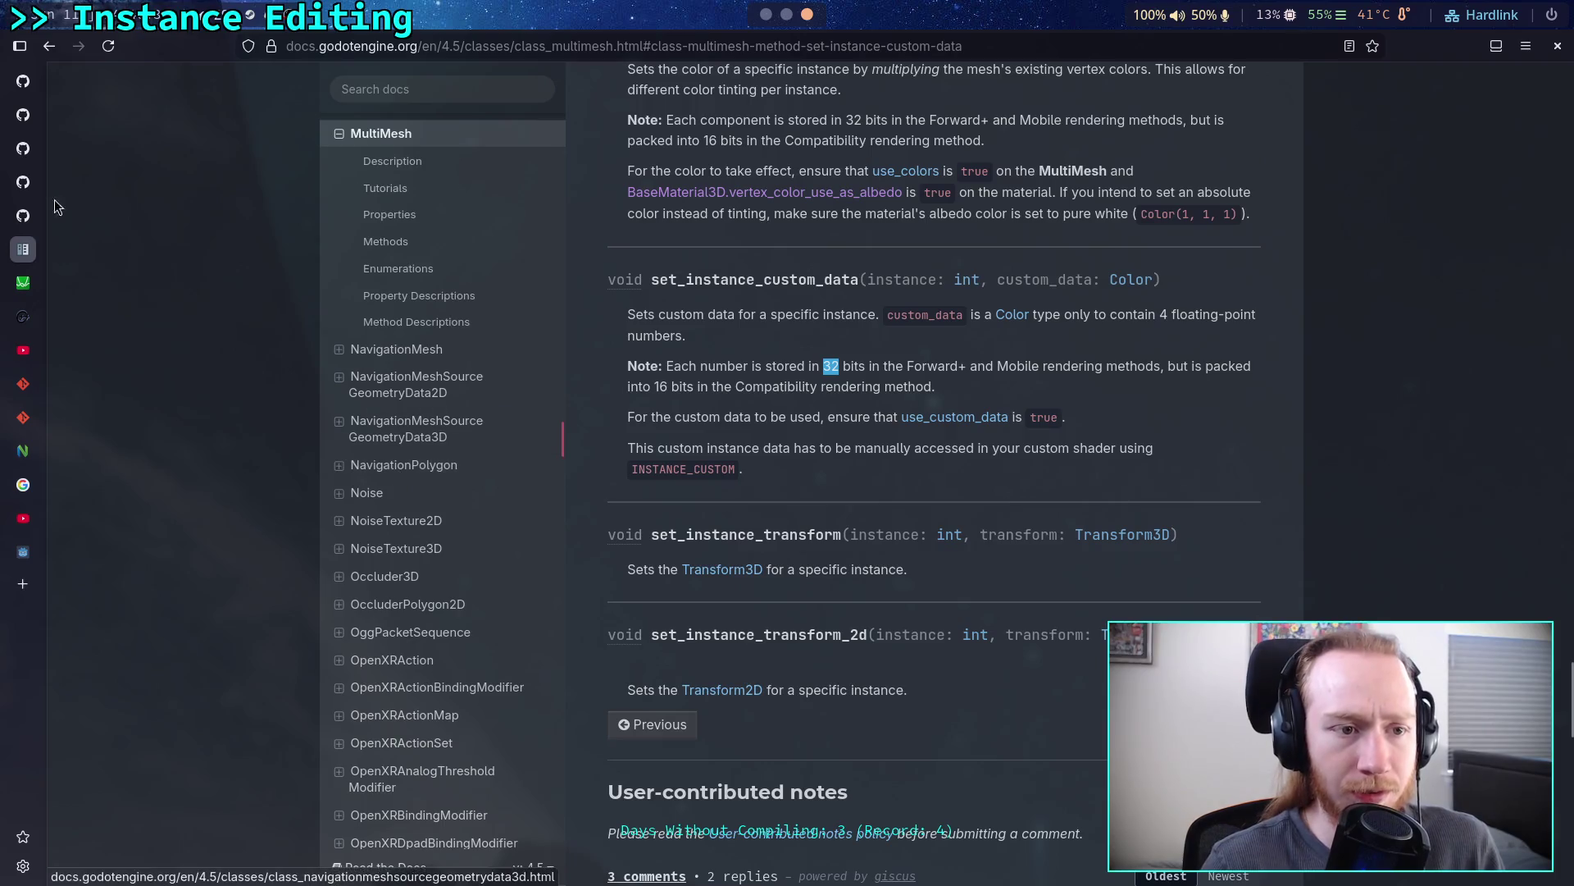
- Look through the Zombie Game project board, copy.glsl and mesh.cpp tabs
mouse_move(36, 146)
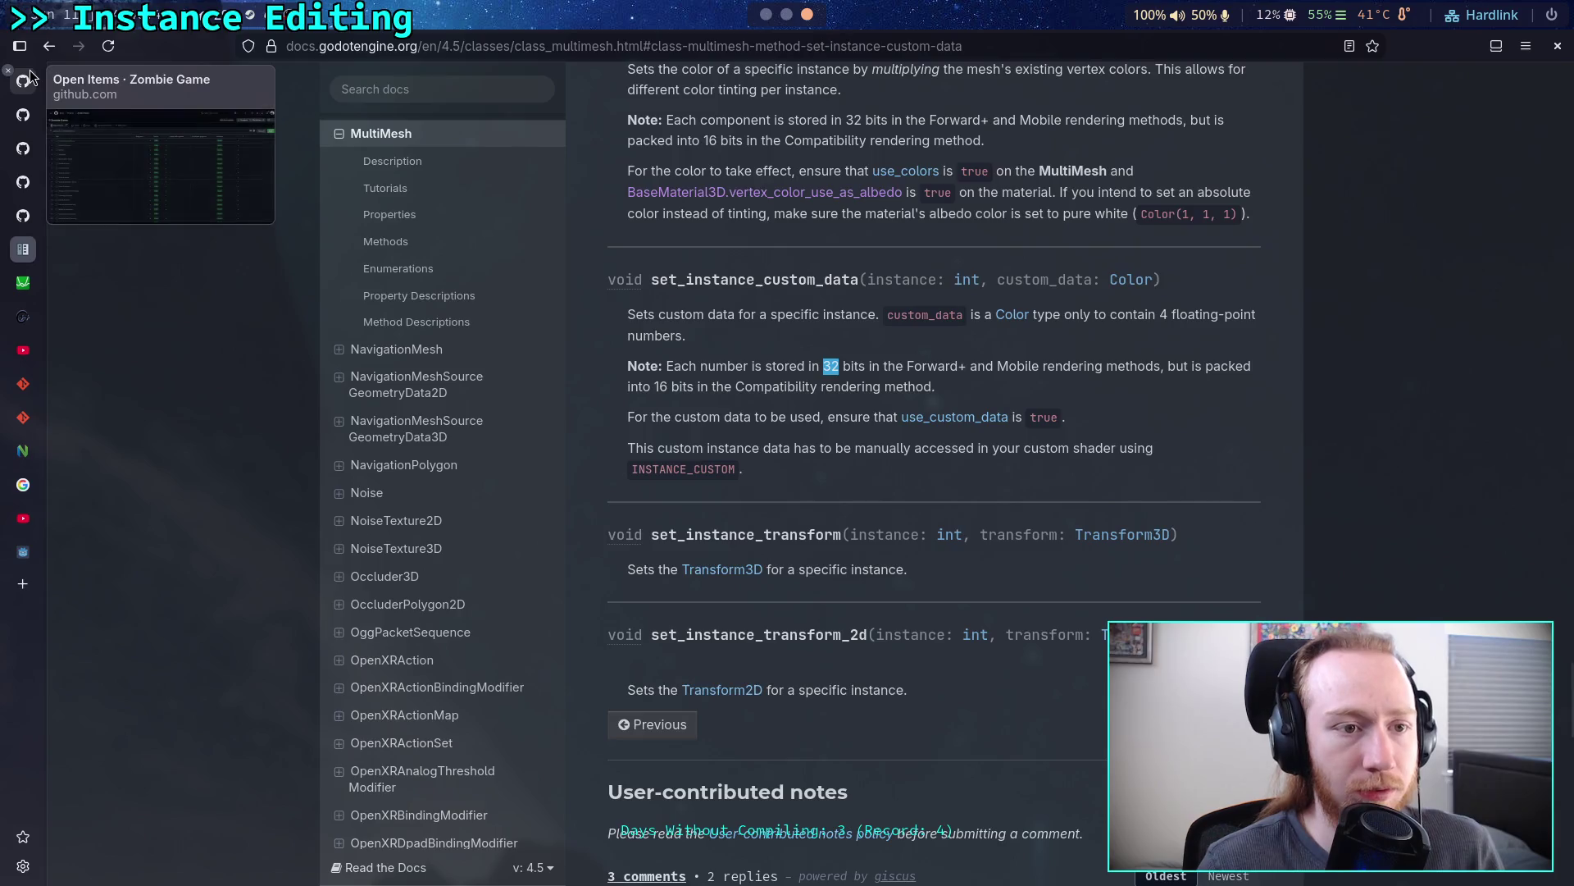
left_click(31, 76)
mouse_move(31, 215)
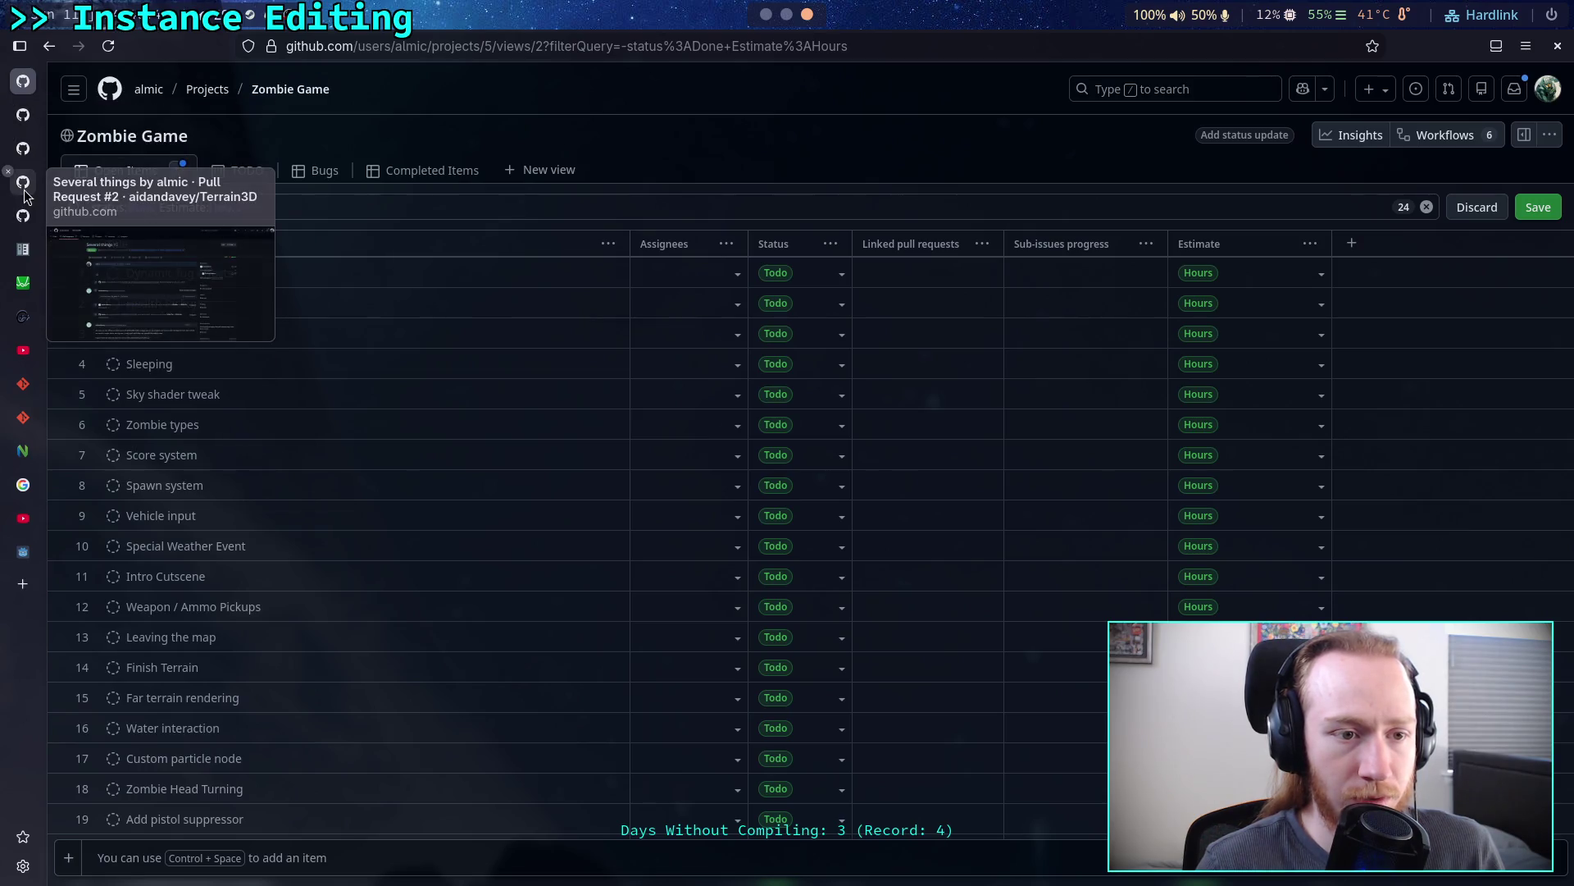
left_click(26, 156)
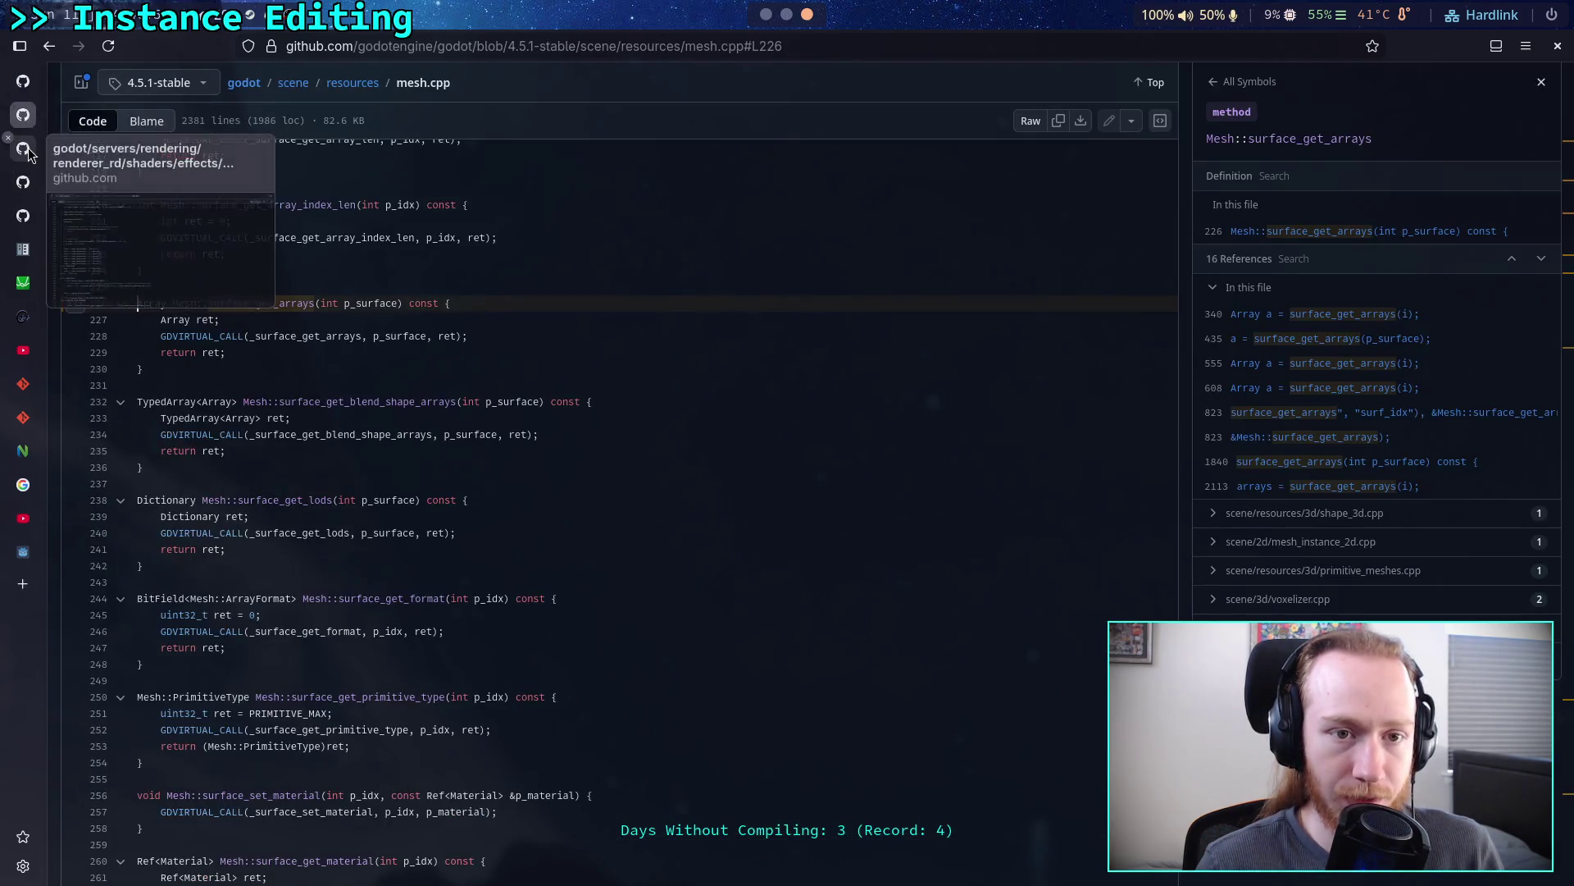
left_click(29, 127)
left_click(28, 152)
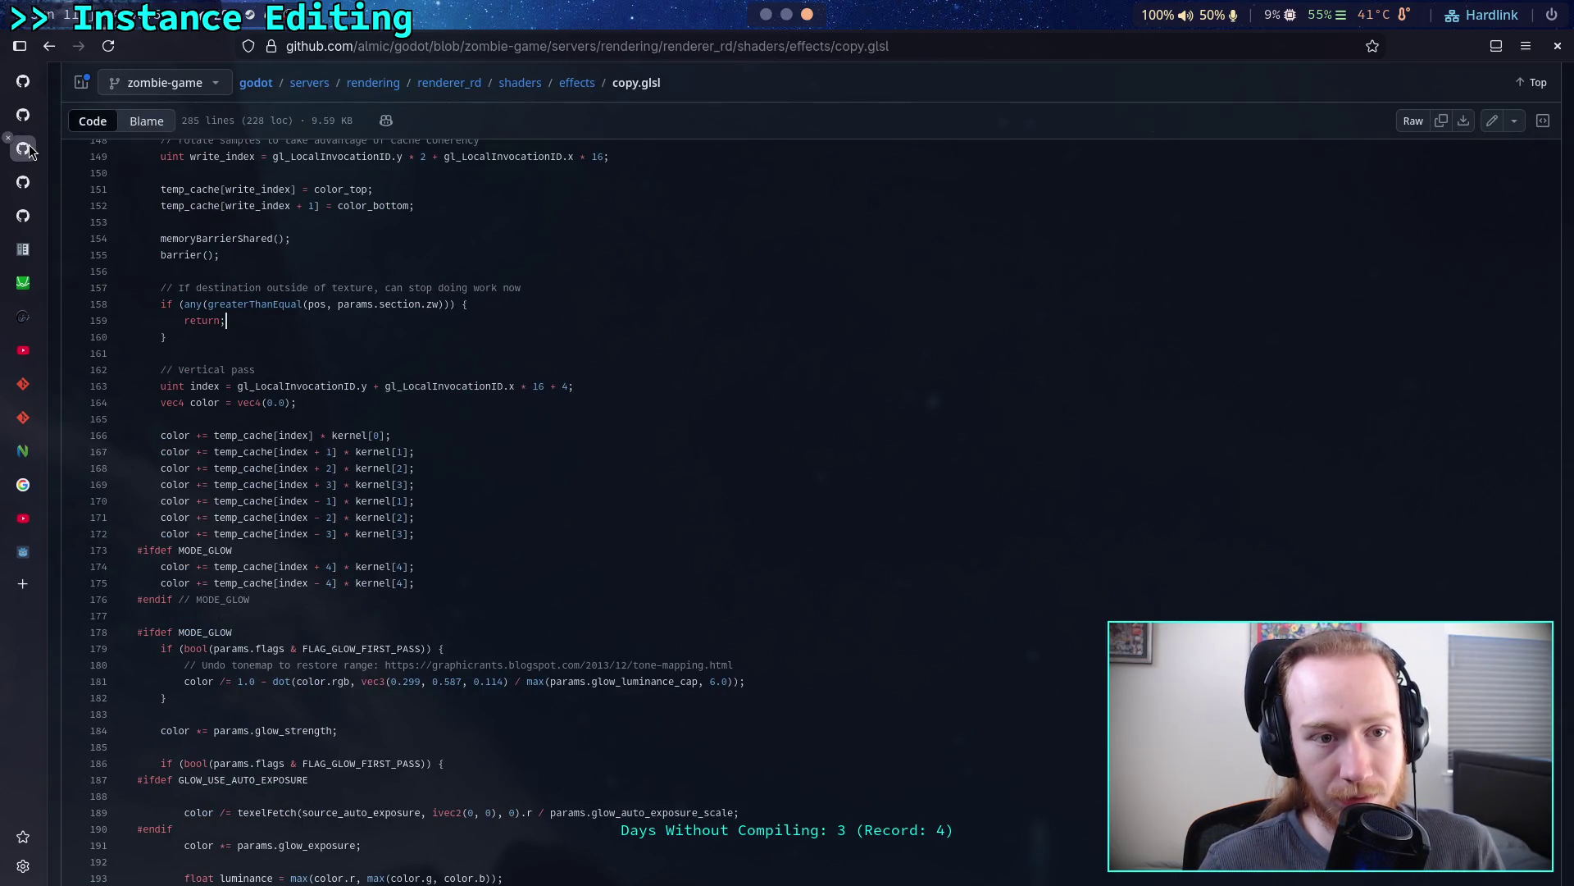
- From the godot fork's root, follow the link to the zombie-game repository's issues
scroll(432, 188, "up", 20)
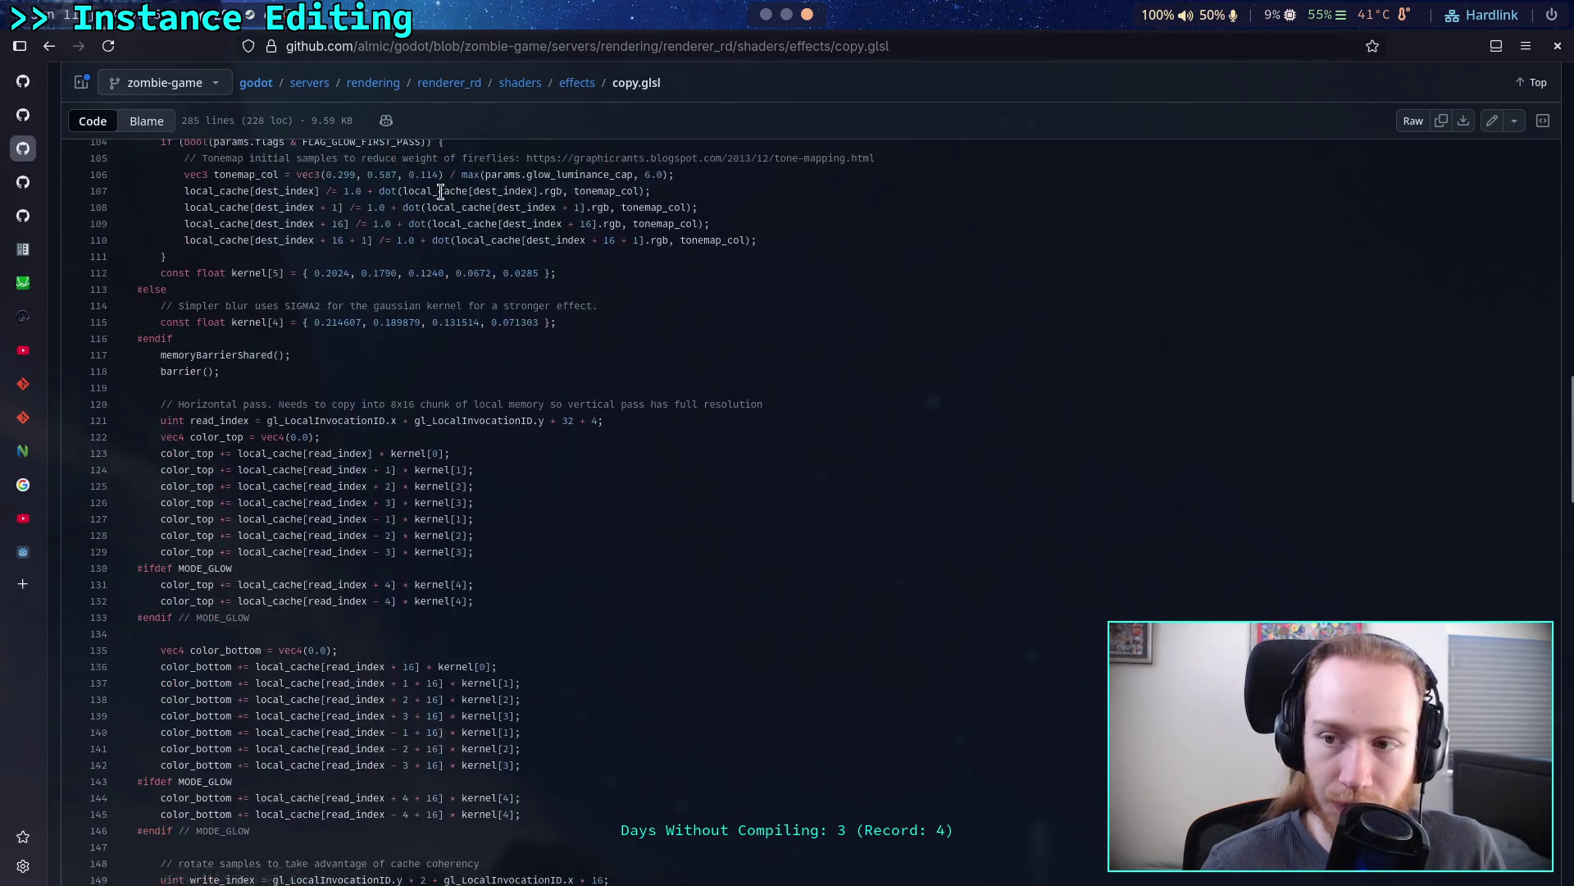
scroll(344, 164, "up", 5)
left_click(270, 173)
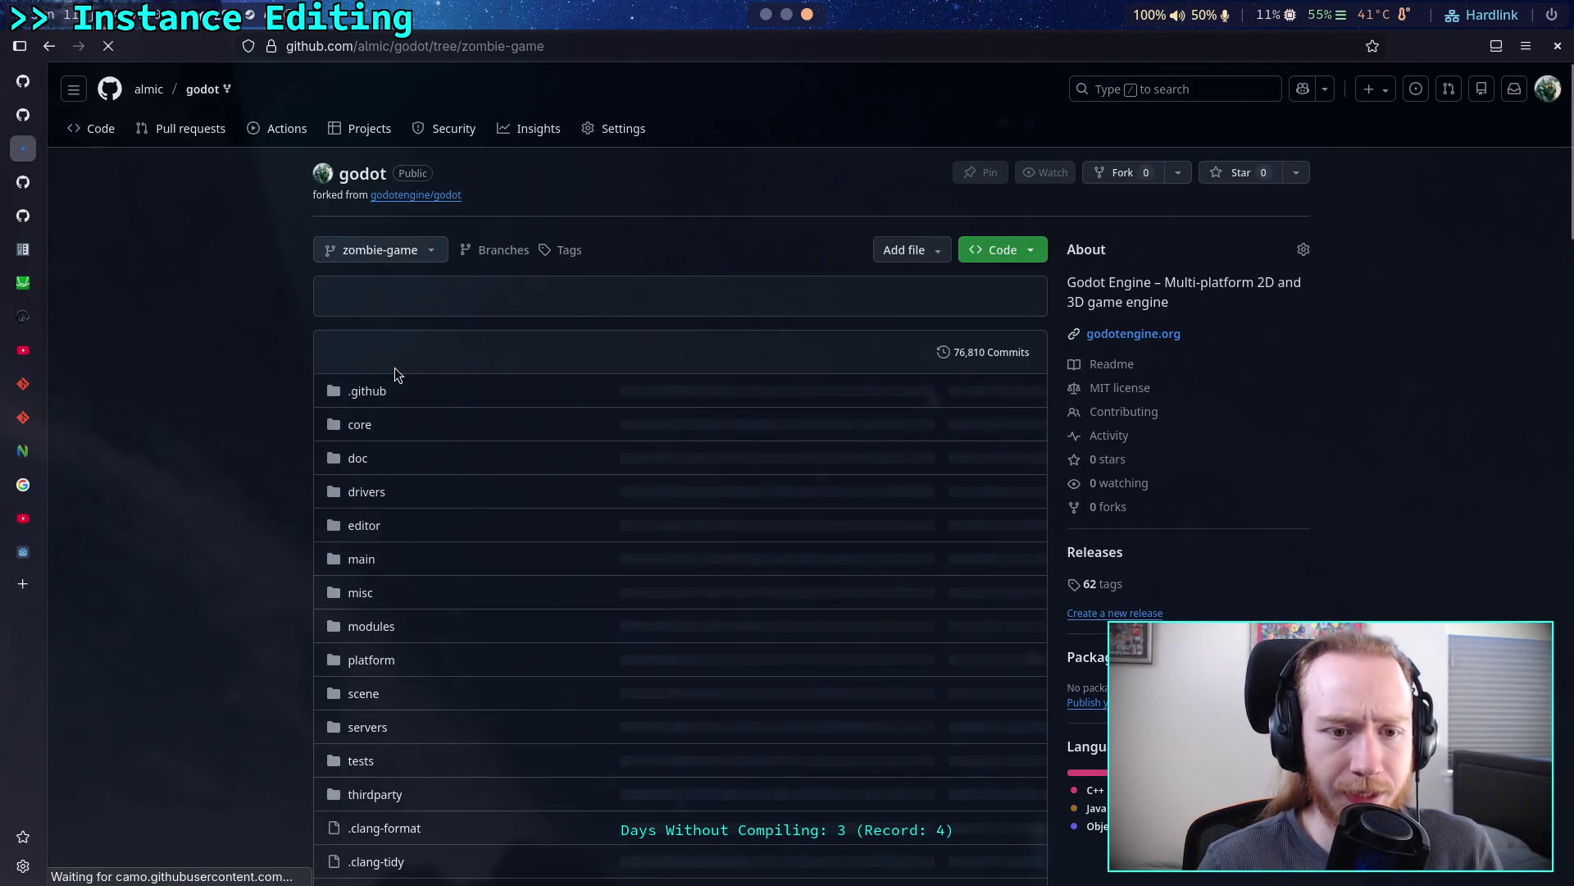
scroll(353, 357, "down", 20)
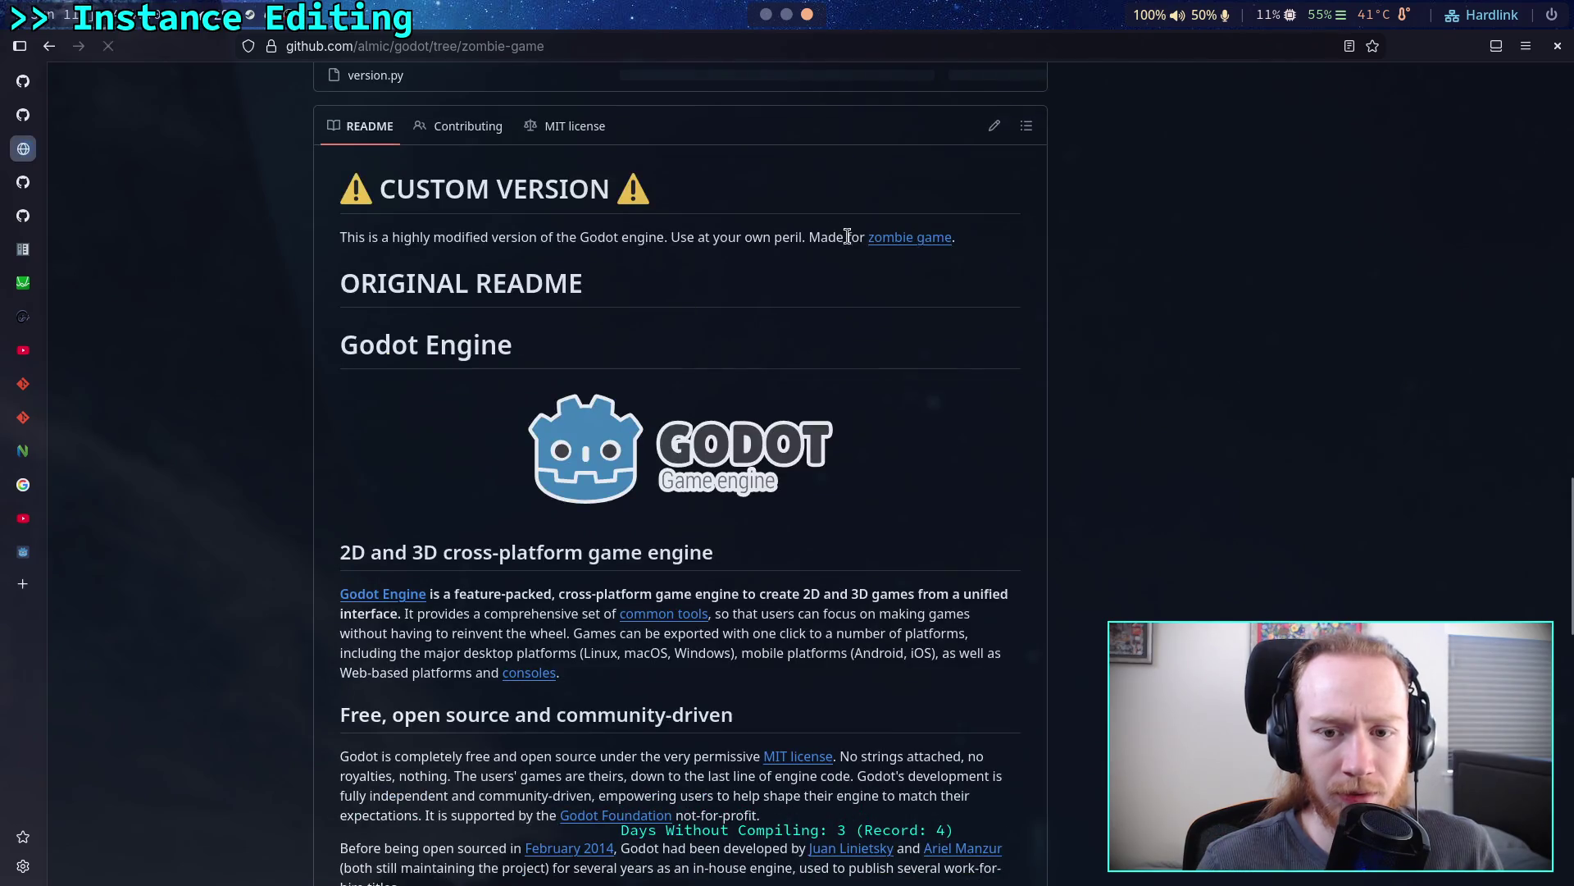
left_click(910, 246)
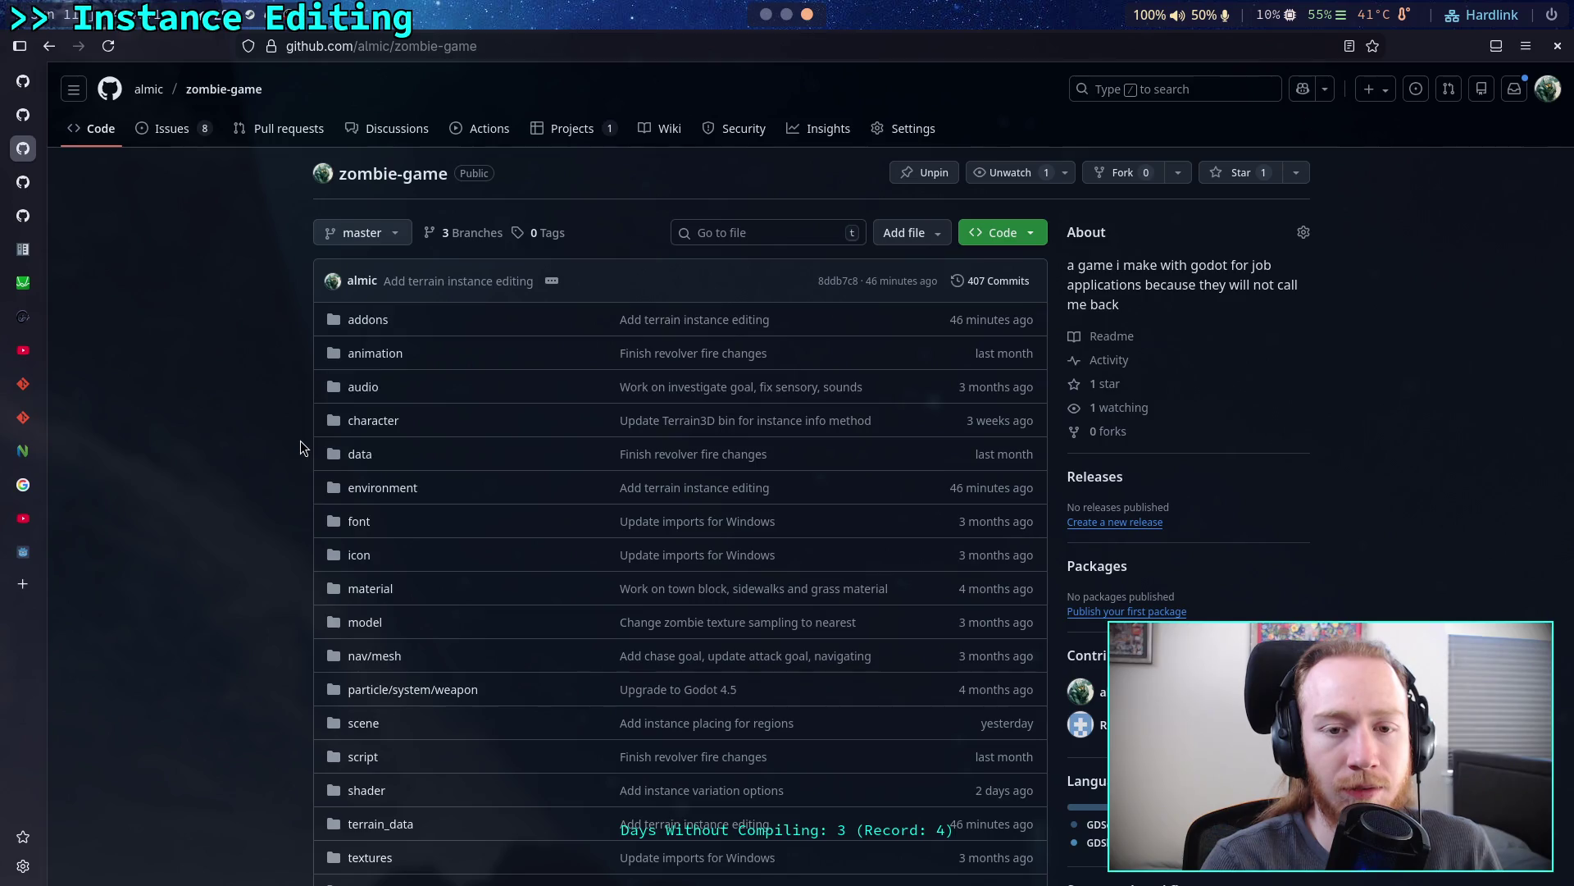
left_click(183, 131)
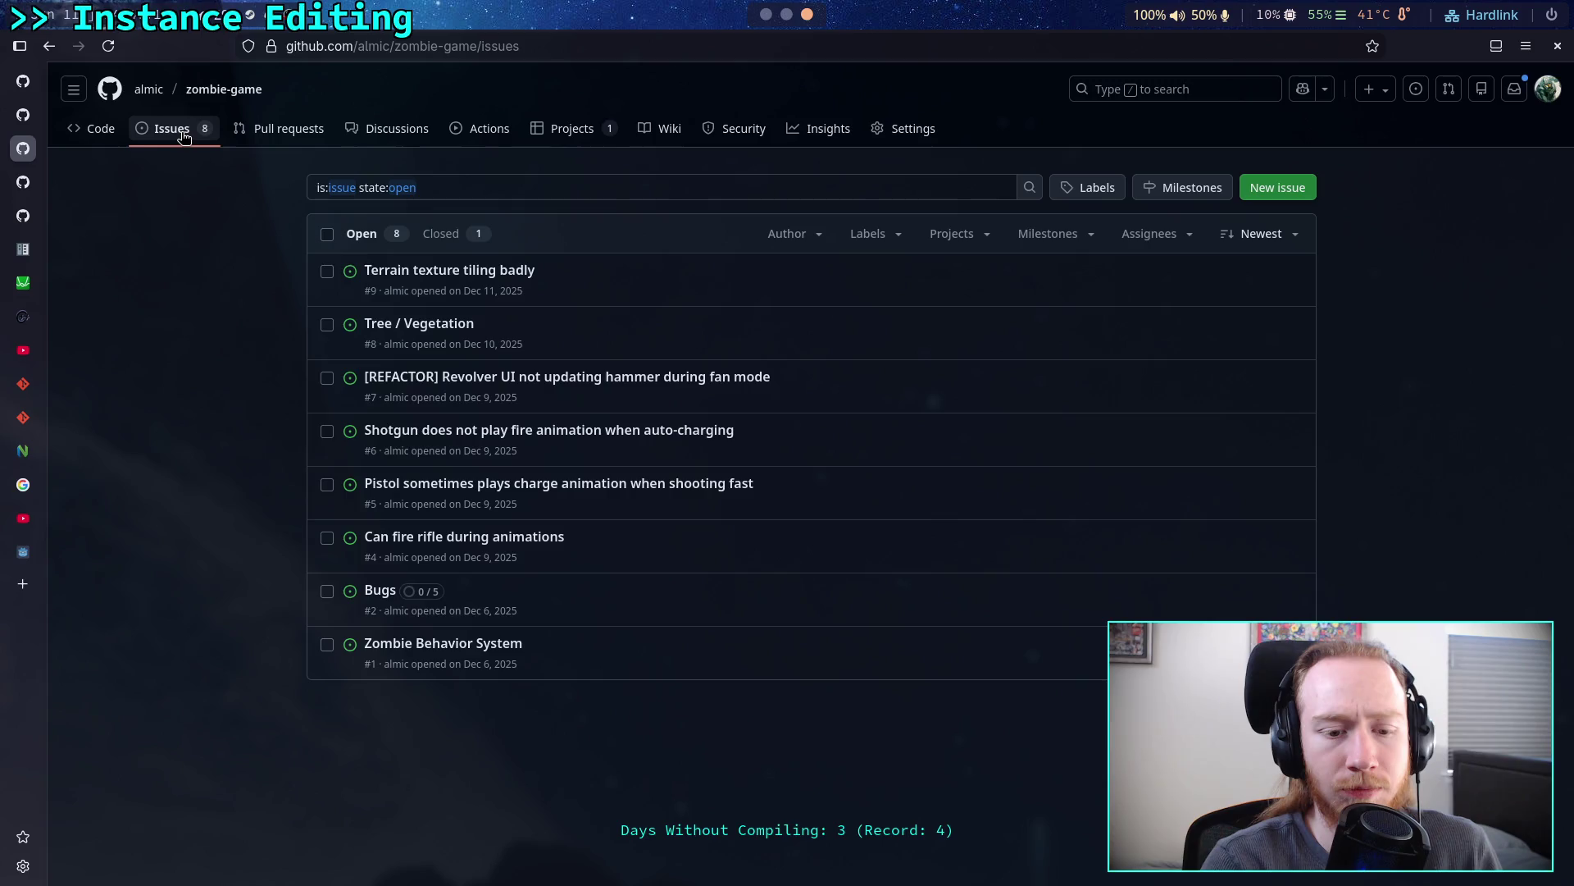
- Return to the code view, switch to the behavior-remake branch, and open addons
left_click(98, 130)
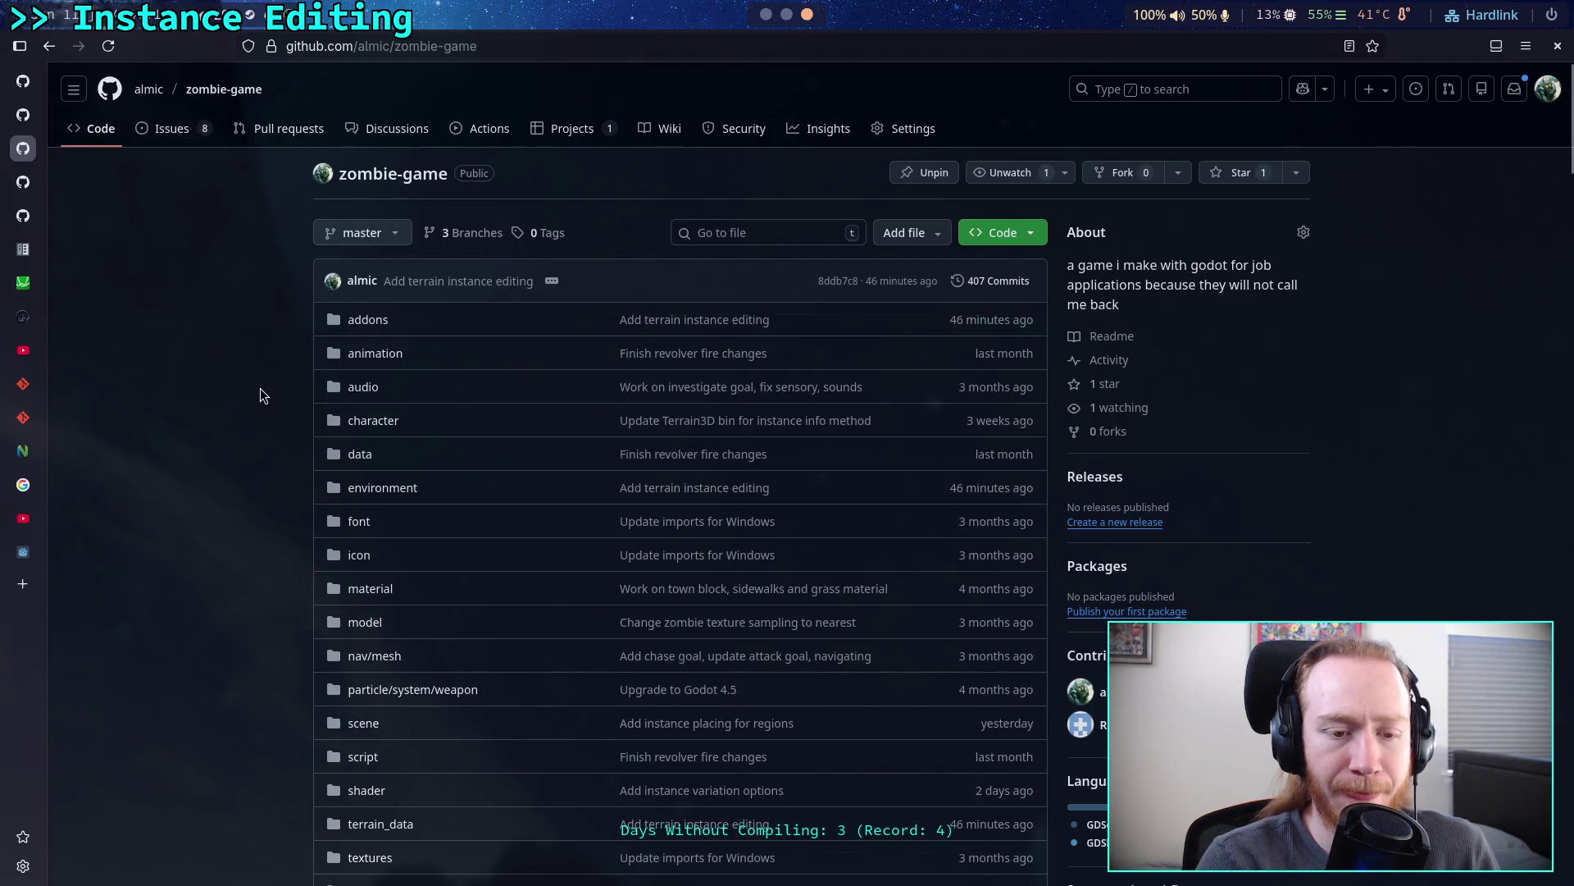
scroll(260, 387, "down", 5)
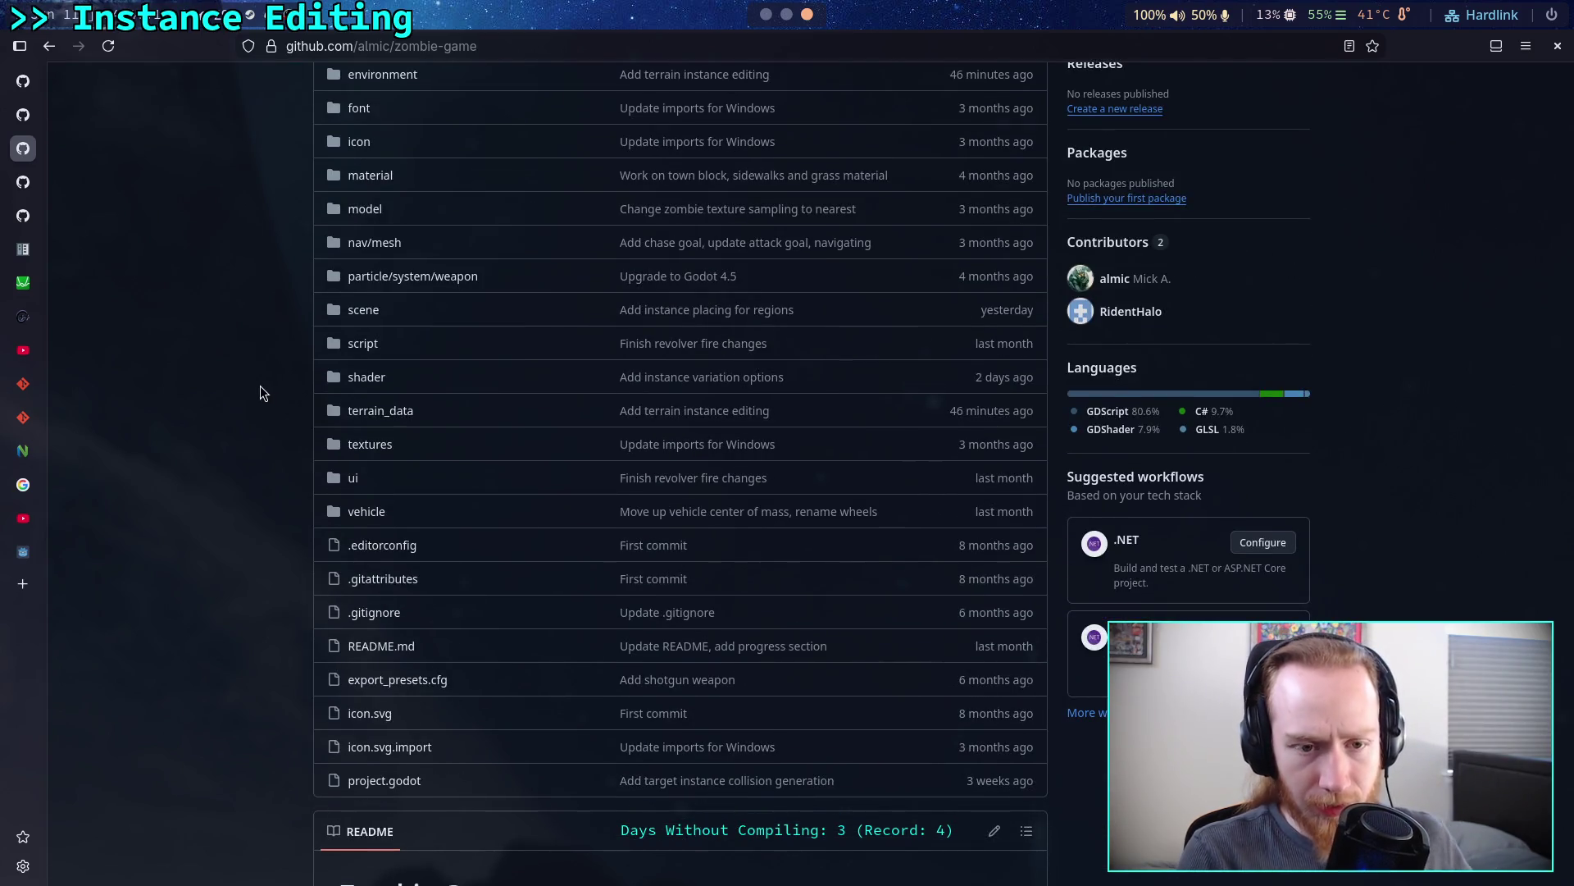
scroll(259, 387, "up", 5)
left_click(393, 232)
left_click(405, 427)
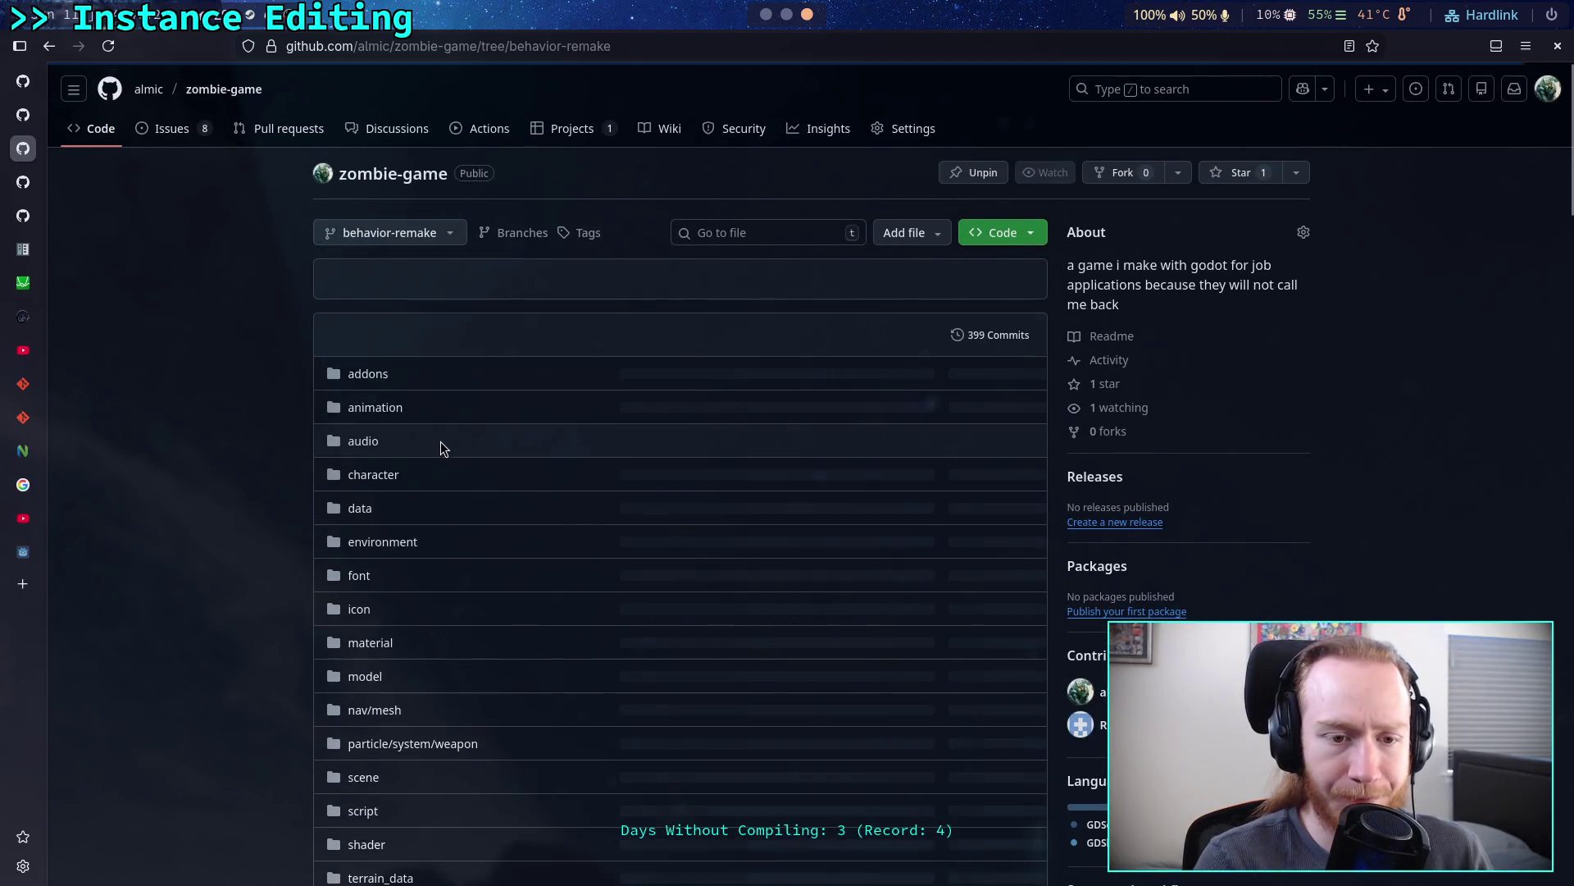
left_click(376, 381)
- Open addons/behavior/screen/main_screen.tscn and read its source
left_click(137, 391)
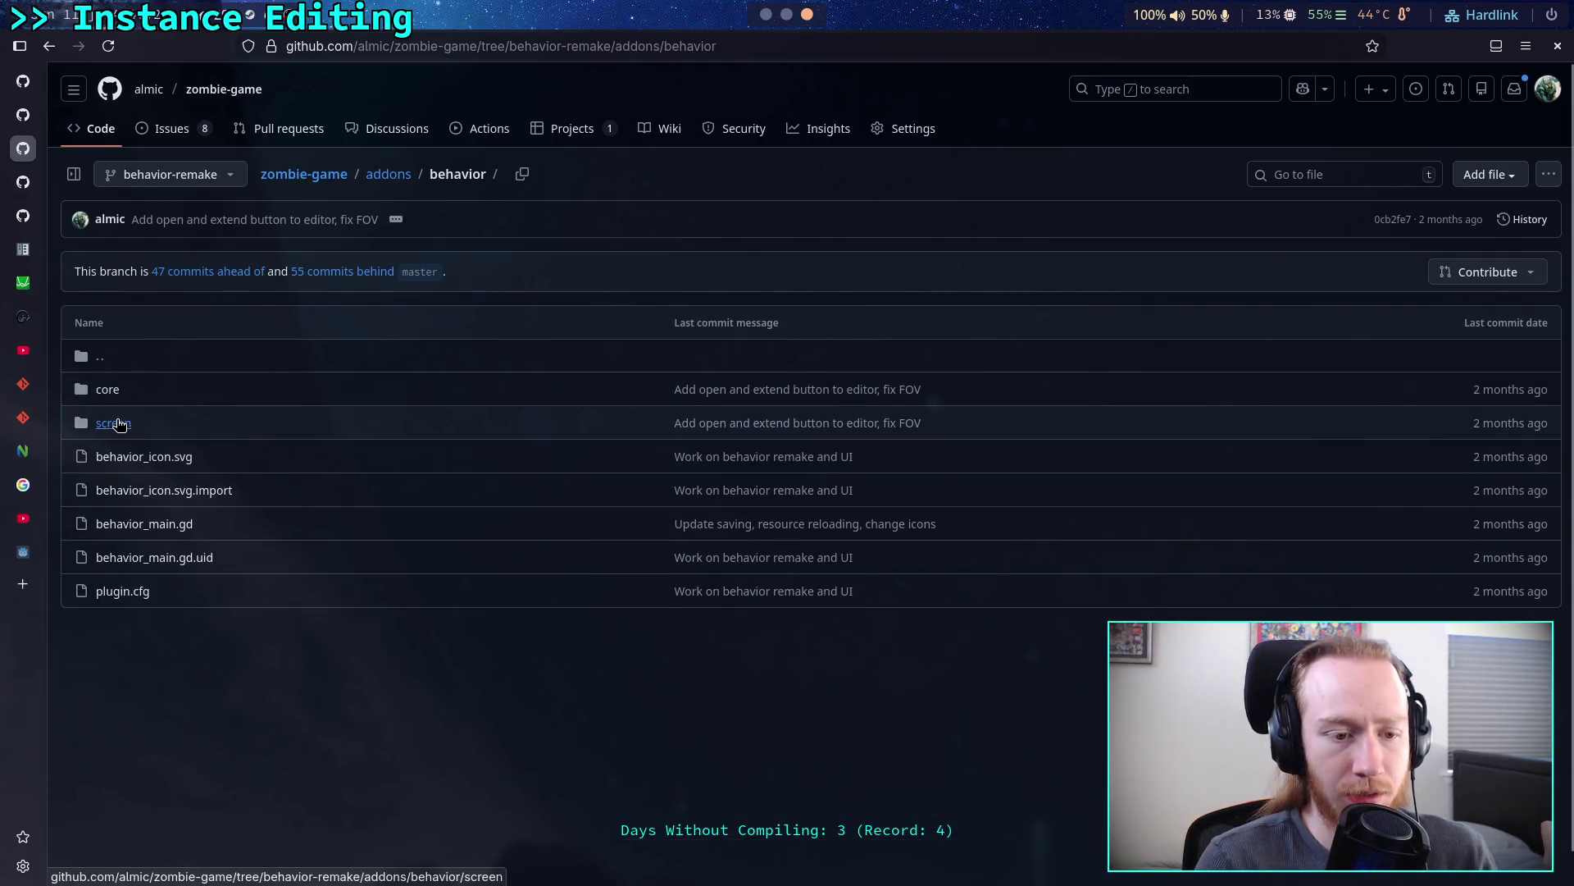
left_click(119, 424)
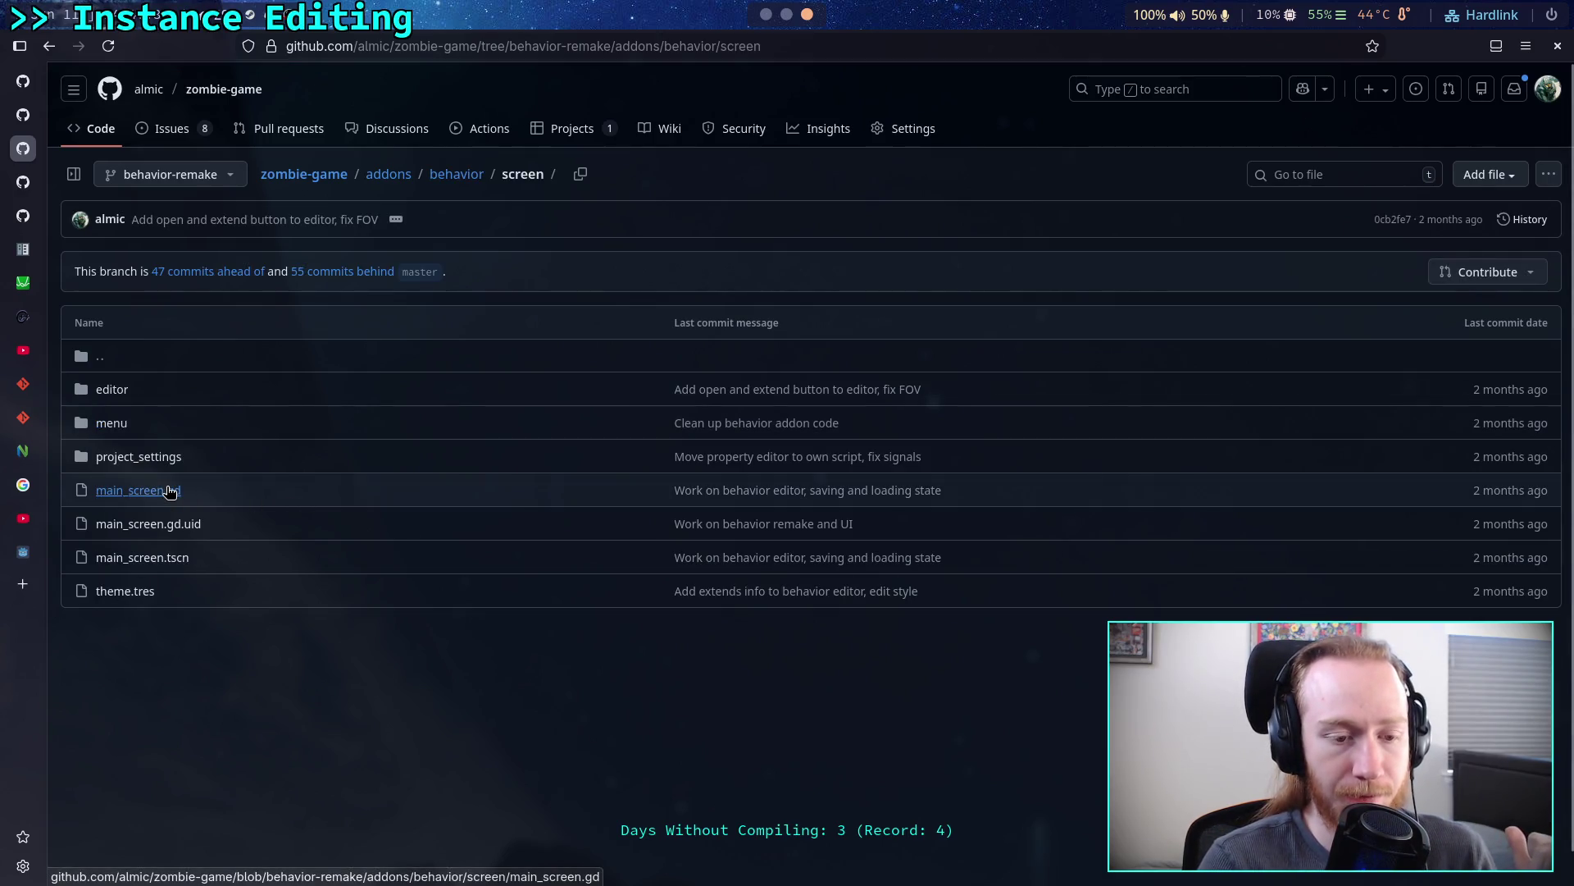
left_click(170, 557)
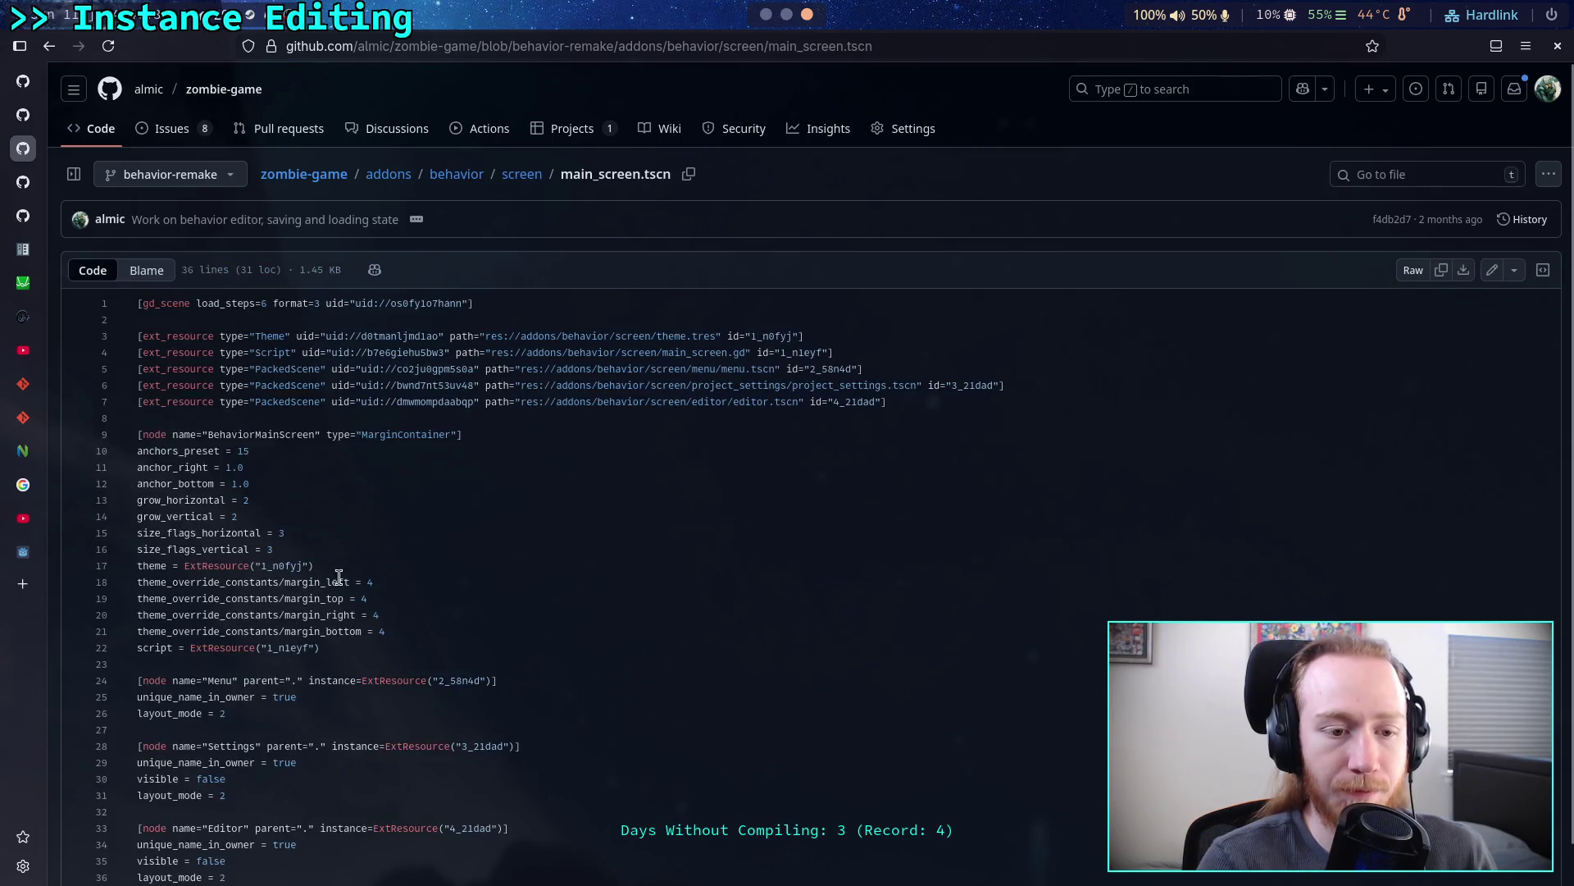
scroll(422, 564, "down", 1)
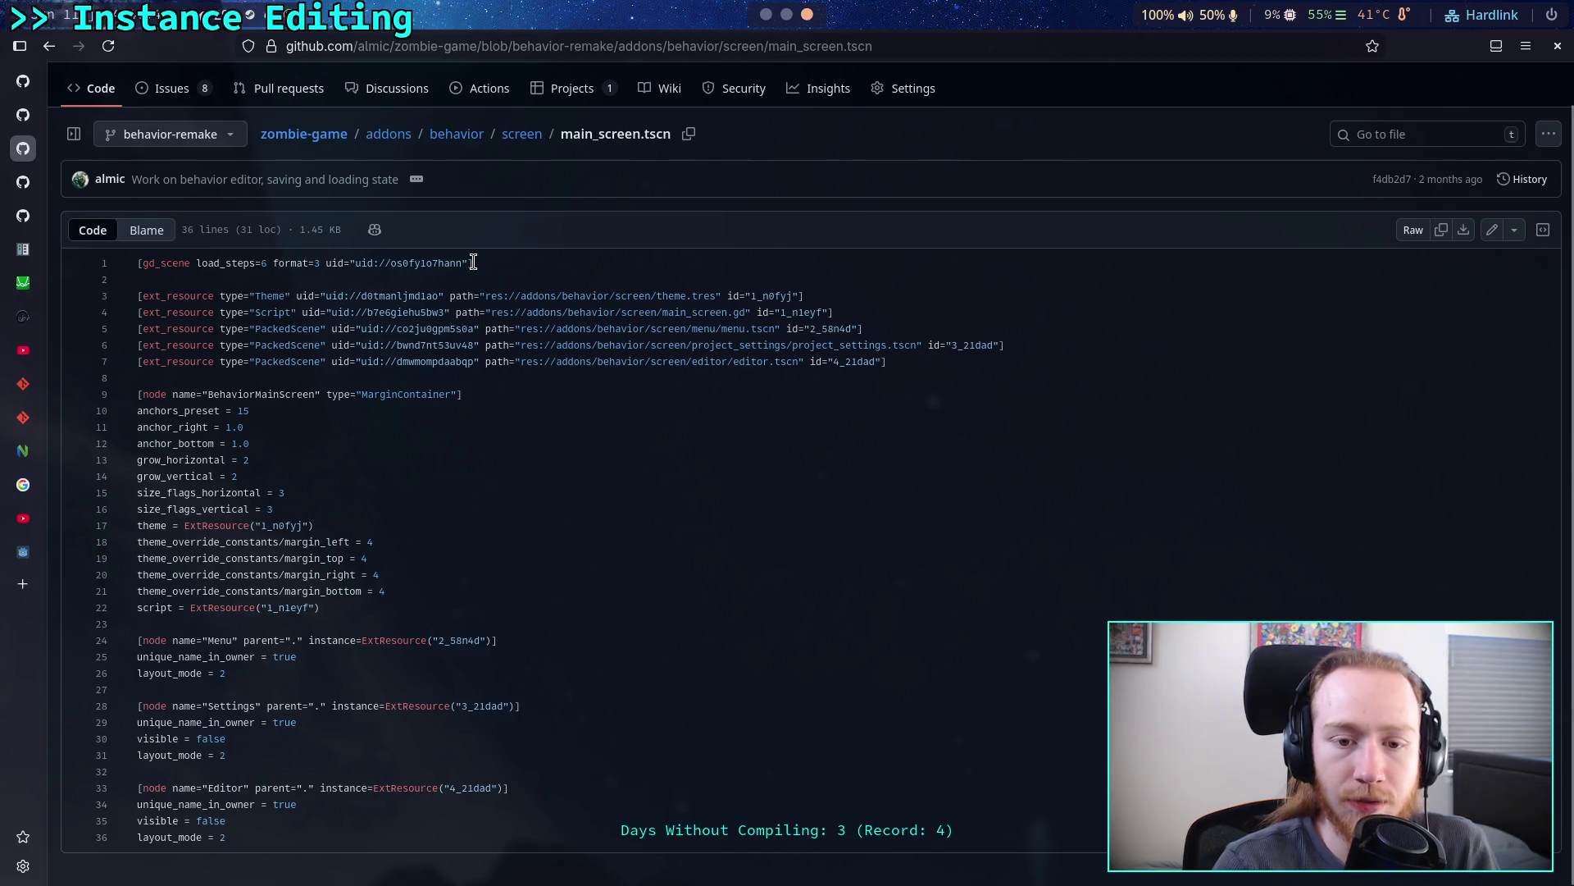
- Open screen/editor/editor.tscn, scroll to its HSplitContainer 'Editor' node, then return to Godot
left_click(522, 133)
left_click(114, 359)
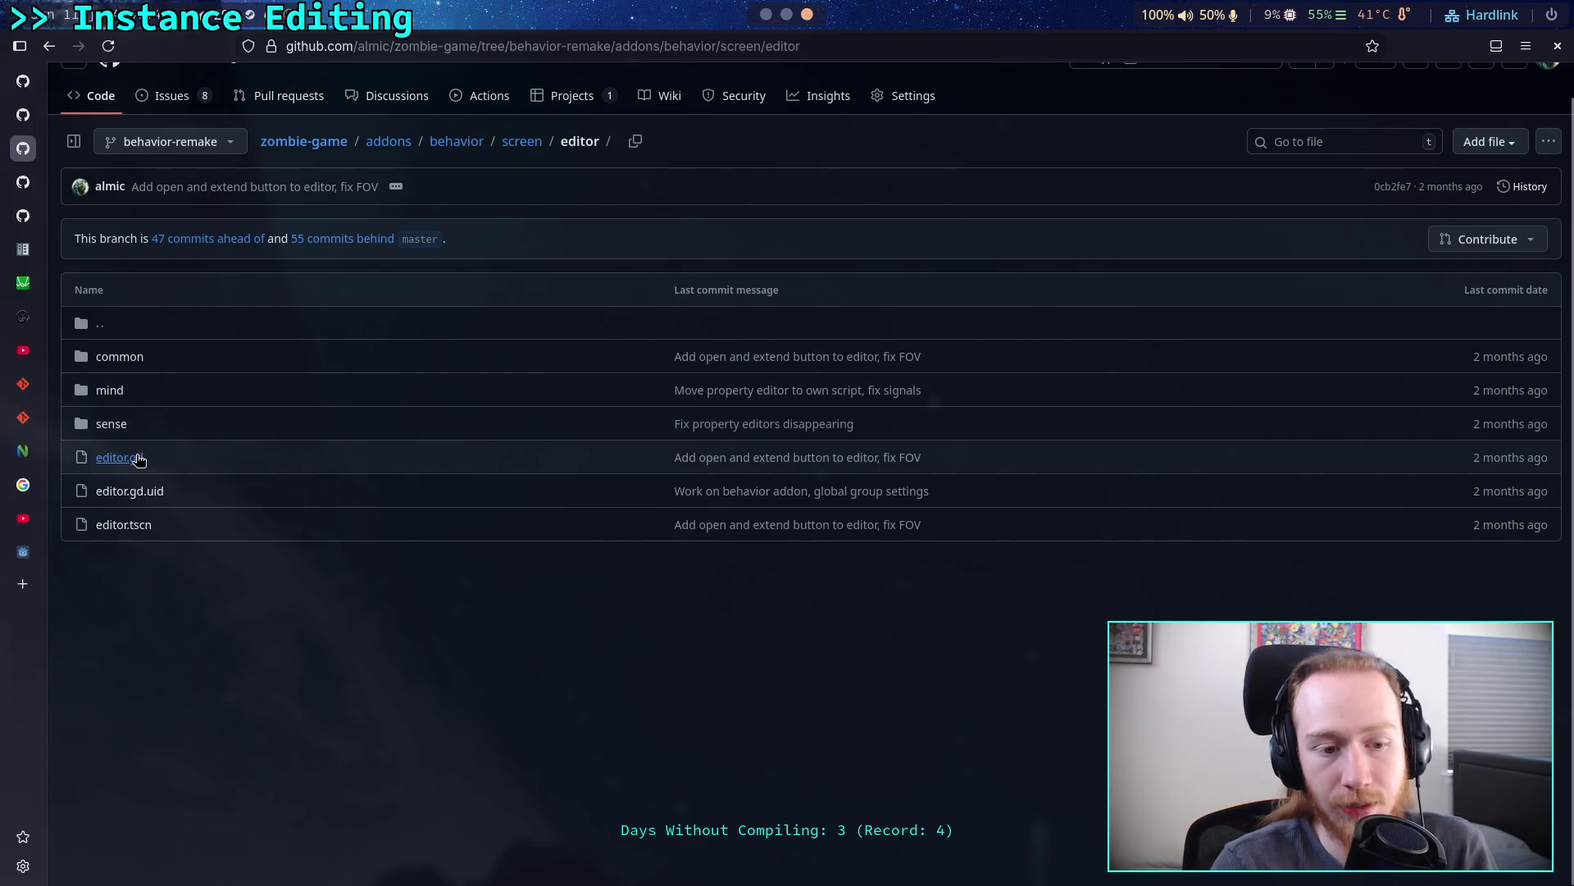
left_click(125, 522)
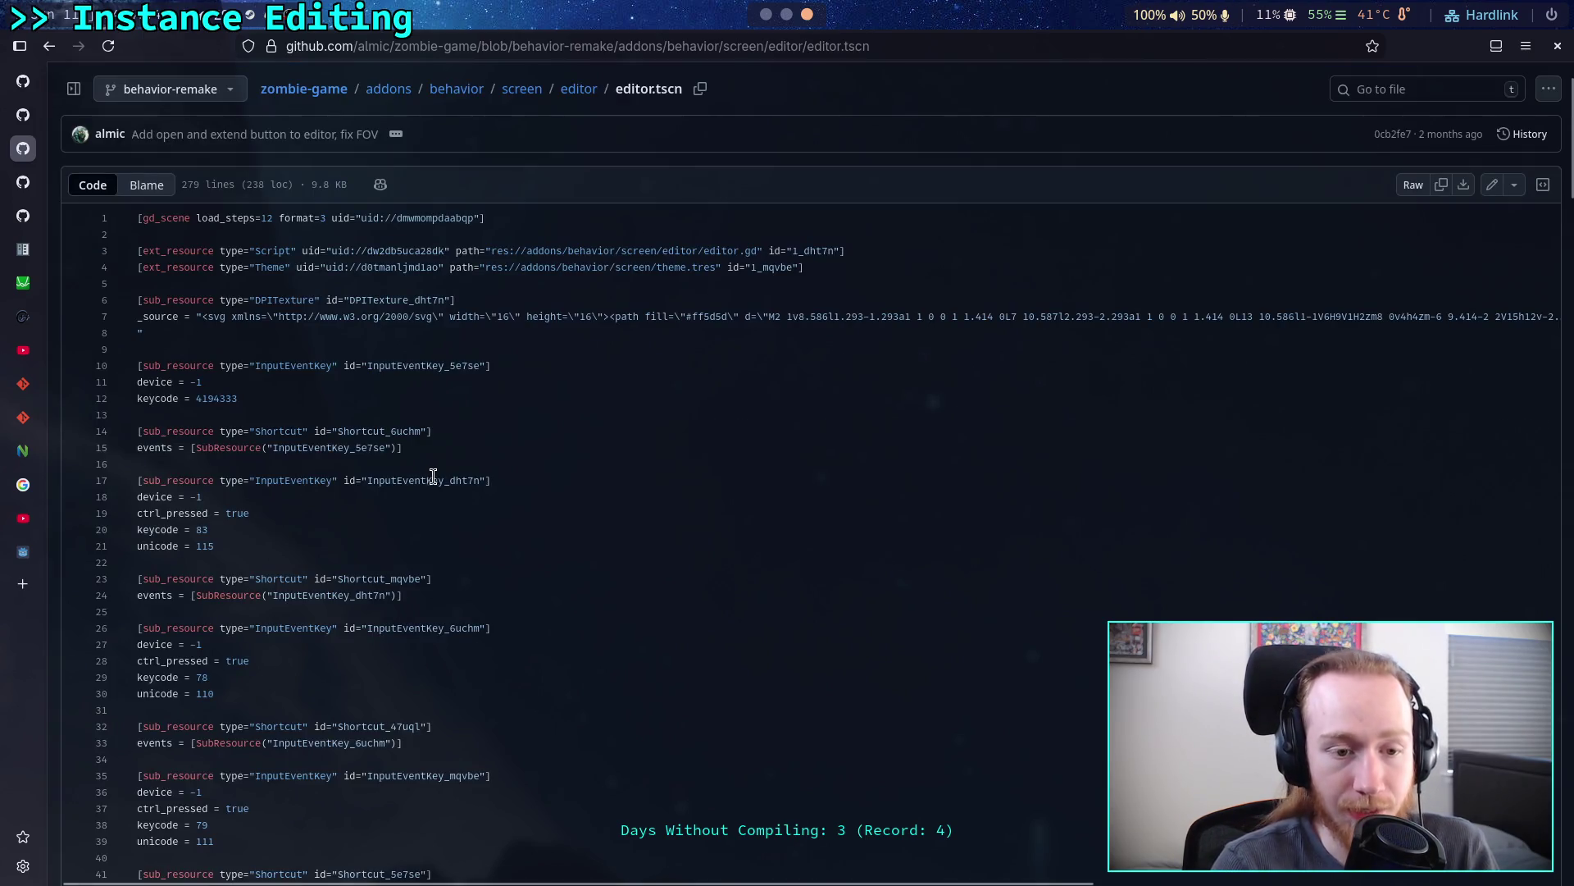
scroll(434, 467, "down", 5)
scroll(437, 461, "down", 4)
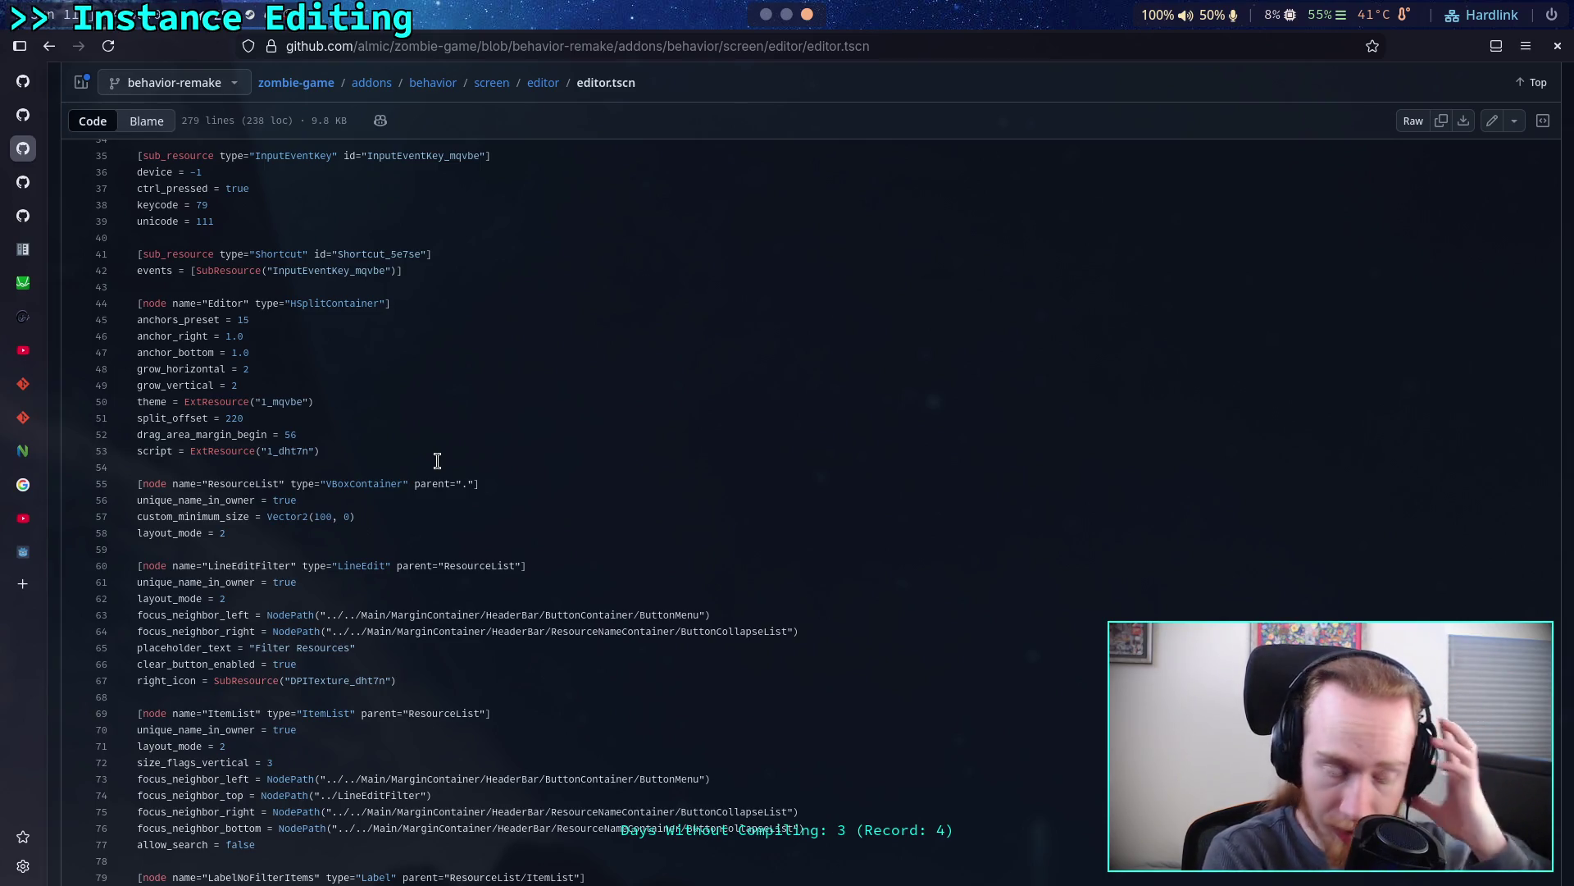
key("alt+Tab")
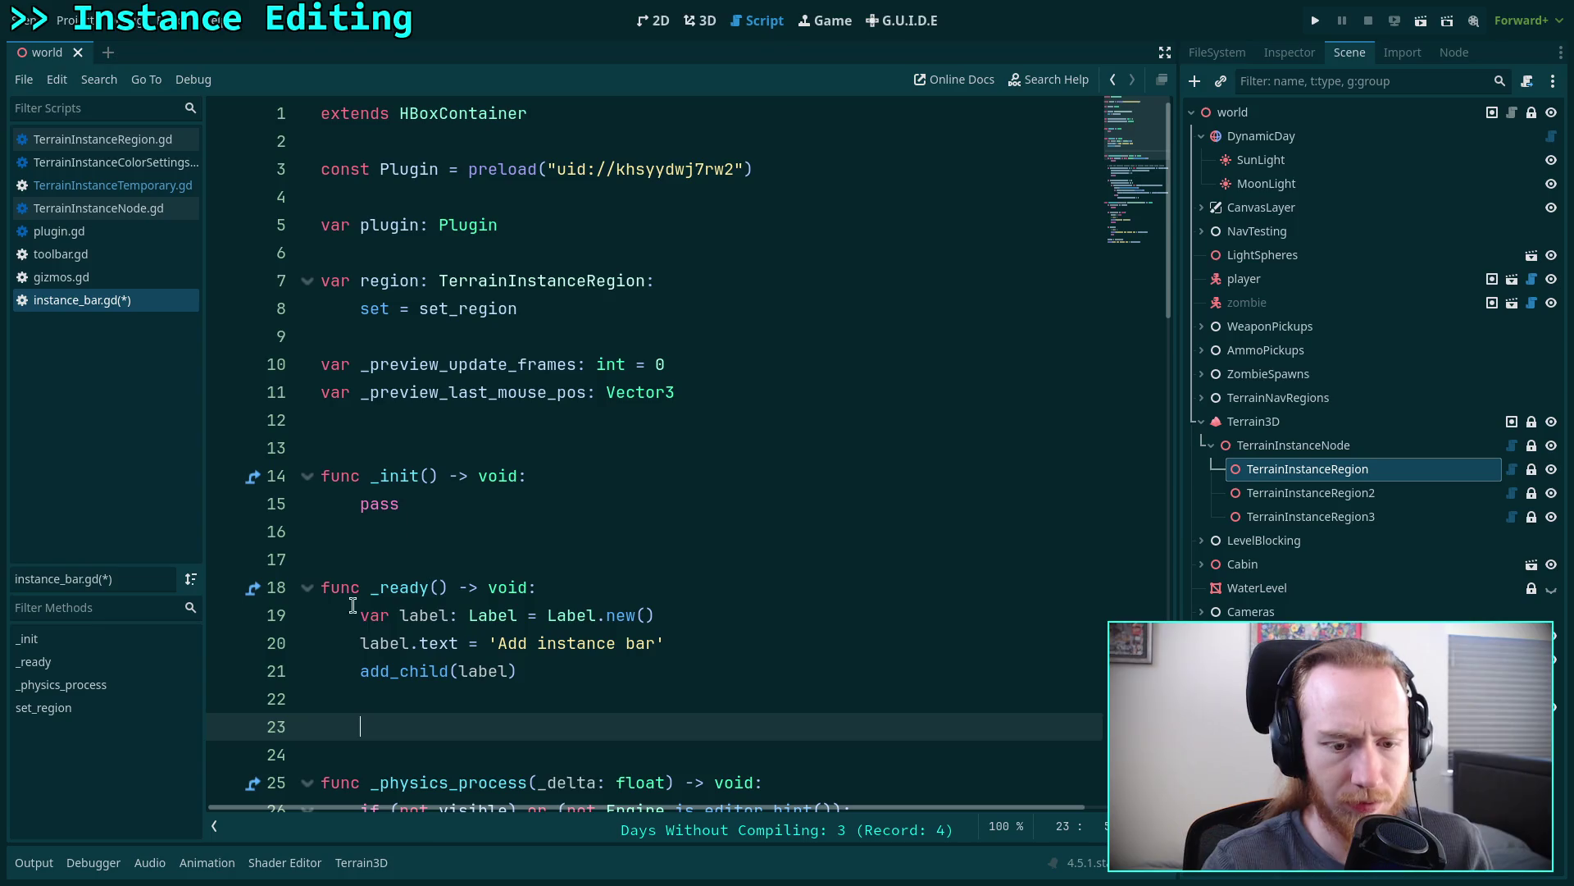
- Change line 1 of instance_bar.gd from HBoxContainer to HSplitContainer using autocomplete
left_click(410, 112)
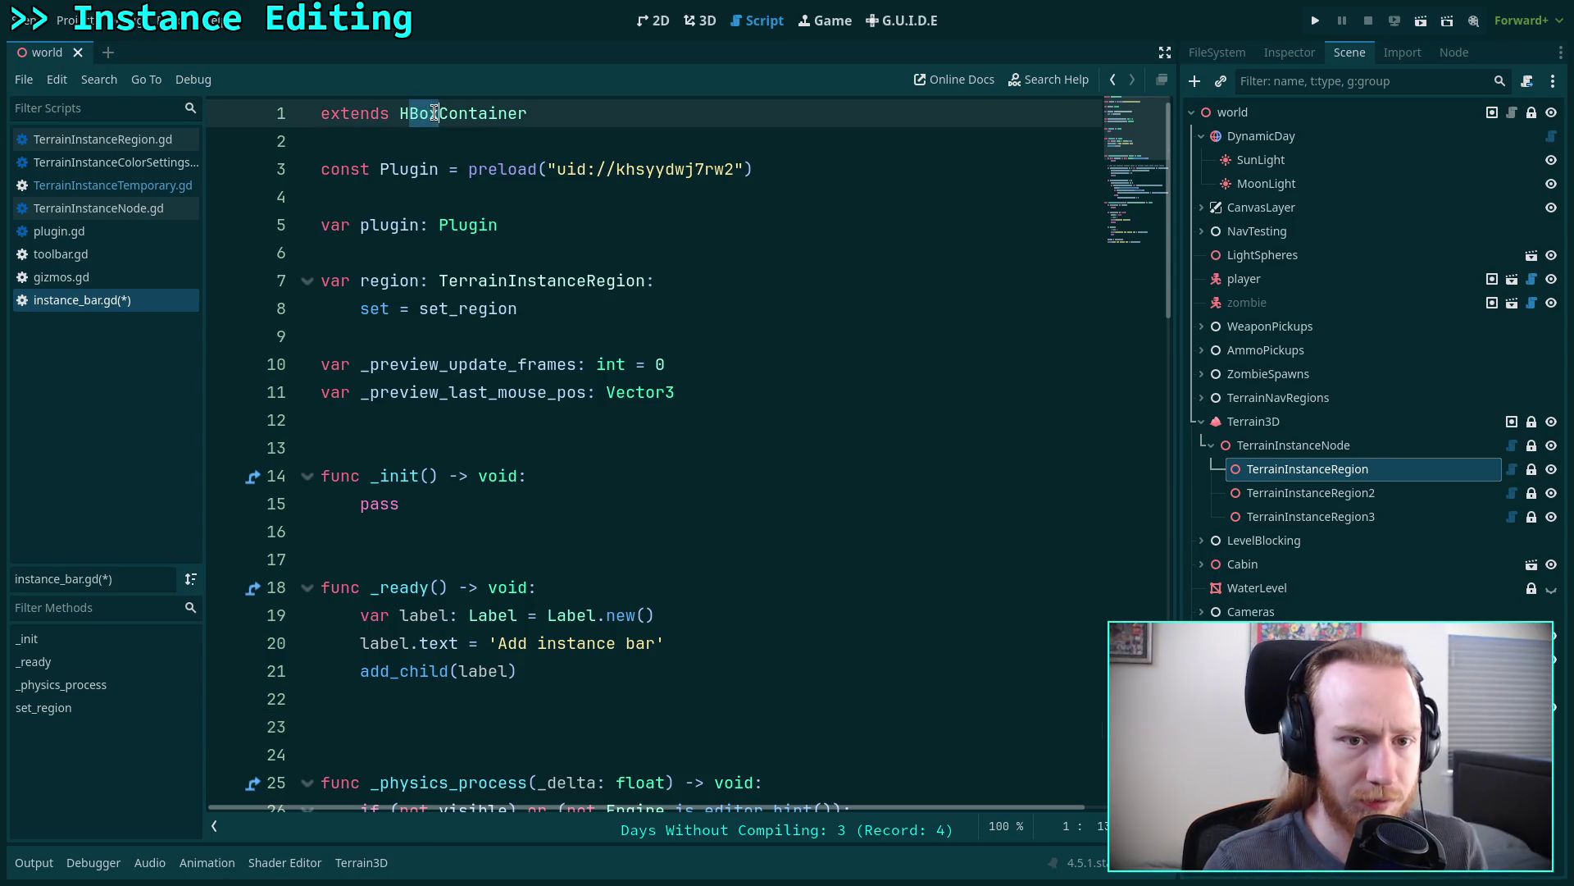
key("Delete")
key("Delete")
key("Delete")
type("Spr")
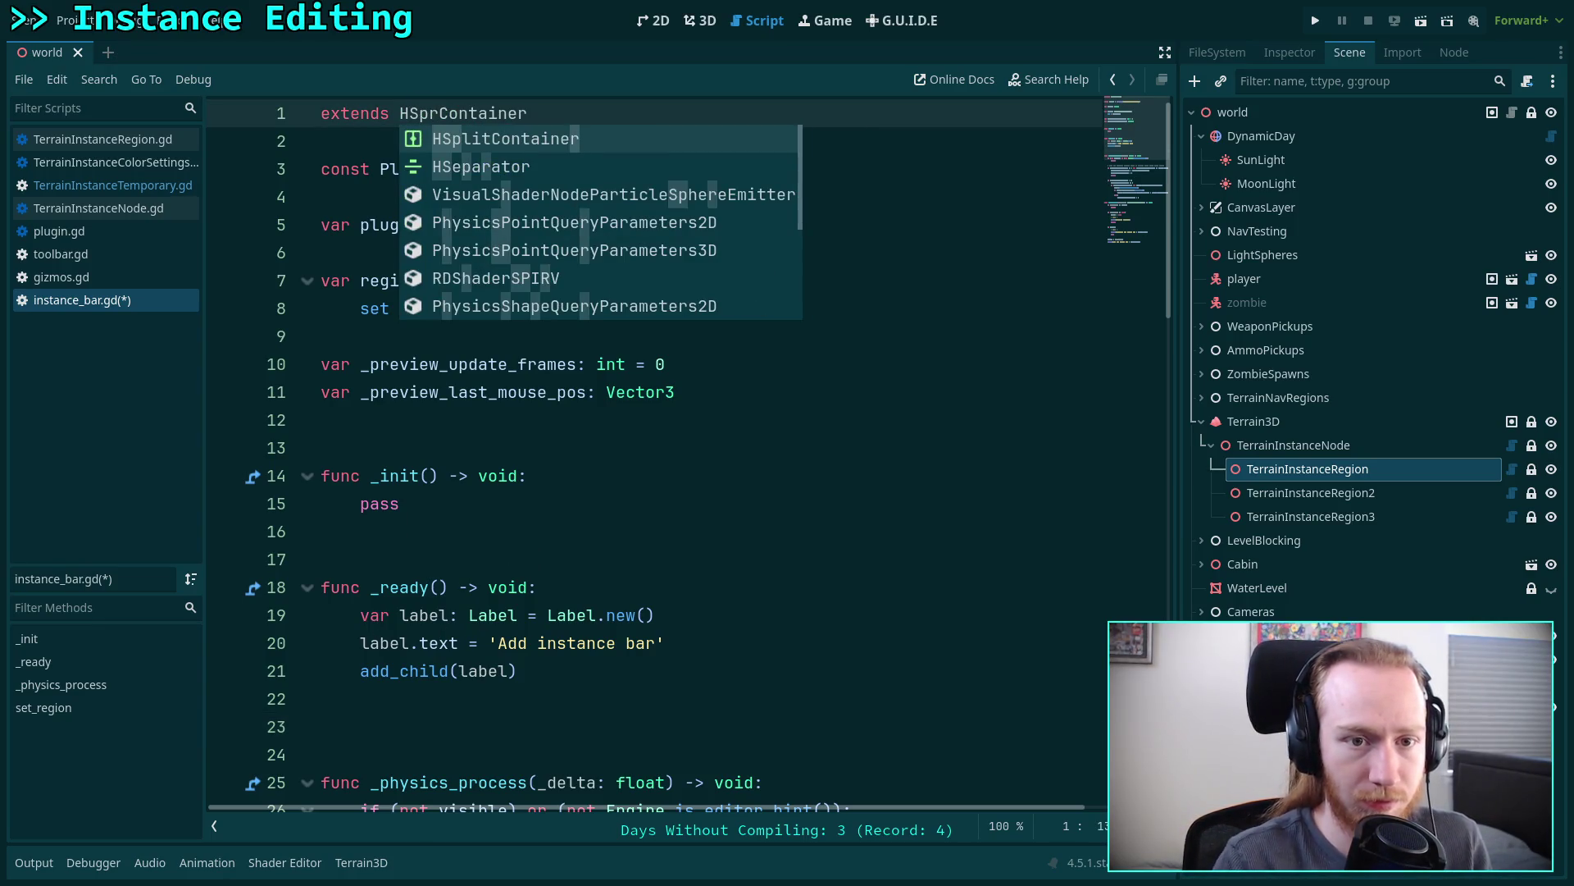
key("Return")
left_click(659, 557)
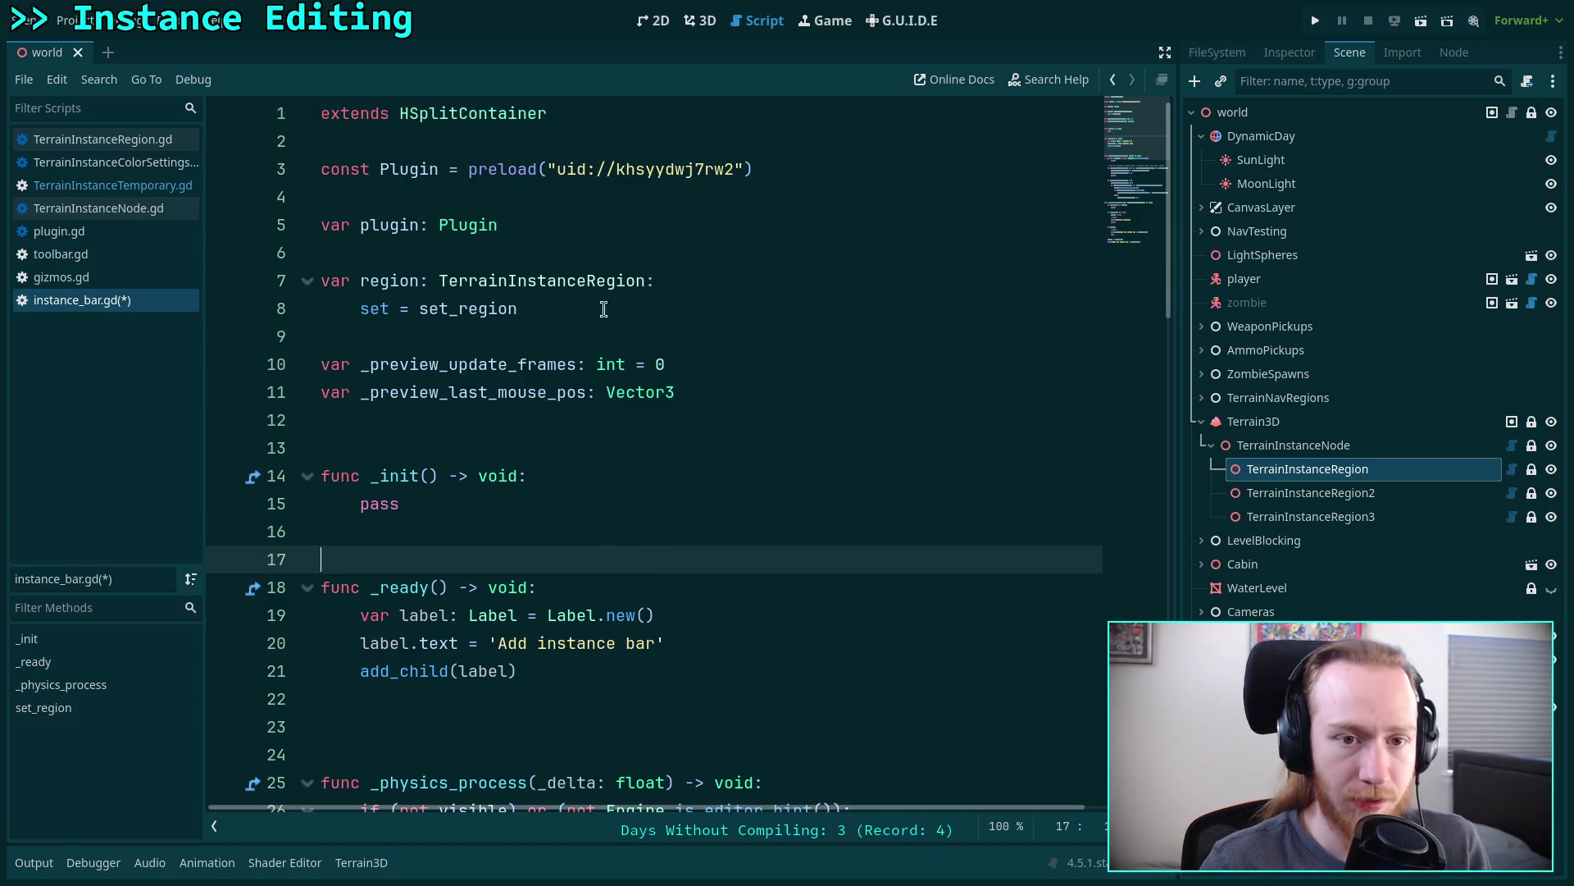
right_click(489, 115)
left_click(563, 405)
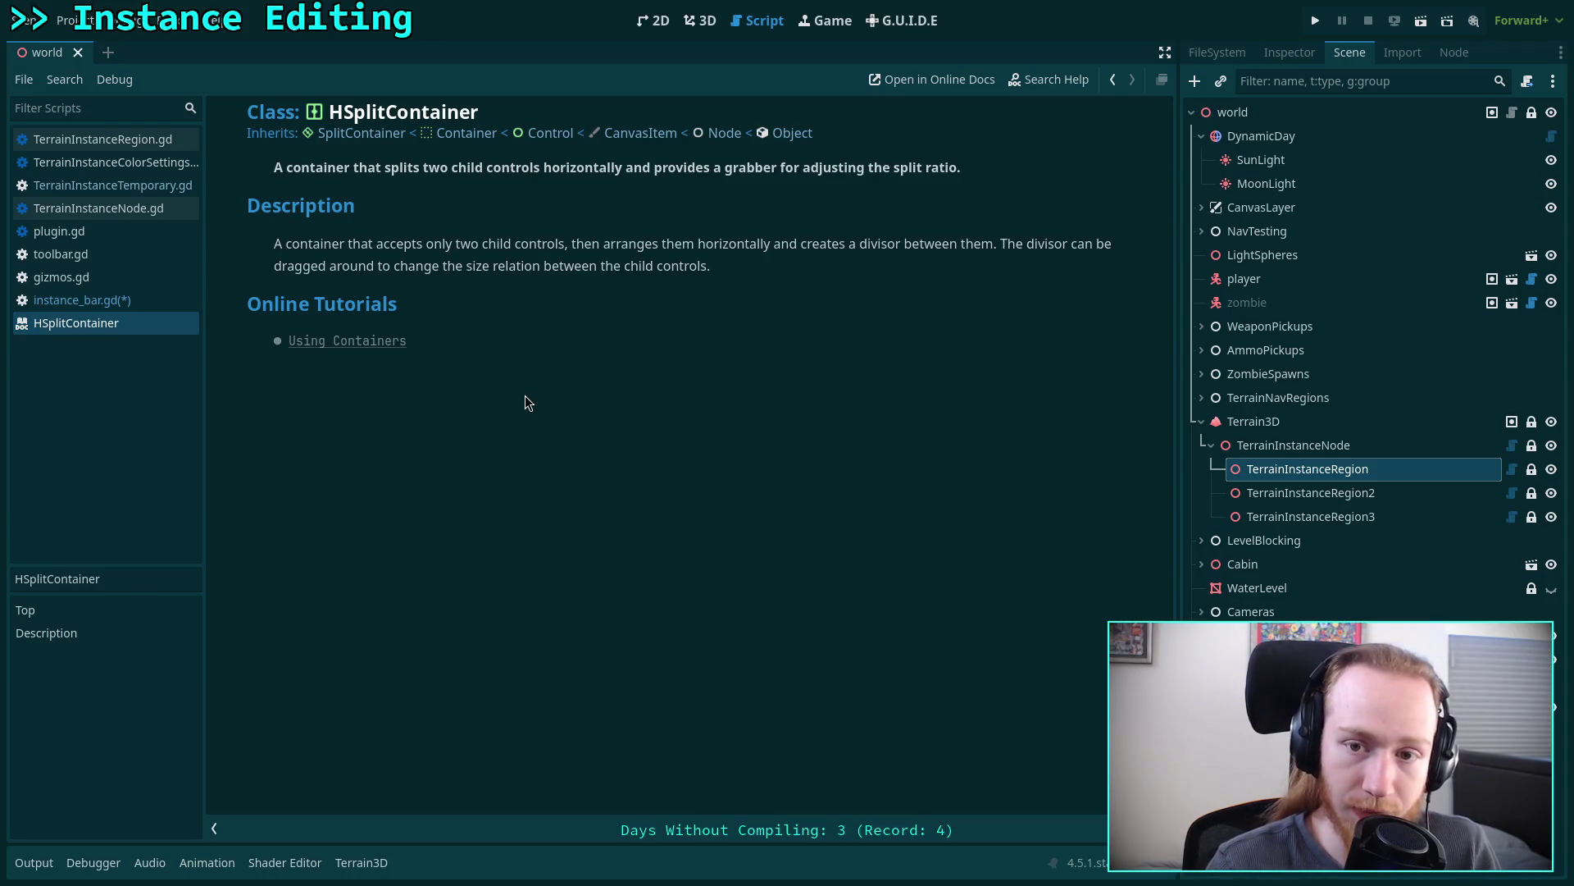
right_click(142, 324)
left_click(392, 307)
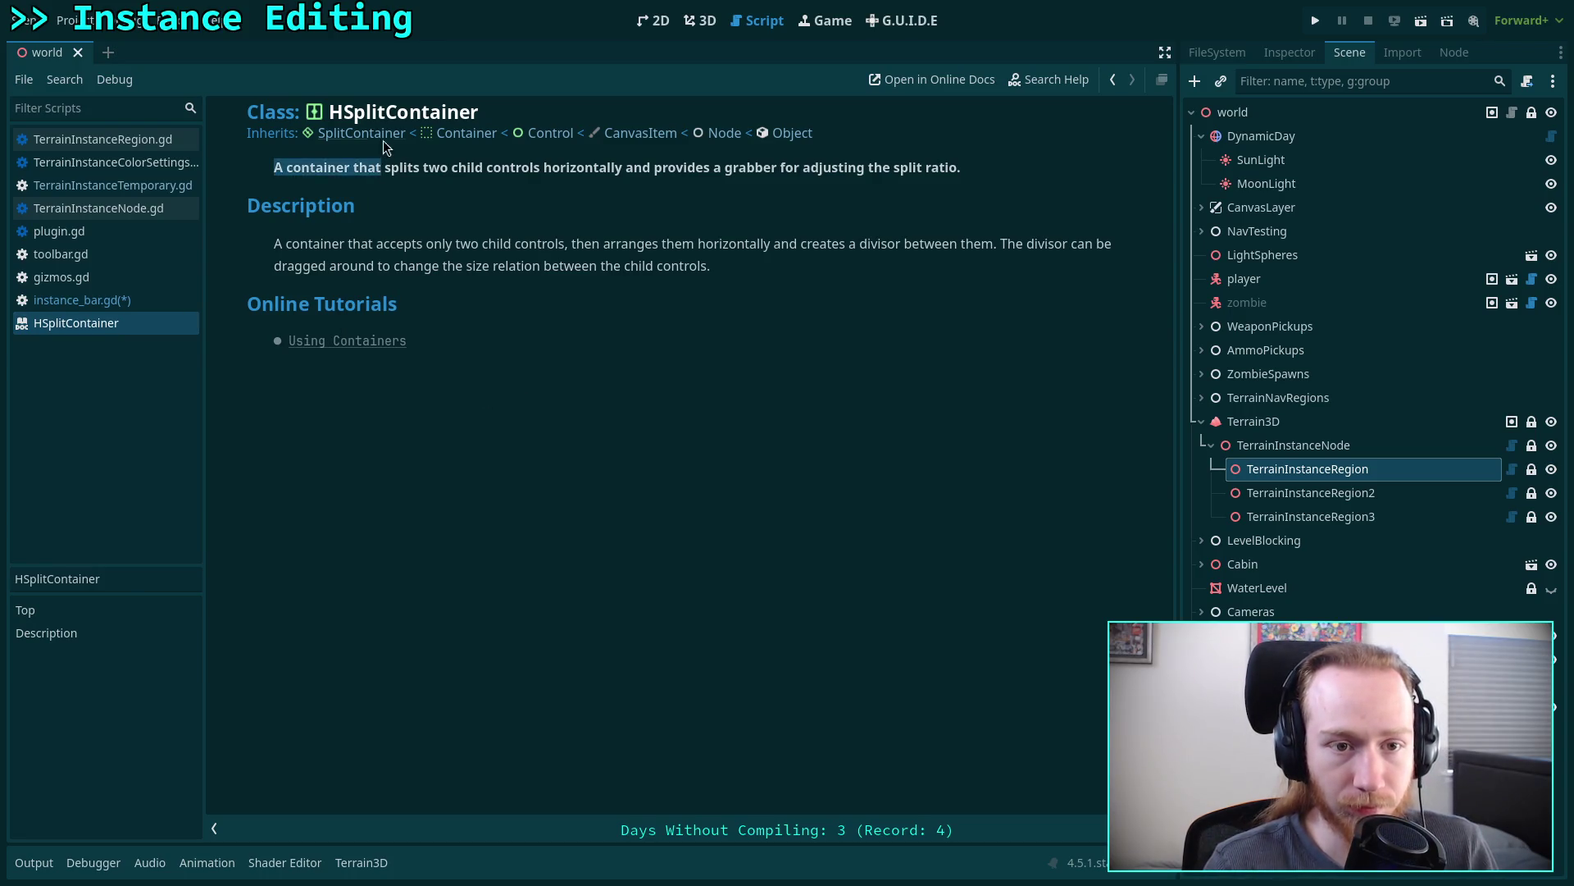
left_click(377, 134)
scroll(541, 336, "down", 2)
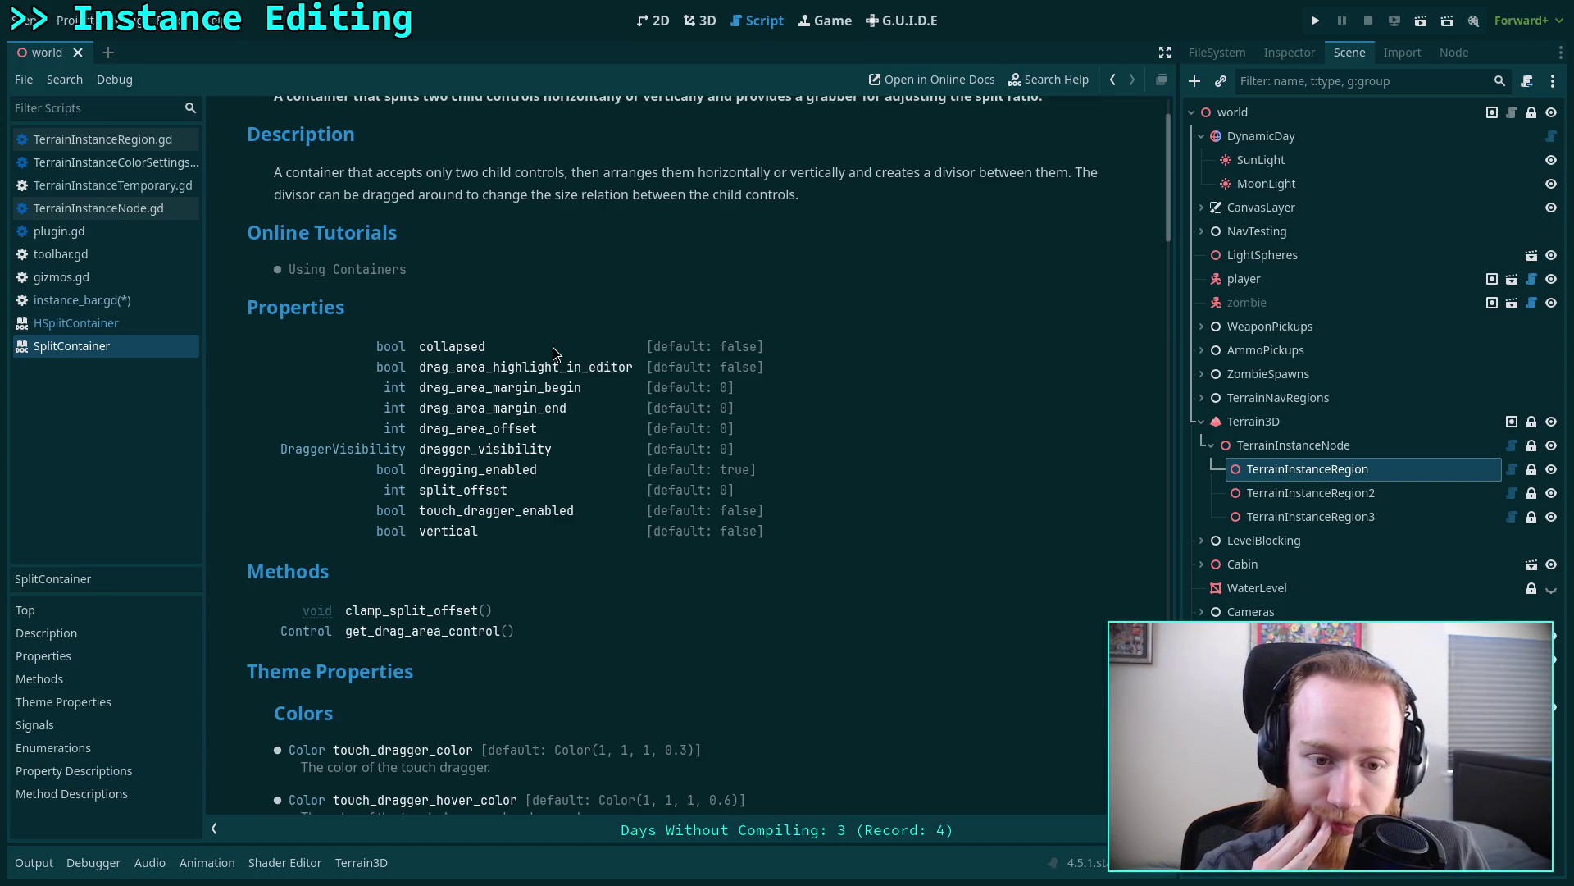
right_click(128, 348)
left_click(149, 361)
right_click(115, 324)
left_click(143, 338)
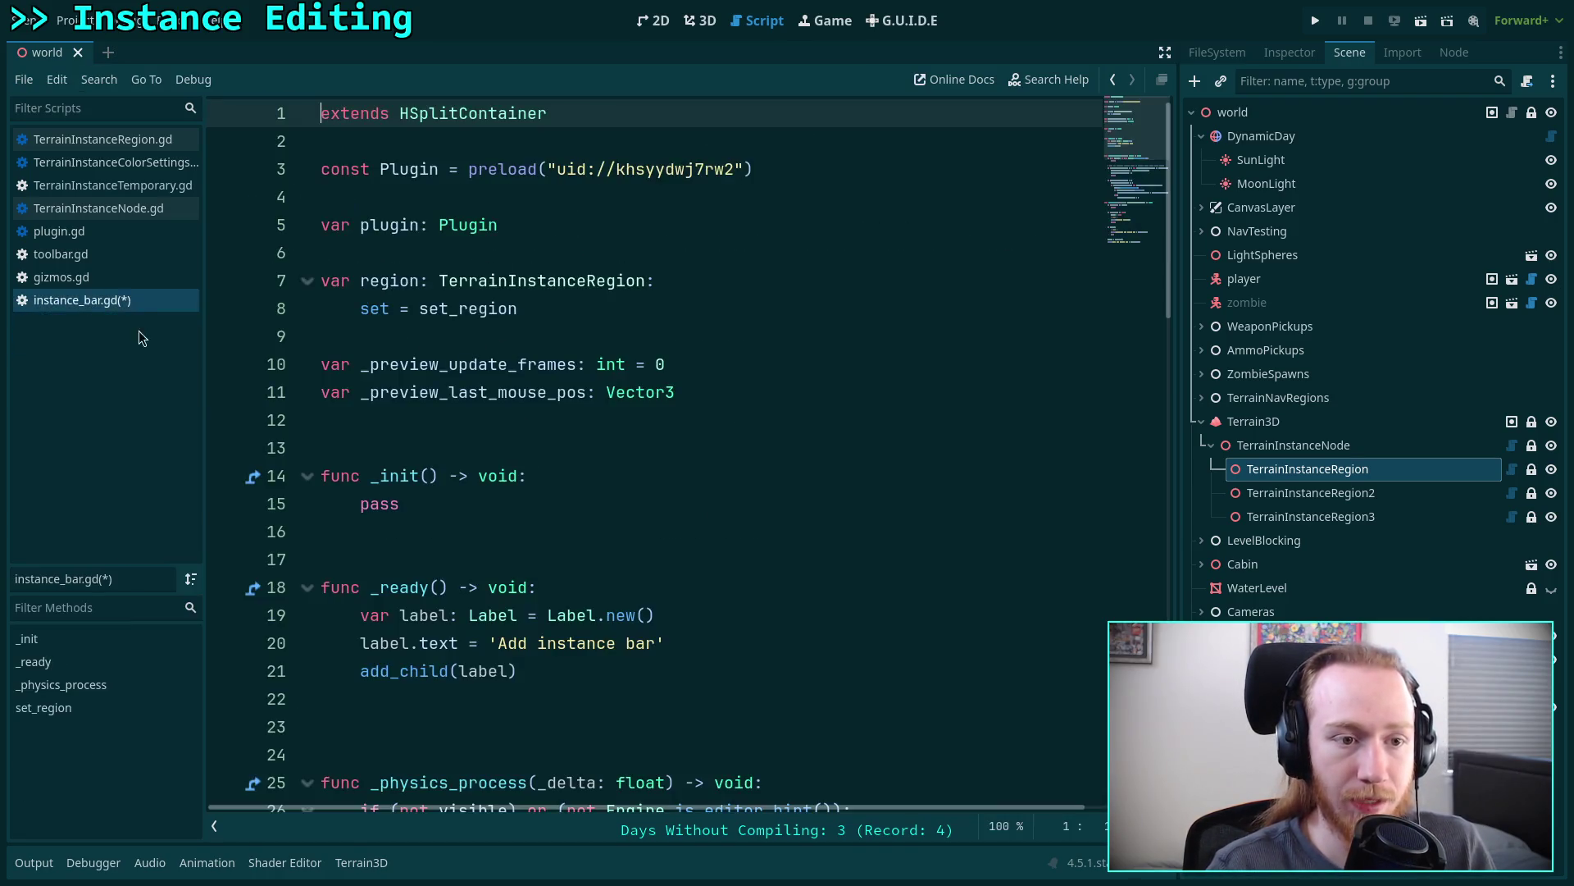
- Add a new line in _ready and change the label text to 'Left side'
scroll(619, 494, "down", 2)
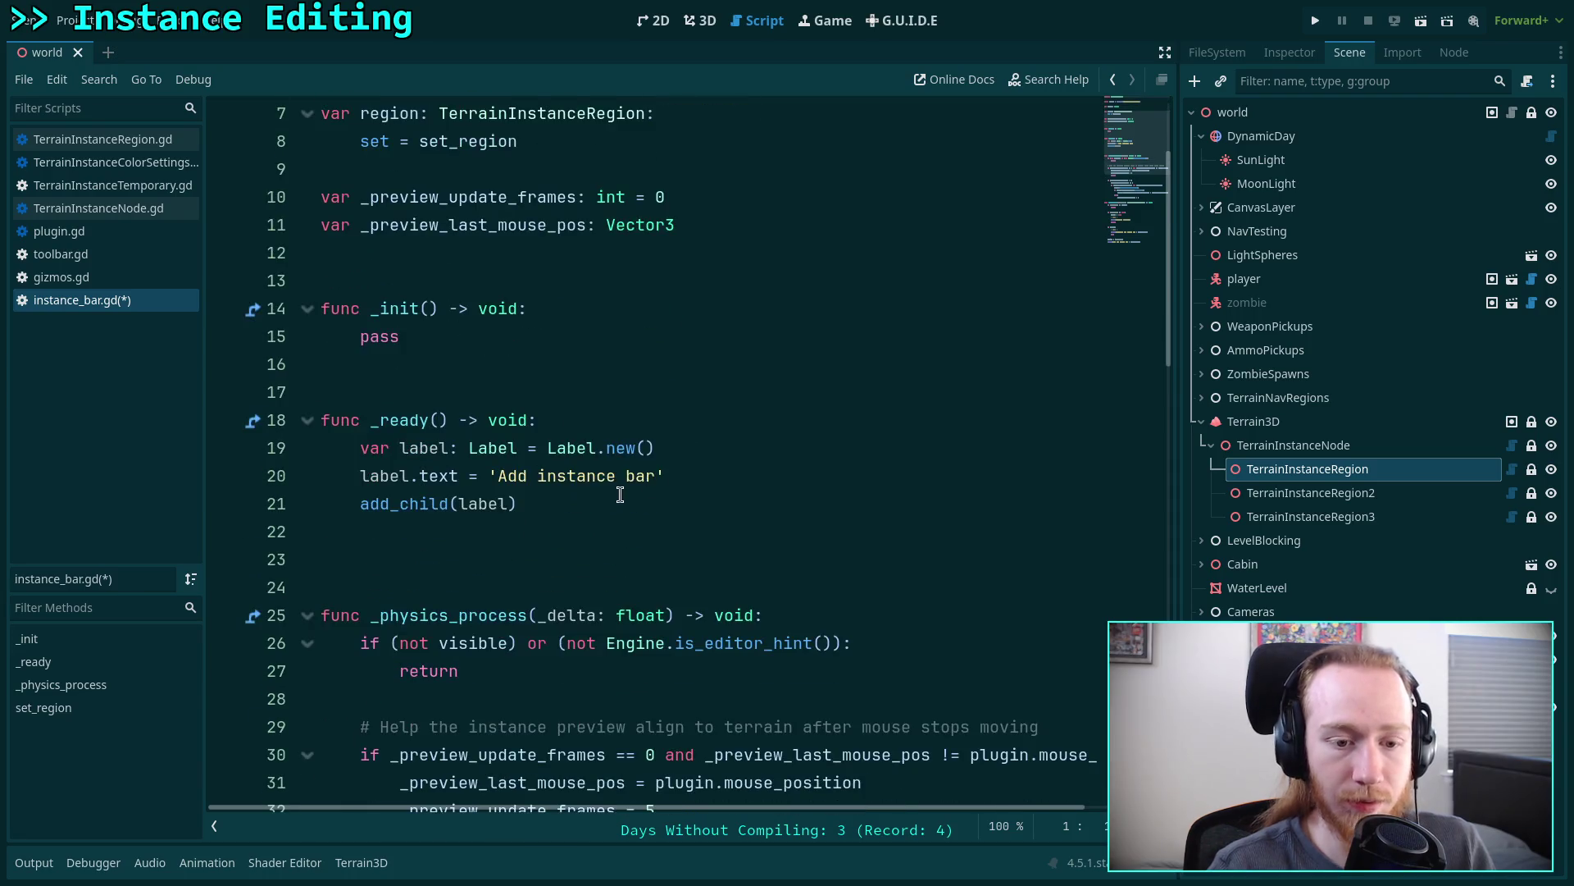
left_click(687, 539)
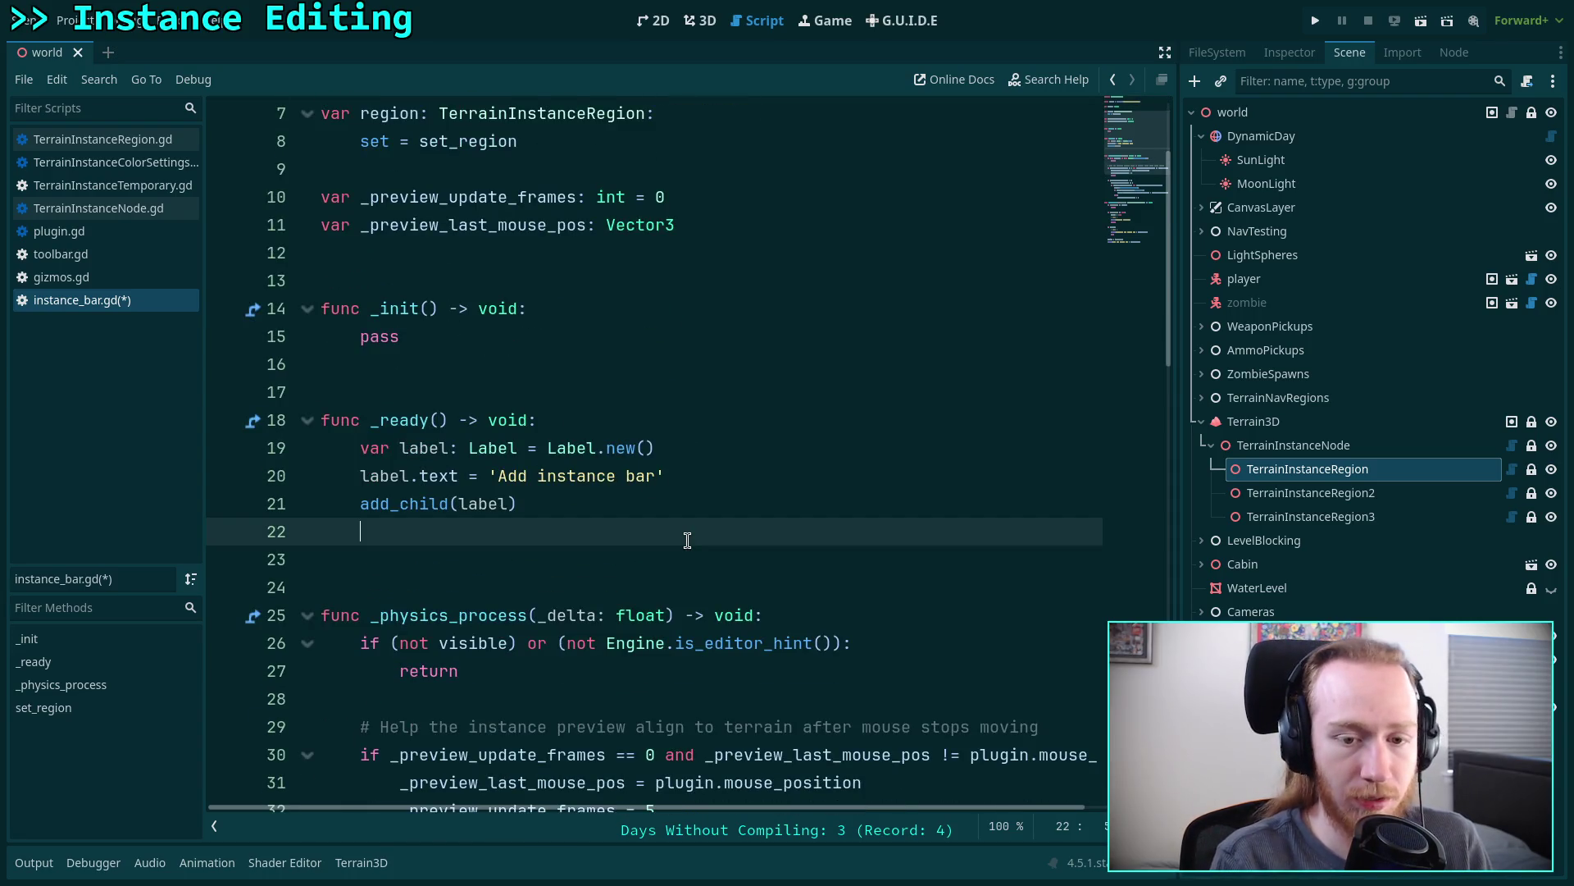
type("add")
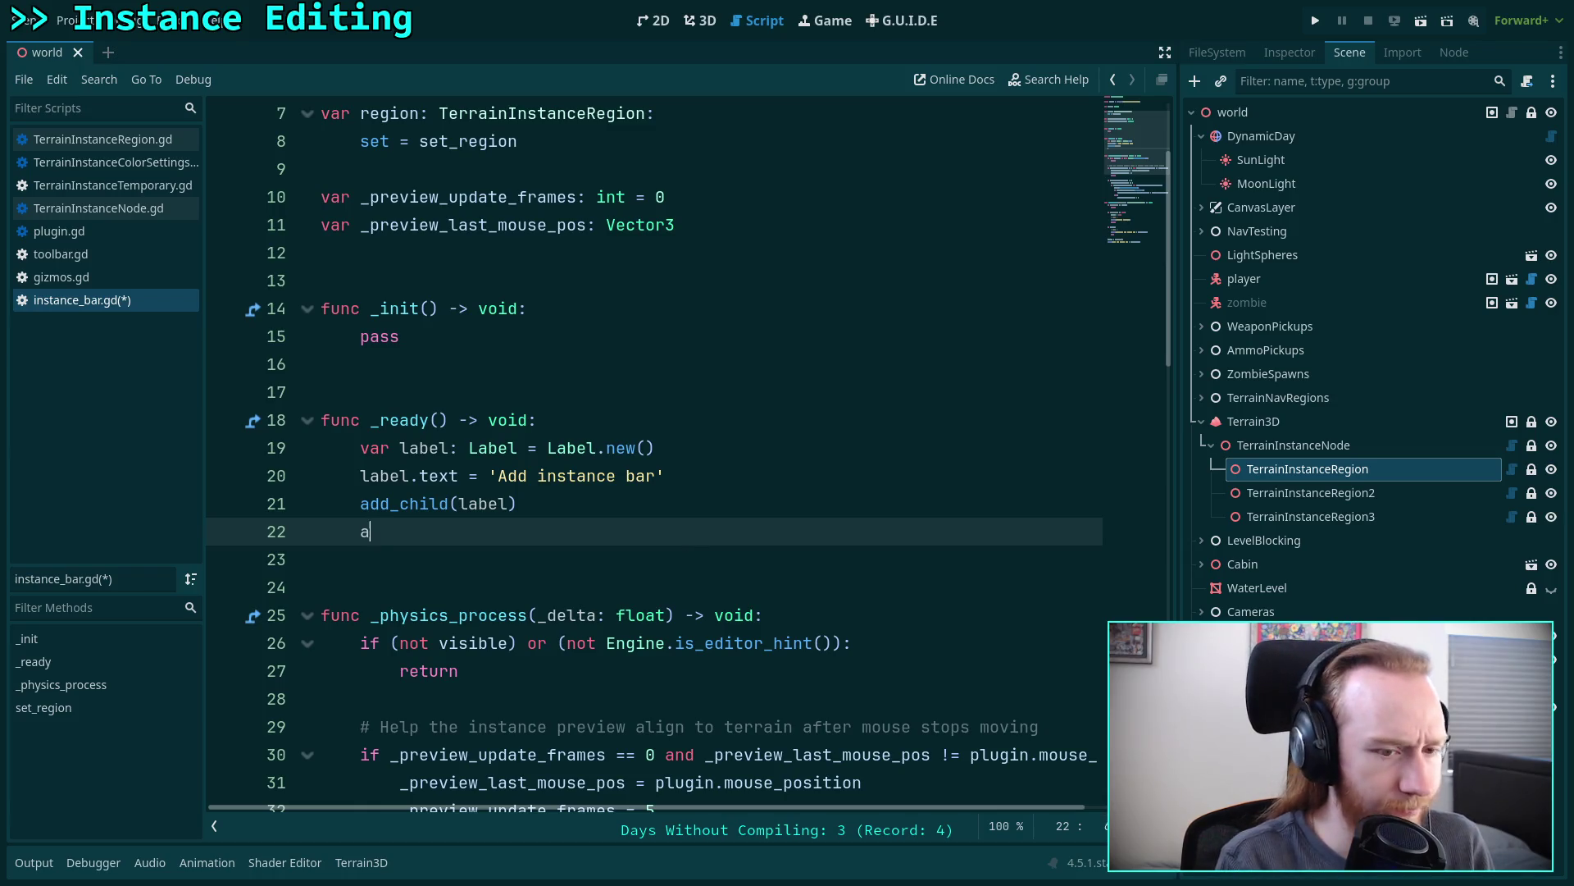
key("BackSpace")
key("BackSpace")
key("BackSpace")
key("Return")
type("var")
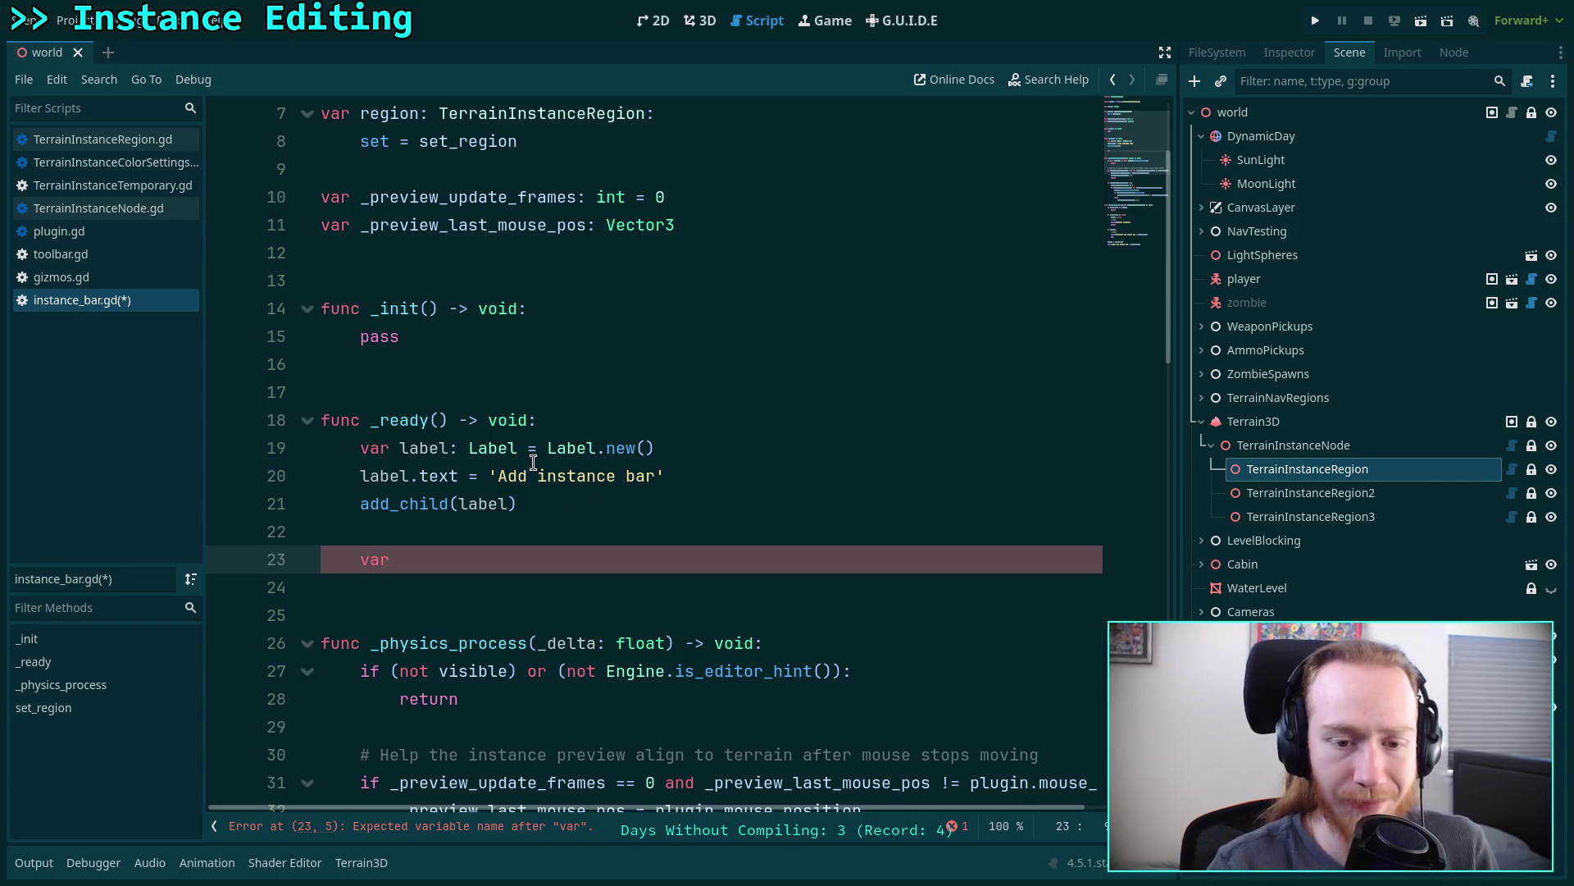
left_click_drag(497, 474, 653, 474)
type("Left side")
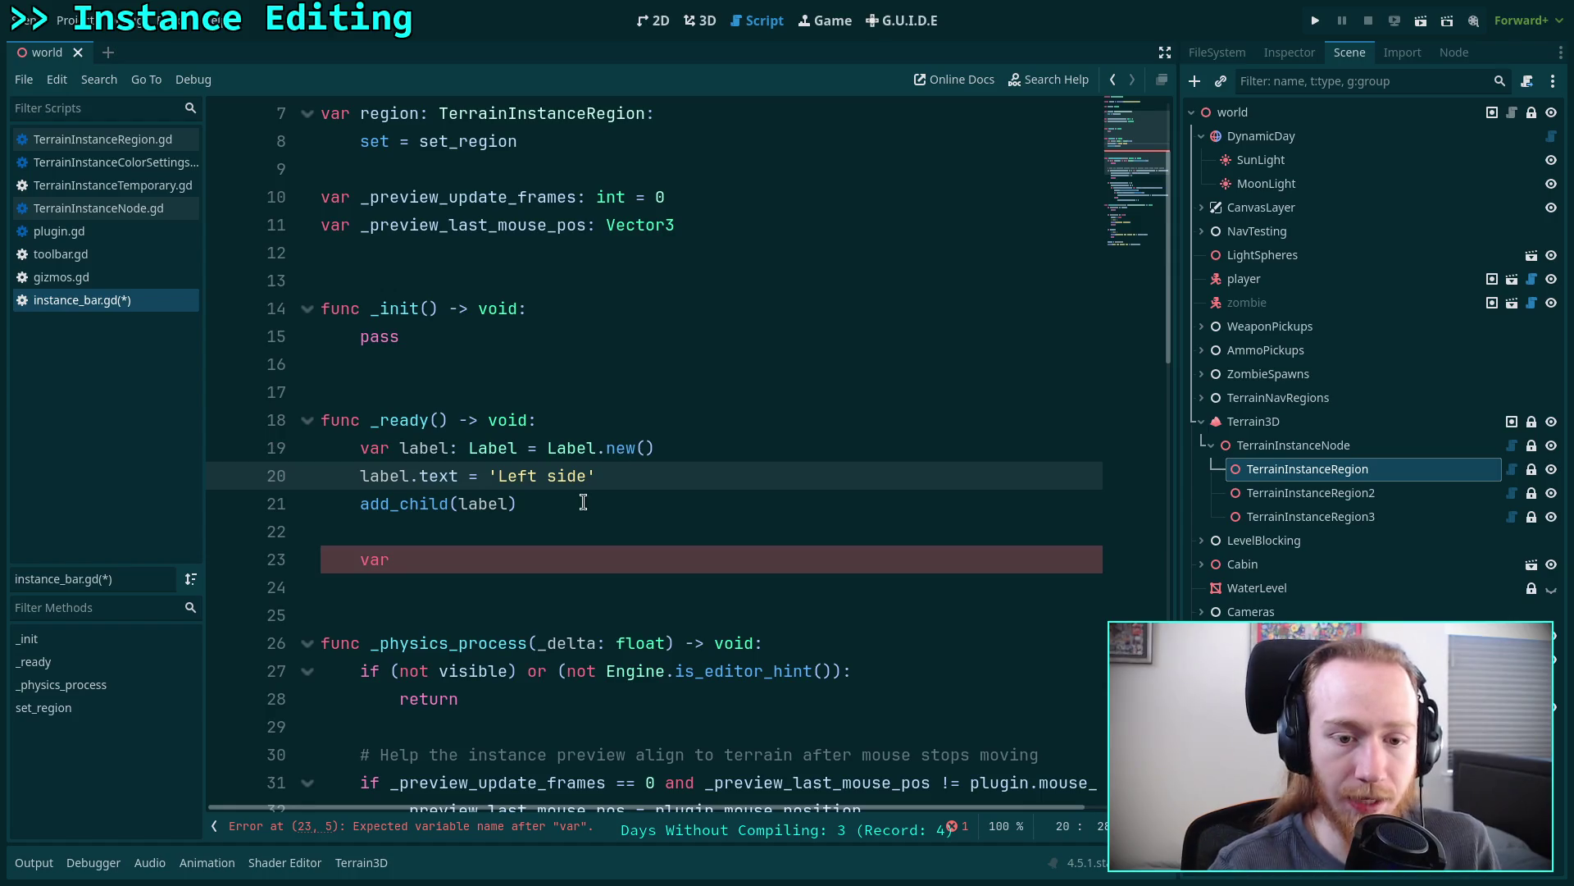
left_click(644, 470)
- Replace the label code in _ready with a 'var instance_grid' line
left_click_drag(643, 470, 369, 449)
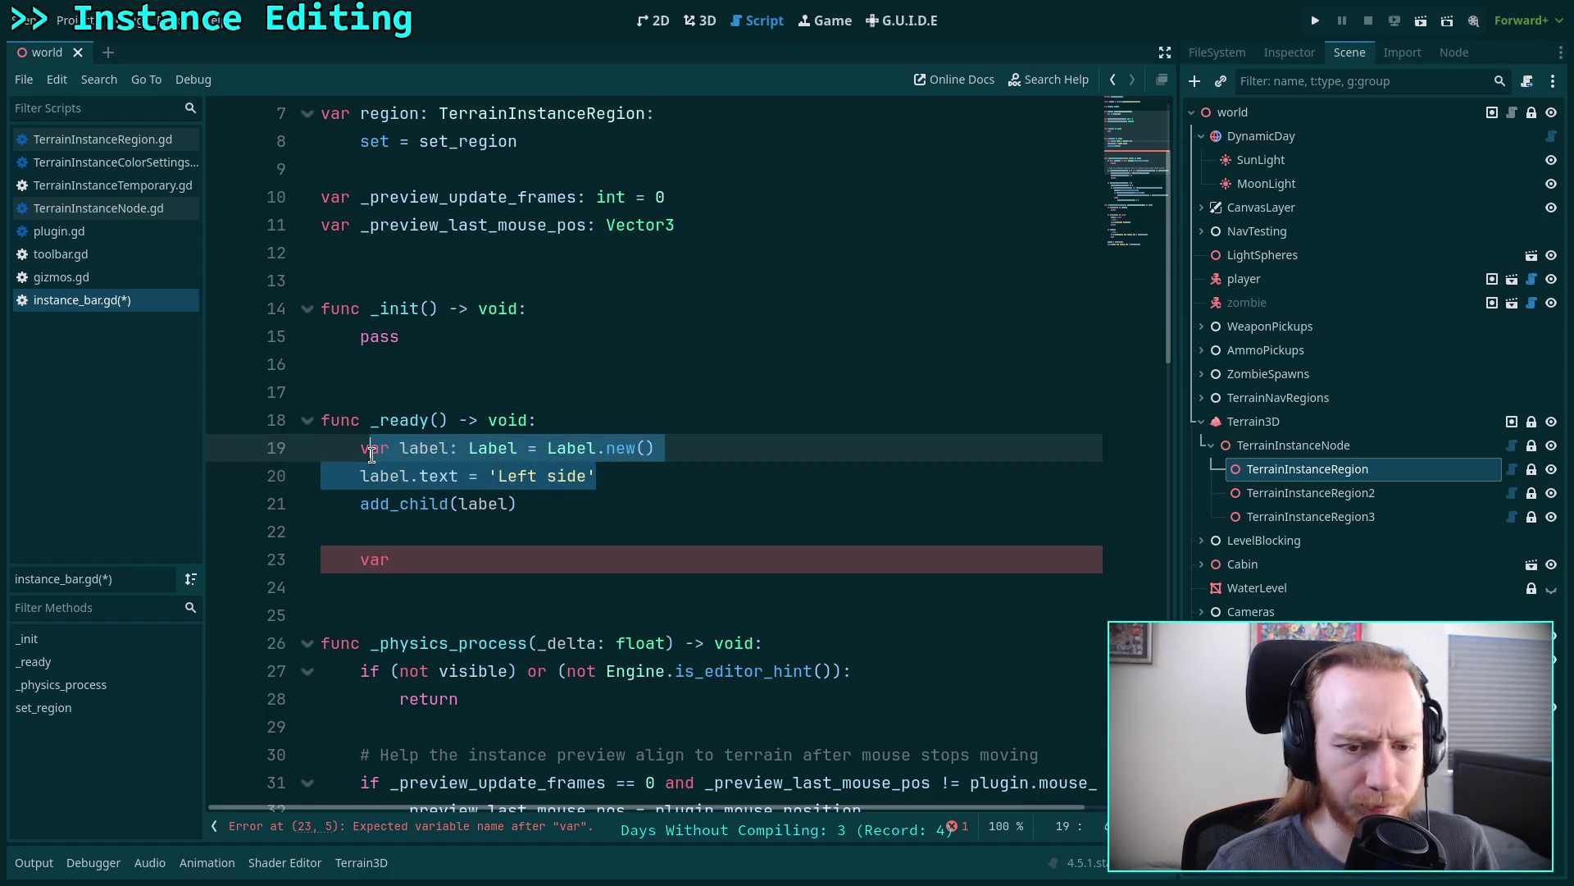
left_click(551, 499)
left_click_drag(429, 566, 358, 461)
type("v")
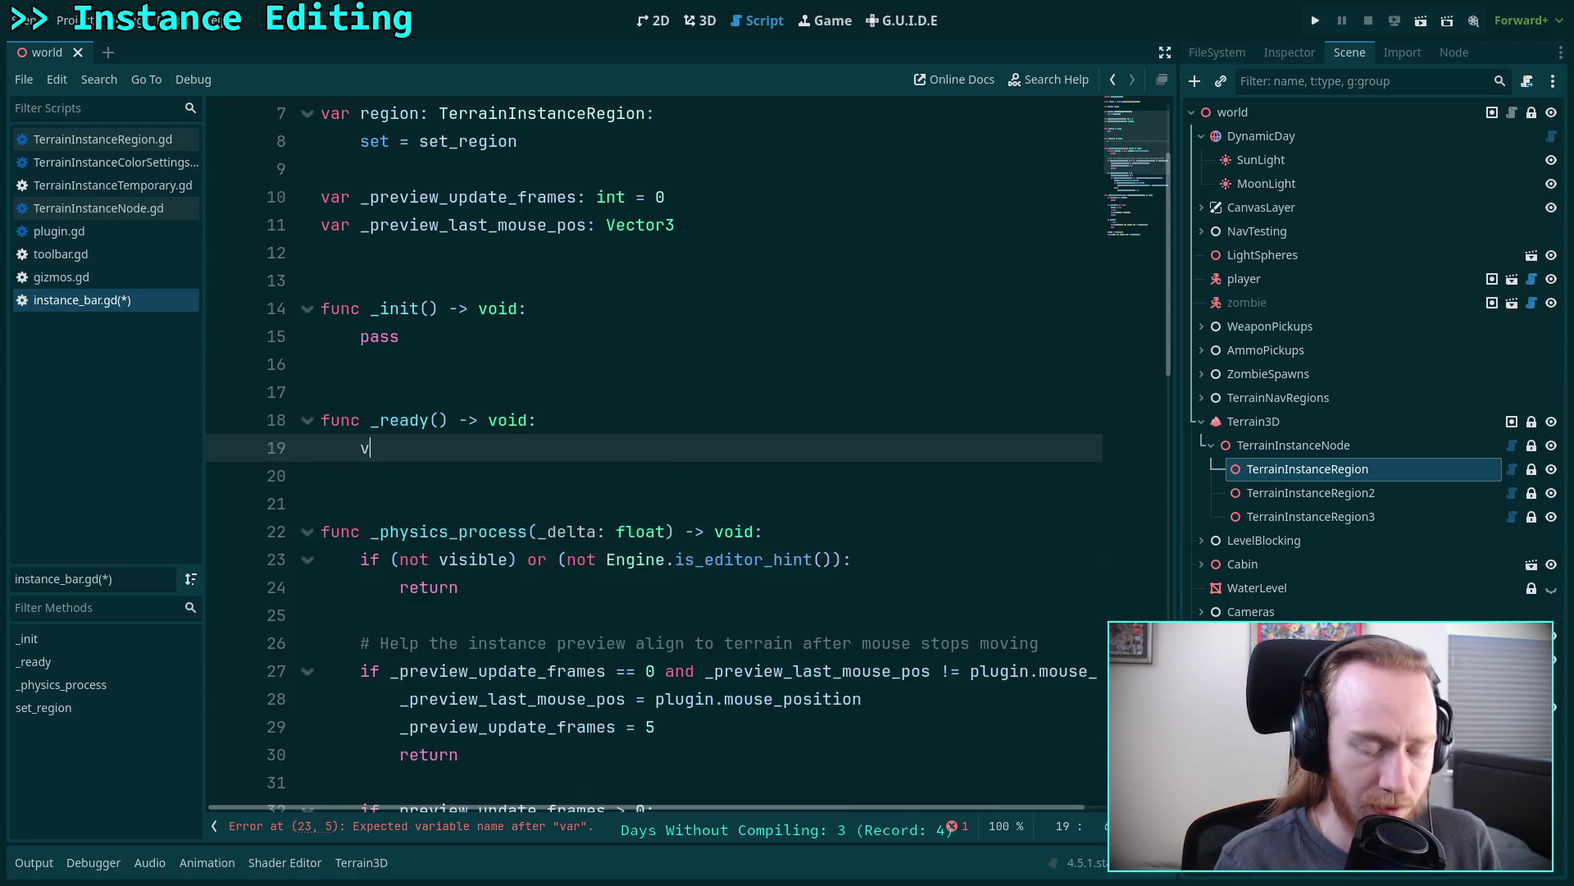
type("ar lef")
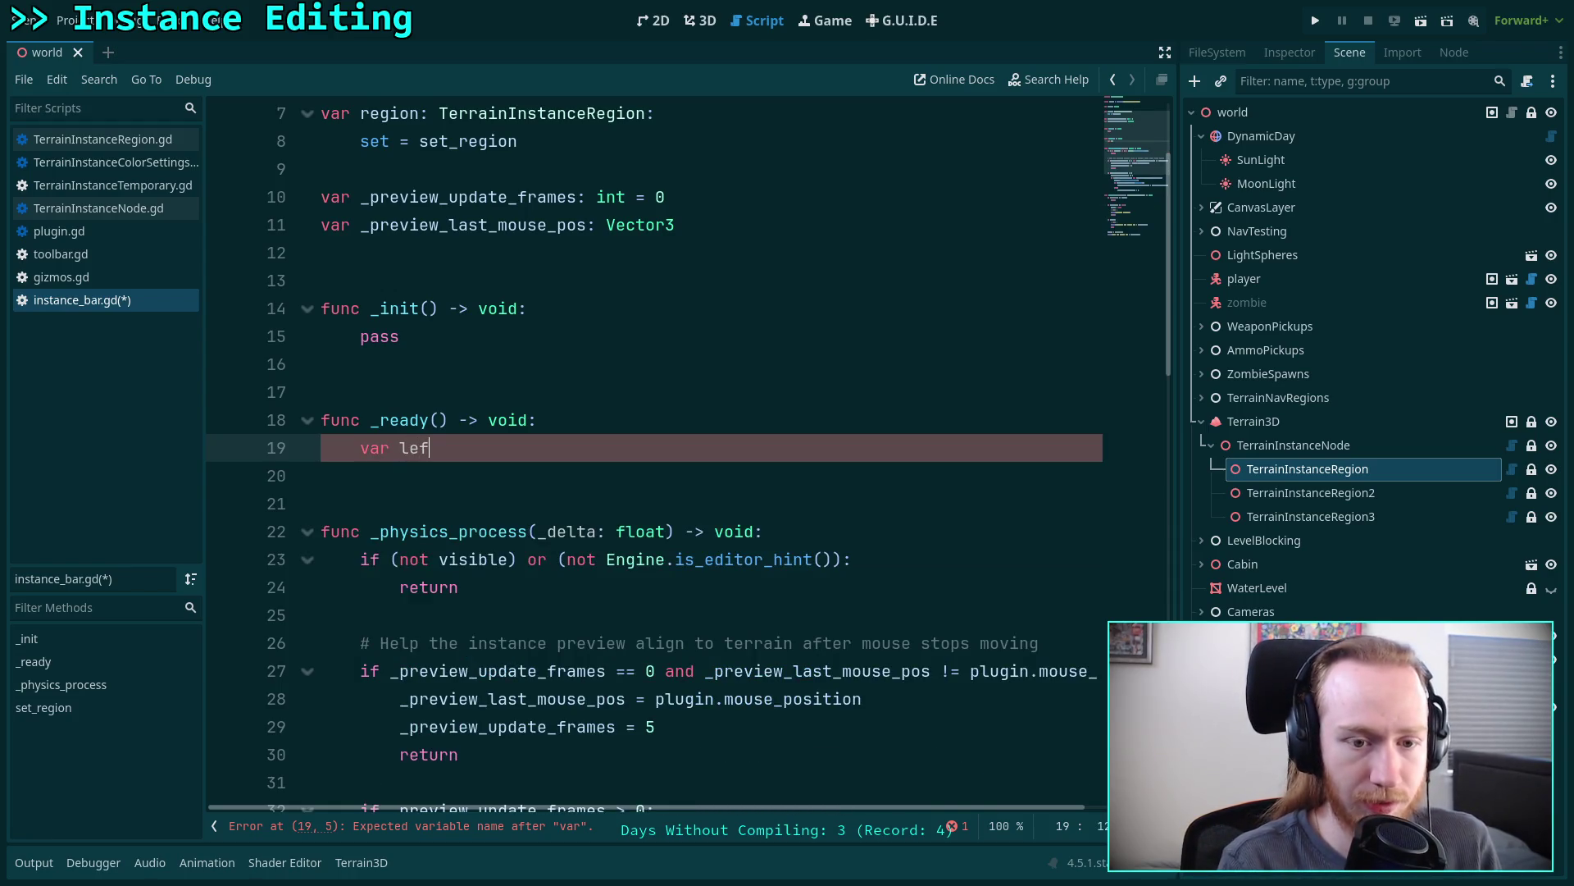
type("t_panel")
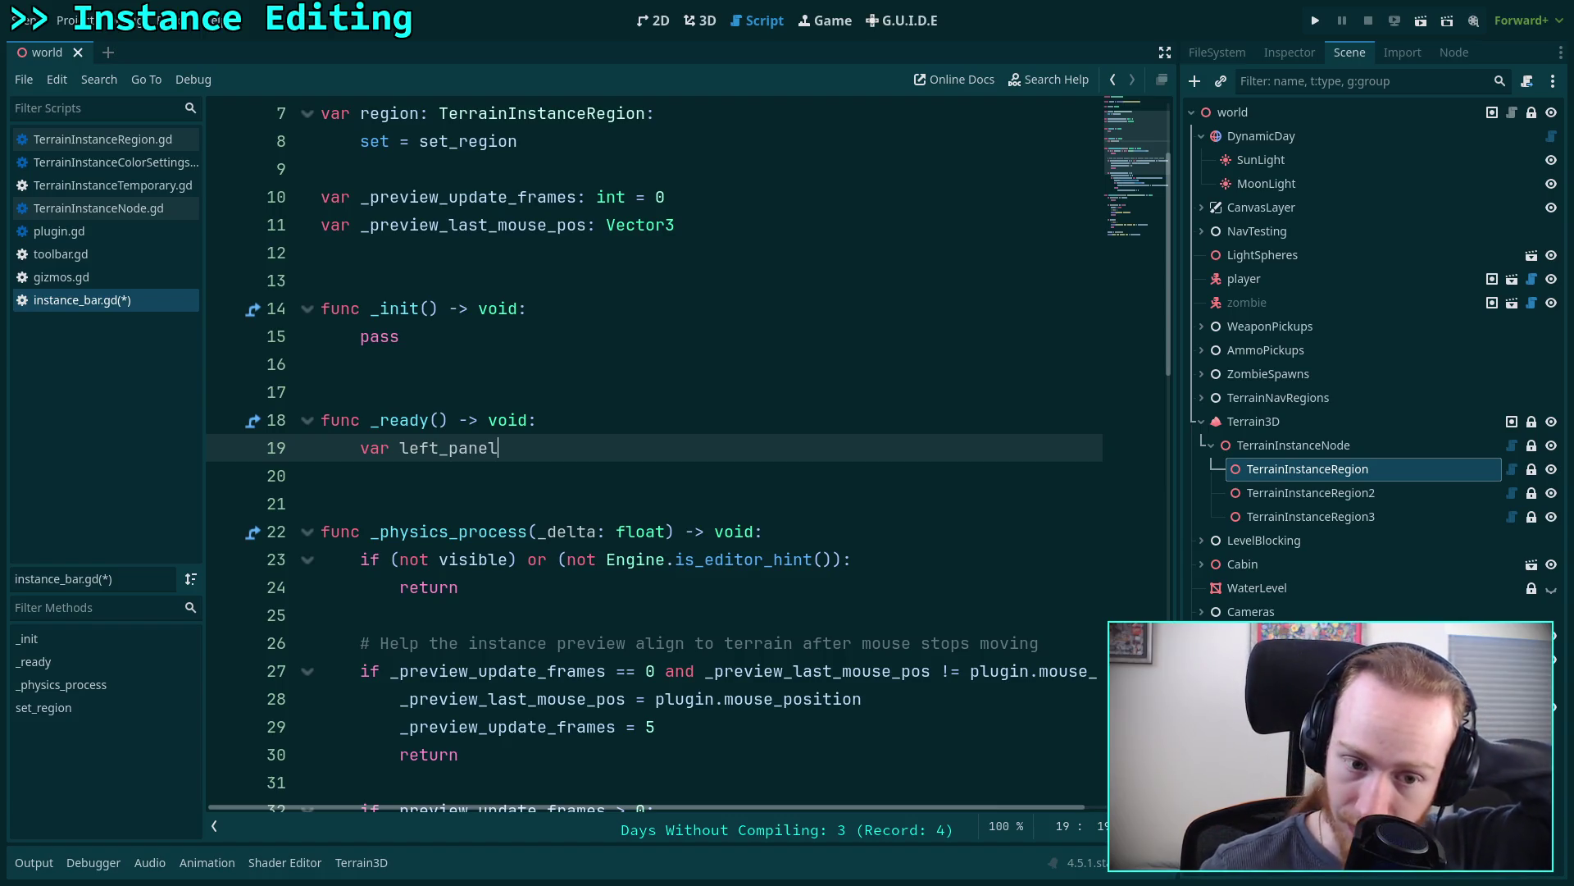
key("BackSpace")
key("BackSpace")
key("BackSpace")
type("instance_grid")
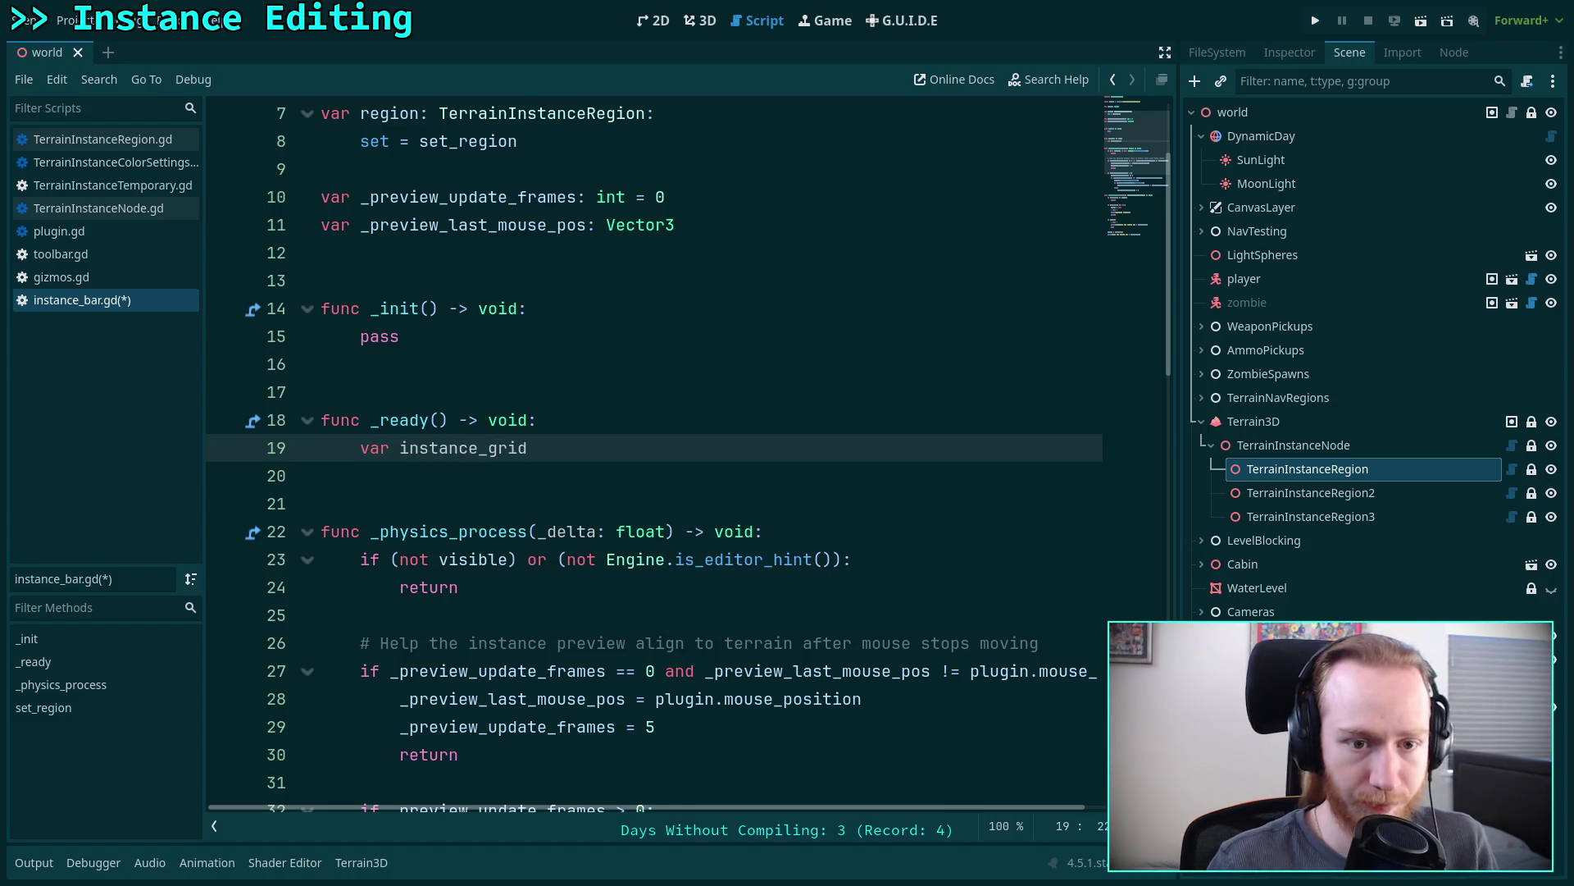
- Add blank lines to space out the top declarations after extends
scroll(448, 443, "up", 2)
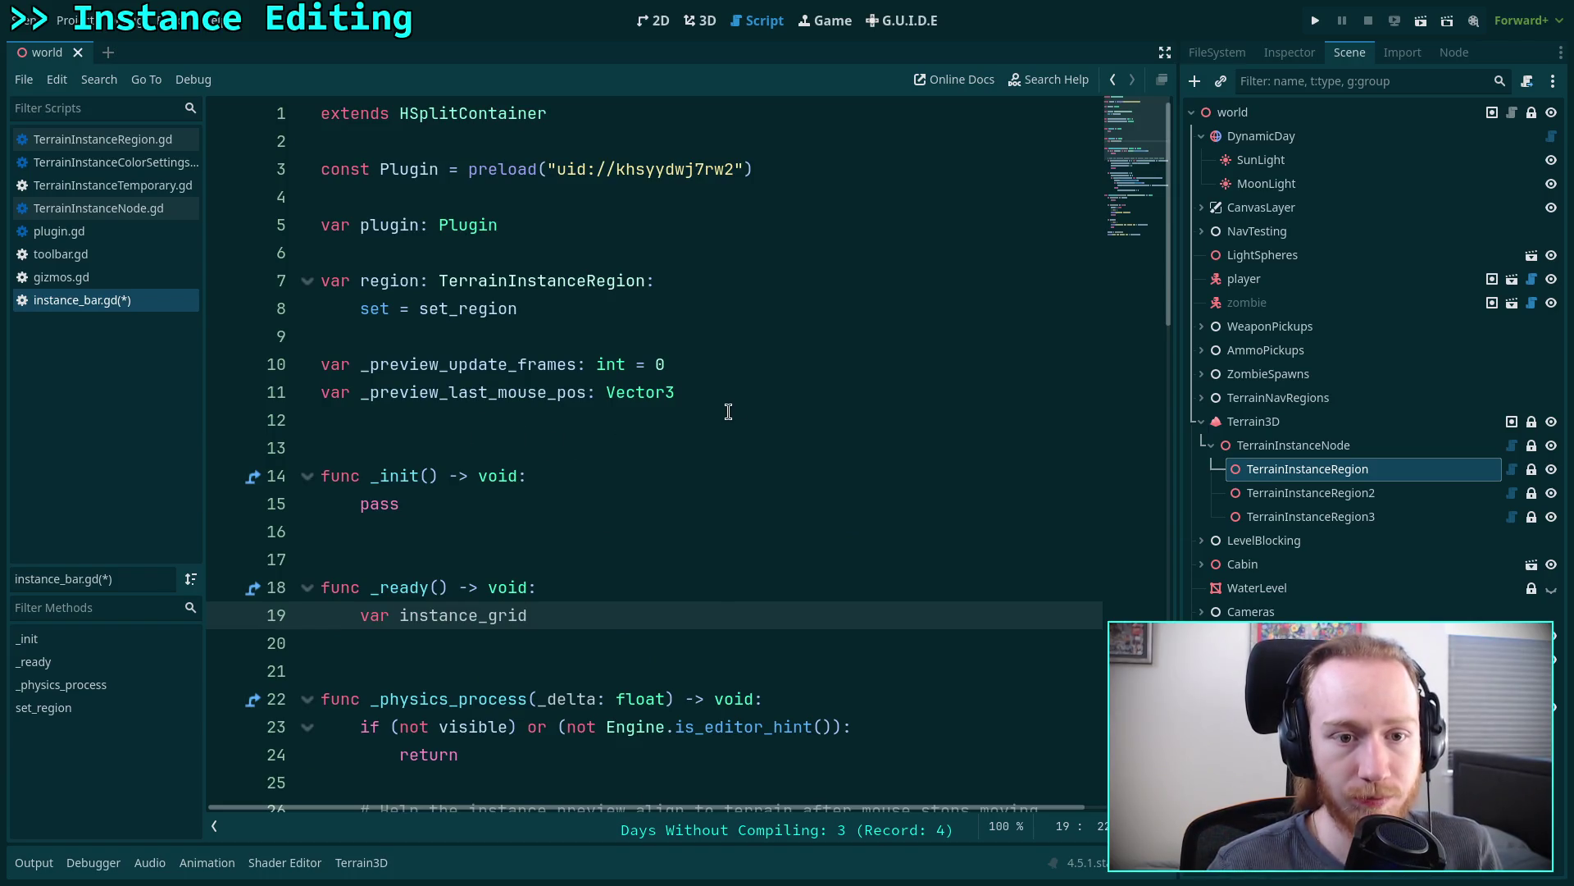
left_click(777, 402)
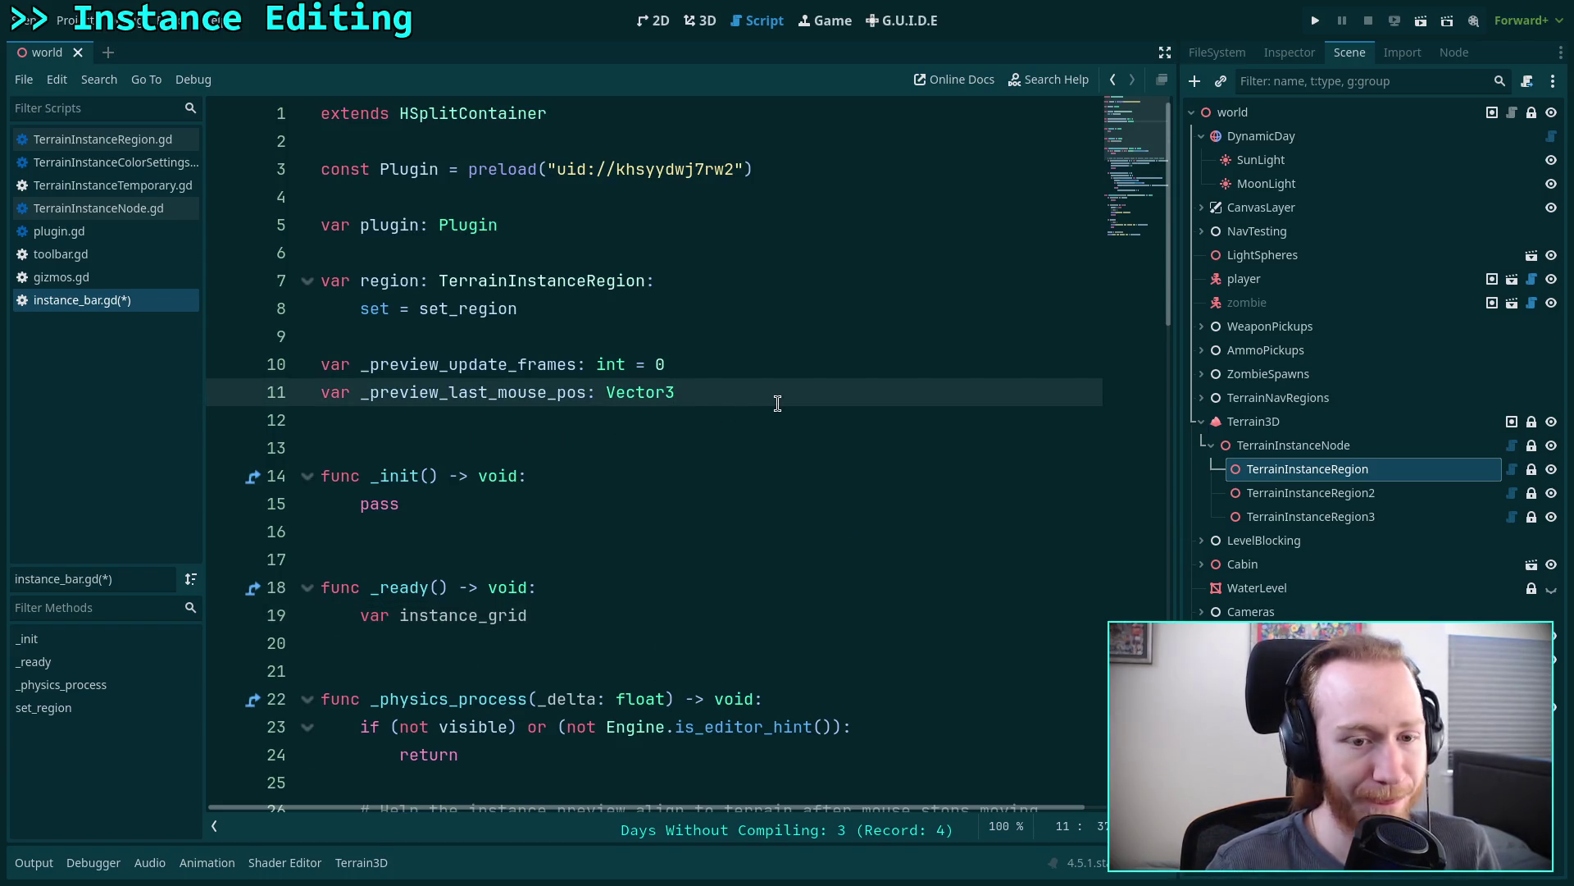
key("Up")
key("Up")
key("Up")
key("Down")
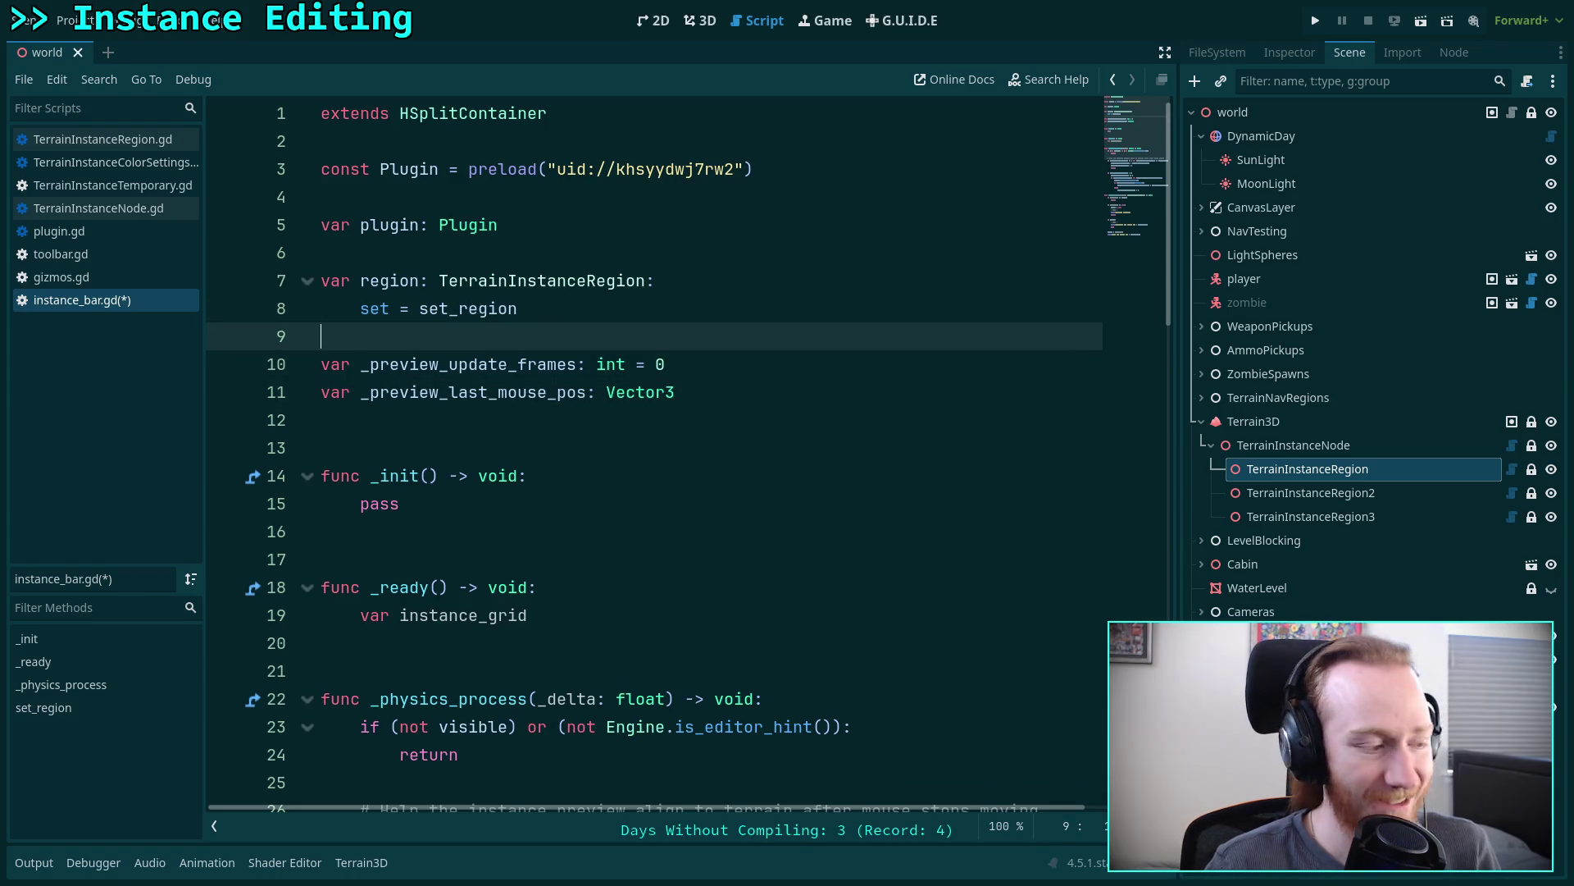
key("Return")
key("Return")
key("Up")
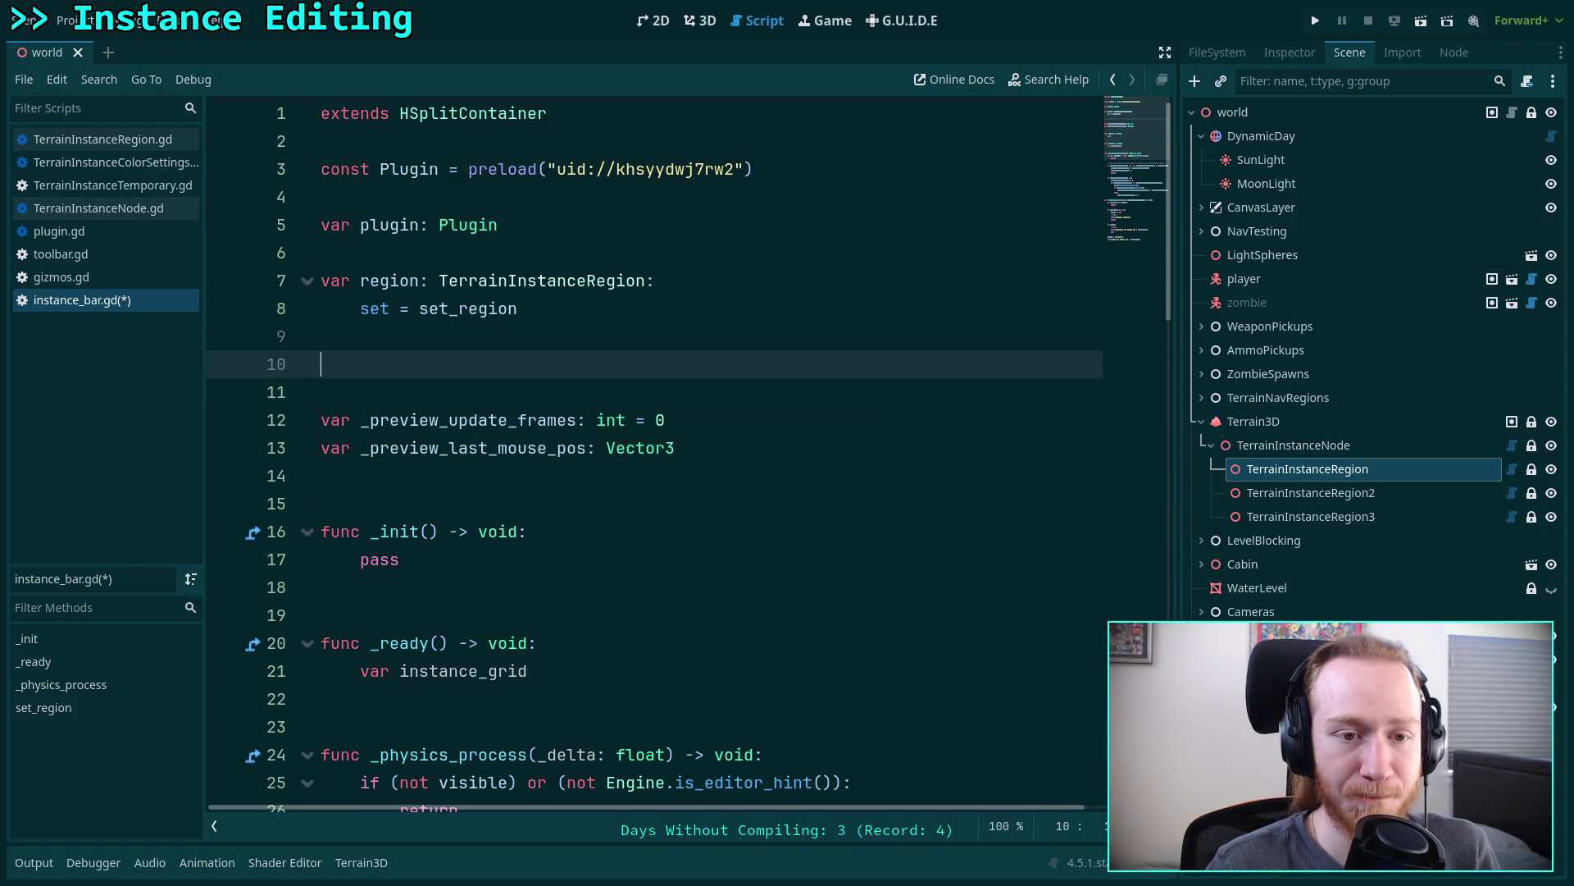
key("Up")
key("Up")
key("Up")
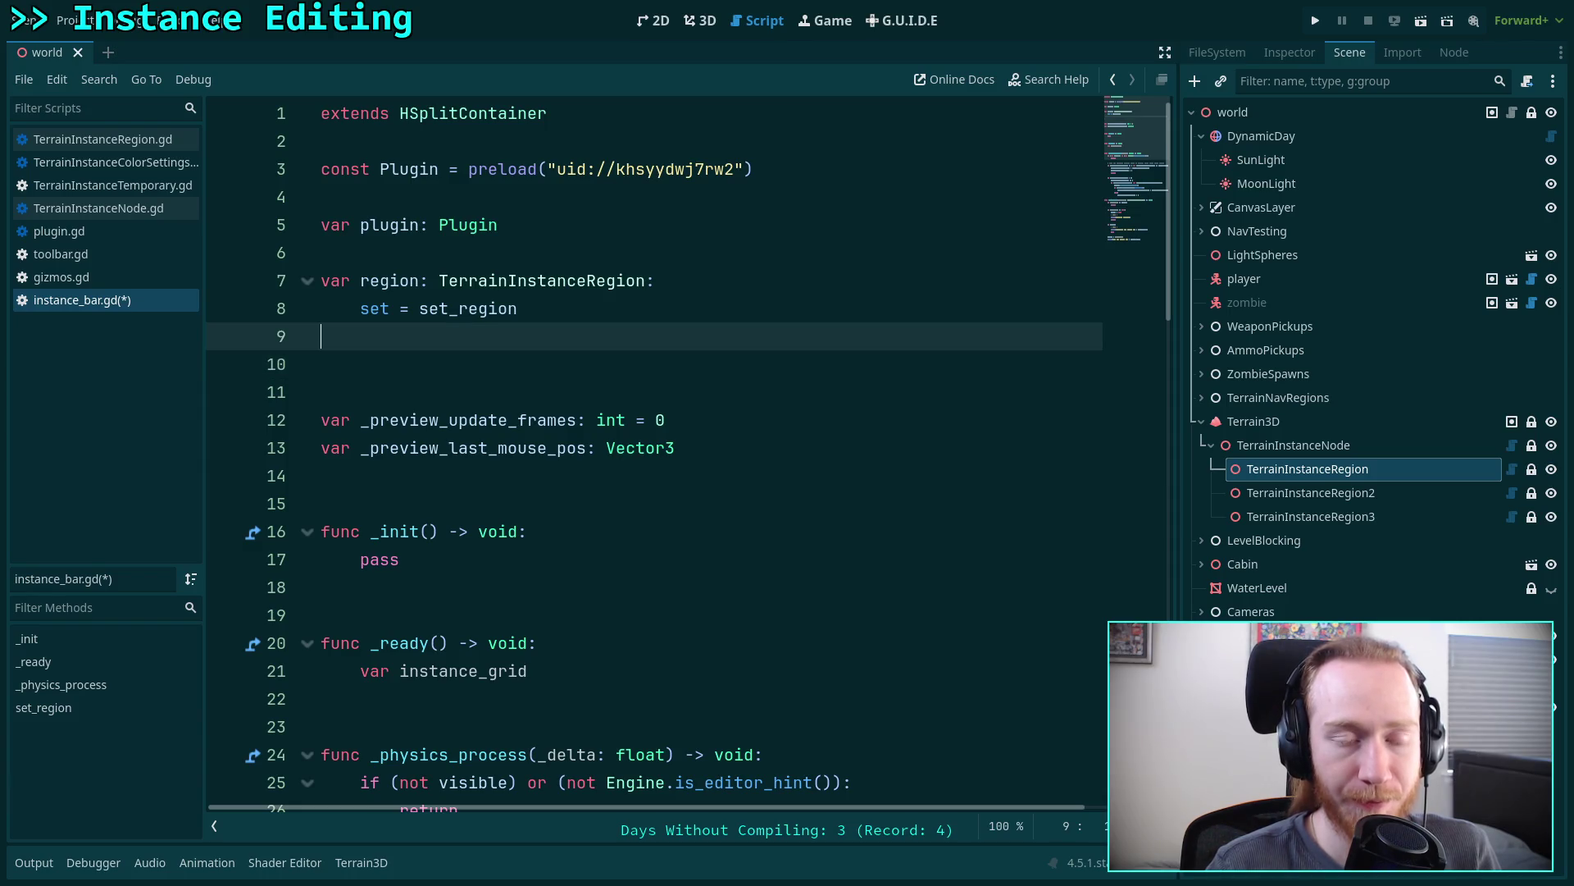
key("Return")
key("Up")
key("Up")
key("Up")
key("Return")
key("Down")
key("Down")
key("Down")
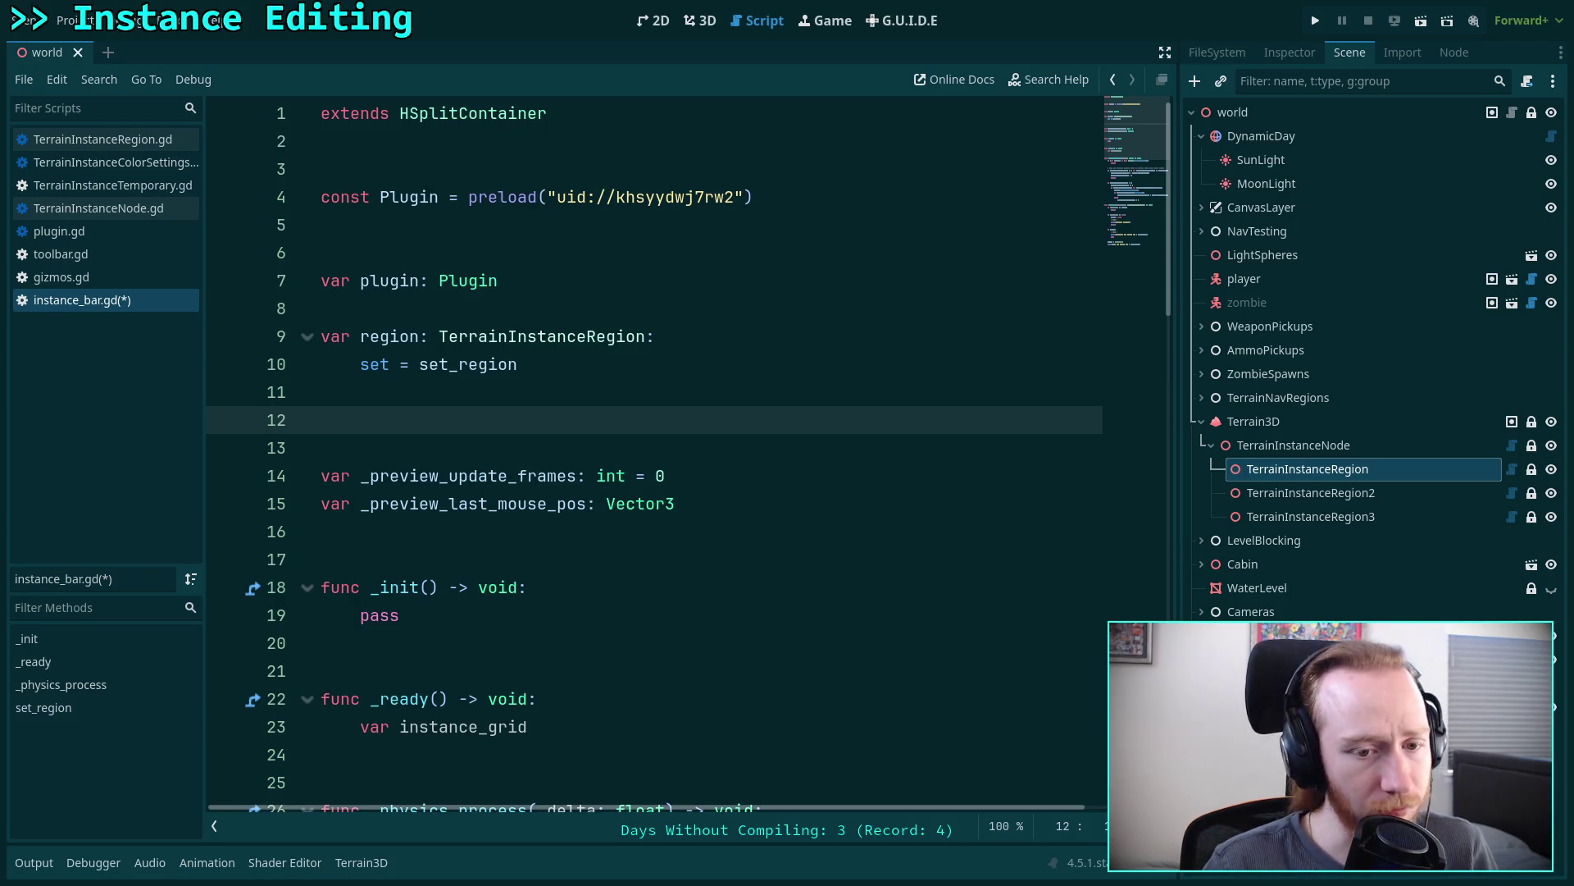
- Remove extra blank lines and open a new line below the region property
key("BackSpace")
key("BackSpace")
key("Down")
key("Down")
key("Down")
key("Down")
key("Up")
key("Up")
key("Up")
key("Up")
key("Up")
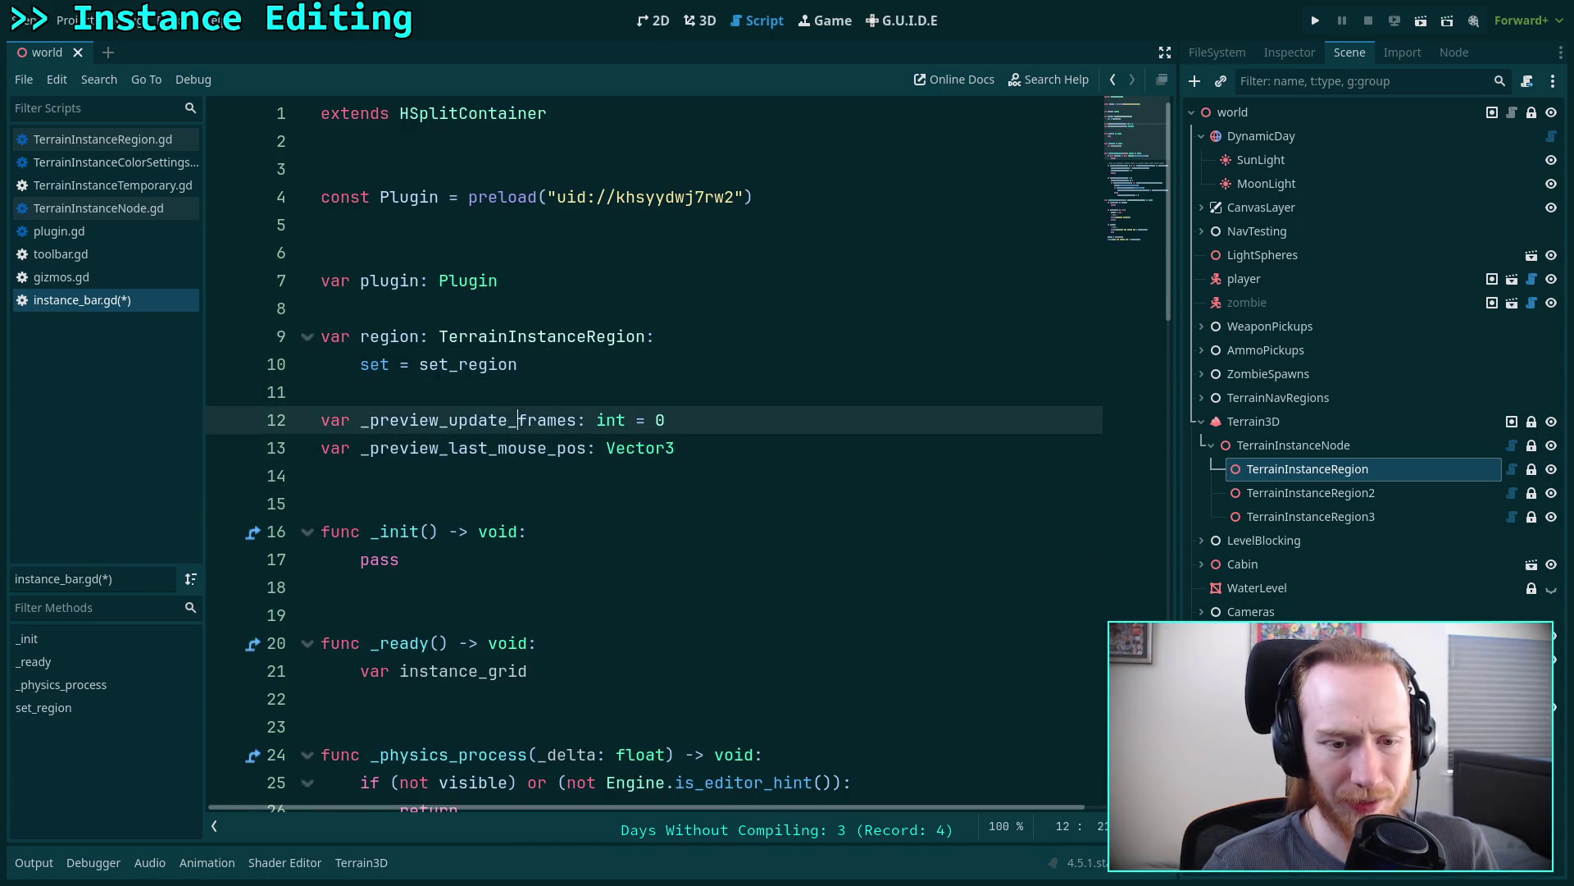
key("Return")
key("Return")
key("Up")
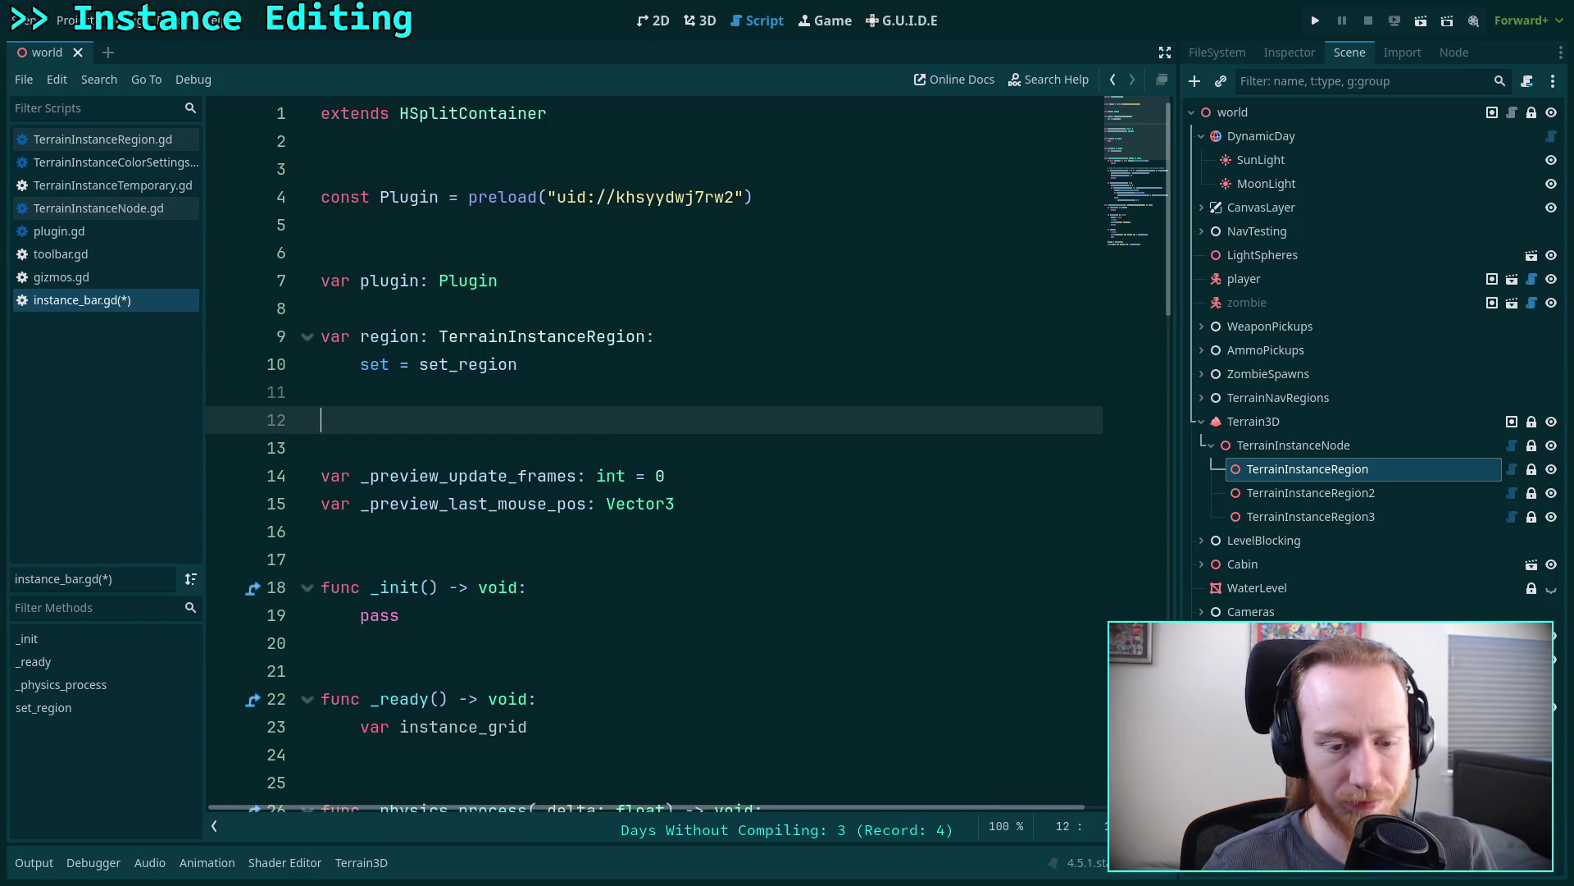
key("Return")
key("Return")
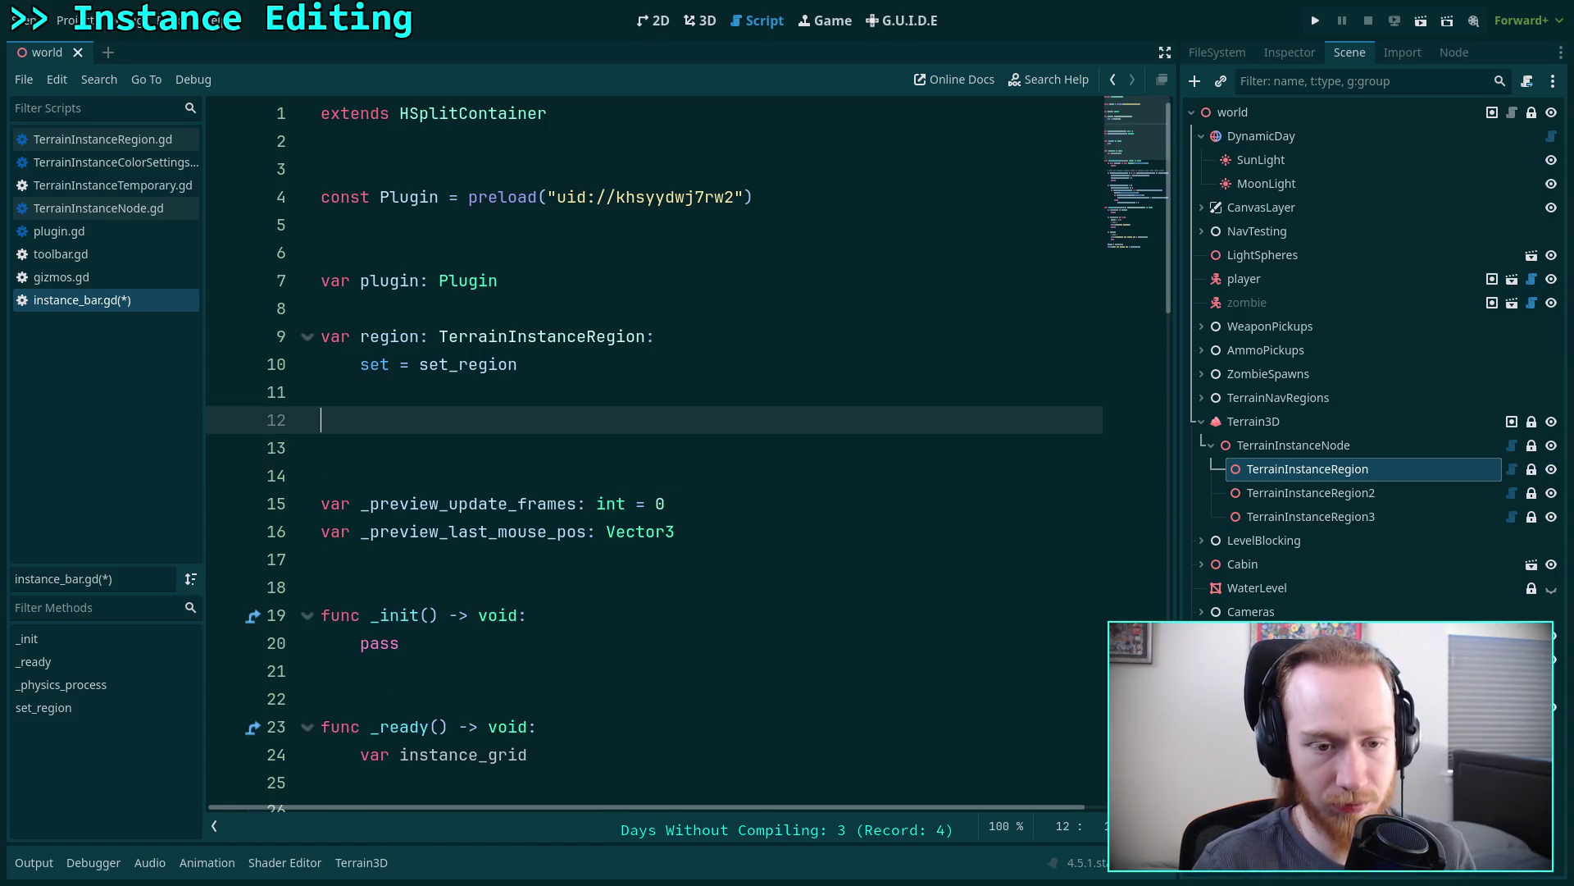
key("Up")
- Declare 'var instance_grid: GridContainer' and review the GridContainer class documentation
type("var ")
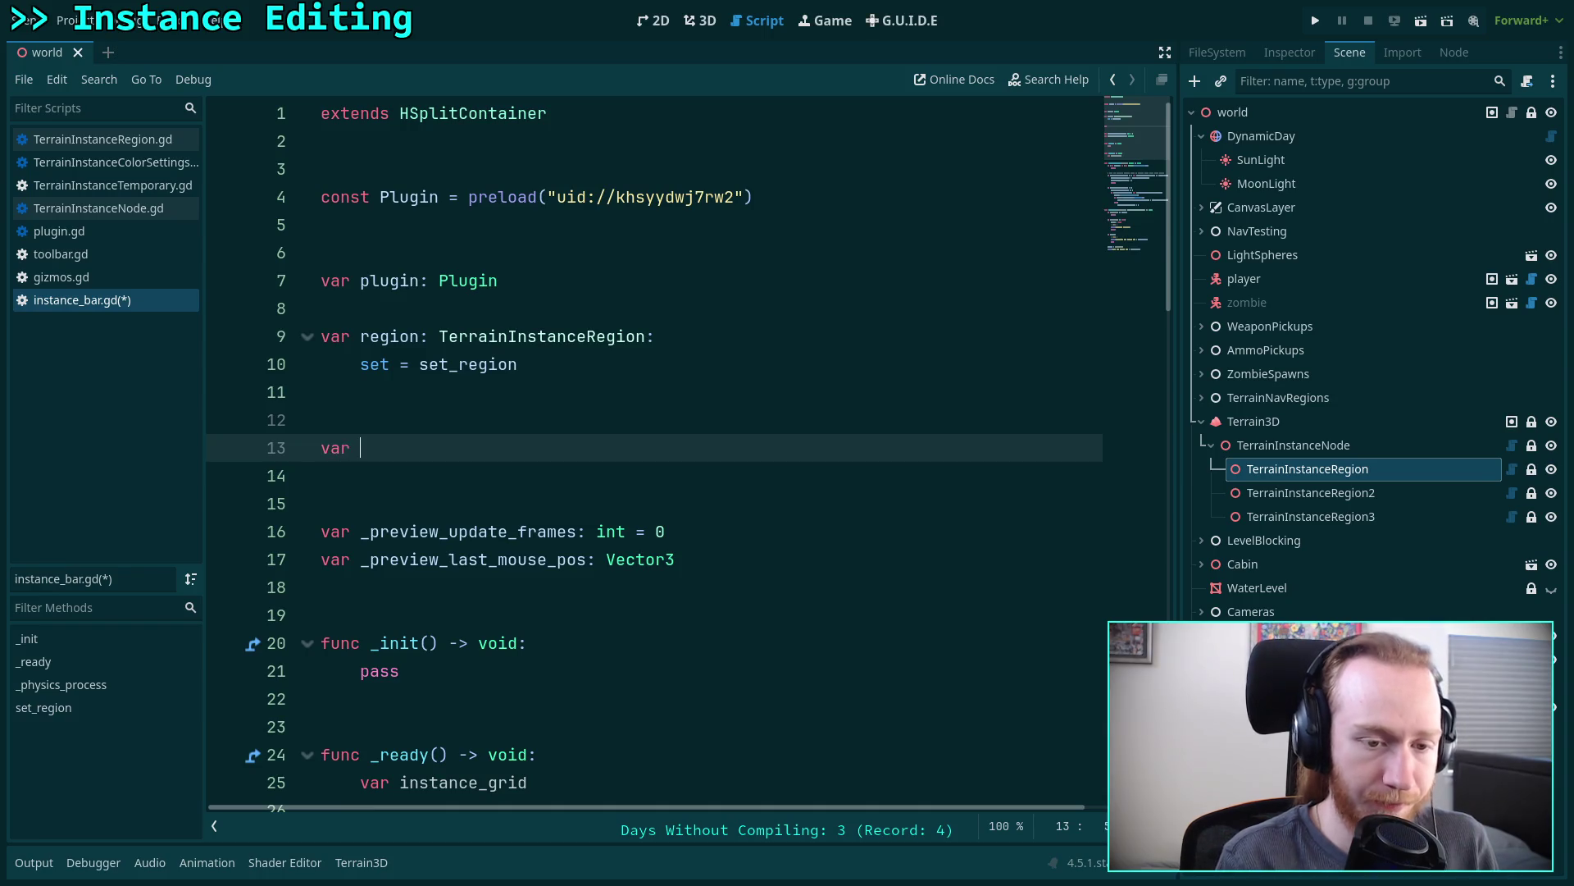
type("instanc")
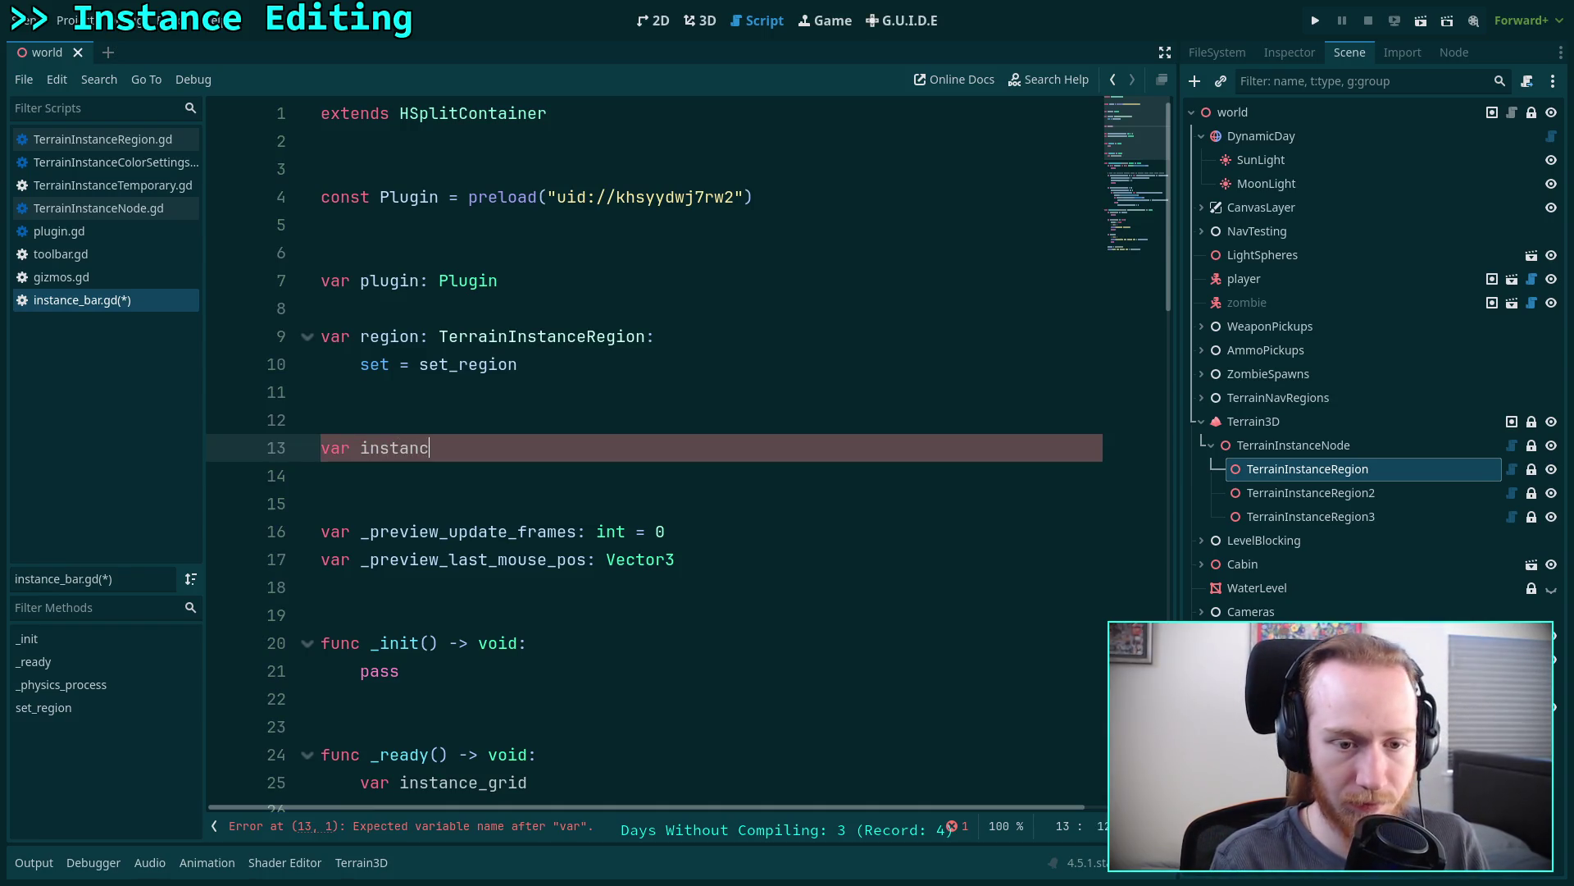
type("e_grid")
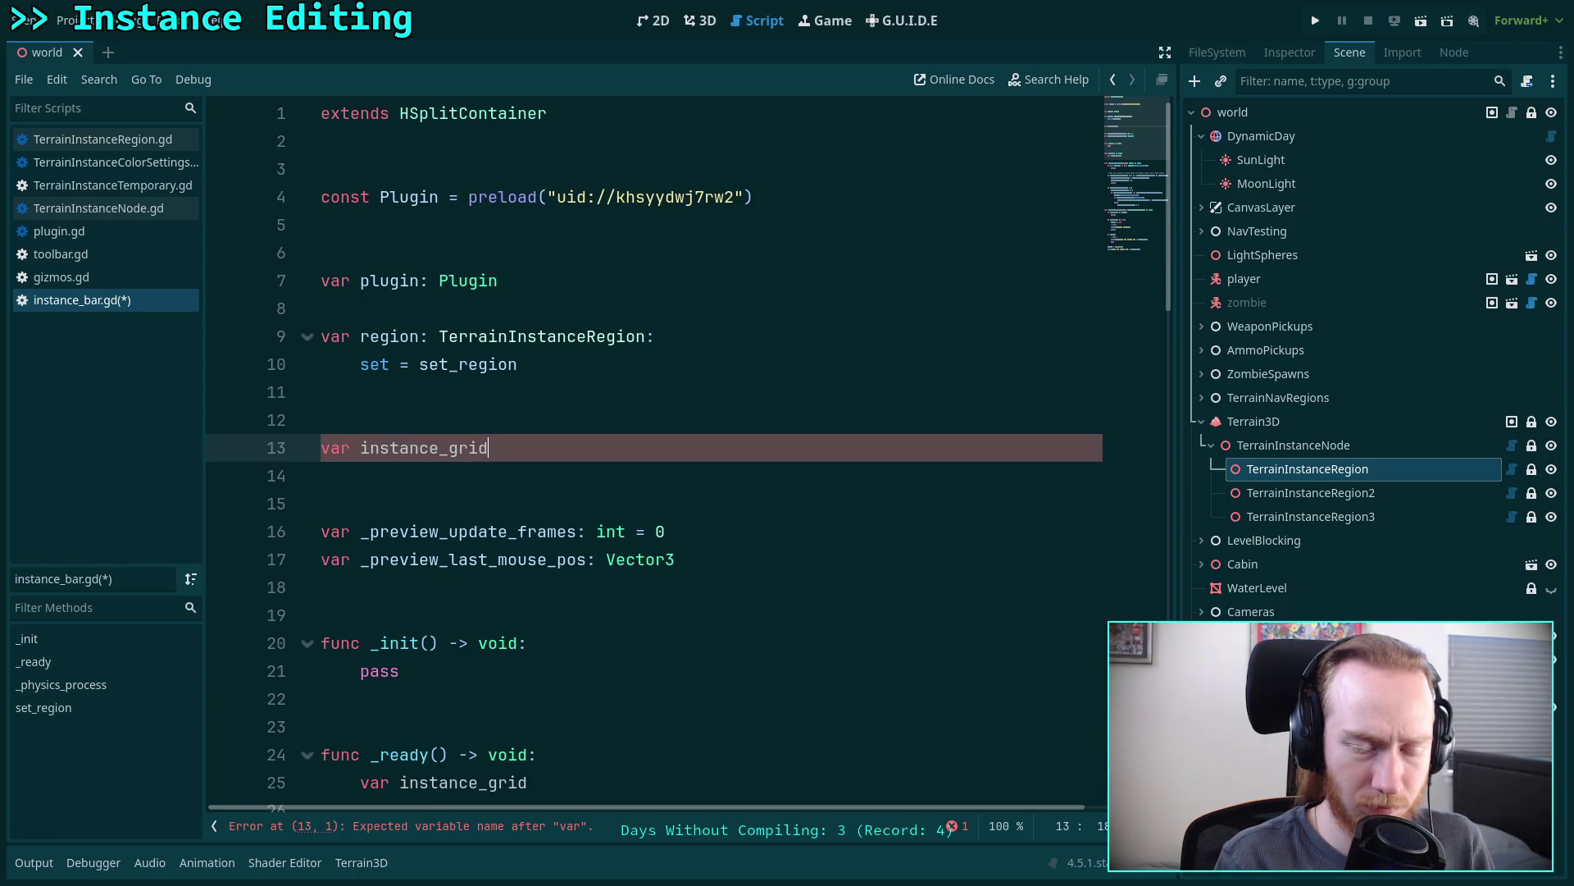
type(": GridC")
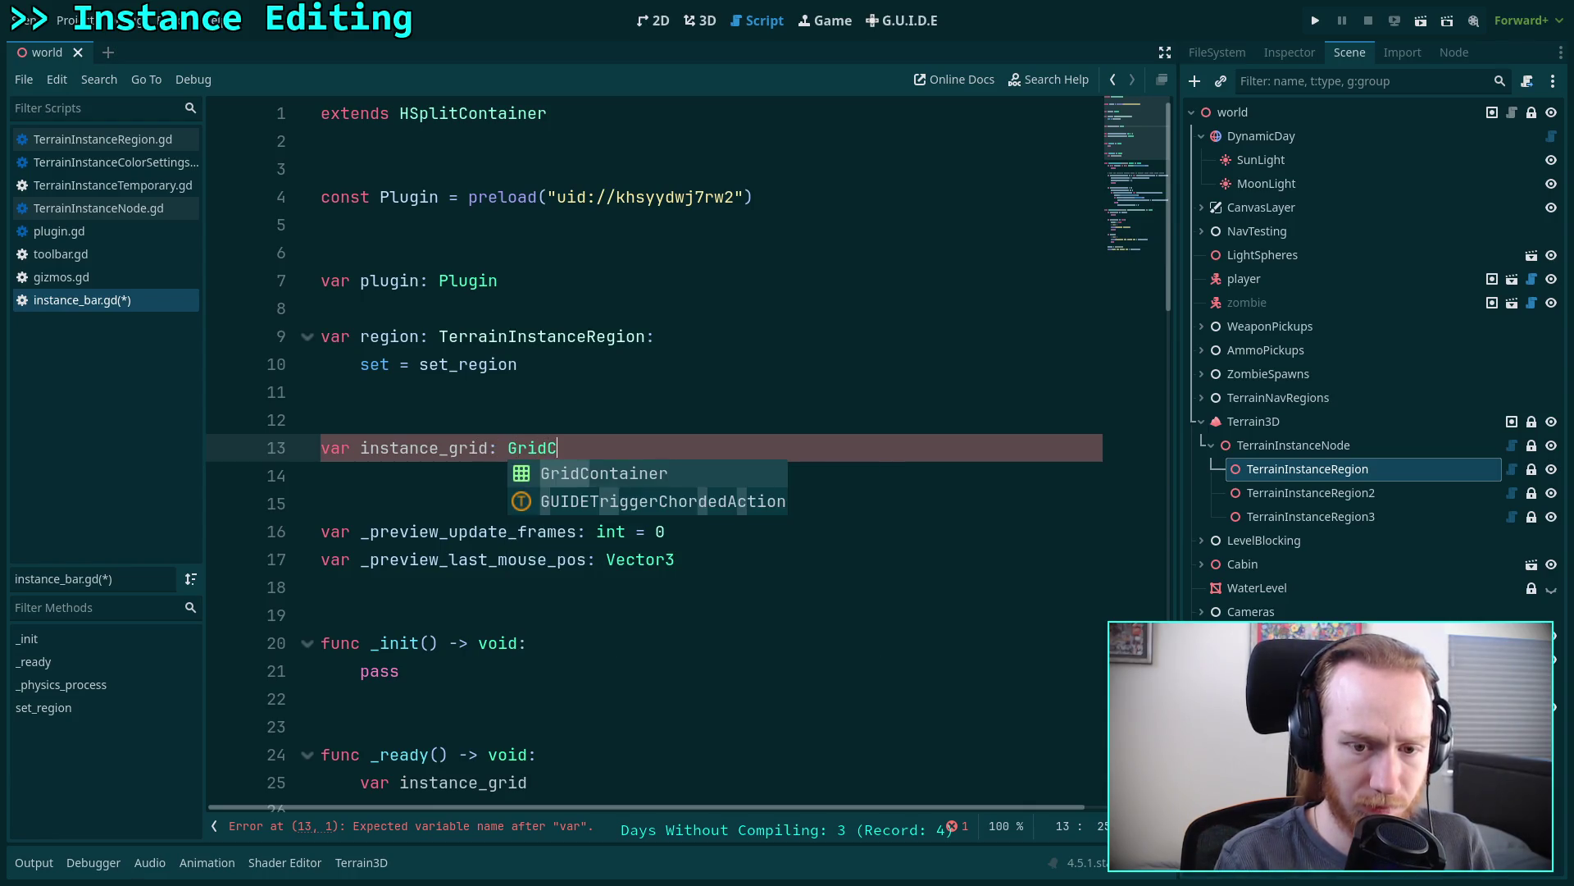
key("Return")
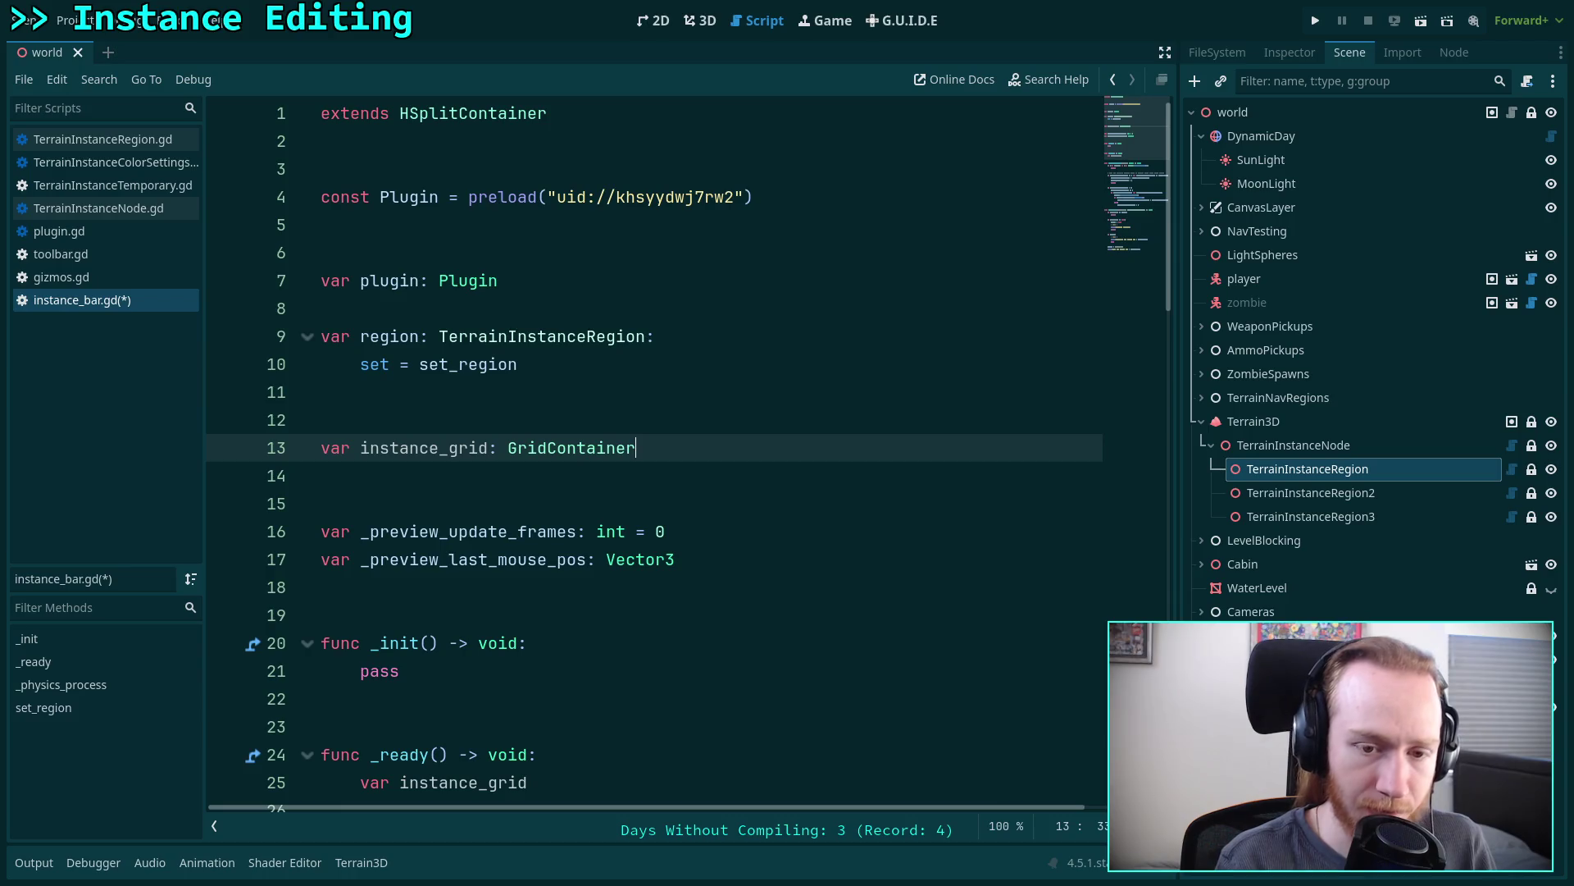
key("Return")
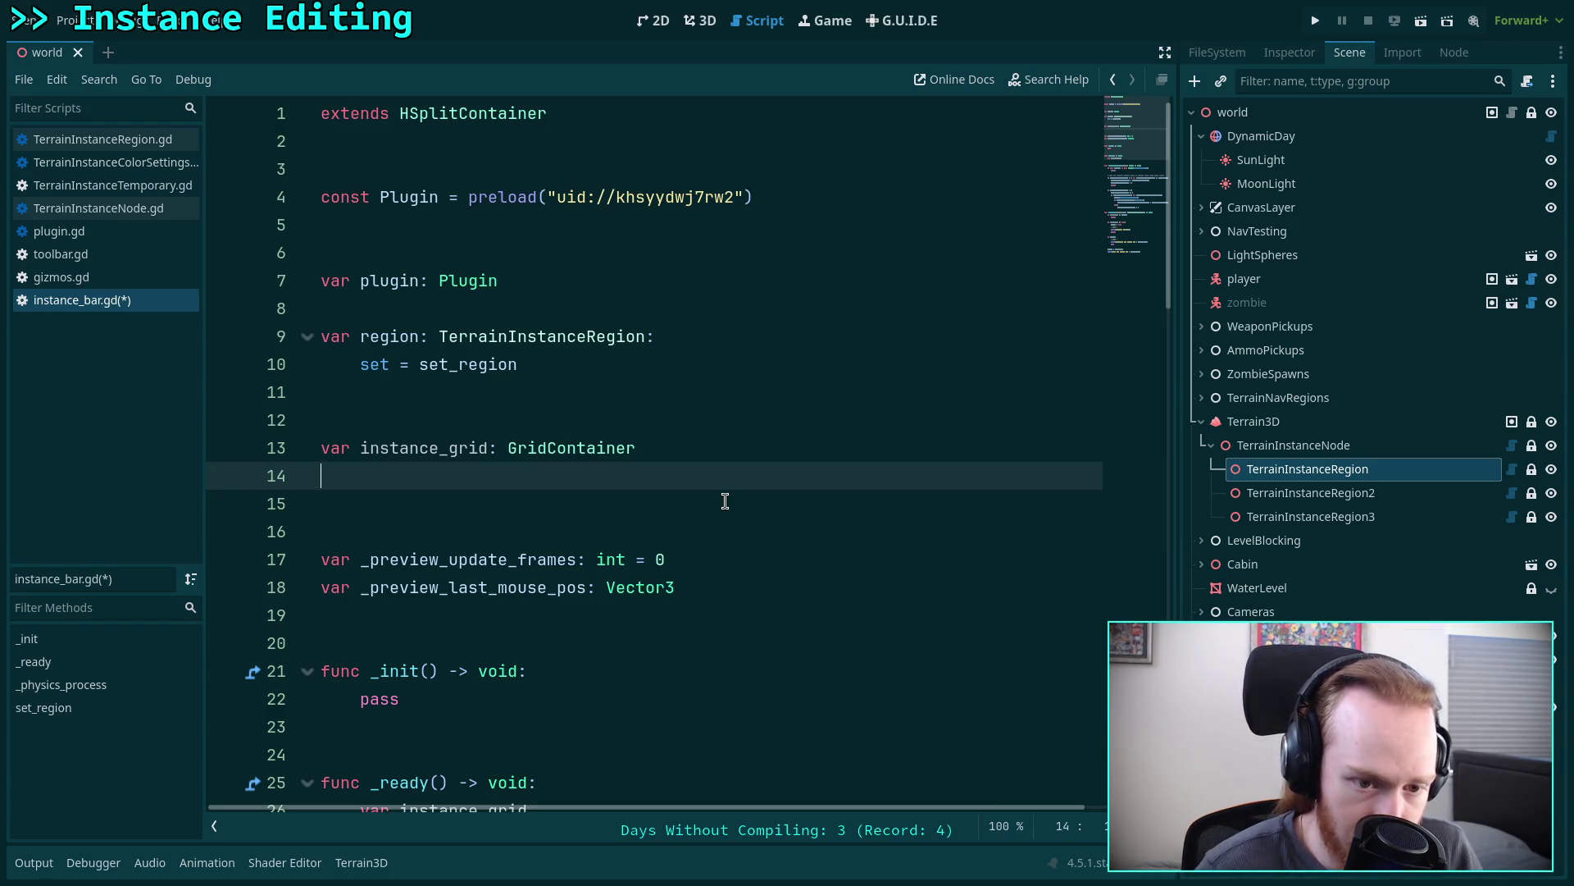
right_click(604, 447)
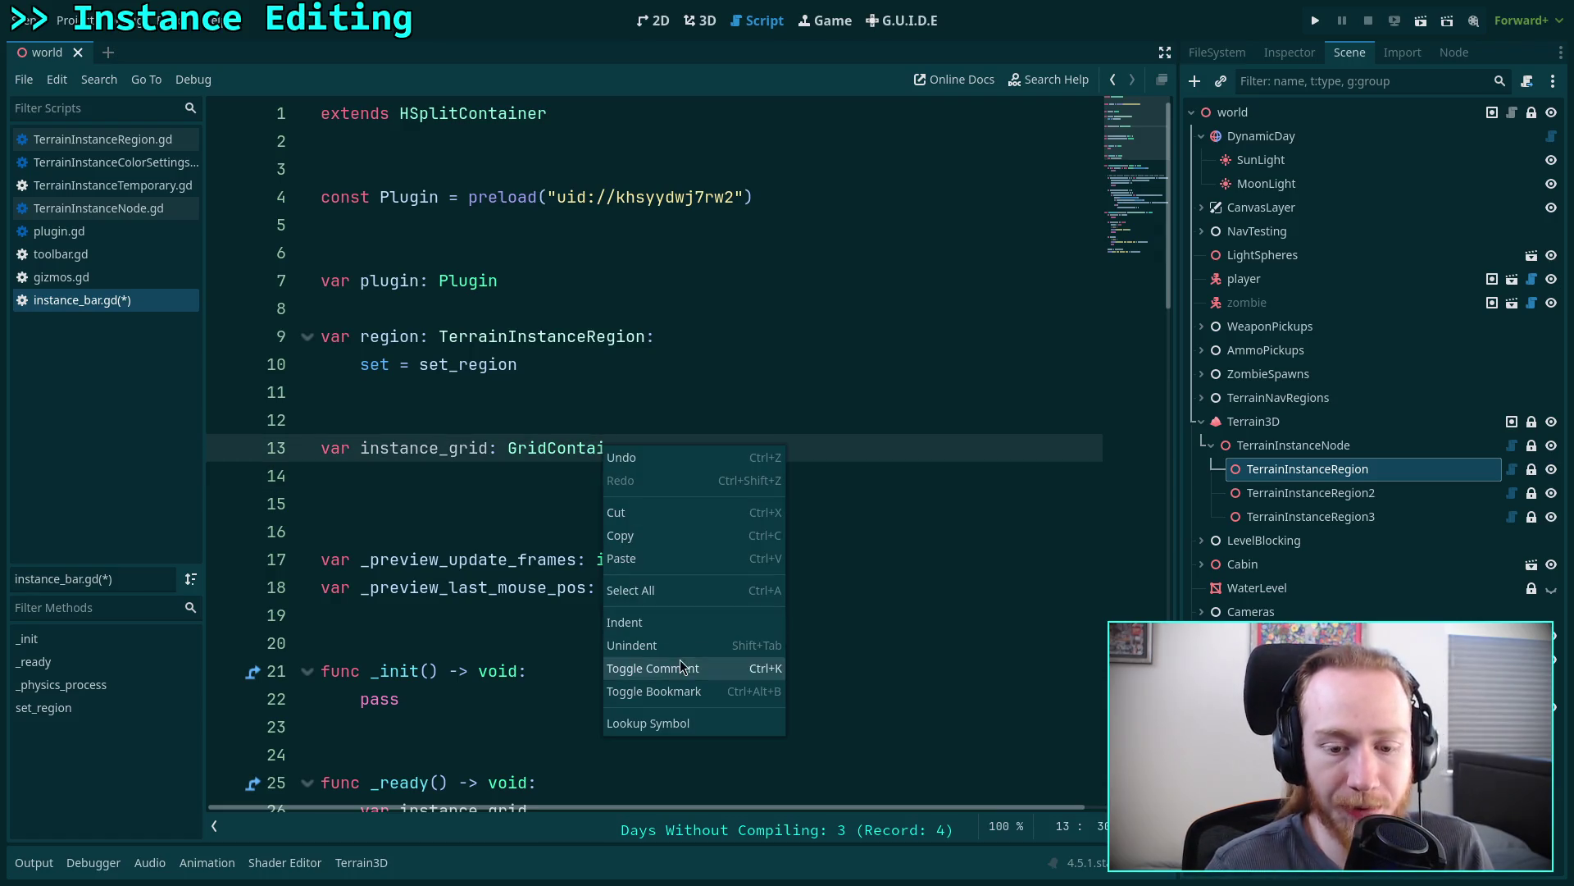
left_click(684, 730)
scroll(558, 571, "down", 3)
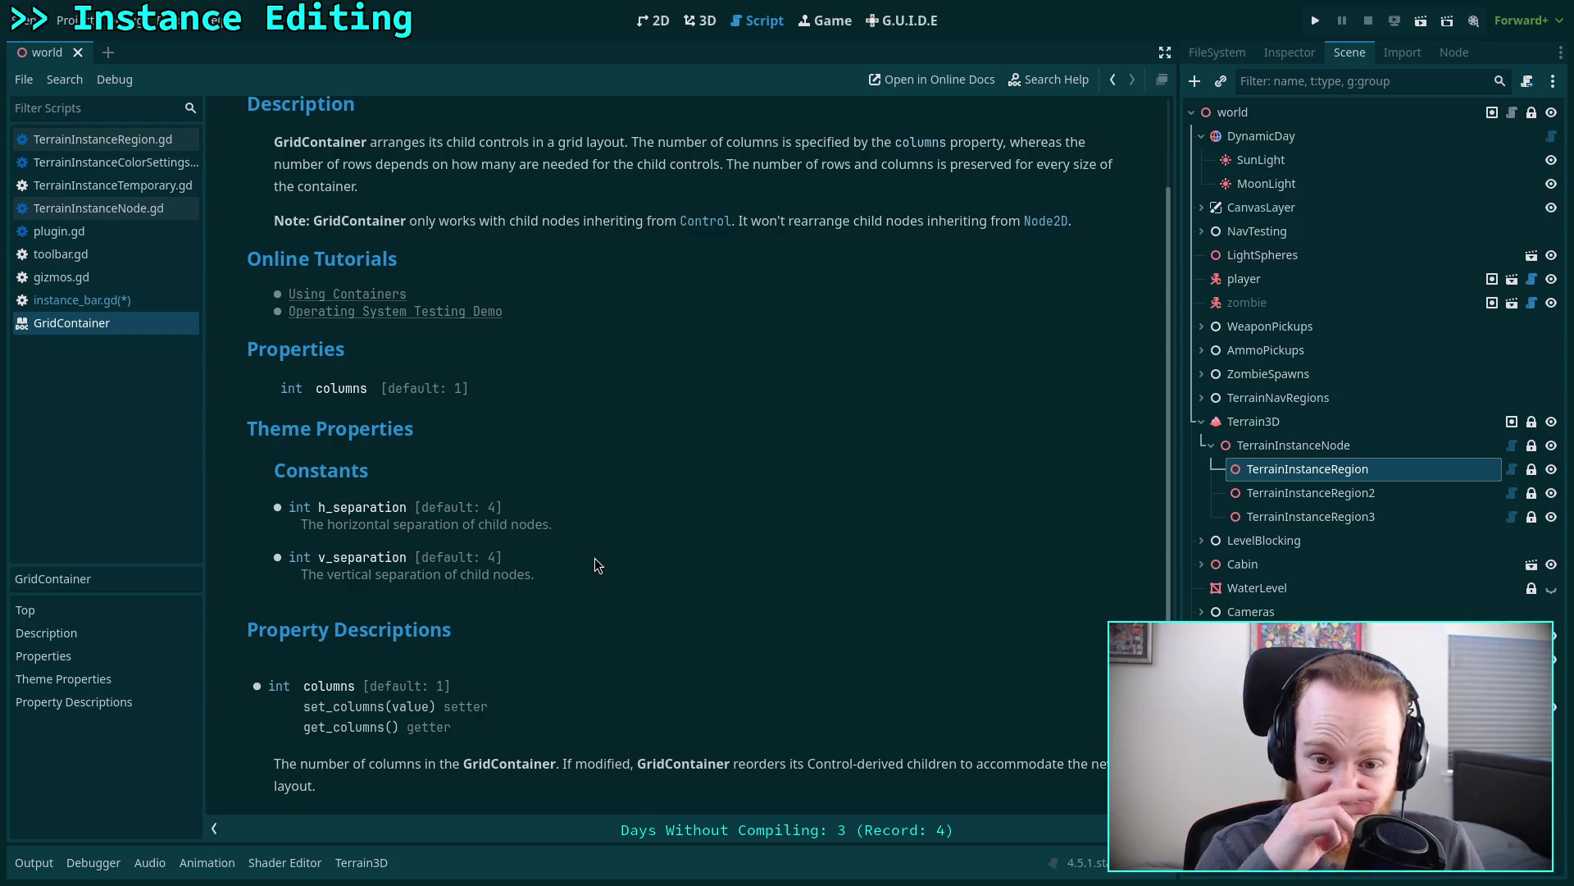
left_click(138, 300)
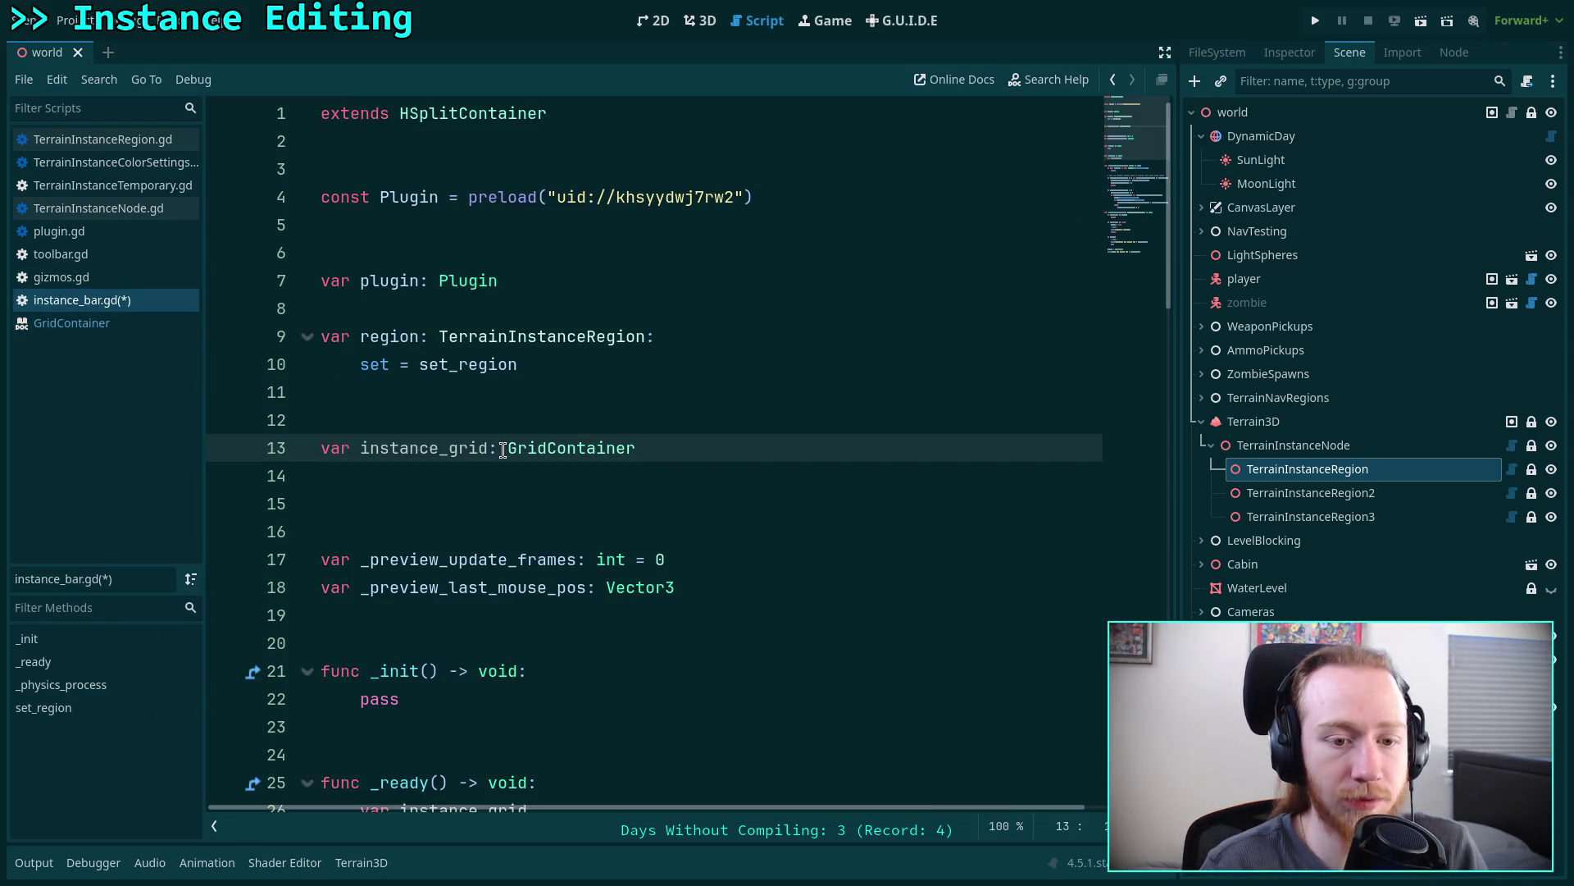
left_click_drag(711, 449, 714, 415)
- Declare instance_grid as a GridContainer initialized with GridContainer.new() in instance_bar.gd
key("BackSpace")
key("BackSpace")
key("BackSpace")
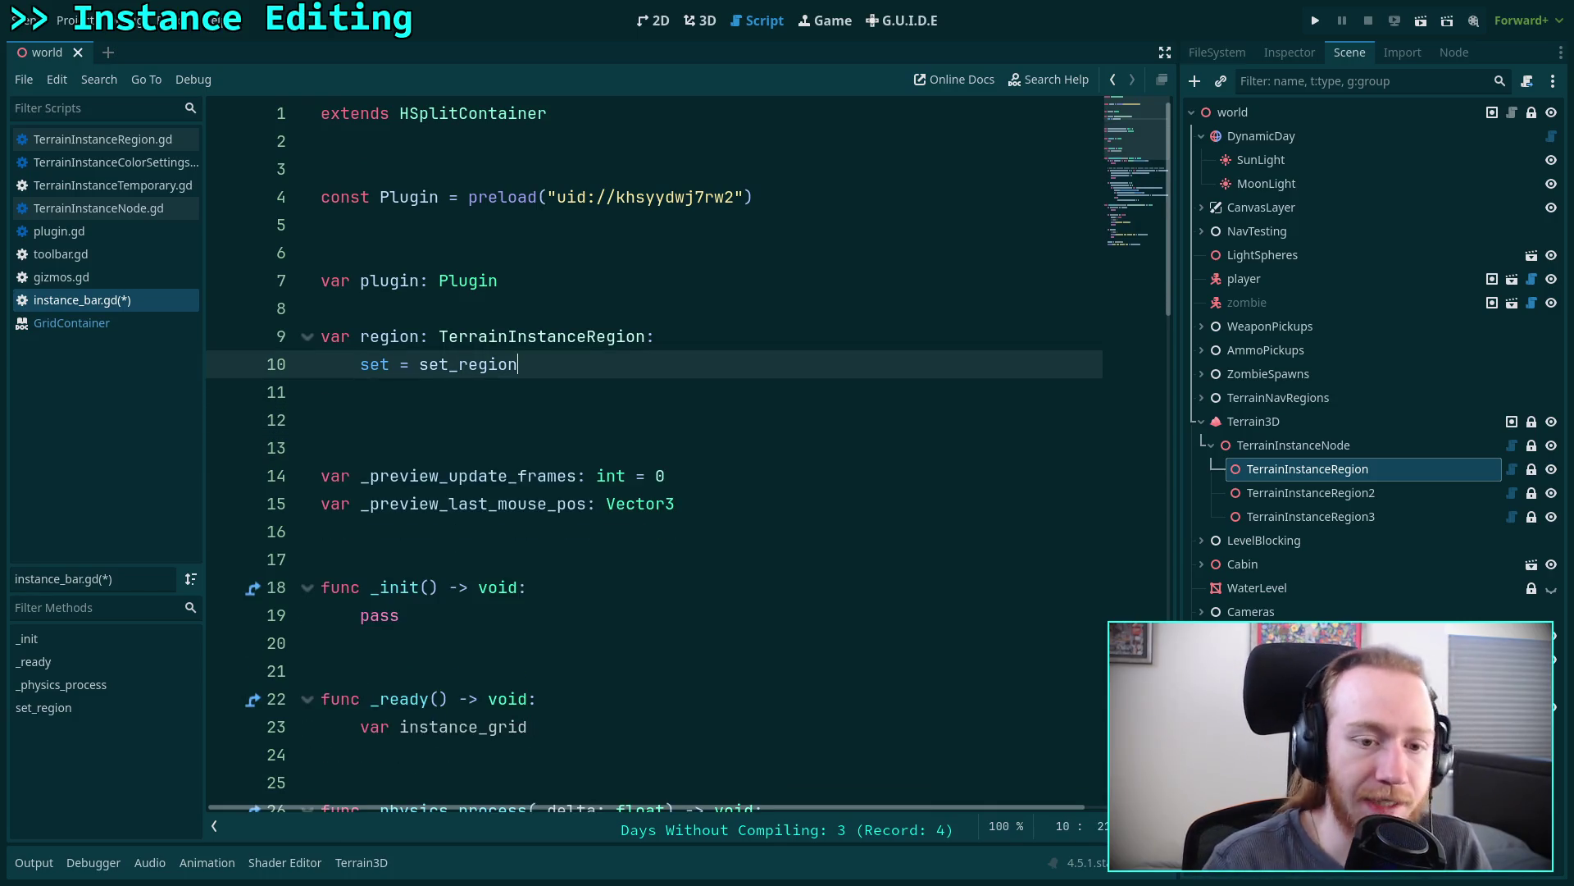
left_click(459, 423)
key("BackSpace")
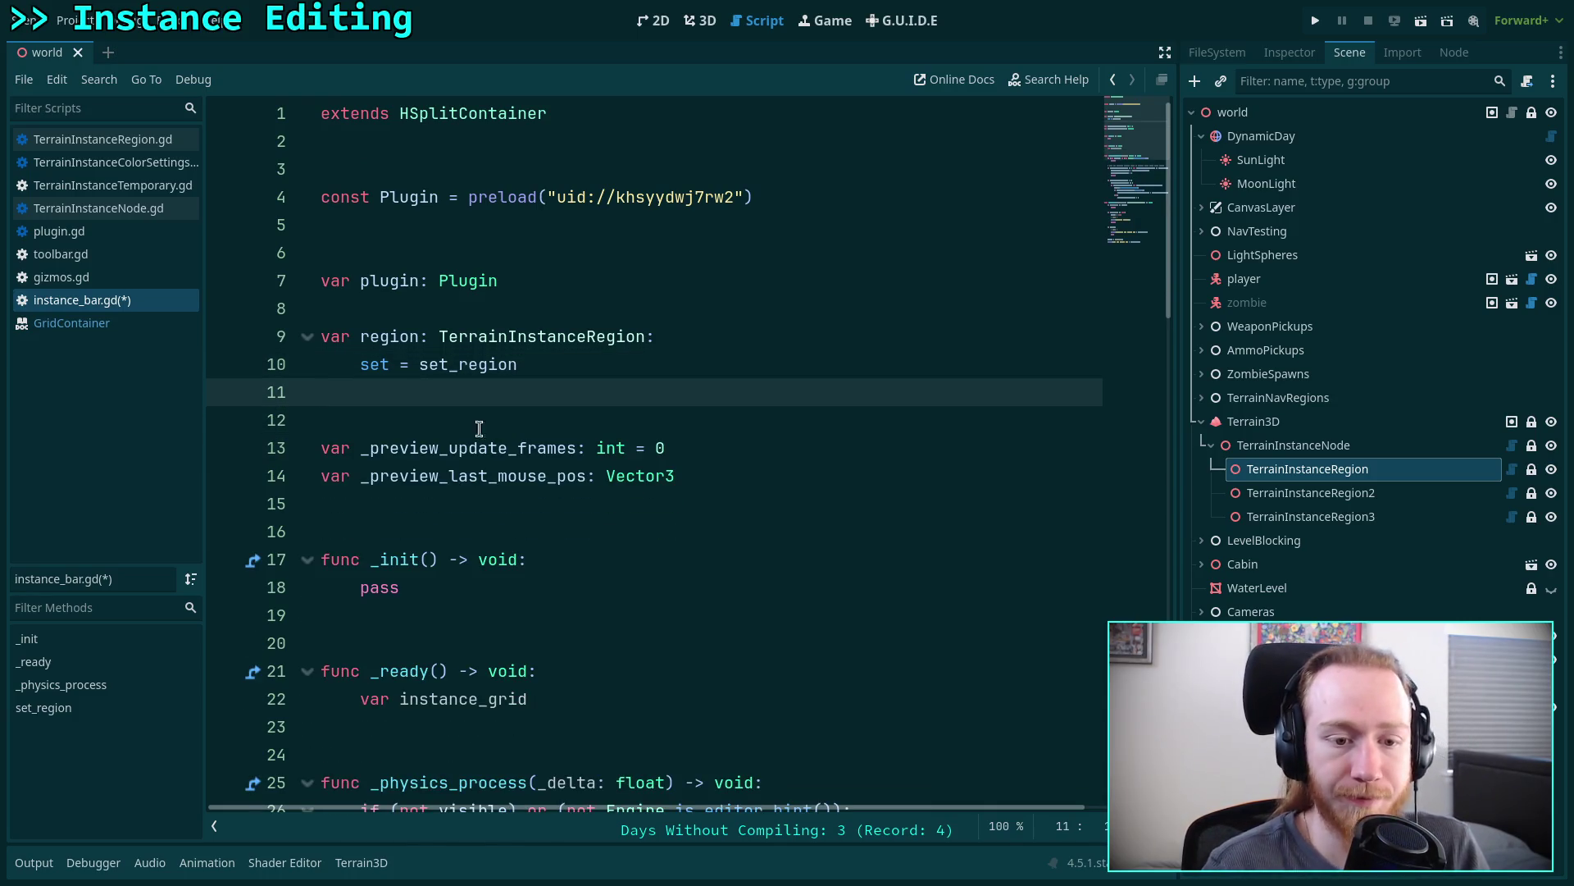
scroll(622, 515, "down", 2)
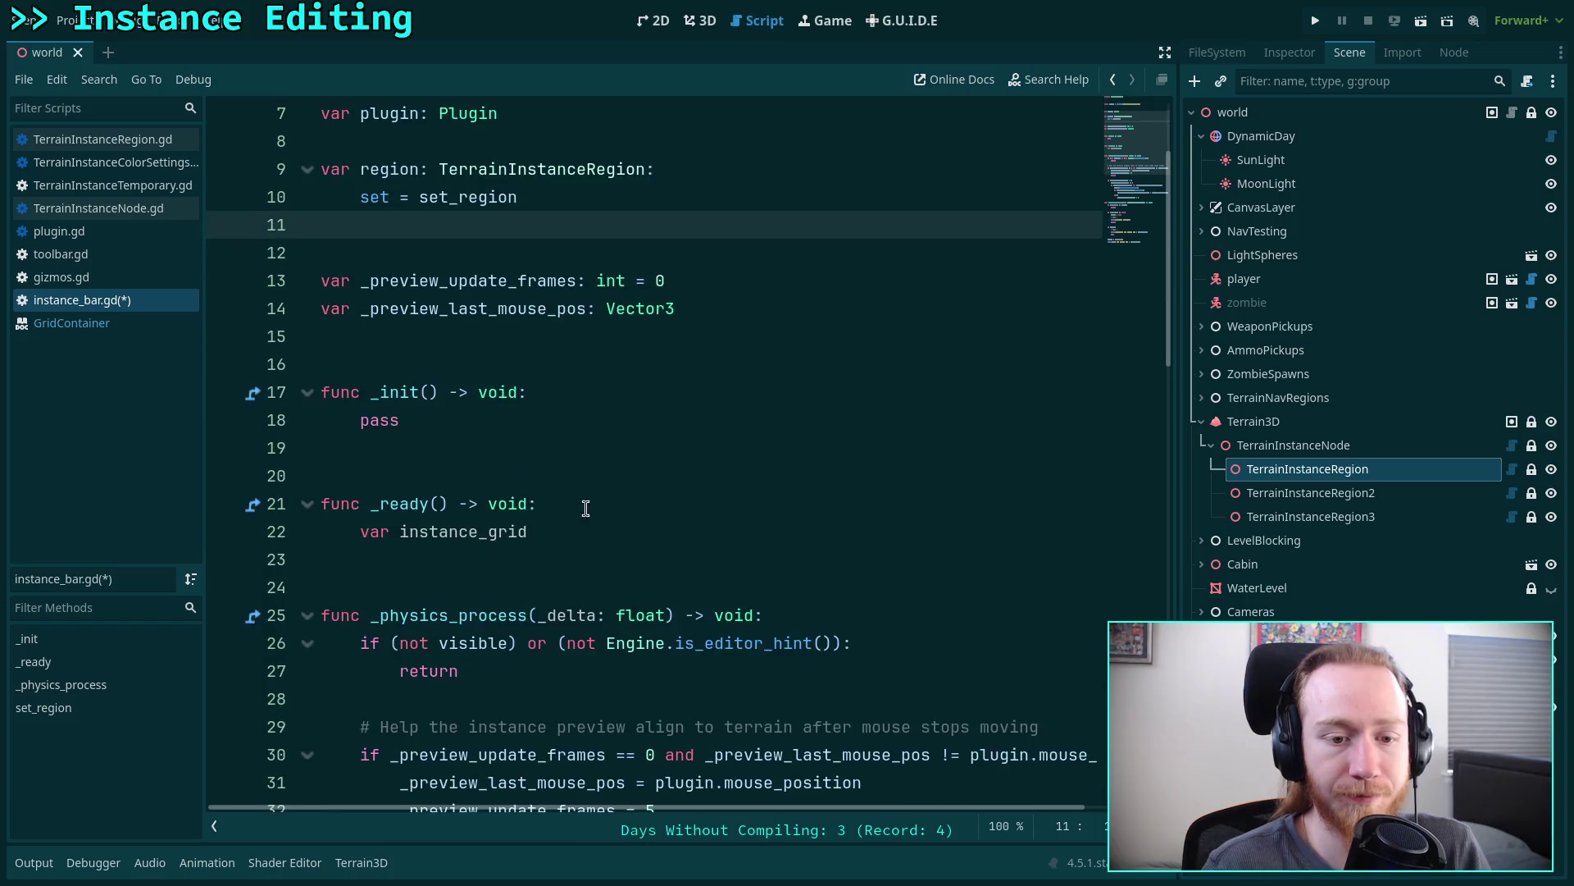
left_click(642, 558)
left_click(656, 531)
type(": Gri")
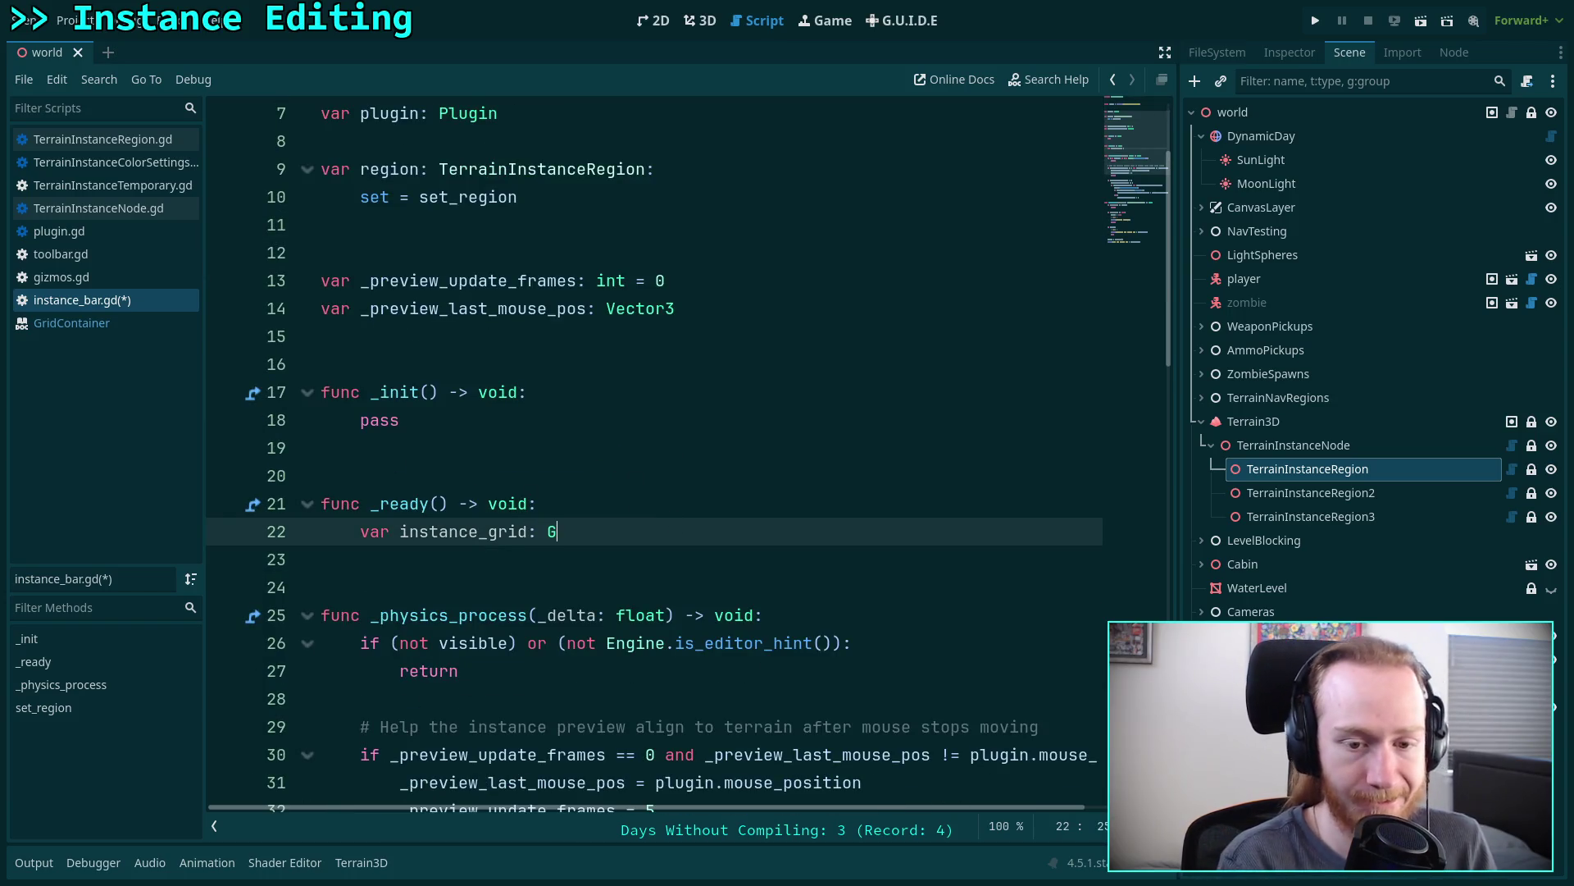
type("d")
key("Return")
type("= Gri")
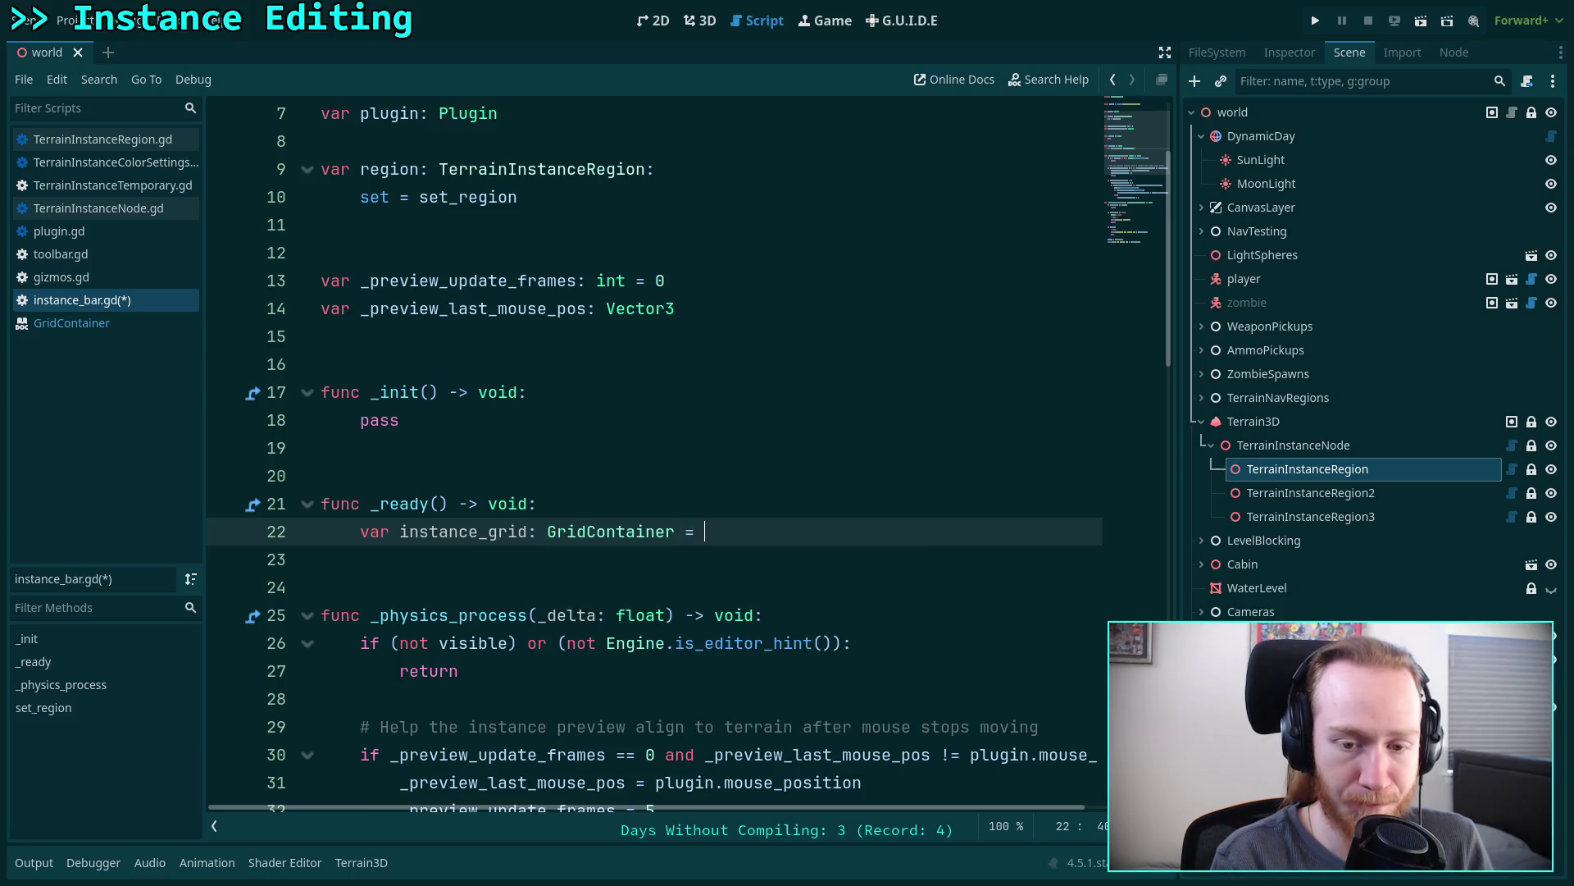
key("Return")
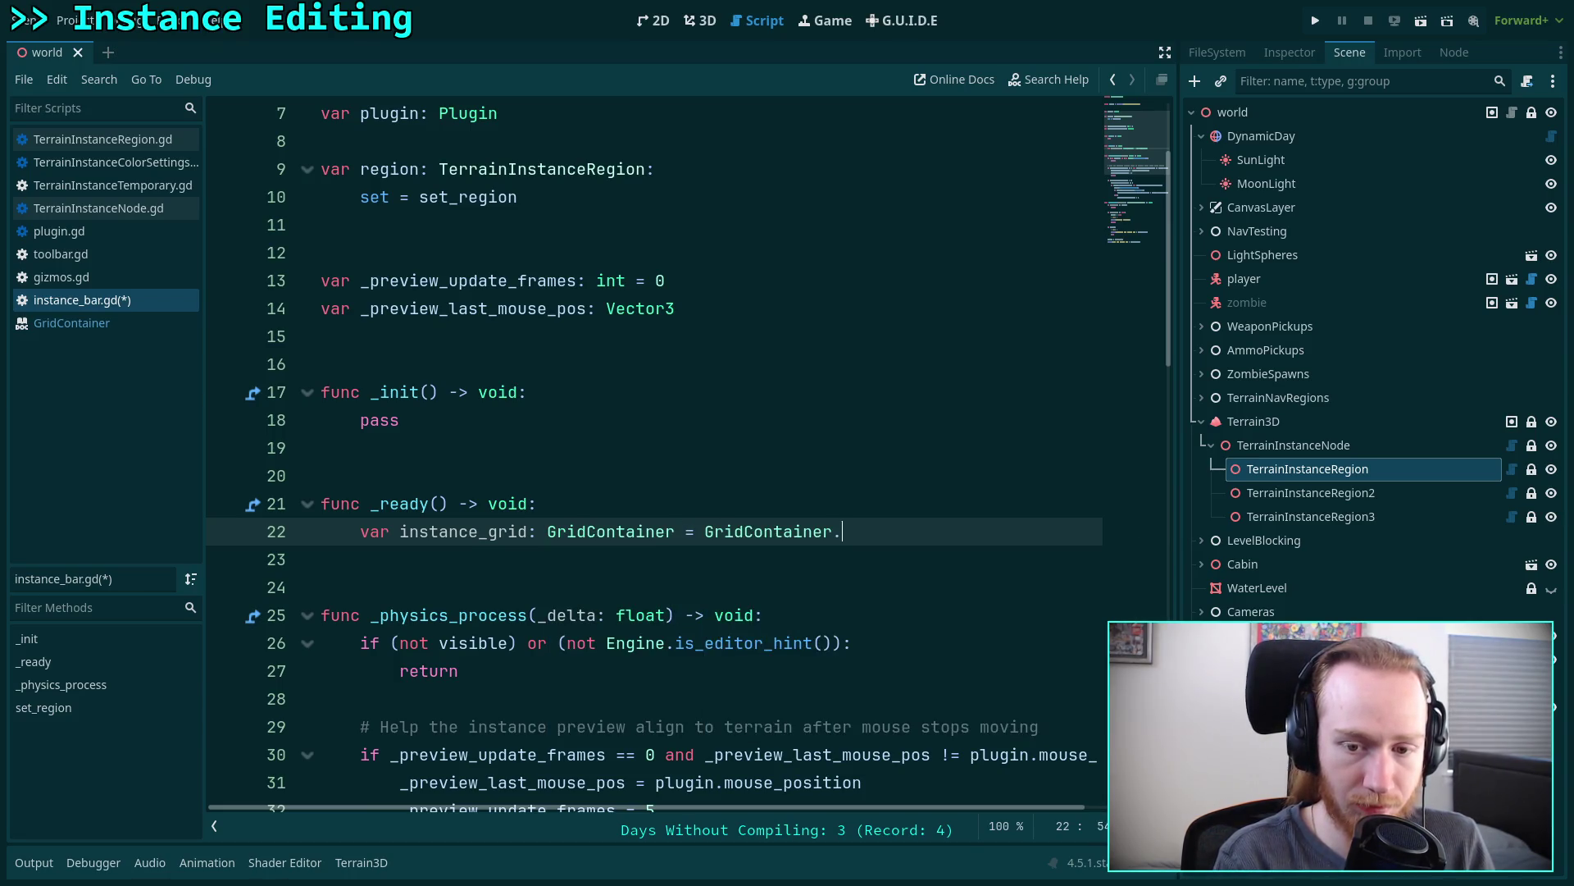
type(".ne")
key("Return")
key("End")
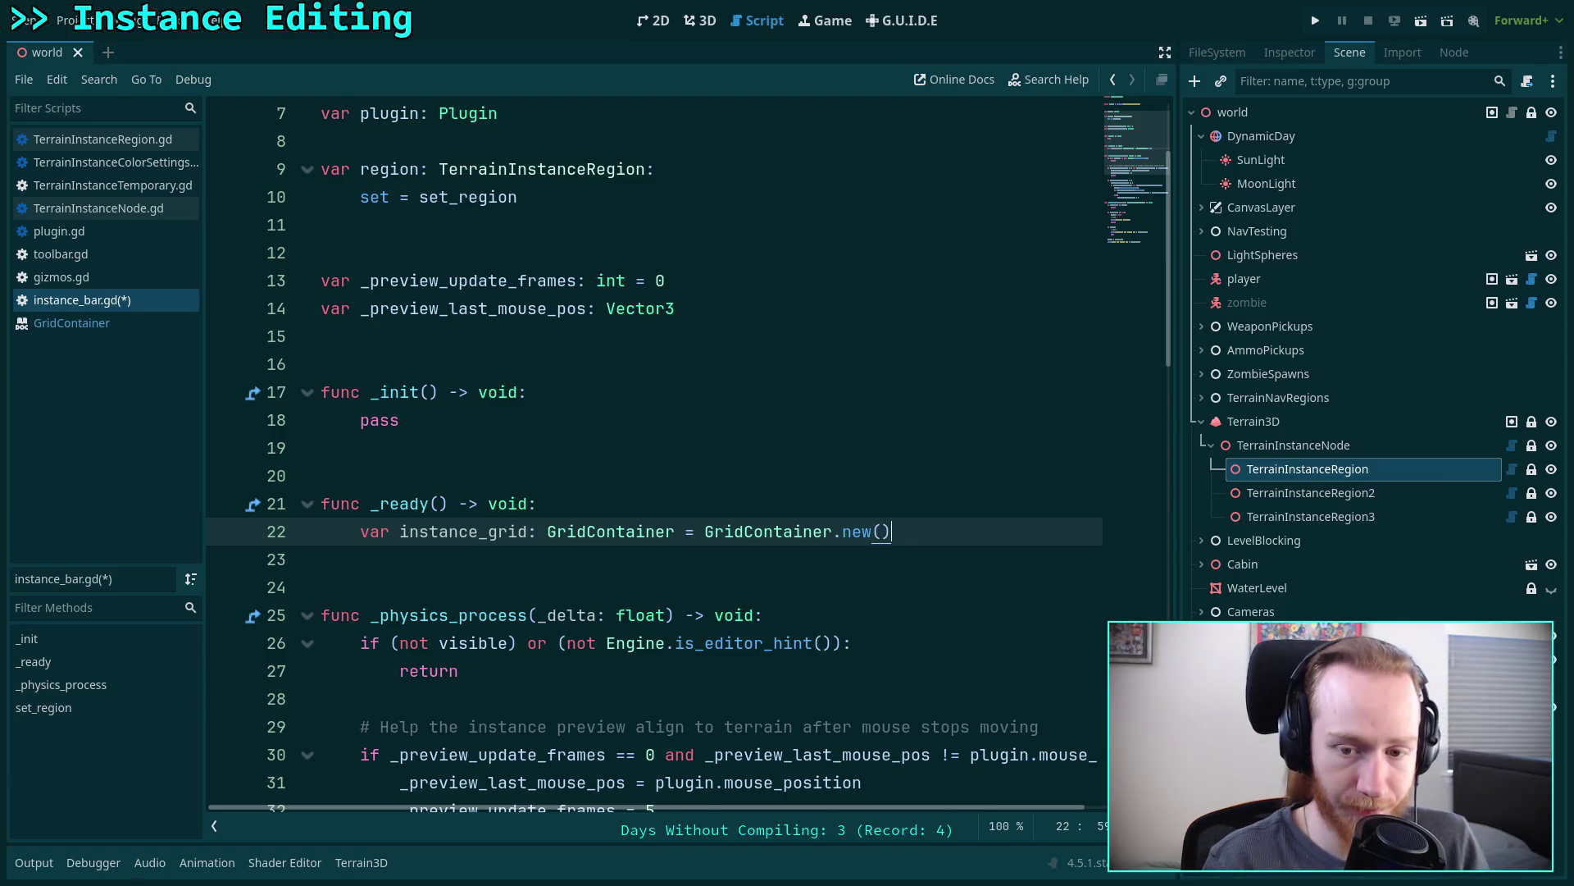
key("Return")
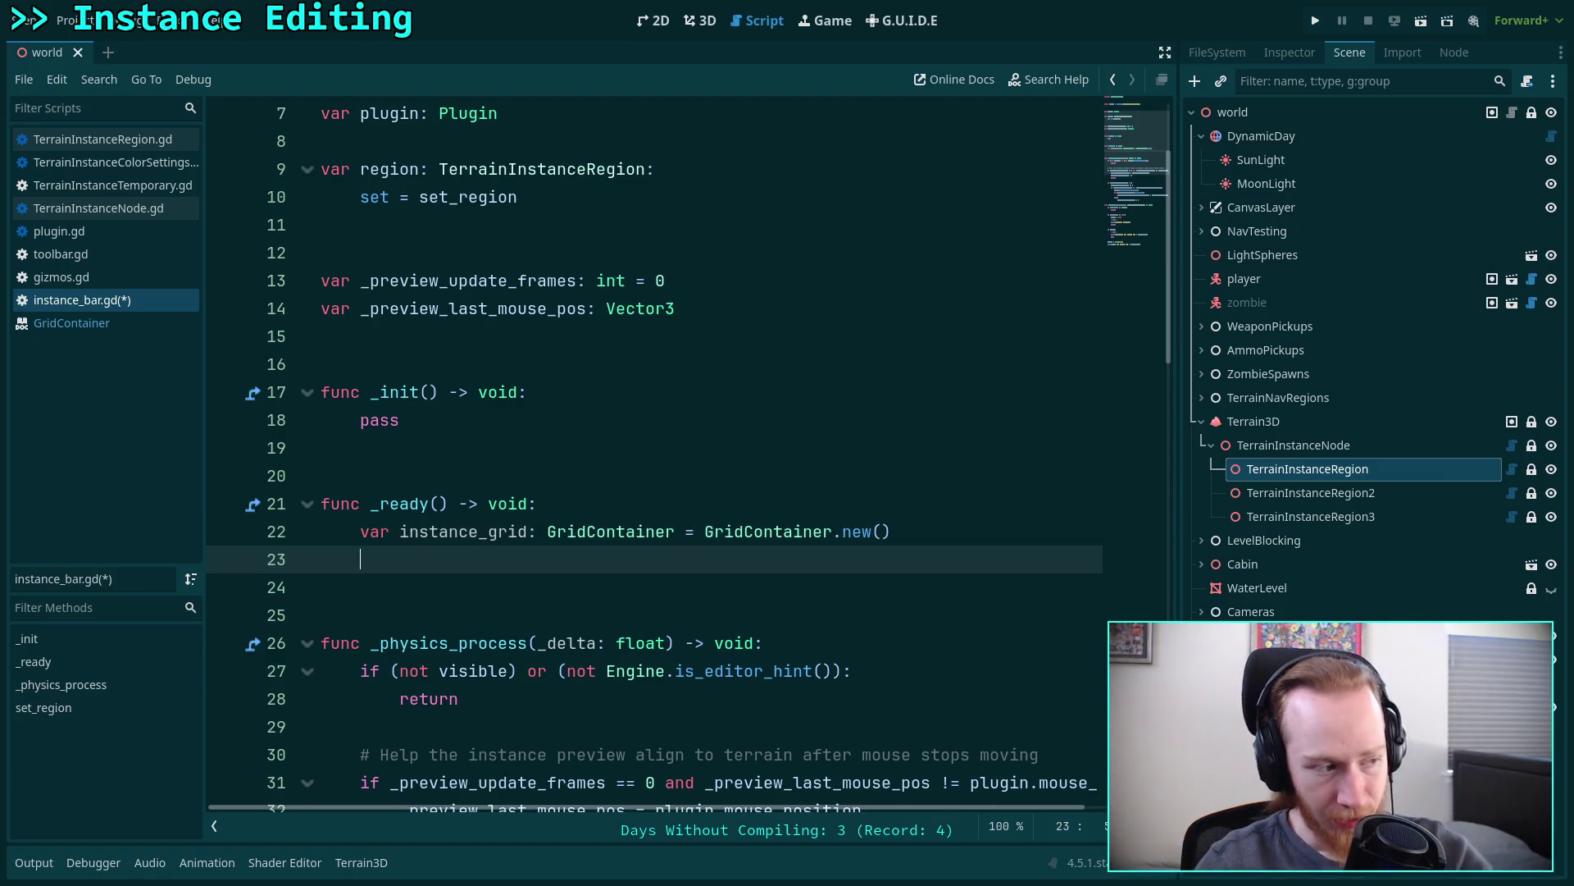
- In _ready, set left_panel.horizontal_scroll_mode to SCROLL_MODE_DISABLED
left_click(613, 513)
key("Return")
type("va")
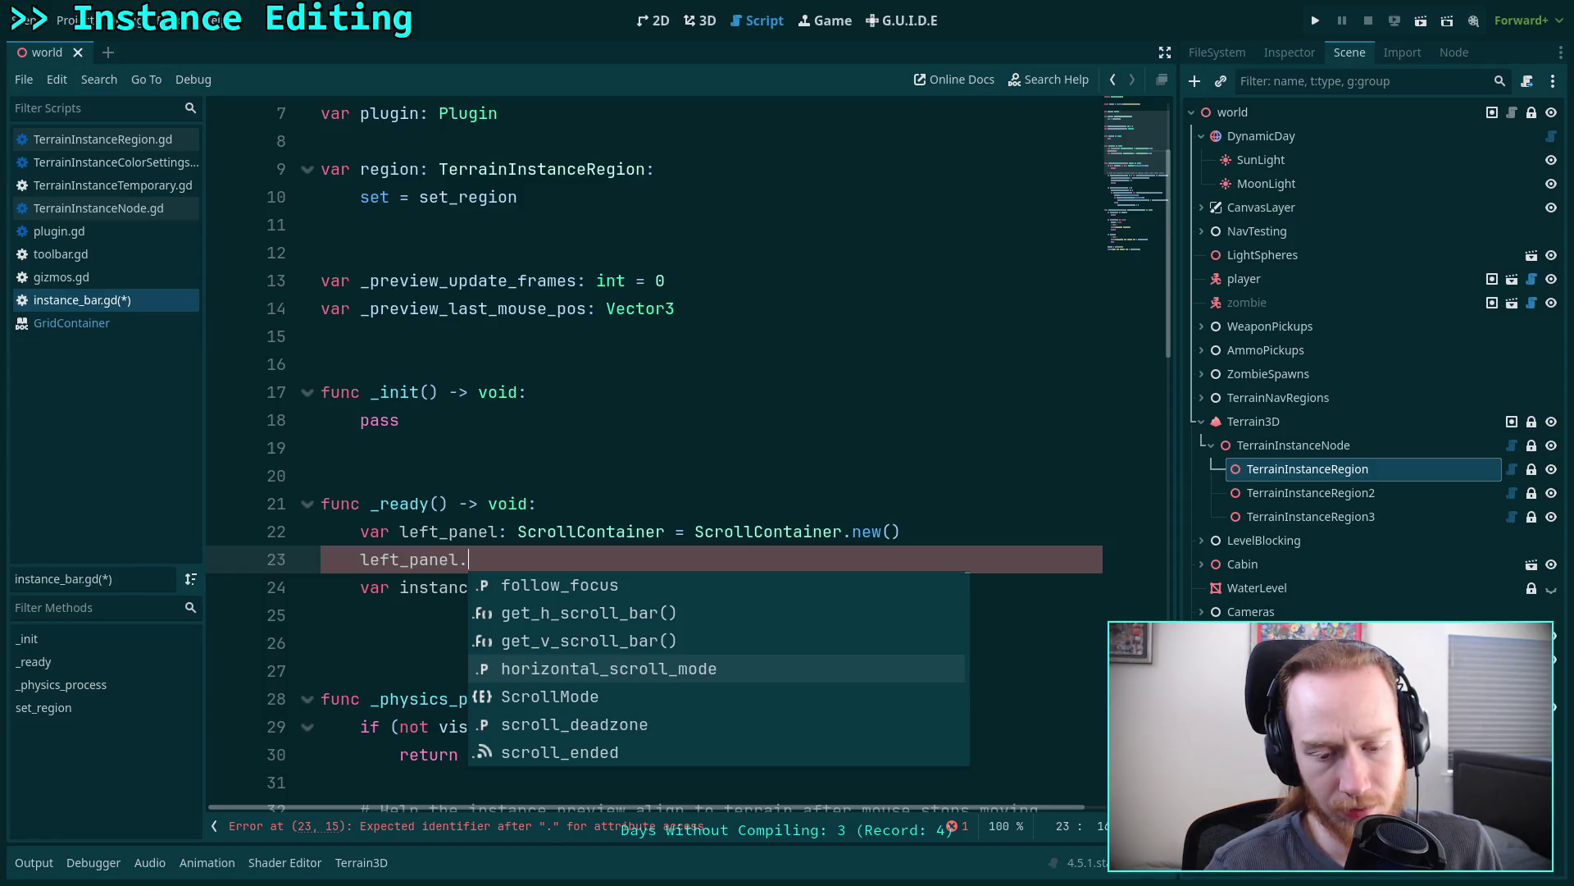
key("Return")
type(".")
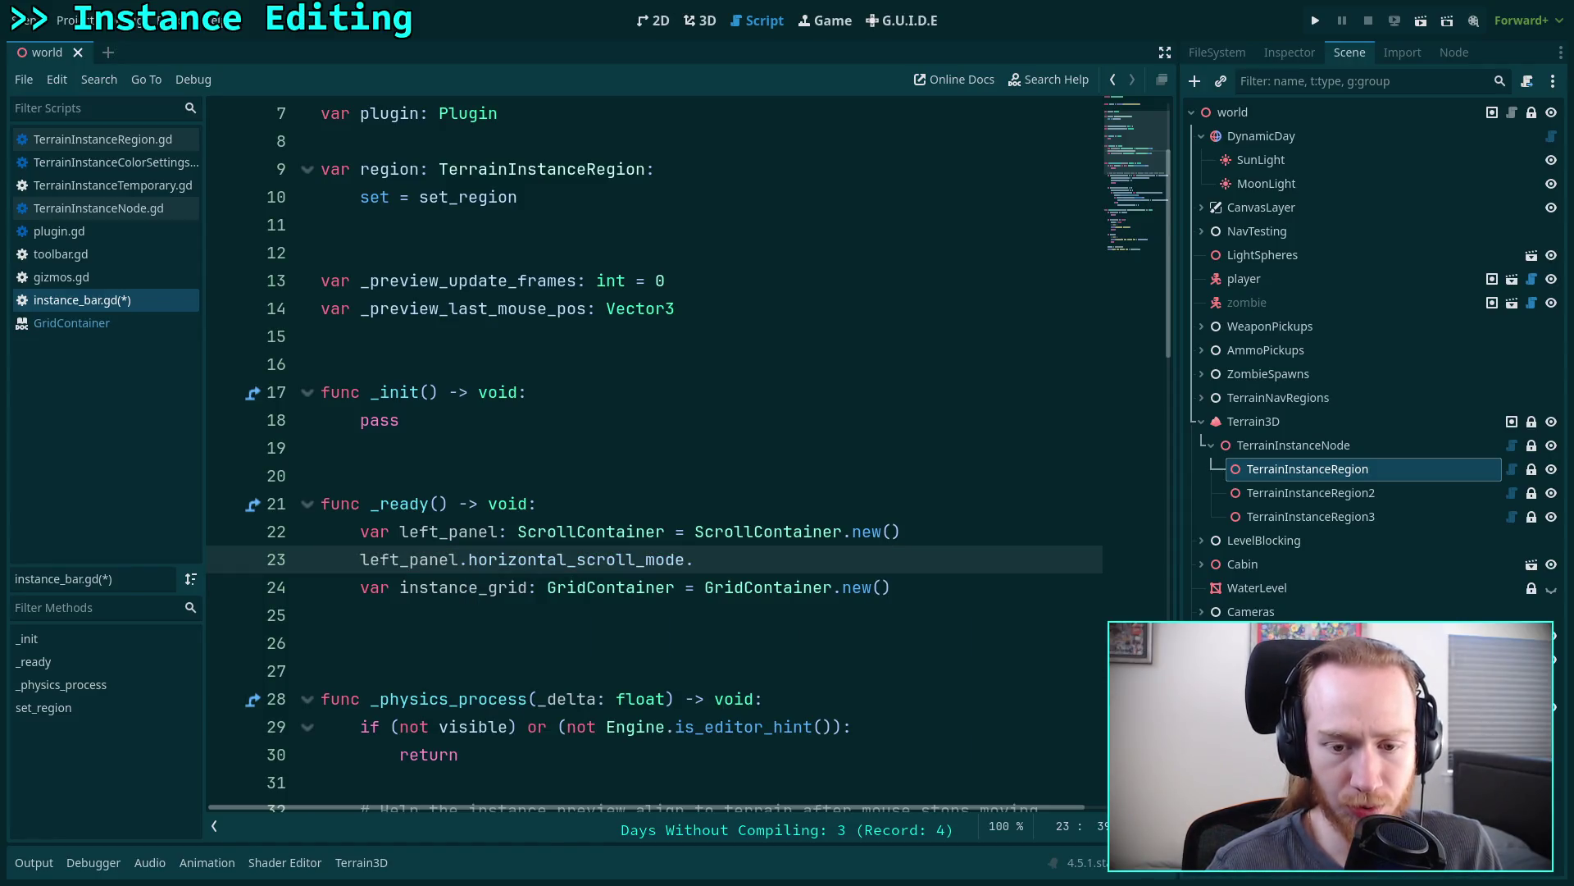
key("BackSpace")
type(" =")
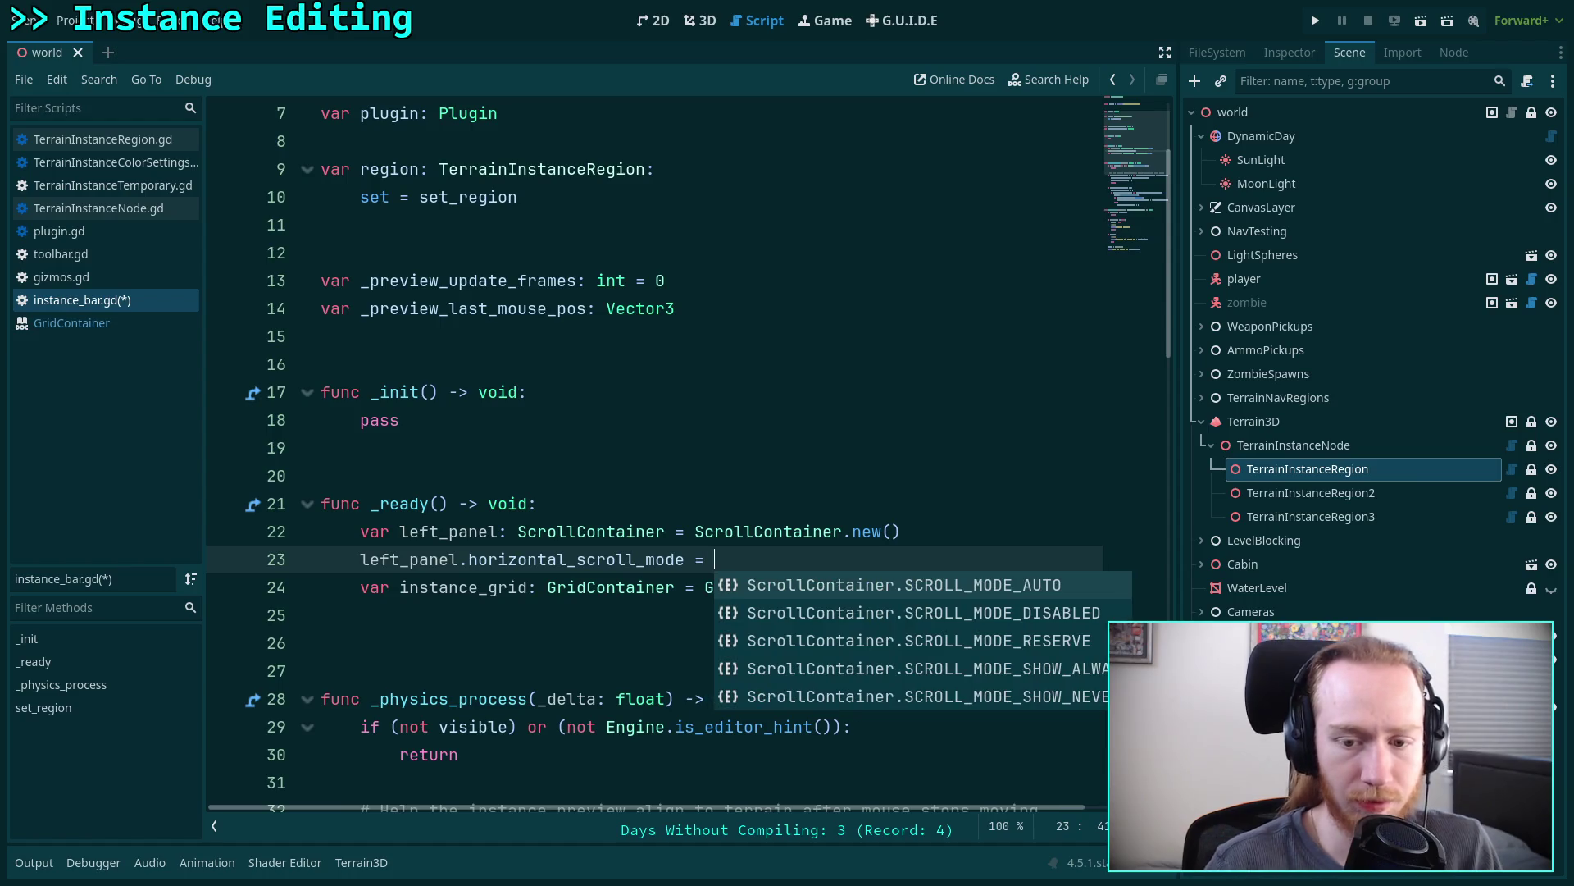
key("Down")
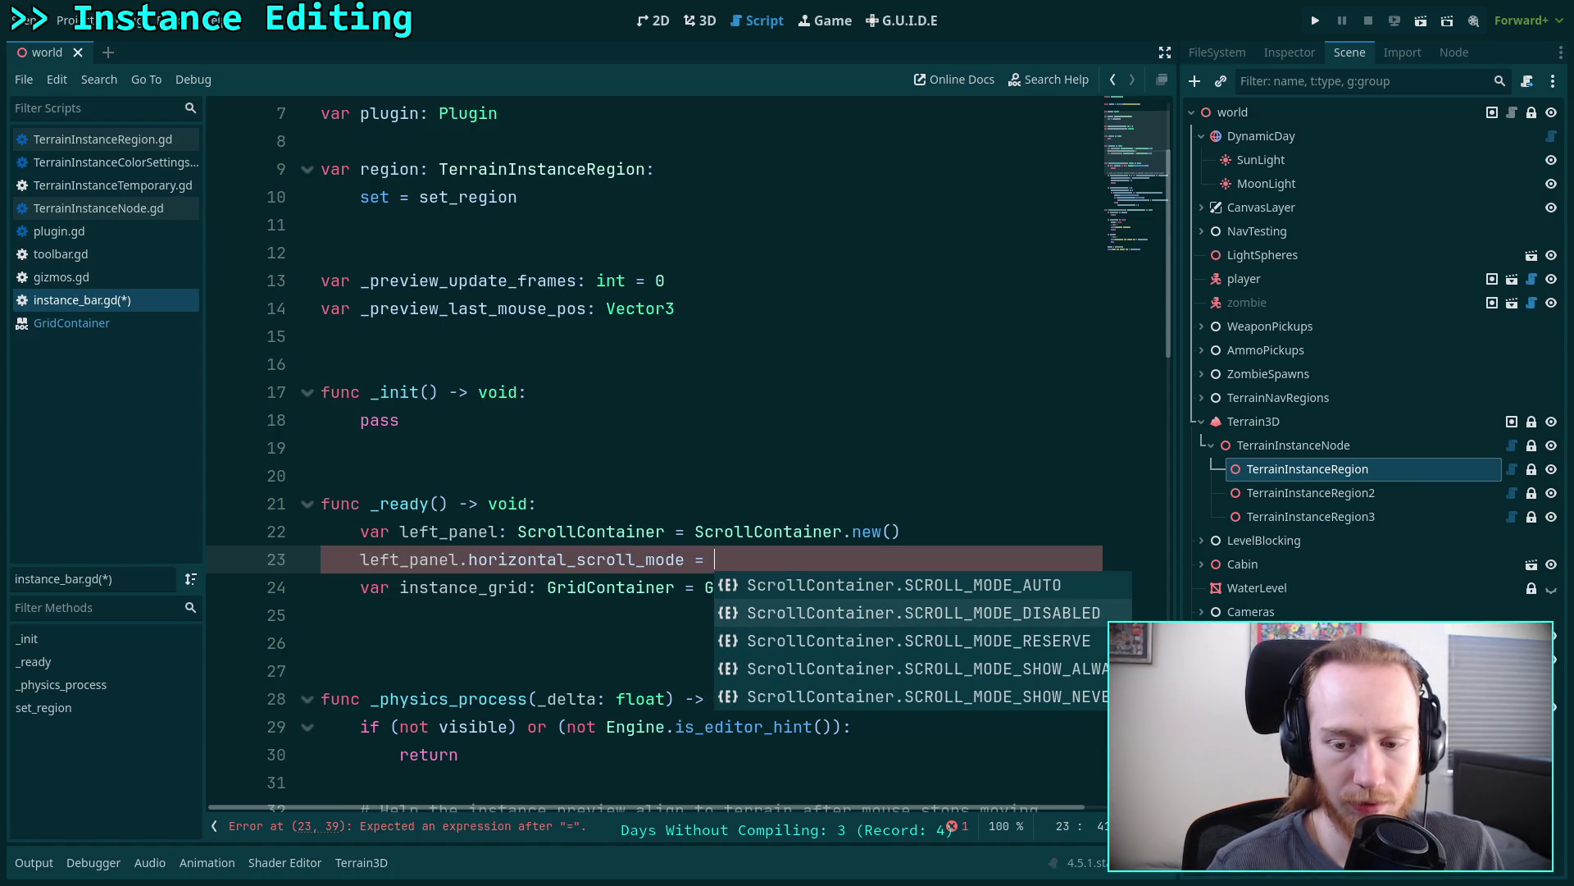
key("Return")
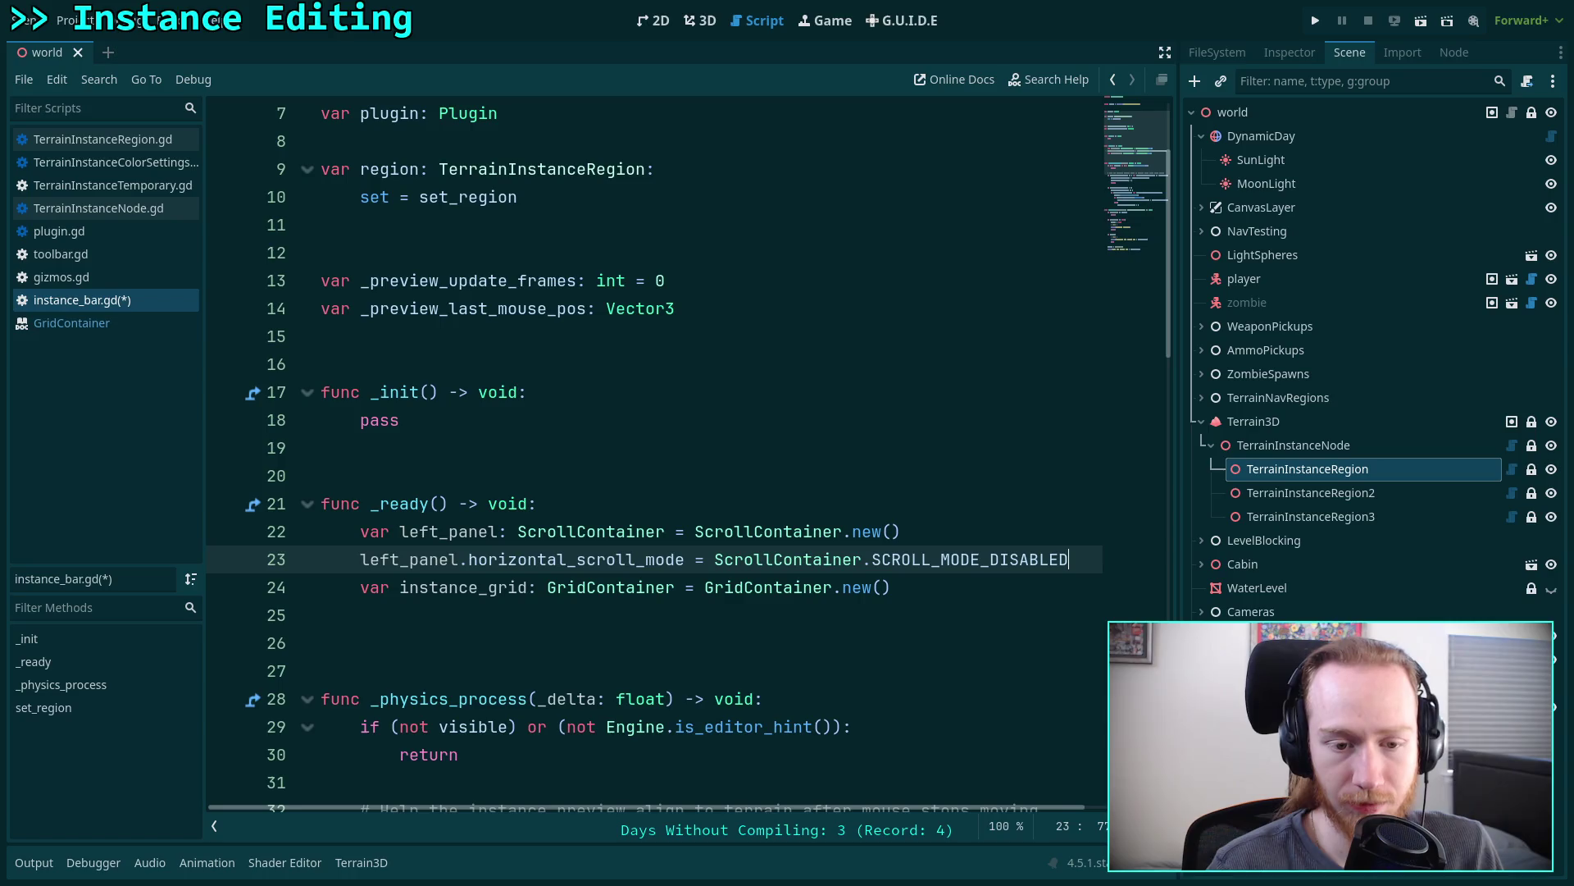
key("Return")
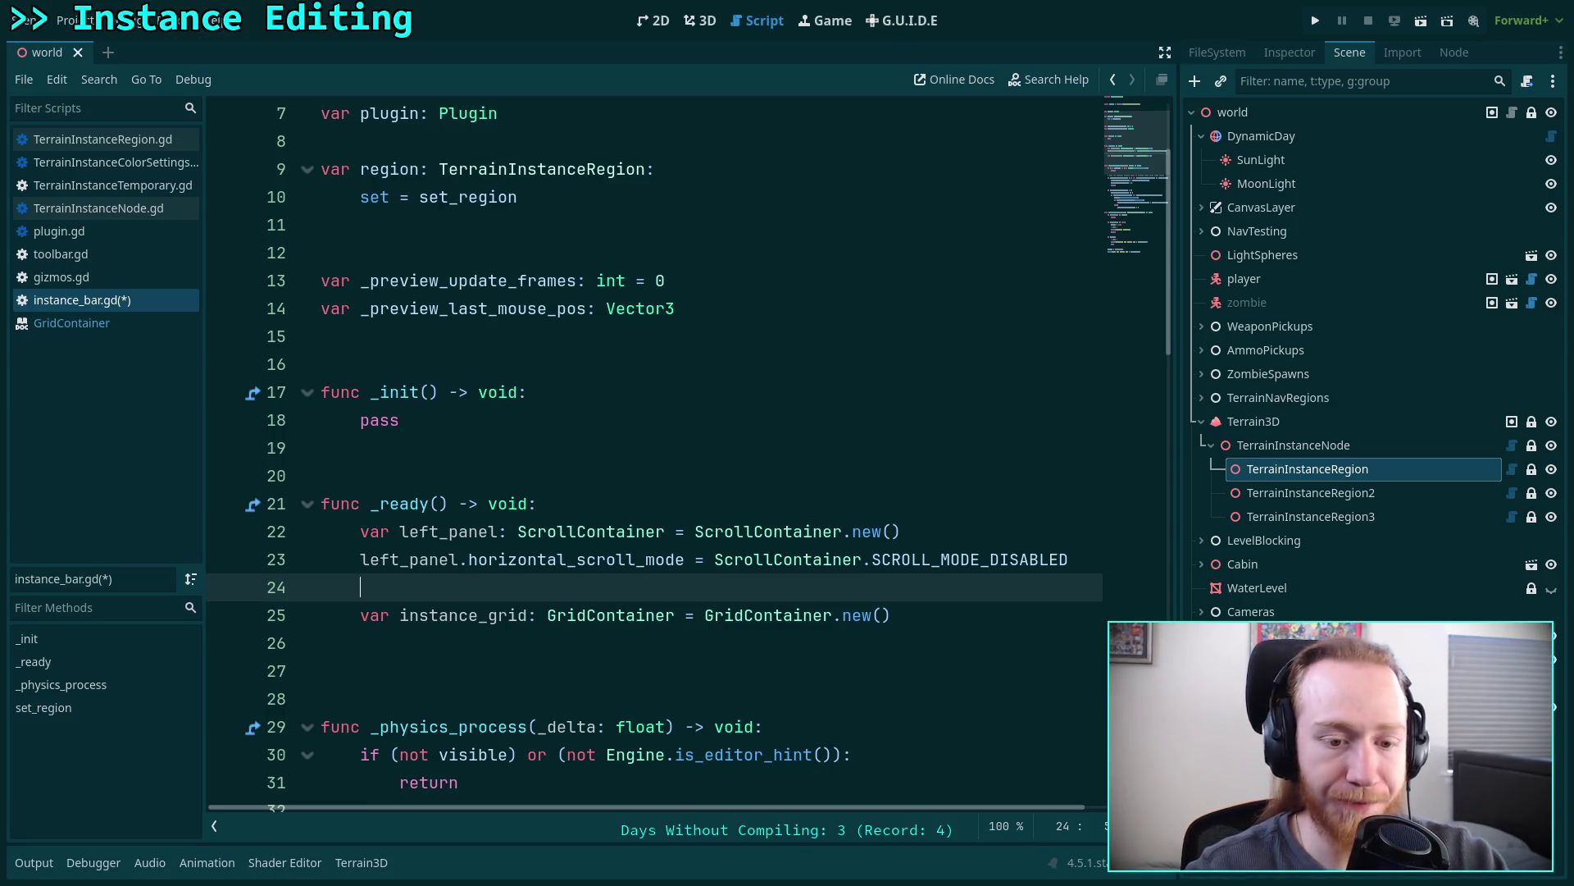
- Add a right_panel variable of type ScrollContainer initialized with ScrollContainer.new()
scroll(718, 529, "down", 1)
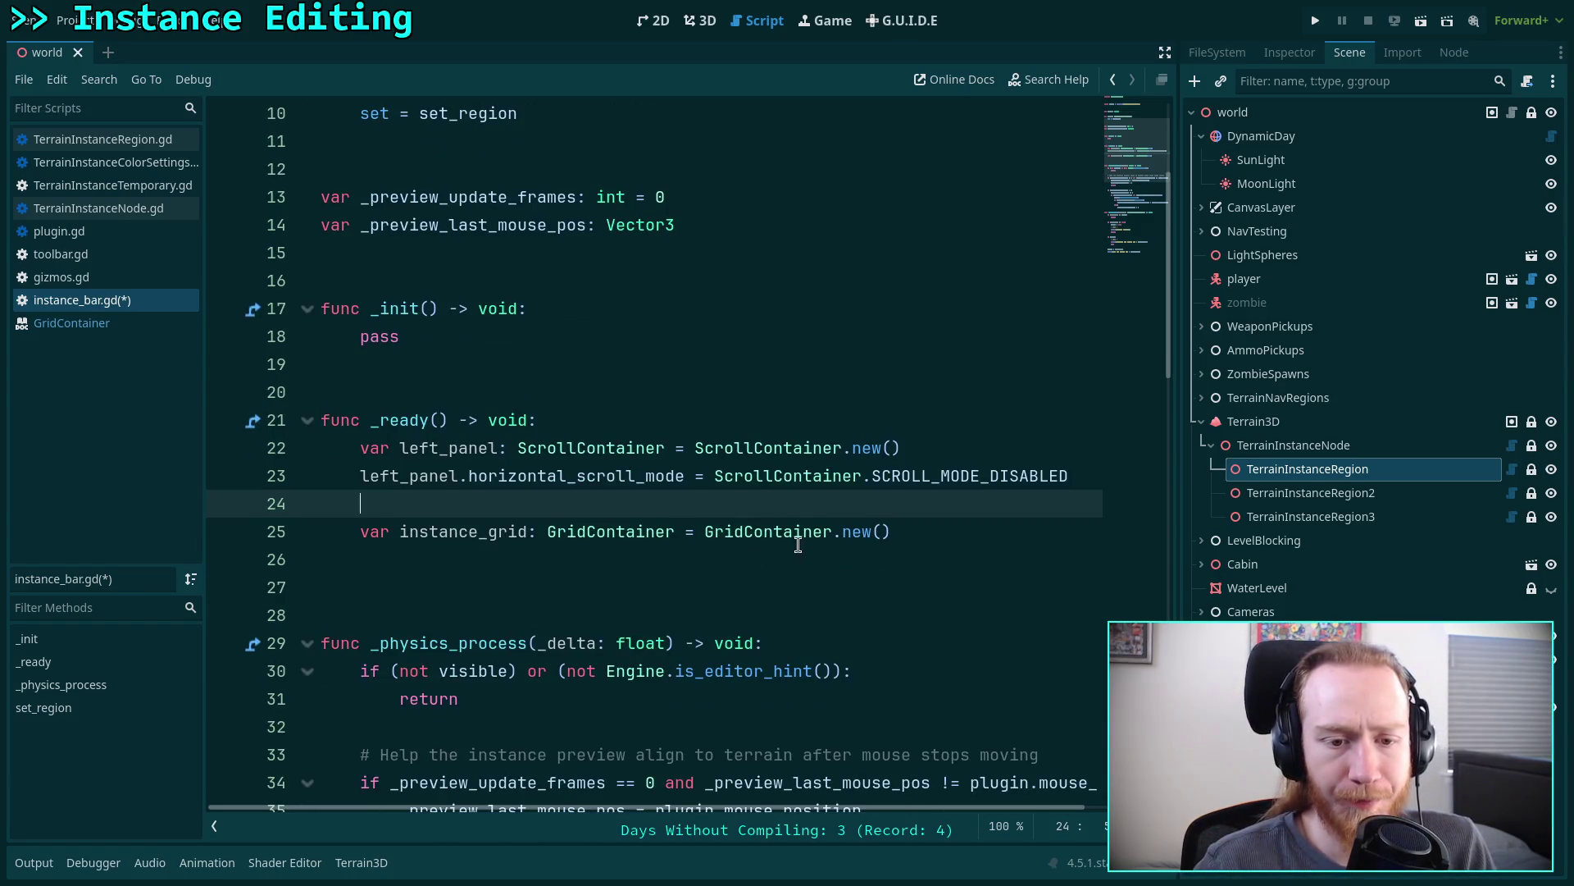
key("Return")
key("Return")
key("Up")
type("var righdt")
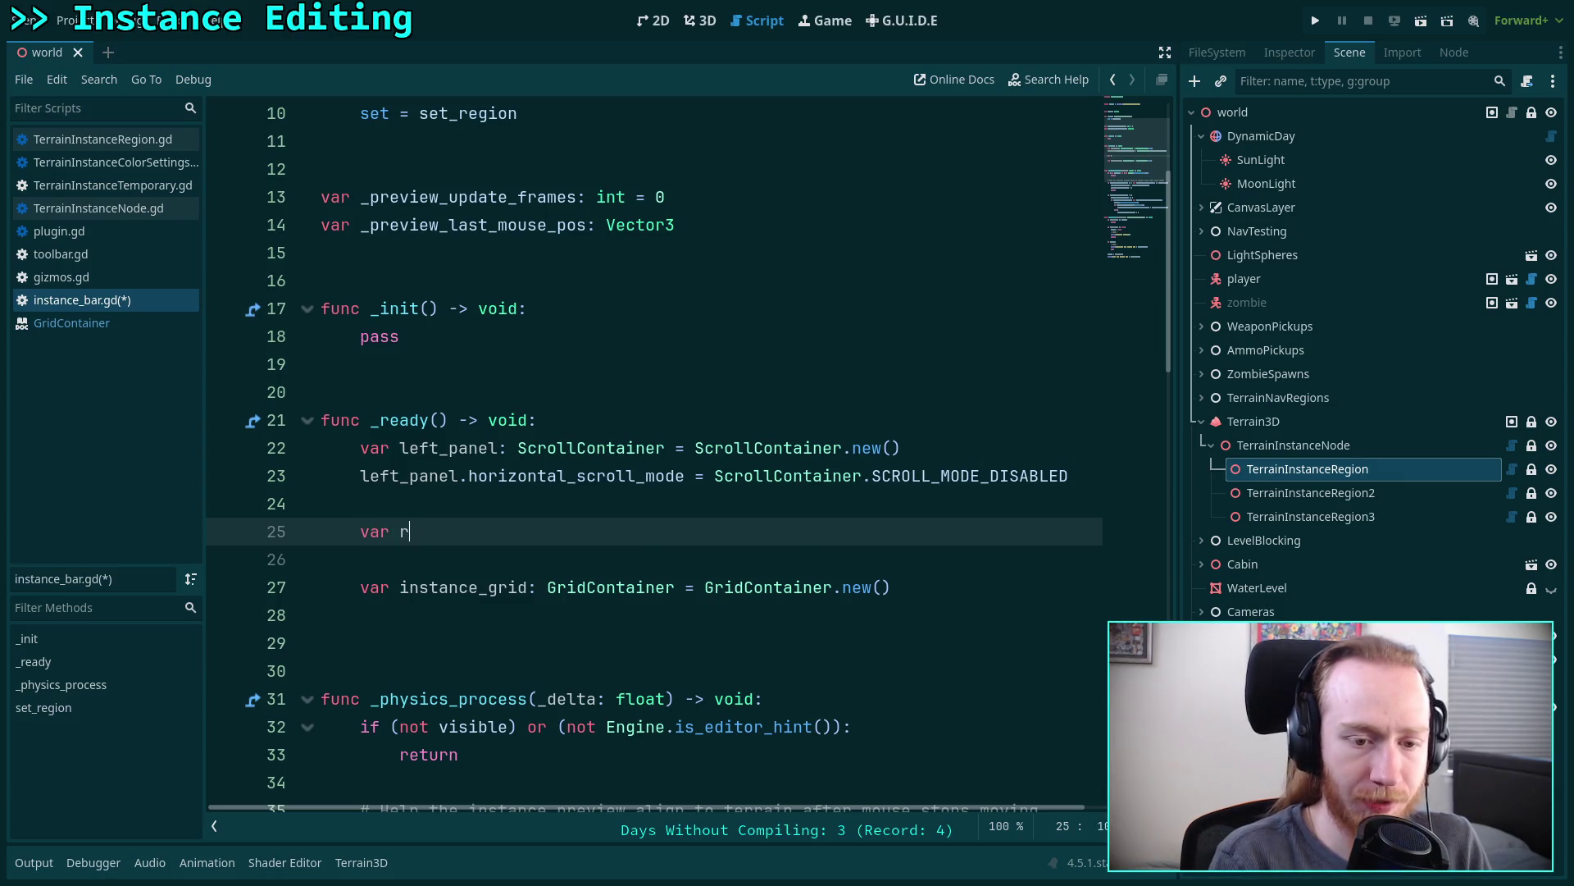
key("BackSpace")
key("BackSpace")
type("ht")
key("BackSpace")
type("t_panel: Scroll")
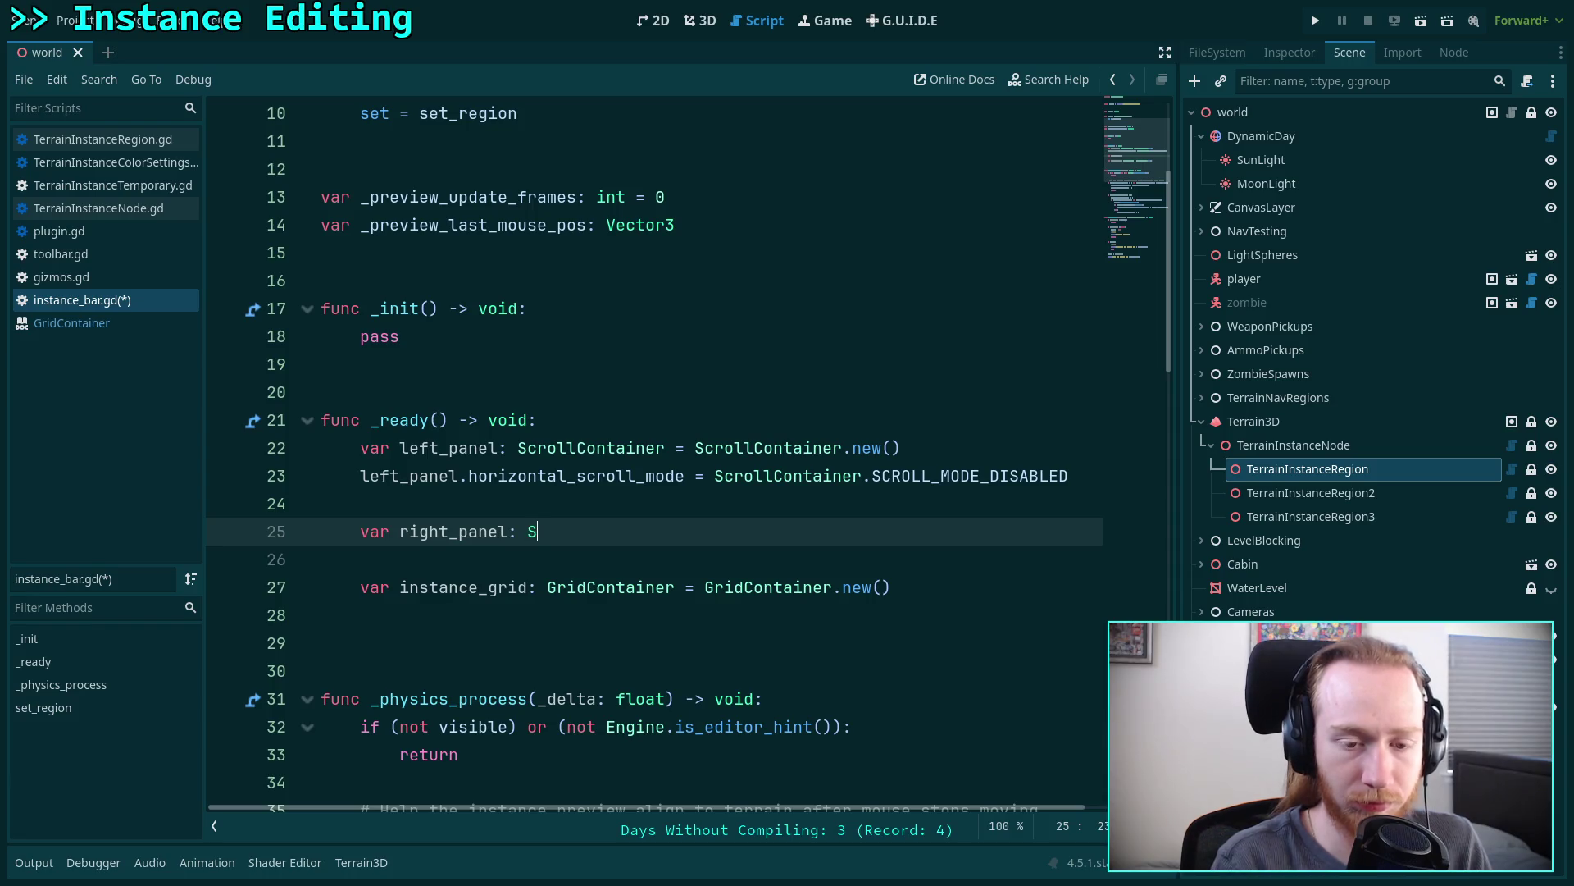
key("Down")
key("Return")
type("= Scrol")
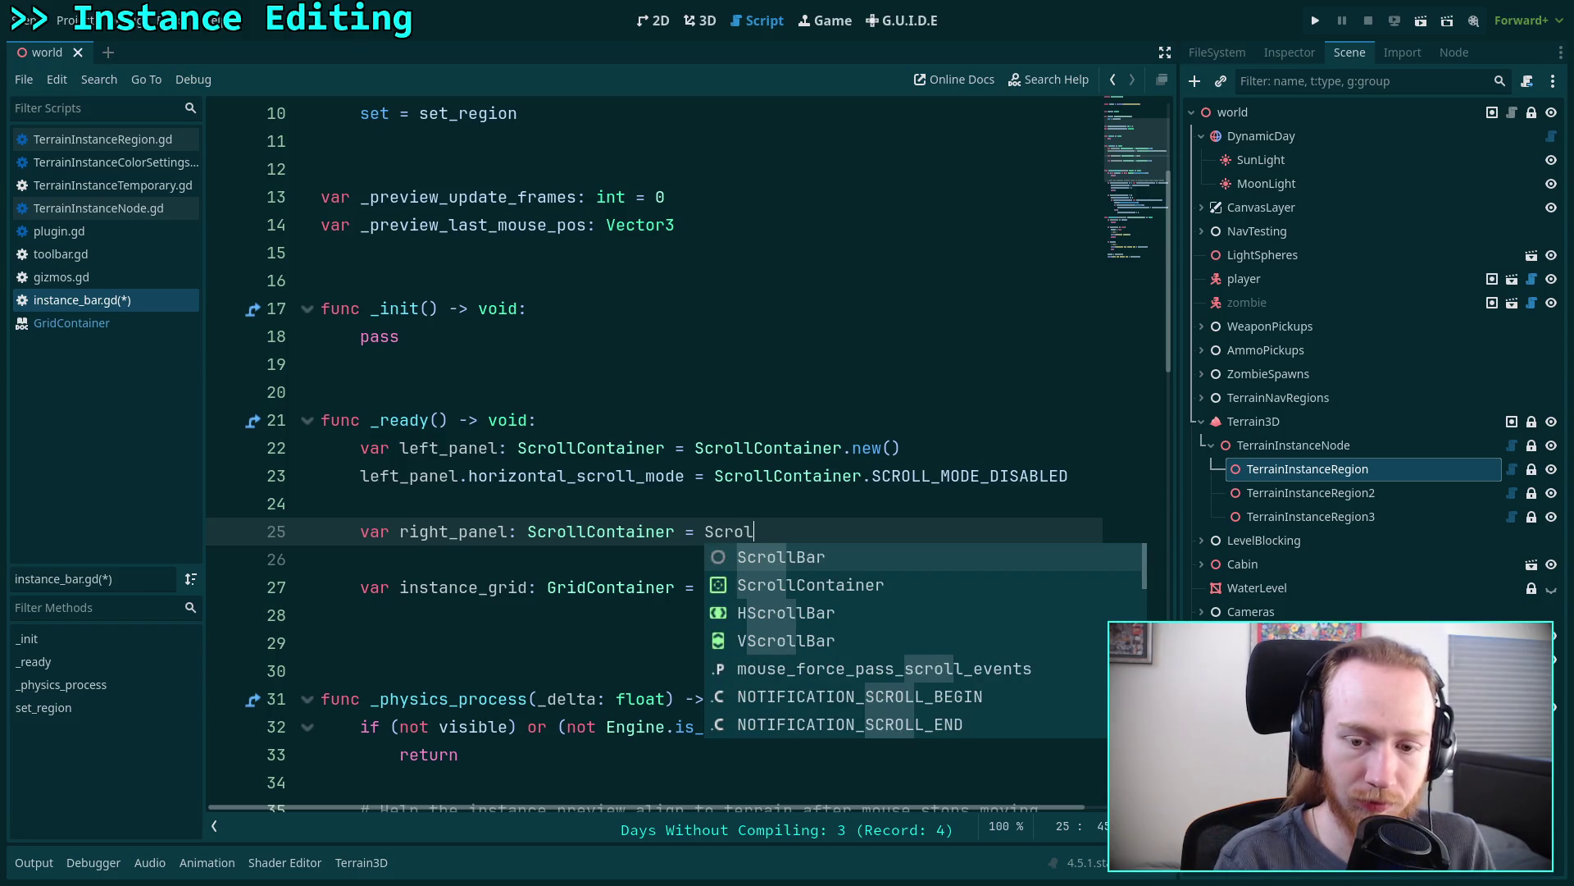
key("Down")
key("Return")
type(".new()")
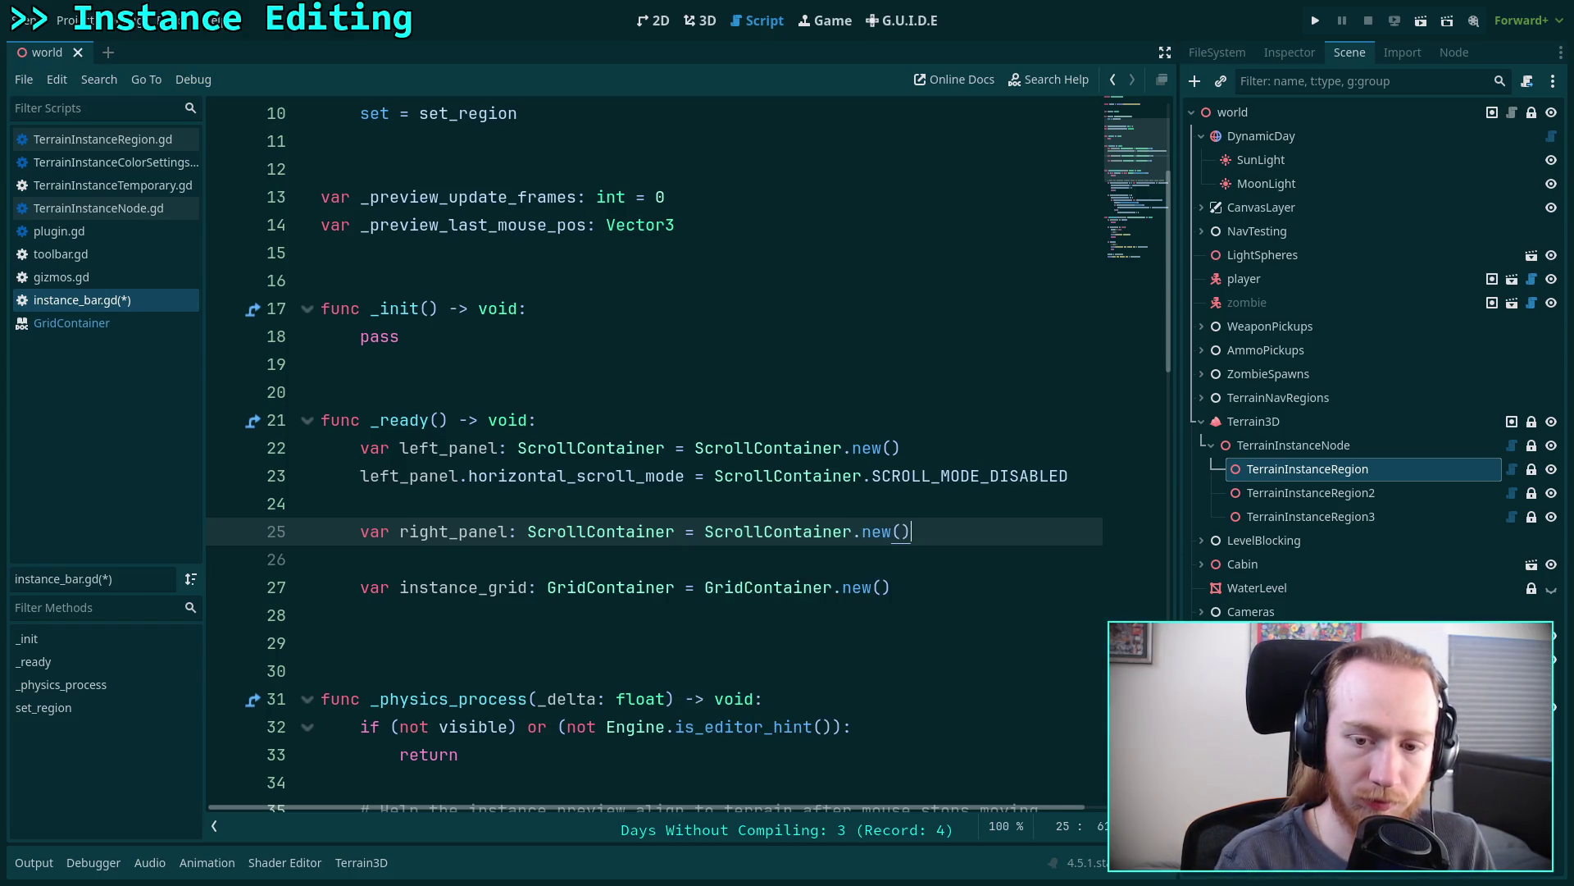
key("Return")
- Set right_panel.horizontal_scroll_mode to SCROLL_MODE_DISABLED and look up the ScrollContainer class documentation
type("right_")
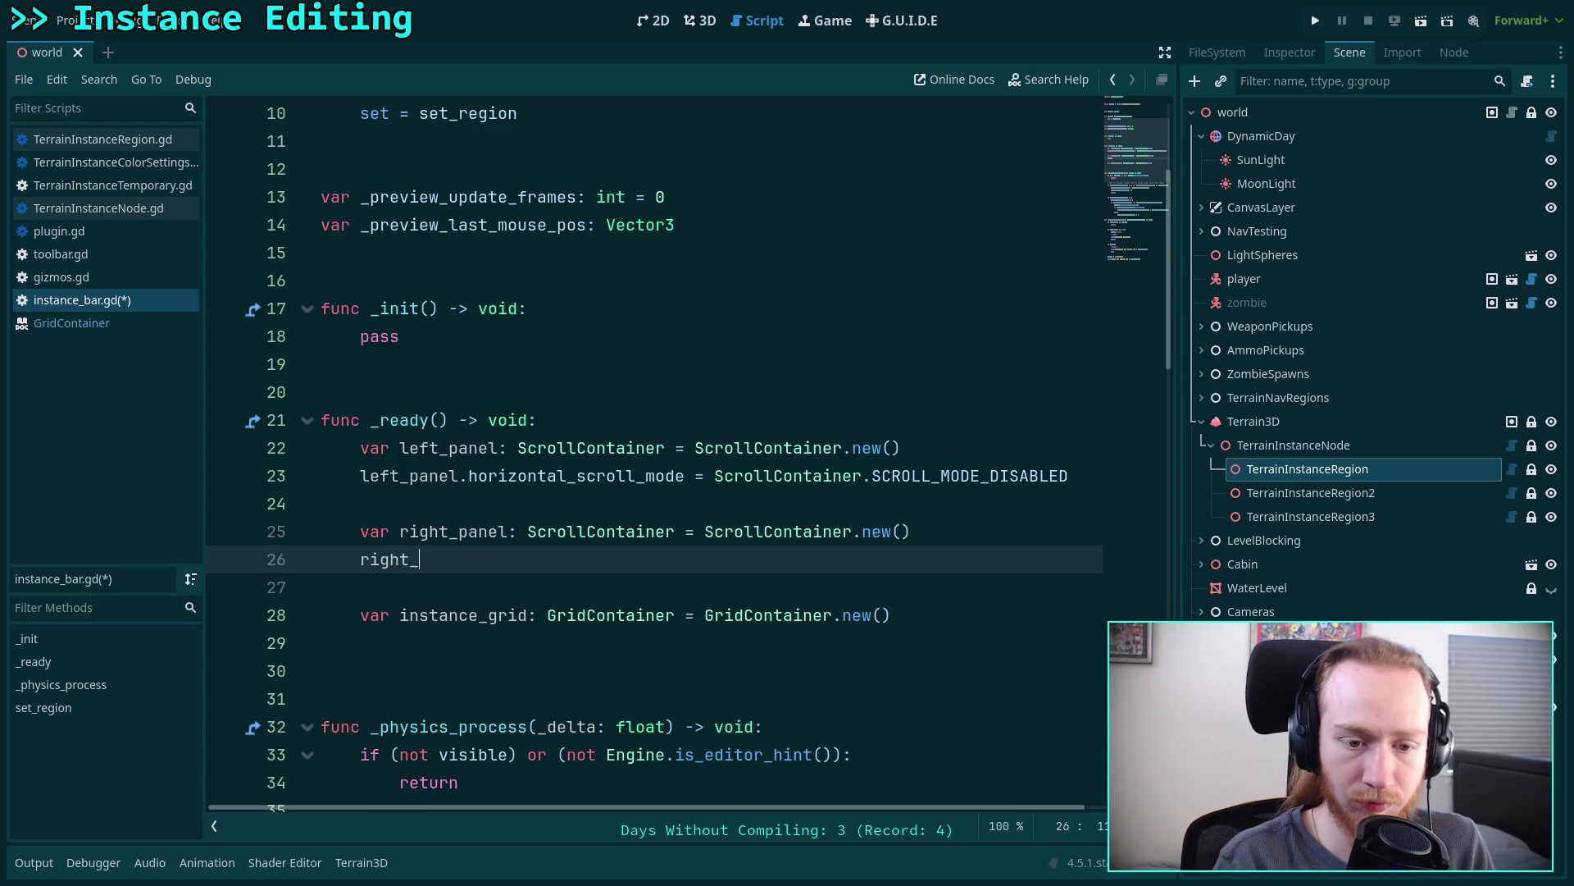
key("Return")
type(".hor")
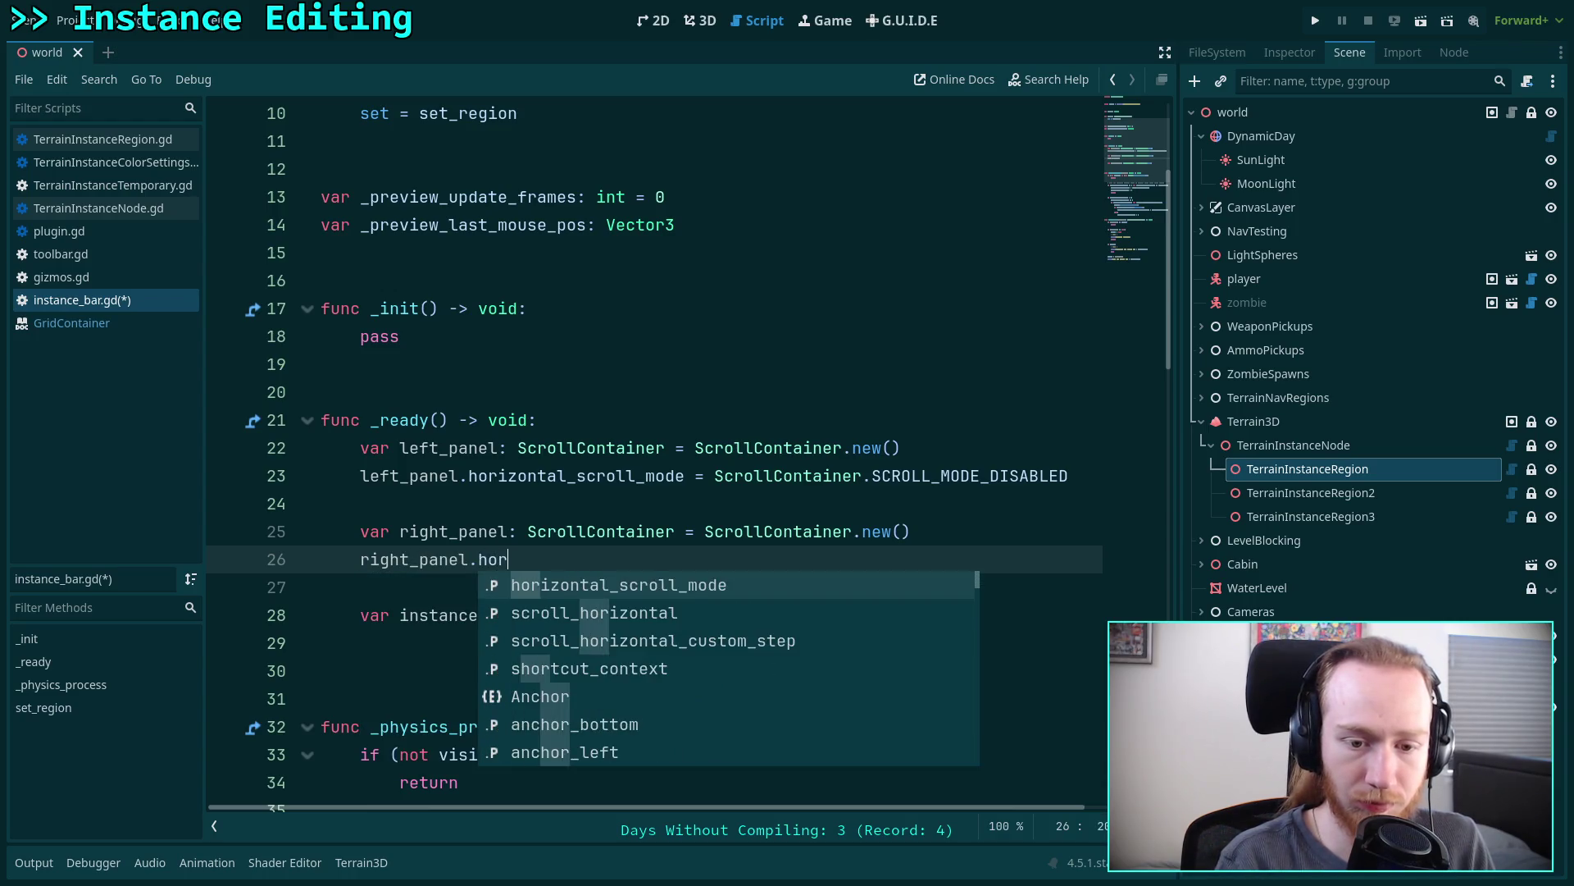
key("Return")
type("=")
key("Down")
key("Return")
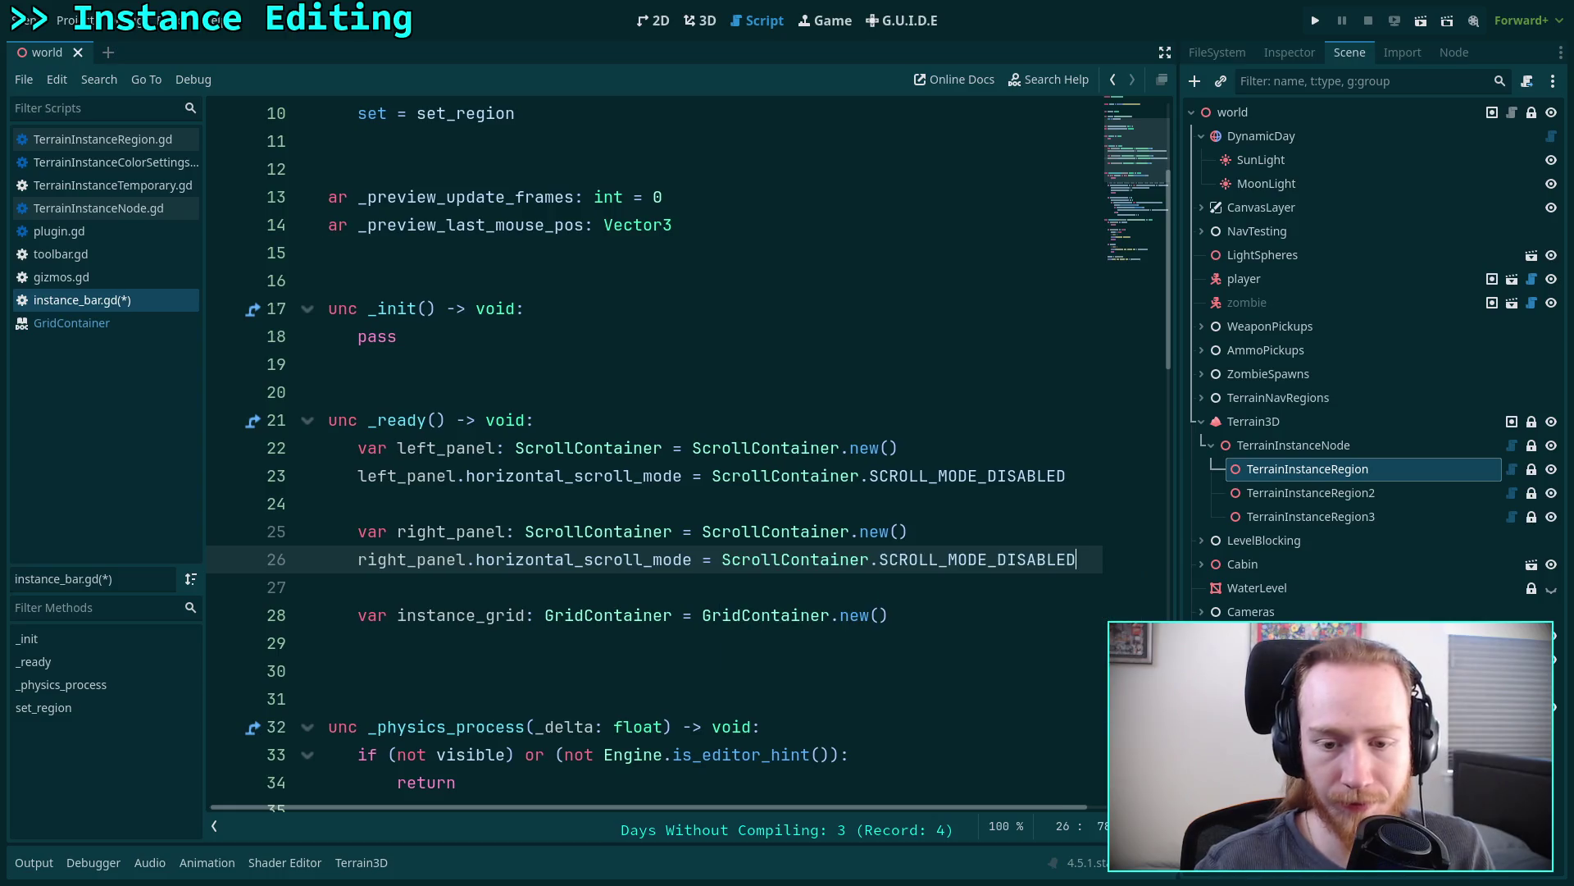
right_click(580, 531)
left_click(681, 812)
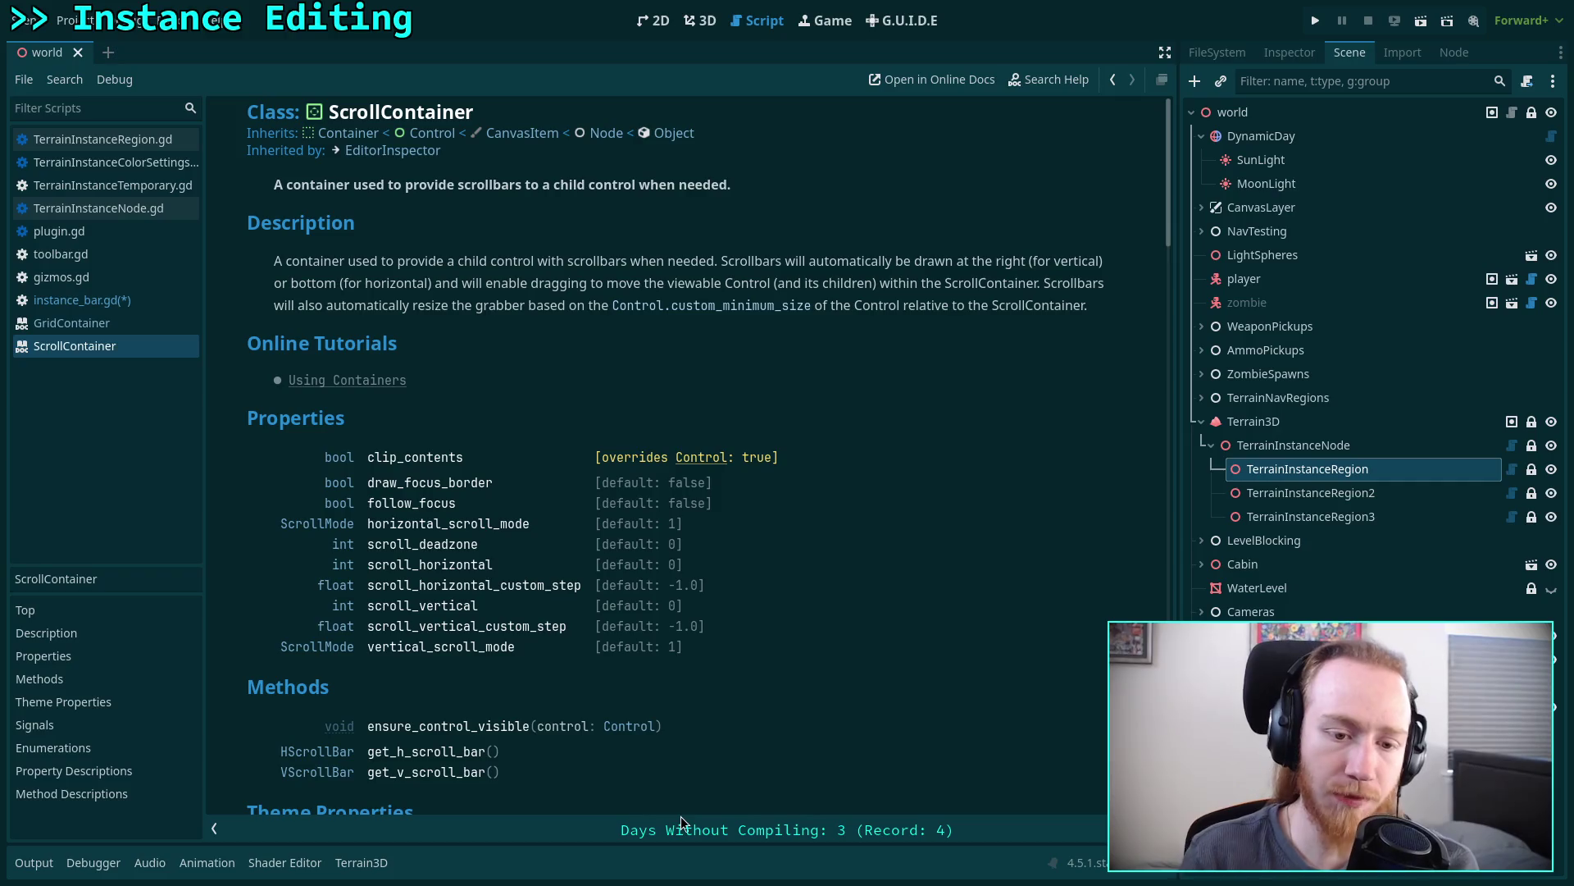
- Read the horizontal_scroll_mode and vertical_scroll_mode descriptions in the ScrollContainer docs
left_click(434, 527)
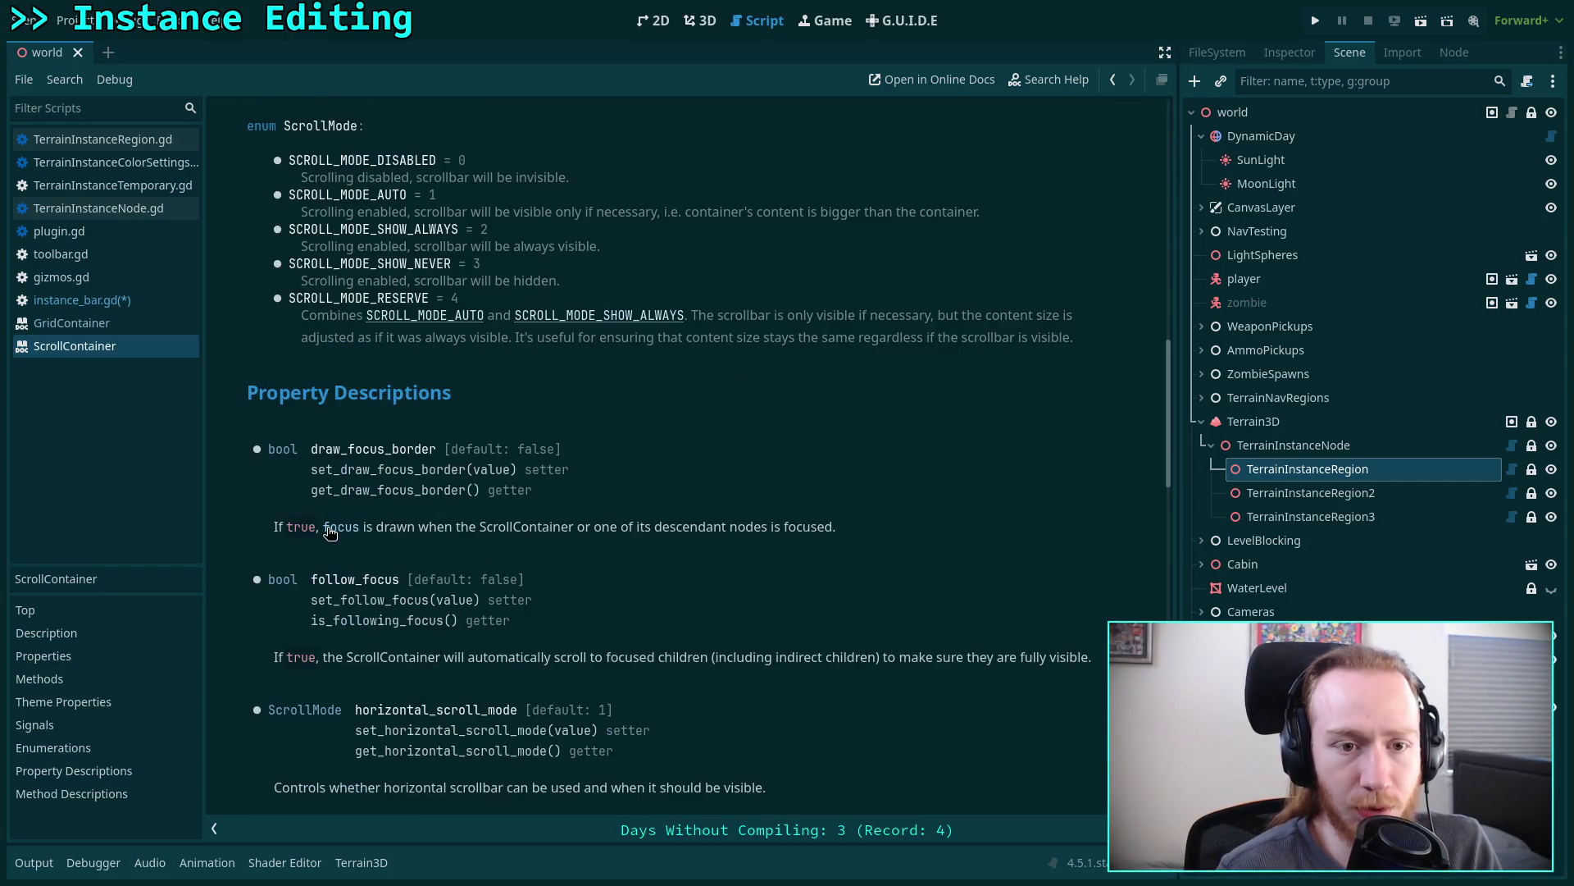
scroll(460, 512, "up", 15)
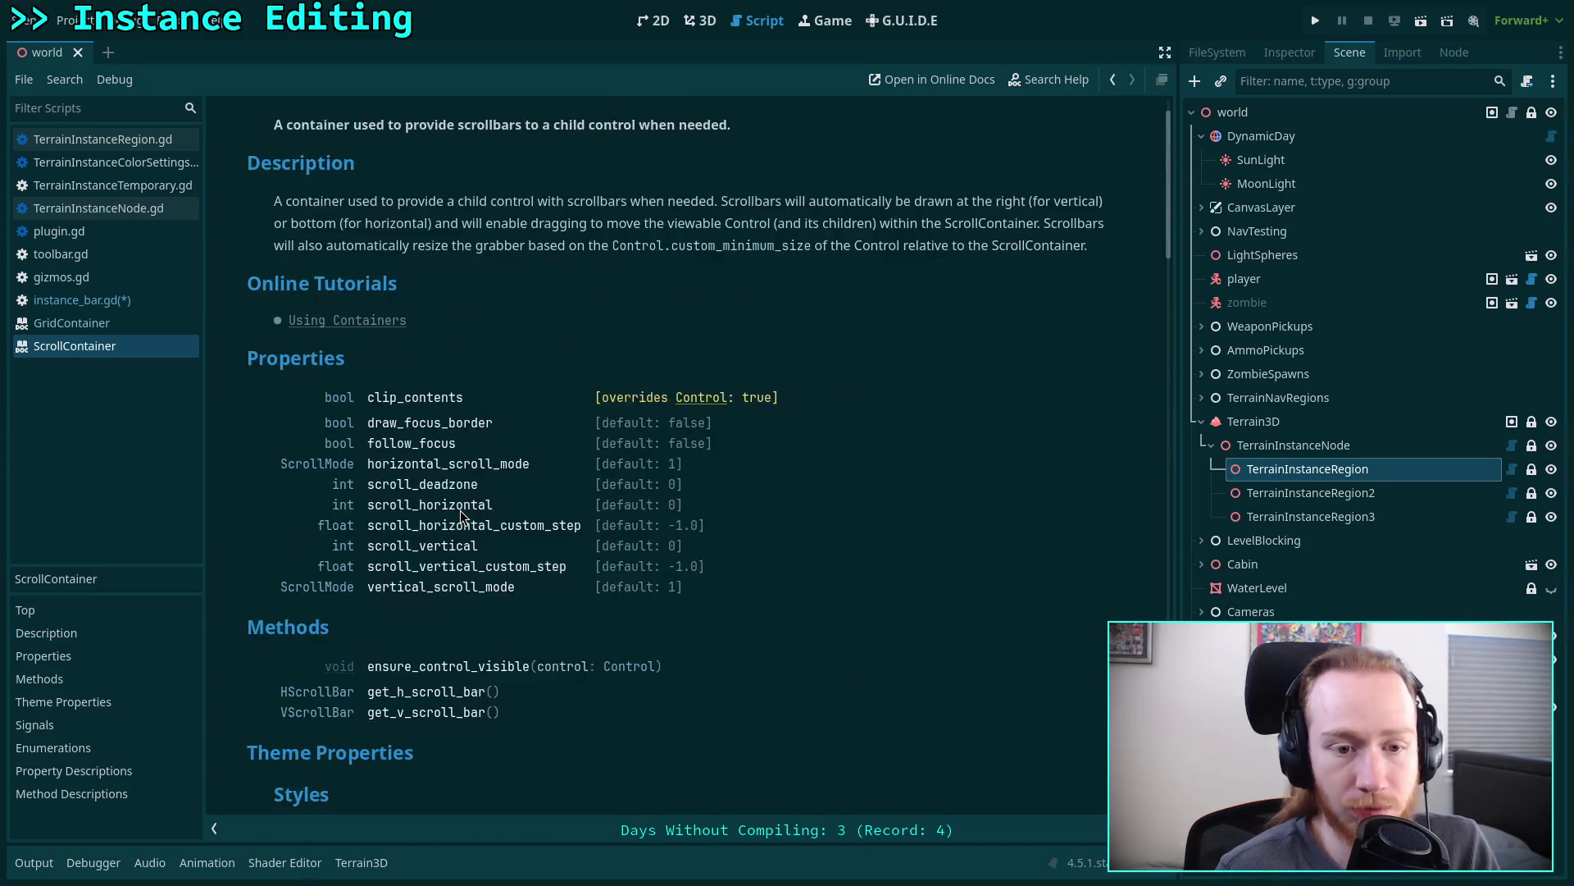
left_click(497, 596)
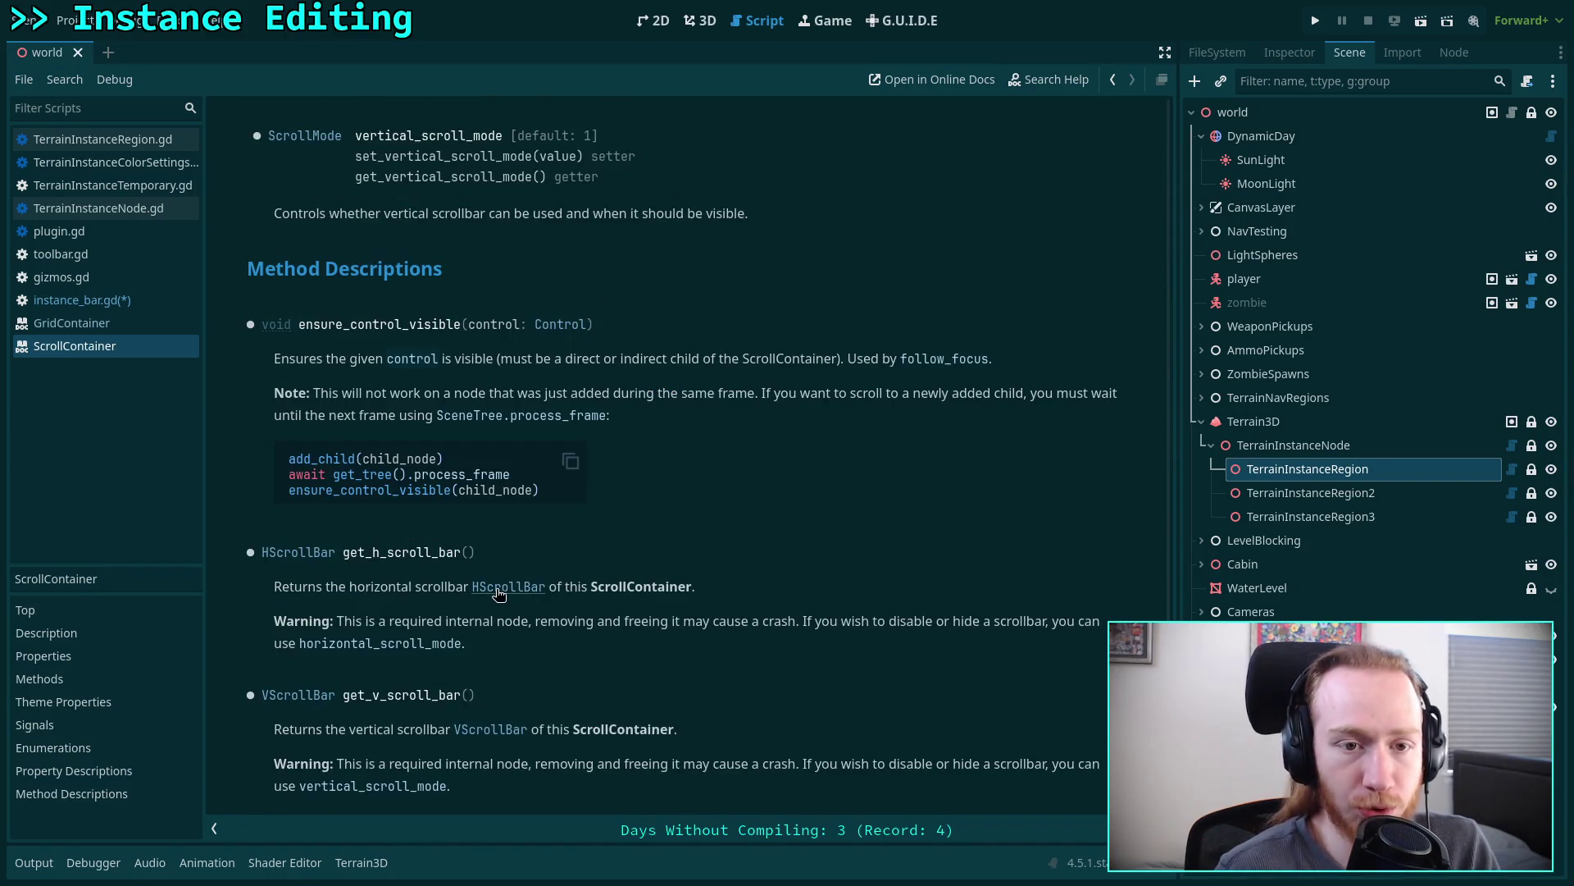
scroll(543, 576, "up", 3)
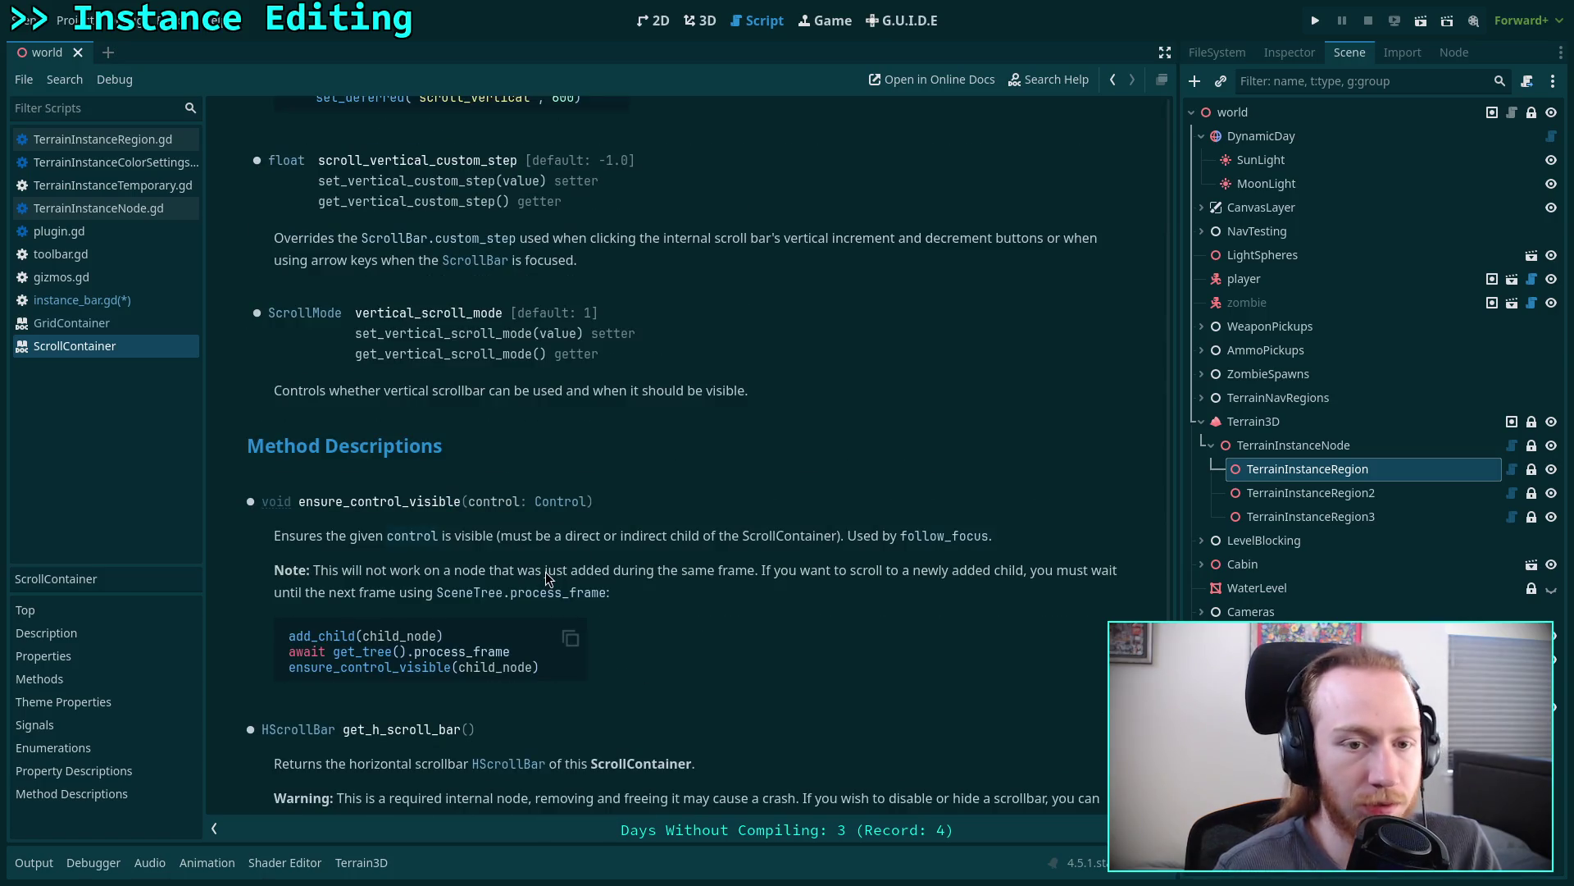
scroll(548, 578, "up", 2)
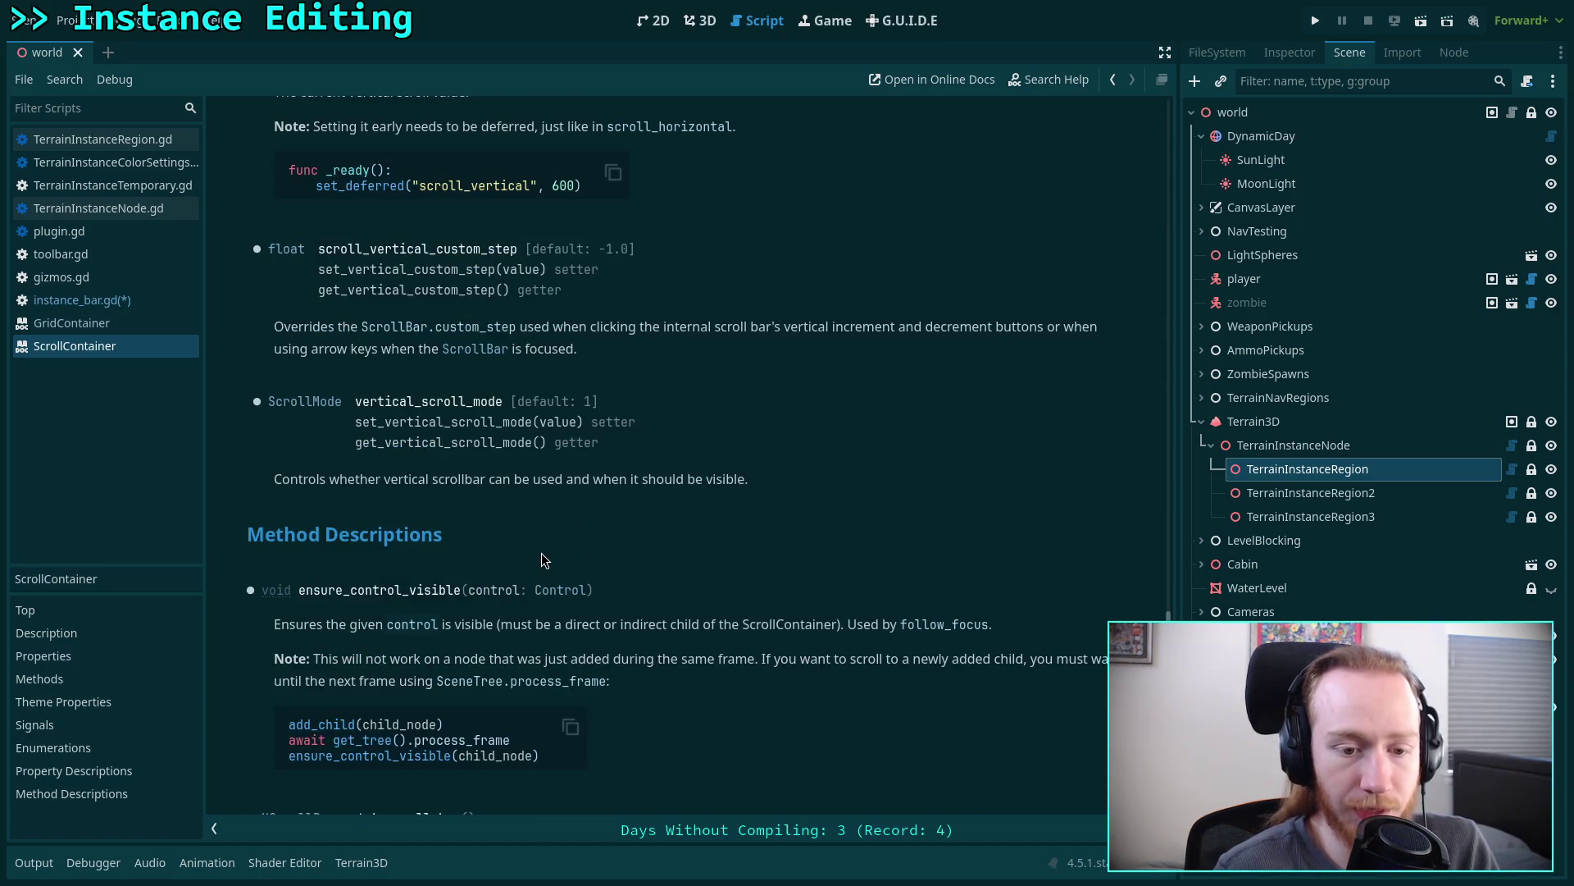
scroll(541, 560, "up", 9)
scroll(541, 560, "up", 18)
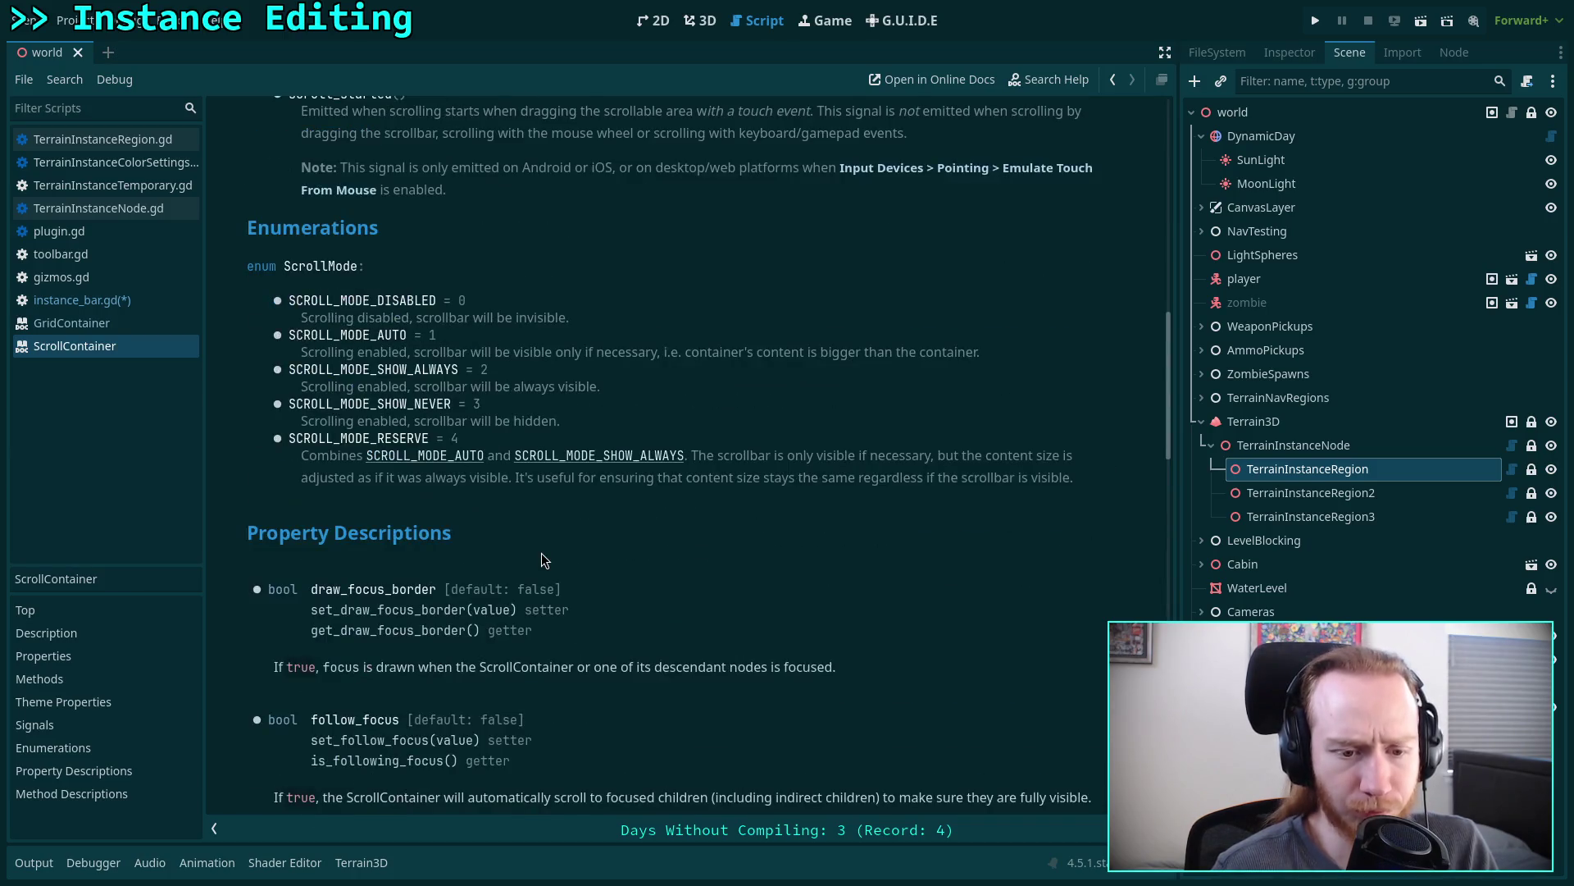
scroll(541, 555, "up", 7)
scroll(541, 557, "up", 7)
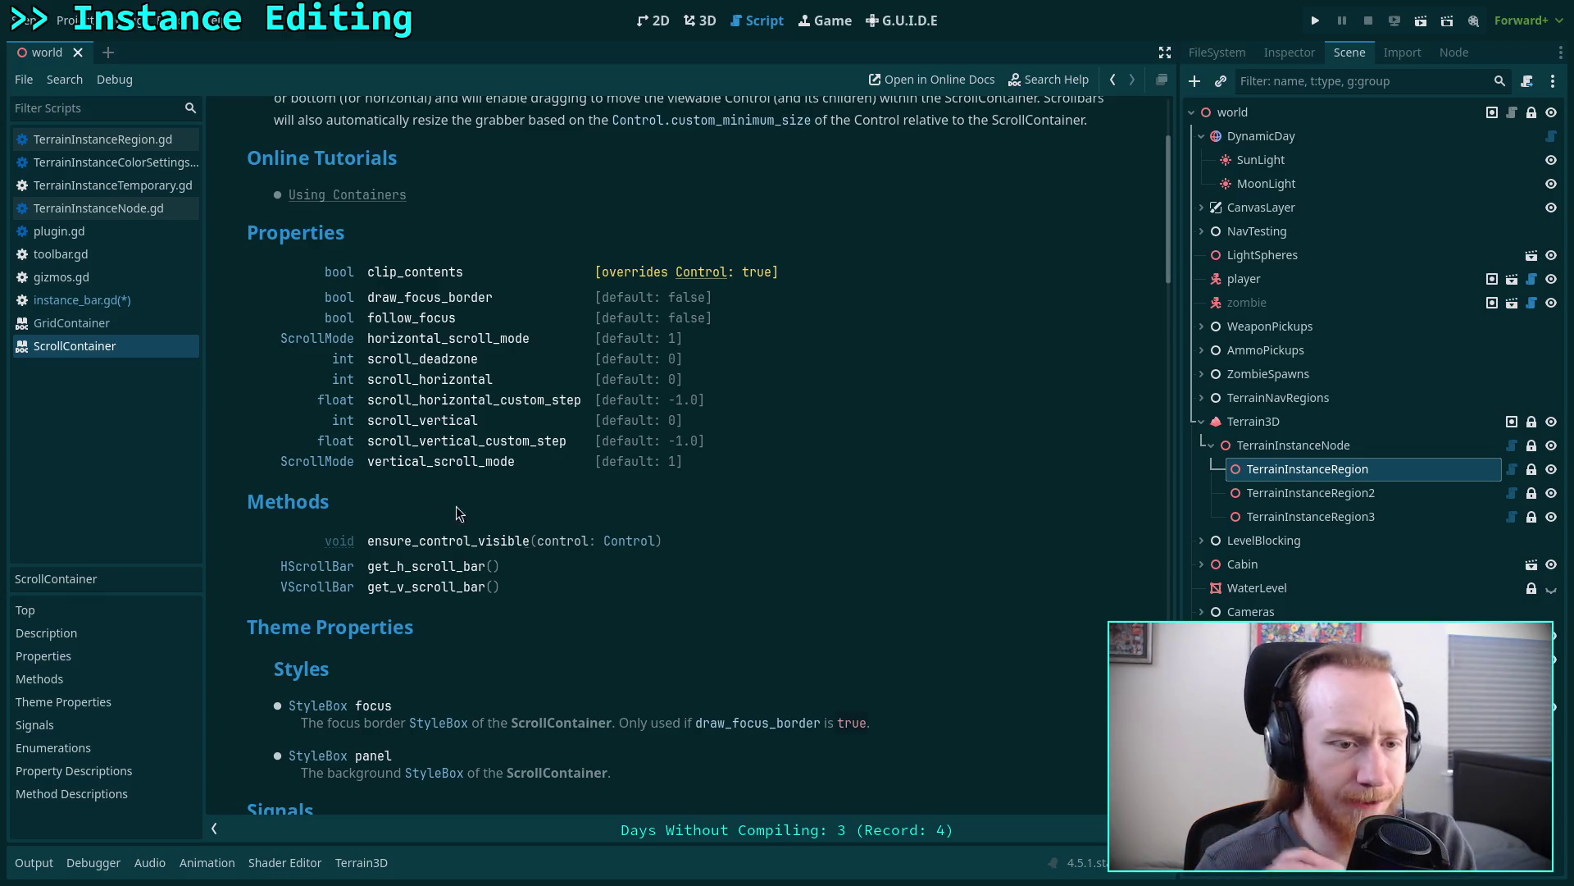
- Add a line below instance_grid in instance_bar.gd, check the GridContainer docs, then go to the browser
left_click(123, 301)
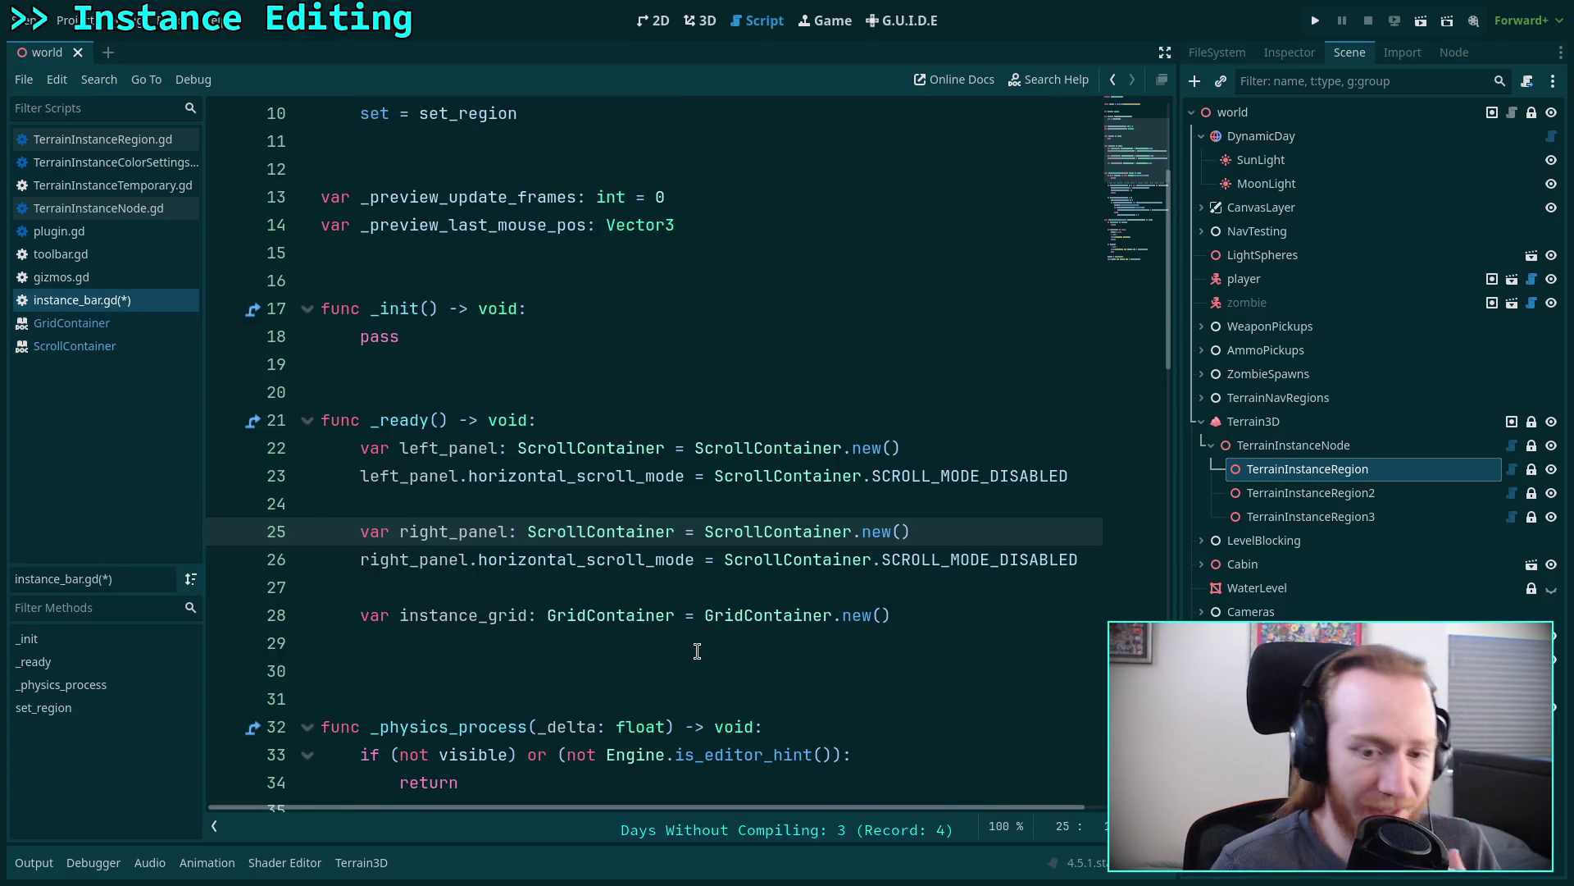
left_click(989, 623)
key("Return")
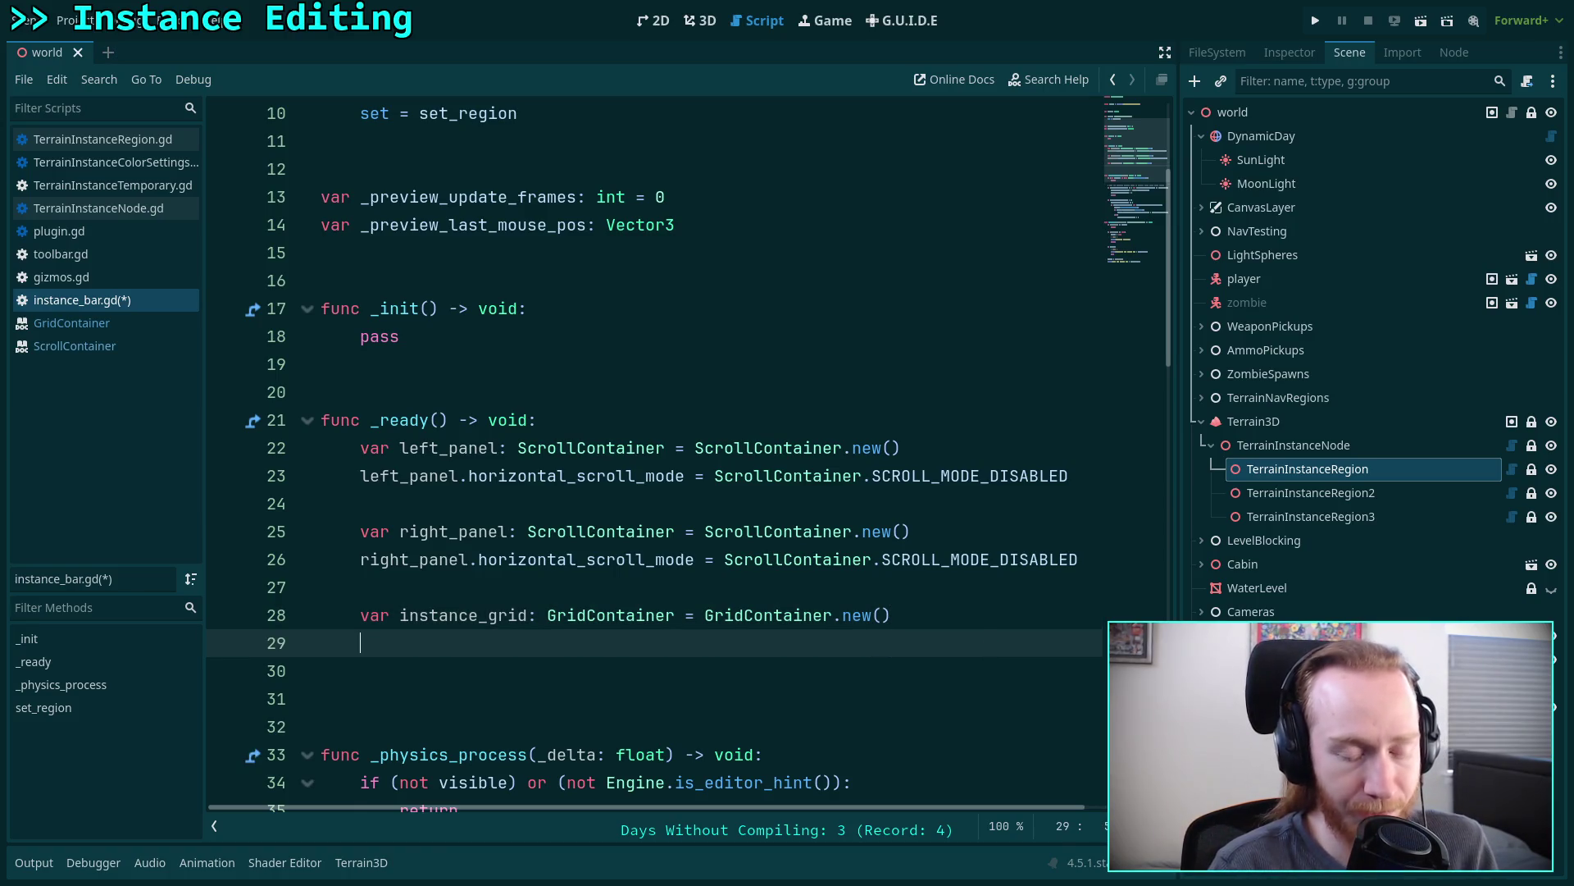
left_click(119, 324)
scroll(460, 388, "up", 3)
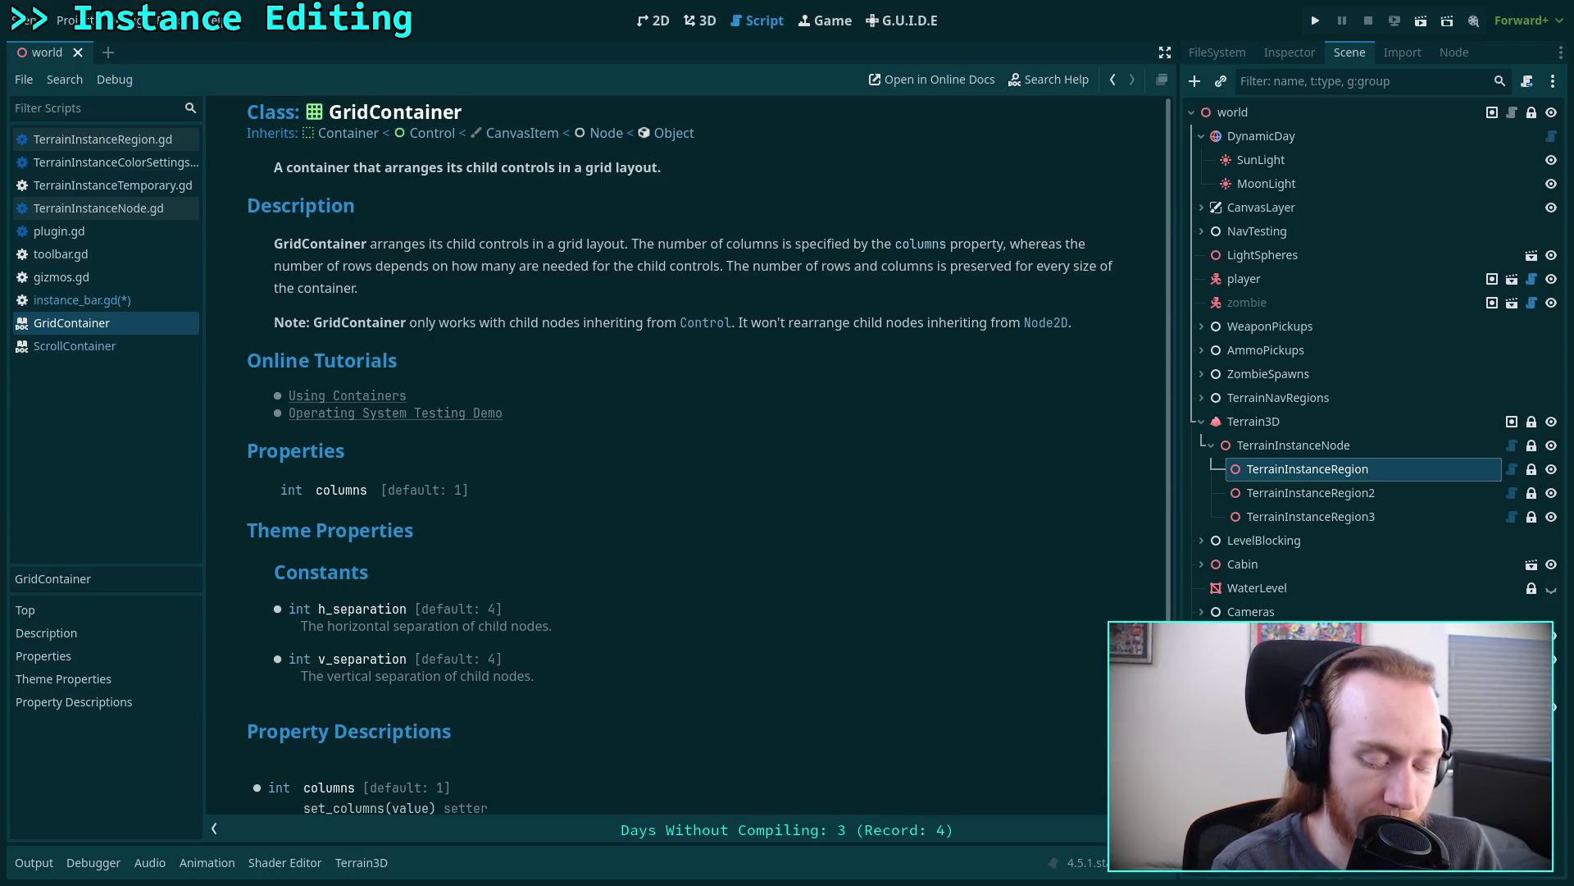
key("super+3")
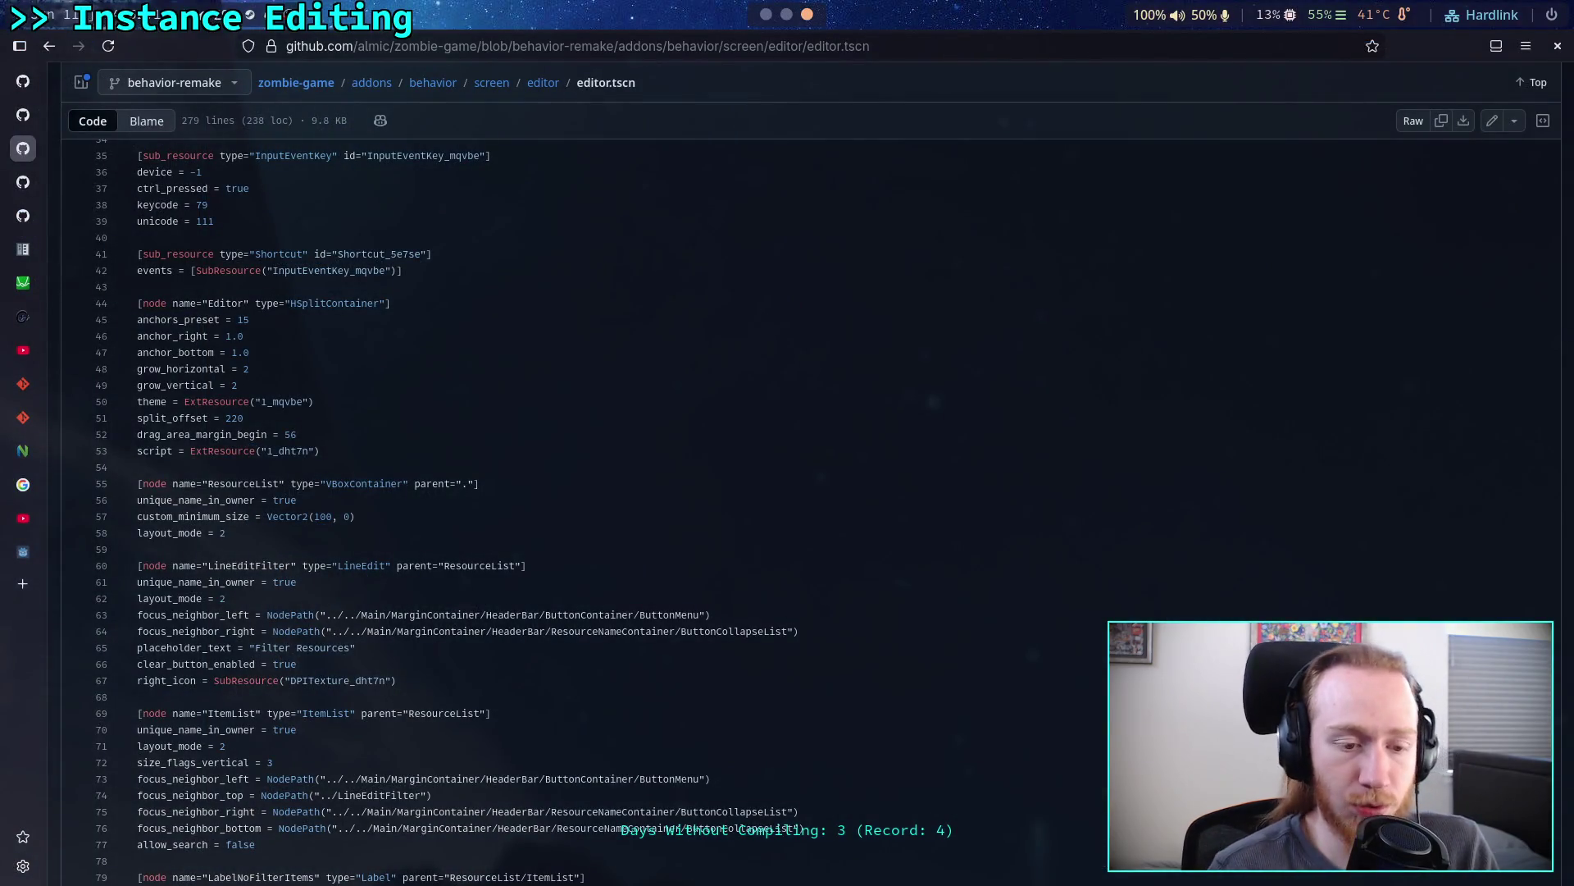
- Go to the editor's common folder and read through resource_editor.gd
left_click(541, 84)
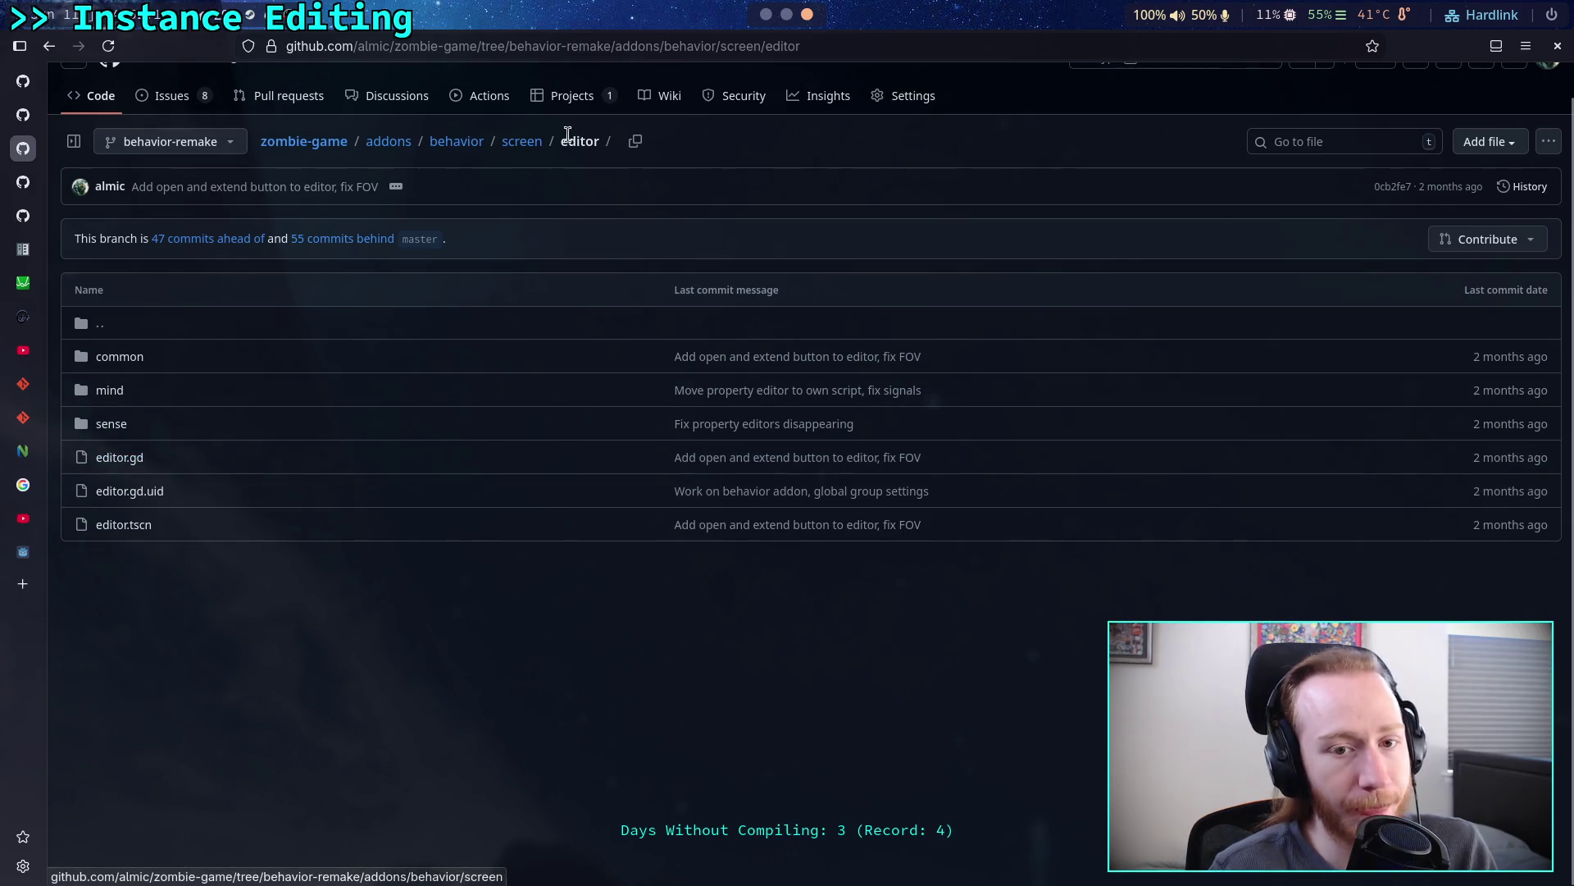
left_click(140, 366)
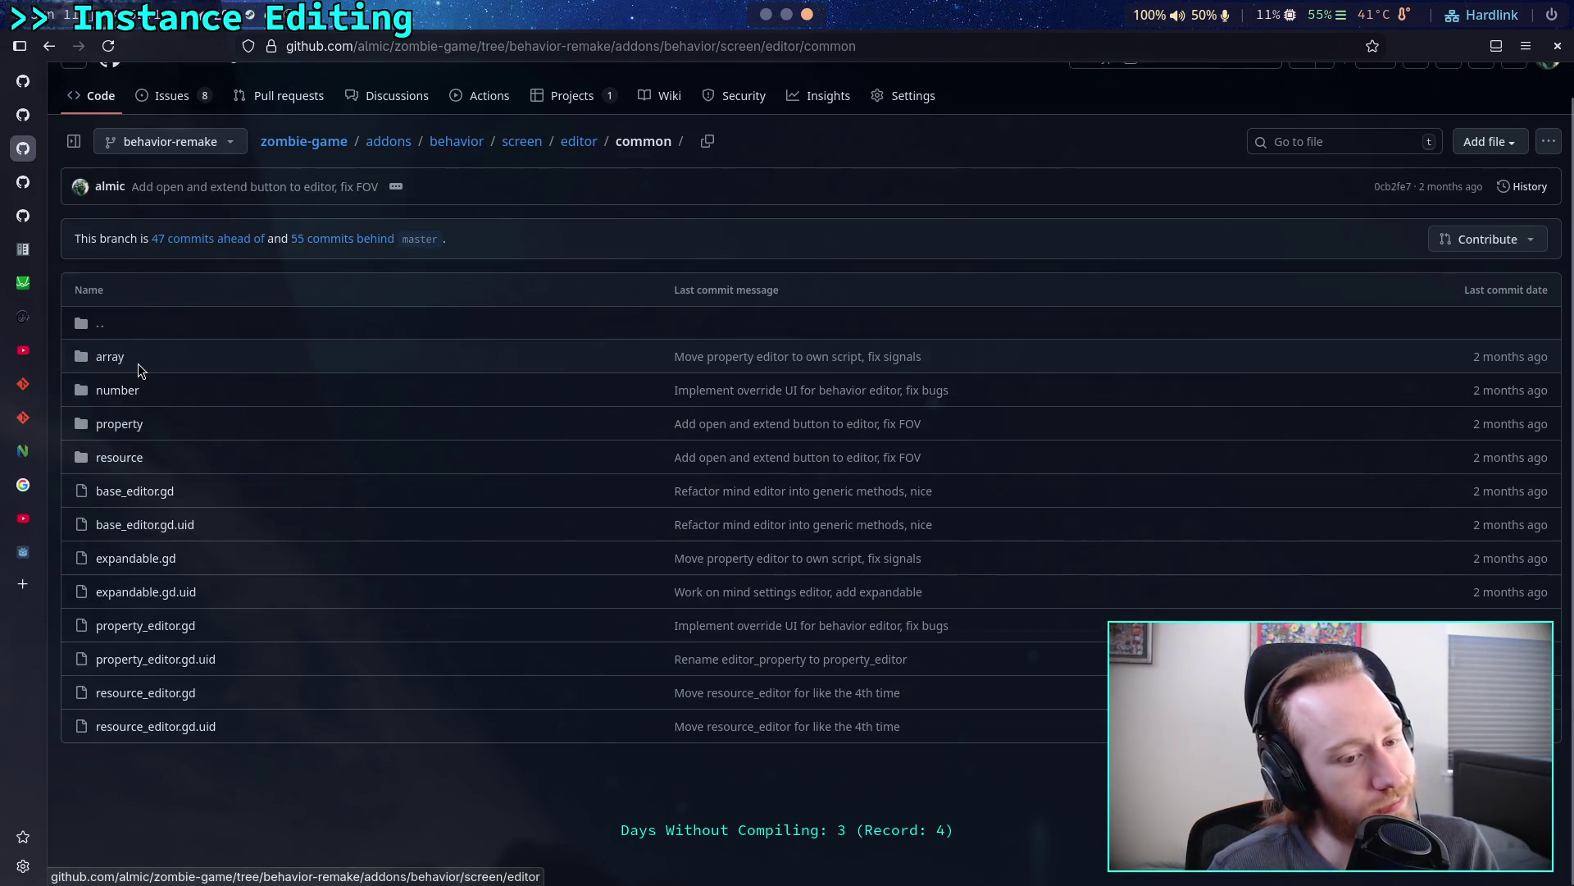
left_click(146, 694)
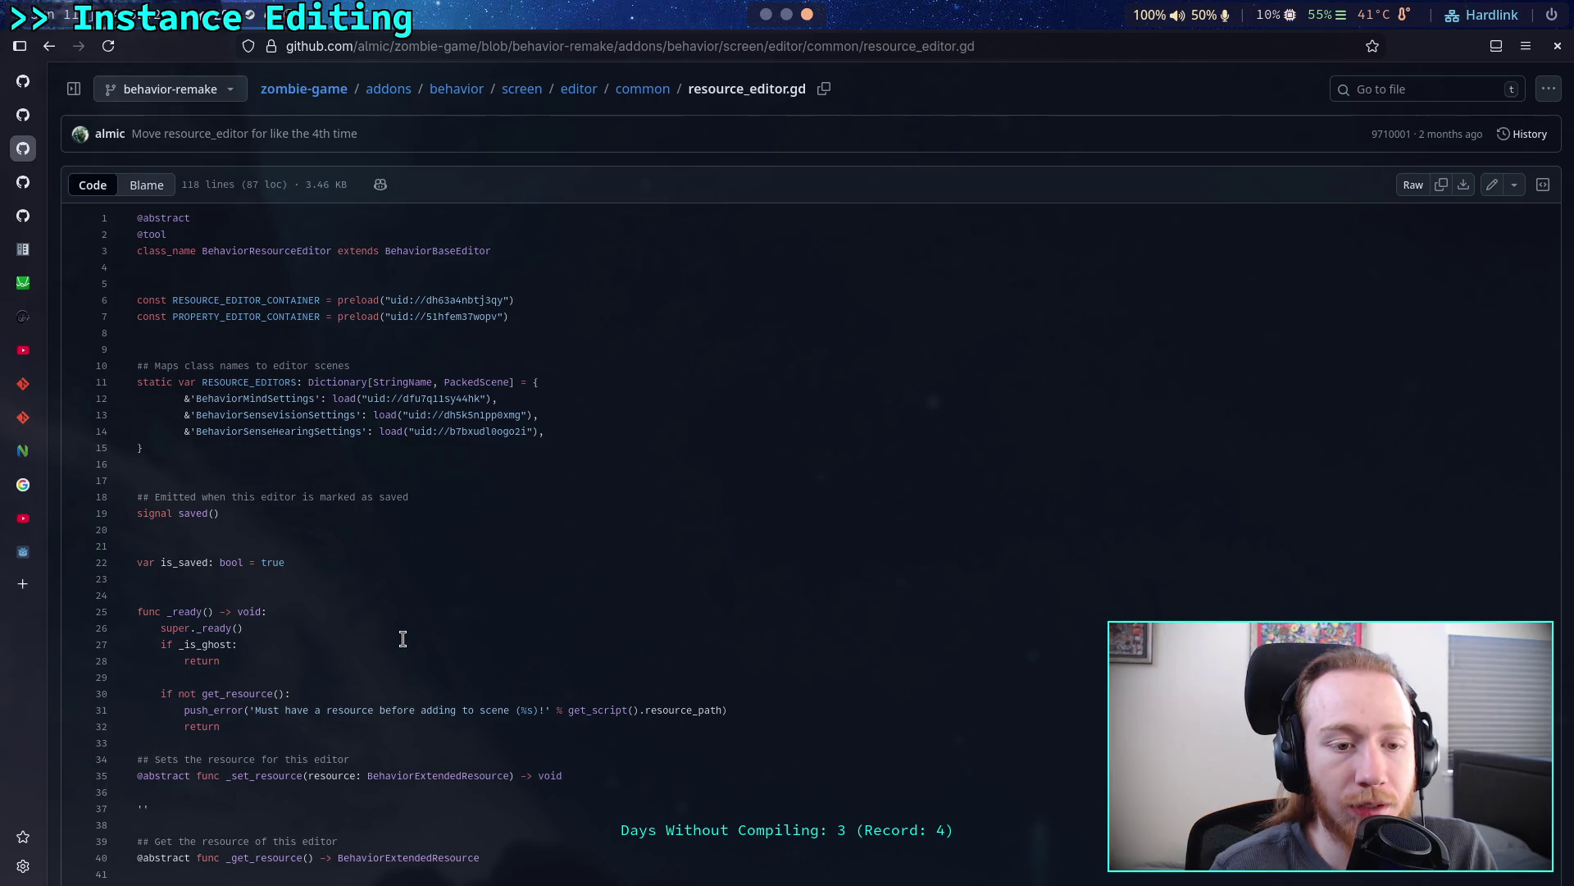
scroll(403, 639, "down", 7)
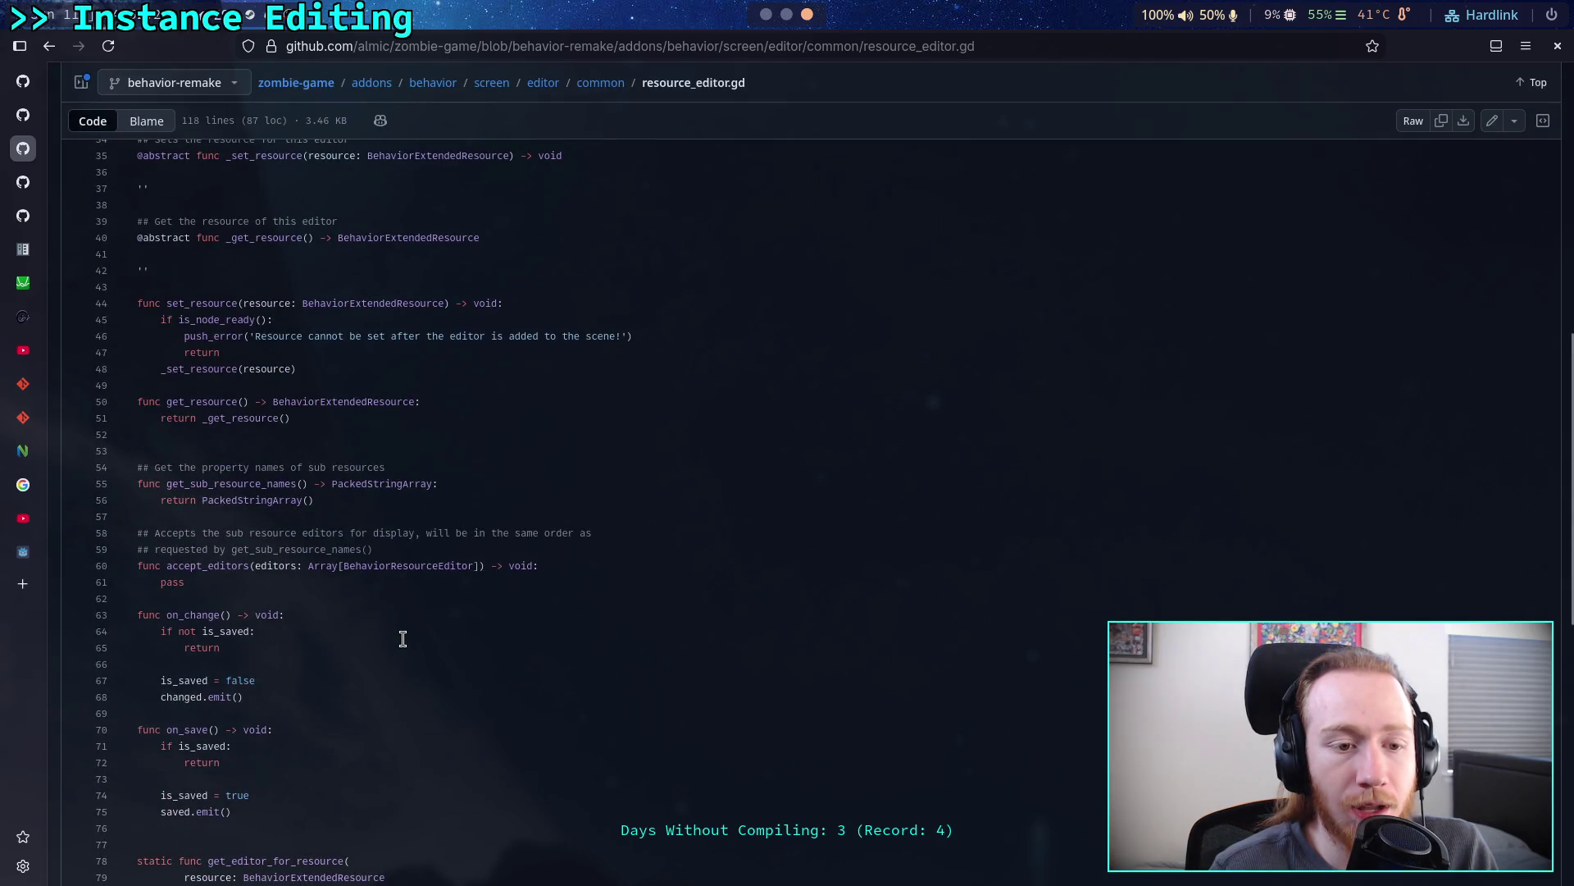
scroll(403, 639, "down", 5)
scroll(403, 639, "down", 3)
scroll(403, 639, "down", 2)
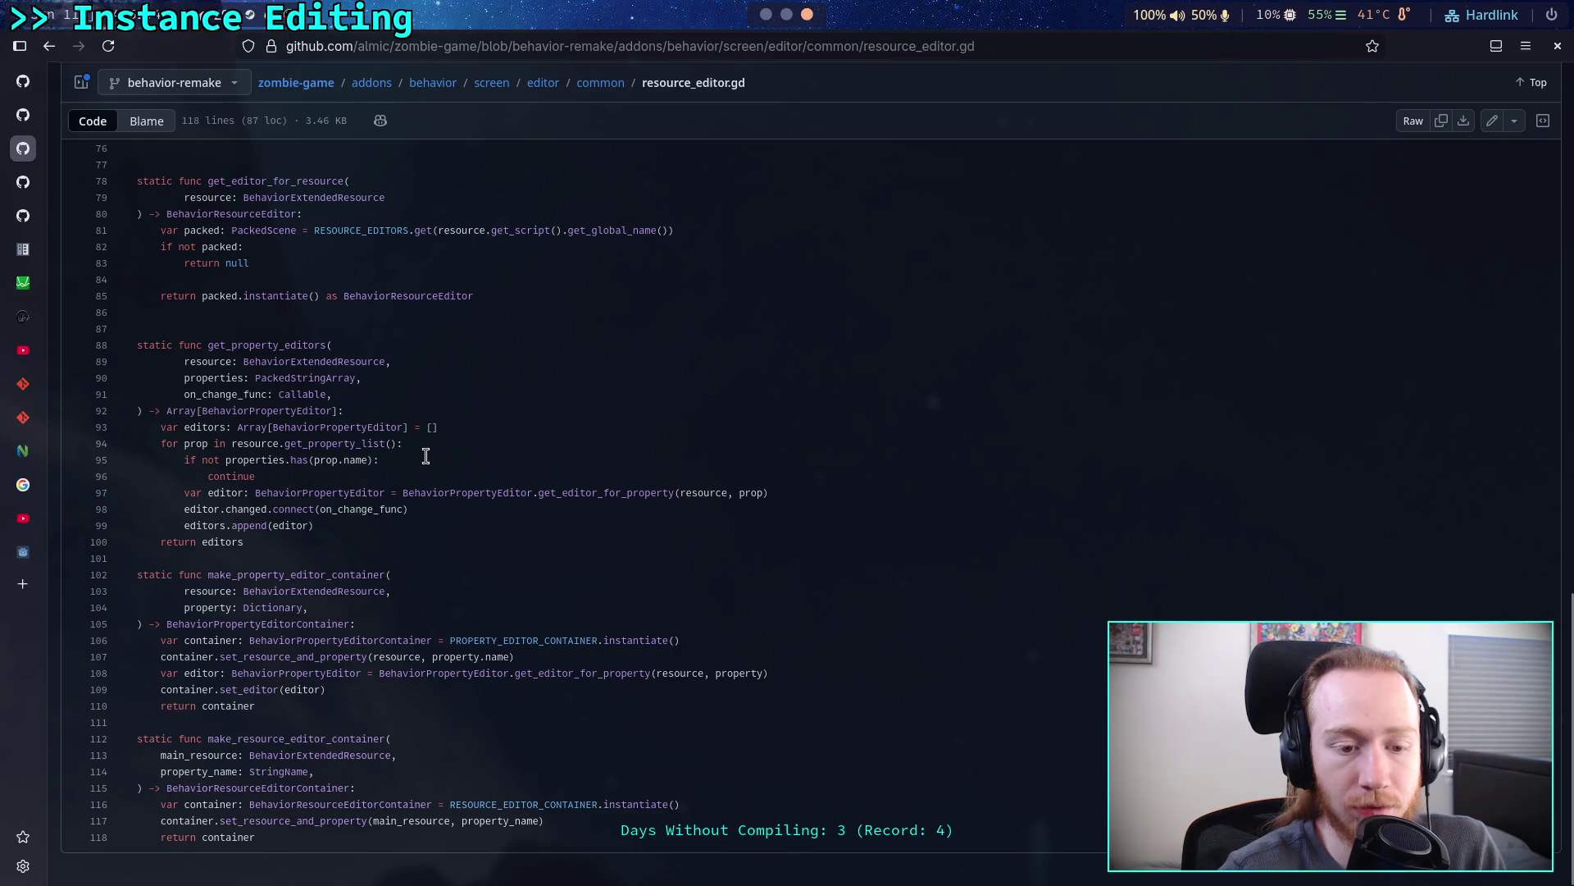
- Read through property_editor.gd, then return to the common folder listing
left_click(607, 84)
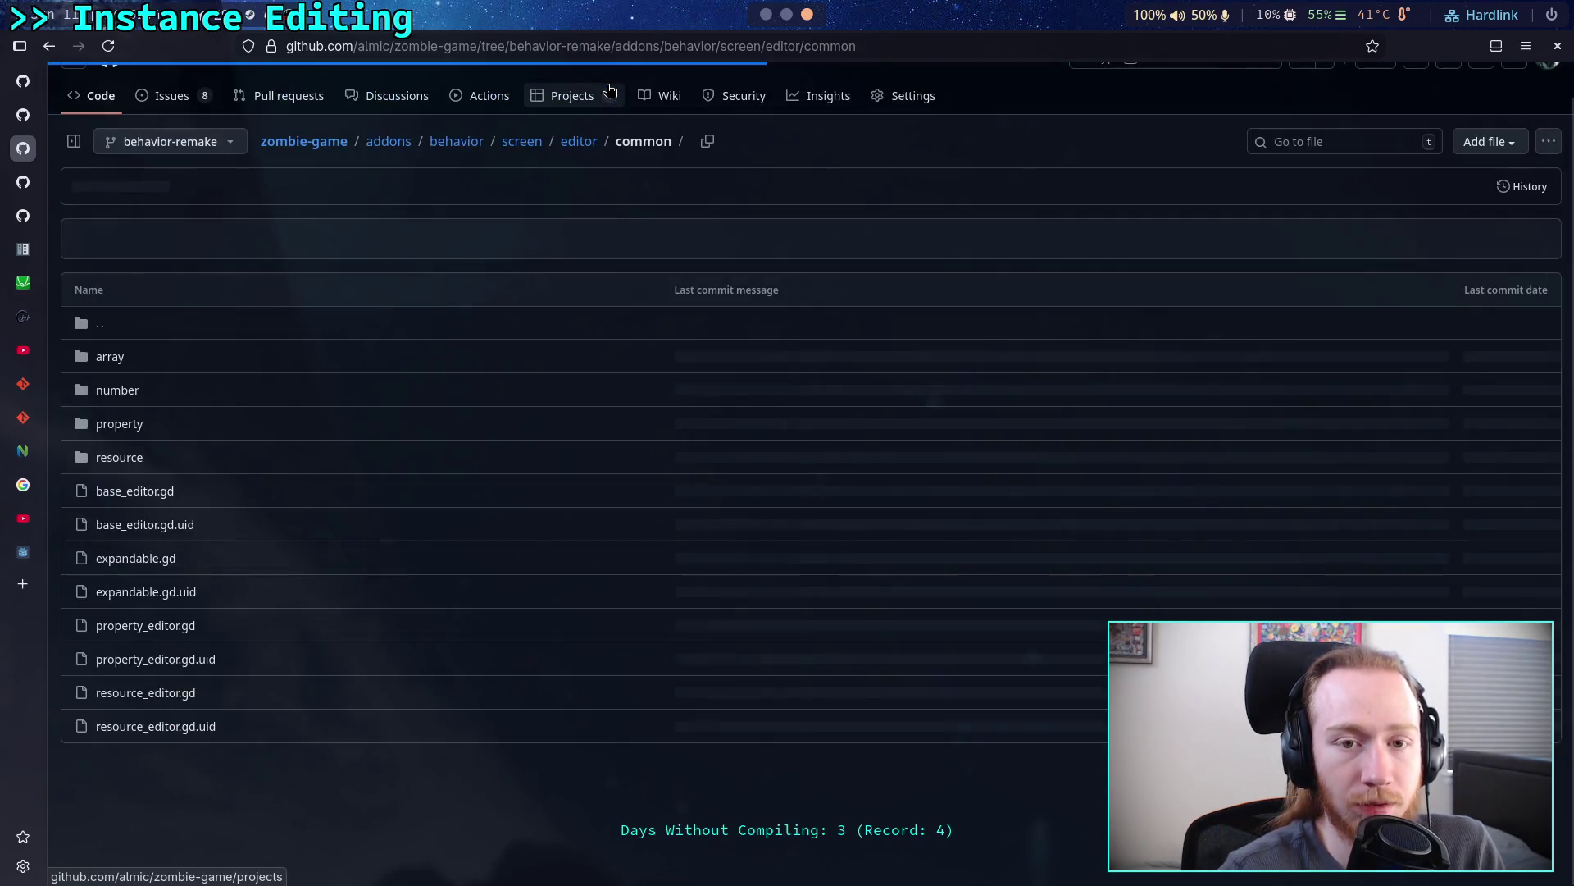
left_click(163, 636)
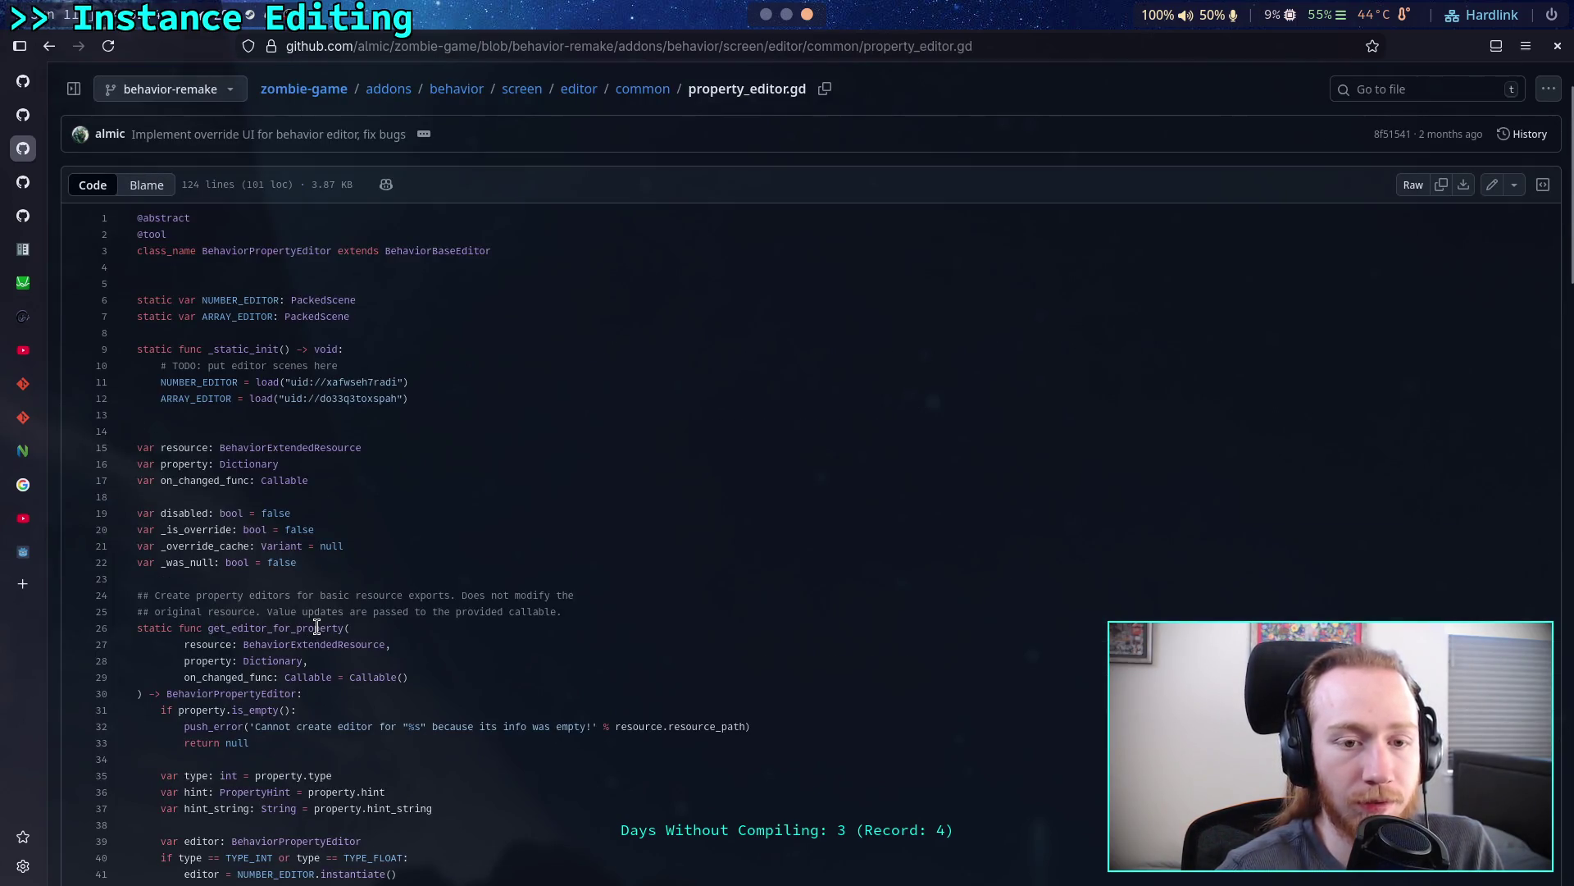
scroll(323, 621, "down", 5)
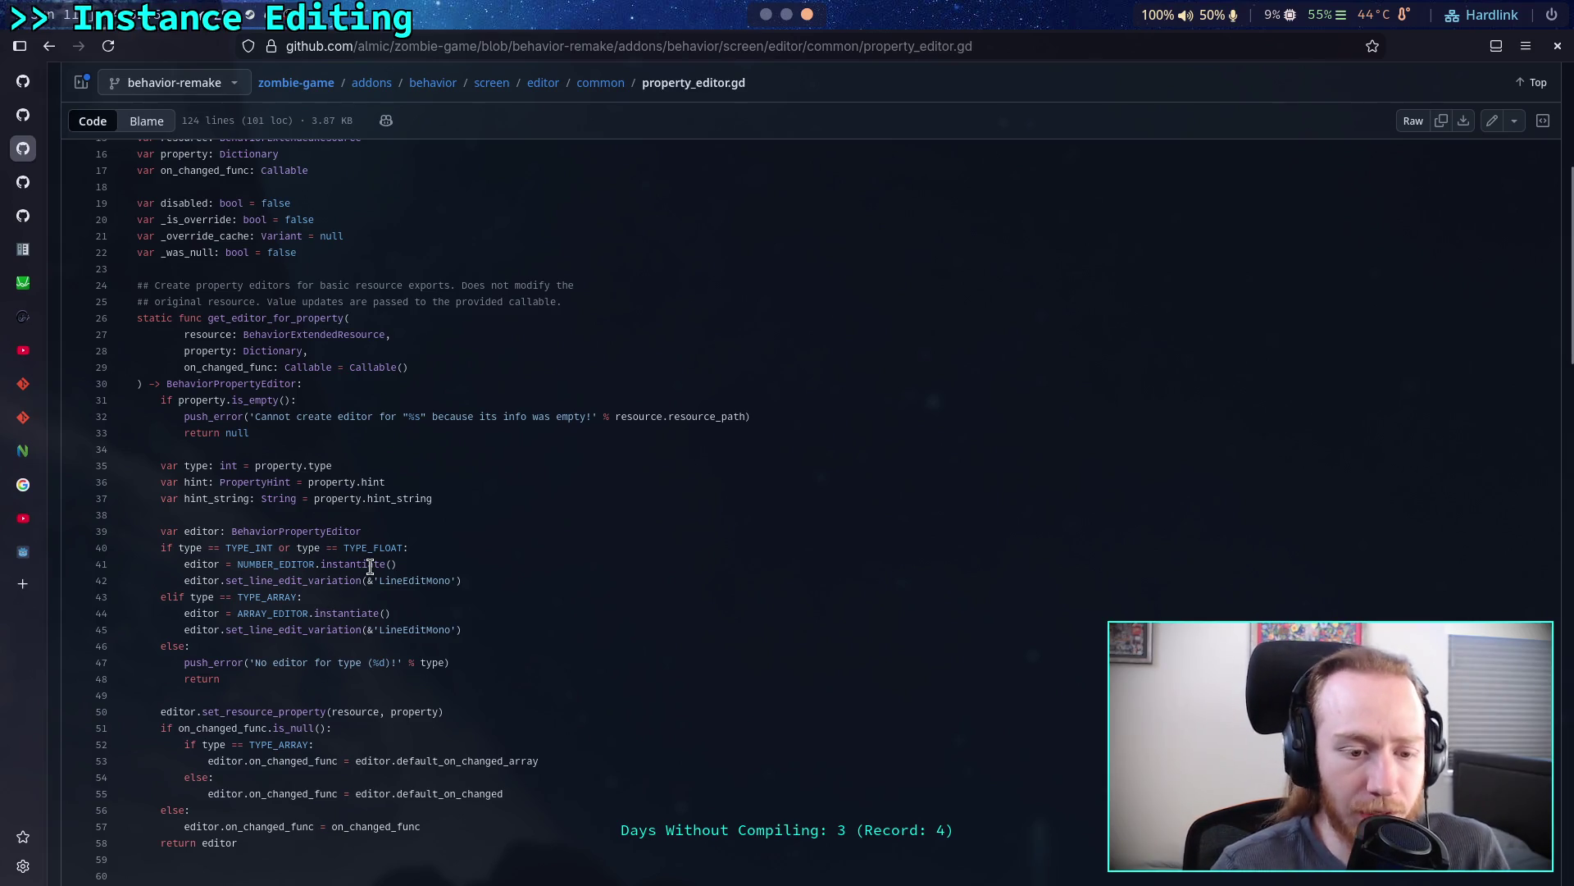
scroll(369, 566, "down", 3)
scroll(367, 566, "up", 7)
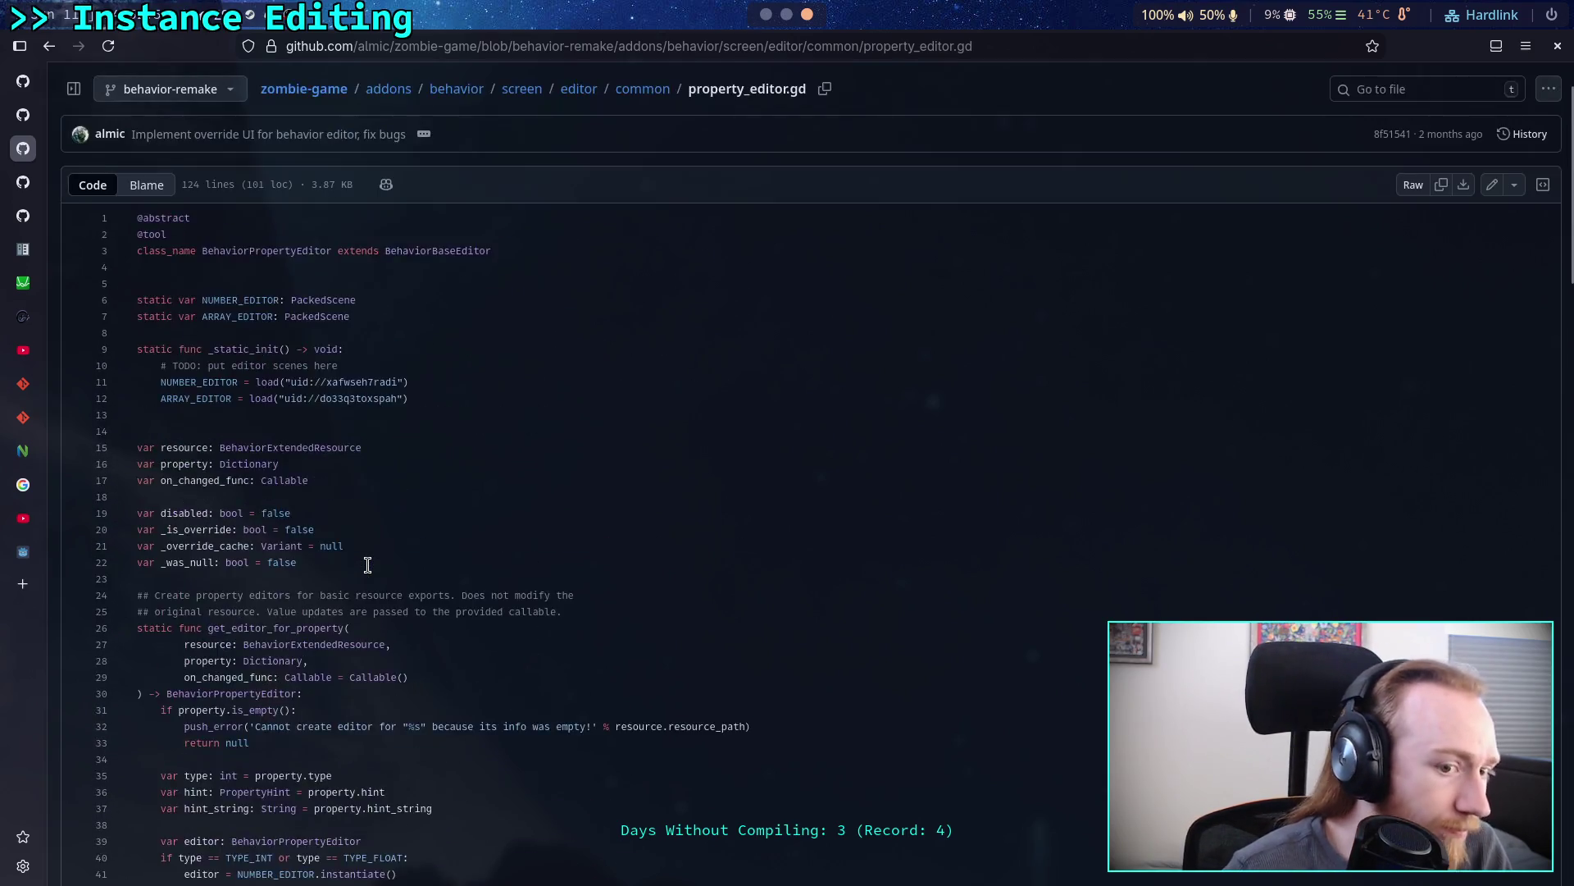
scroll(367, 566, "up", 2)
double_click(324, 385)
left_click_drag(136, 467, 353, 484)
left_click(392, 483)
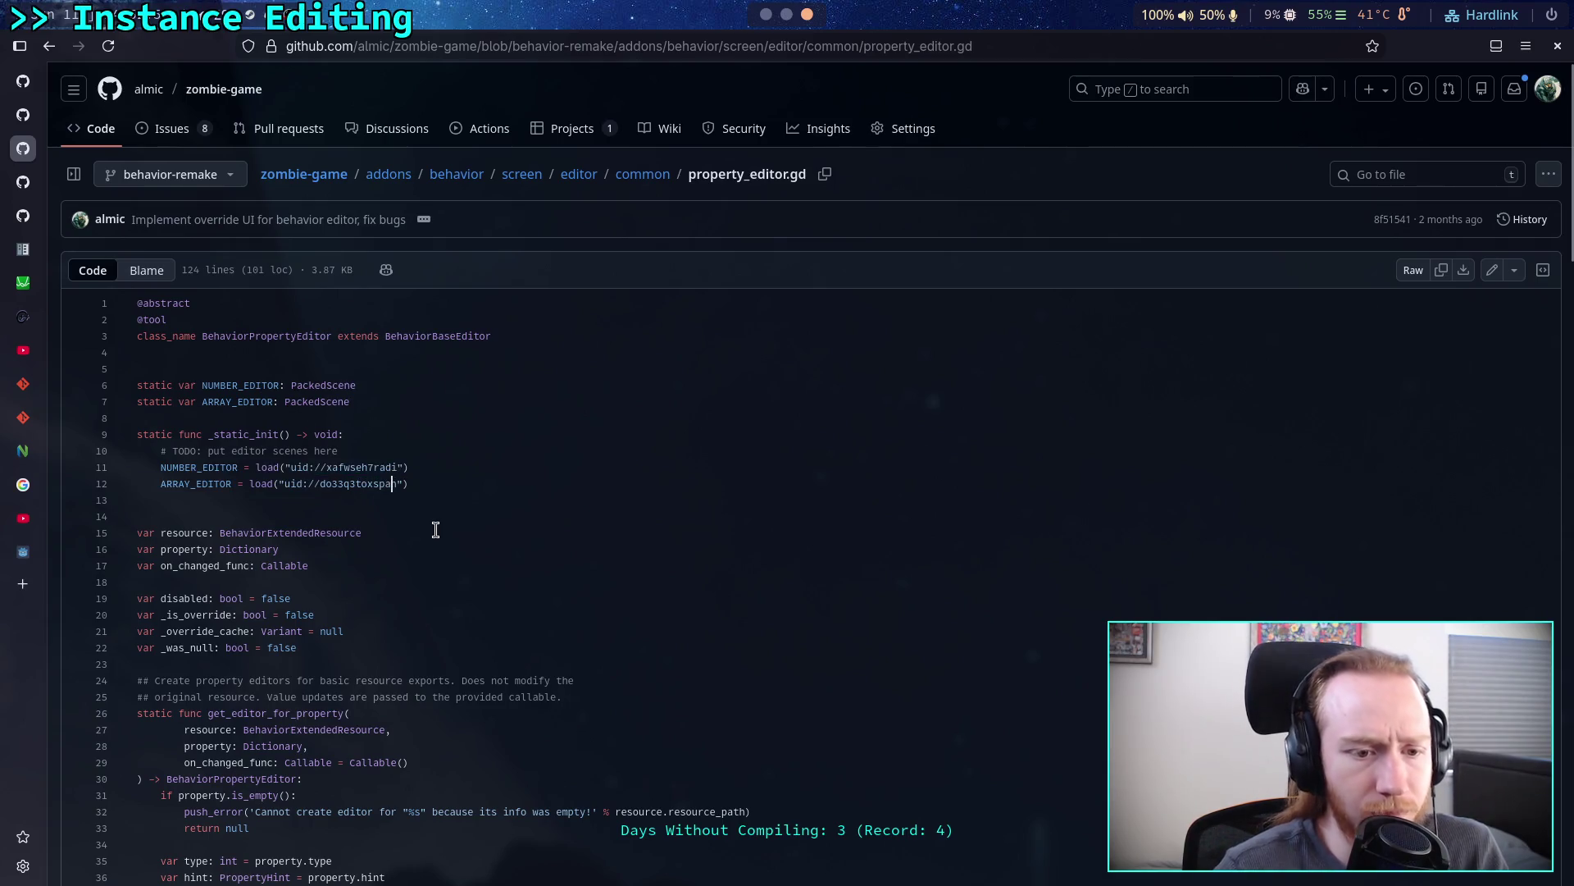
scroll(435, 529, "down", 10)
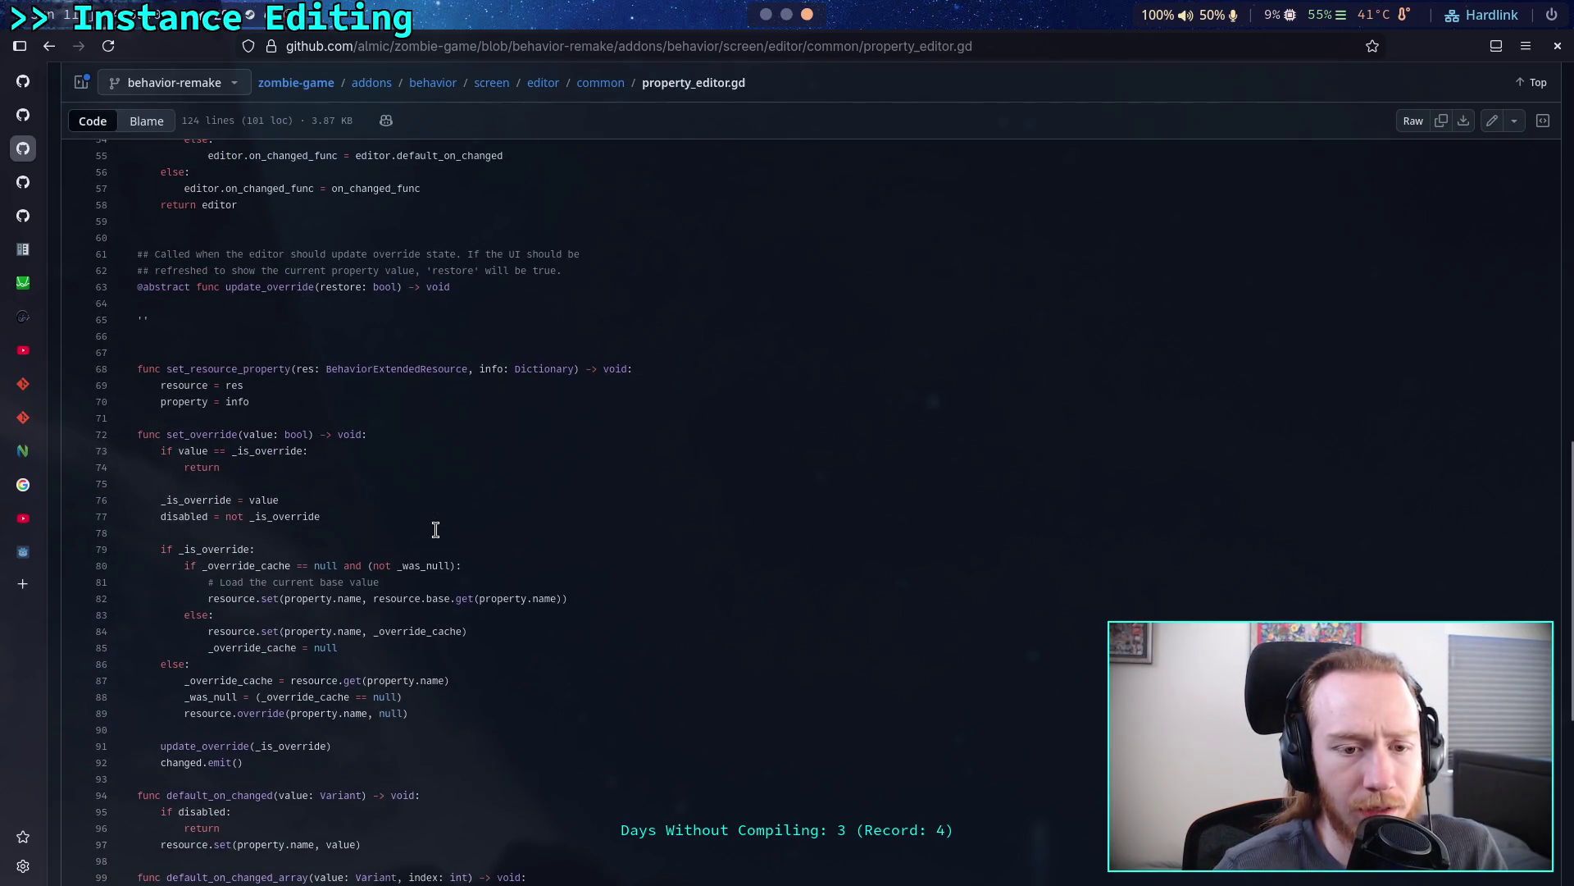
scroll(435, 529, "down", 5)
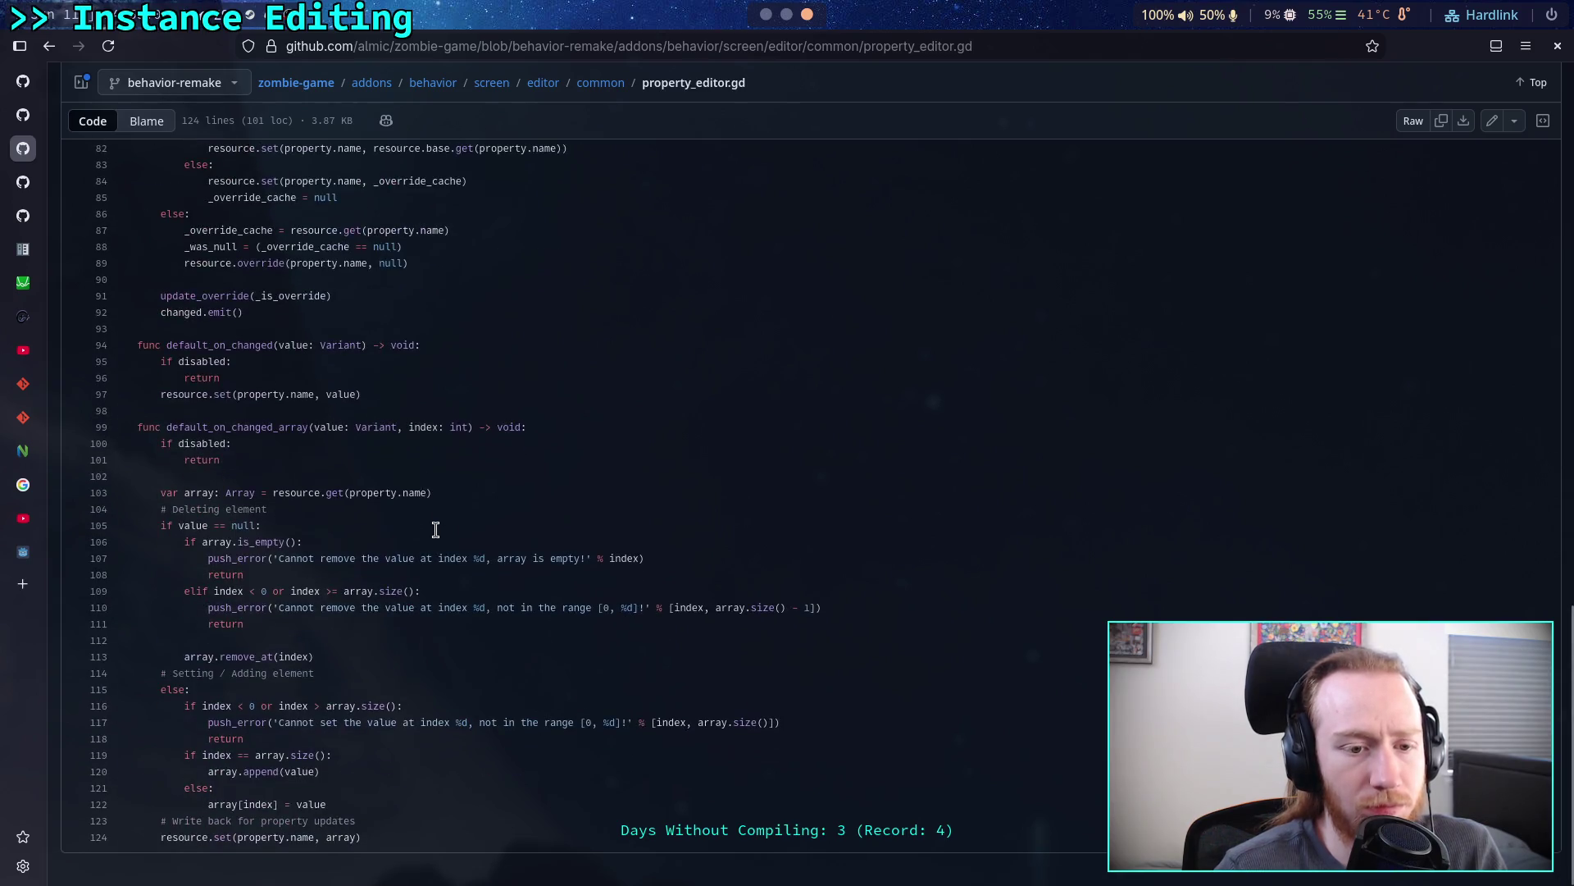
scroll(436, 528, "up", 6)
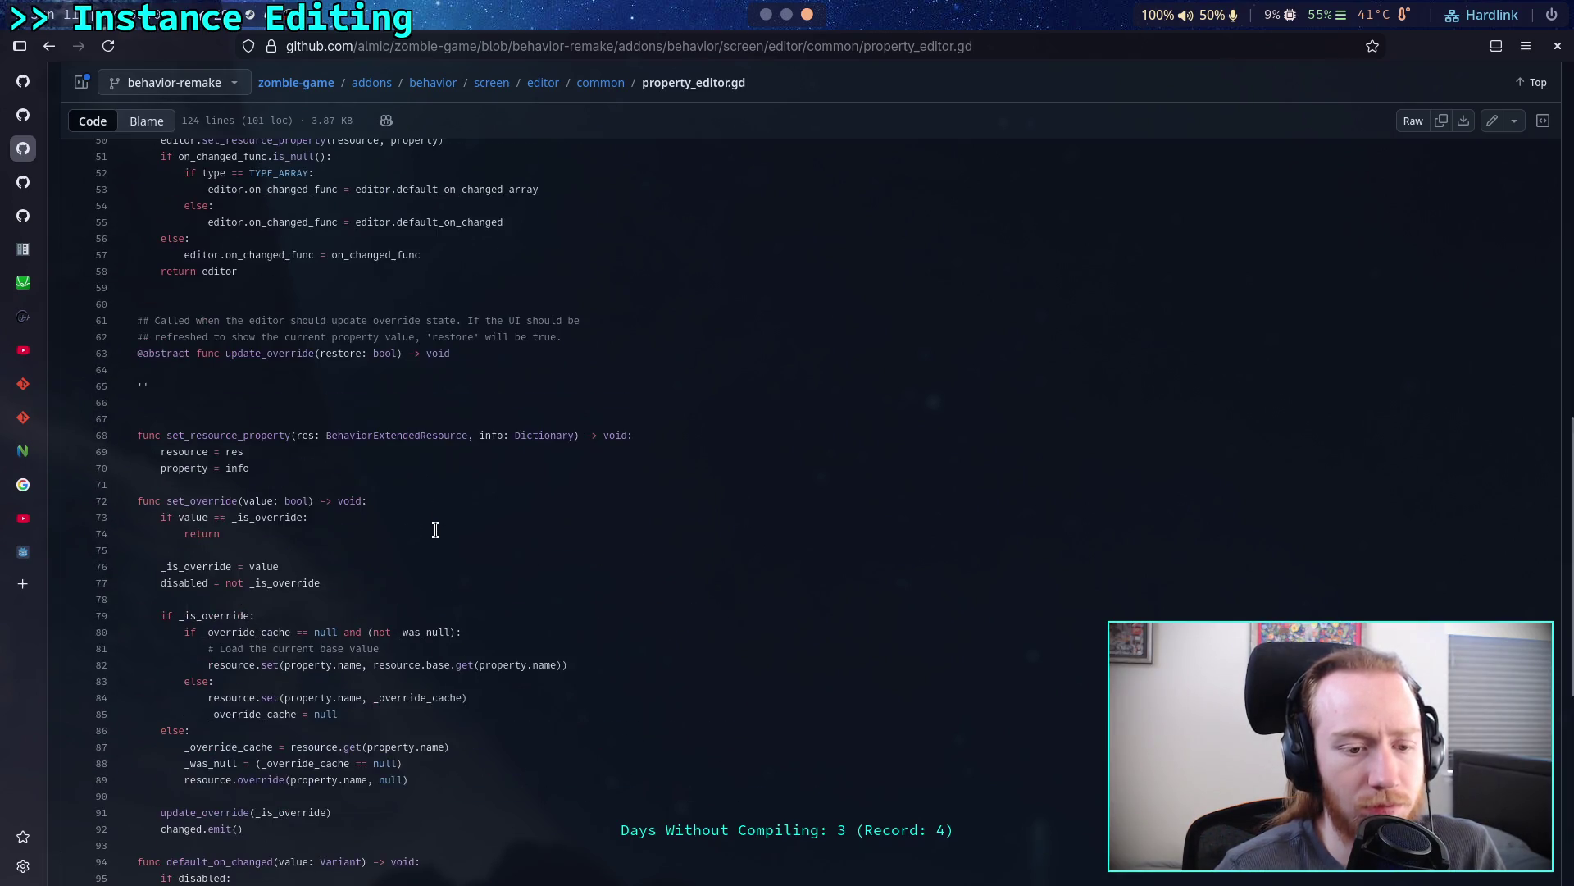
scroll(435, 529, "up", 10)
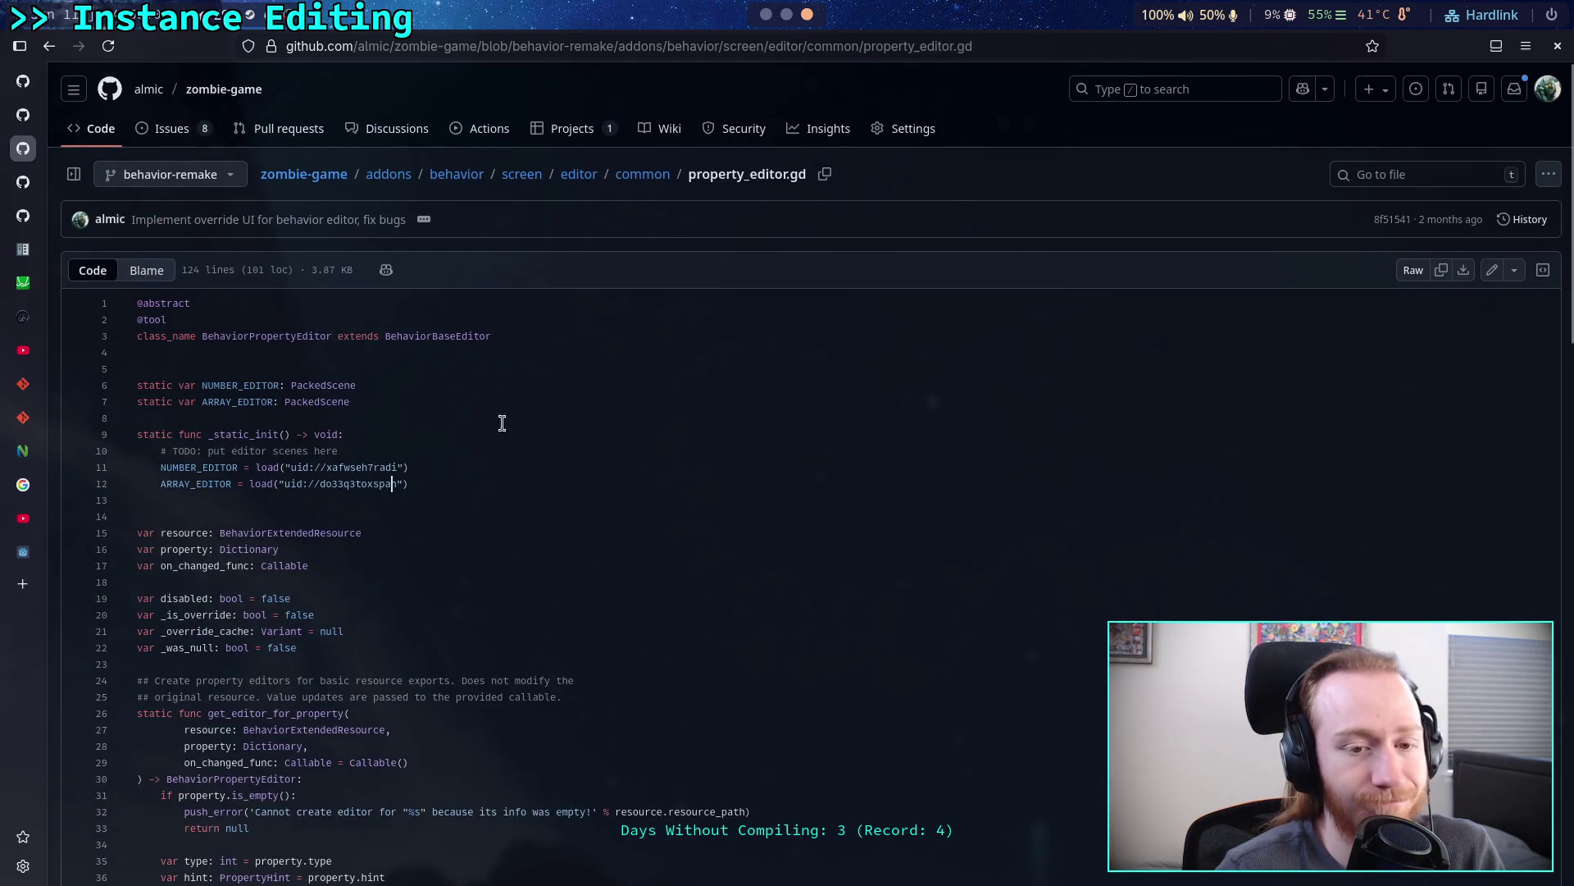
left_click(646, 175)
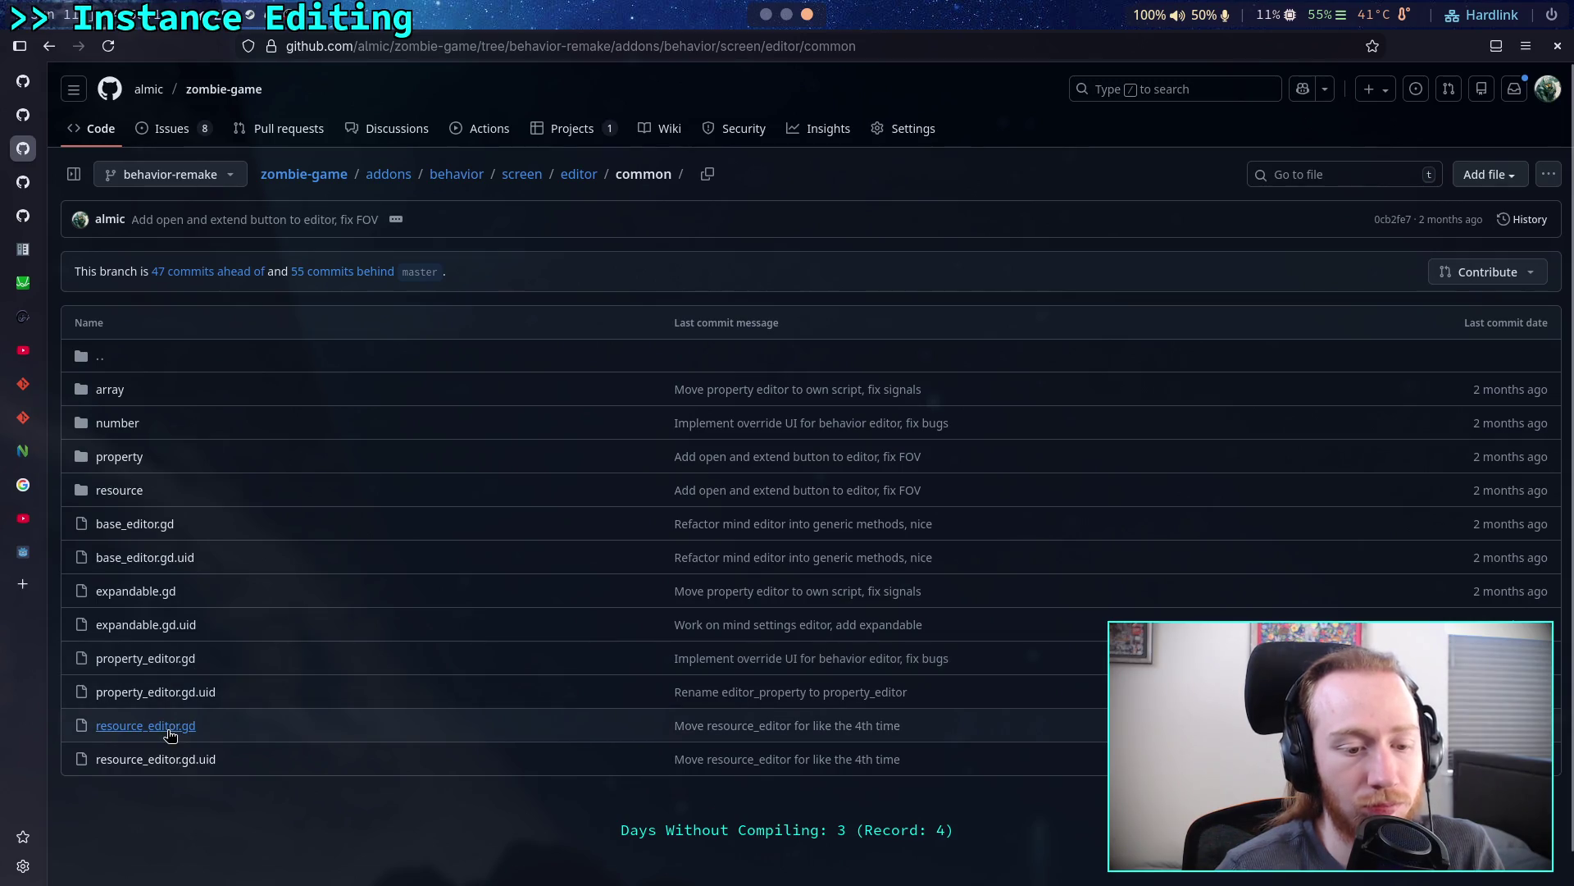
- Reread resource_editor.gd, then open the common/resource folder with its container files
left_click(187, 725)
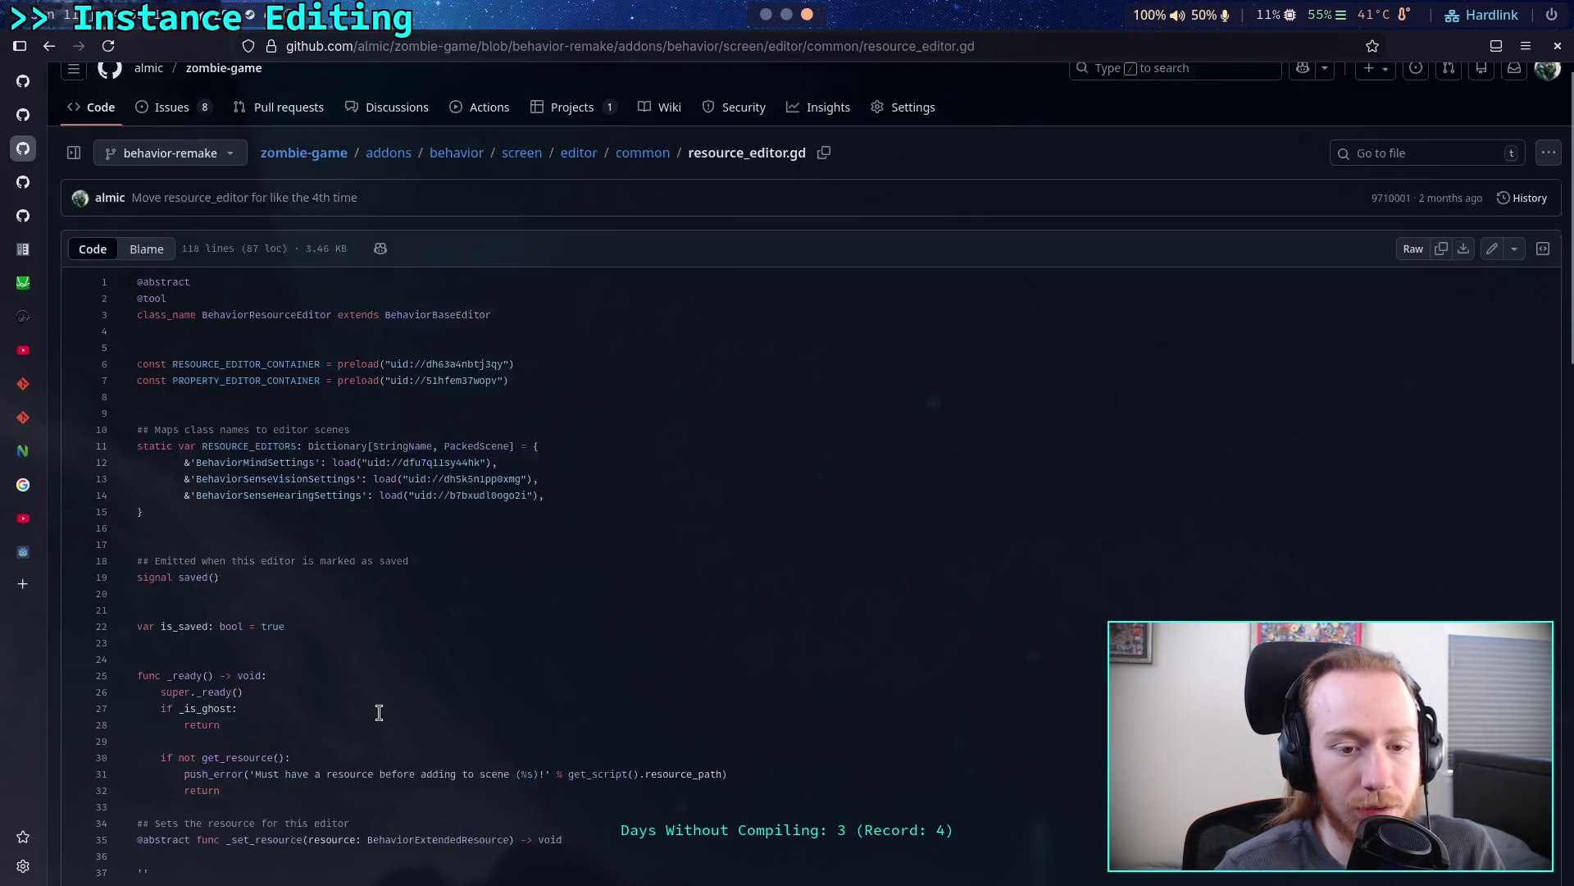
scroll(379, 711, "down", 5)
scroll(379, 712, "down", 6)
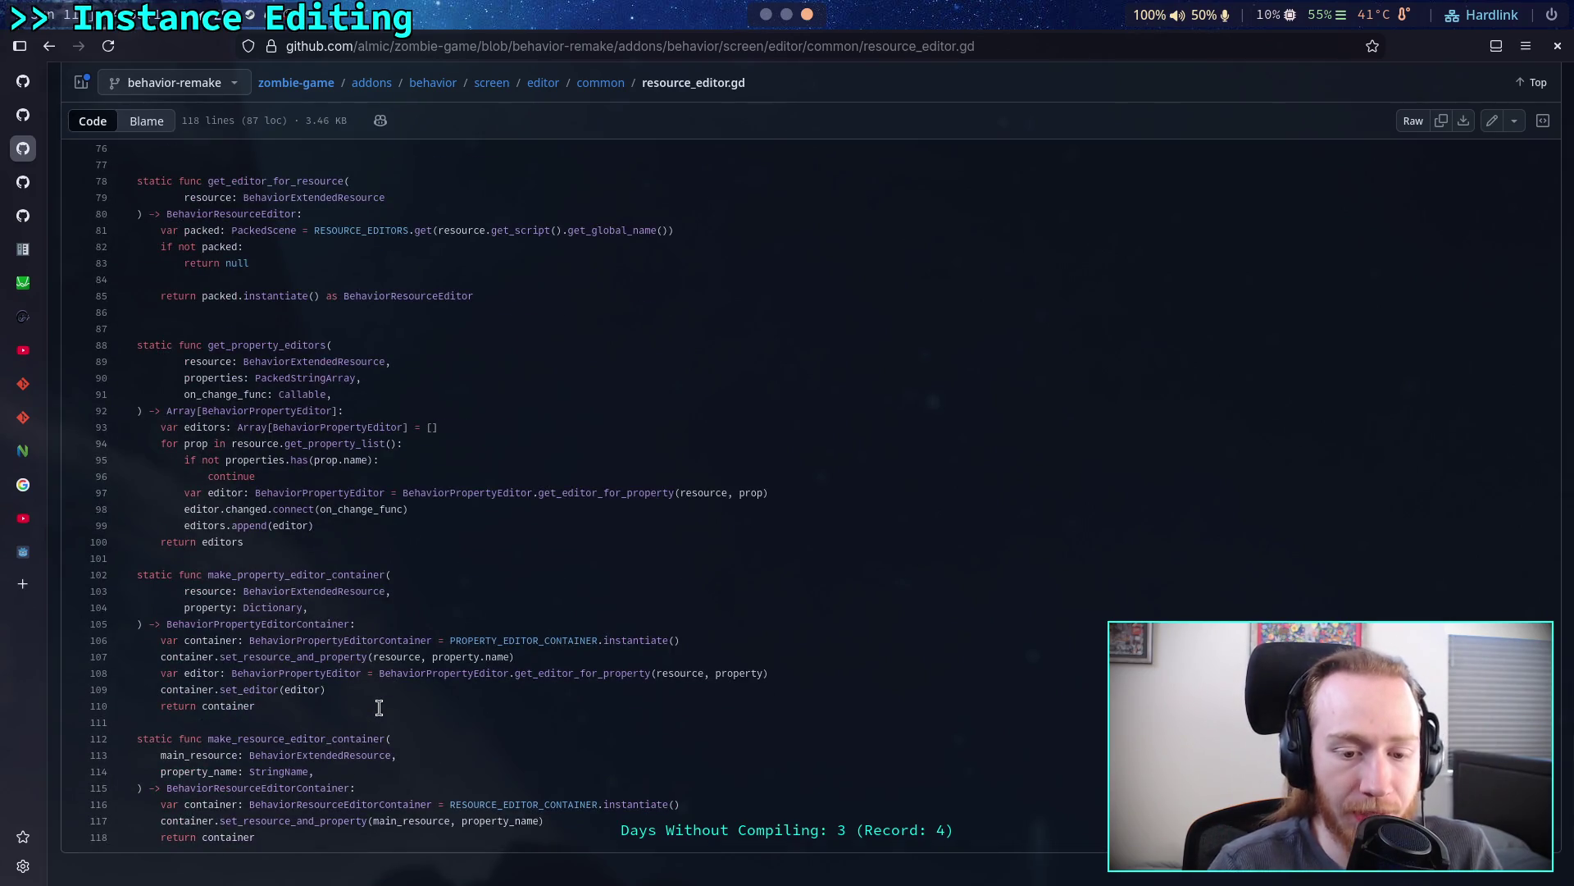
scroll(379, 707, "up", 10)
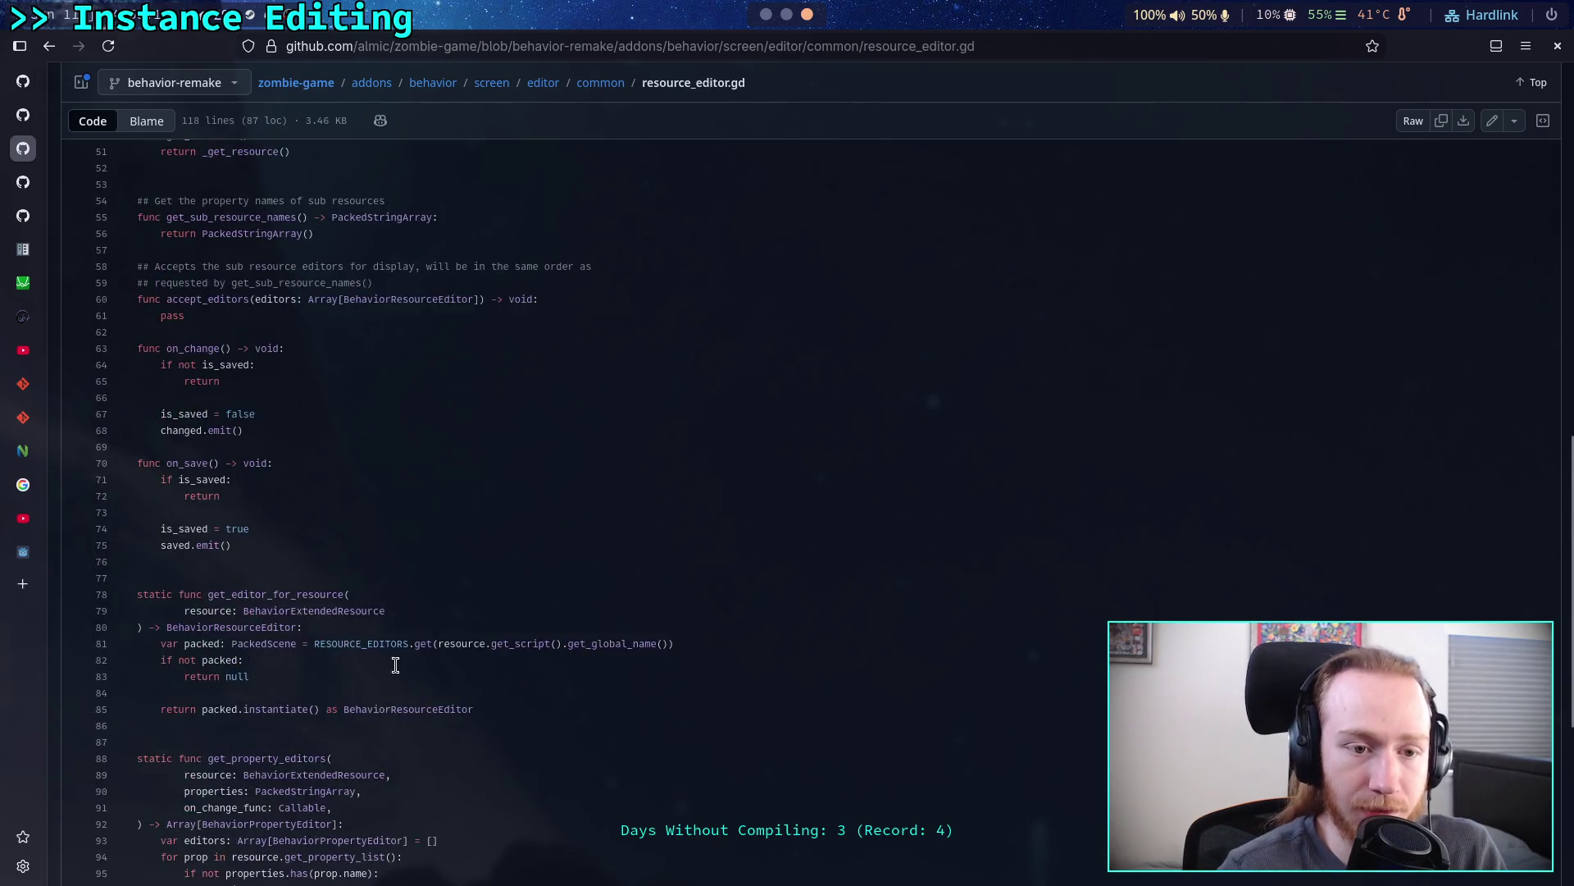
left_click(620, 170)
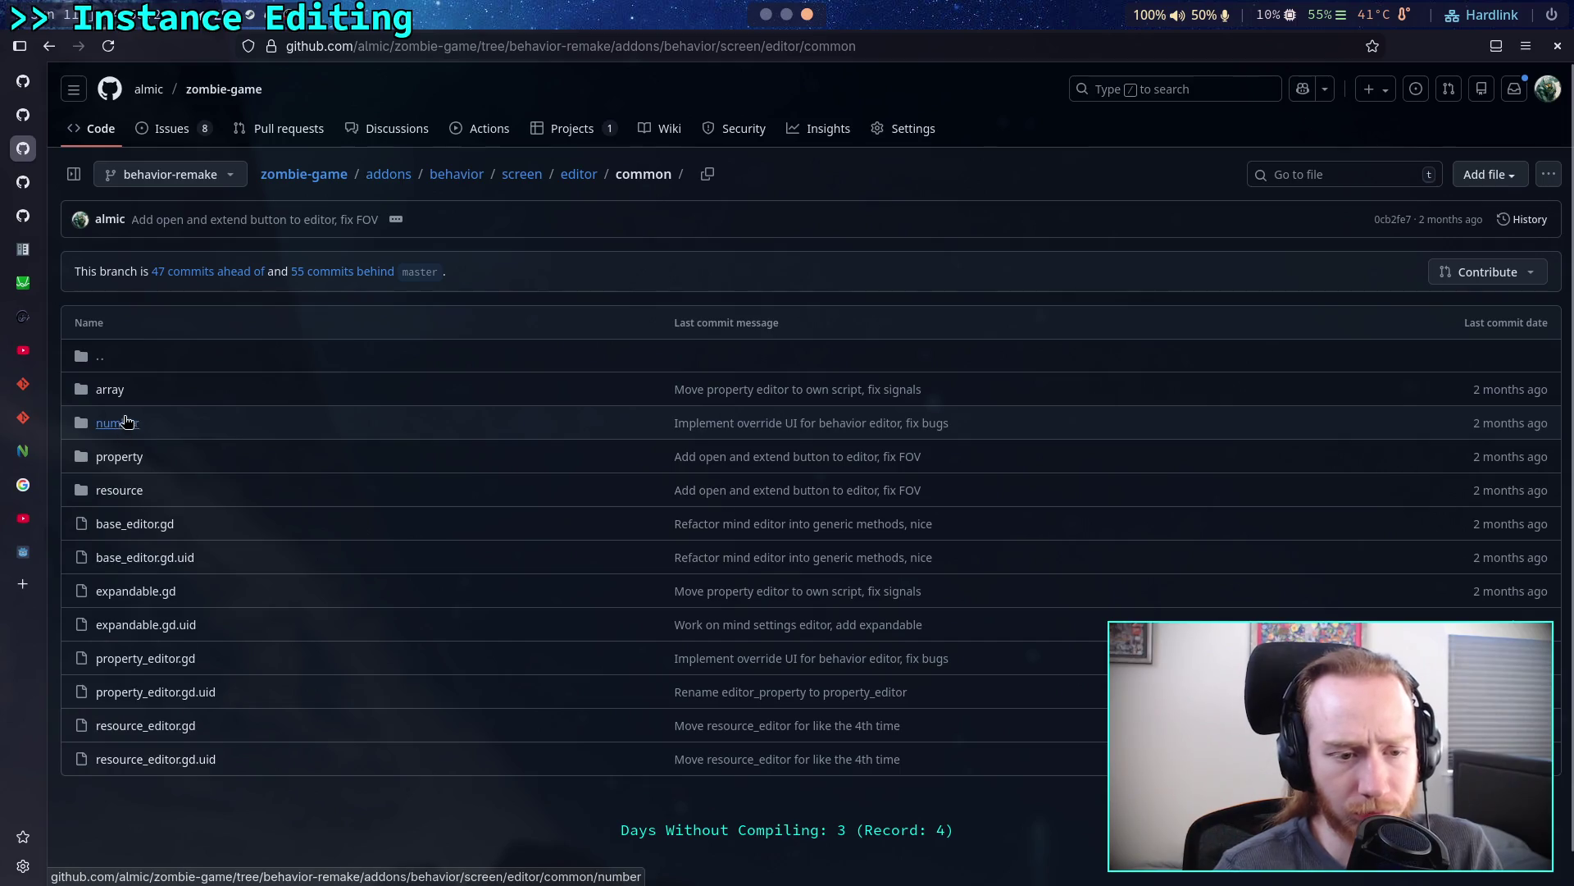
left_click(123, 489)
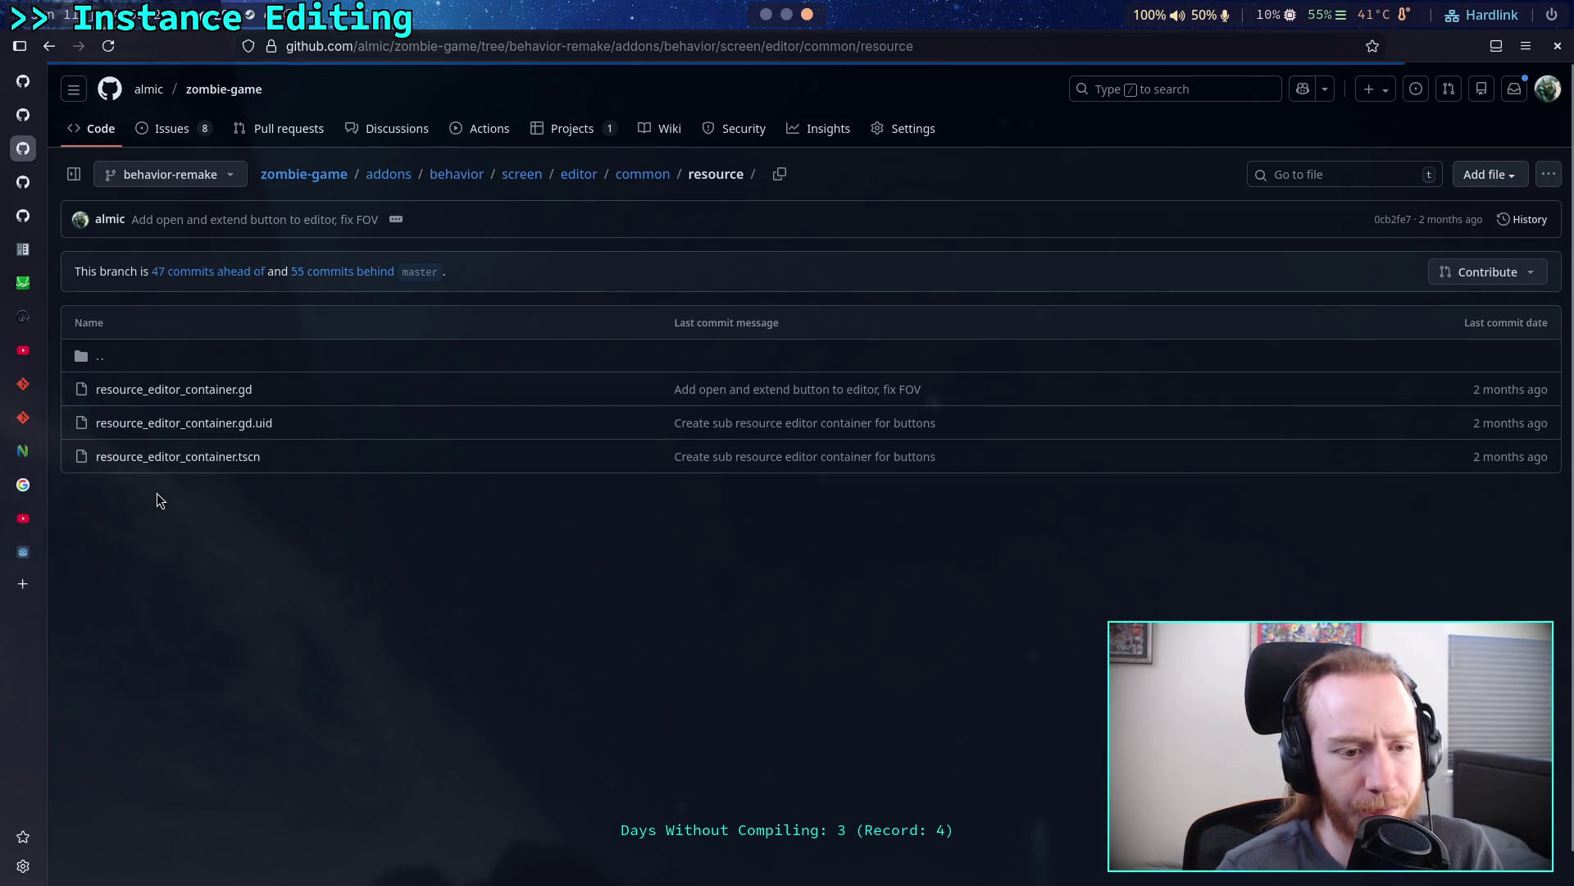
- Read resource_editor_container.gd through its on_load code, then return to the common folder
left_click(167, 389)
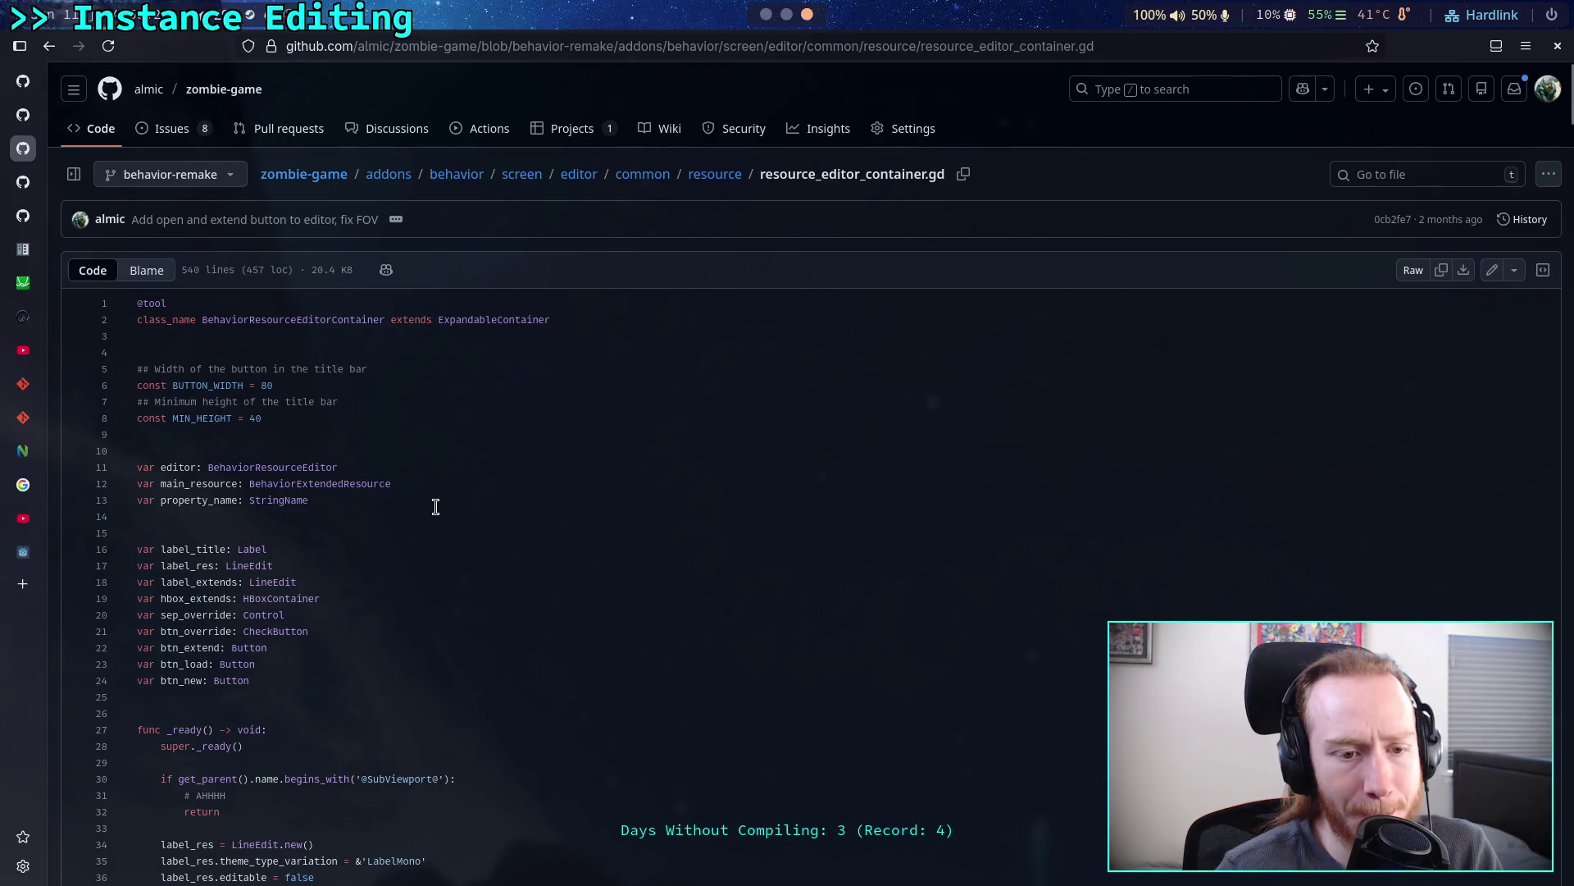
scroll(438, 496, "down", 5)
scroll(441, 494, "down", 15)
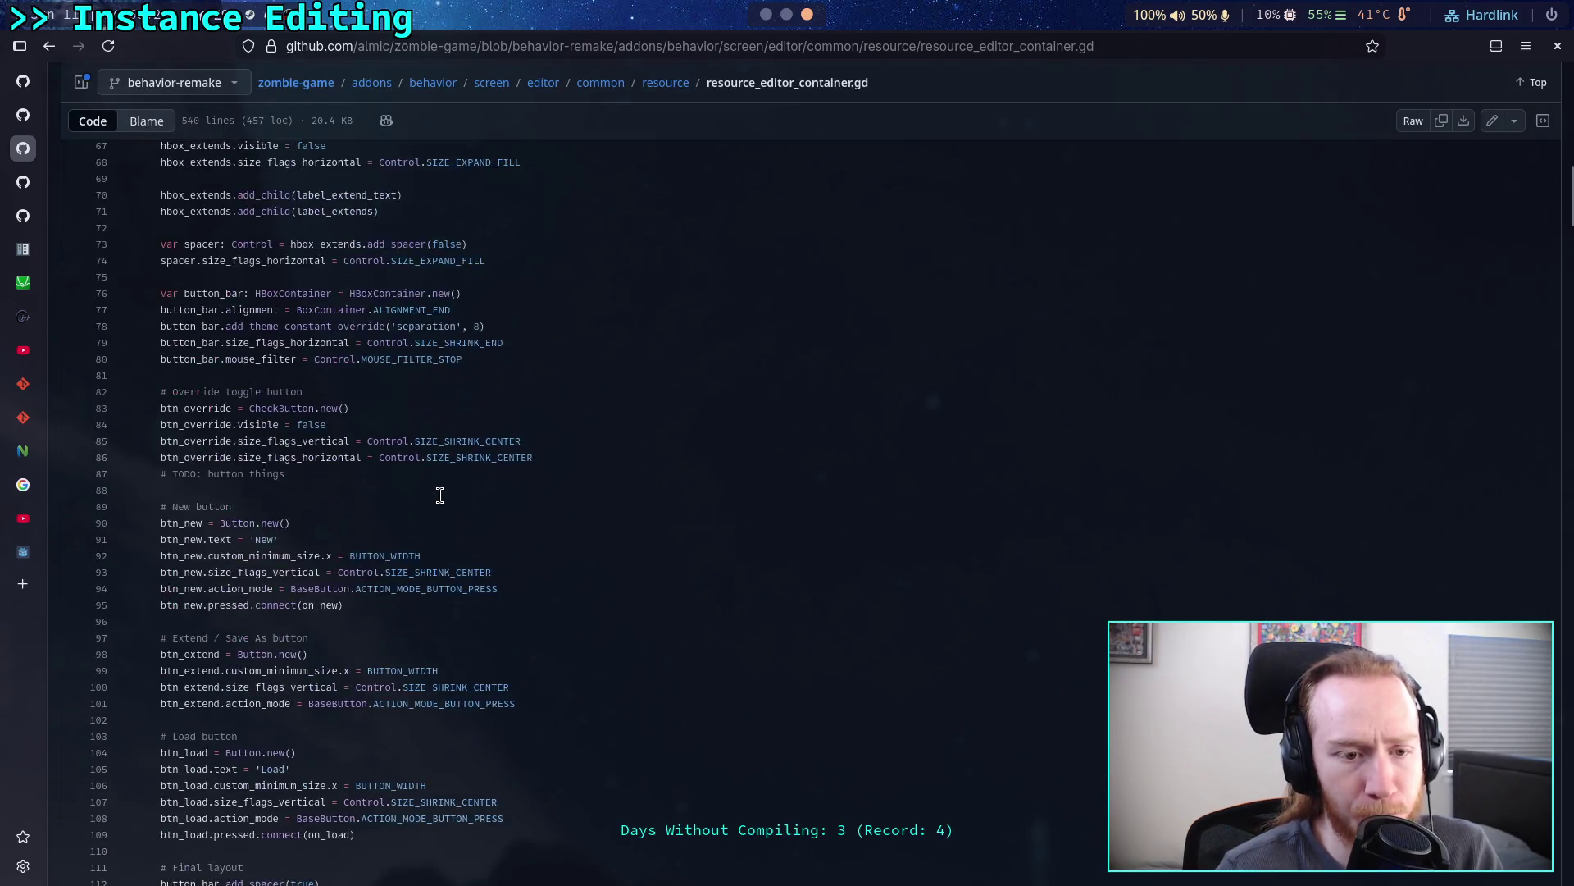
scroll(442, 488, "down", 1)
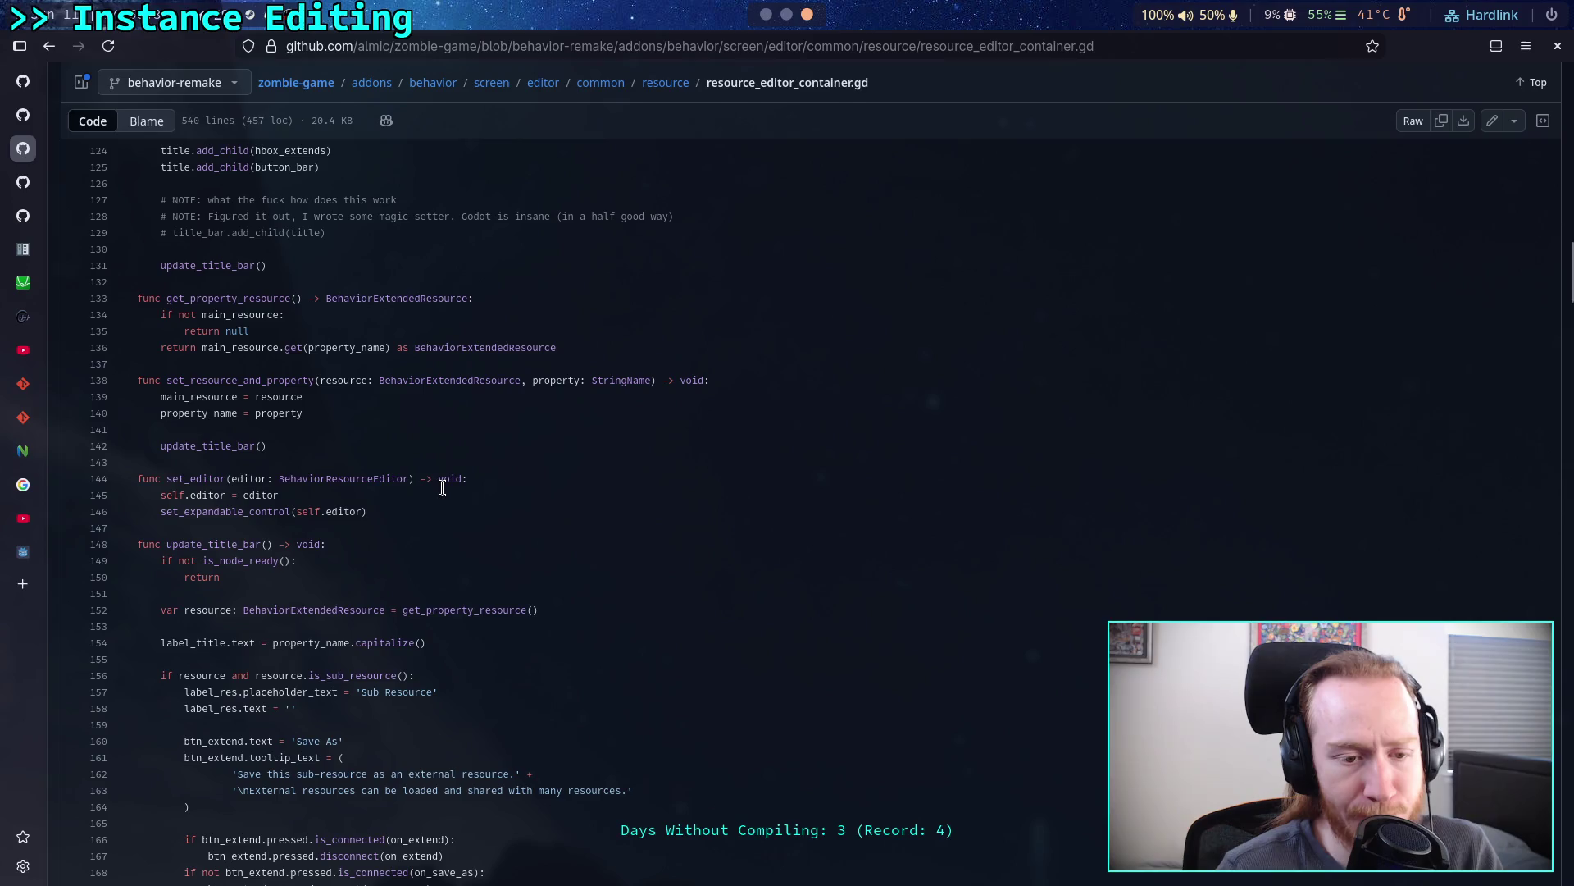
scroll(442, 488, "down", 5)
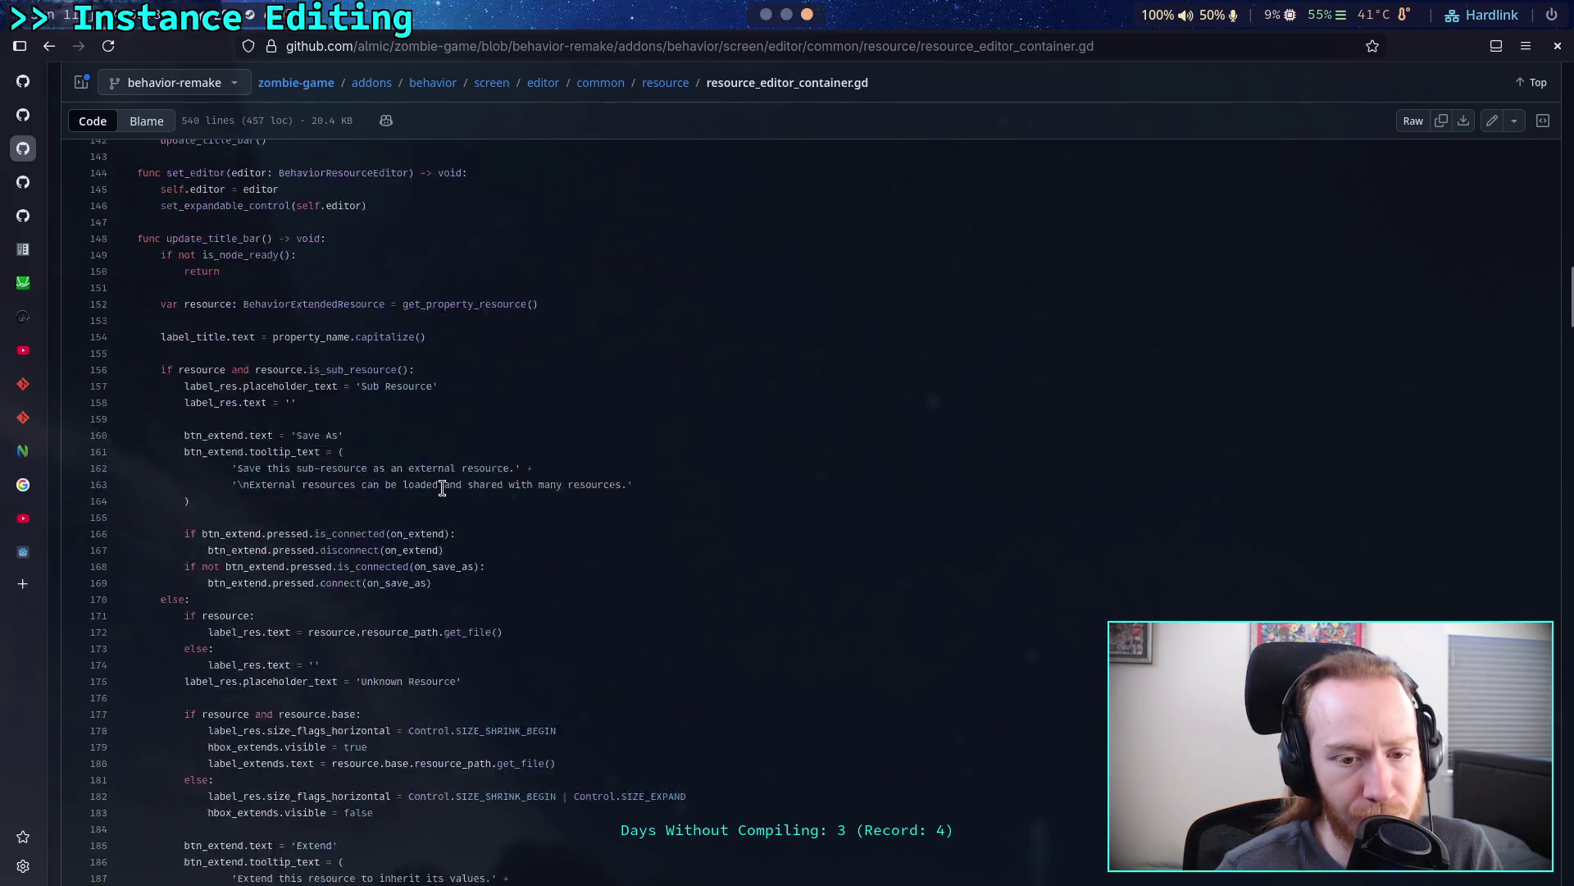
scroll(442, 487, "down", 4)
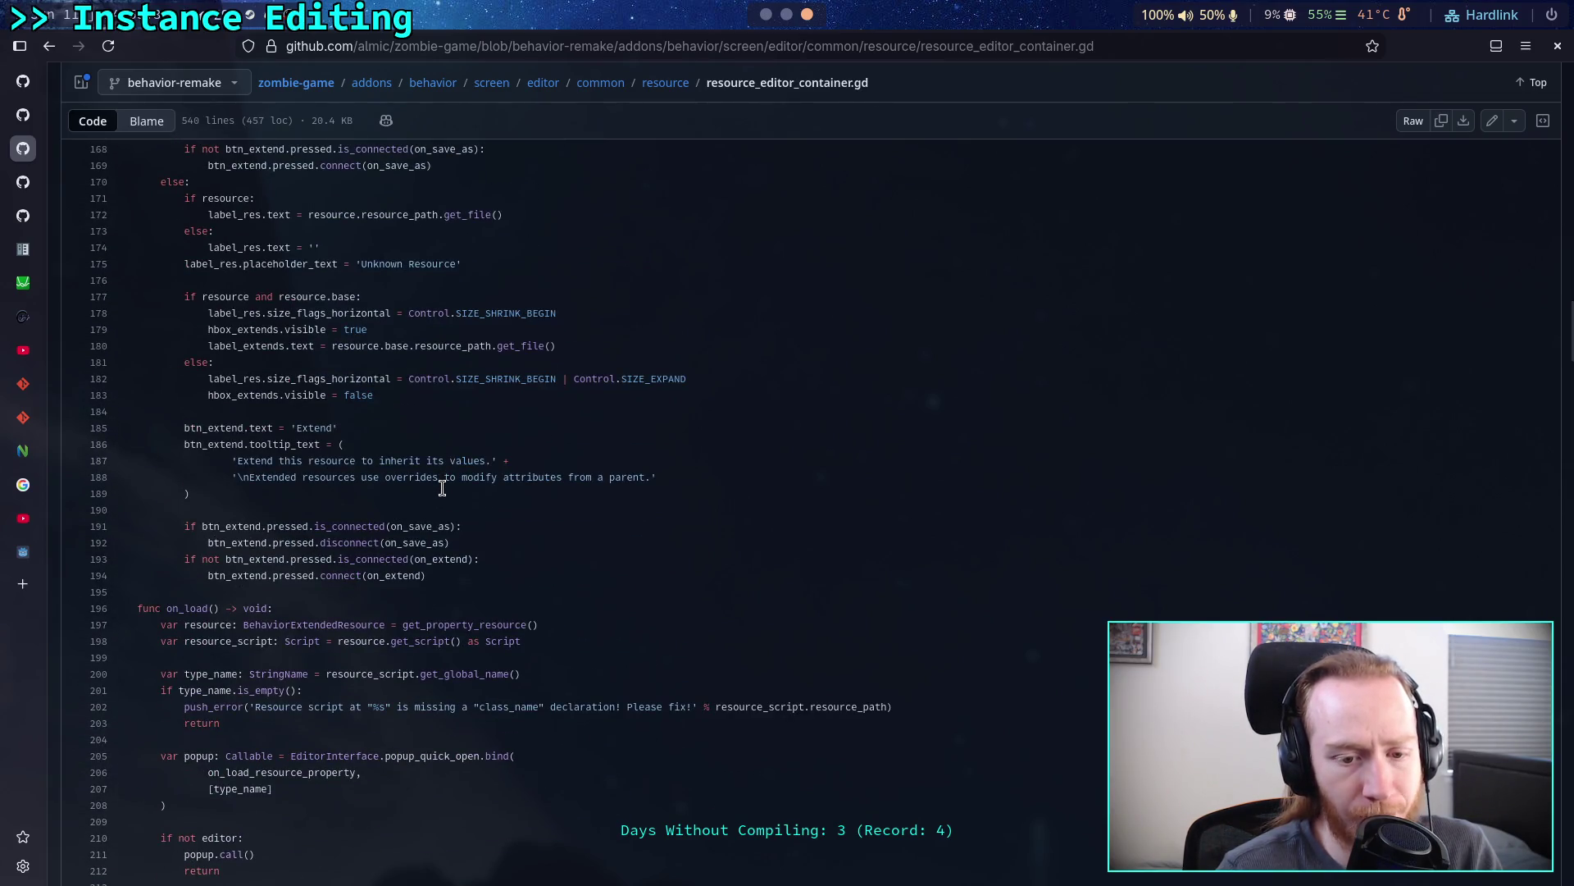
scroll(442, 488, "down", 1)
scroll(442, 488, "down", 4)
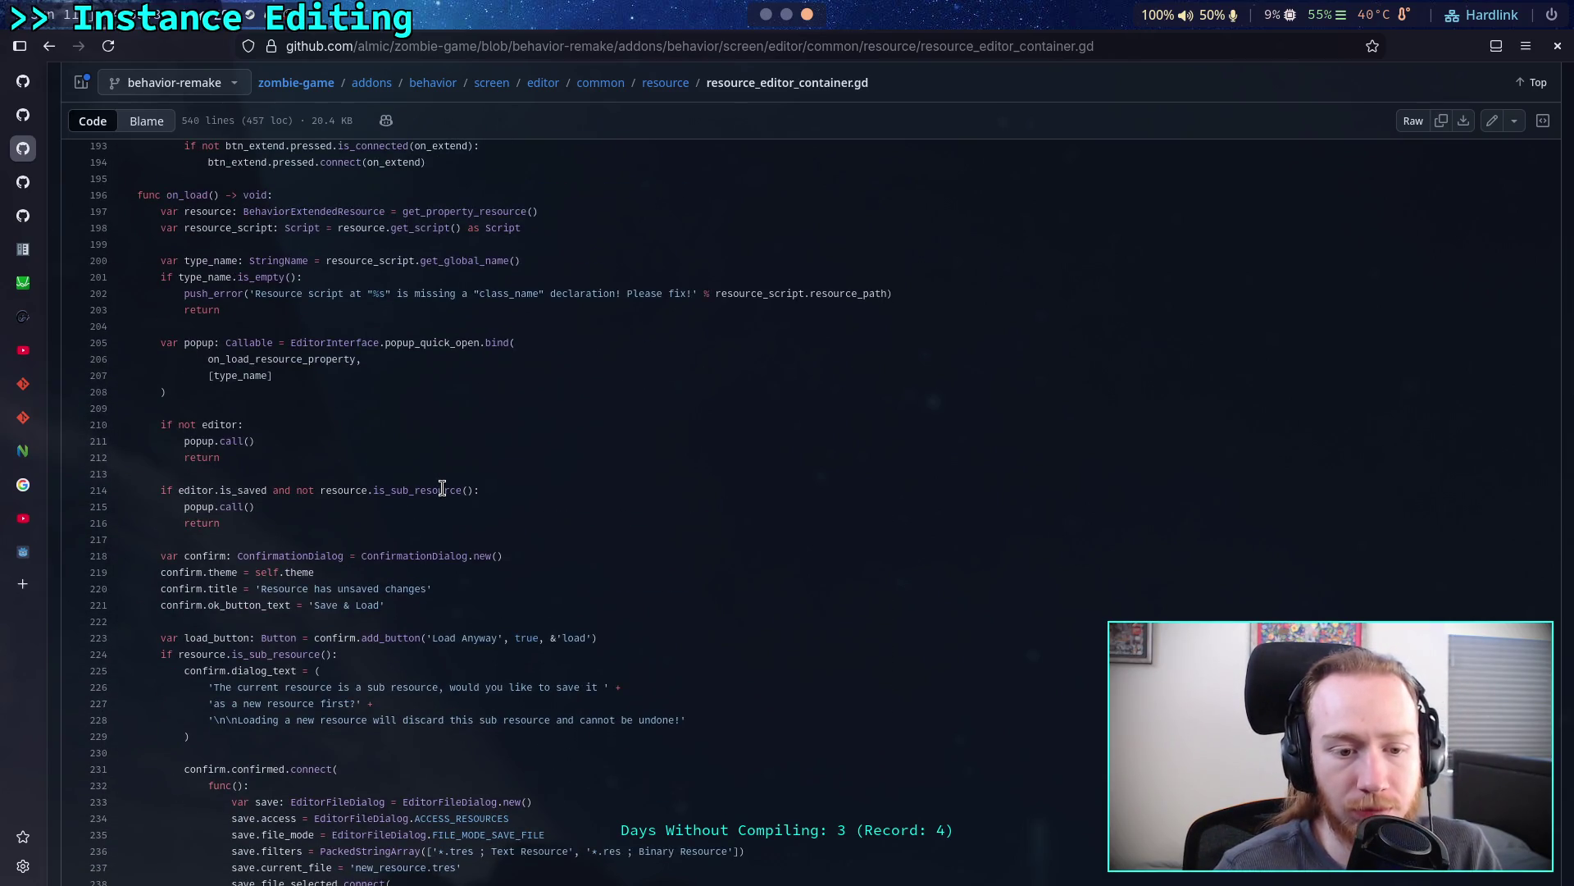
scroll(442, 488, "down", 6)
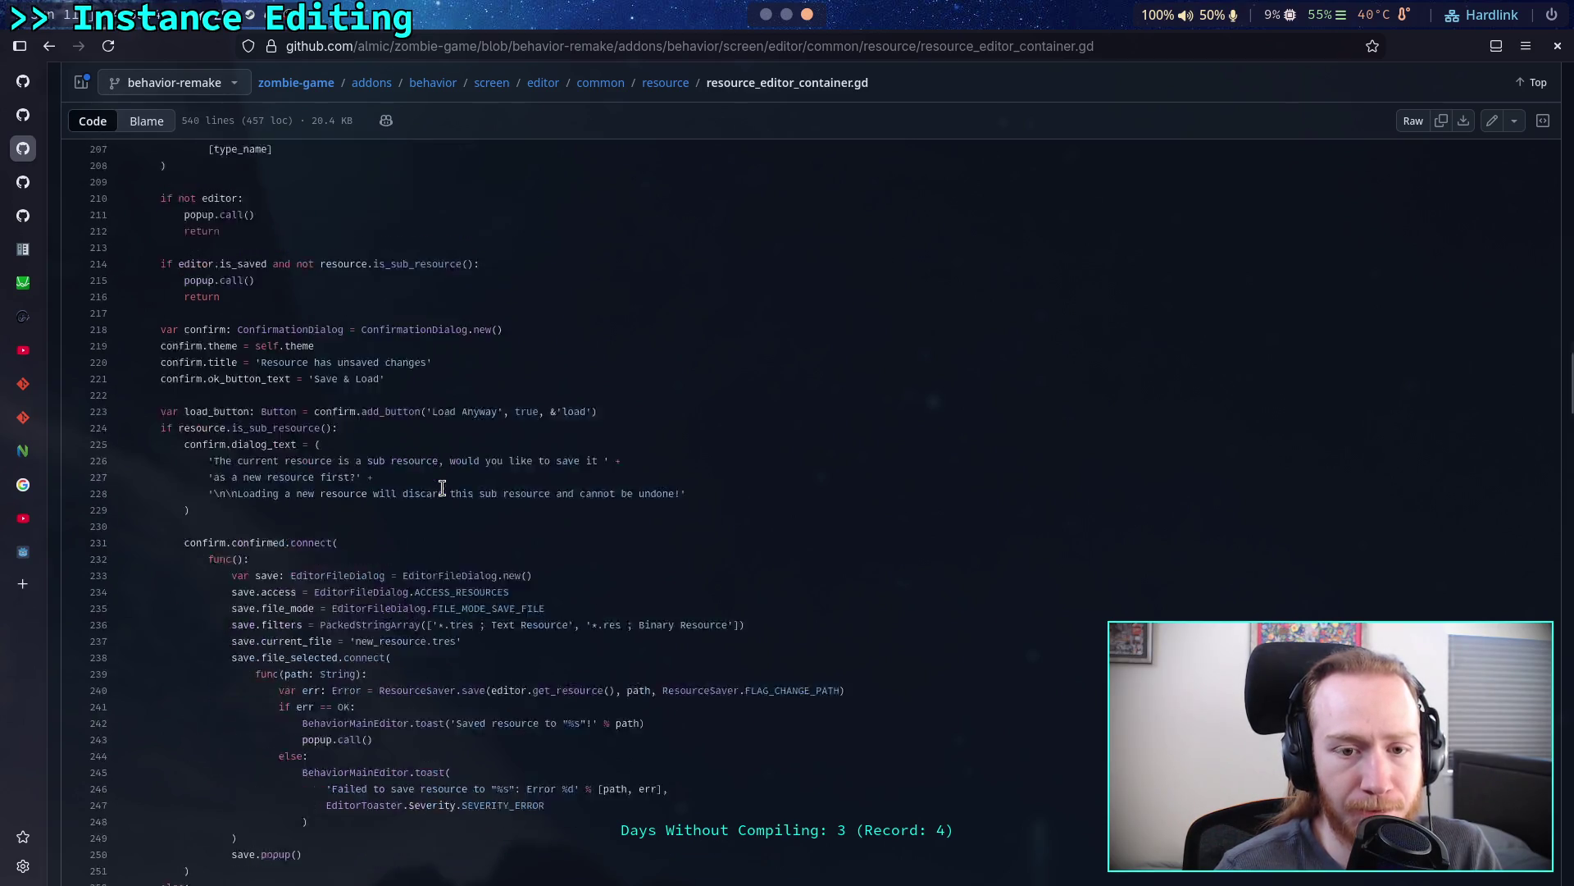
scroll(442, 488, "down", 5)
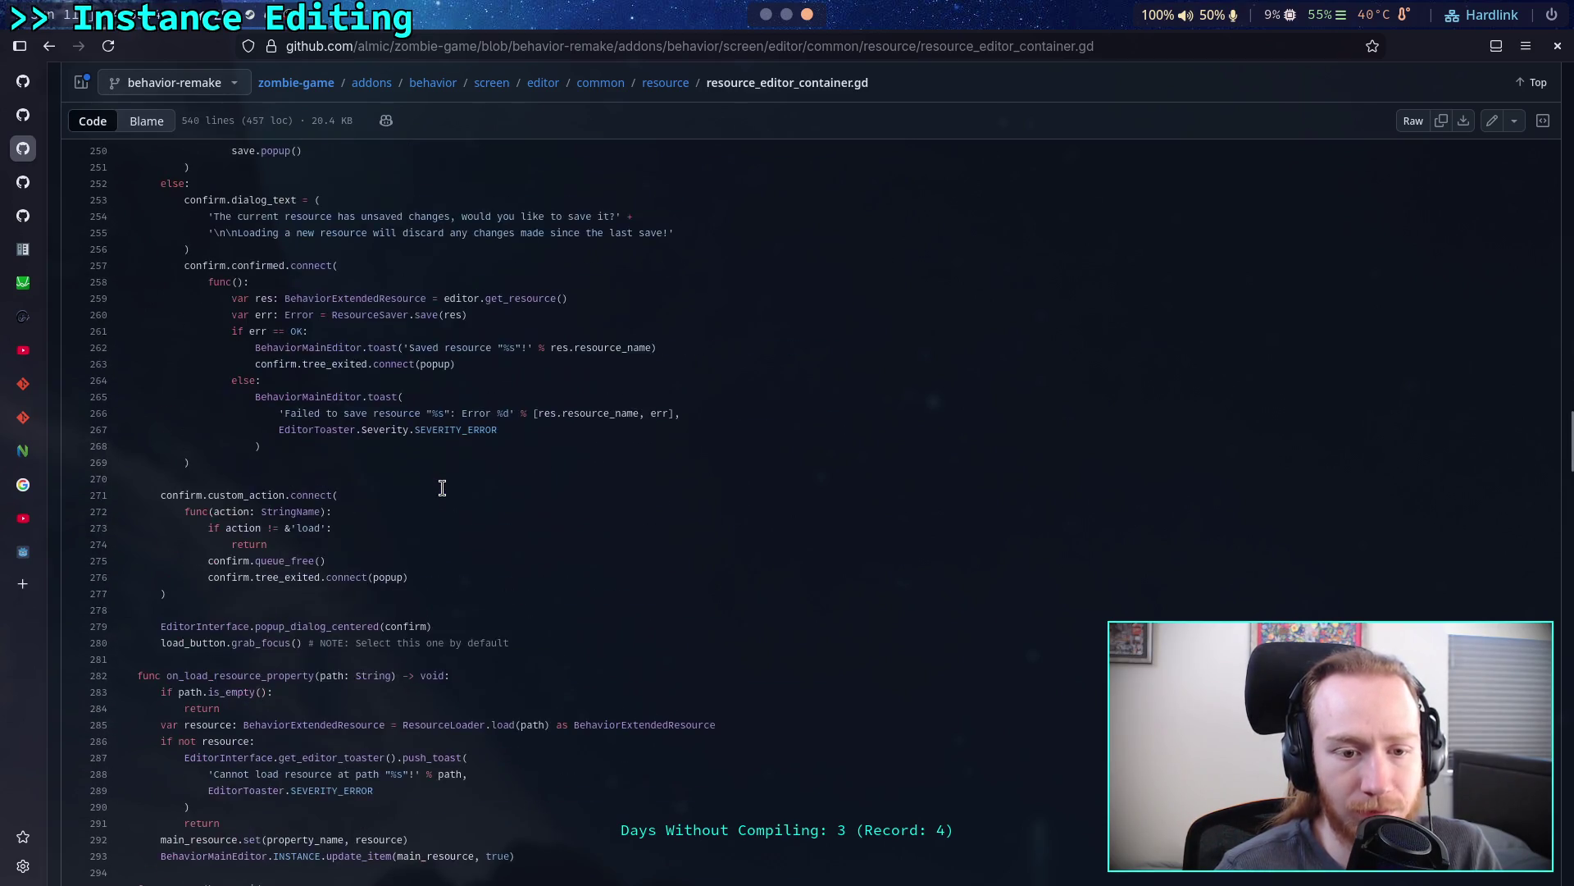
left_click(670, 85)
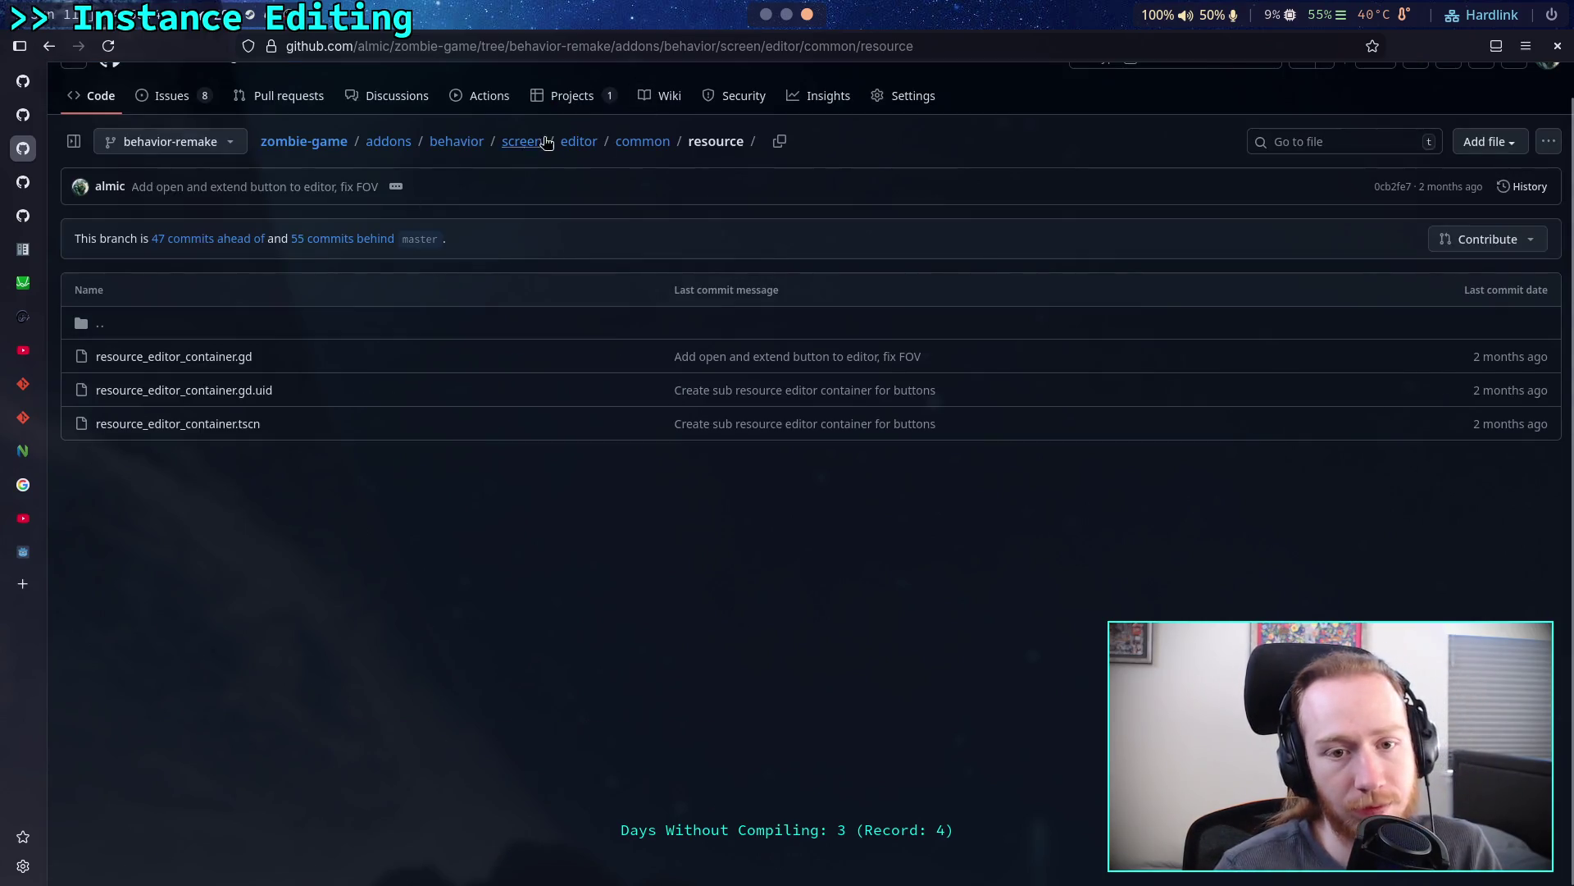
left_click(644, 143)
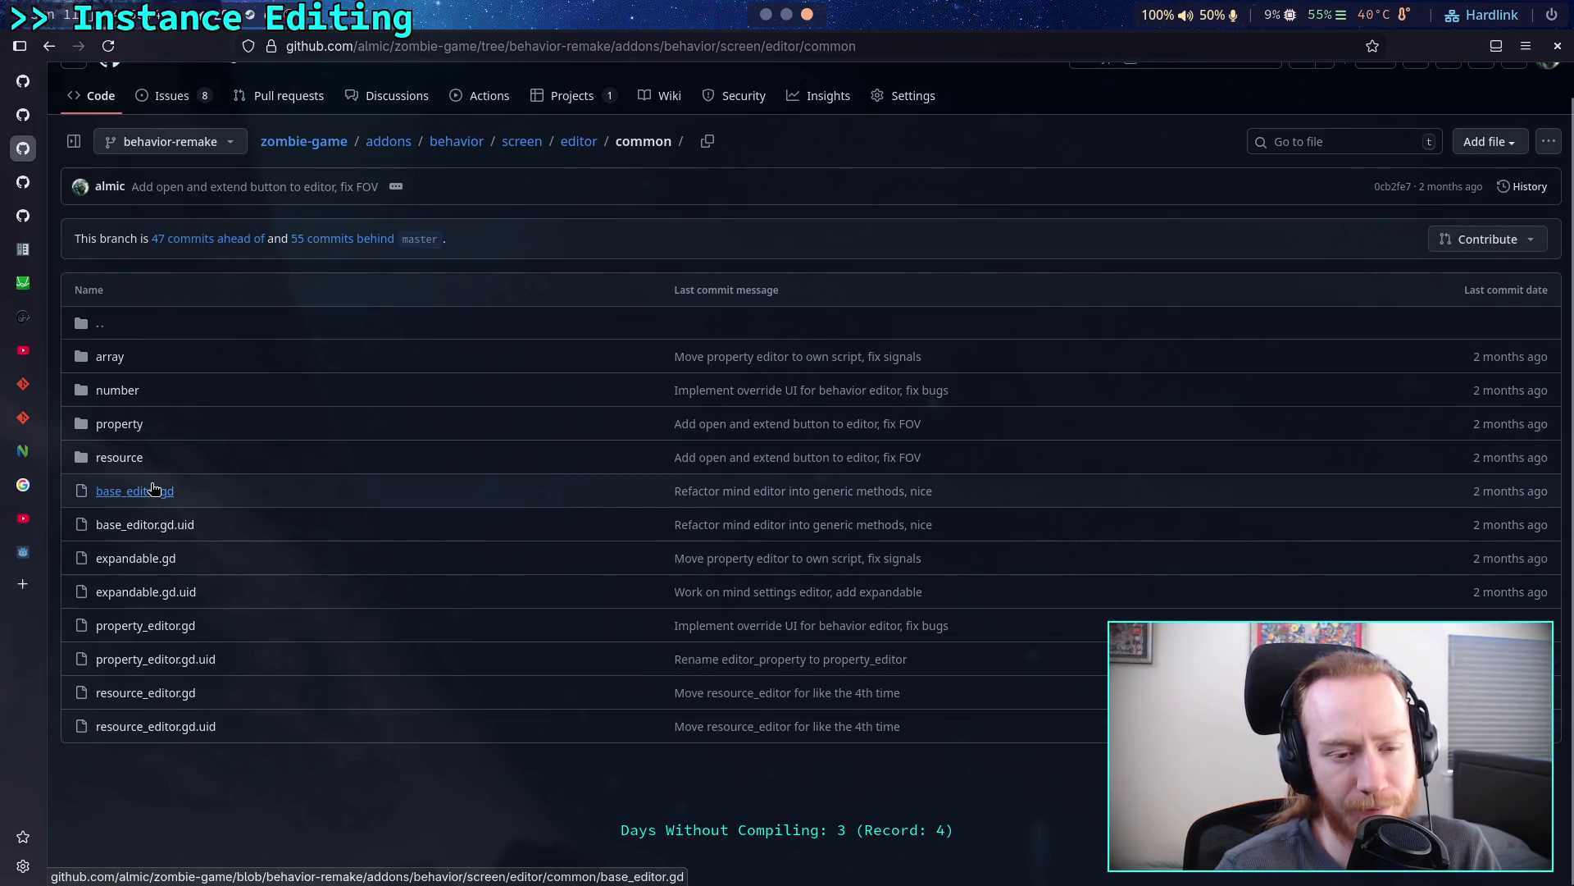
left_click(125, 391)
left_click(144, 356)
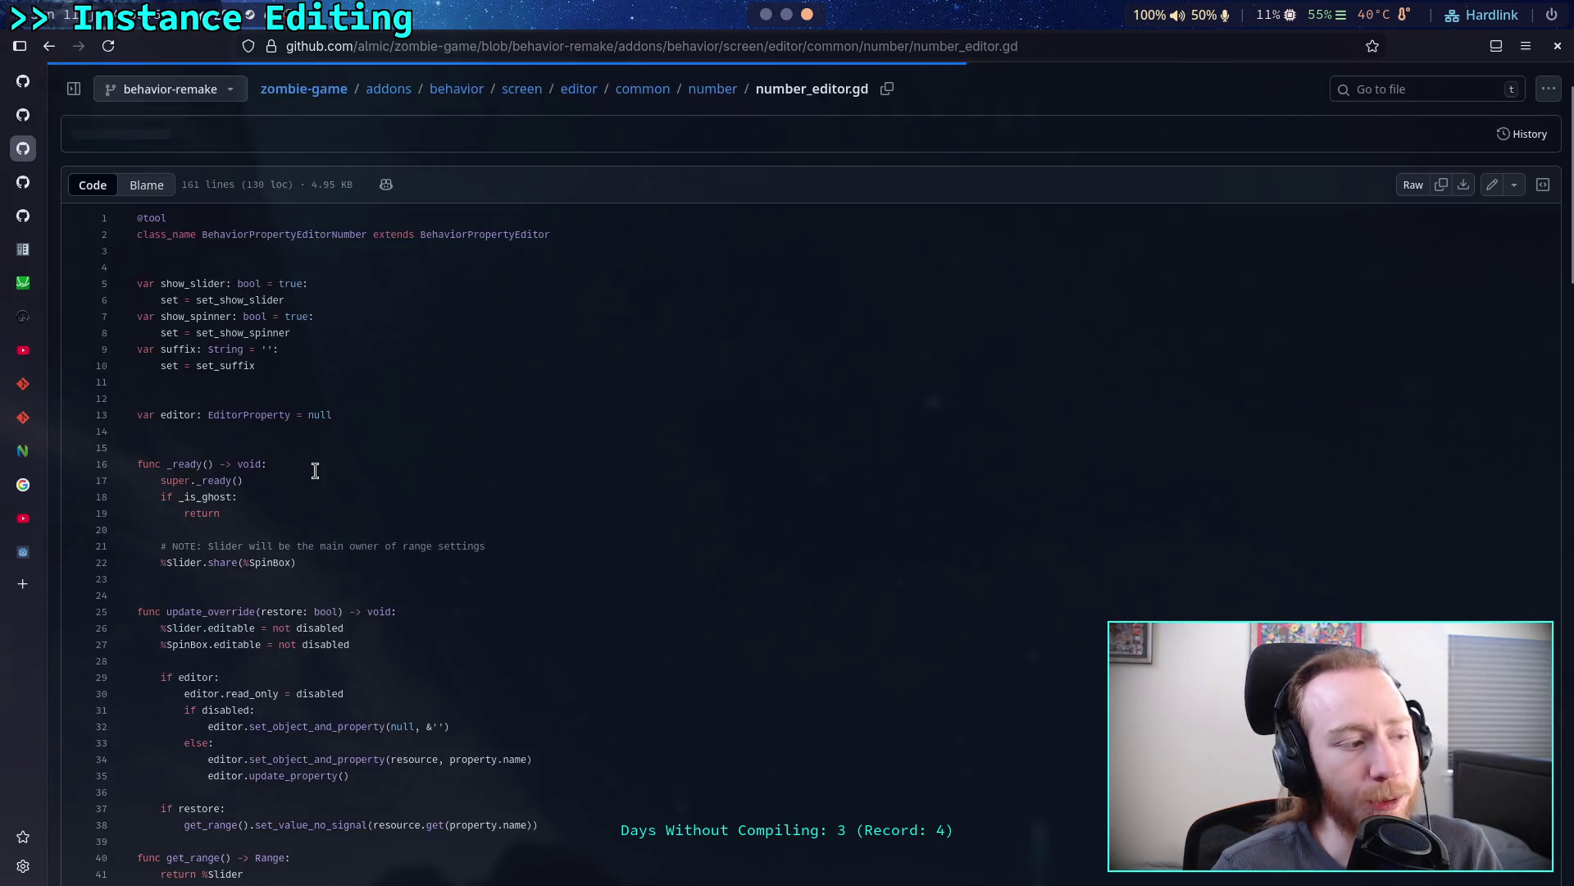
scroll(478, 481, "down", 3)
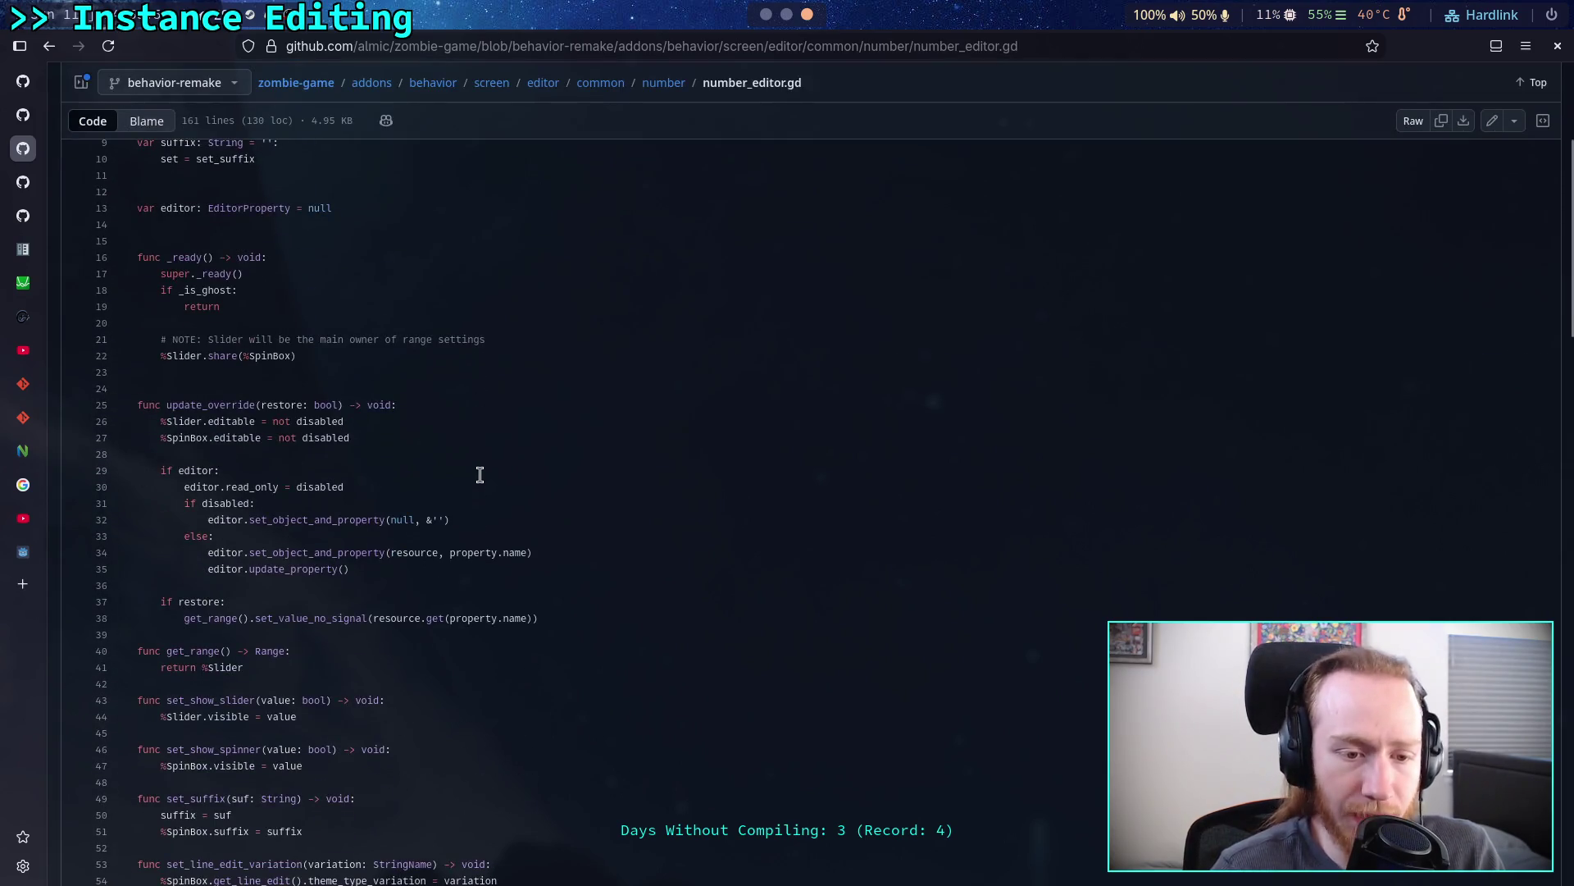
scroll(480, 475, "down", 8)
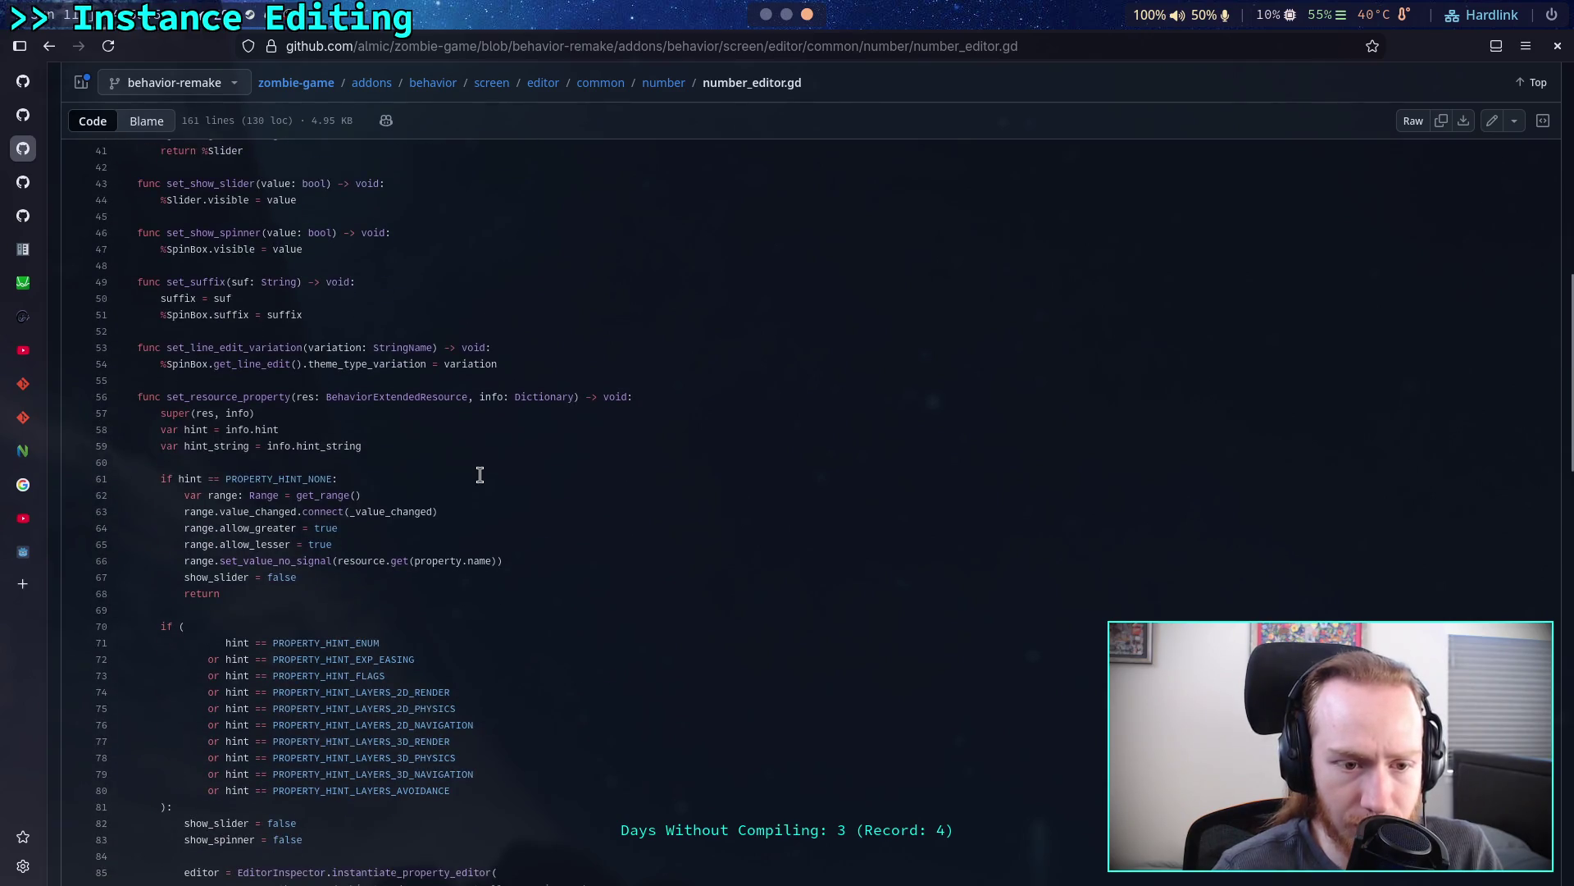
scroll(480, 475, "down", 2)
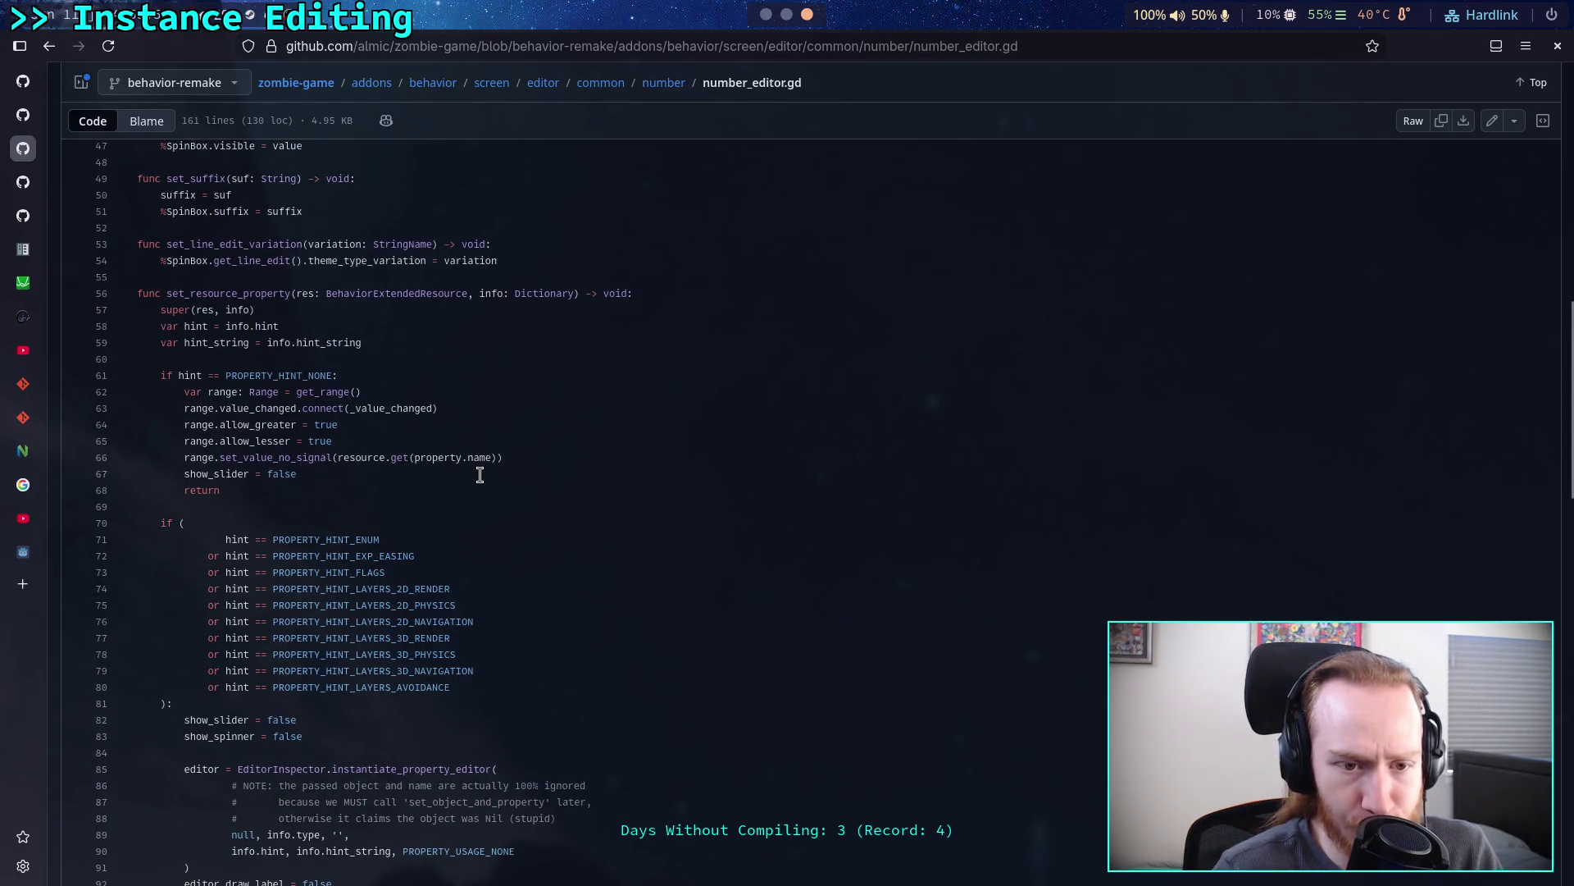
scroll(480, 474, "down", 5)
scroll(479, 474, "down", 2)
scroll(480, 475, "down", 4)
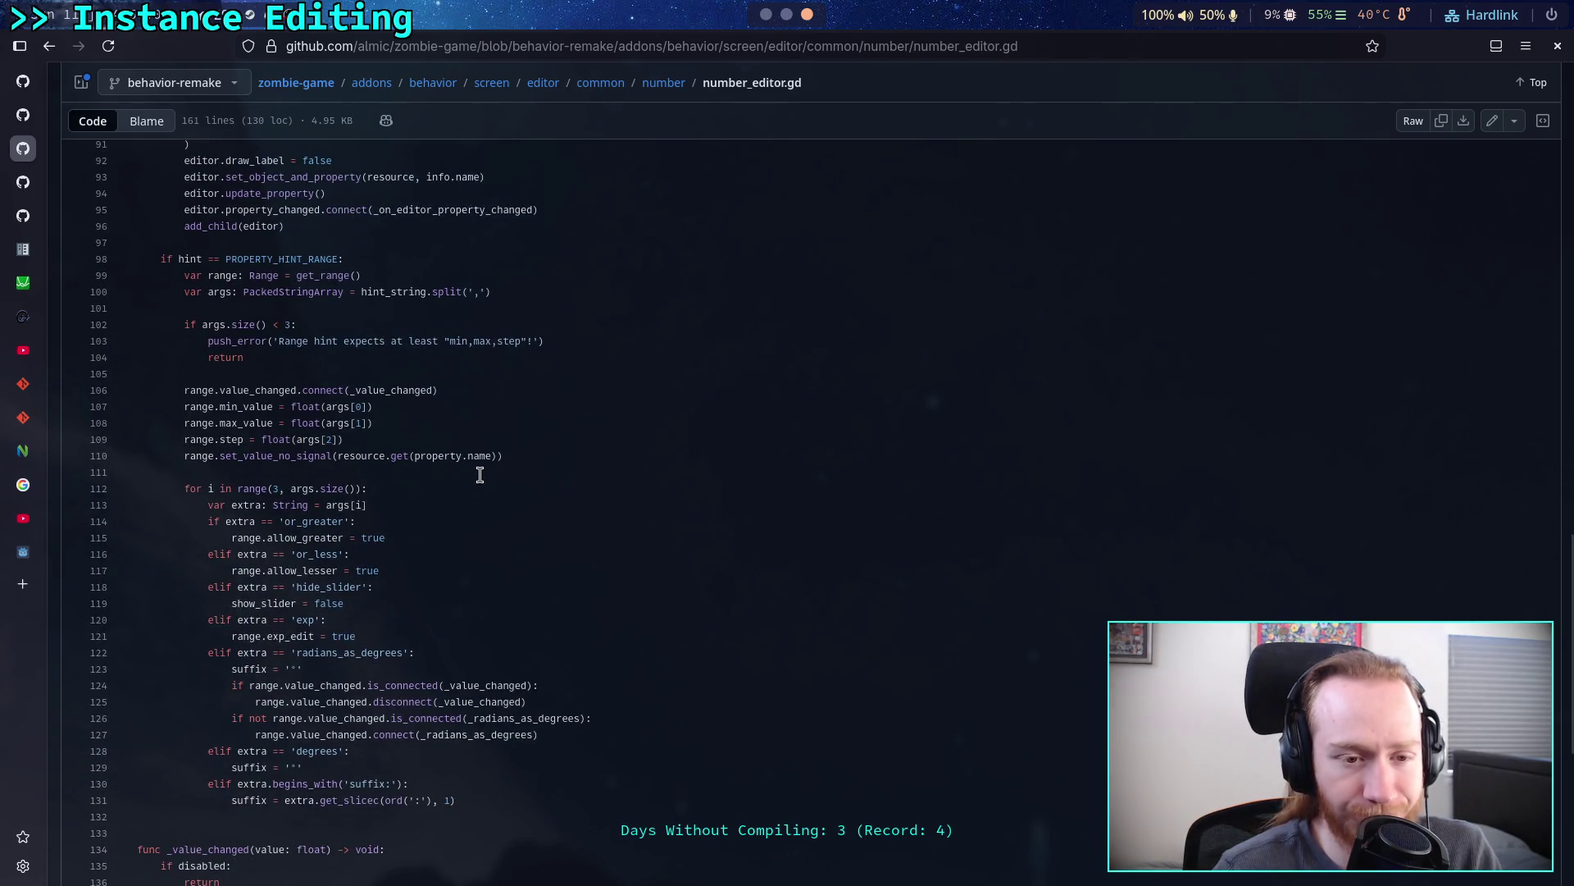
scroll(480, 475, "down", 6)
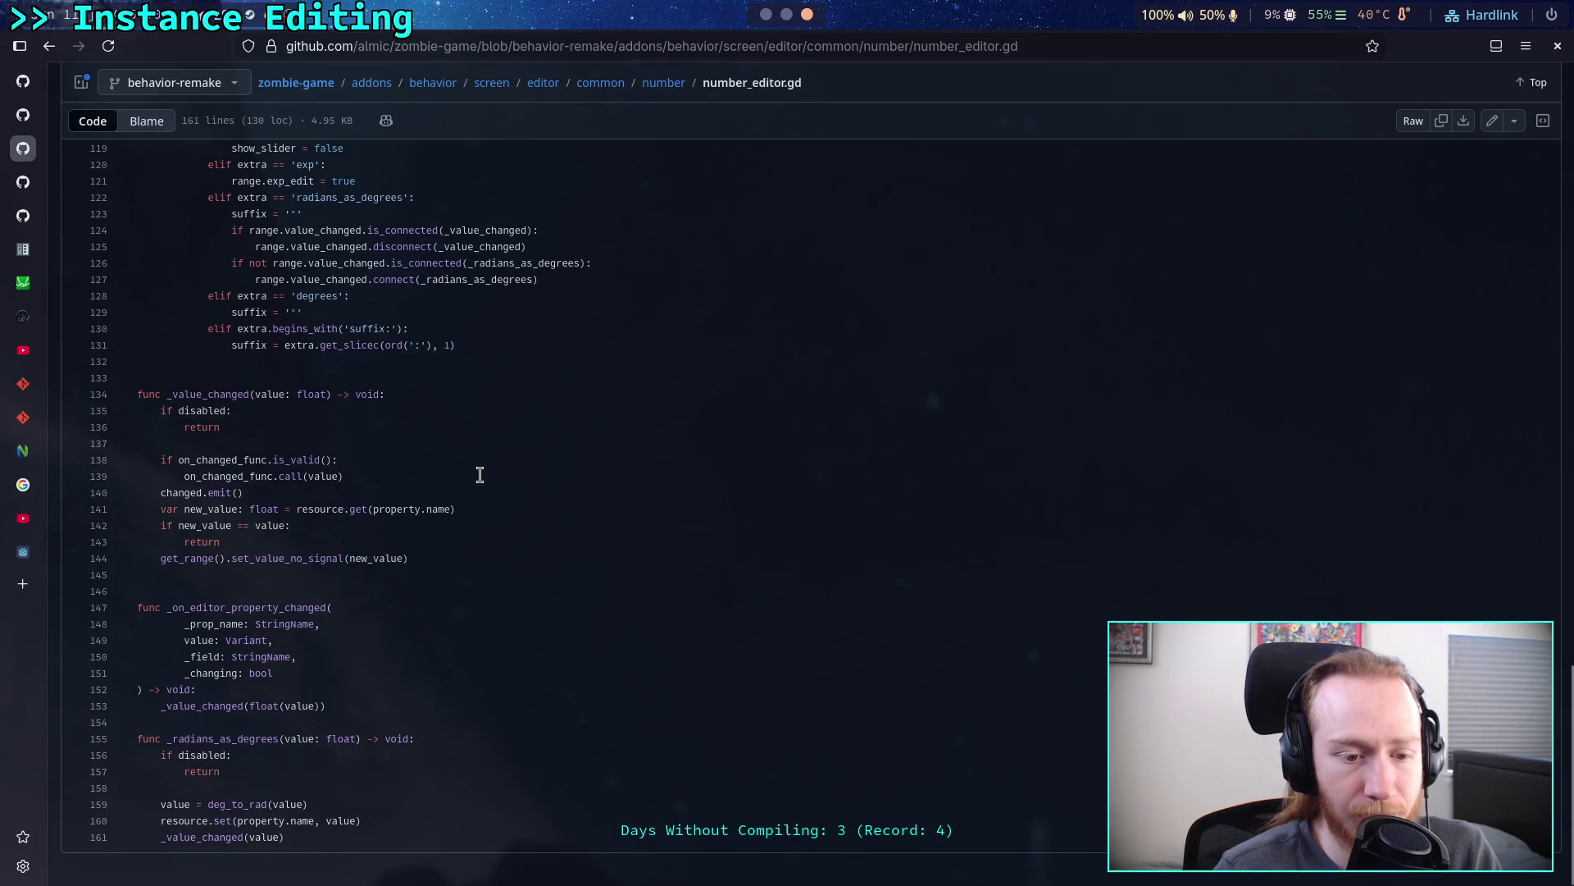
scroll(479, 474, "up", 6)
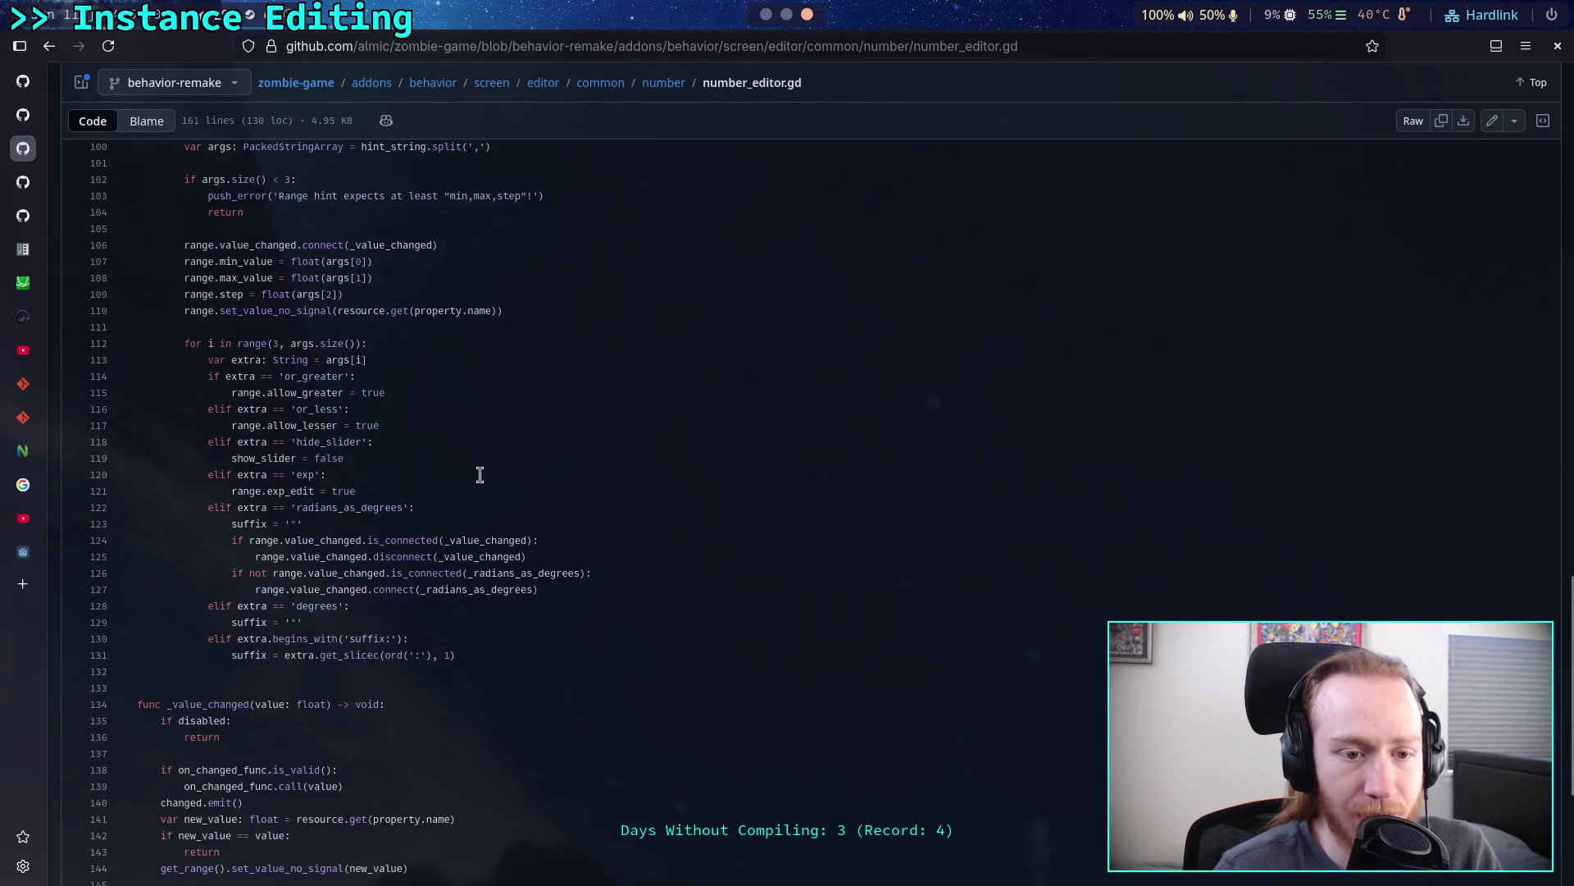
left_click(662, 83)
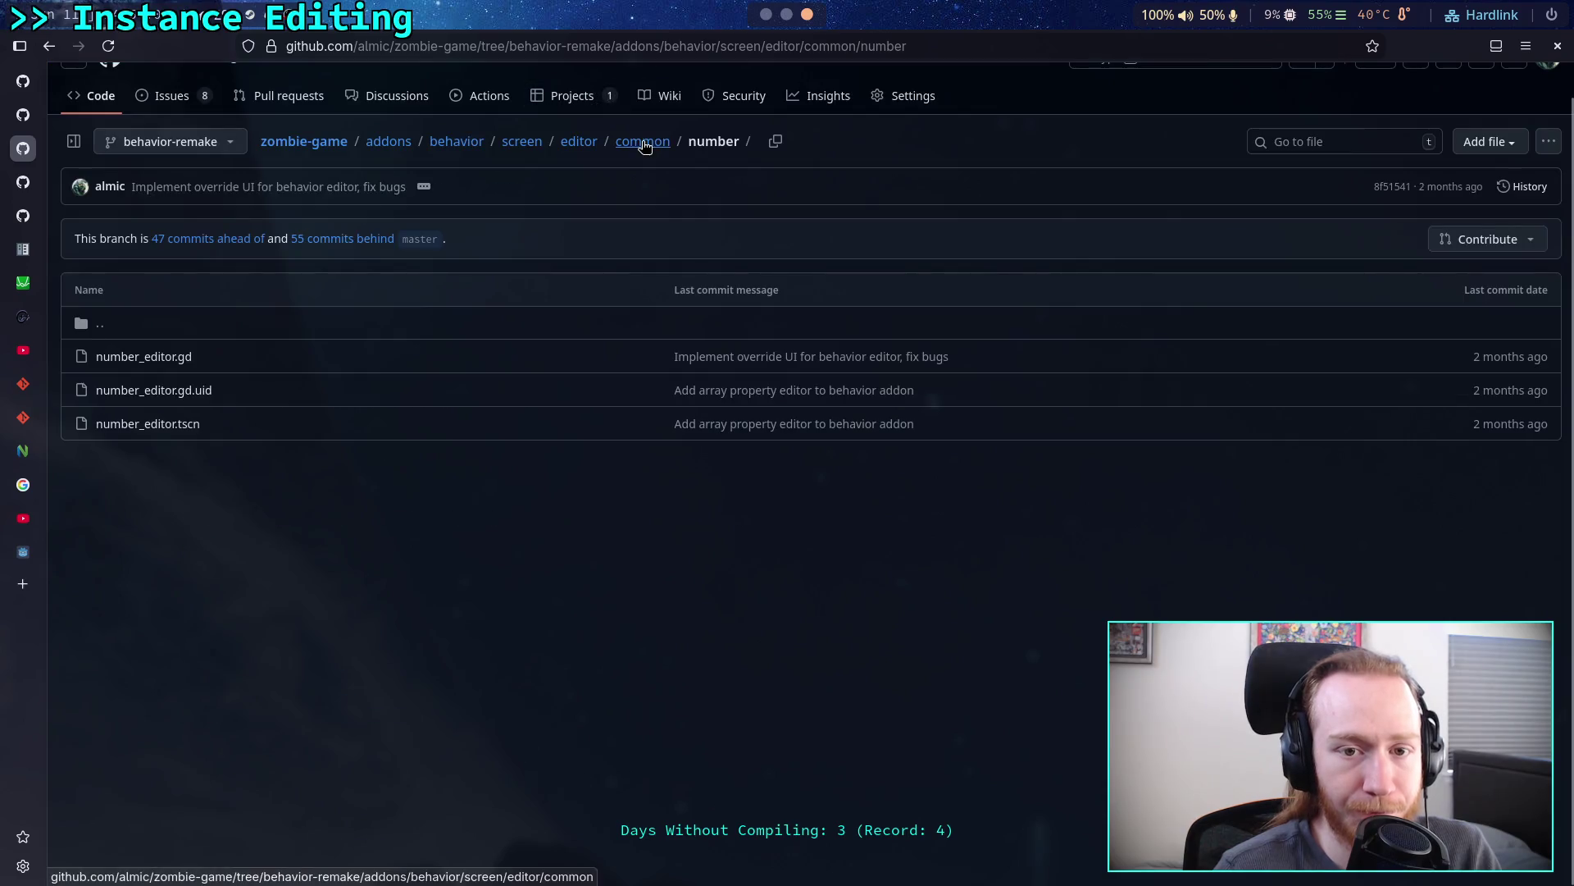
left_click(643, 141)
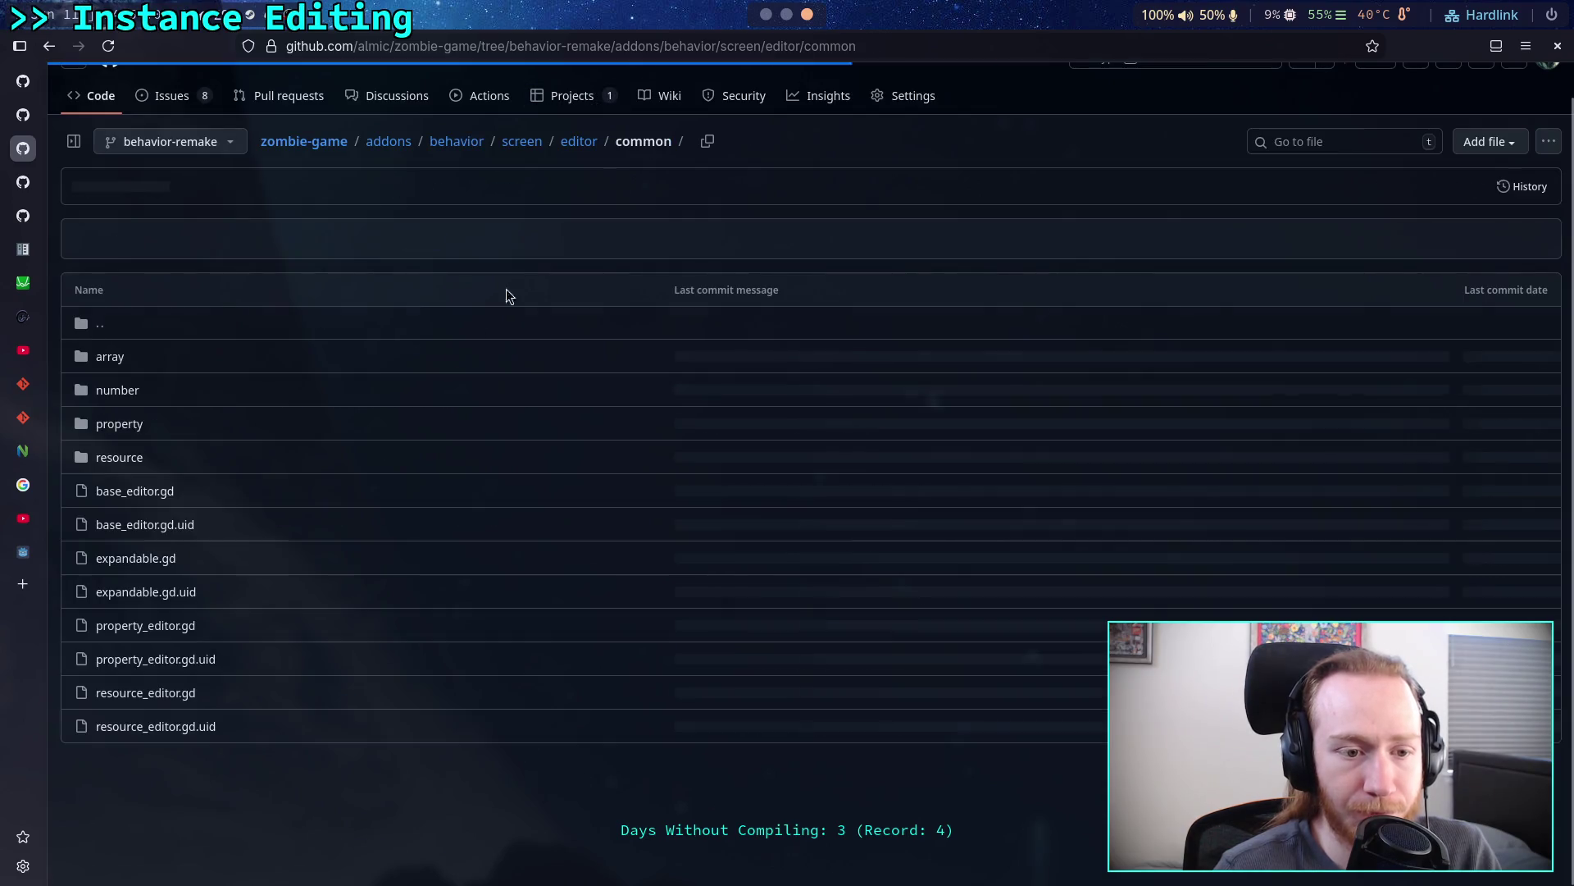
- Read property_editor_container.gd down to on_base_property_changed, then return to the common folder
left_click(123, 424)
left_click(159, 362)
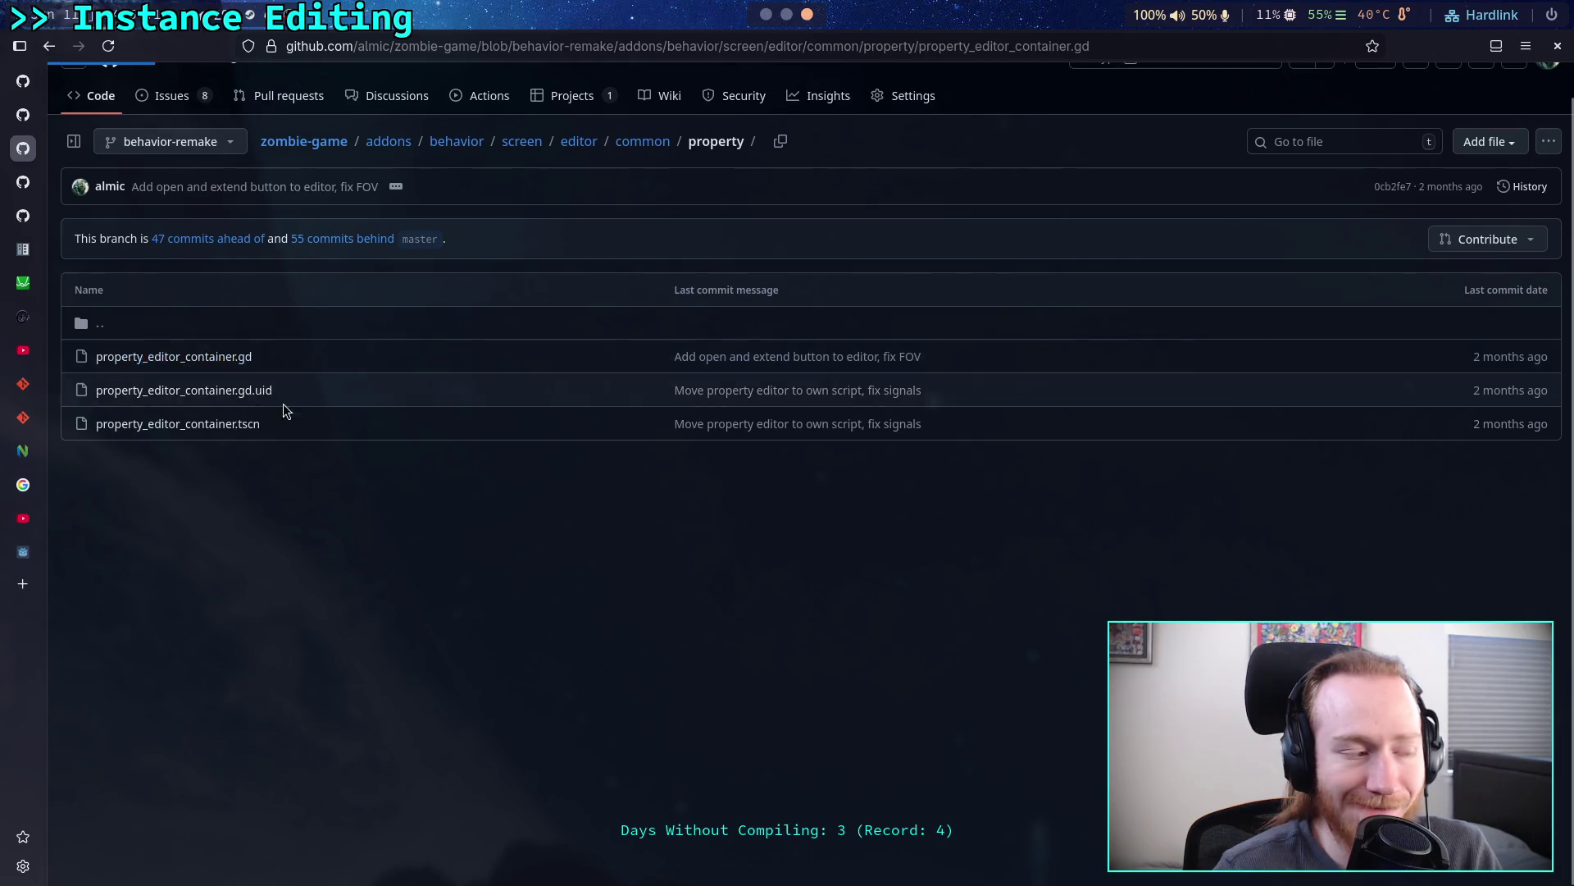
scroll(574, 505, "down", 2)
scroll(578, 501, "down", 10)
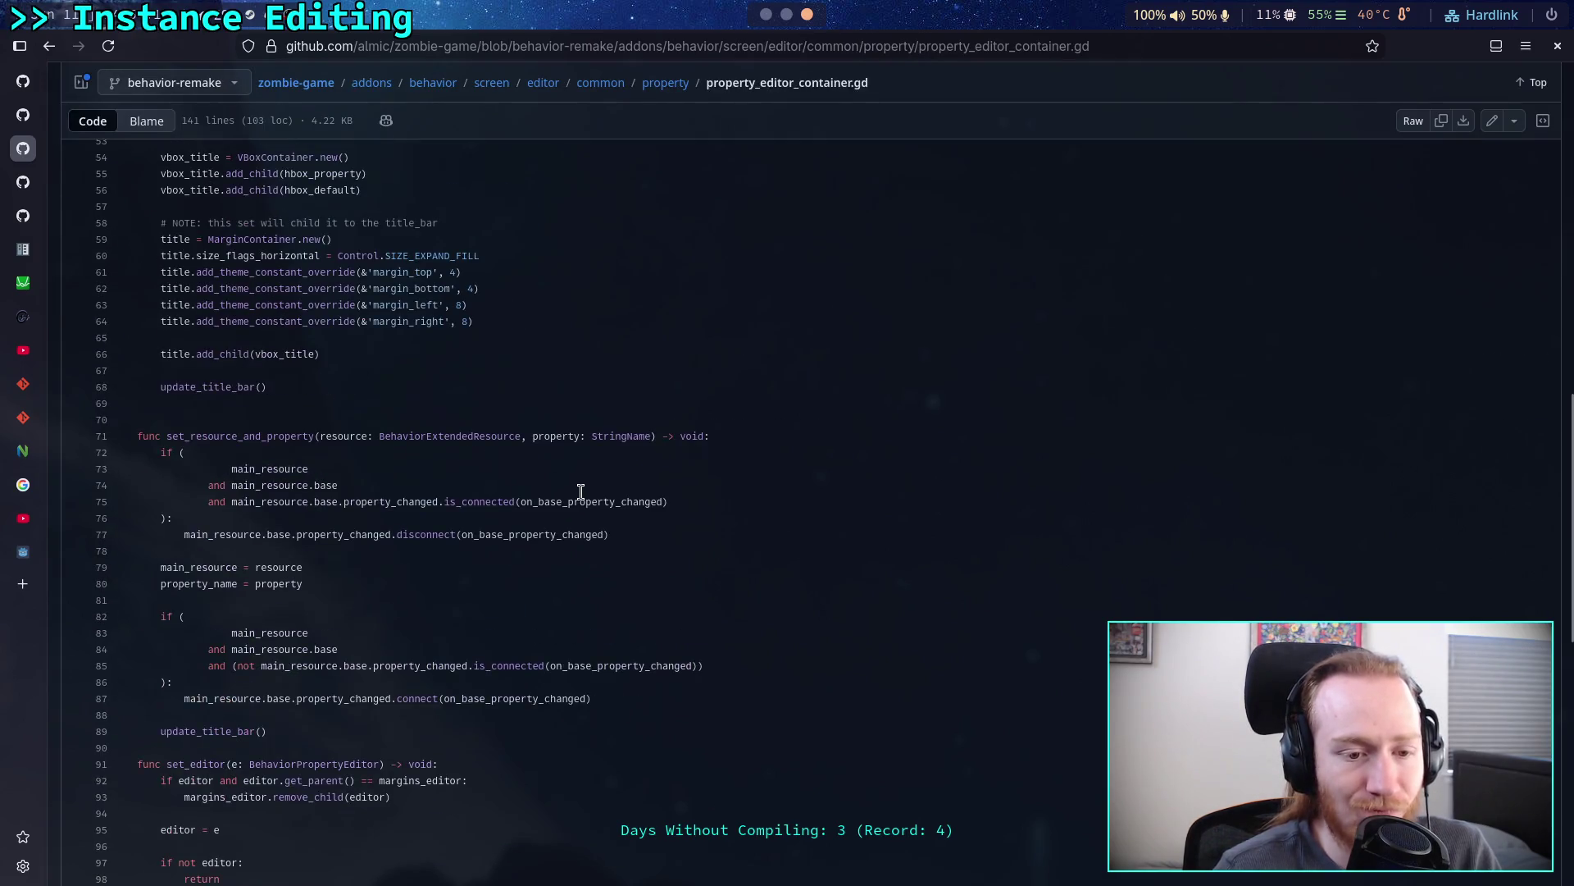
scroll(581, 491, "down", 4)
scroll(581, 491, "up", 3)
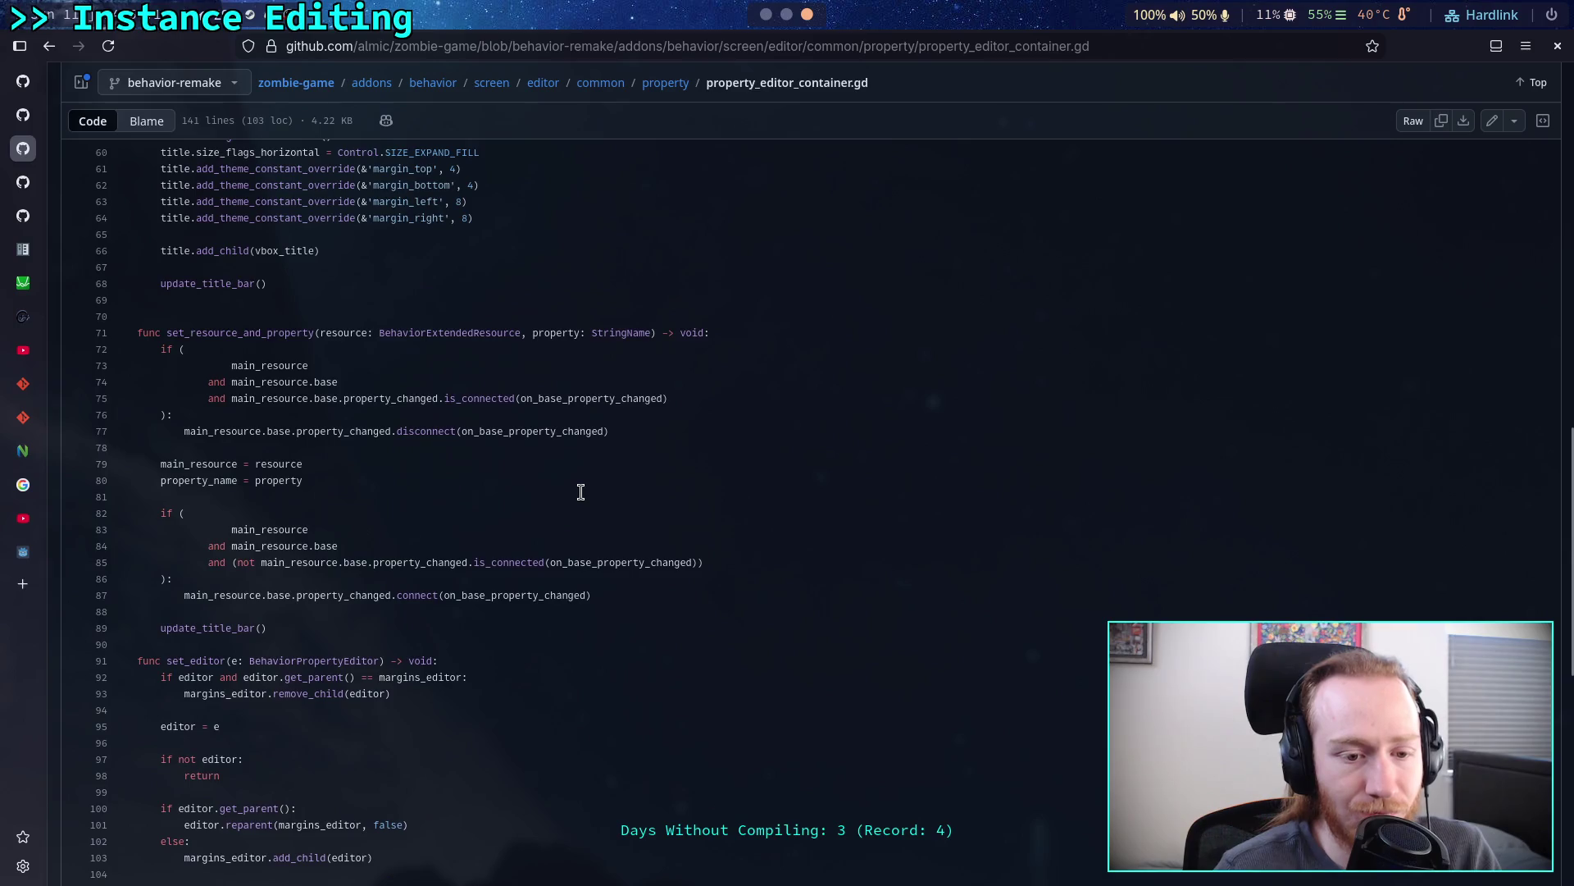
scroll(580, 491, "down", 4)
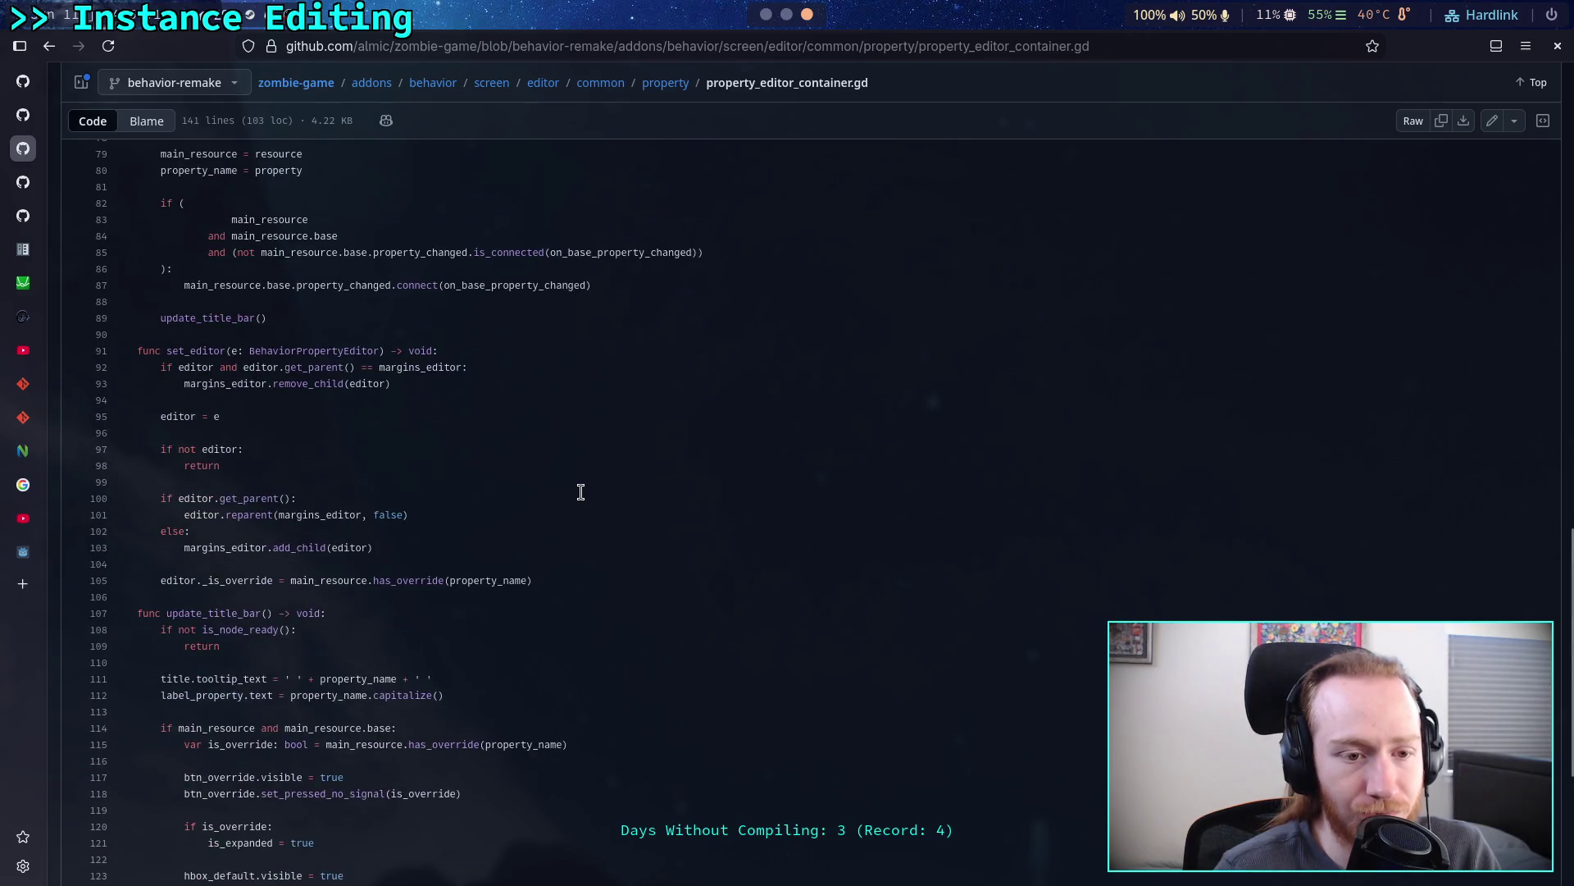
scroll(580, 491, "down", 4)
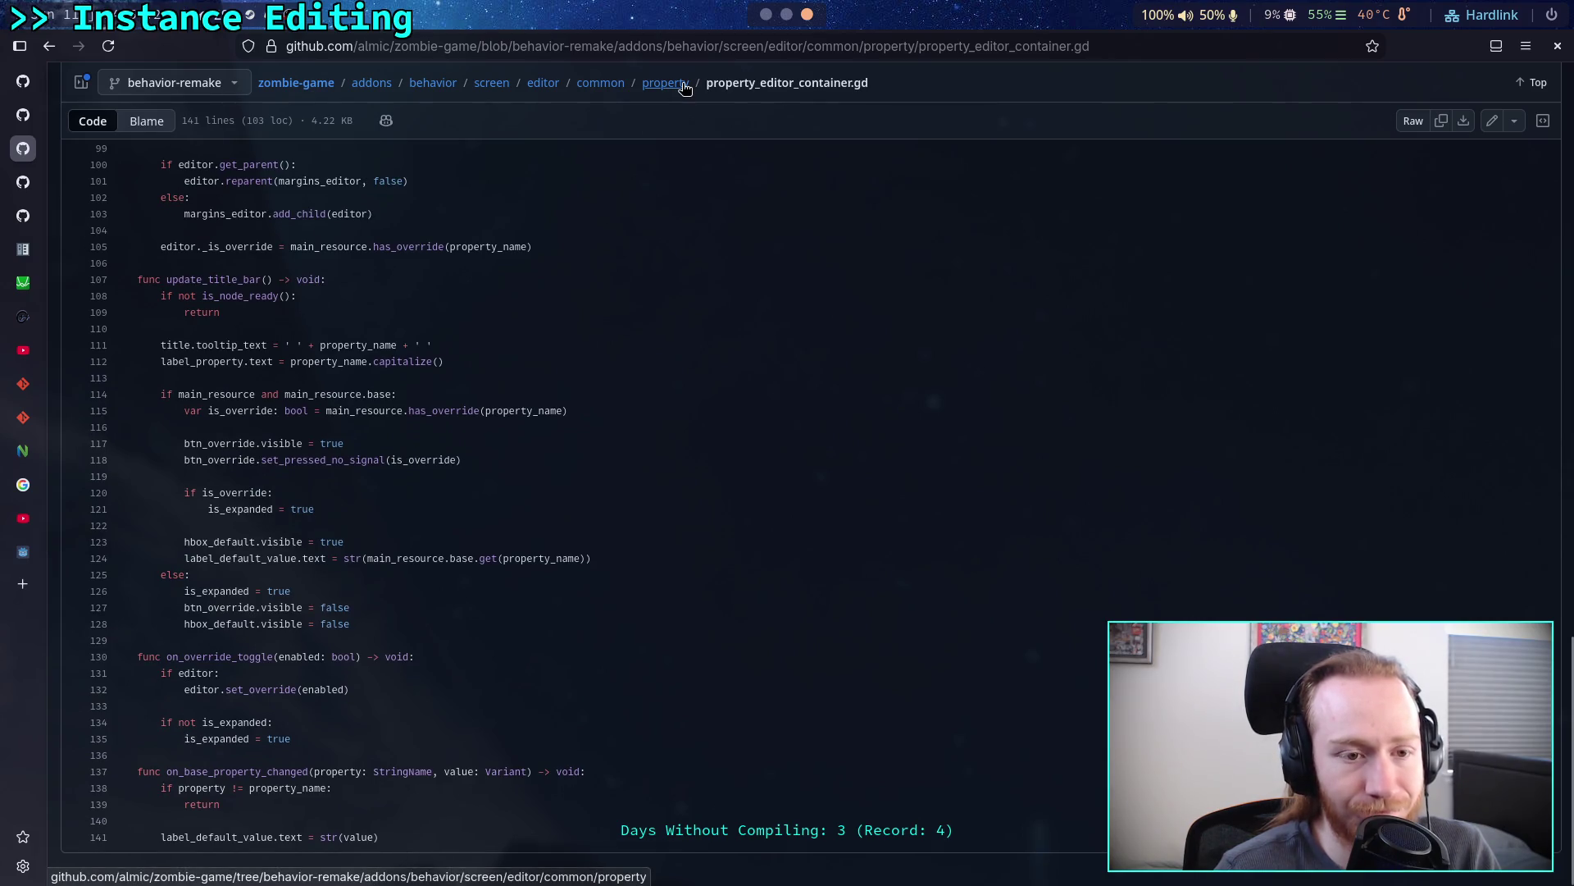
left_click(684, 84)
left_click(643, 141)
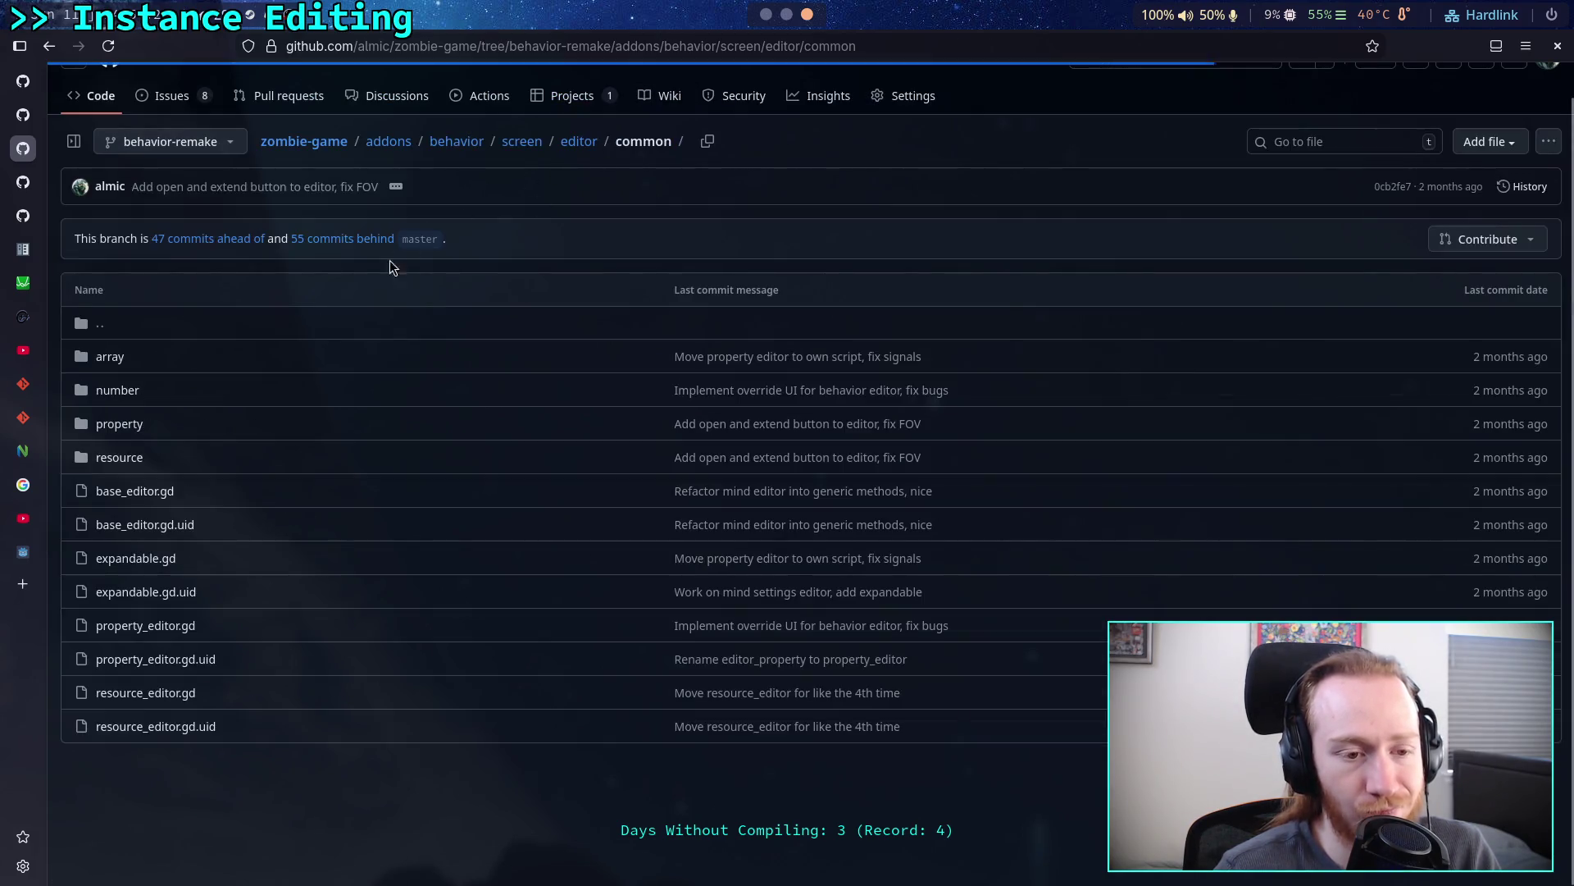
- Open array_editor.gd from common/array and read down past its _on_element_delete function
left_click(115, 358)
left_click(118, 359)
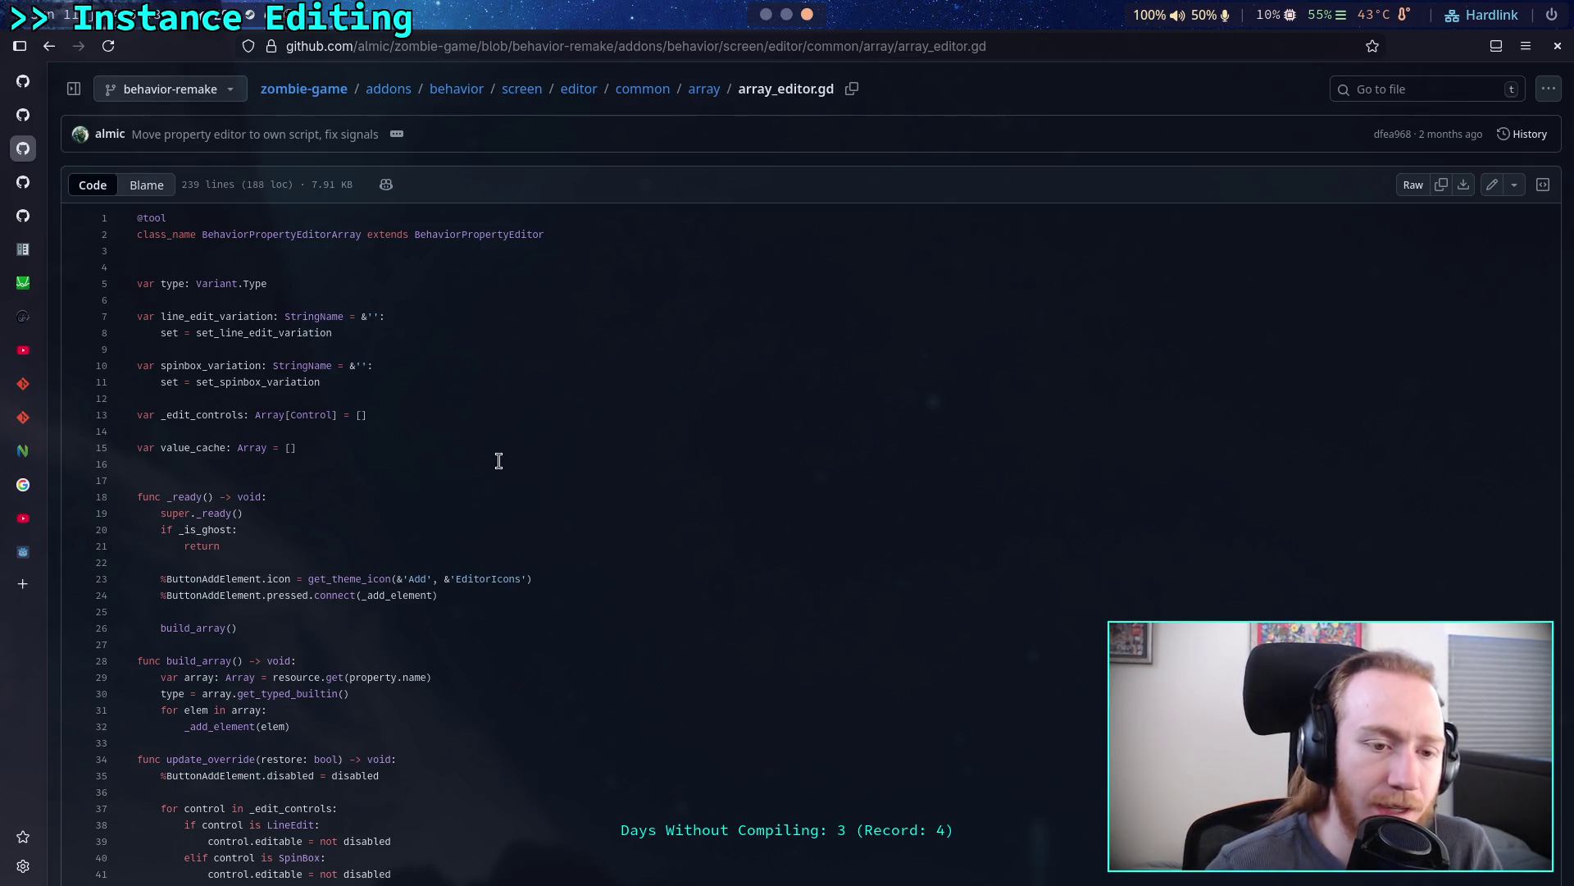
scroll(498, 461, "down", 5)
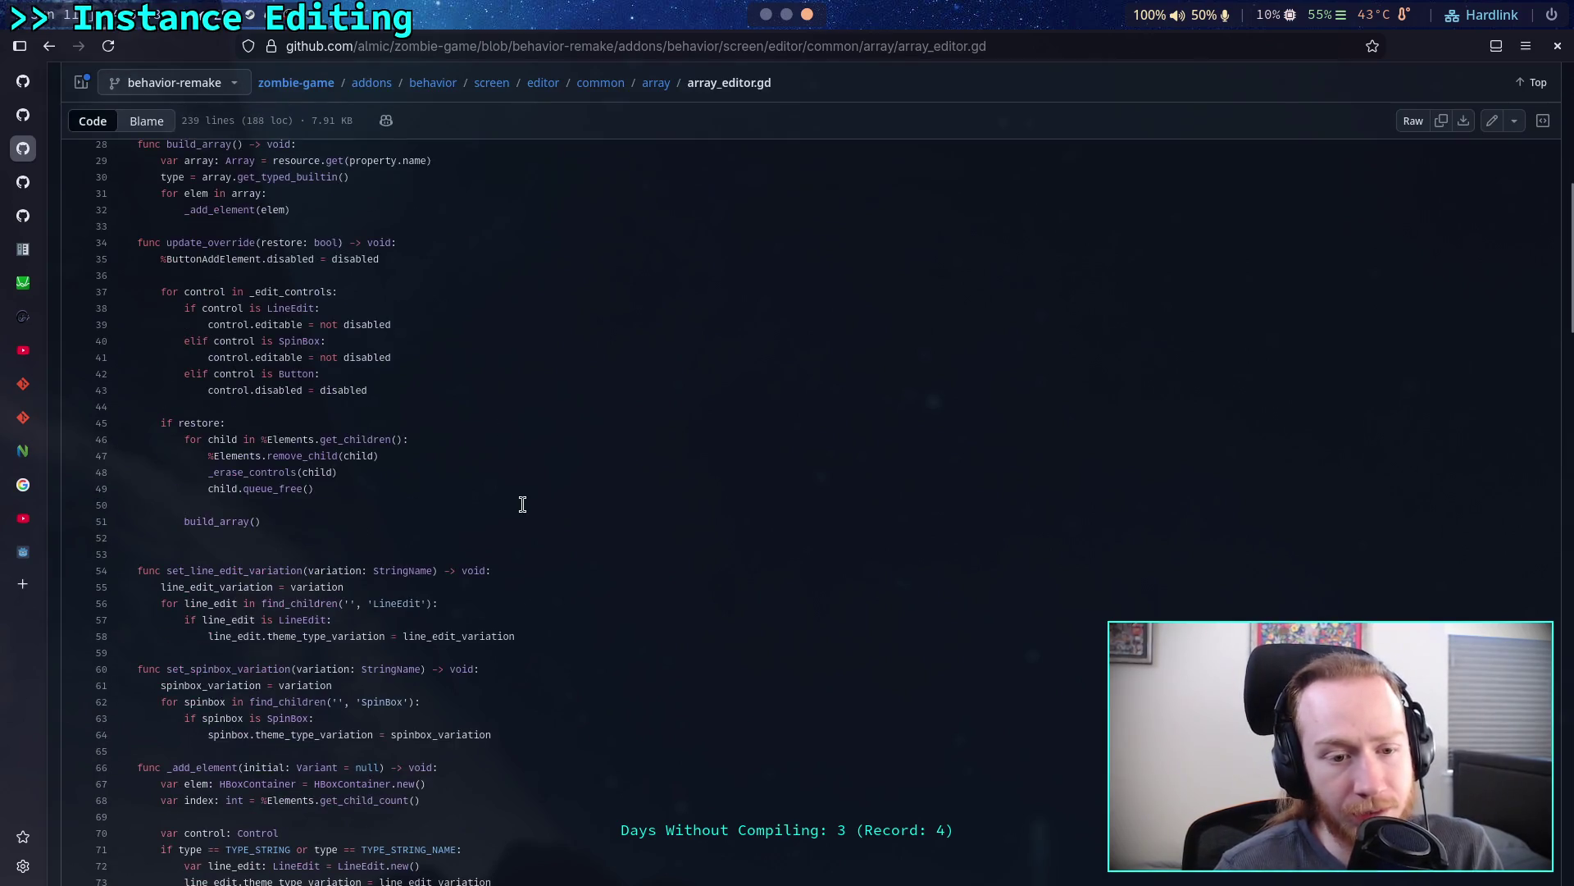
scroll(520, 496, "down", 3)
scroll(525, 482, "down", 4)
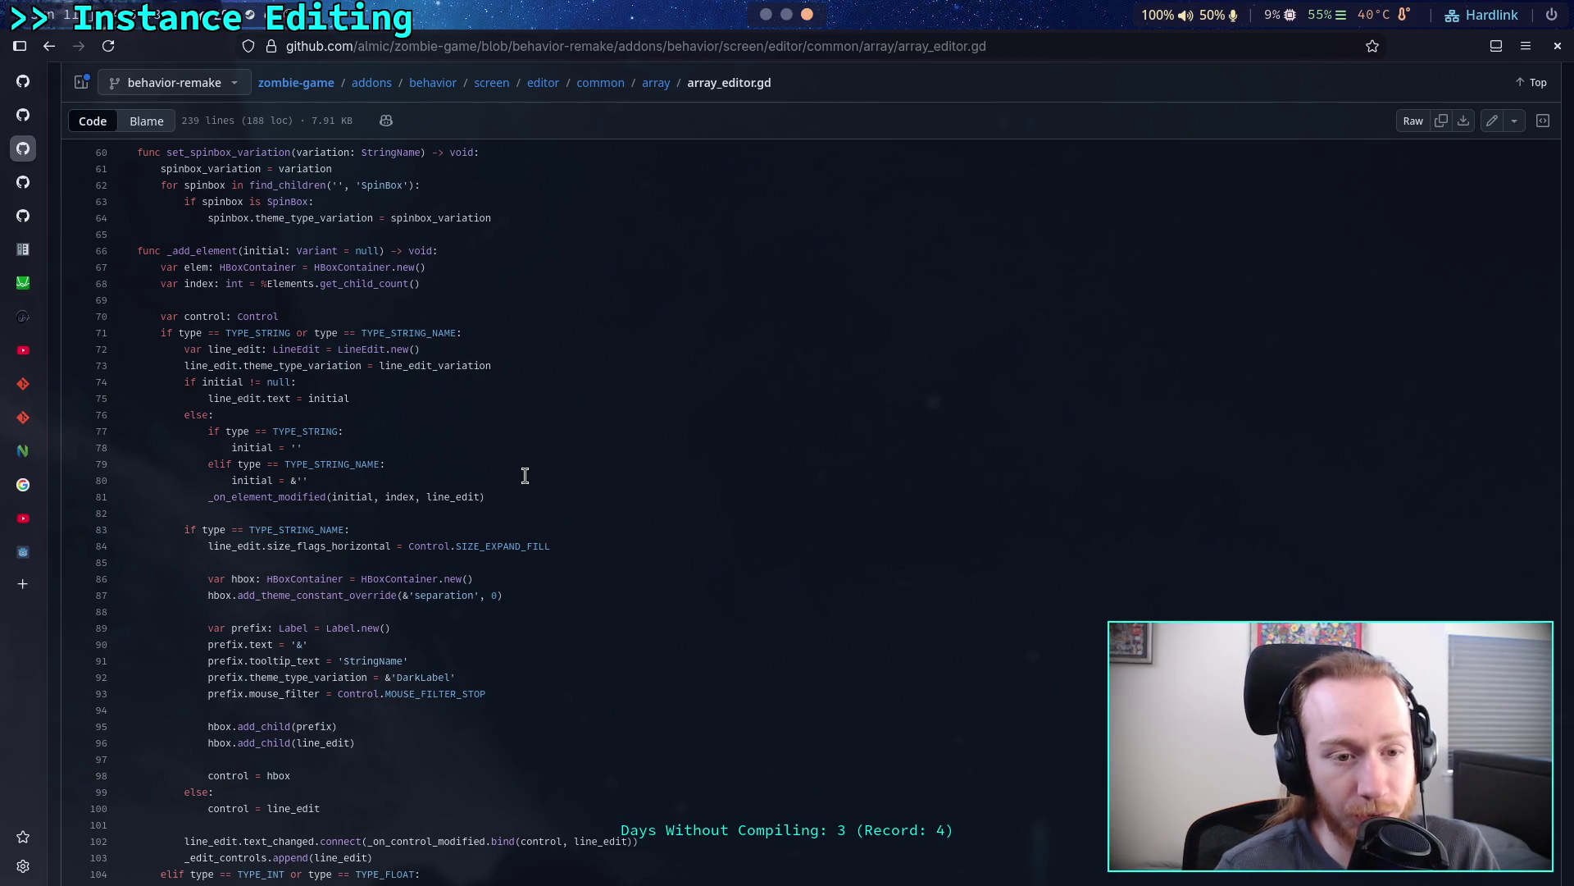
scroll(365, 448, "down", 7)
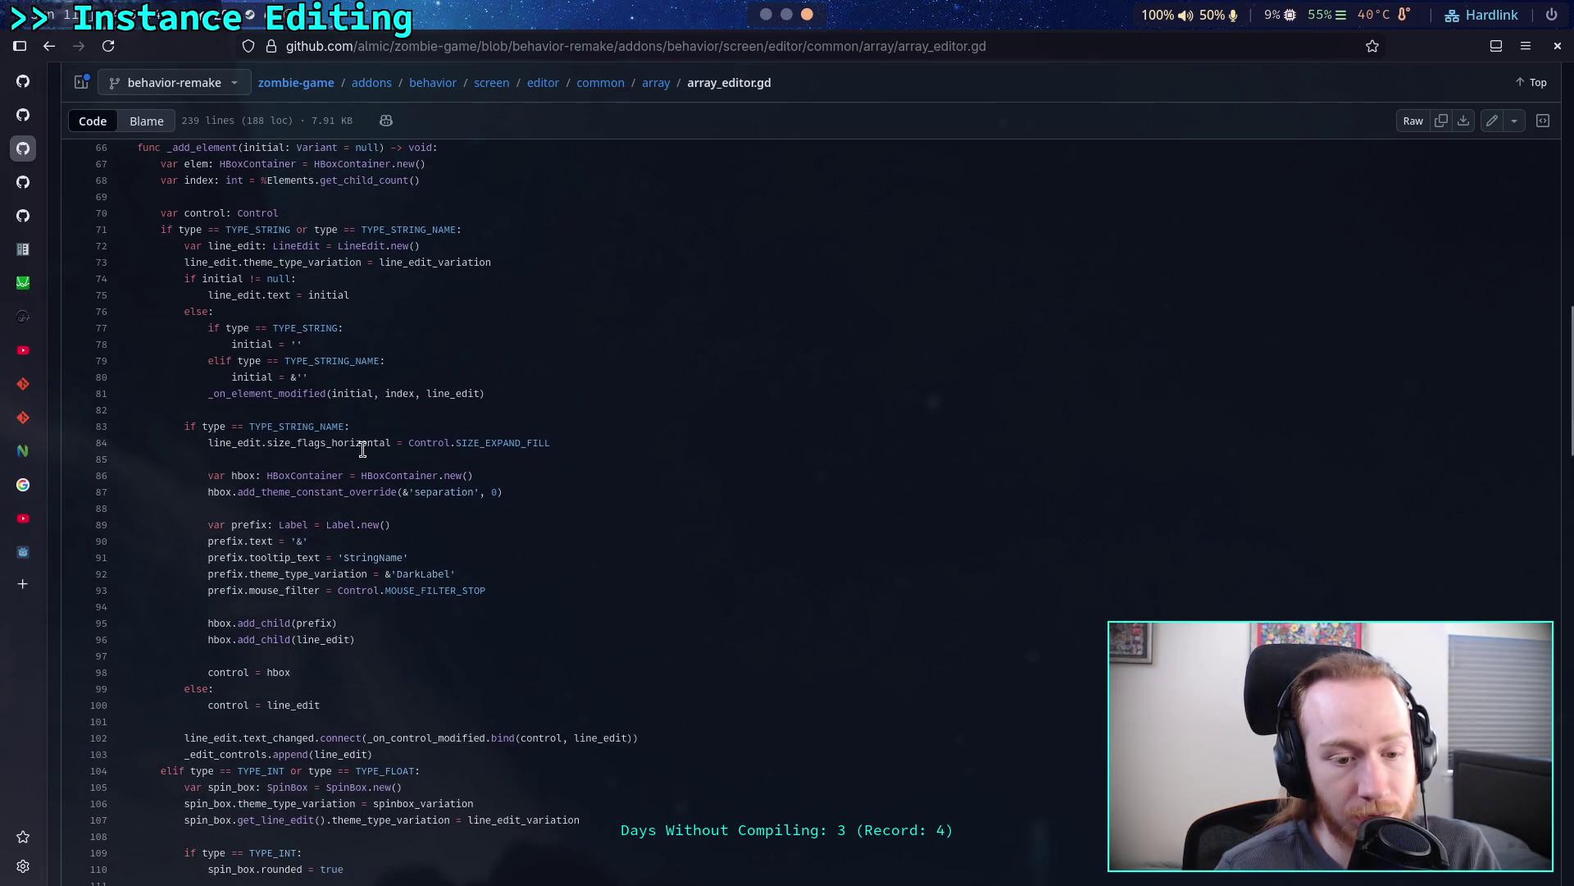
scroll(363, 450, "down", 4)
scroll(362, 446, "up", 2)
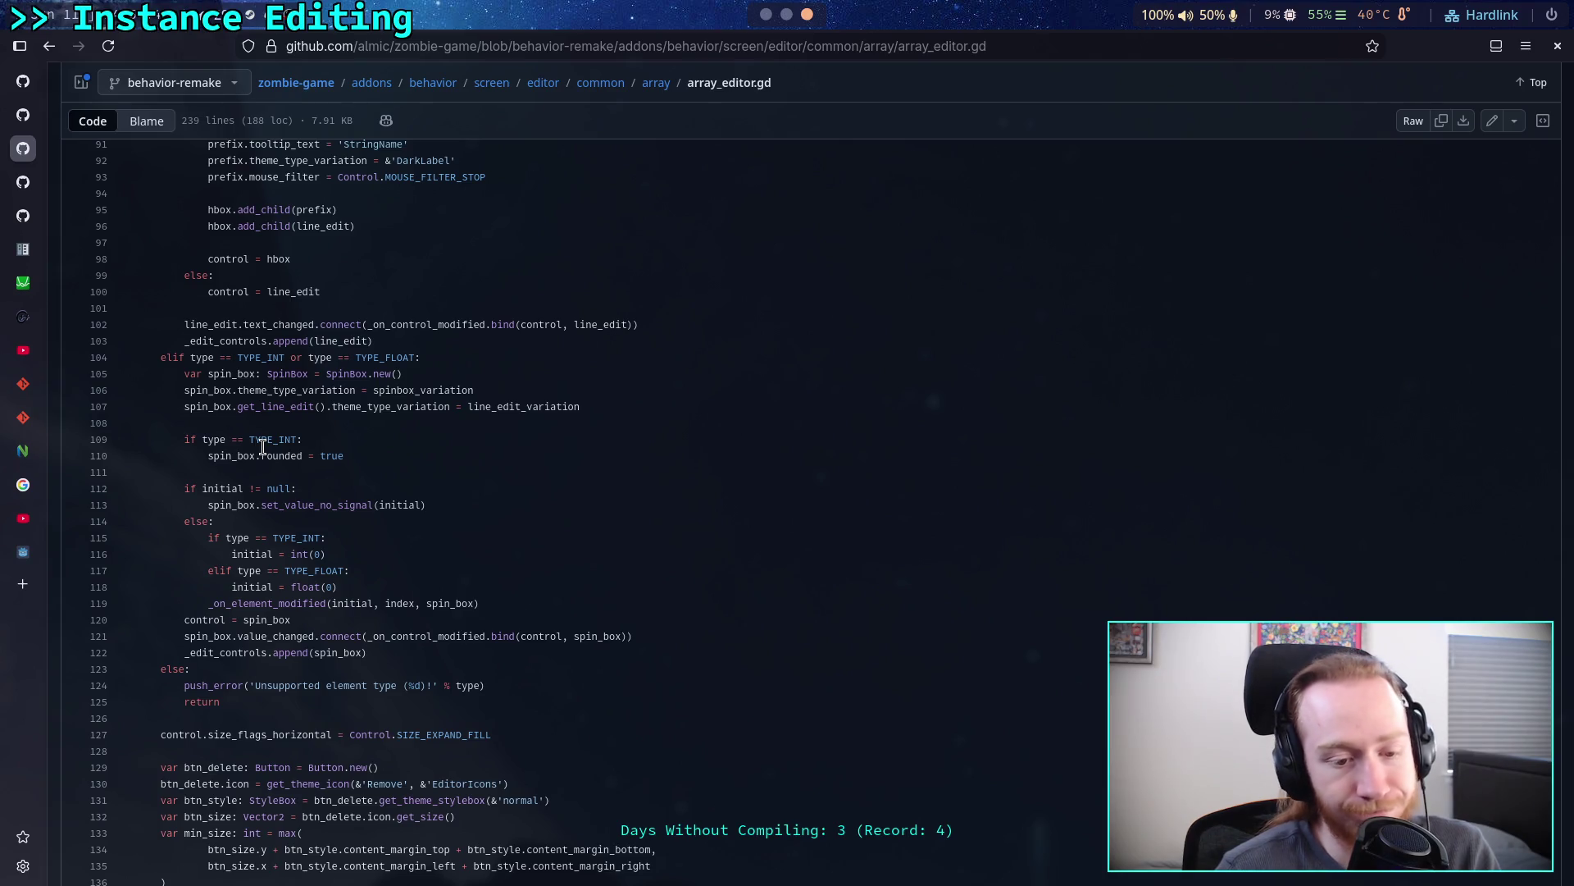
scroll(263, 447, "down", 10)
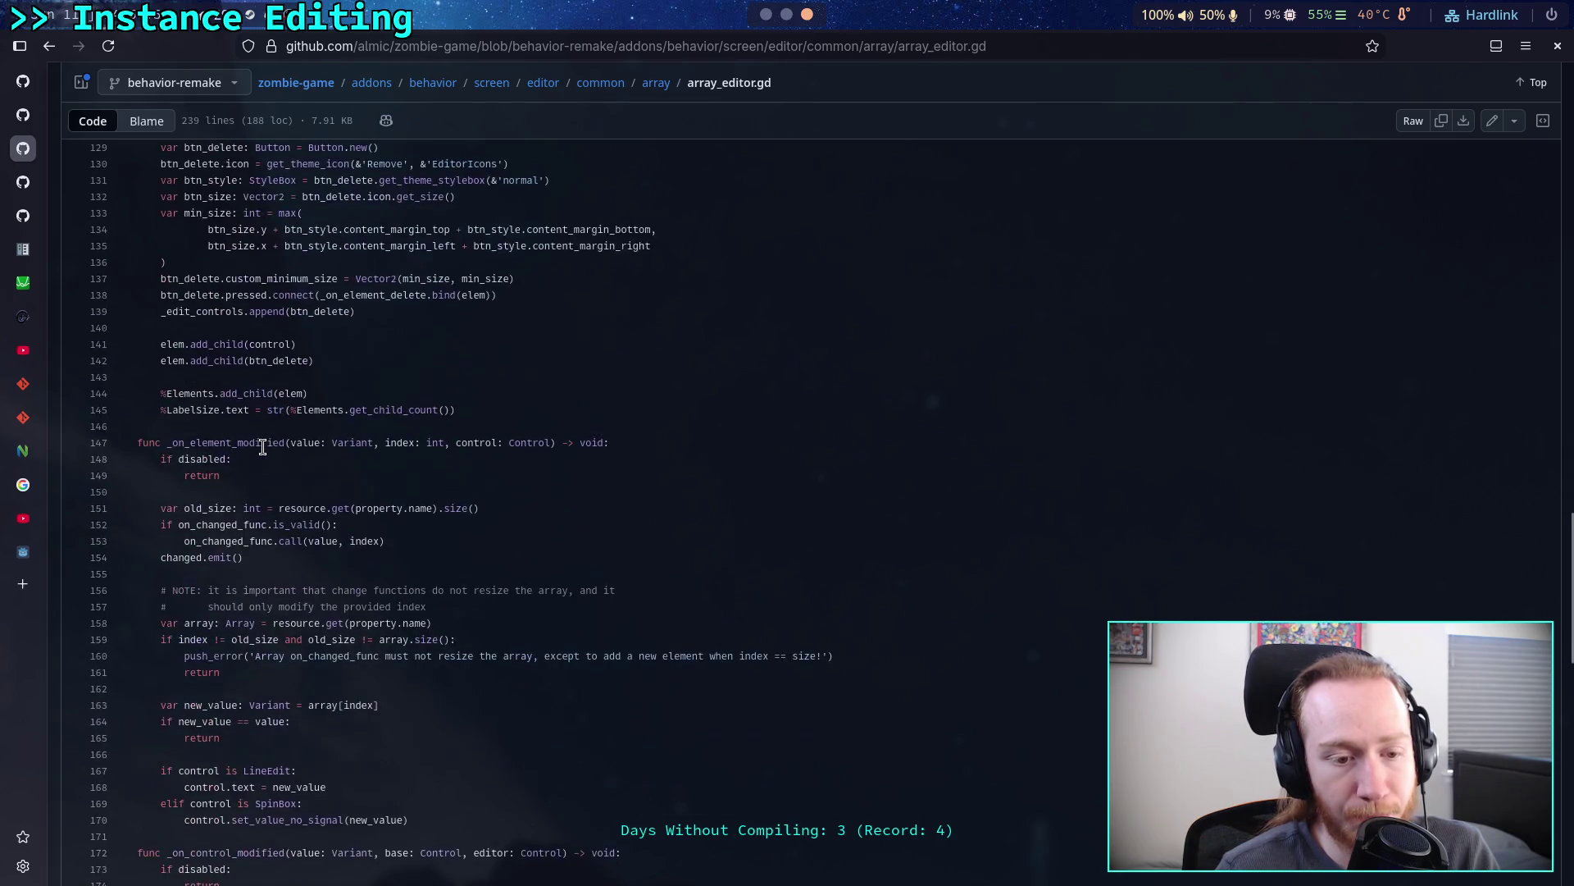
scroll(262, 447, "down", 3)
scroll(262, 447, "down", 2)
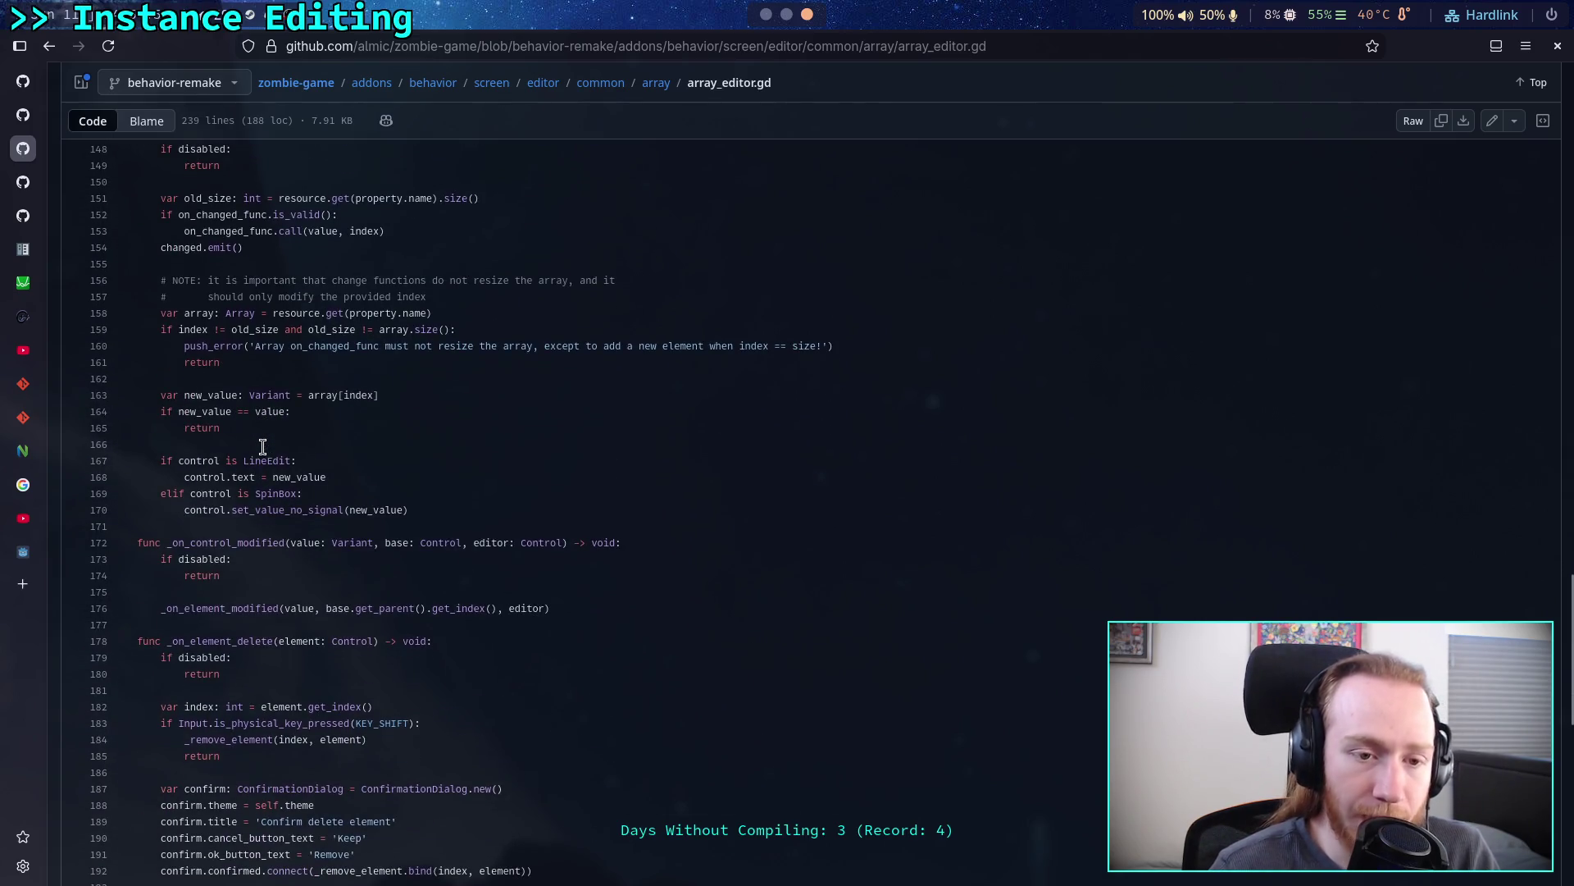
scroll(263, 447, "down", 5)
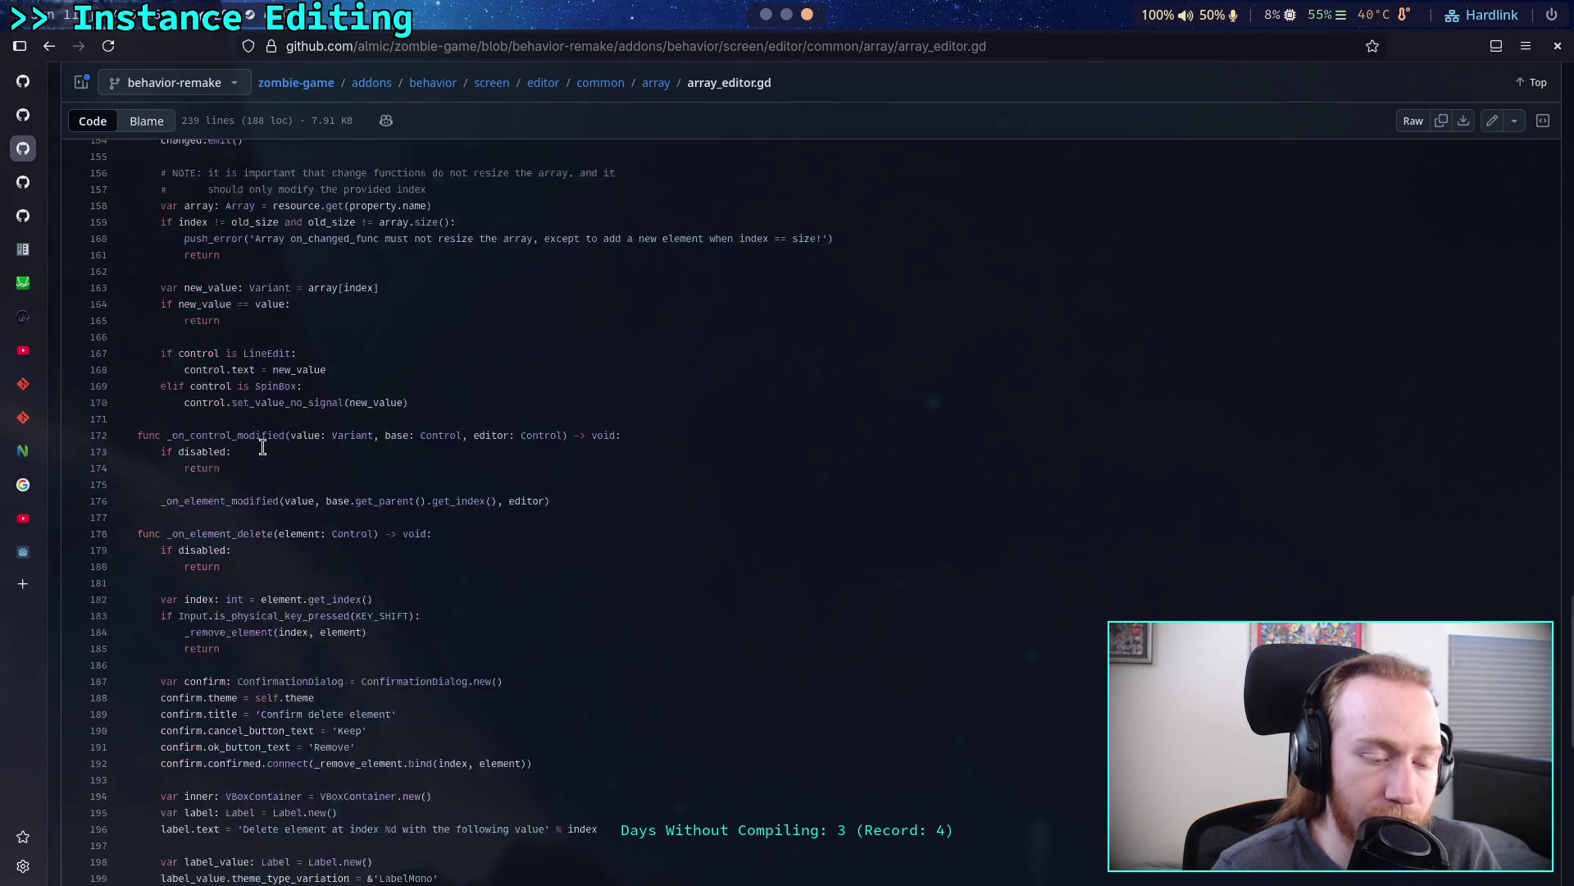
scroll(262, 447, "down", 3)
scroll(293, 438, "down", 3)
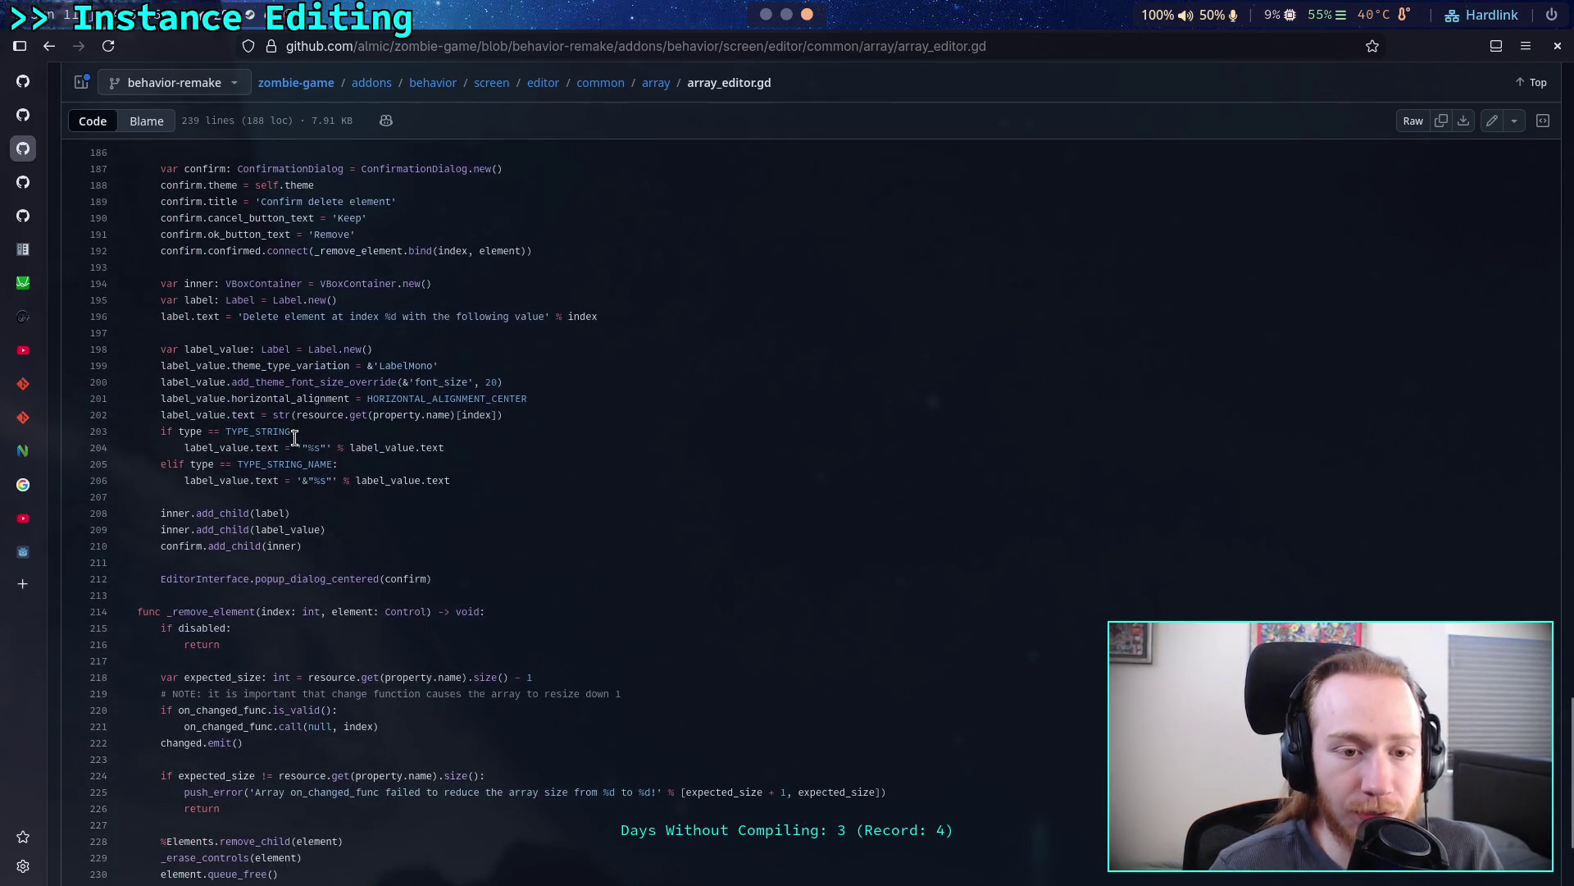
scroll(296, 439, "down", 3)
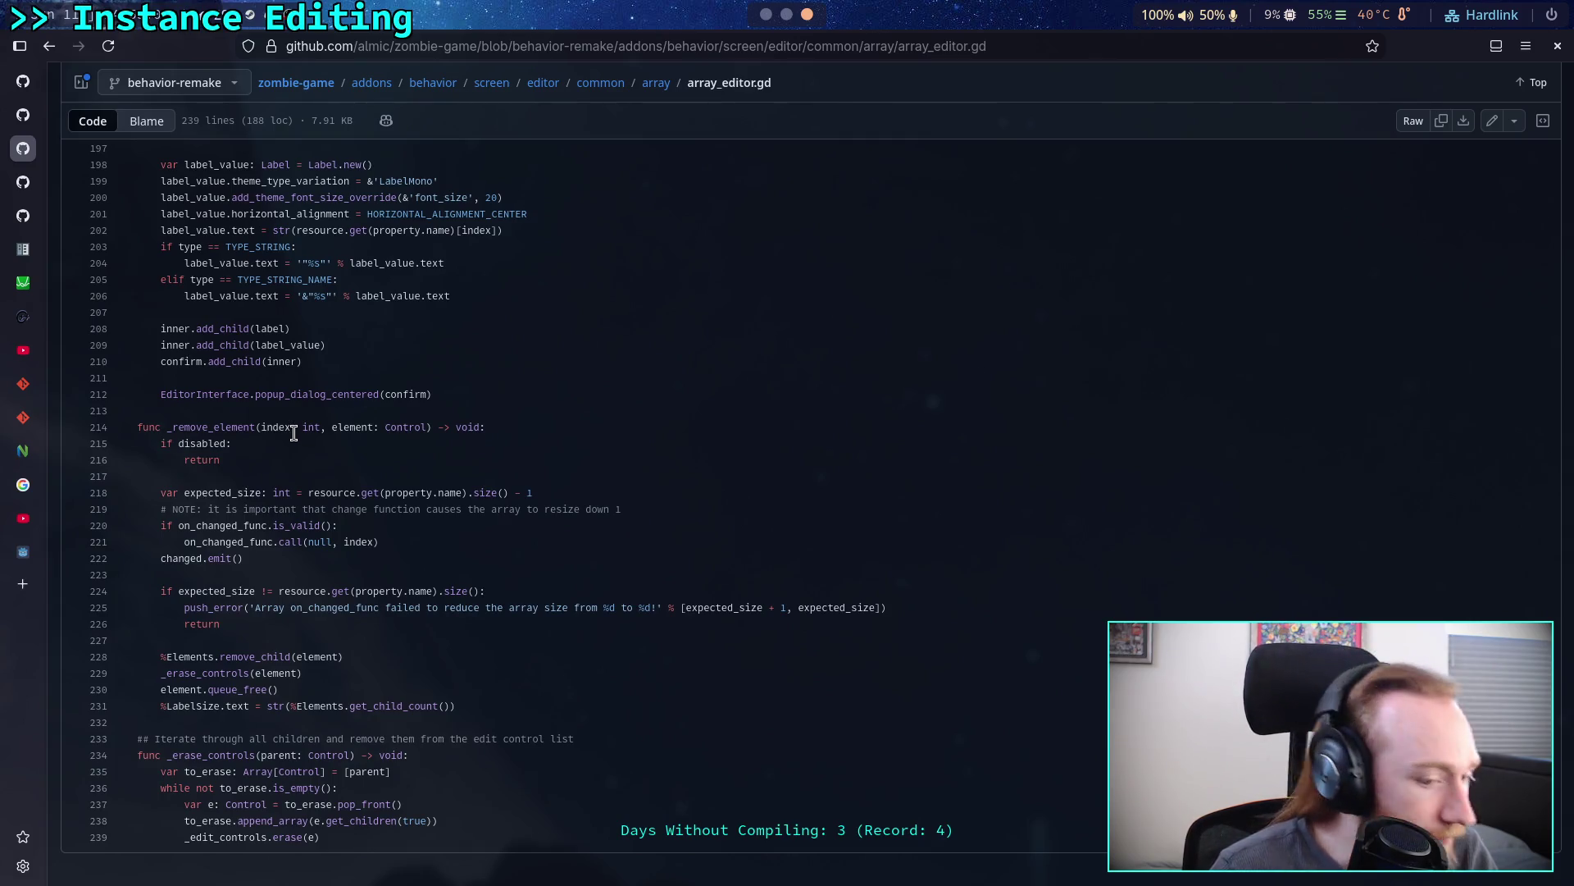
- Scroll back up to the top of array_editor.gd
scroll(293, 433, "up", 9)
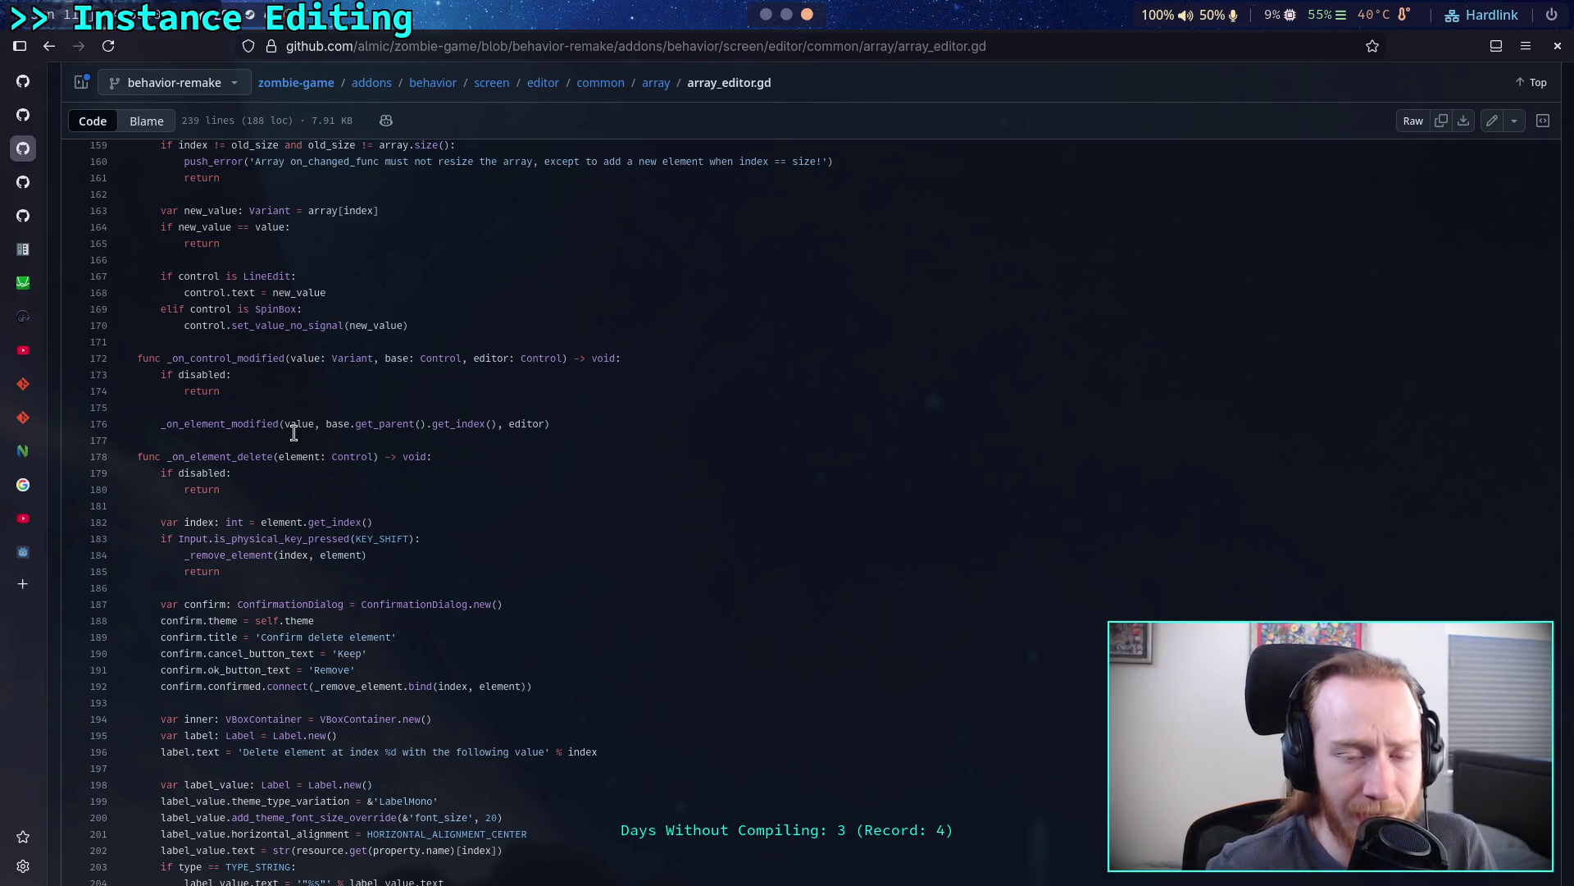
scroll(294, 433, "up", 10)
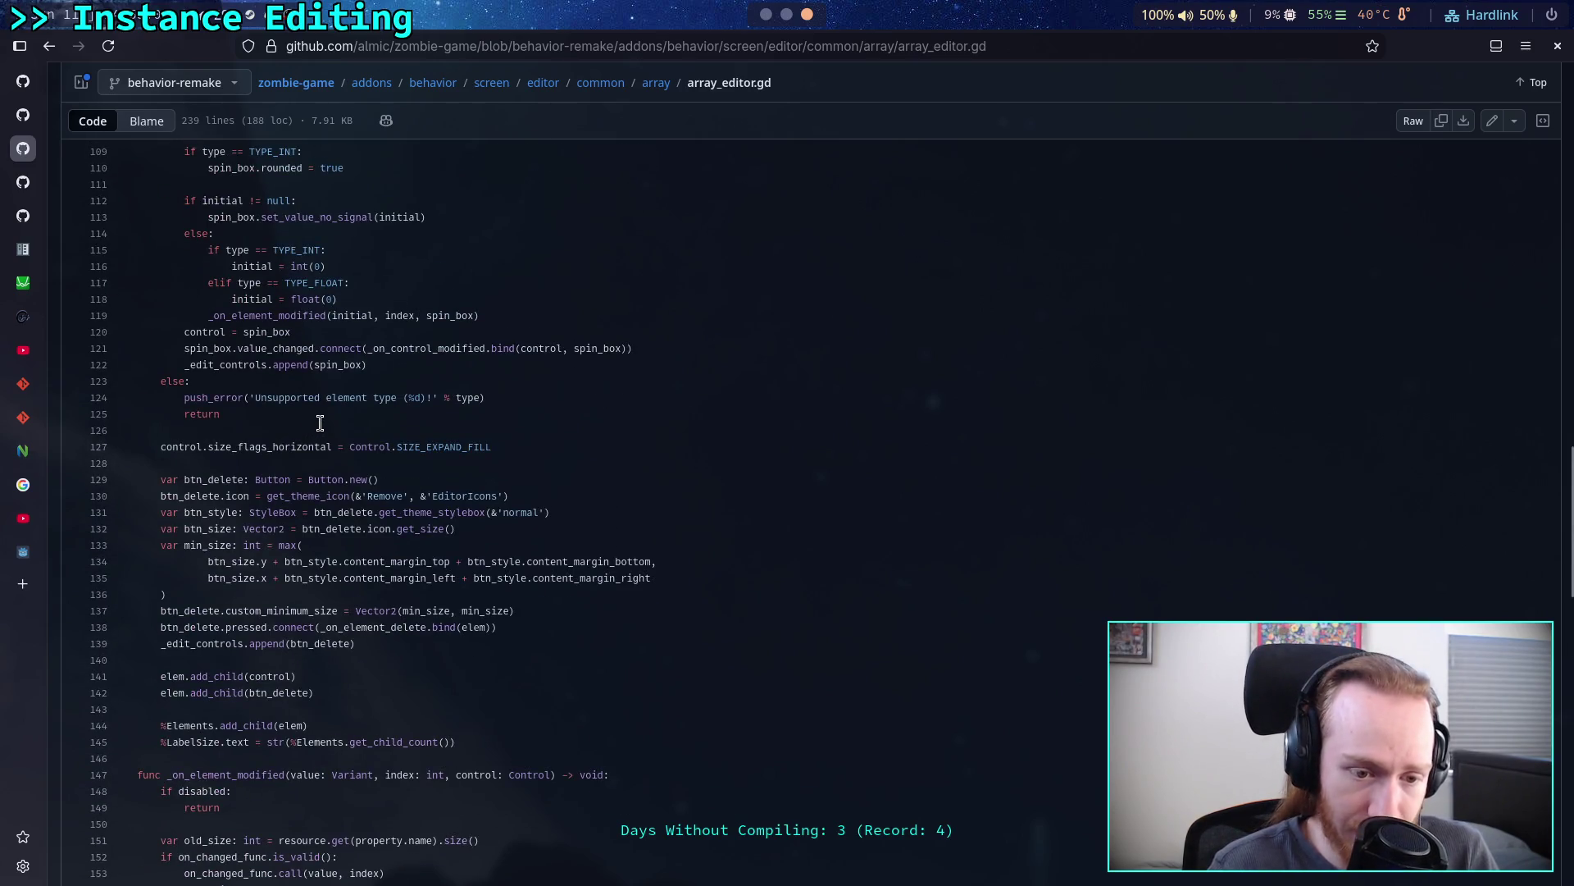
scroll(320, 423, "up", 7)
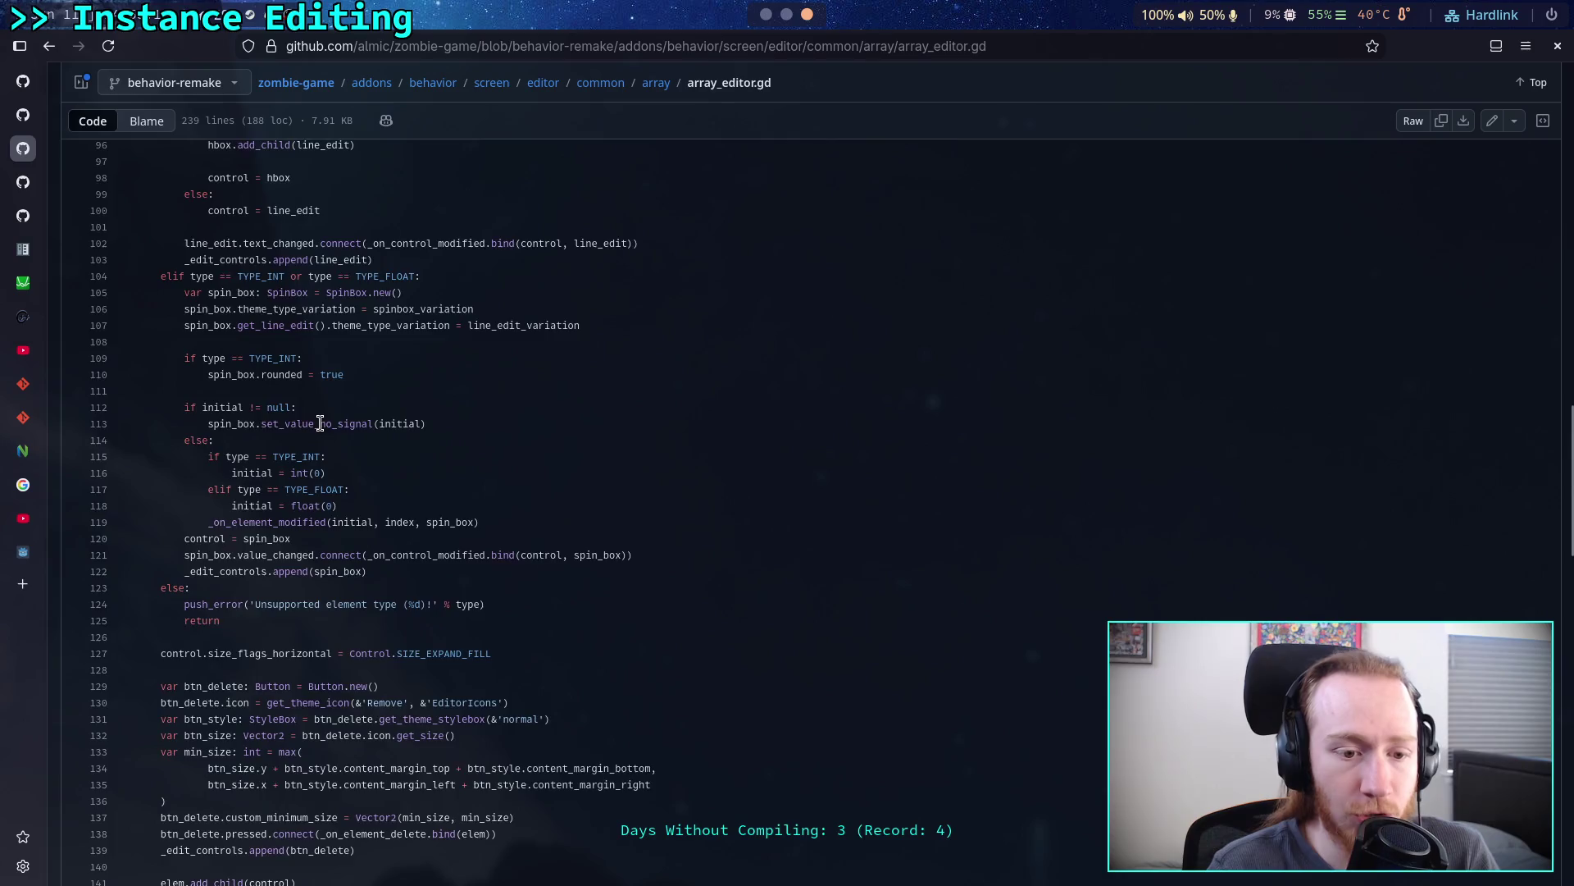
scroll(320, 423, "up", 5)
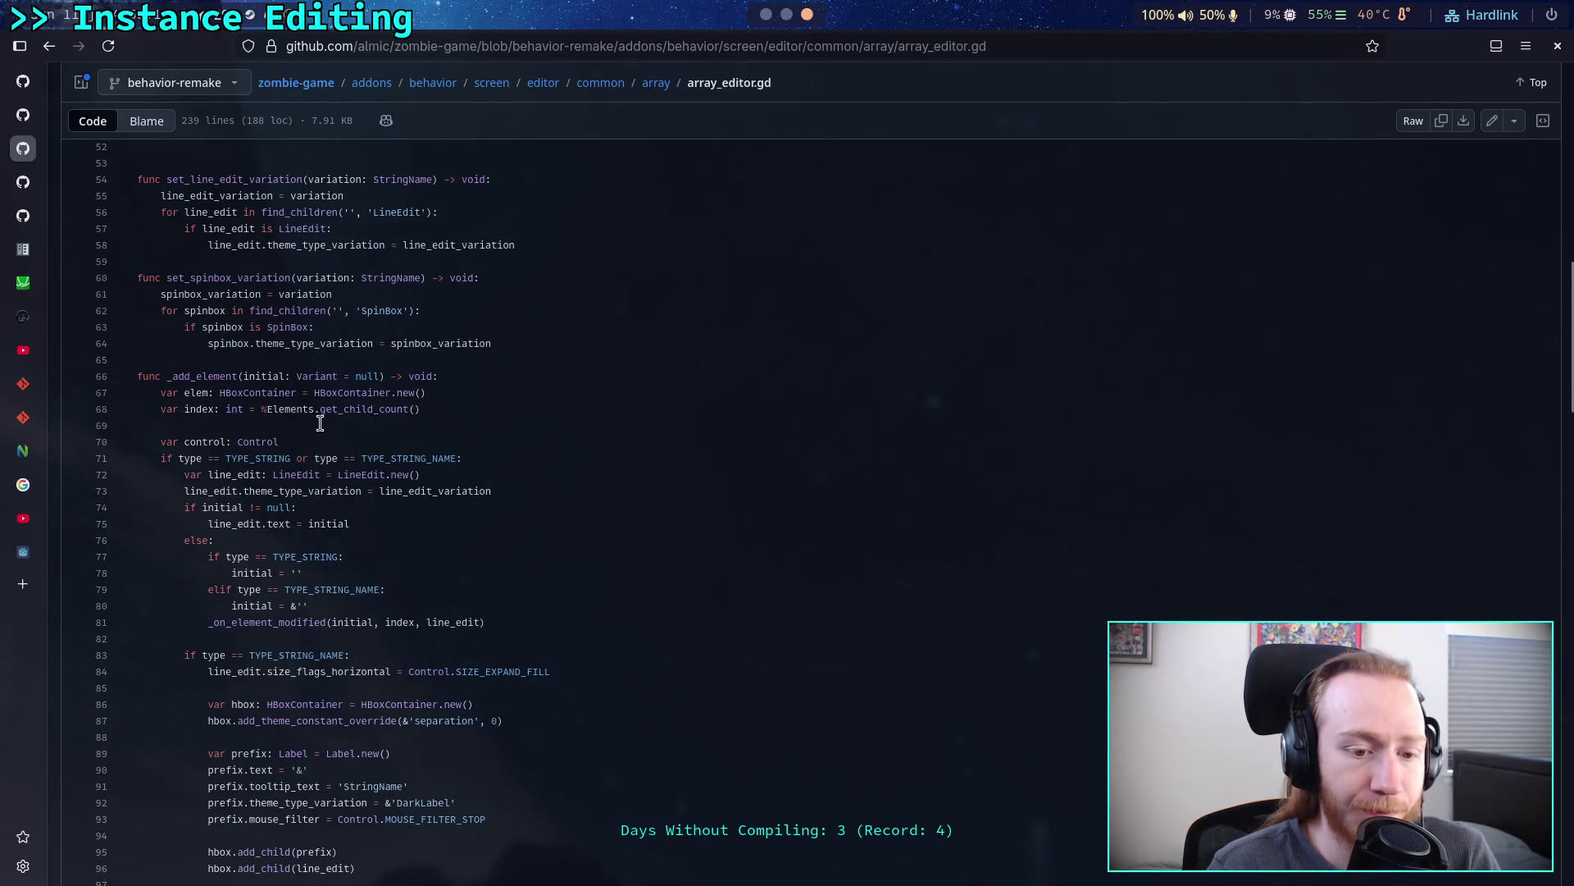
scroll(319, 423, "down", 4)
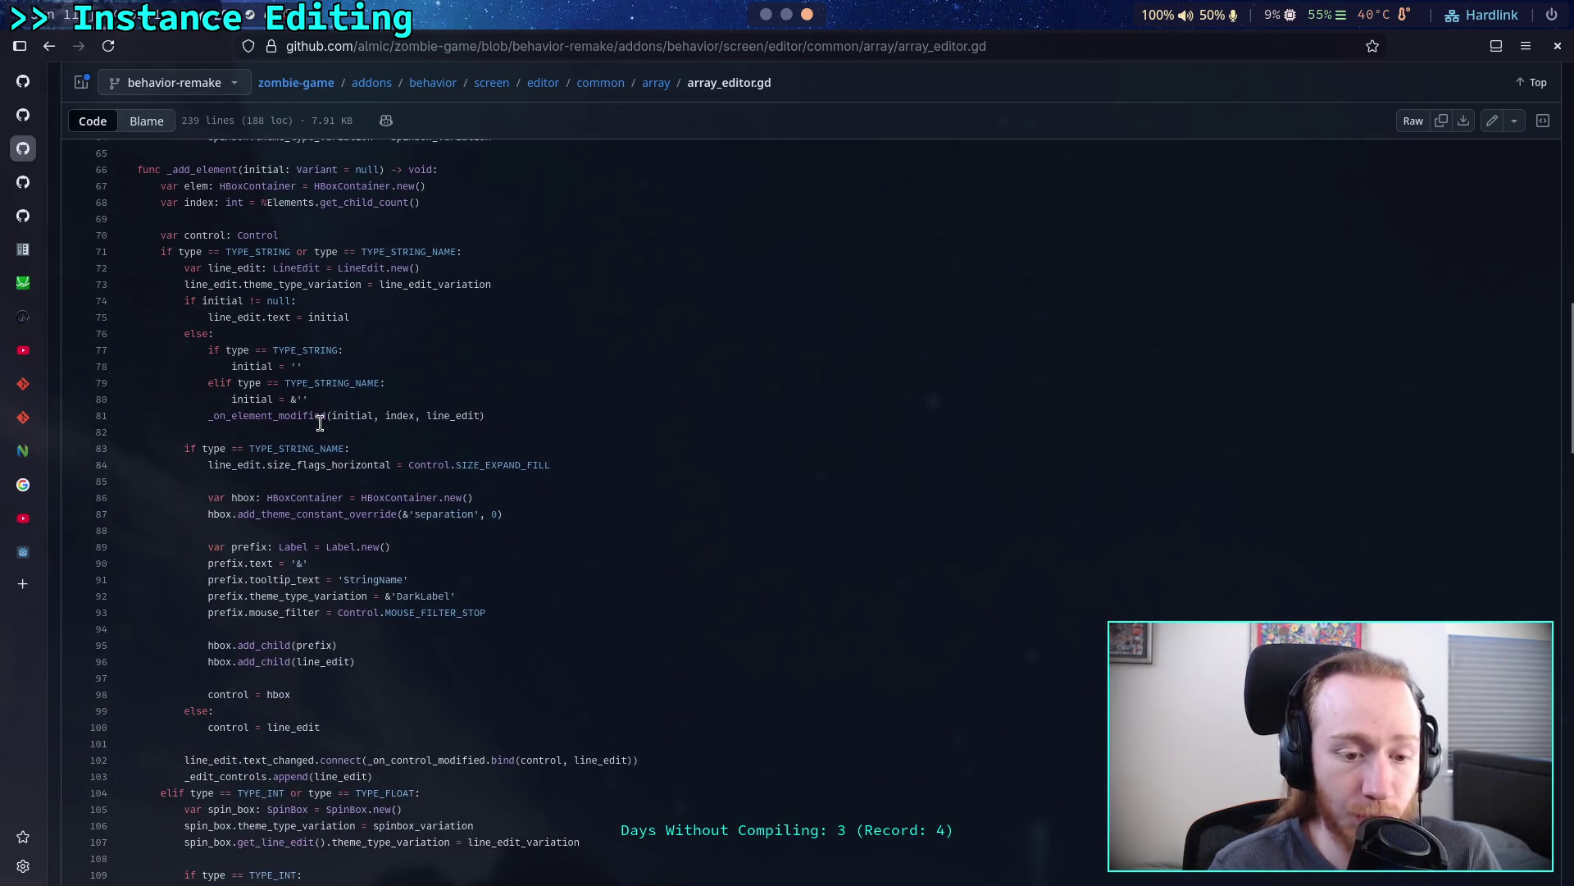
scroll(319, 421, "up", 12)
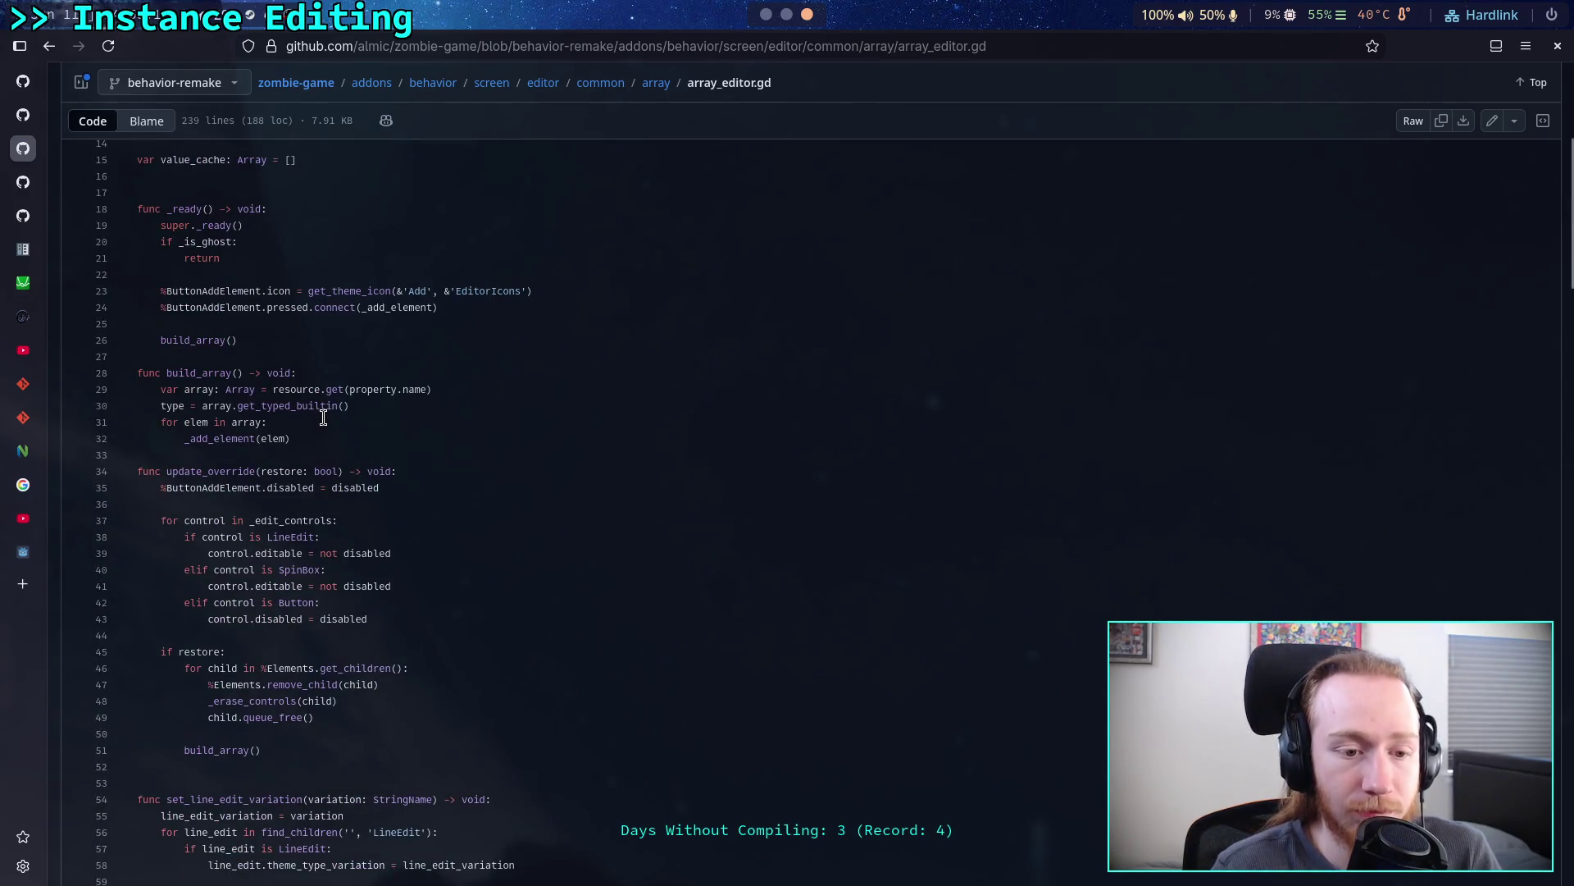
scroll(324, 418, "up", 5)
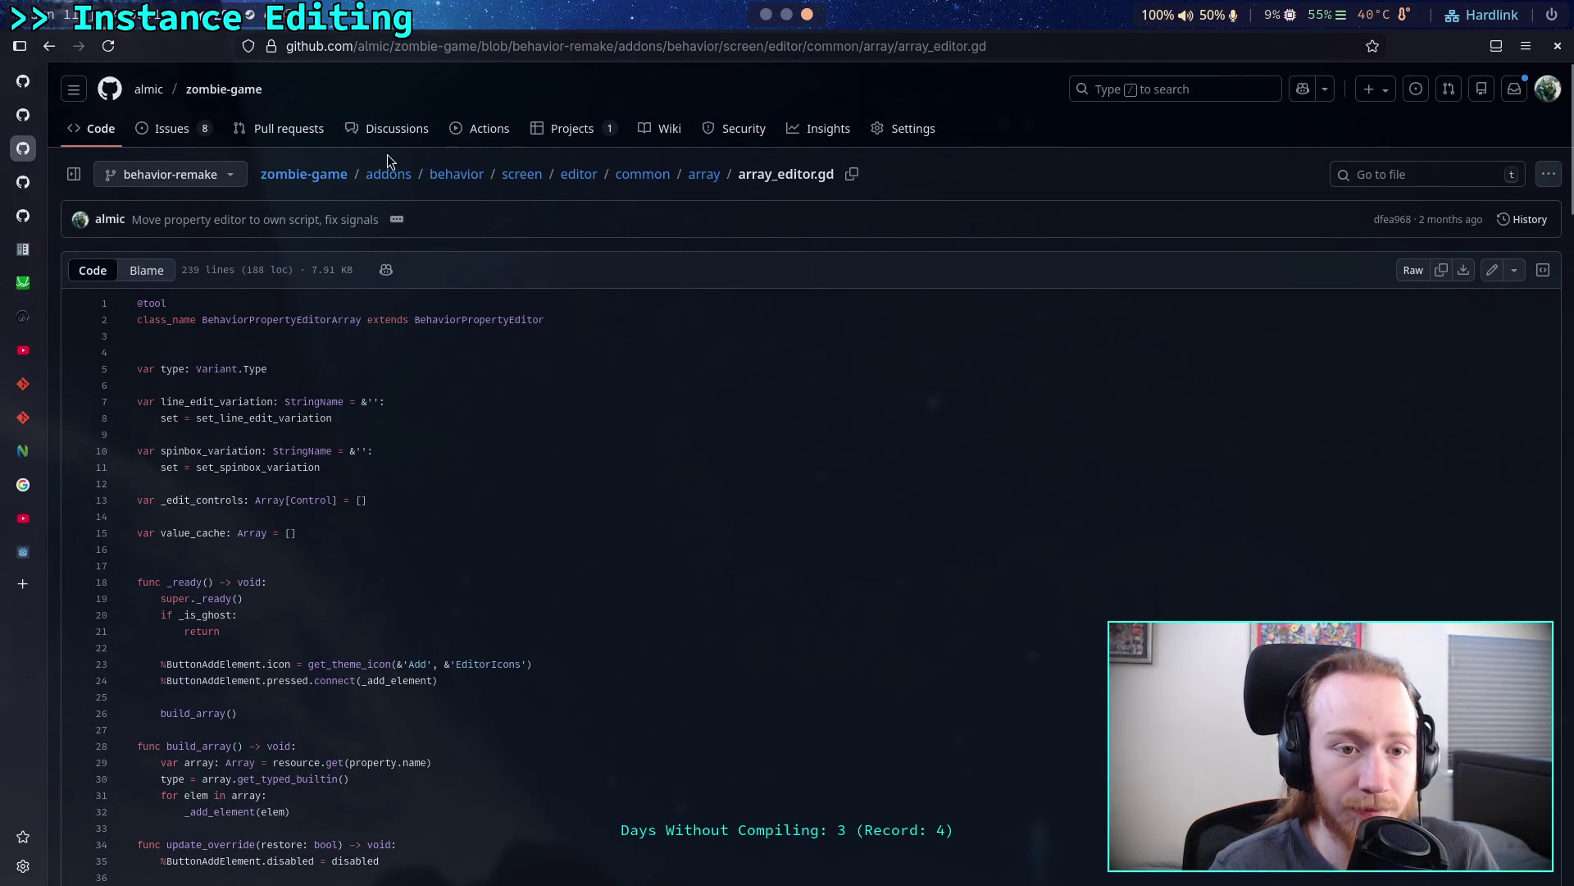
- Open editor_hearing.gd from the editor's sense folder and view its PROPERTIES list and _ready loop
left_click(577, 175)
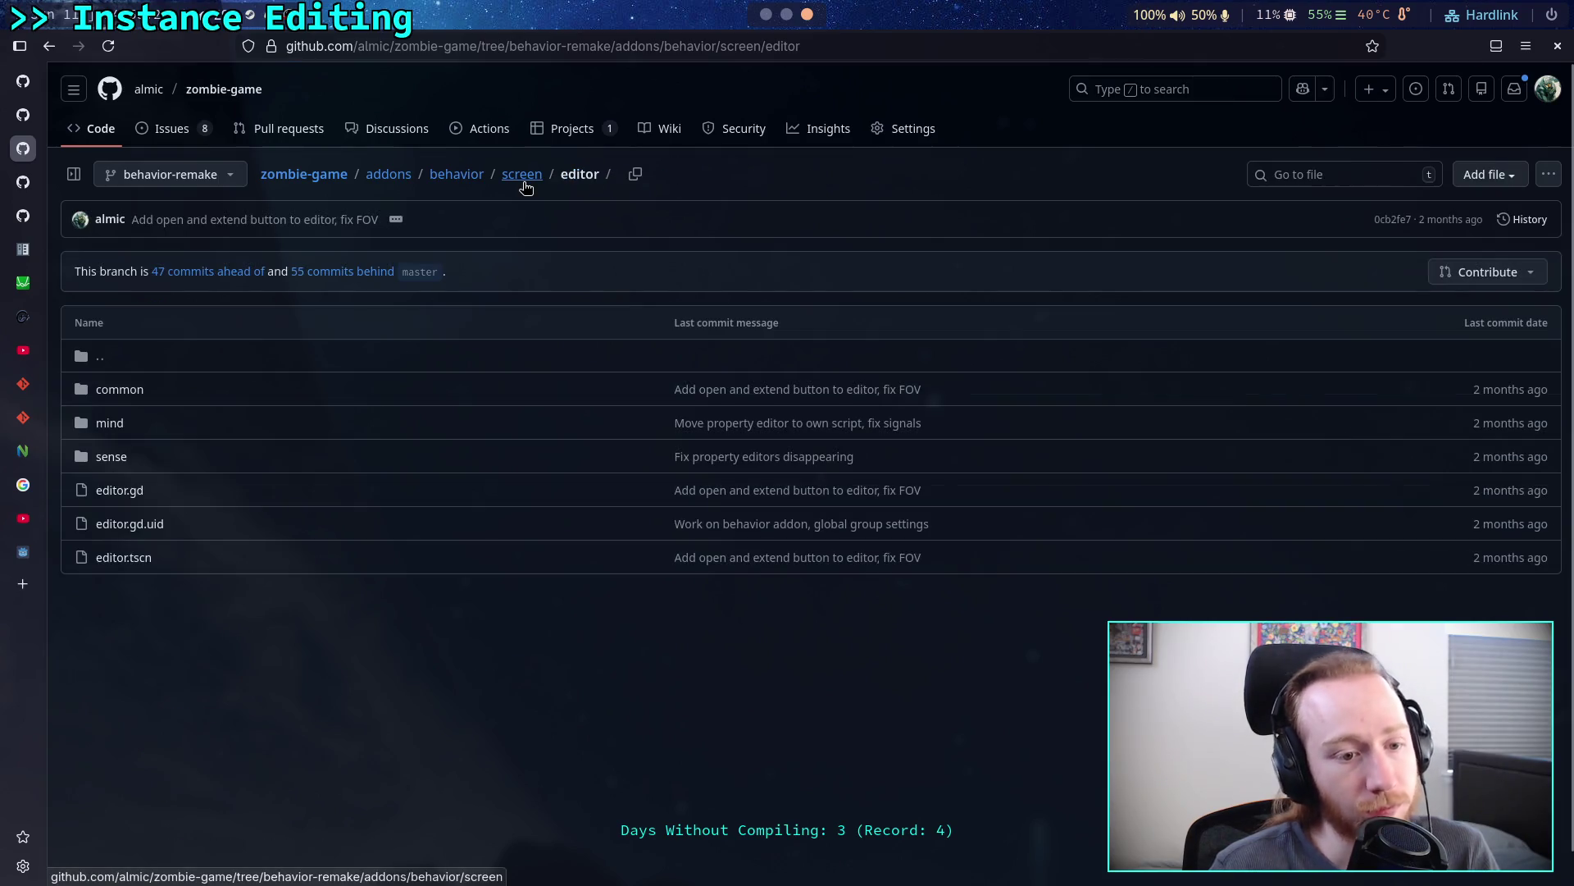
left_click(100, 464)
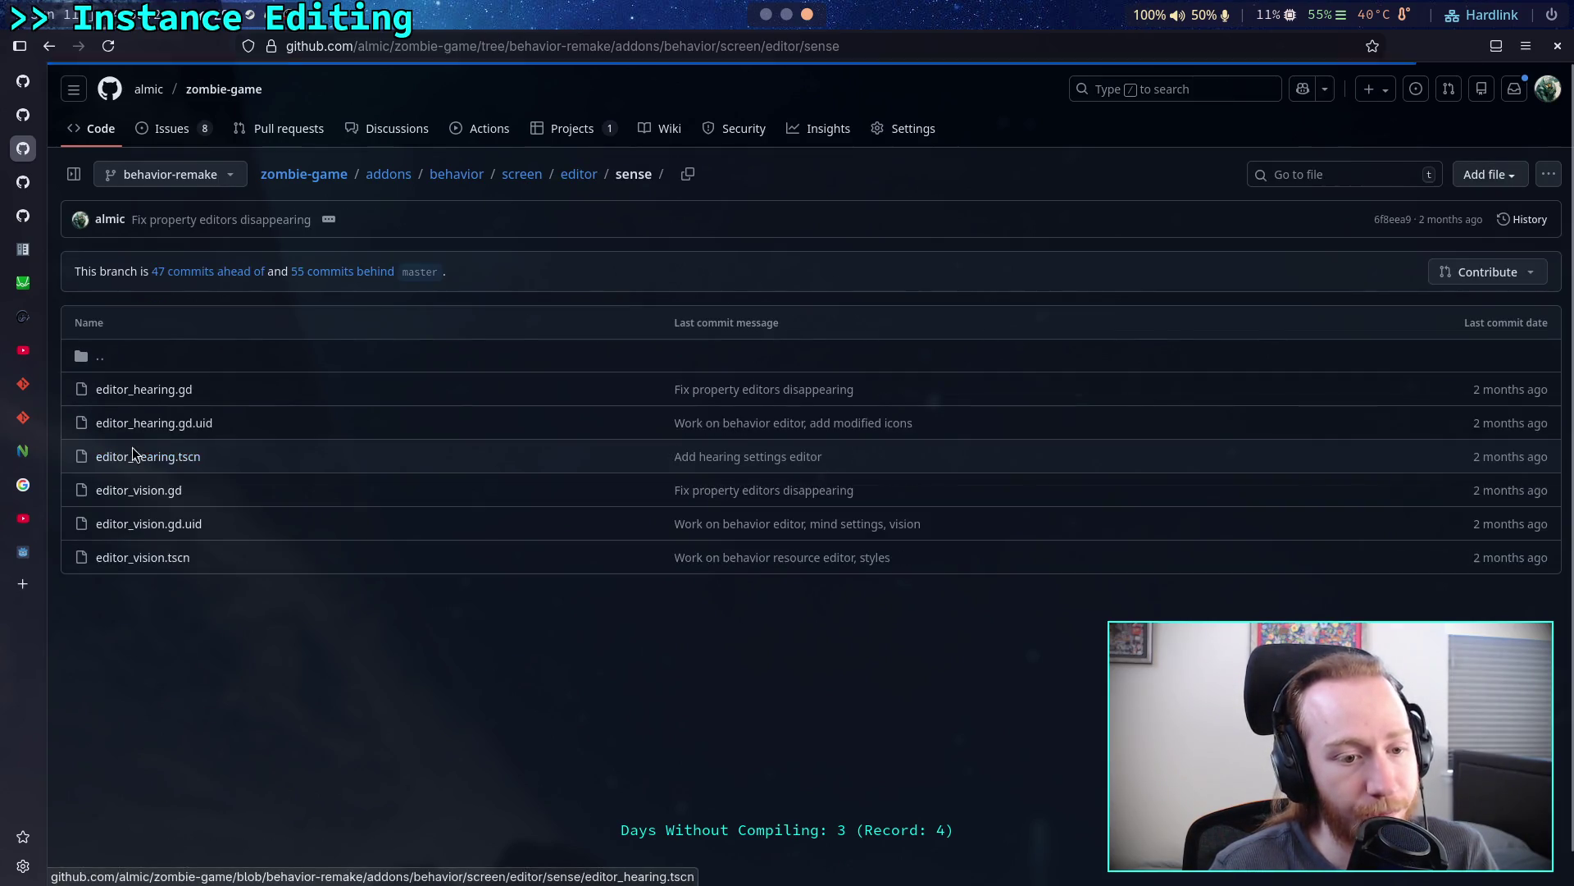
left_click(141, 399)
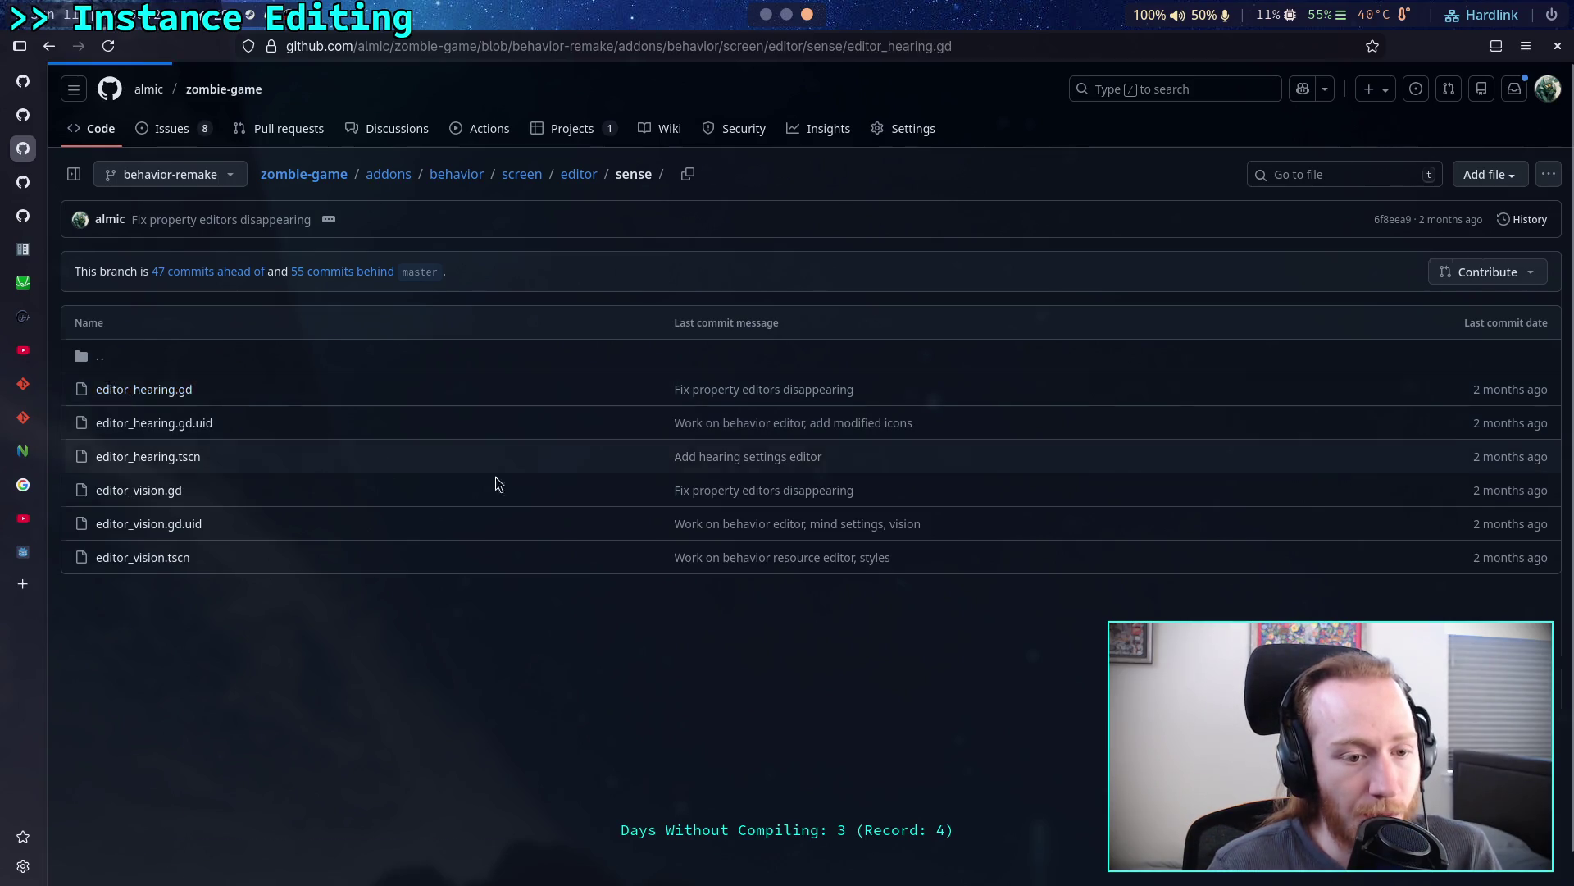
scroll(509, 465, "down", 3)
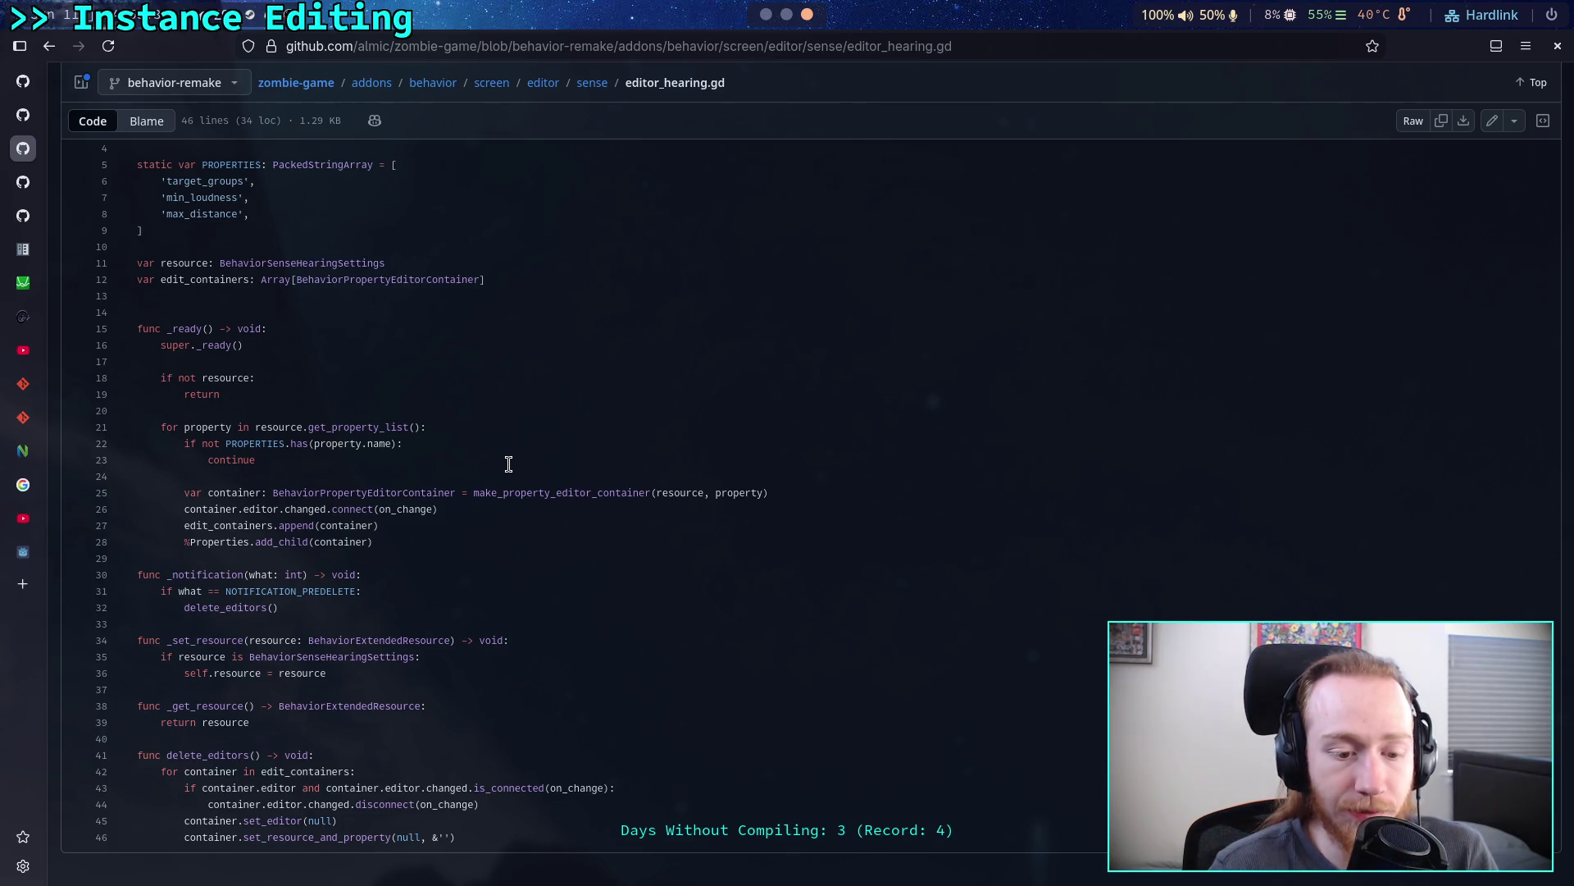
scroll(509, 464, "up", 3)
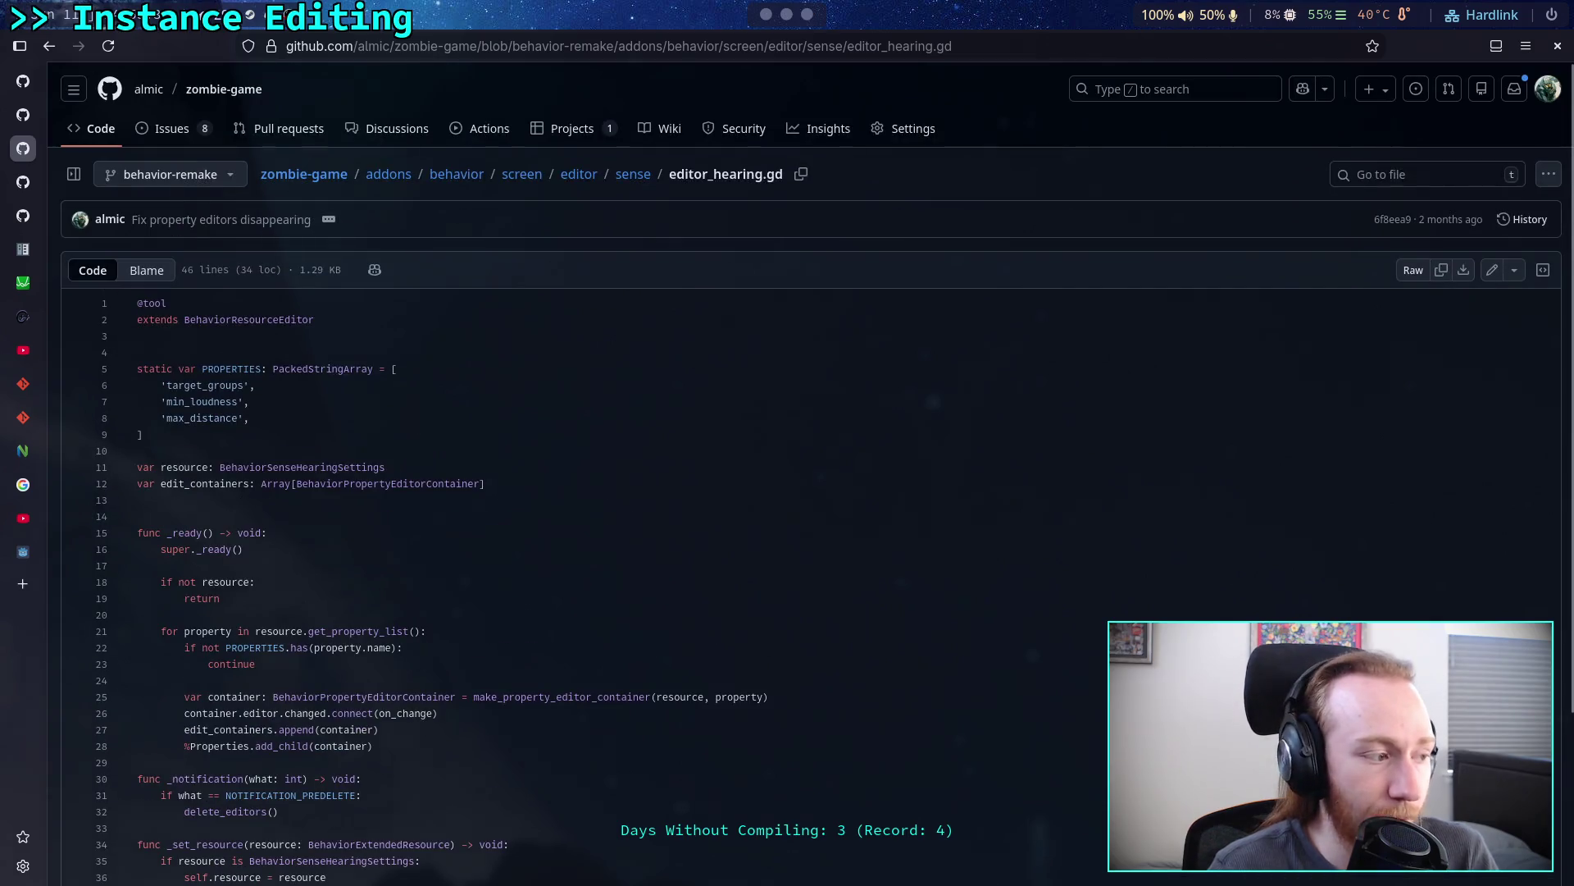
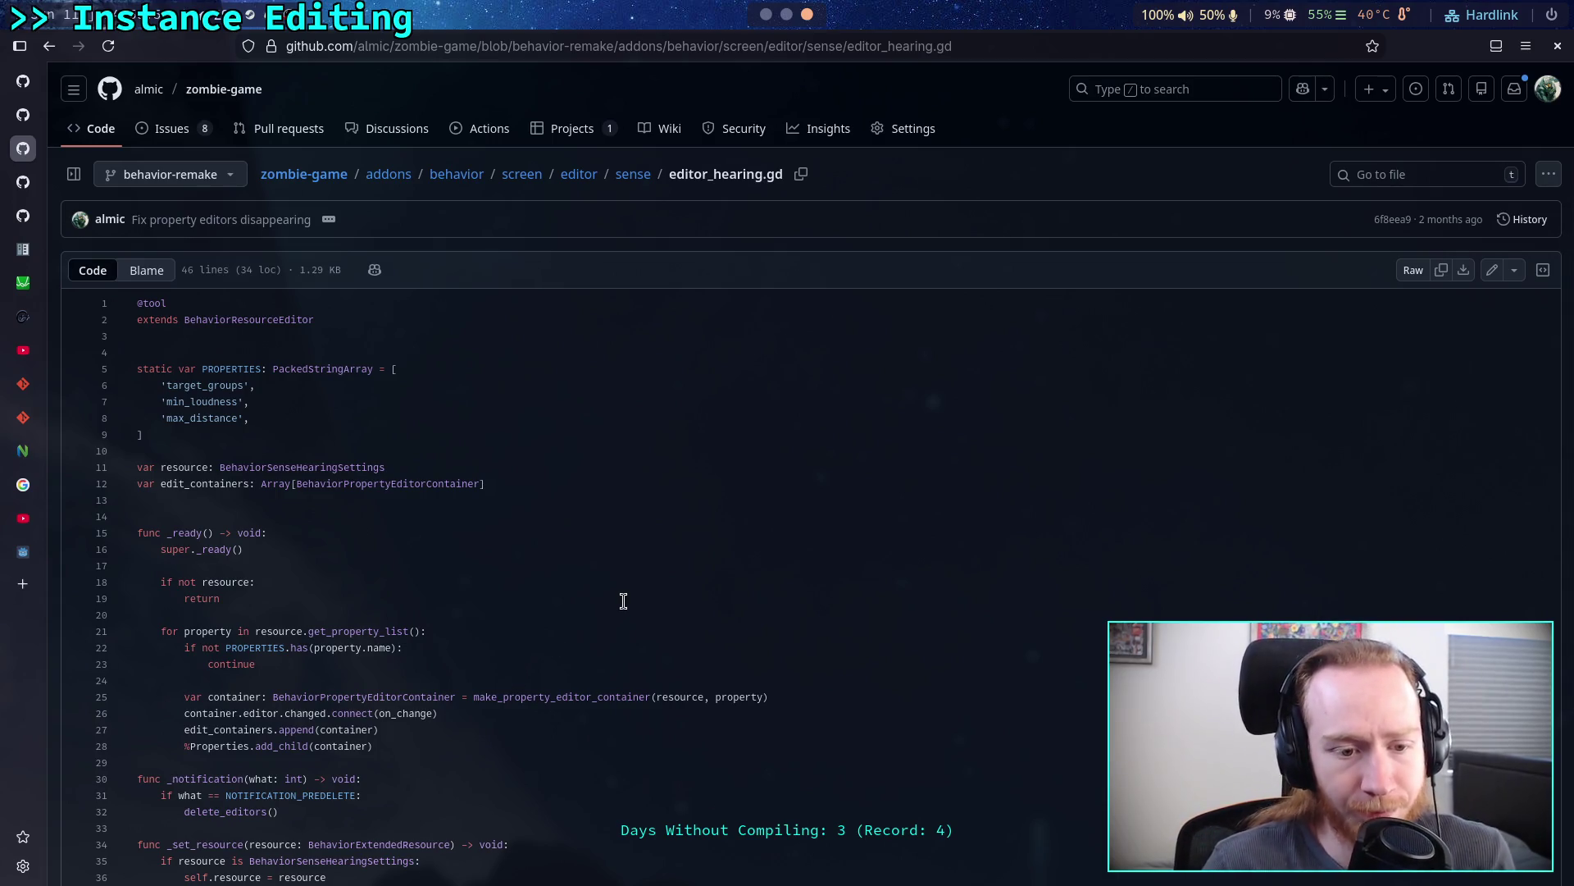
- Go up through the sense folder to the editor folder and view editor.gd
scroll(583, 613, "down", 3)
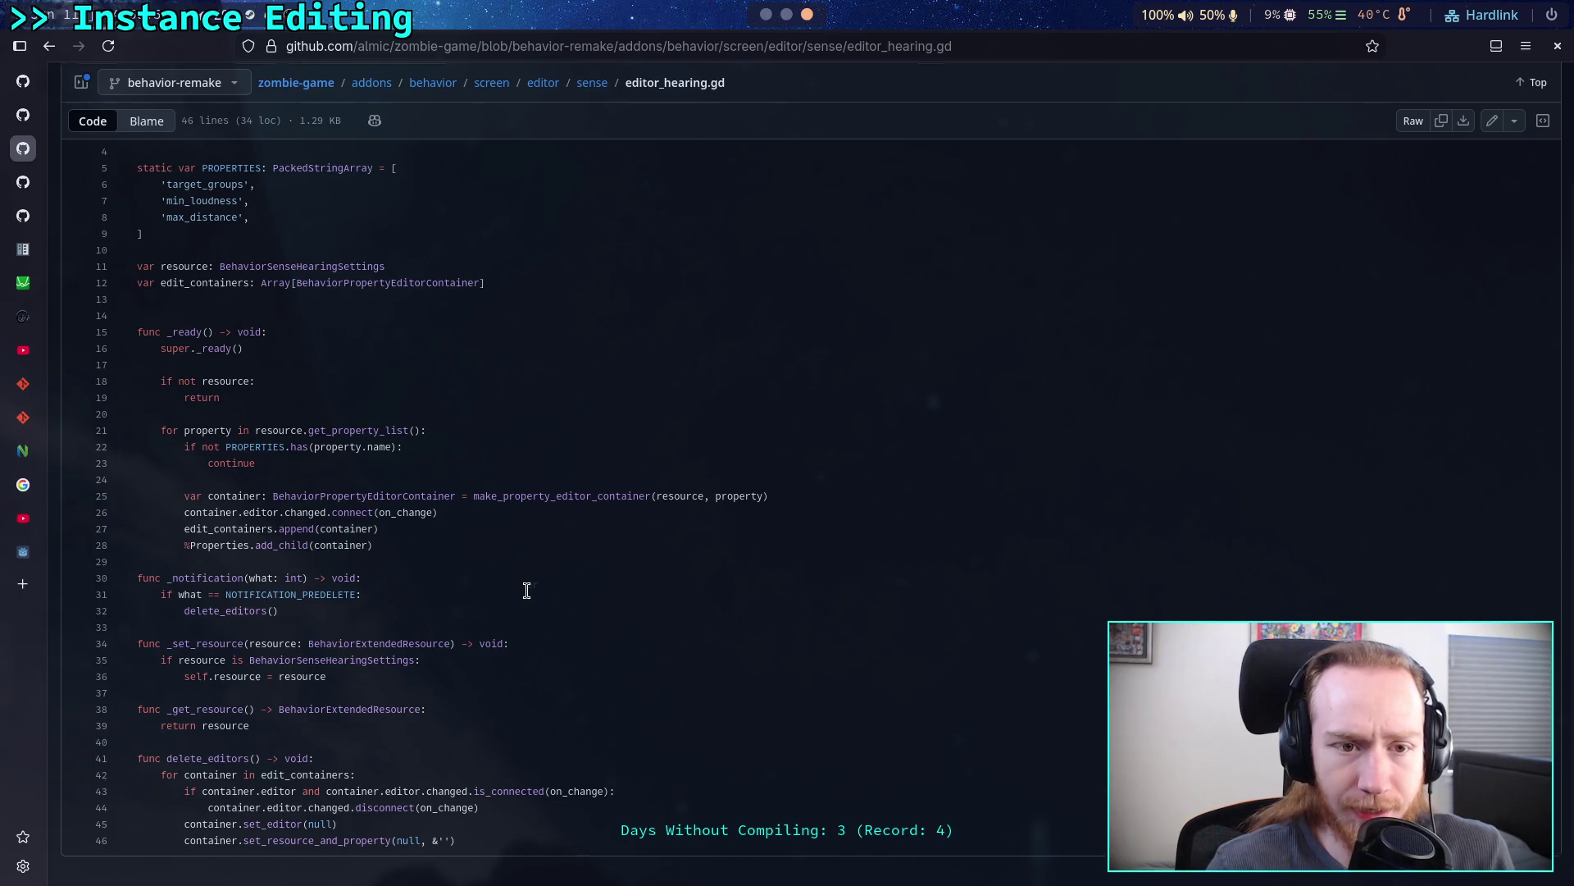
scroll(532, 243, "up", 3)
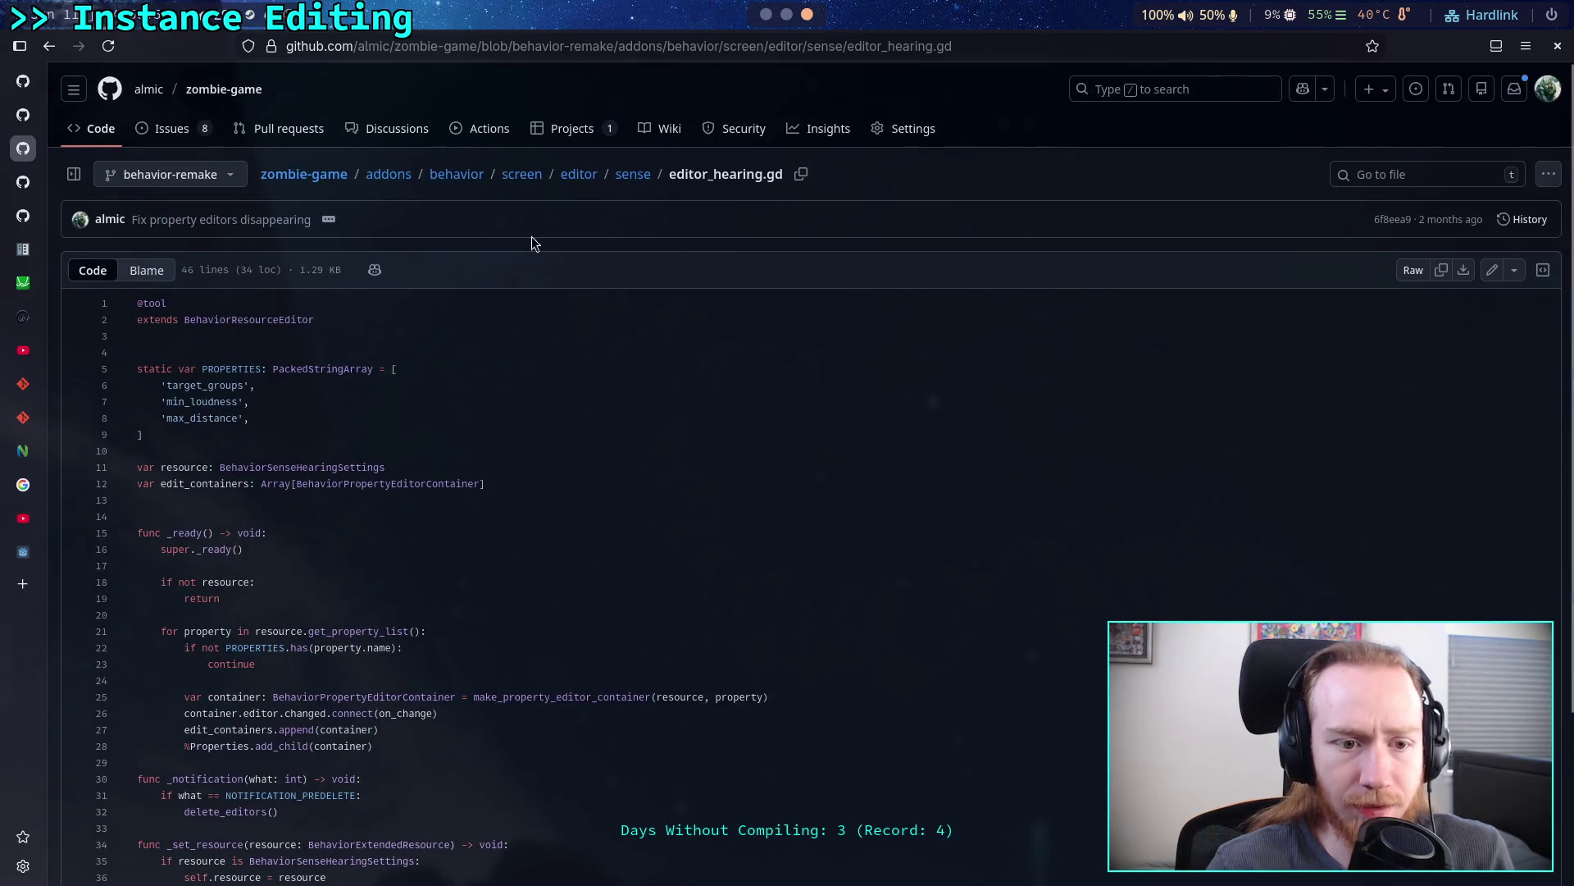
left_click(634, 184)
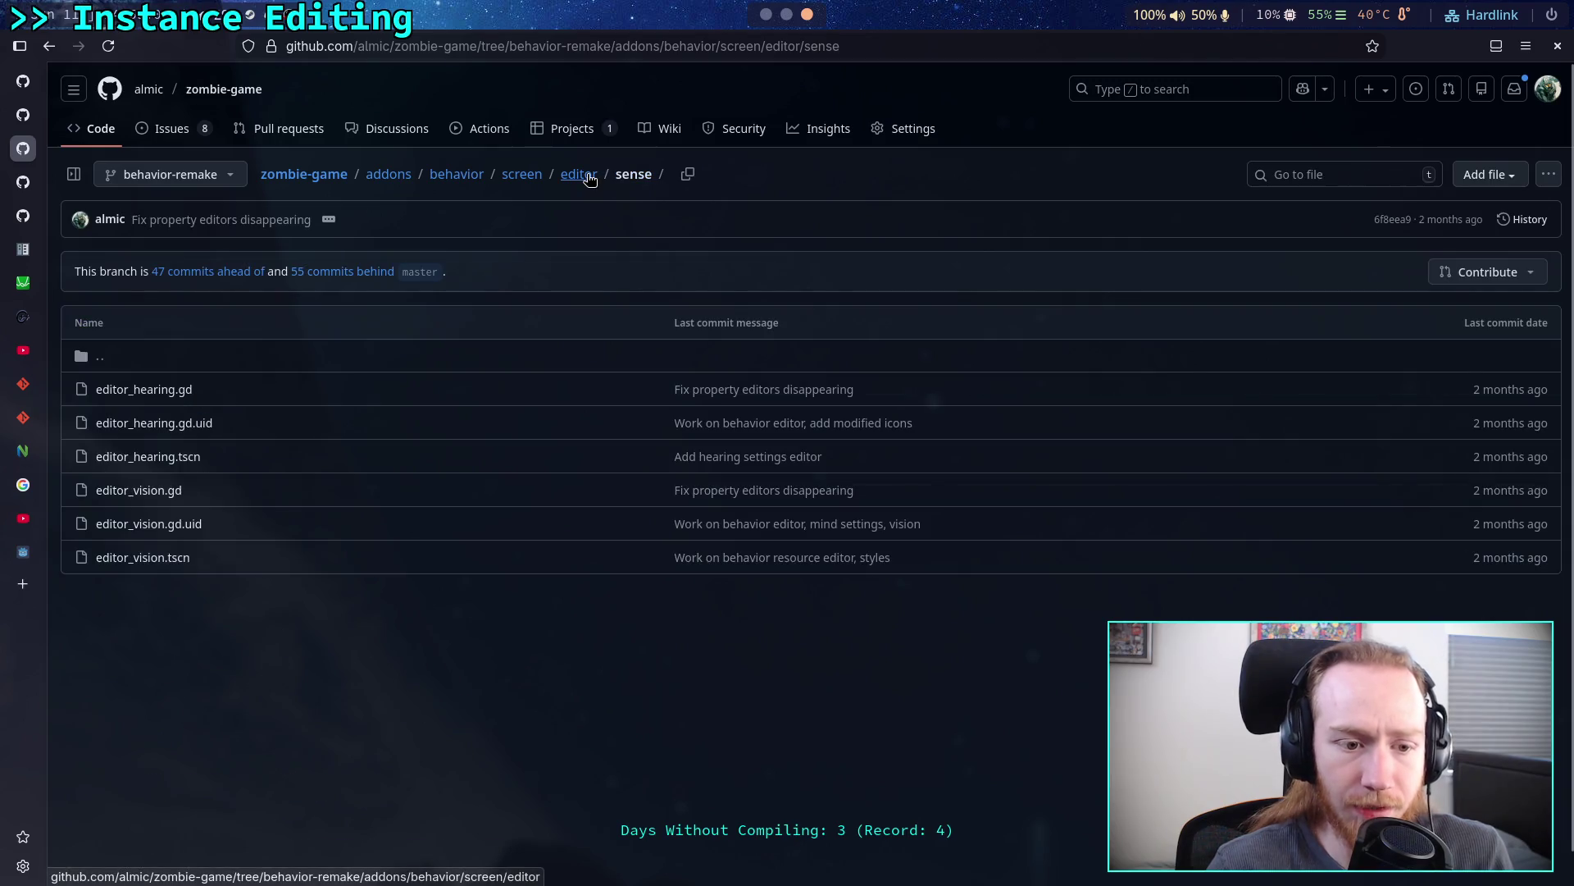
left_click(579, 174)
left_click(119, 491)
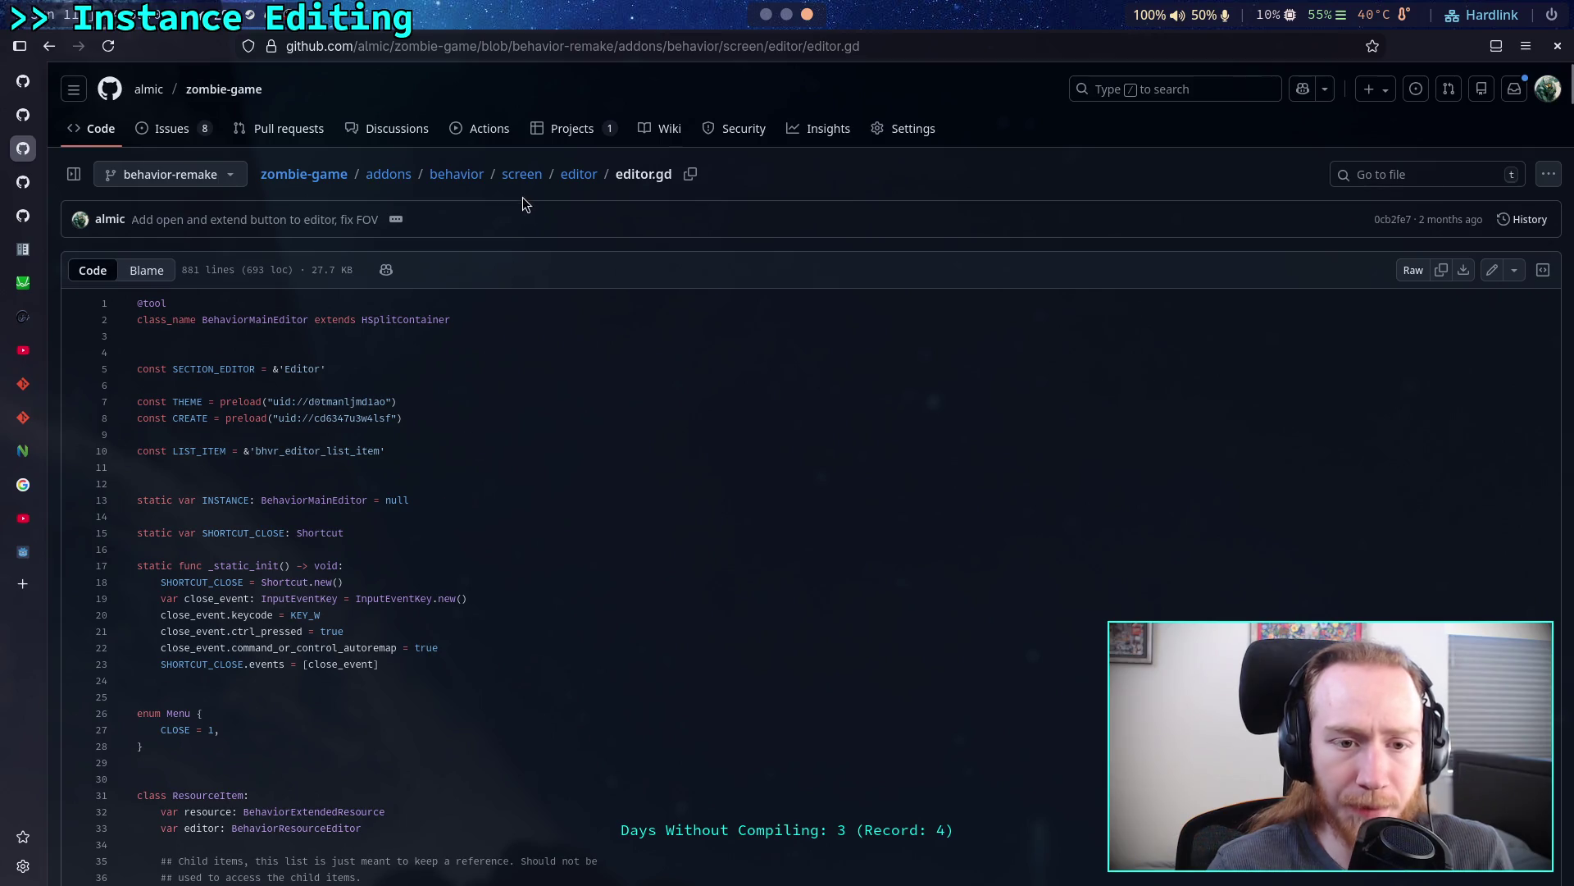
left_click(579, 174)
- Read resource_editor_container.gd in common/resource, then return to the common folder listing
left_click(111, 395)
left_click(118, 490)
left_click(205, 390)
left_click(714, 174)
left_click(648, 174)
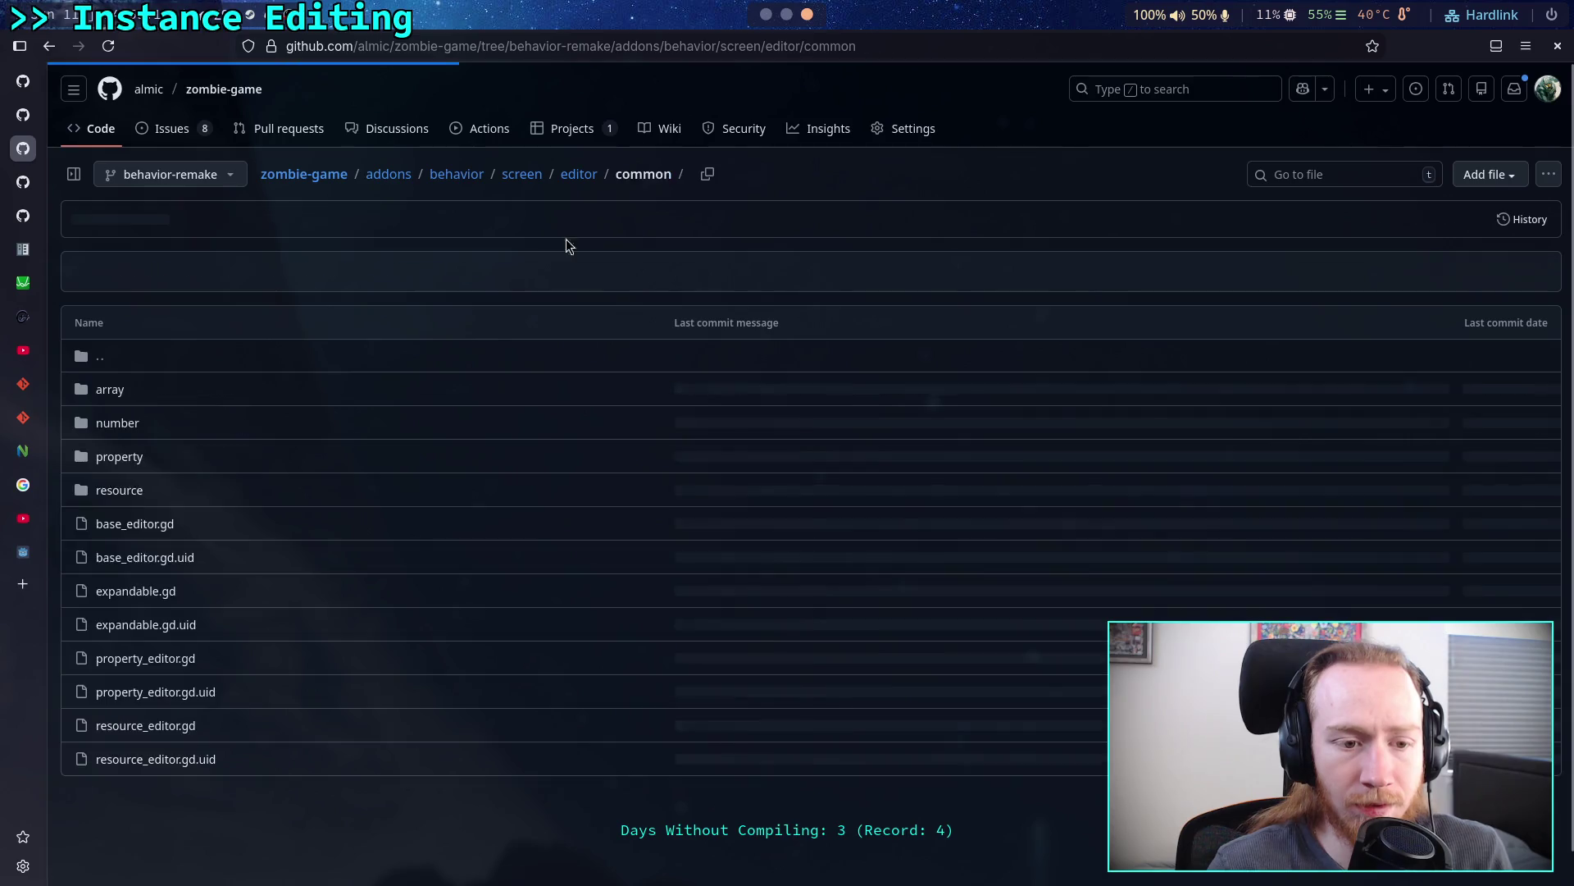
left_click(182, 725)
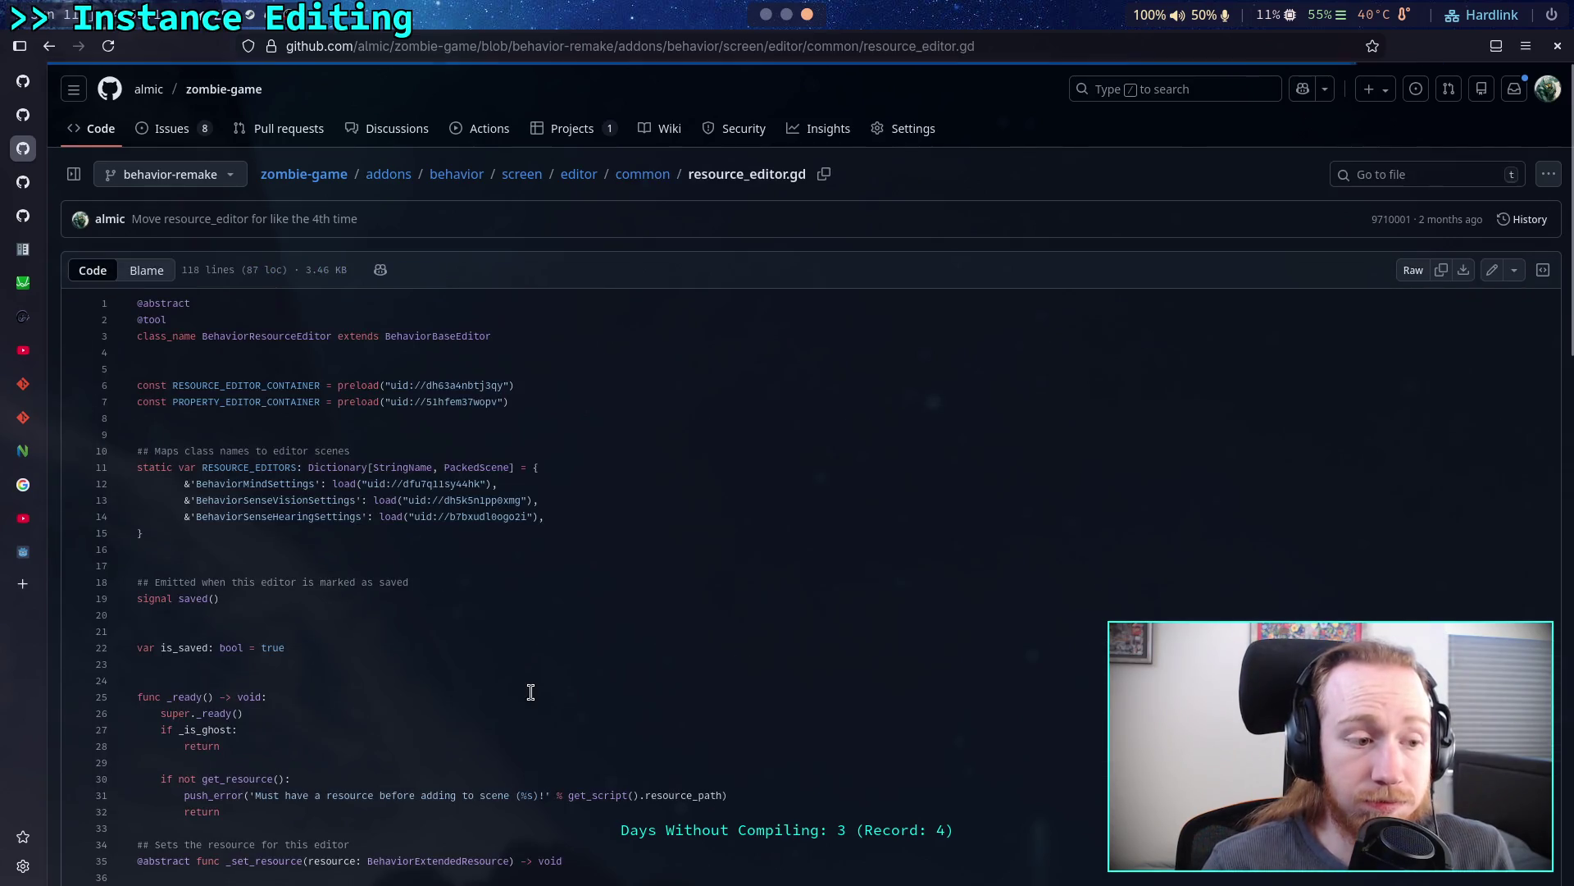
scroll(557, 661, "down", 2)
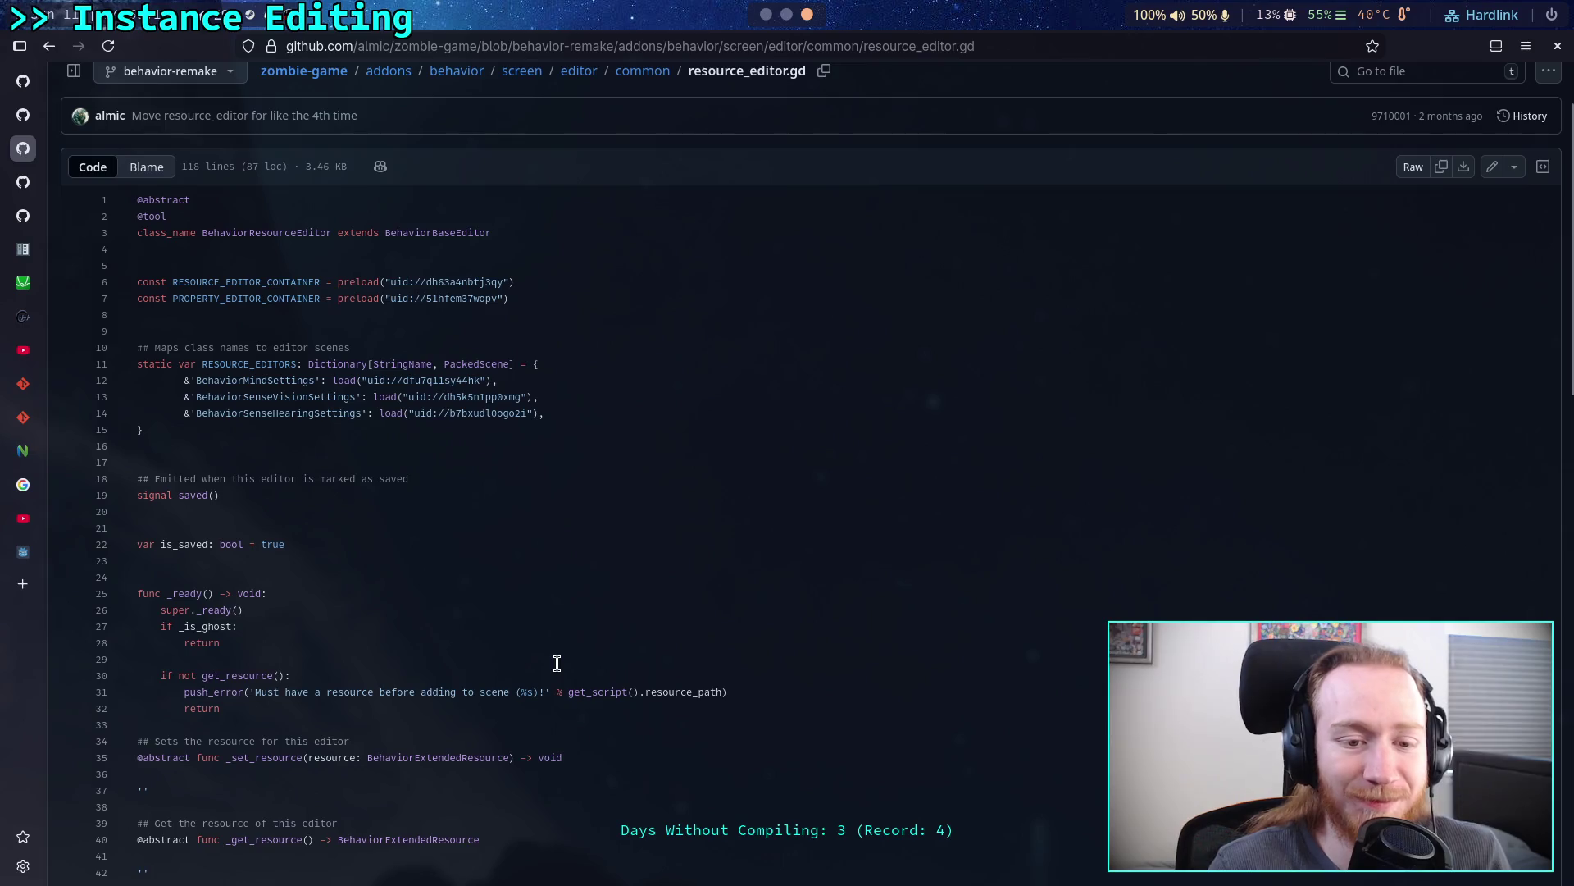
scroll(557, 662, "down", 10)
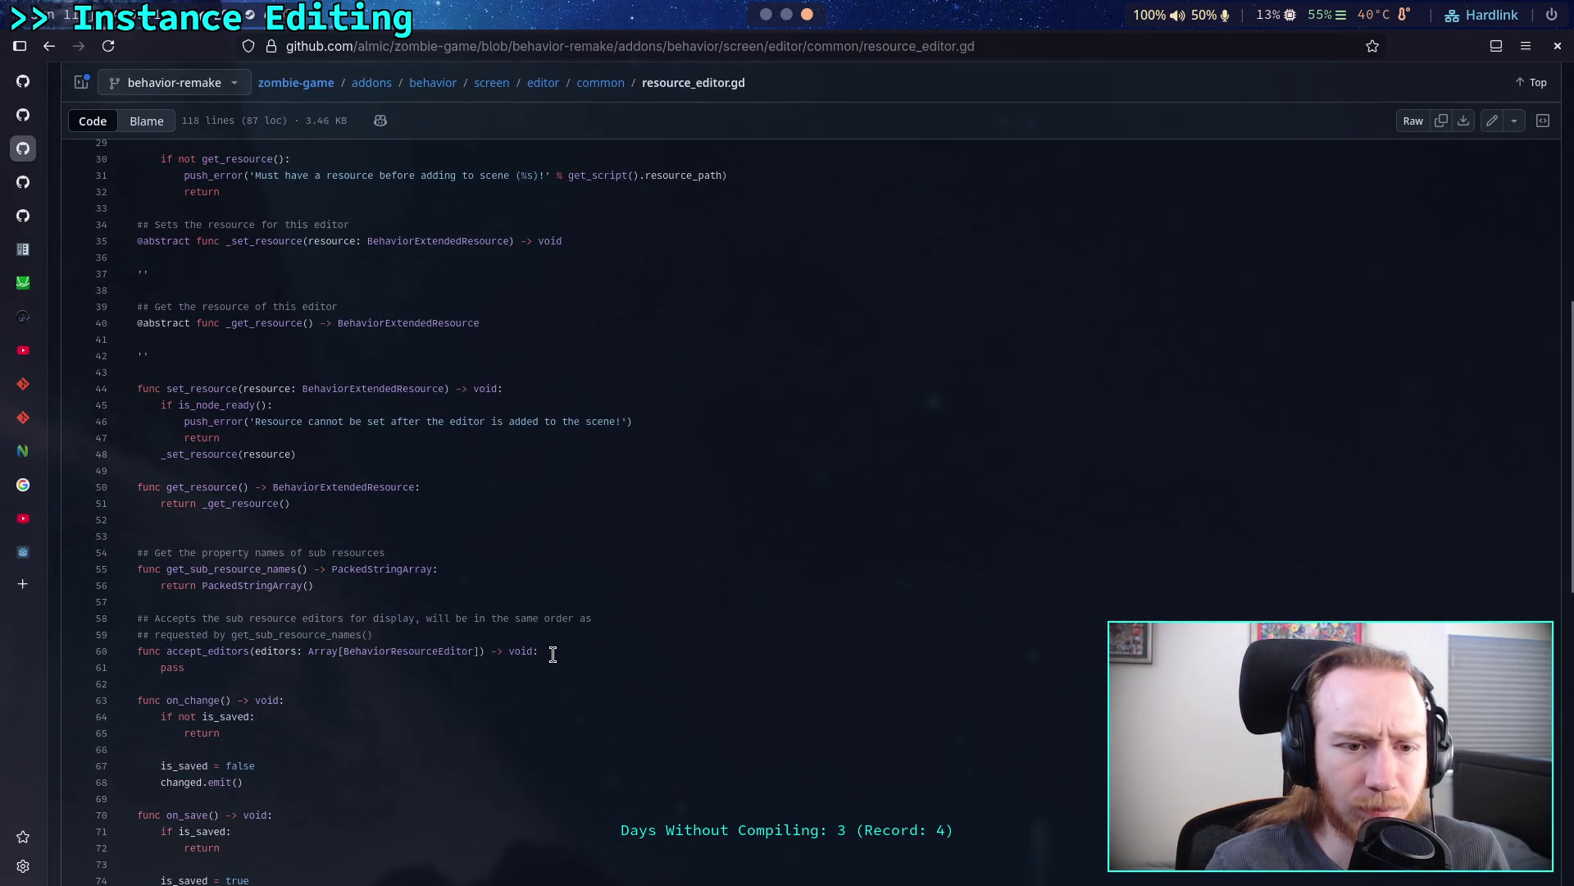
scroll(554, 654, "down", 12)
scroll(553, 654, "down", 3)
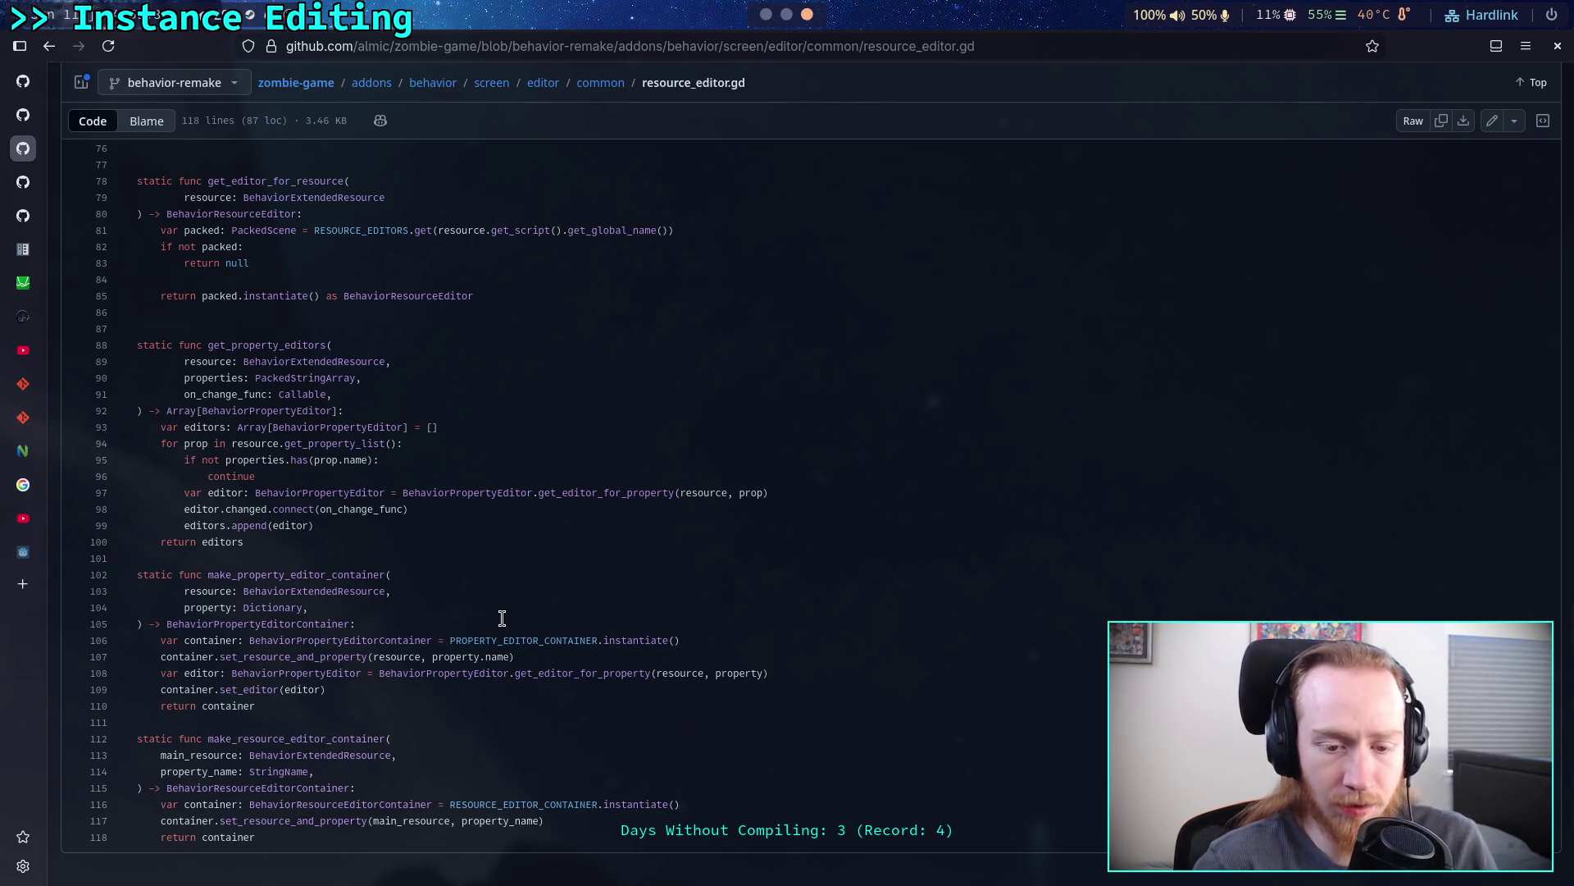
scroll(502, 618, "up", 15)
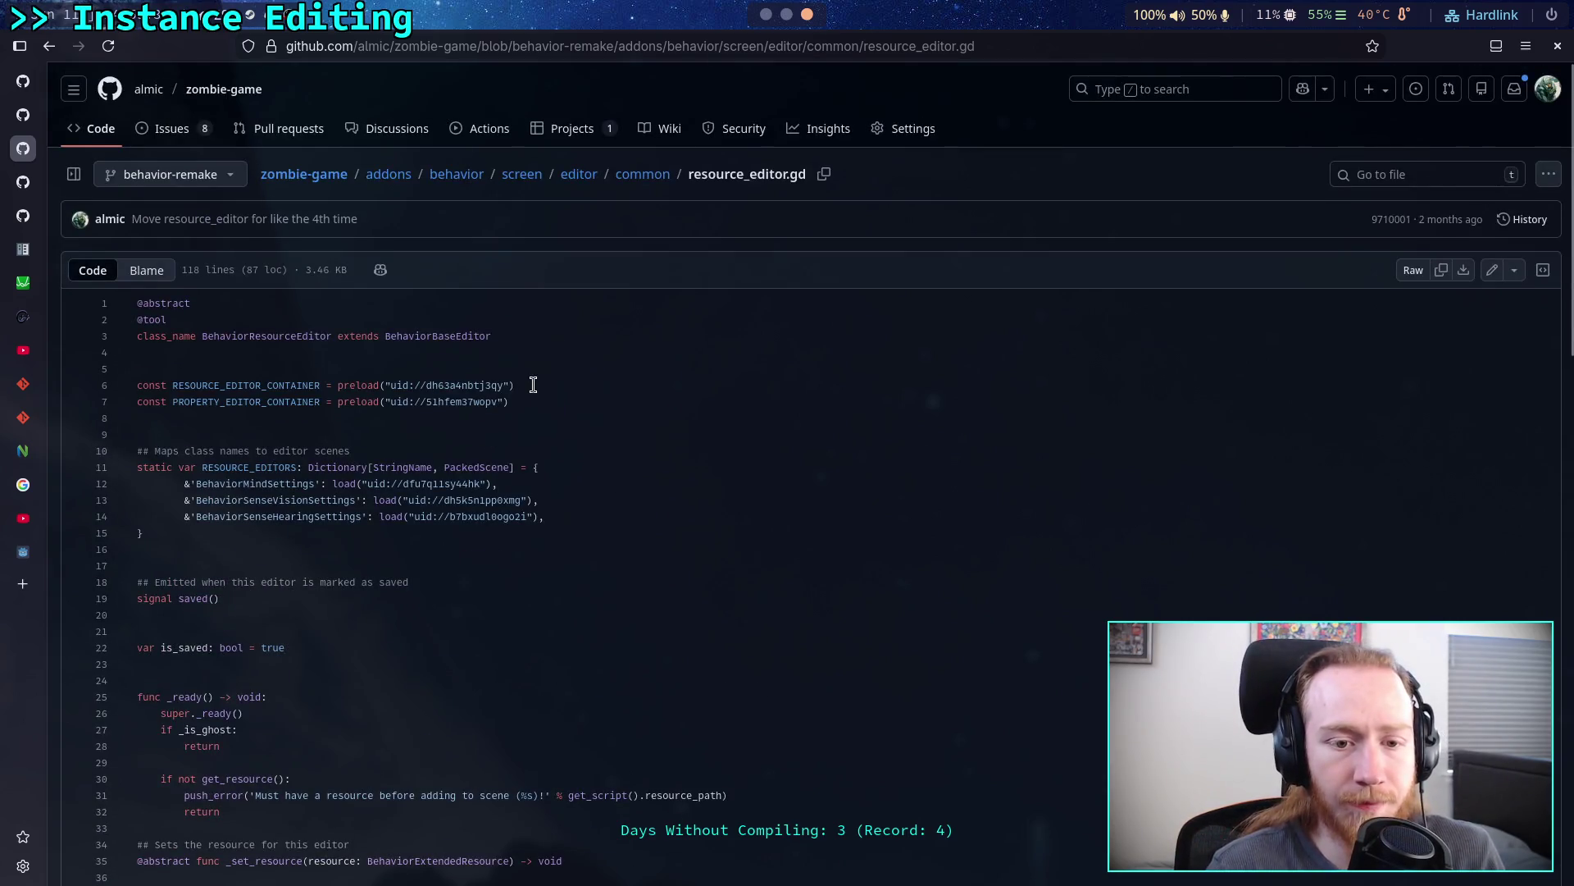
left_click(631, 175)
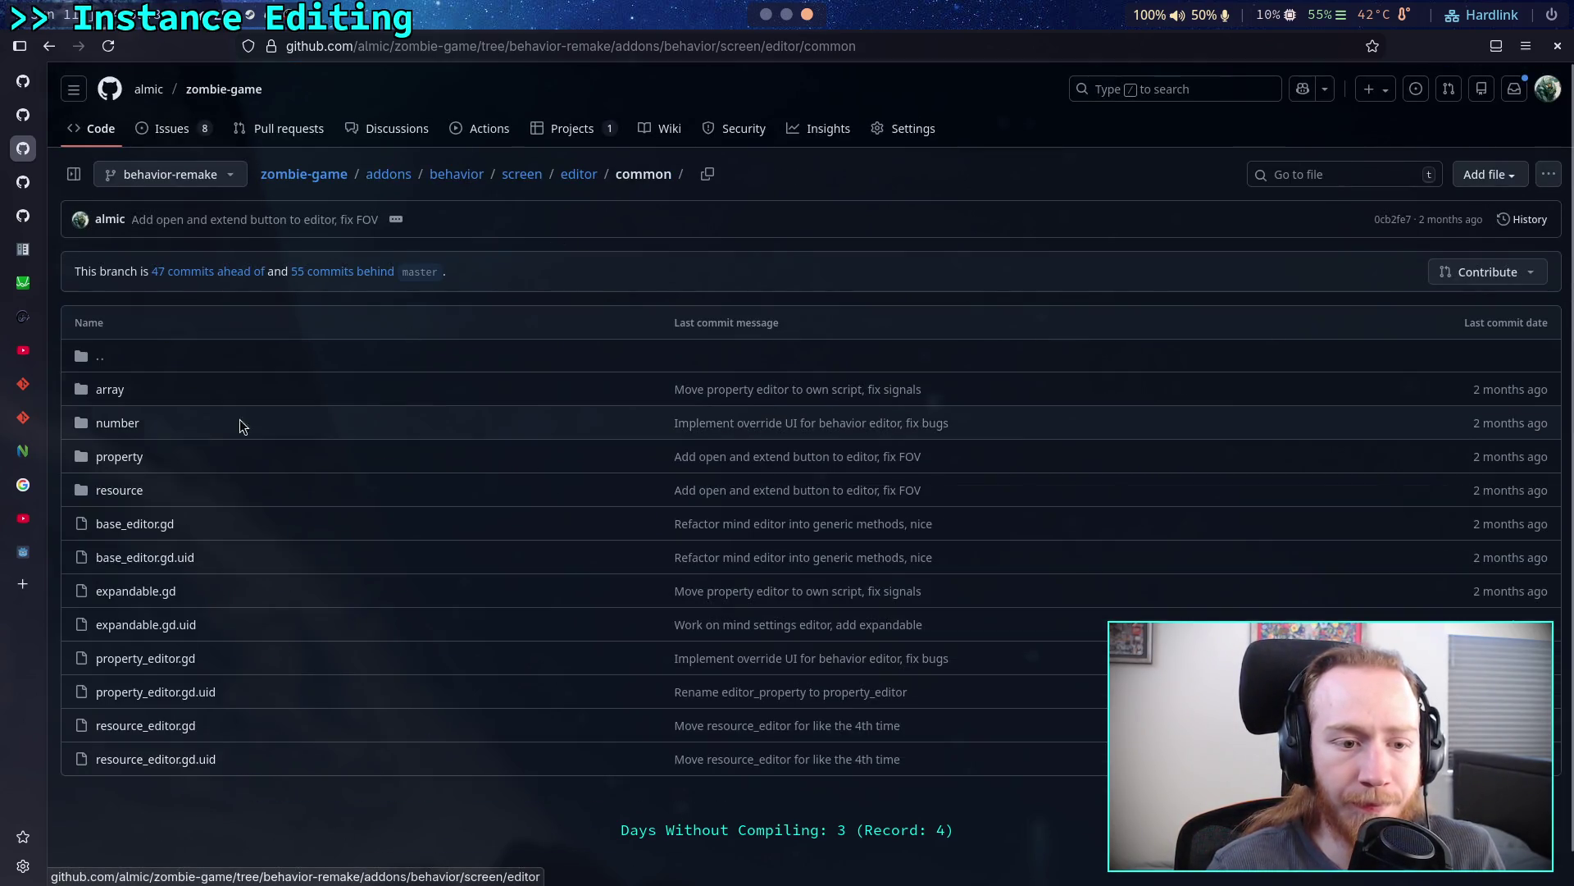
- Glance at property_editor.gd, then read through property/property_editor_container.gd
left_click(168, 658)
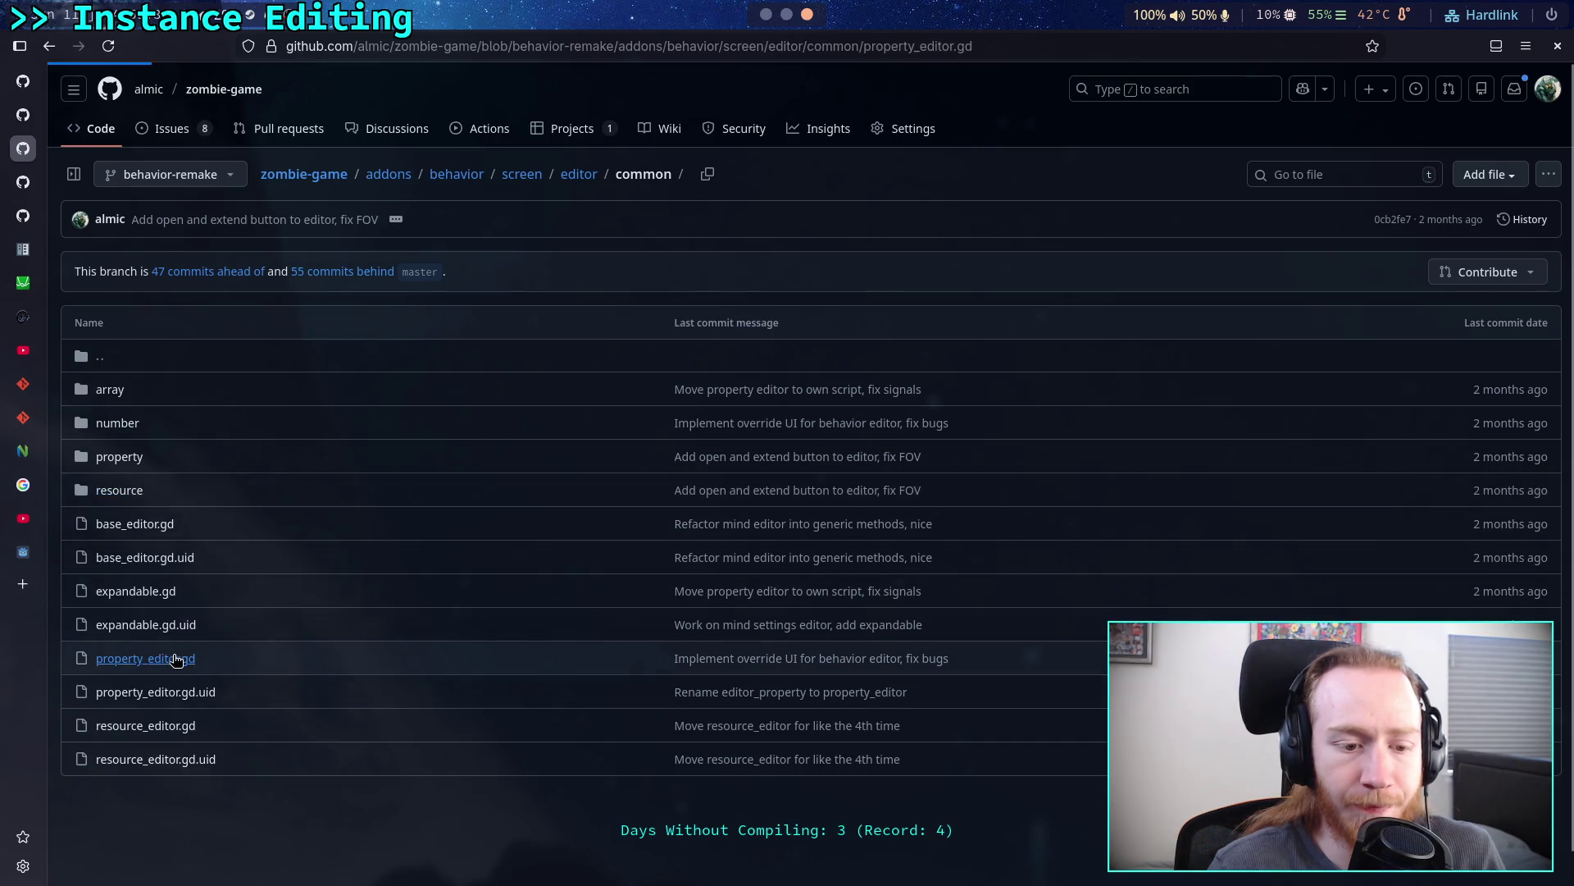
left_click(643, 176)
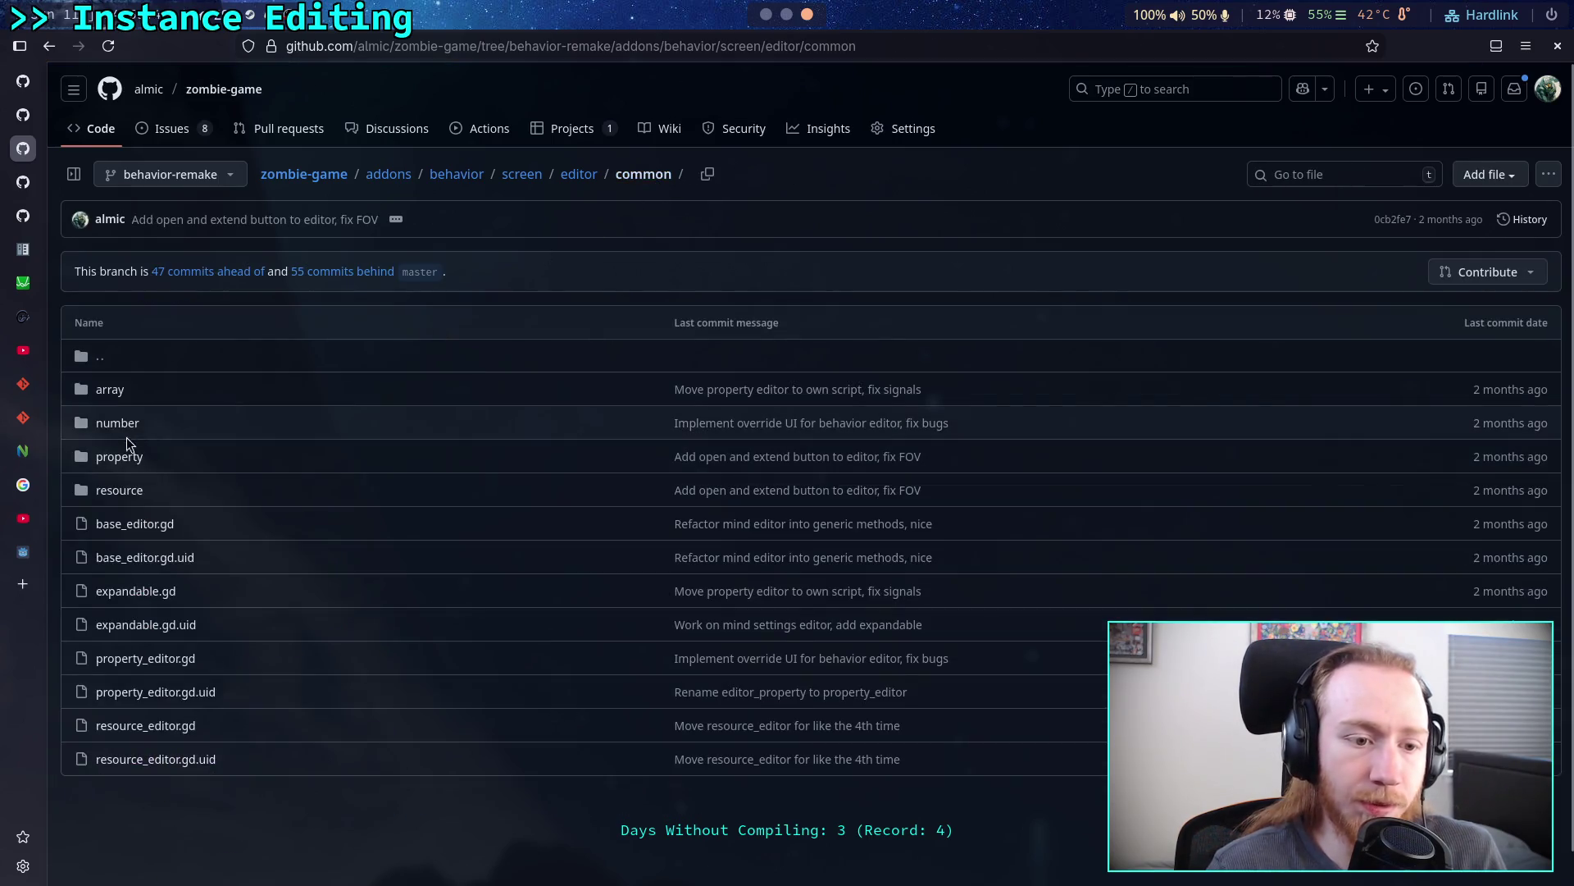
left_click(131, 460)
left_click(148, 392)
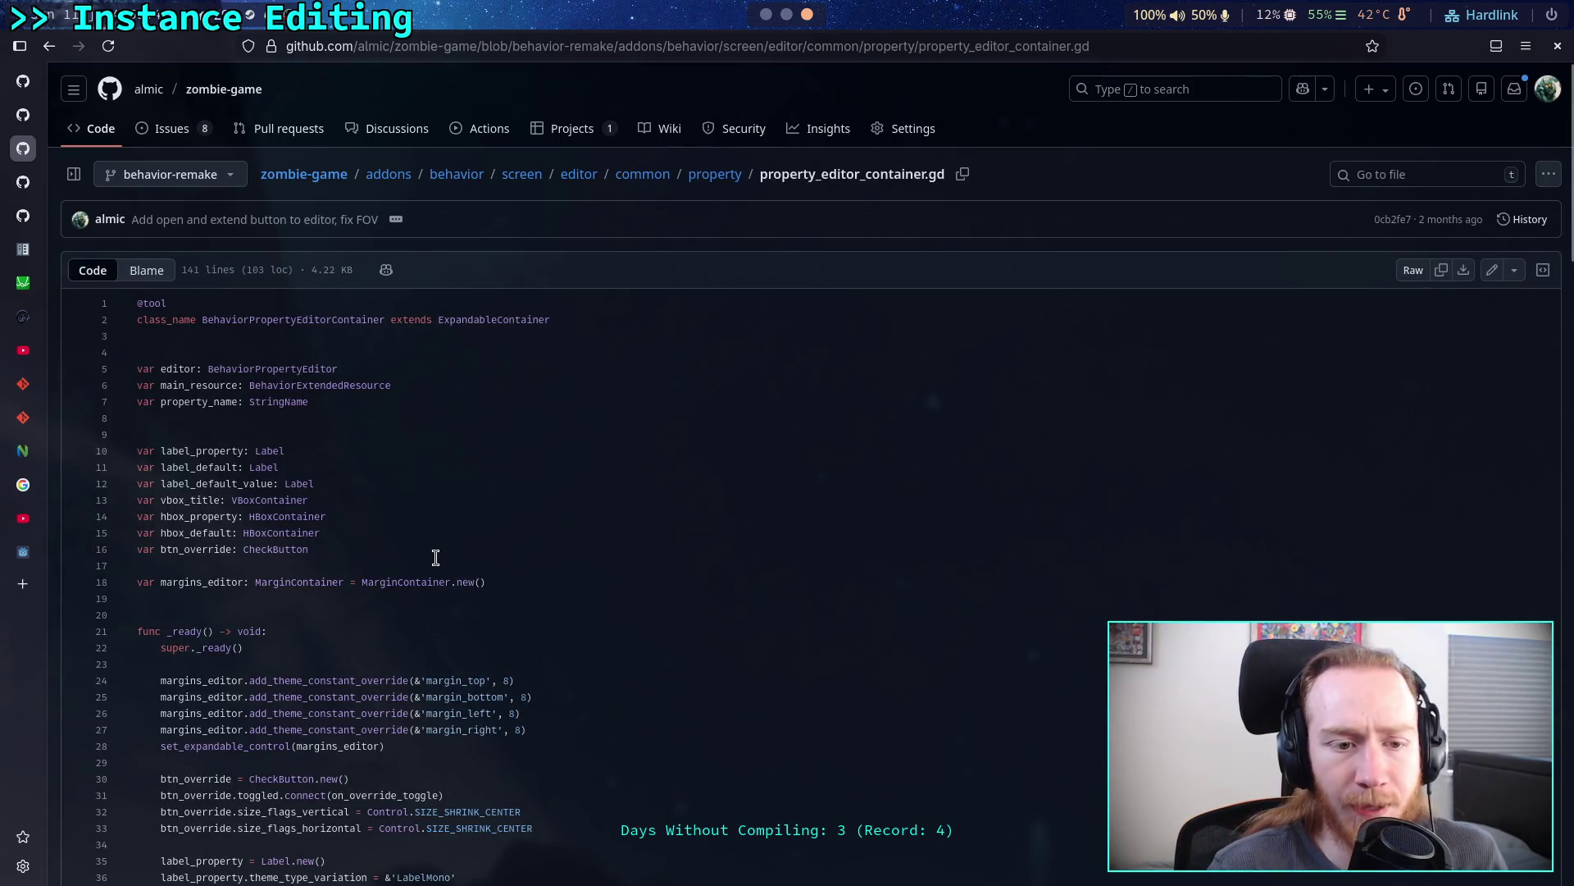
scroll(424, 561, "down", 3)
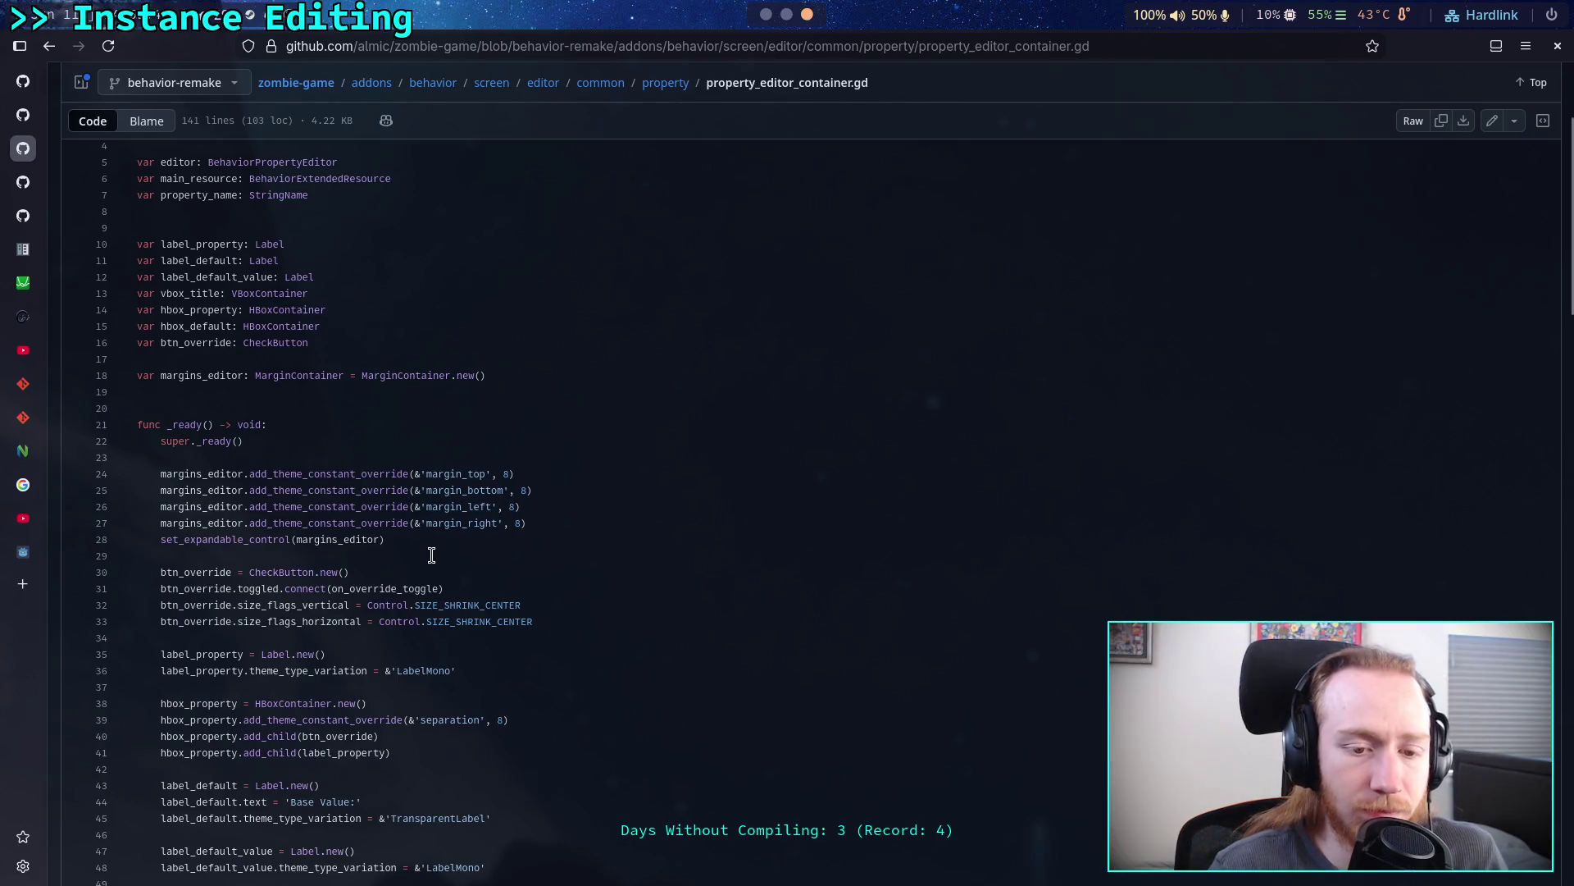
scroll(432, 555, "down", 2)
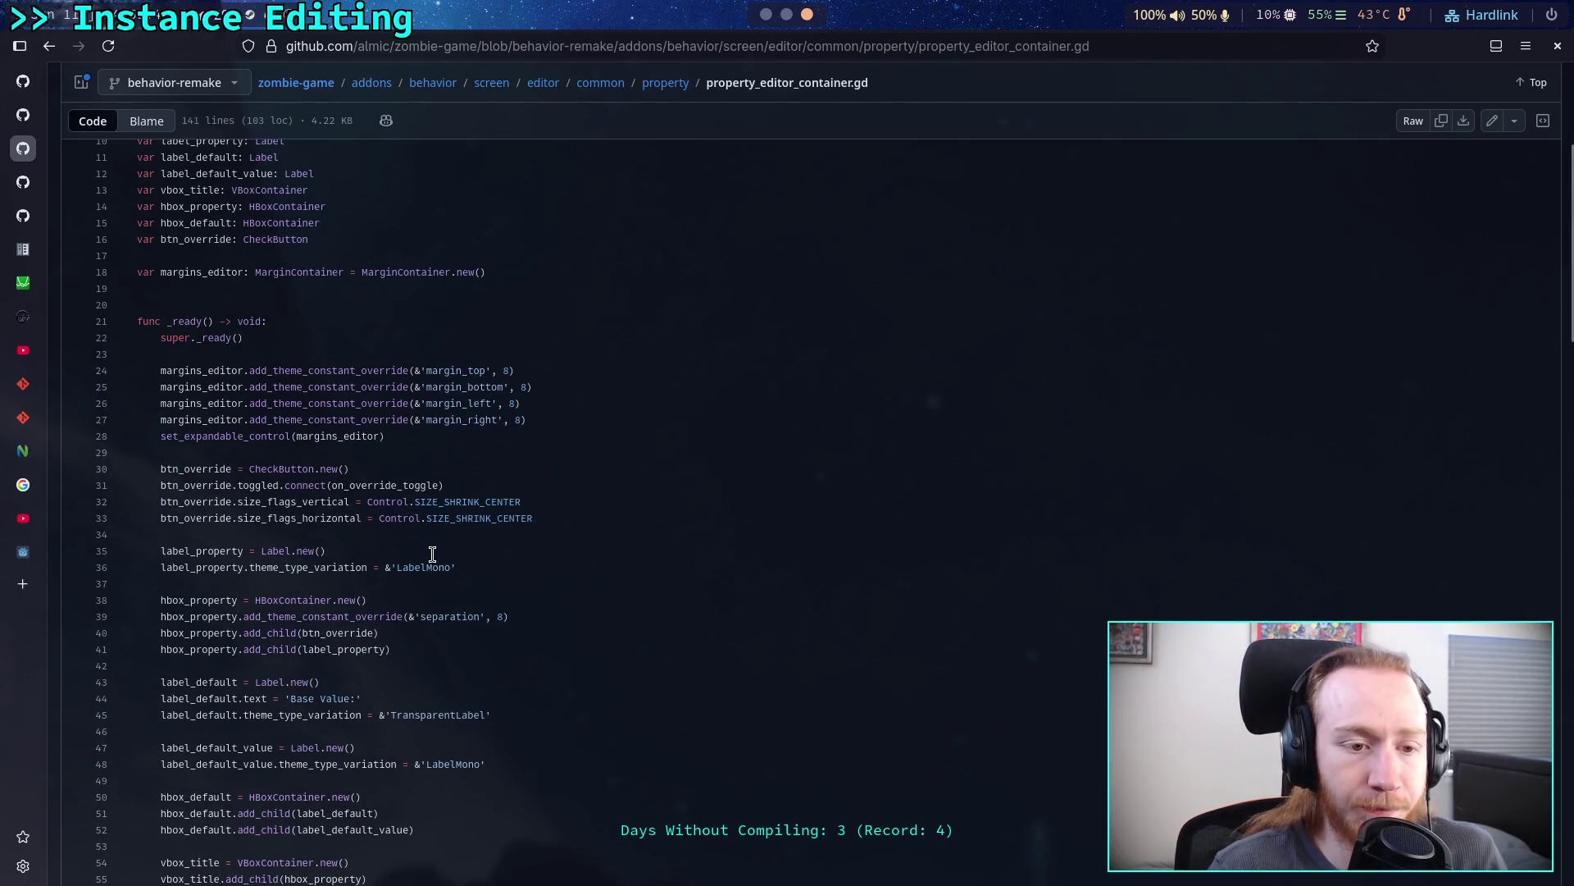
scroll(432, 555, "down", 6)
scroll(432, 555, "down", 3)
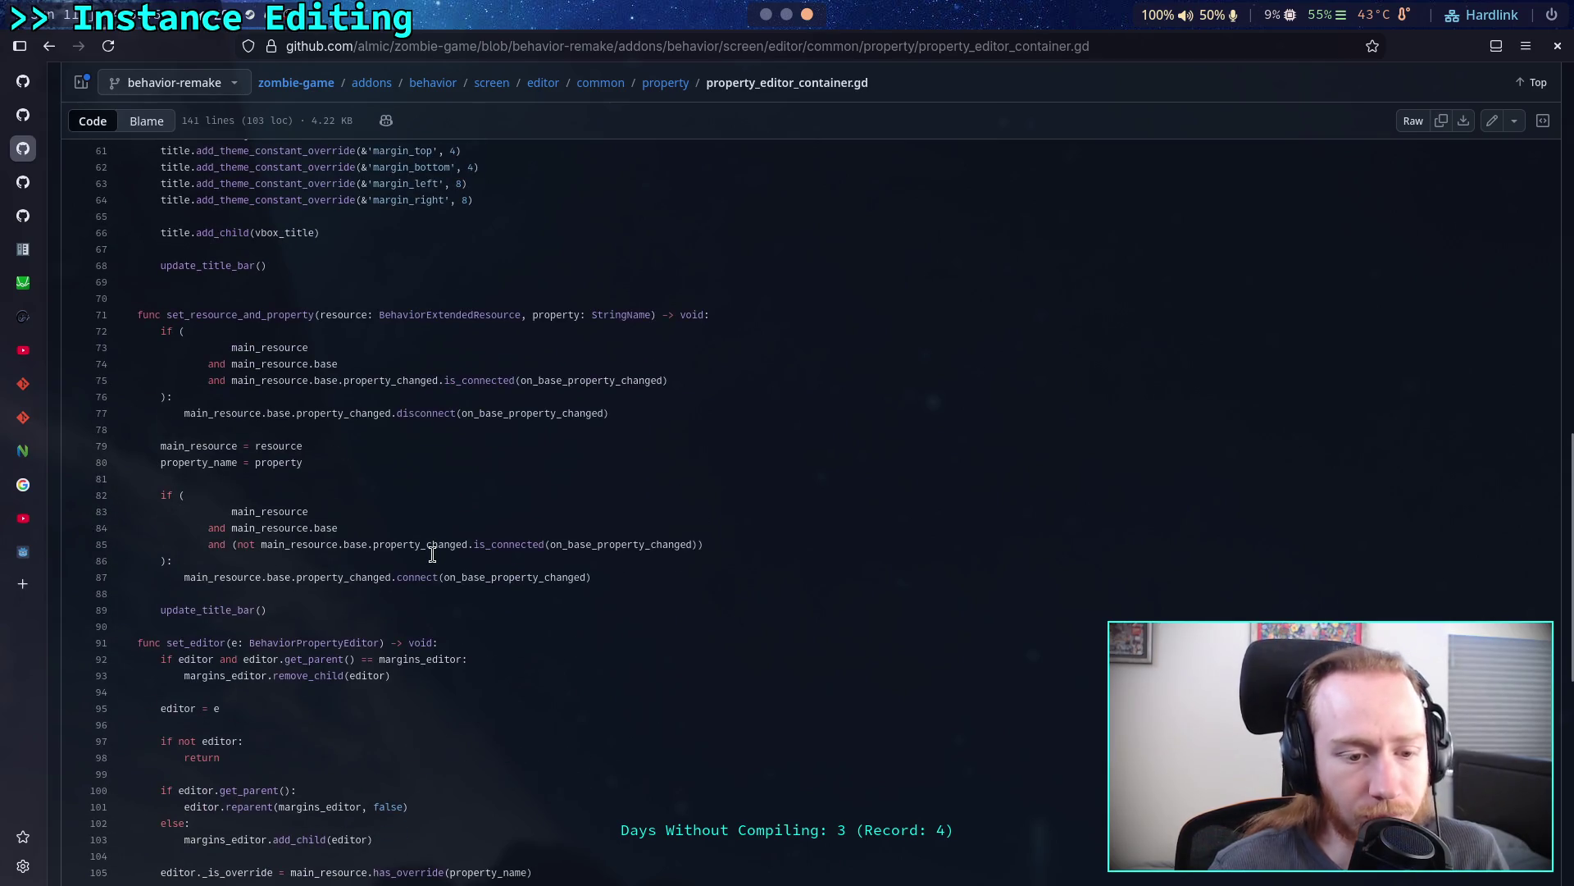
scroll(435, 550, "up", 6)
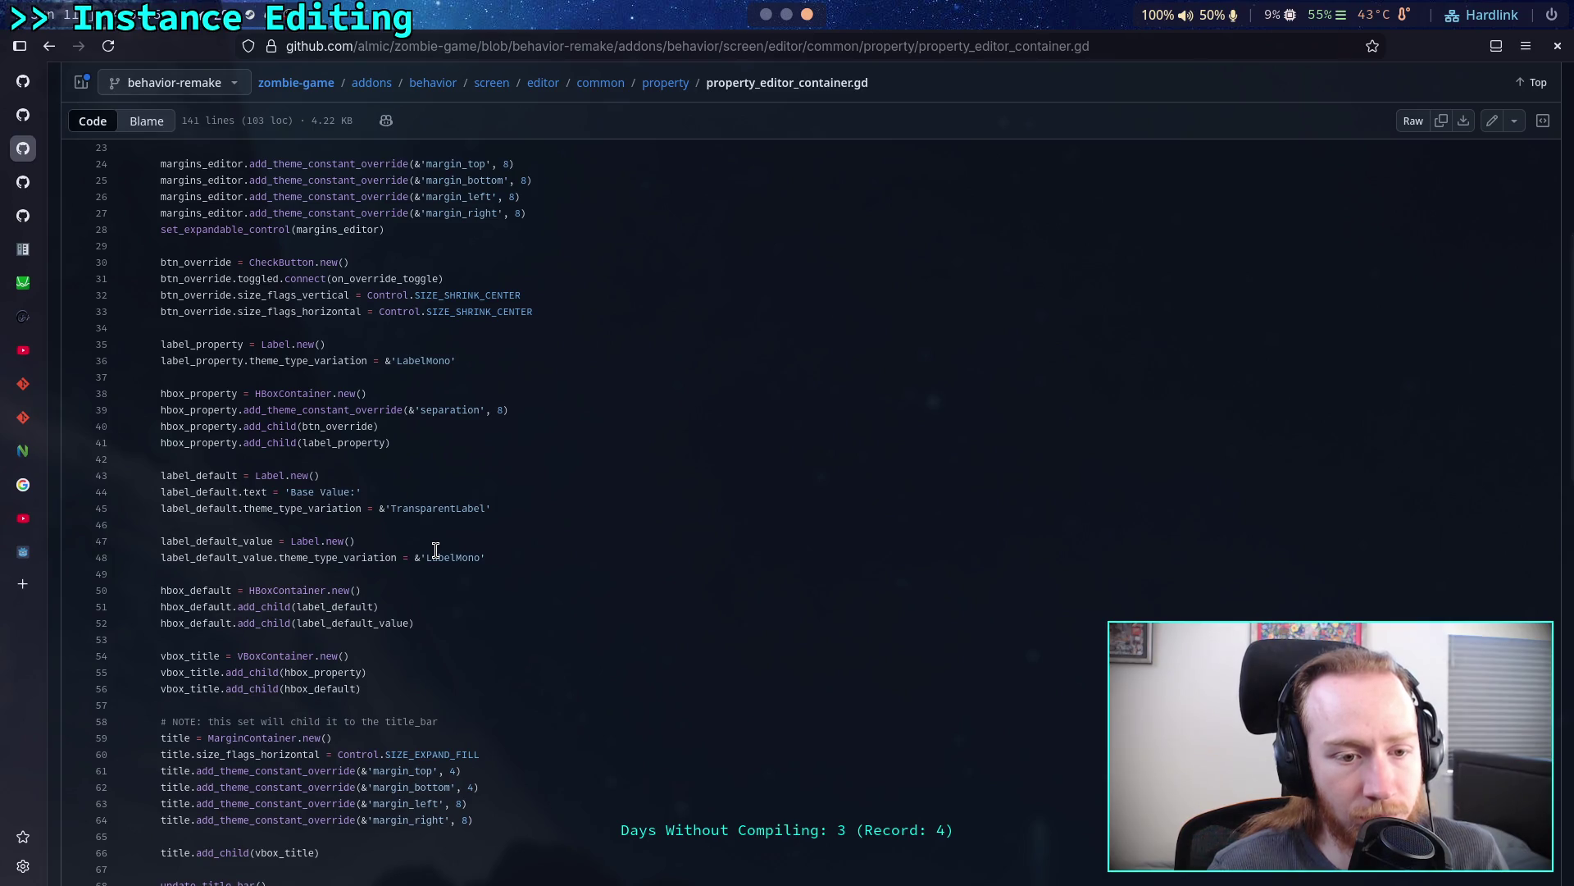
scroll(435, 550, "up", 2)
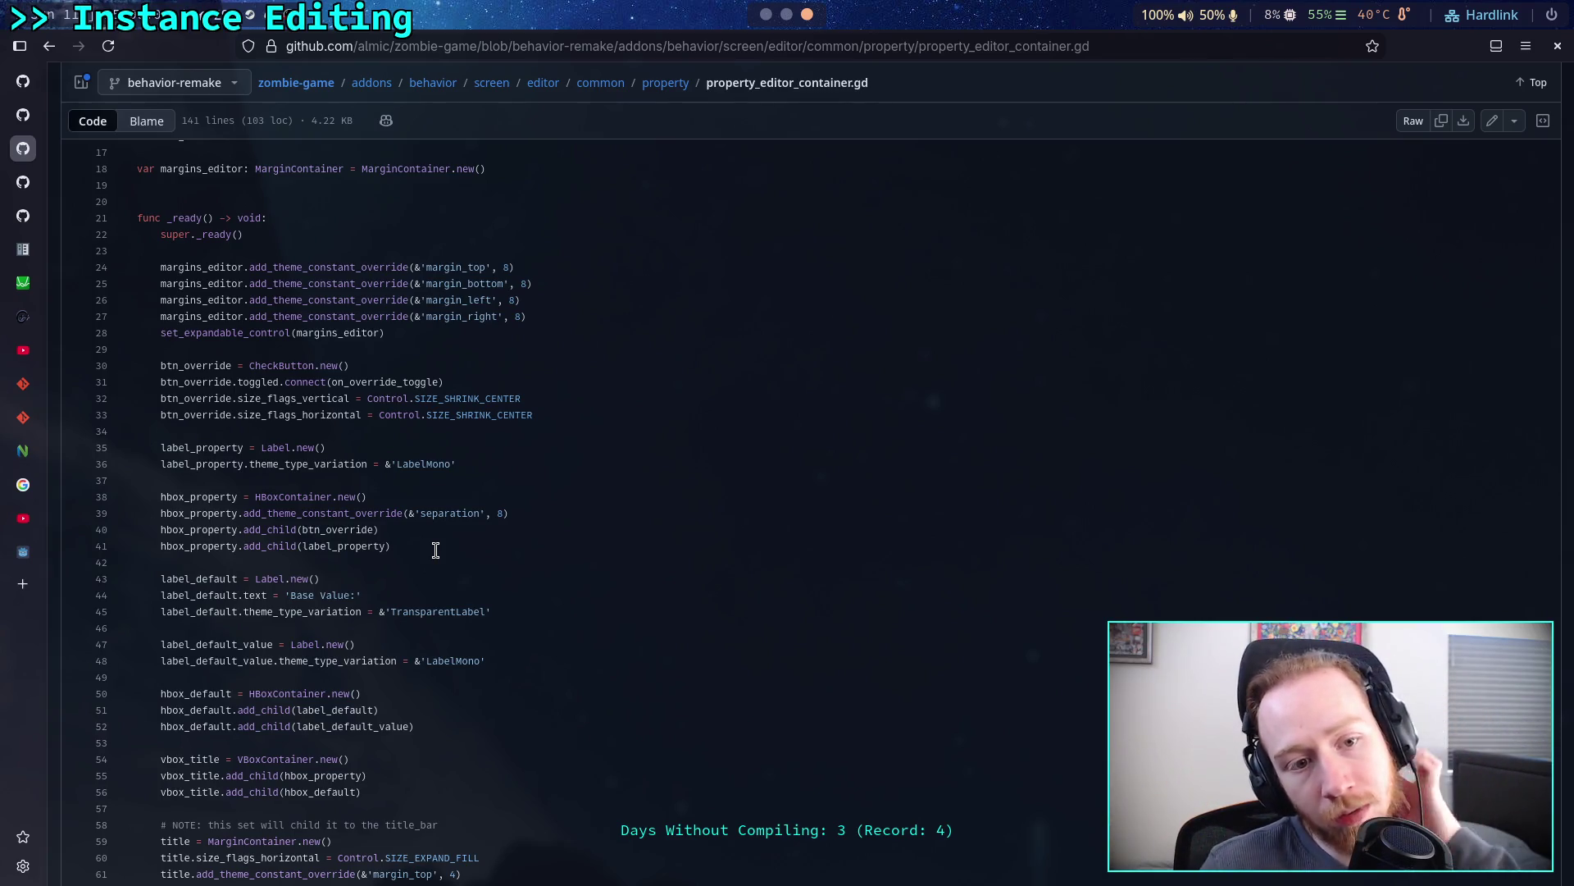
scroll(435, 551, "down", 12)
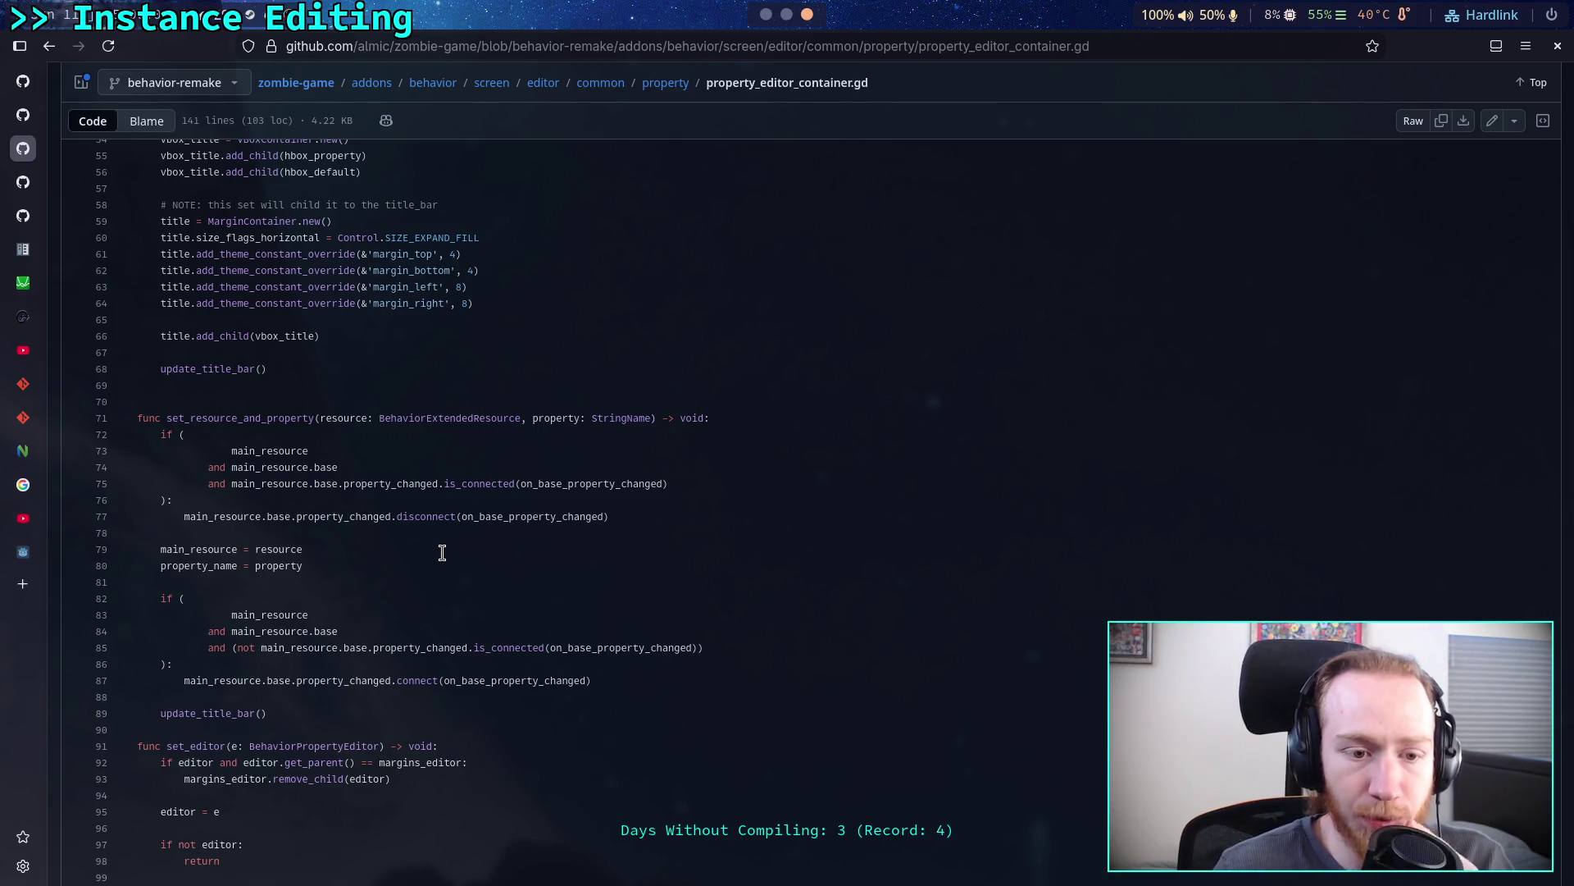
scroll(410, 557, "down", 2)
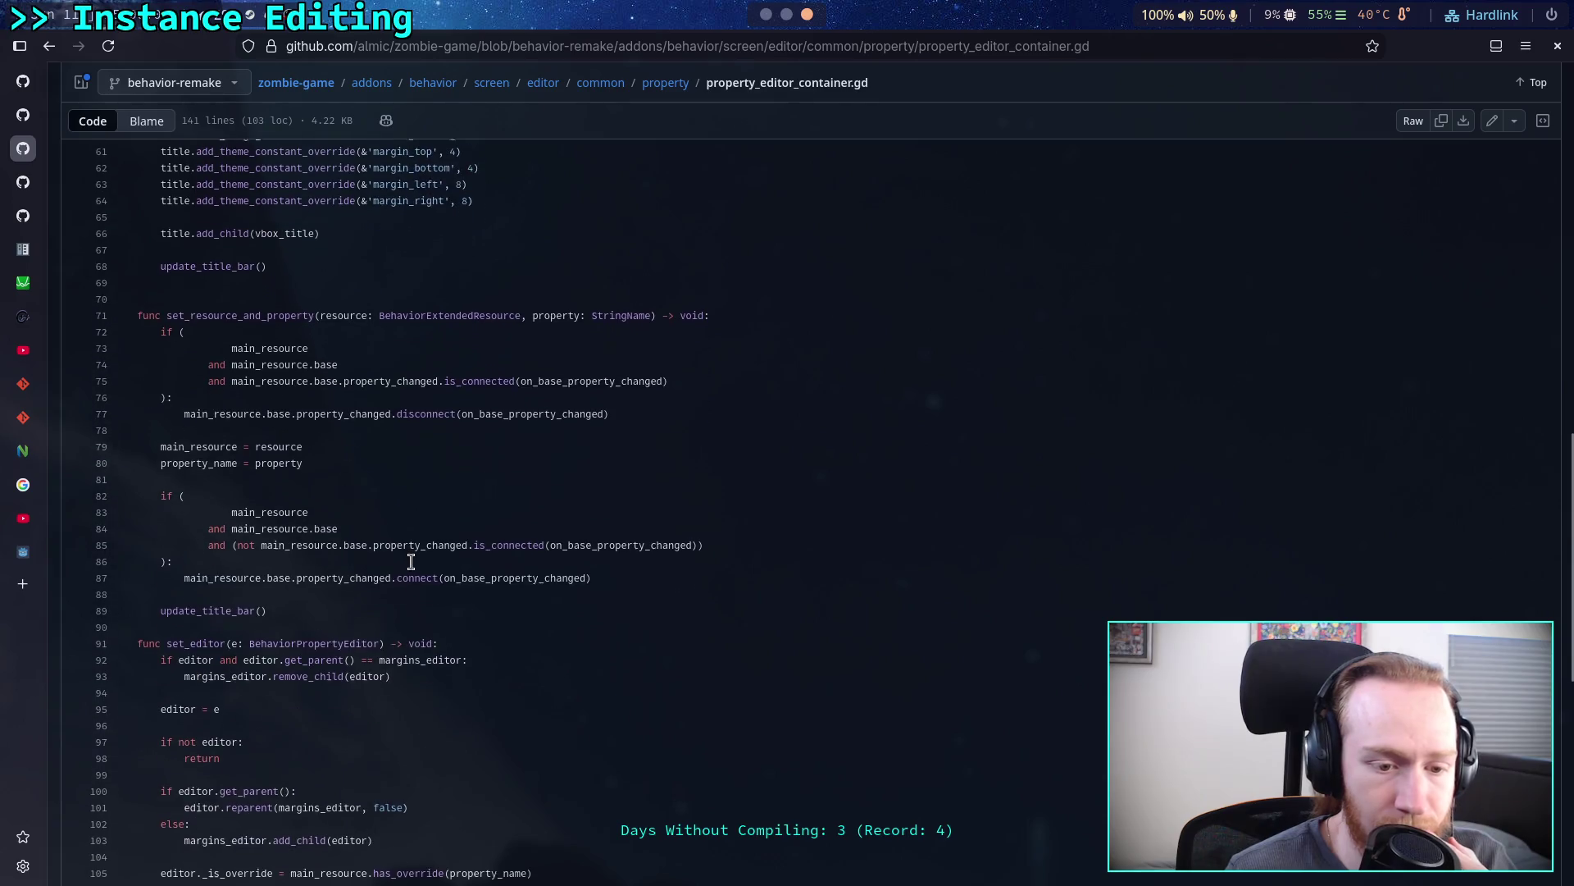
scroll(359, 551, "down", 4)
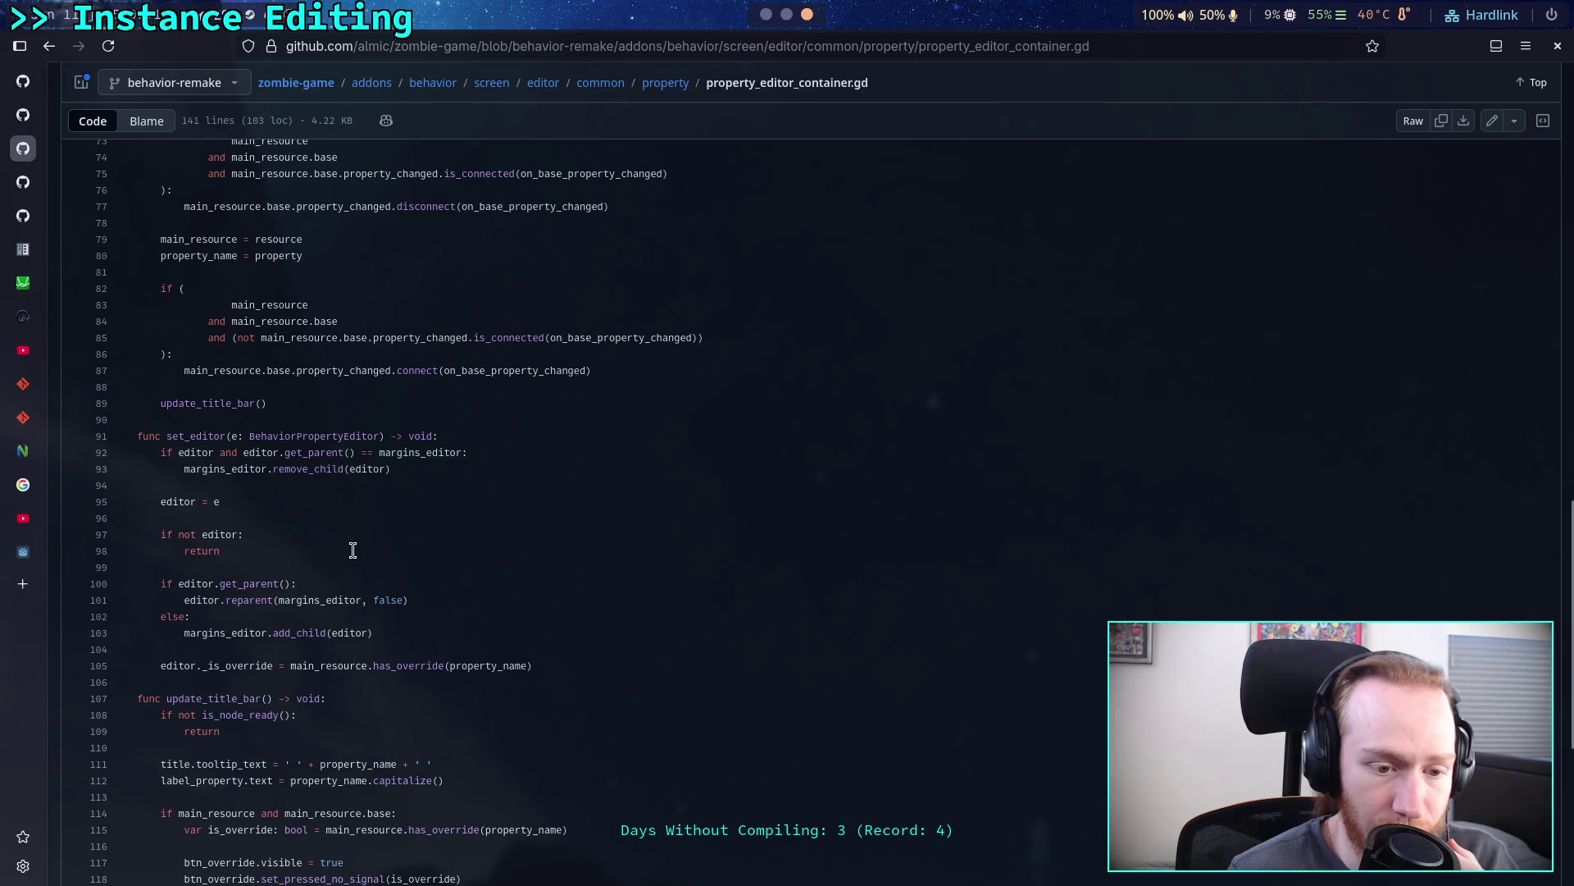
scroll(353, 550, "down", 4)
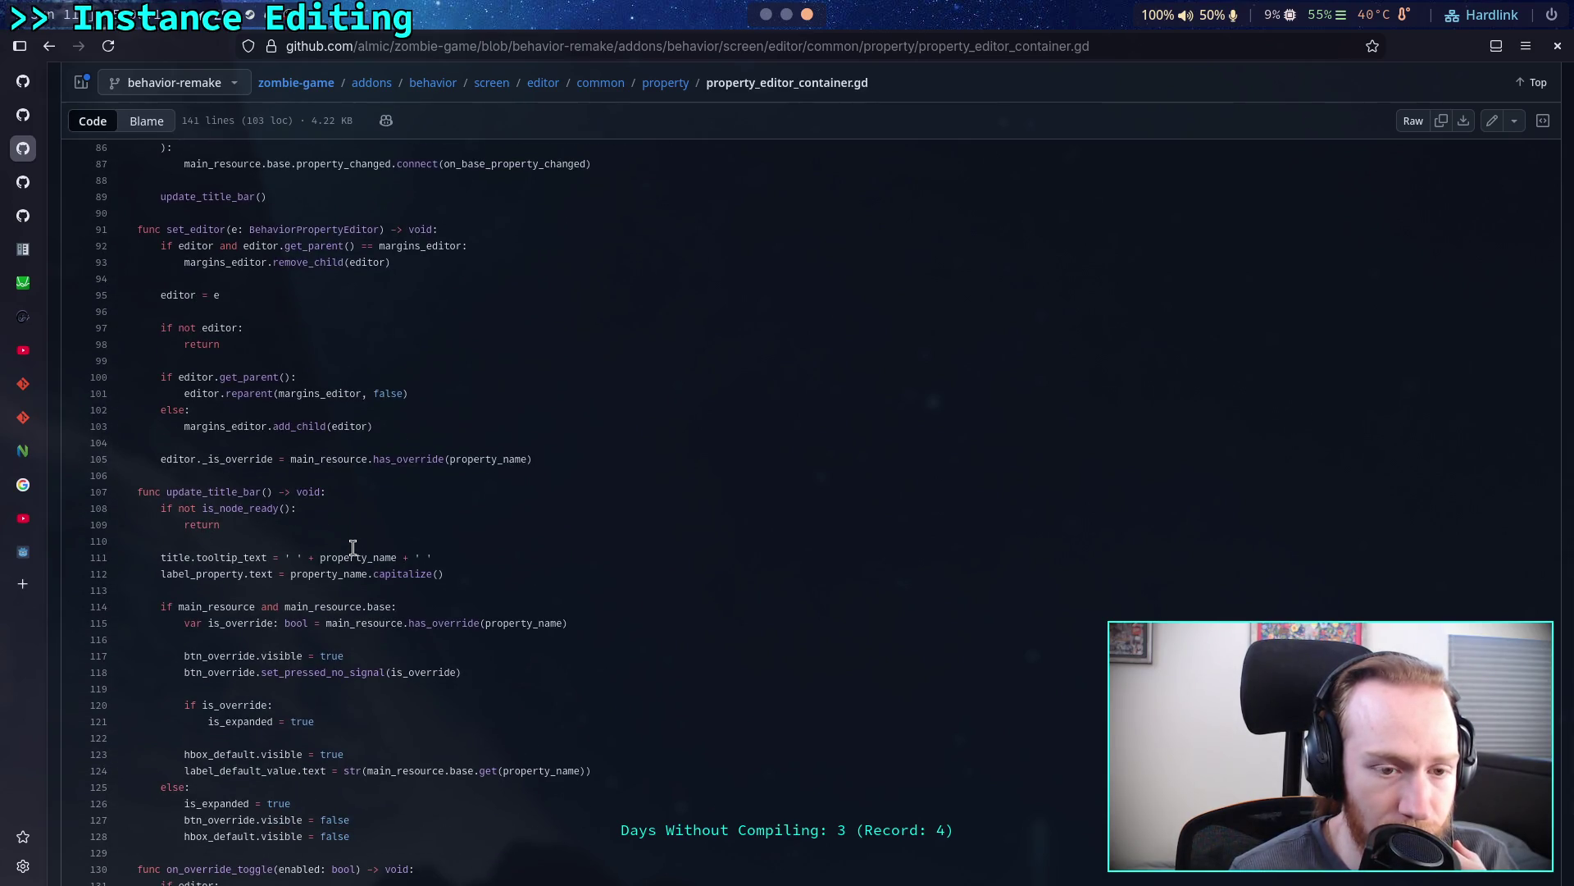
- List every in-file reference to property_name in property_editor_container.gd
left_click_drag(225, 394, 264, 394)
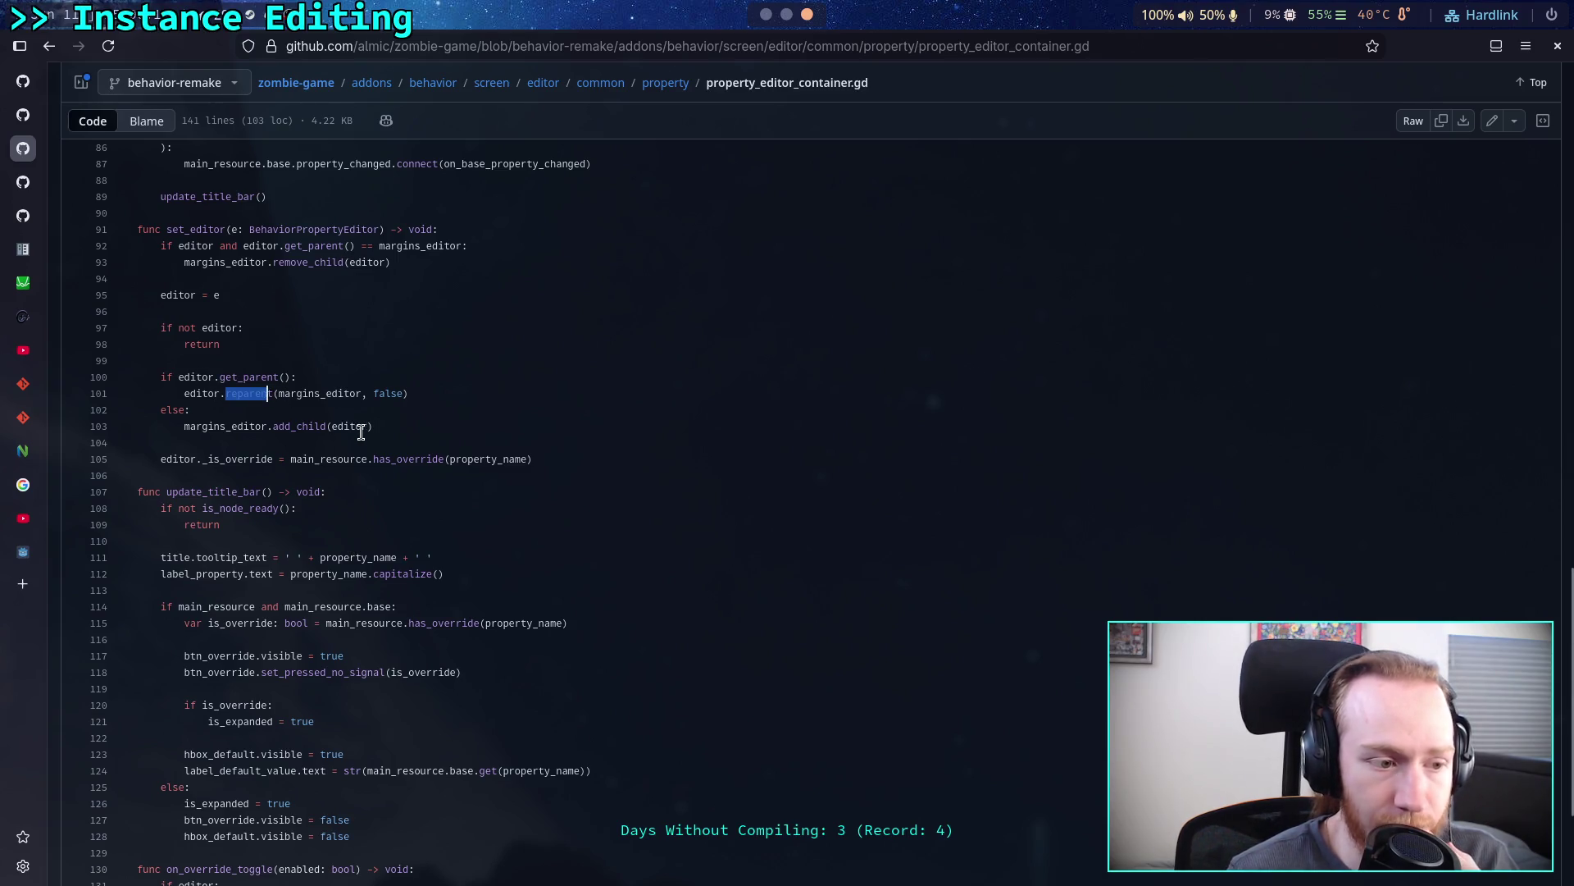
left_click(471, 459)
left_click(357, 475)
scroll(358, 475, "down", 3)
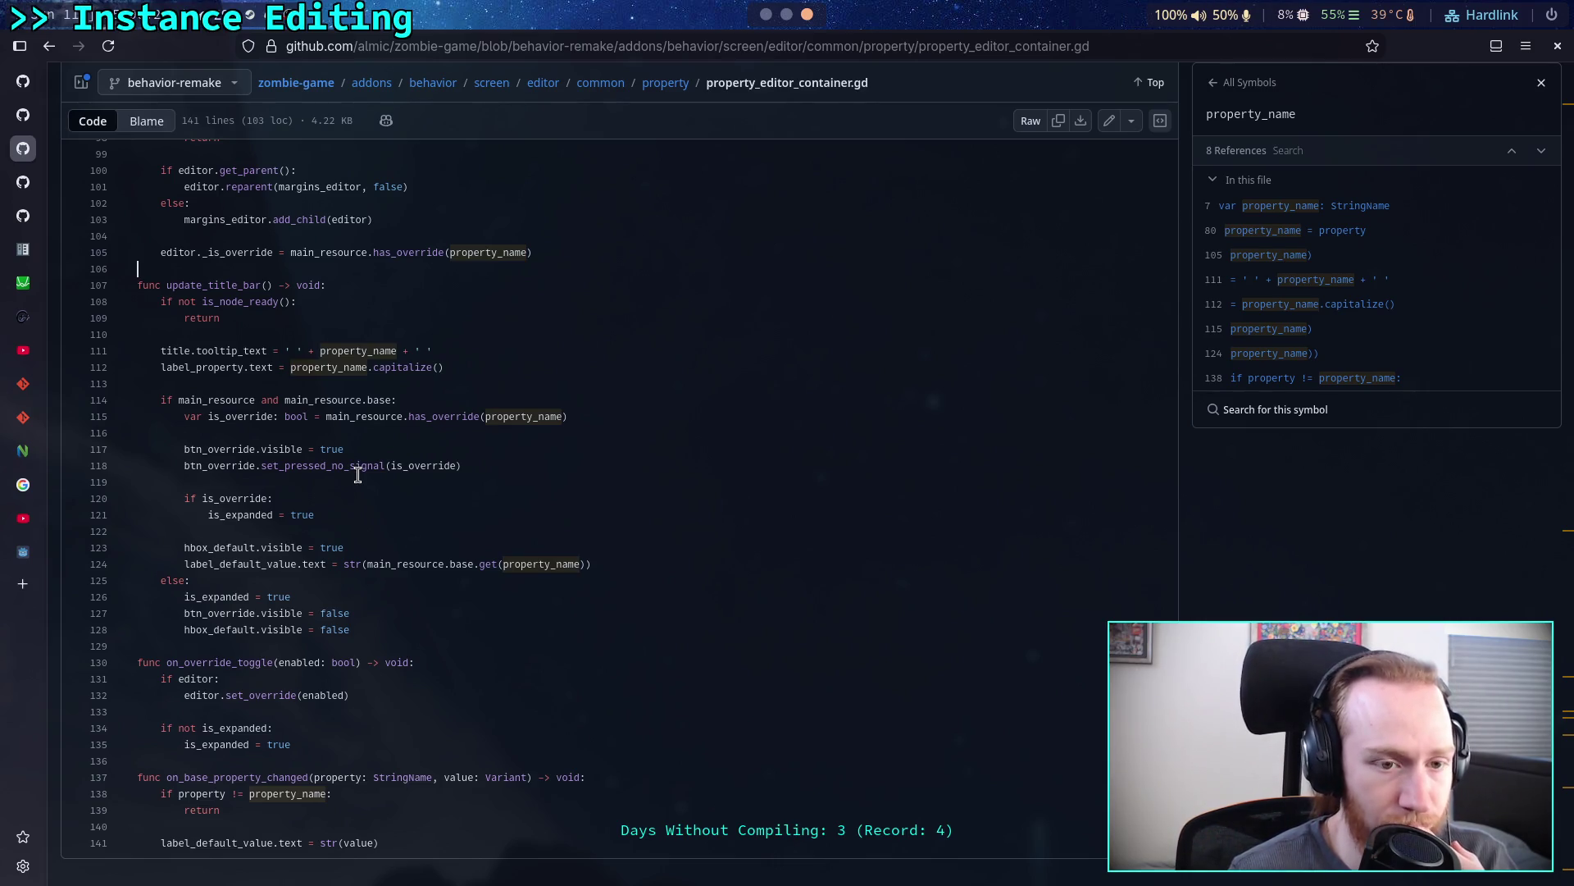
scroll(357, 475, "up", 5)
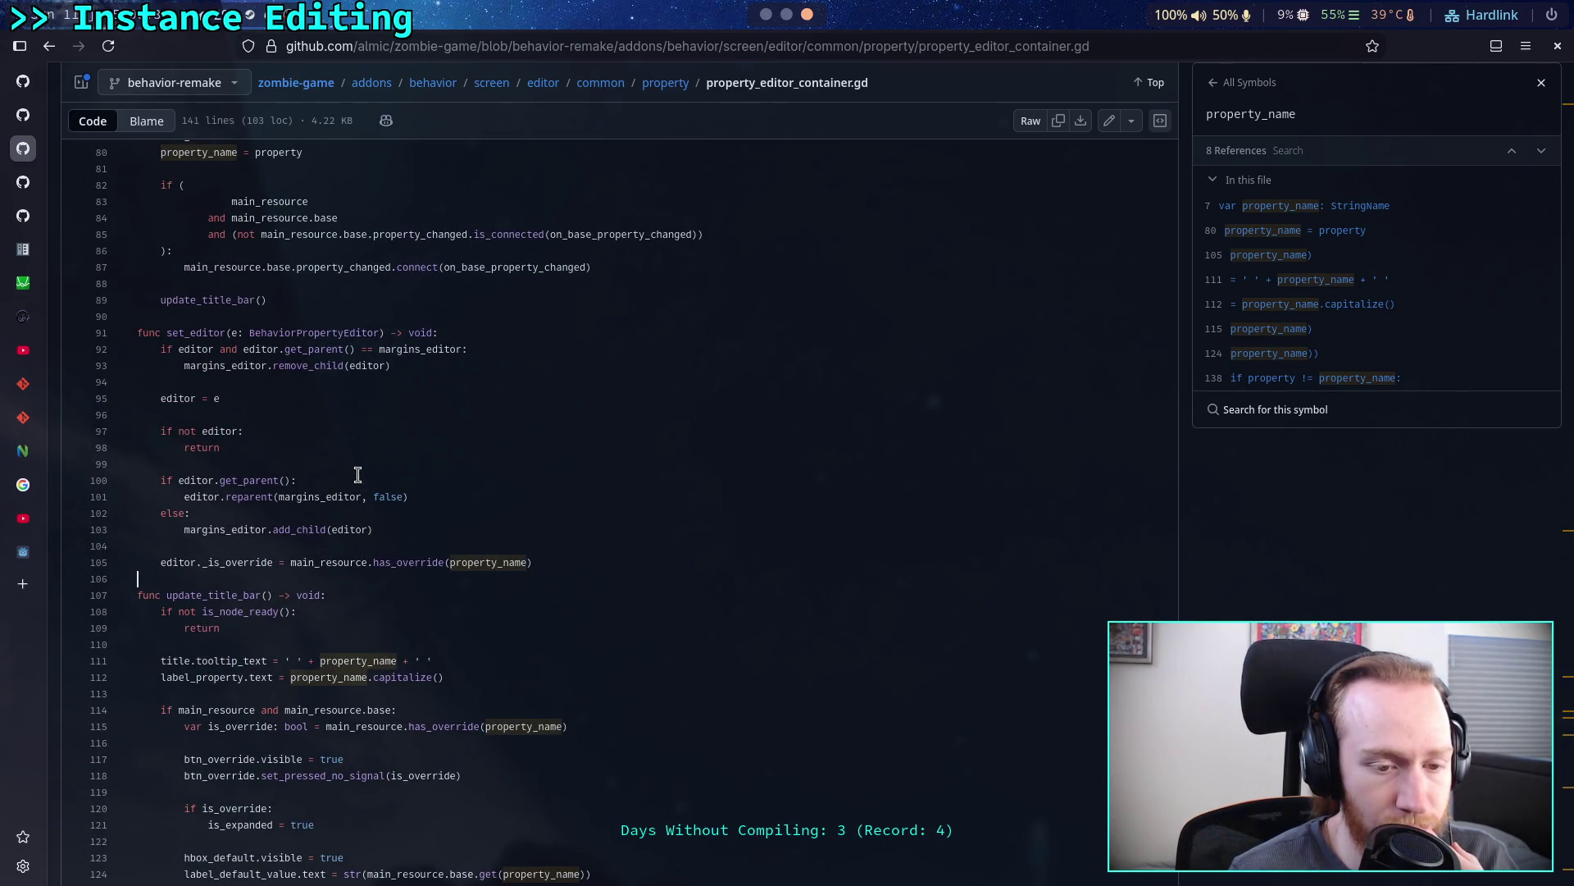
scroll(357, 475, "up", 2)
left_click(243, 487)
scroll(244, 480, "up", 15)
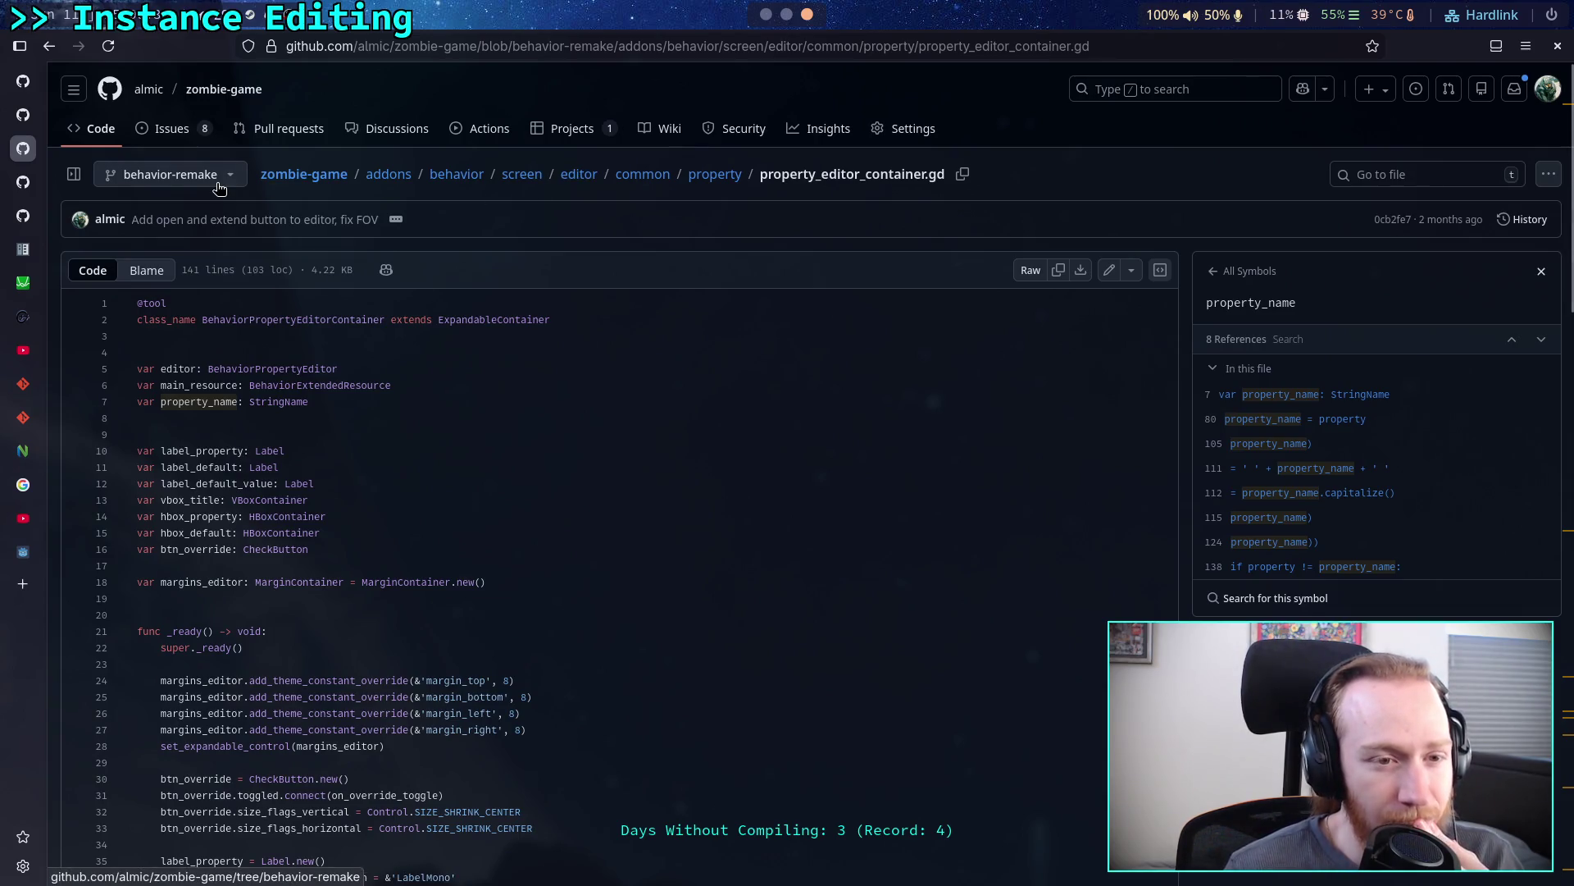
left_click(219, 189)
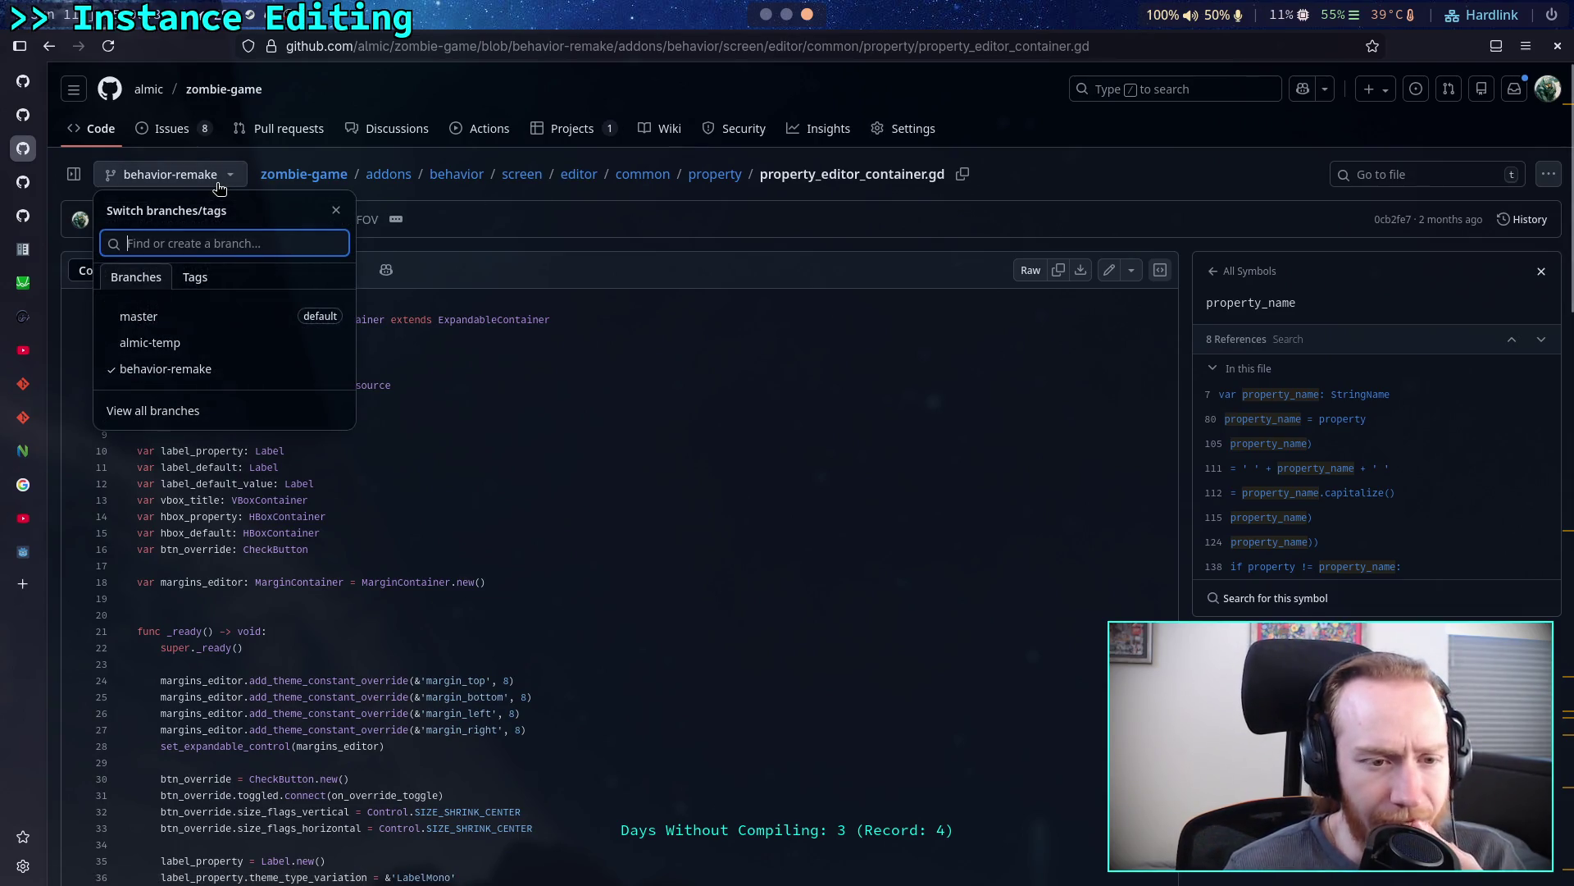
- Restore the 404 zombie-game page to its repository overview, then return to the mesh.cpp source
left_click(213, 320)
left_click(36, 250)
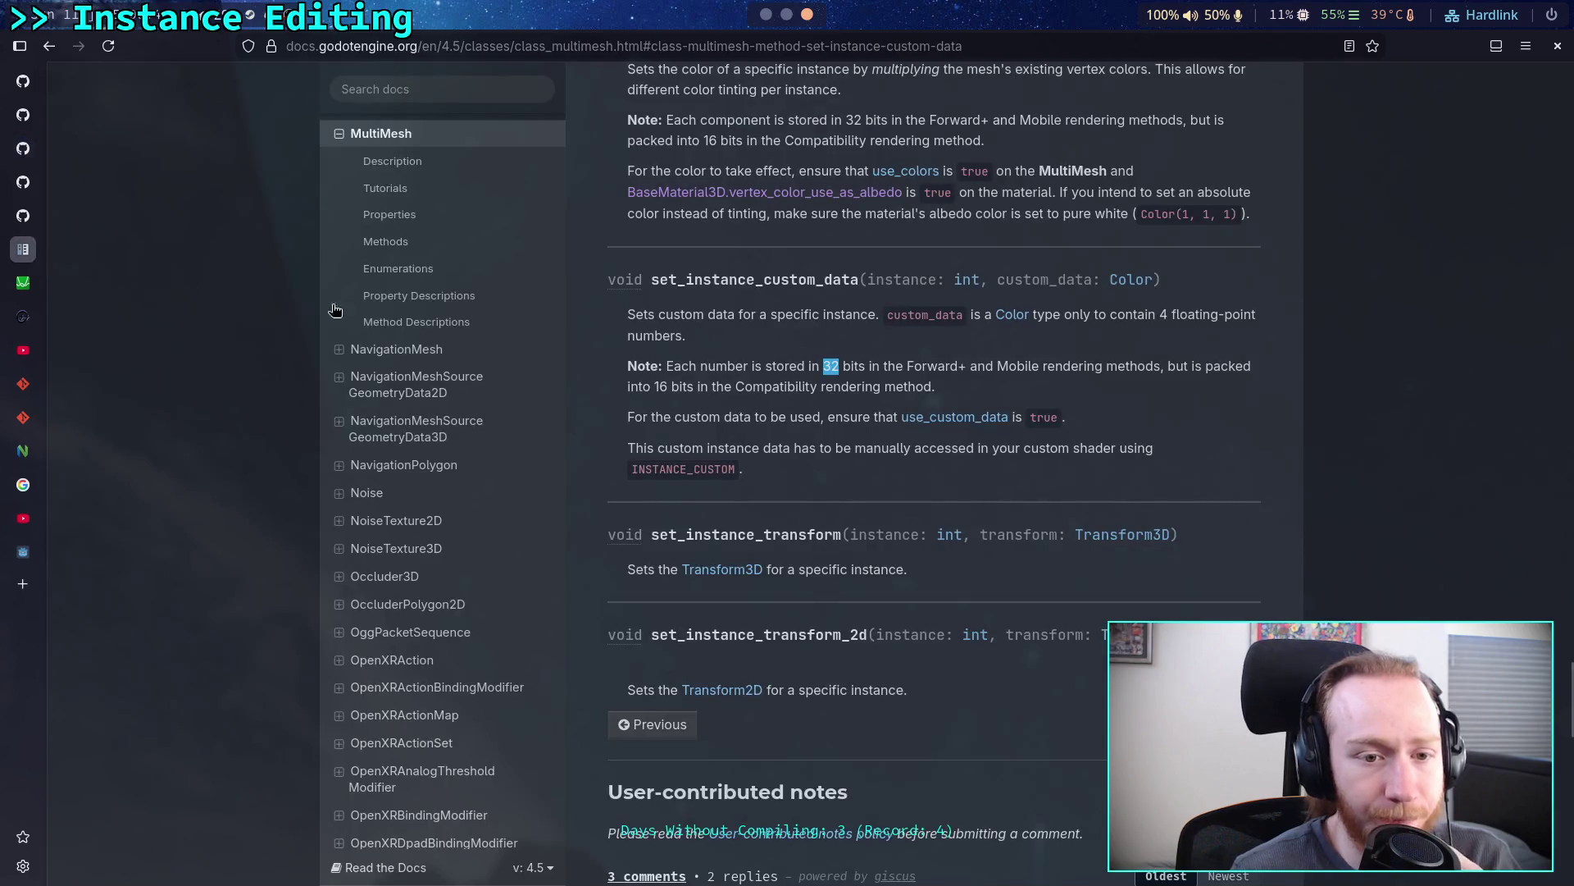
left_click(442, 88)
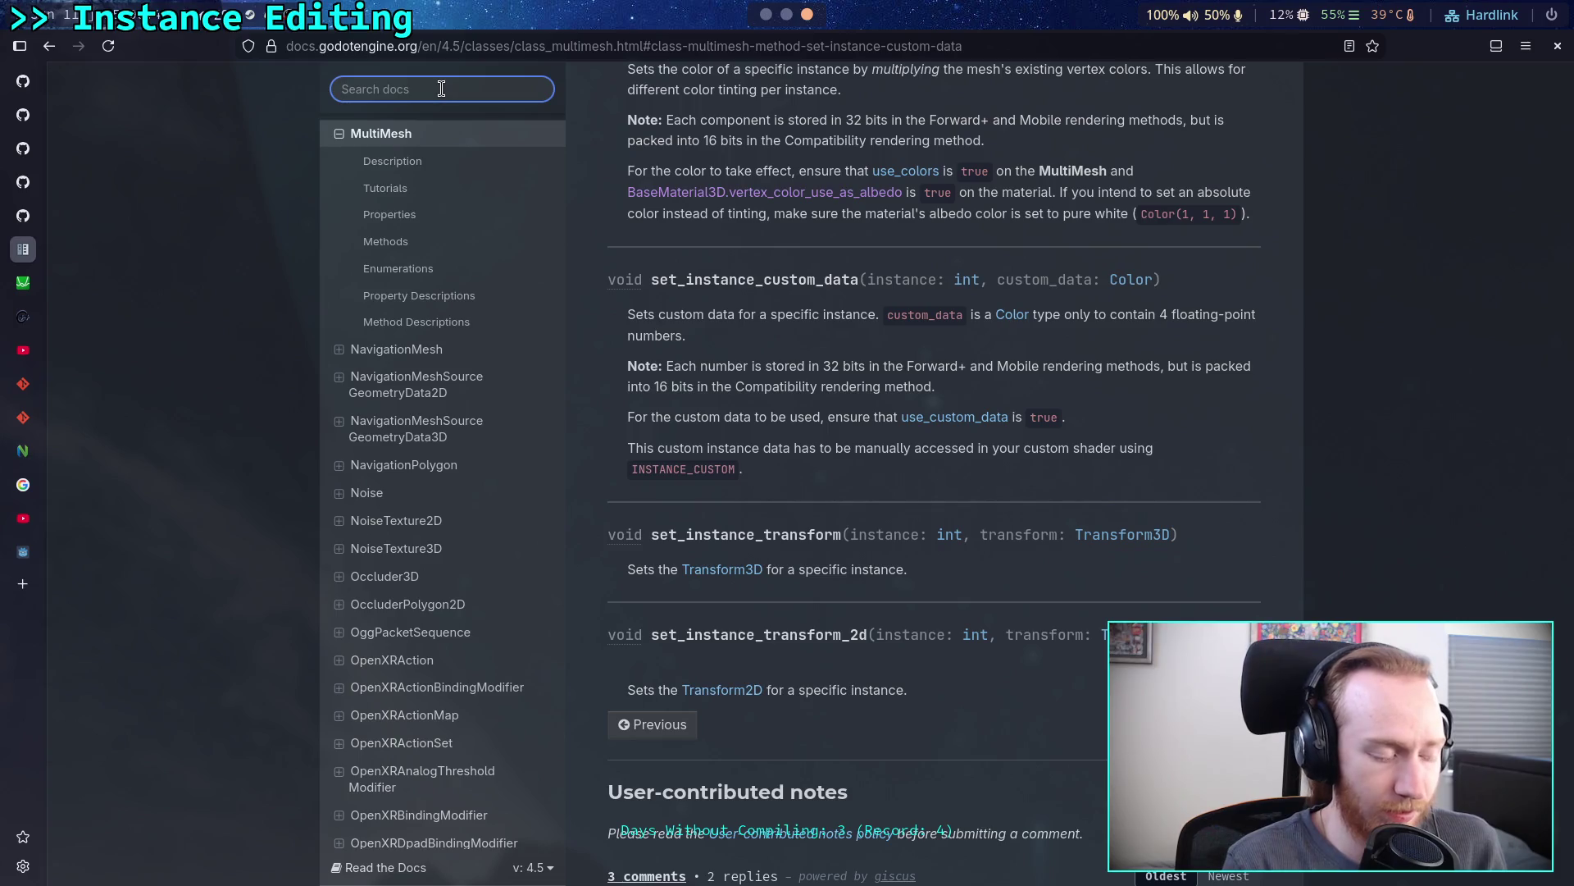
mouse_move(24, 121)
left_click(25, 149)
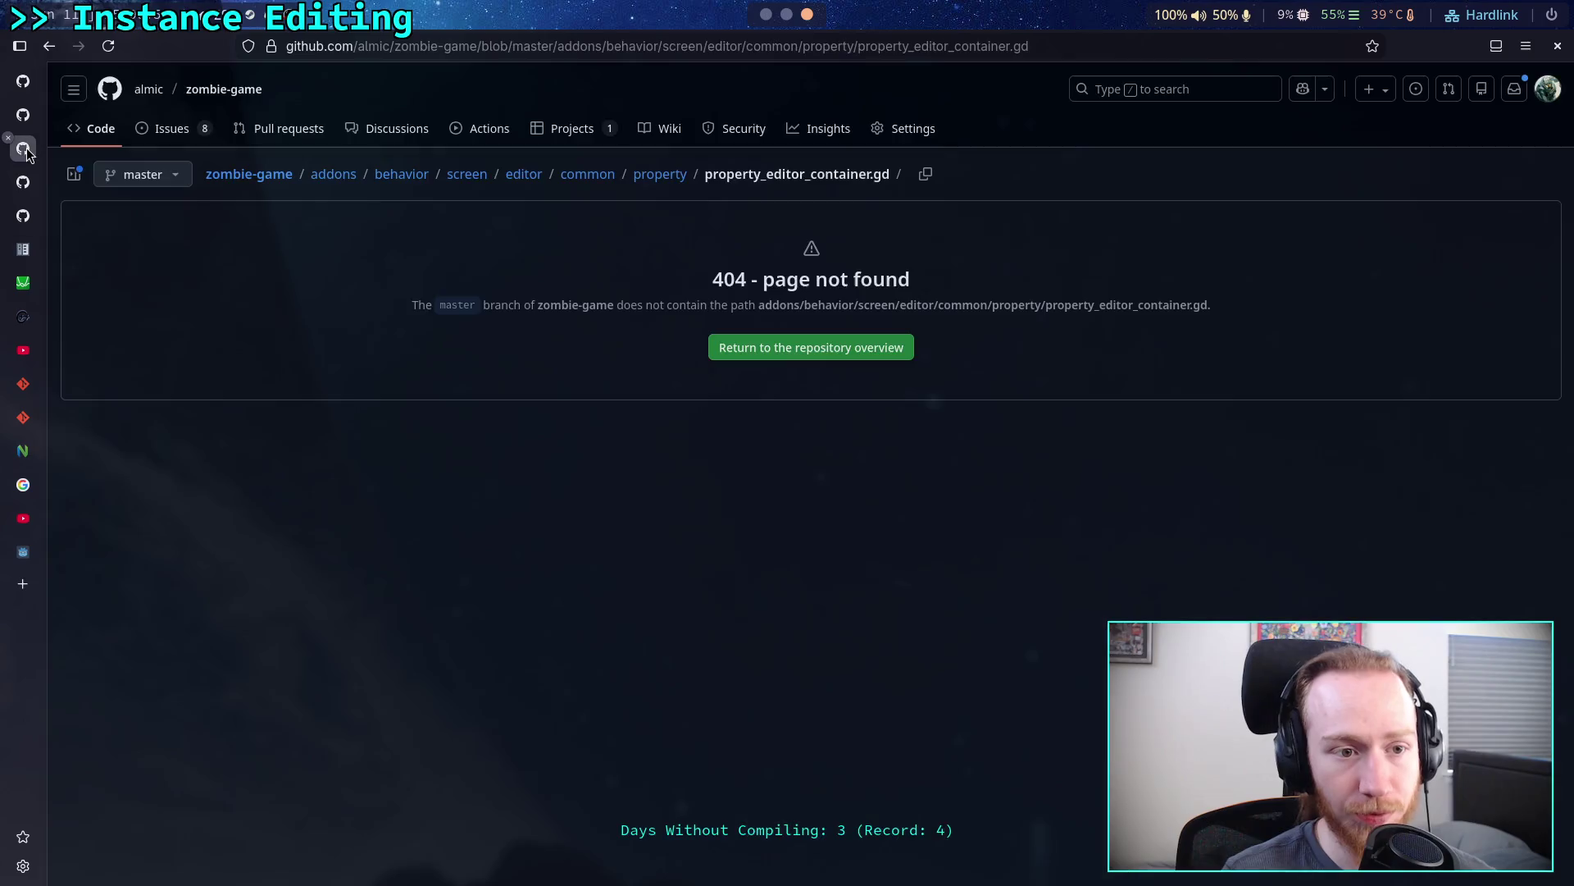
left_click(251, 174)
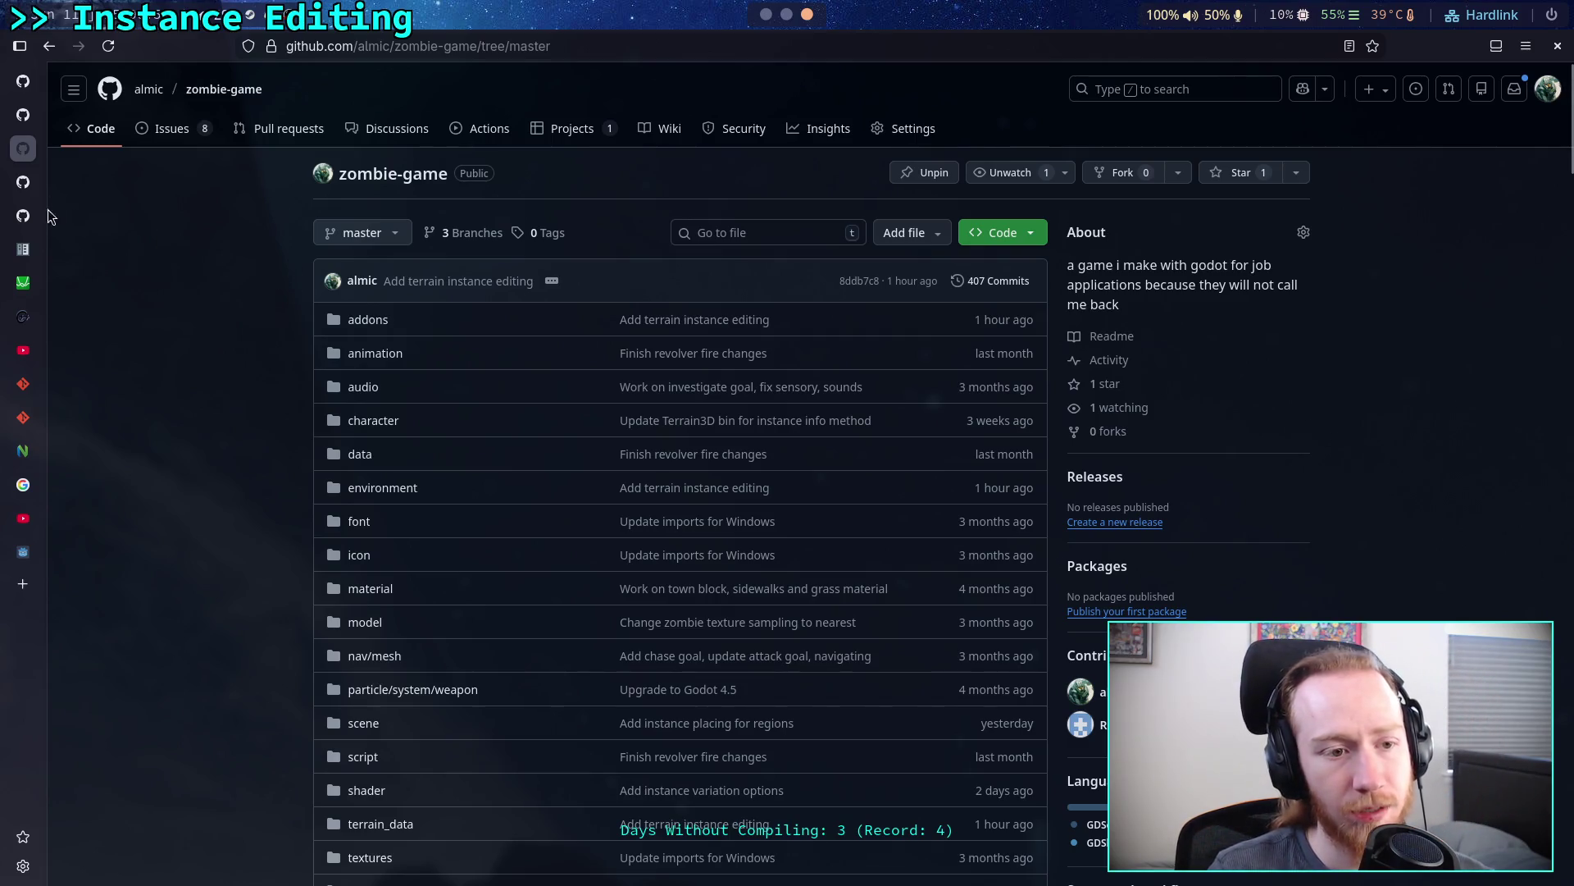
left_click(33, 253)
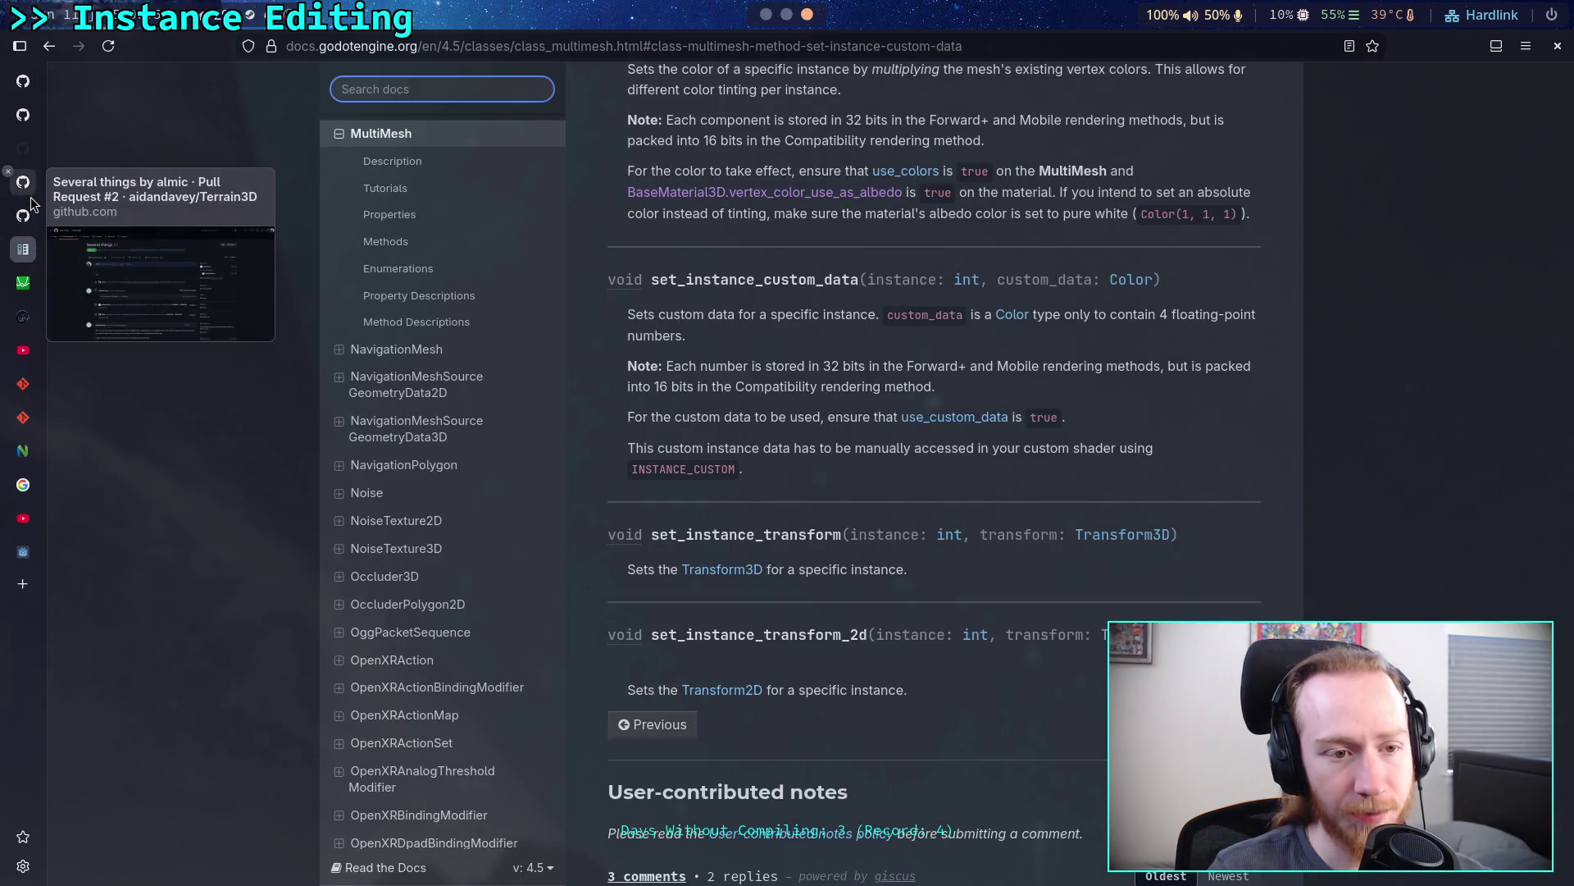
left_click(36, 116)
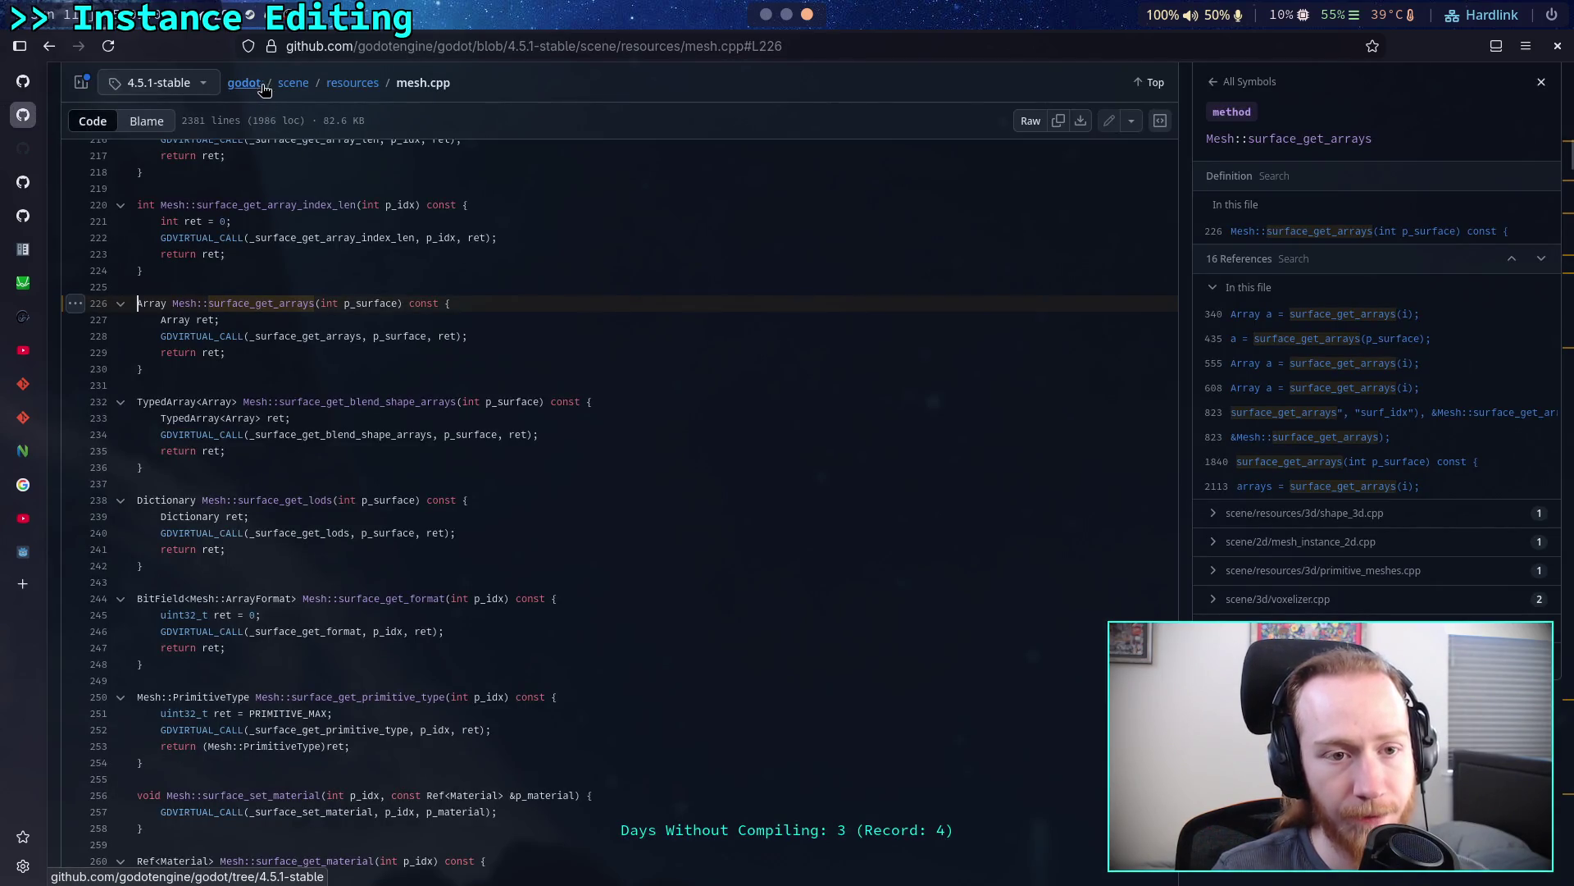
- Navigate from mesh.cpp up to the godot root at 4.5.1-stable, then into editor/inspector
left_click(291, 84)
left_click(249, 137)
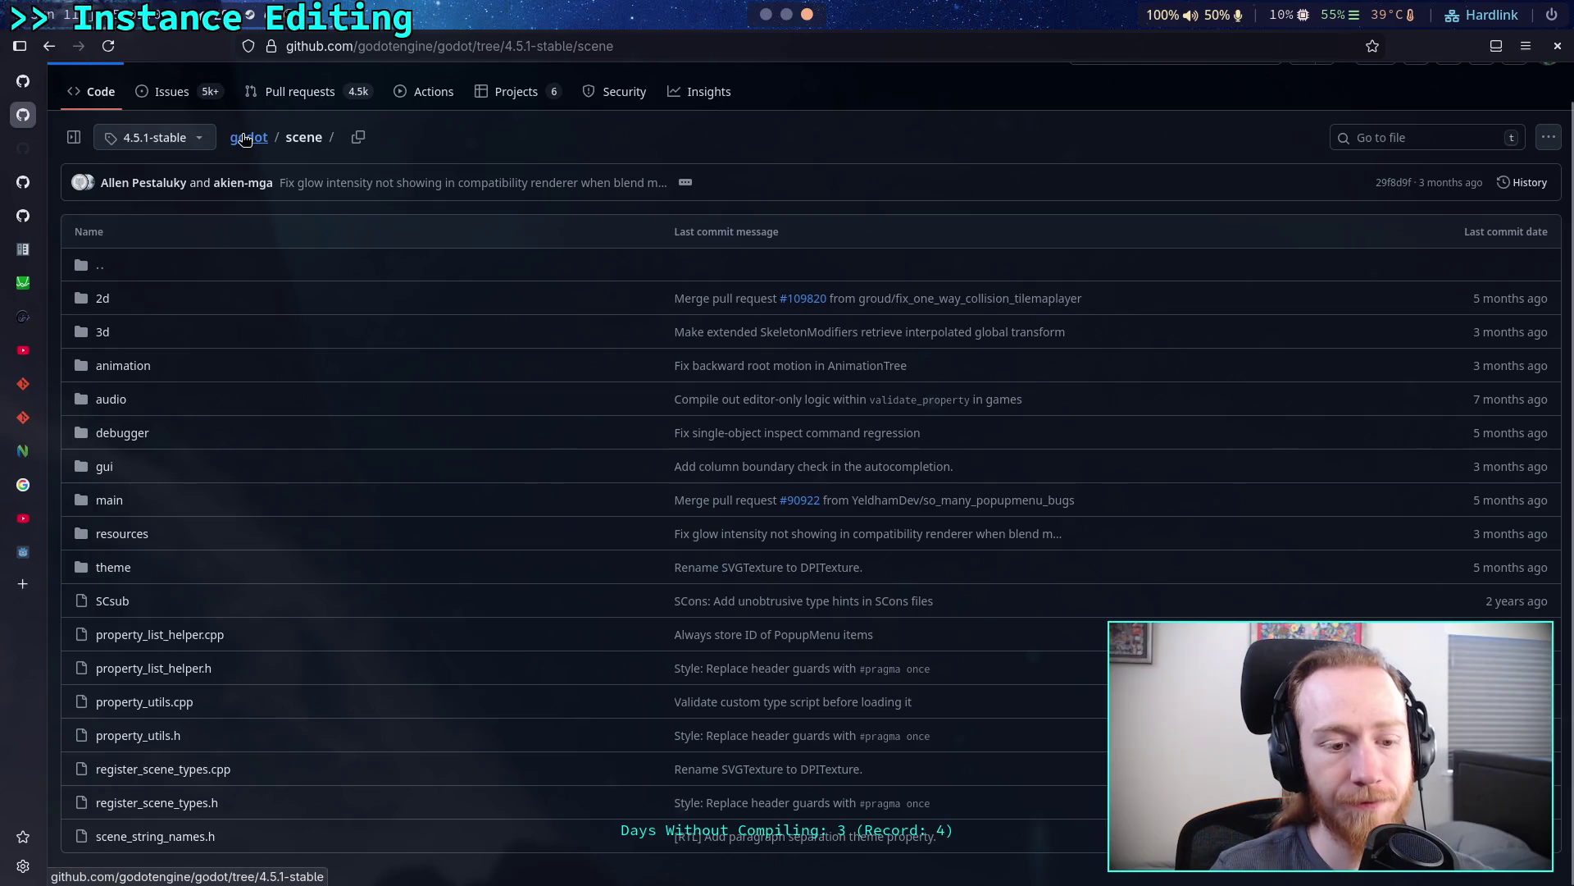
left_click(364, 453)
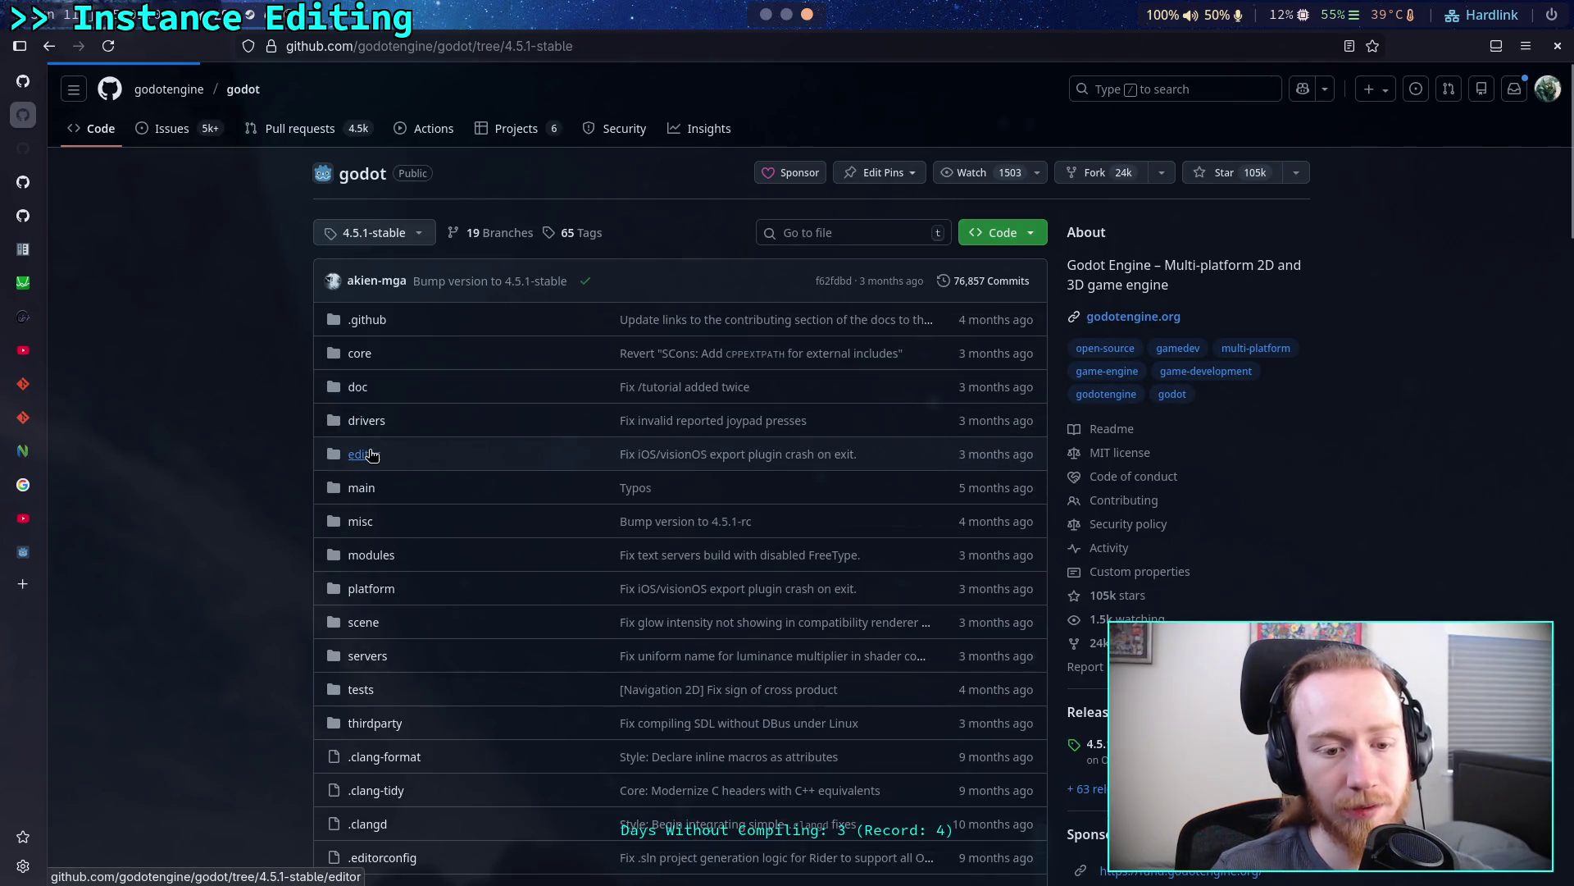
scroll(262, 454, "down", 2)
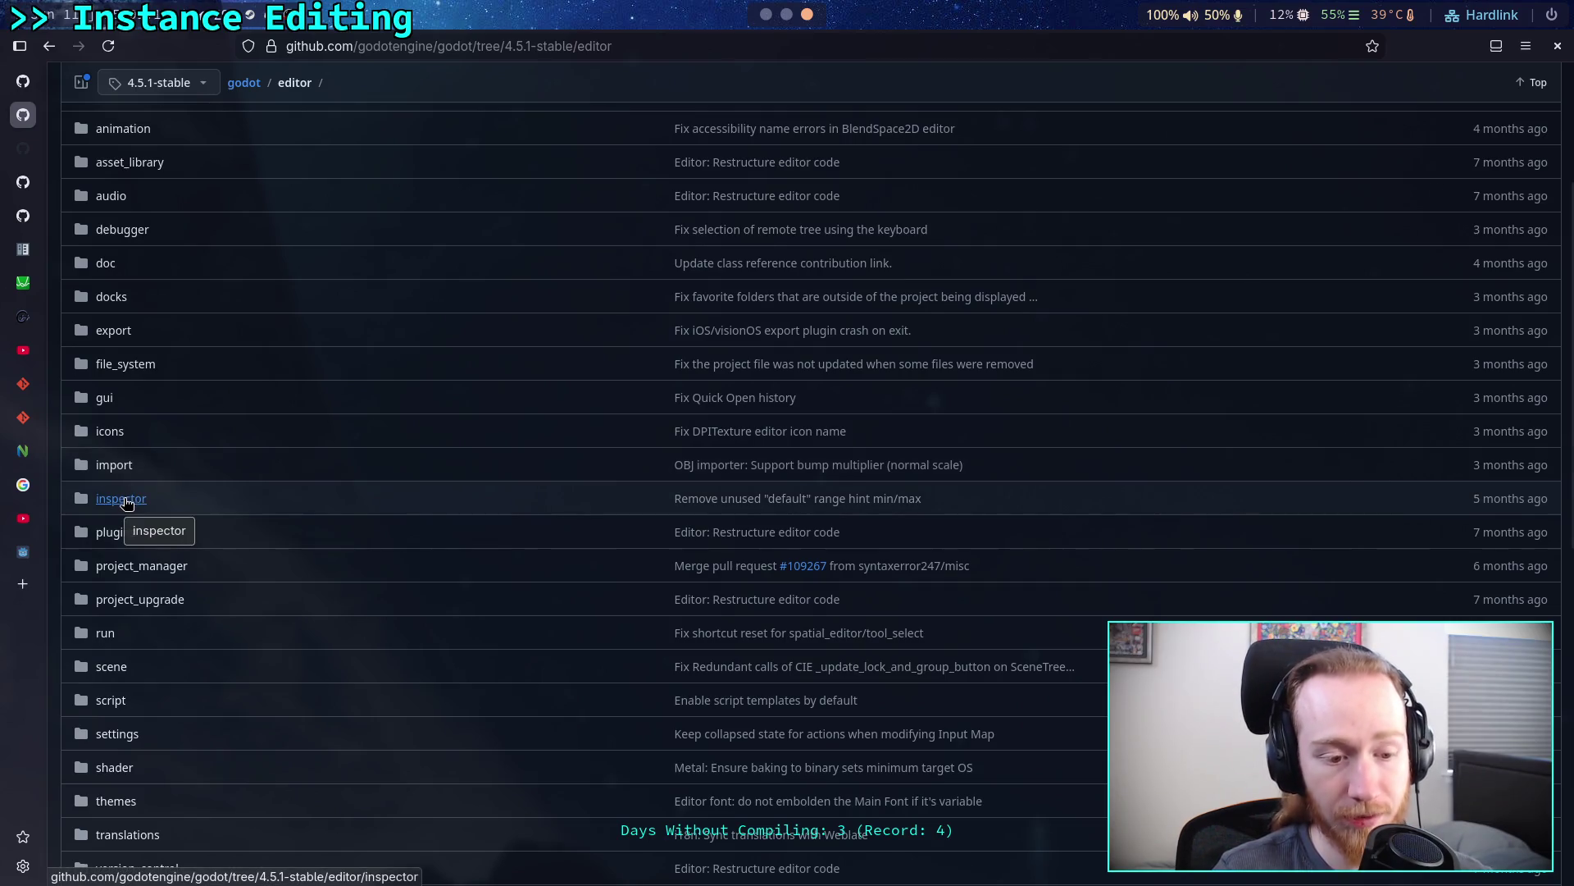
scroll(218, 503, "down", 4)
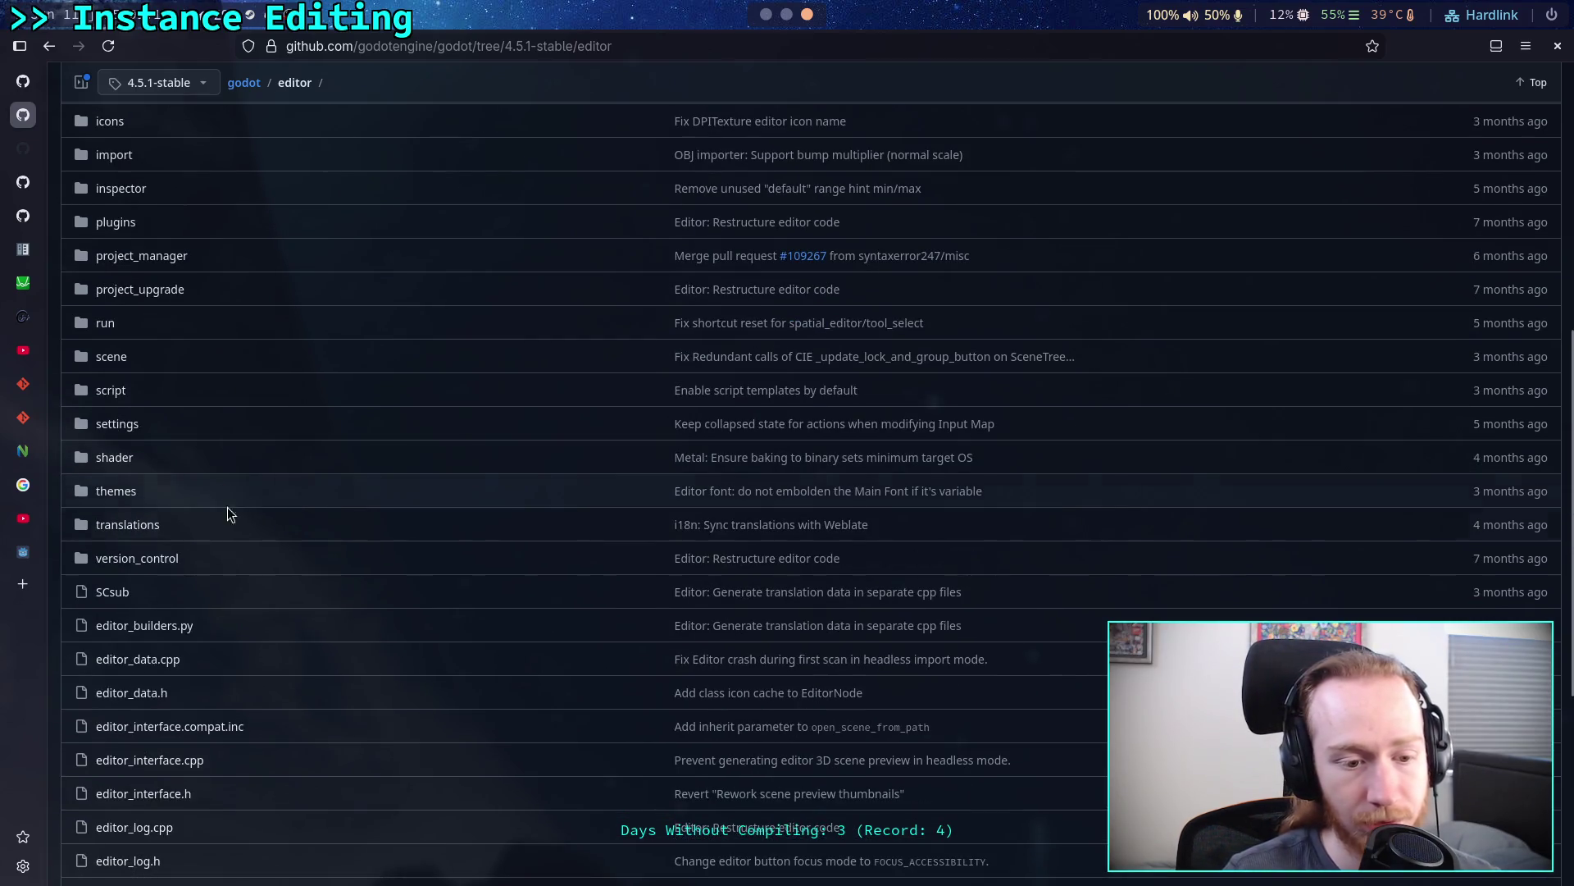
scroll(240, 510, "down", 5)
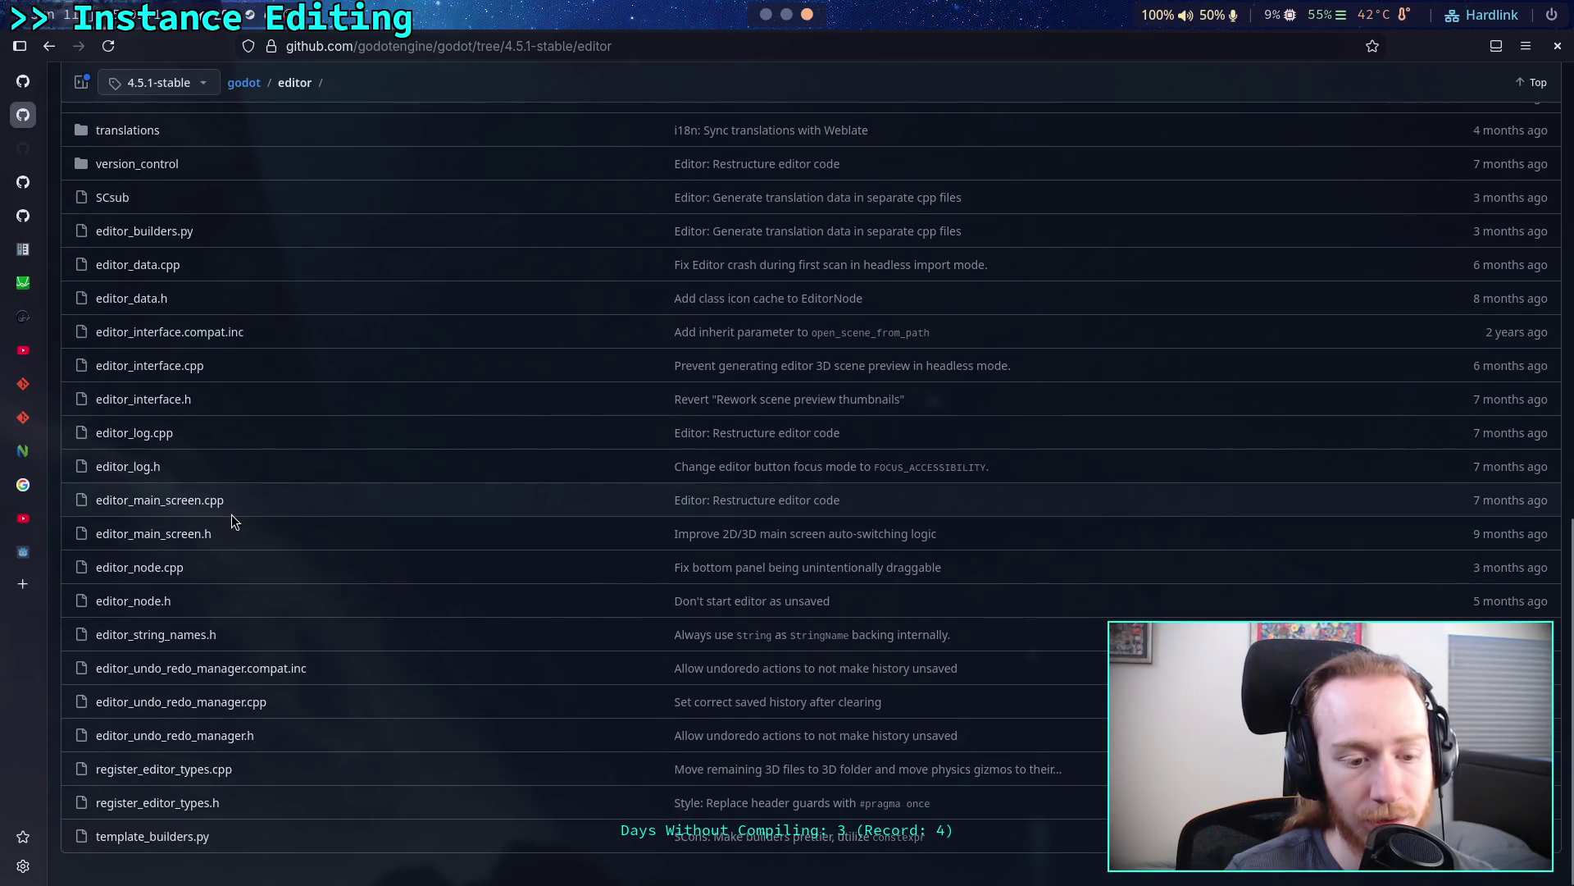
scroll(231, 514, "up", 5)
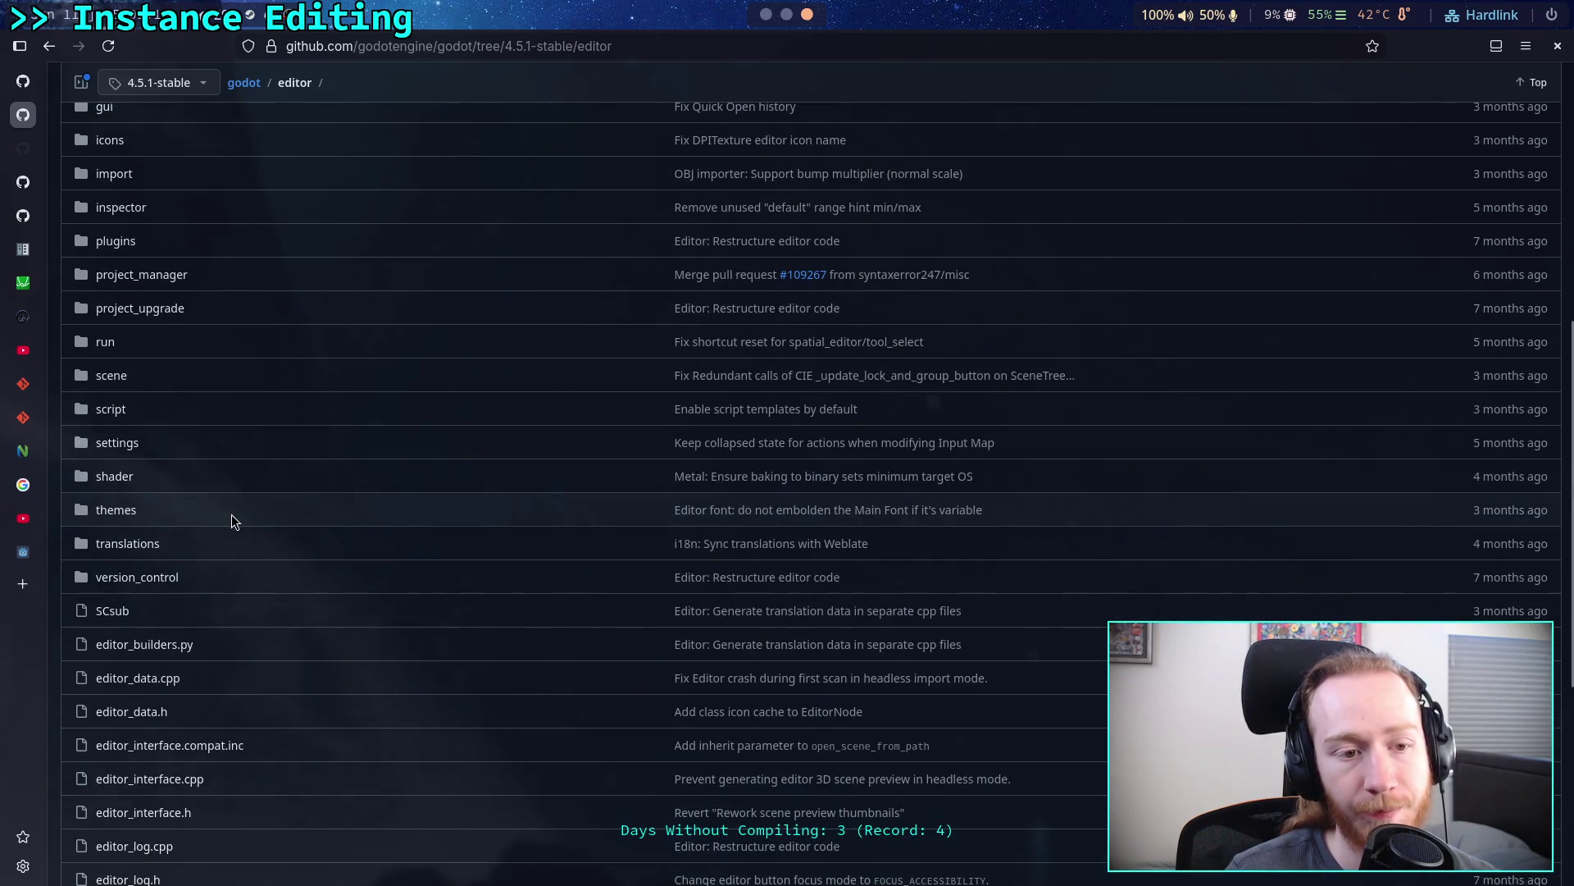
scroll(159, 450, "up", 1)
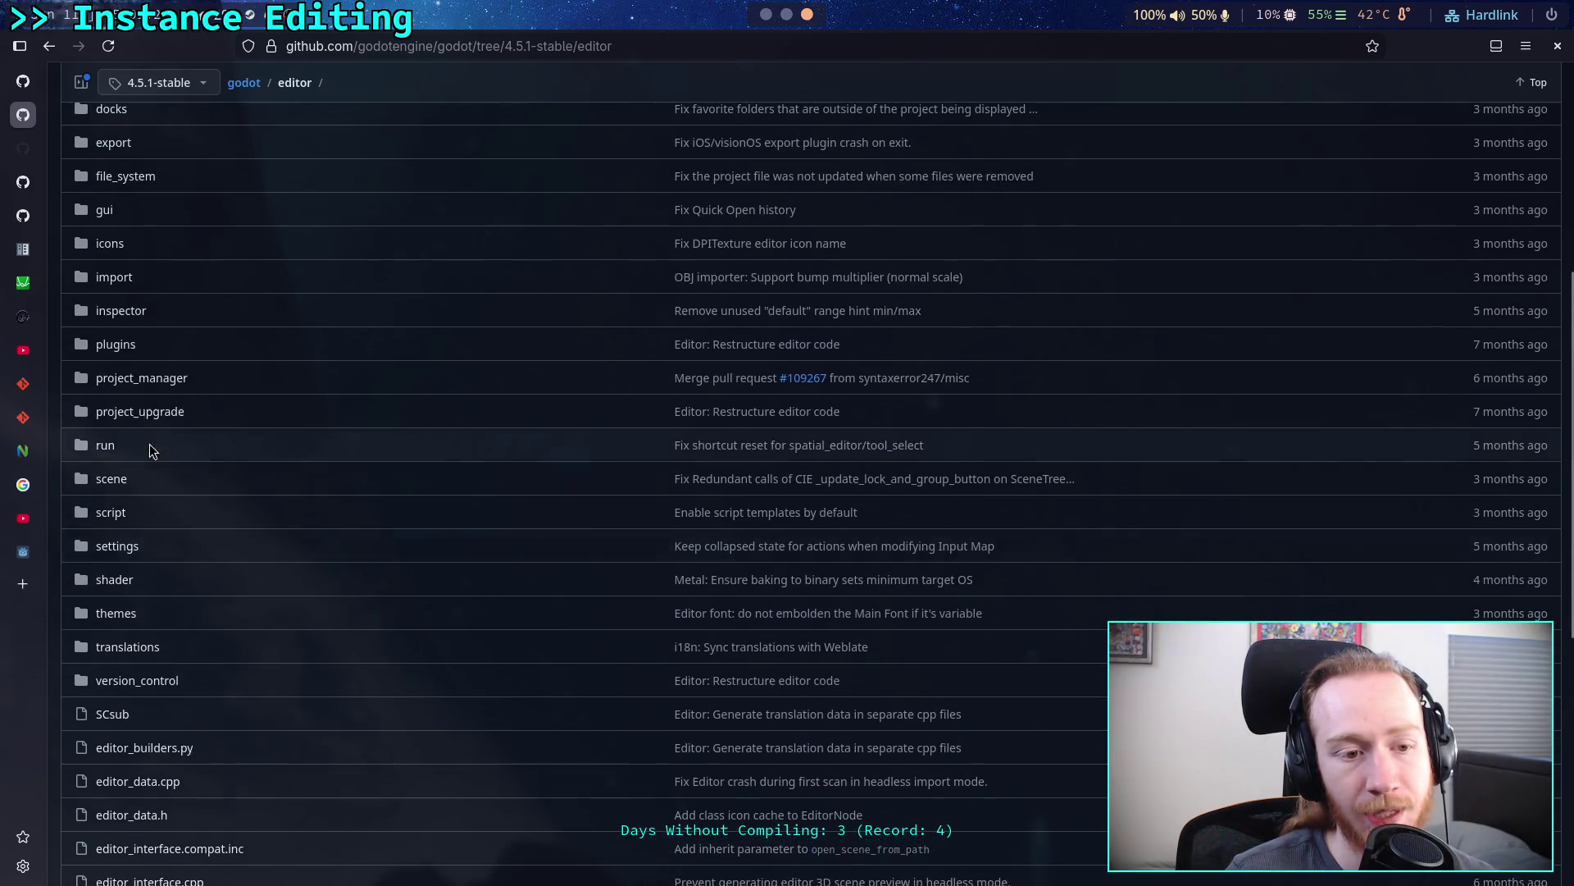
left_click(123, 312)
scroll(347, 434, "down", 1)
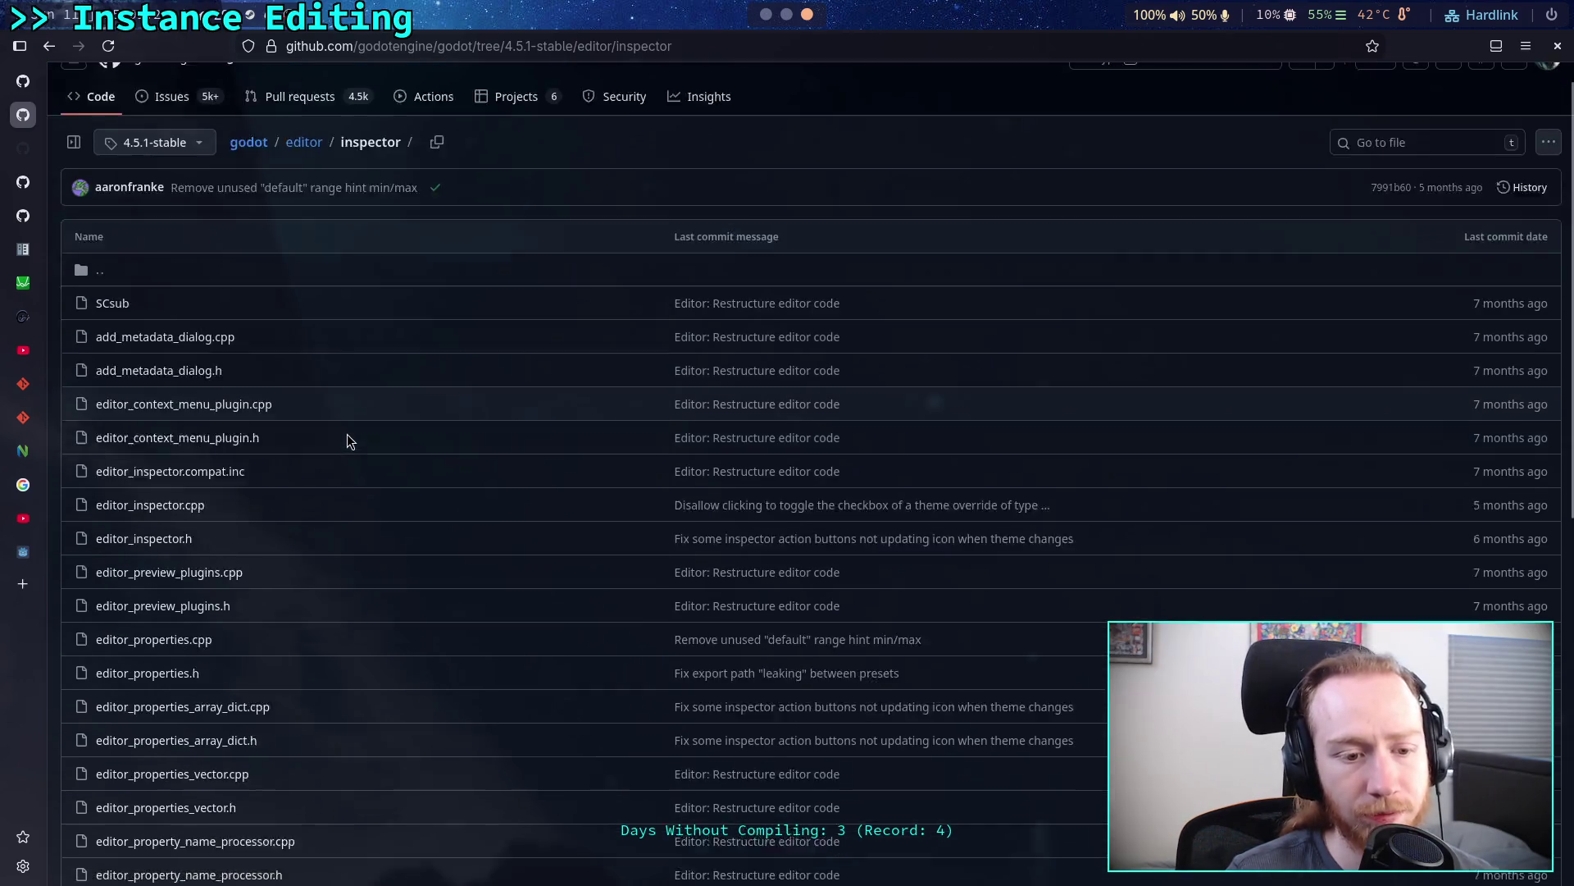
- Open editor_properties_array_dict.h and scroll through its class declarations
scroll(348, 437, "down", 4)
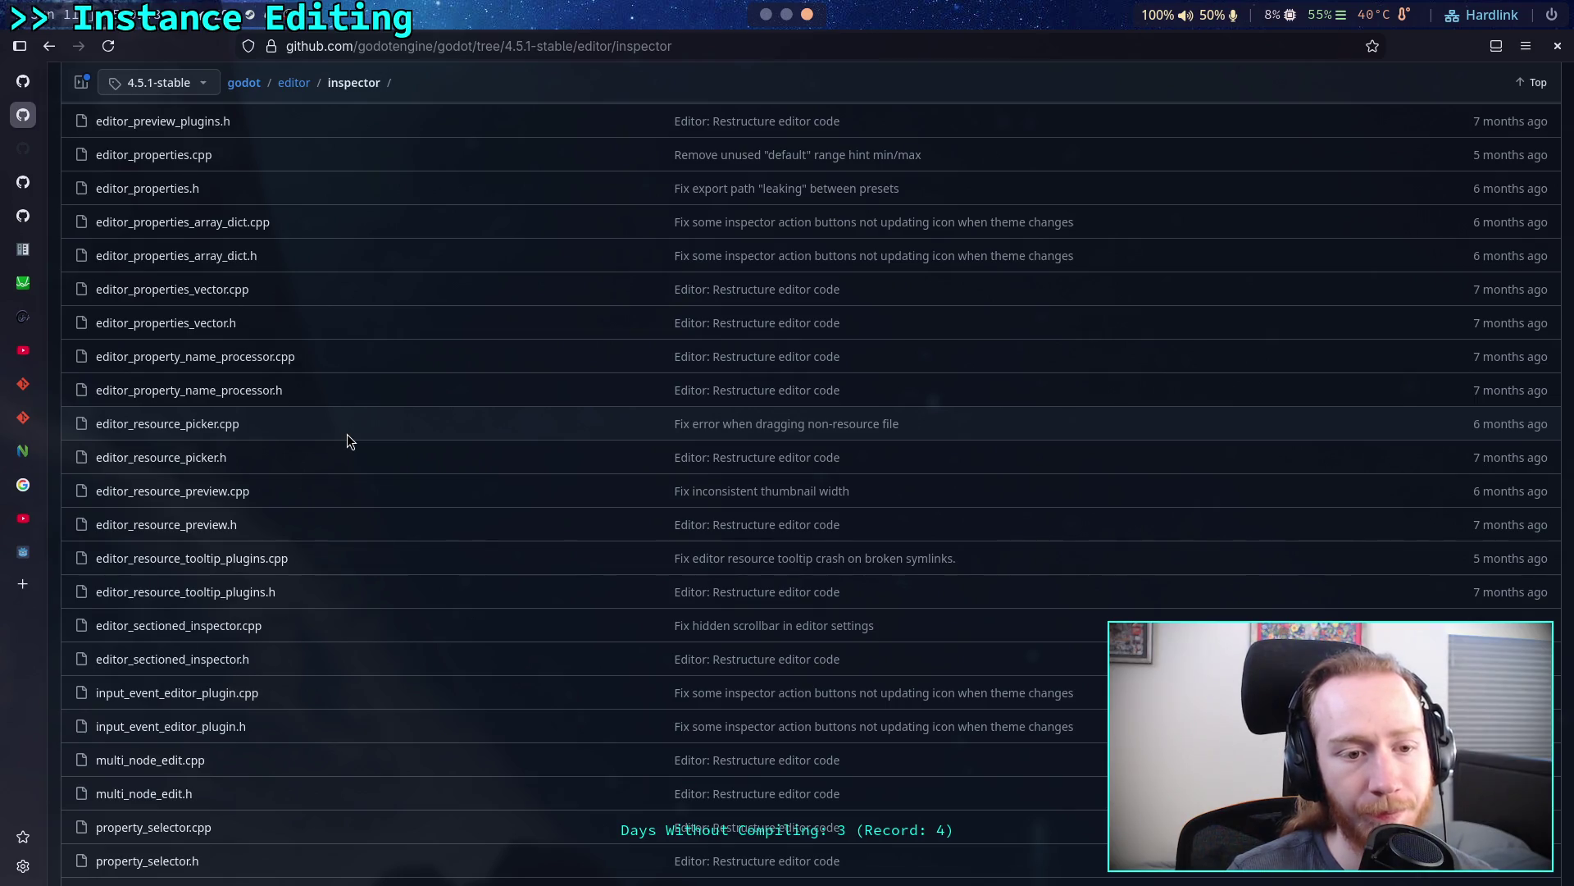
scroll(347, 434, "up", 1)
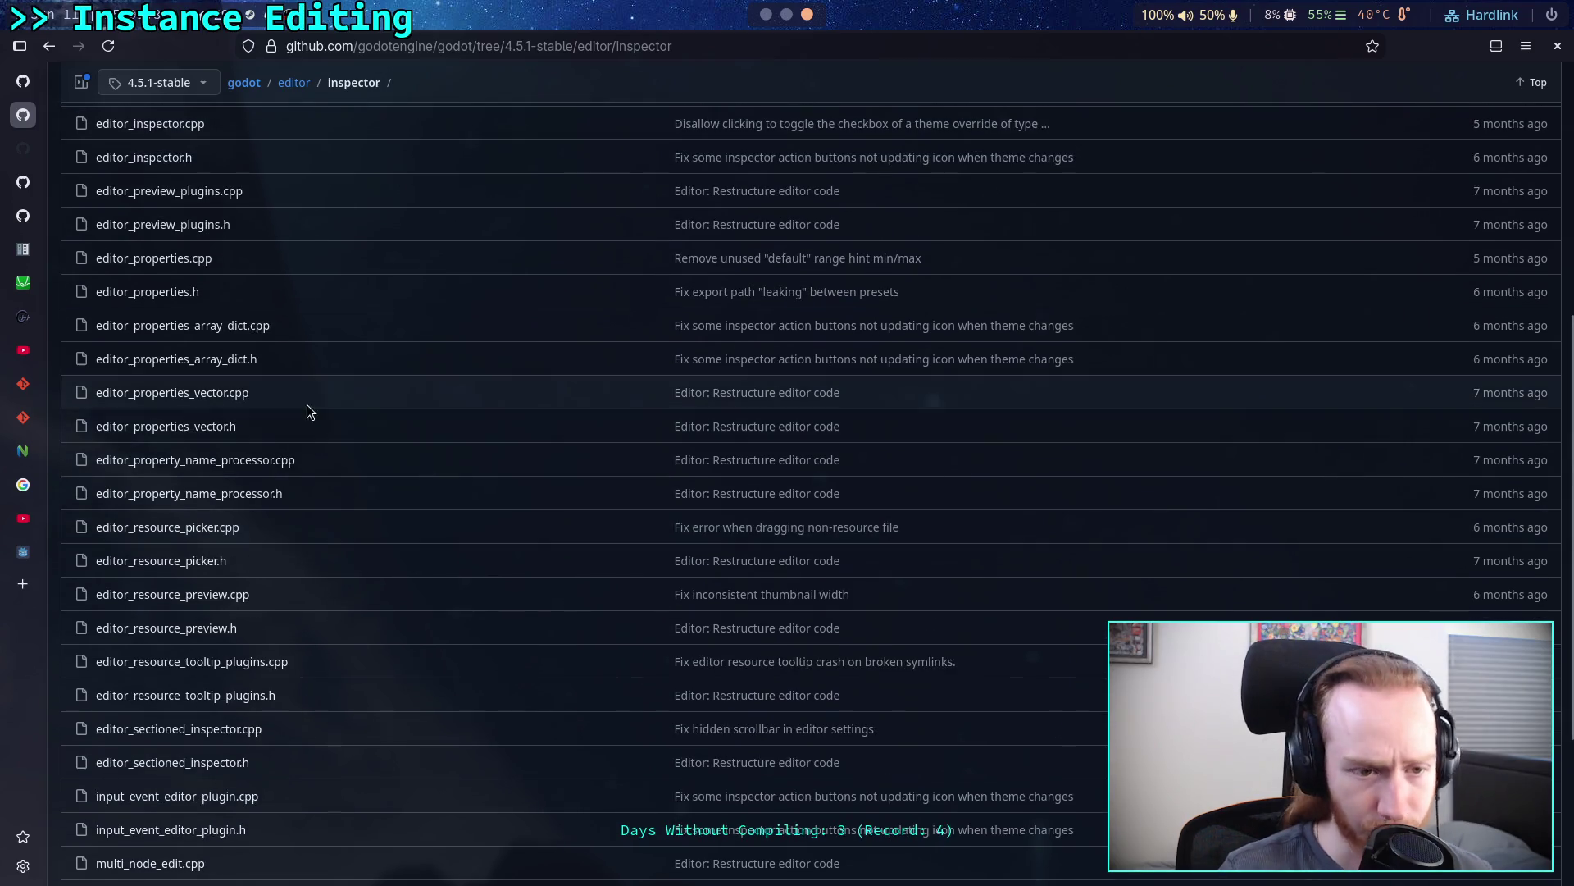
left_click(196, 354)
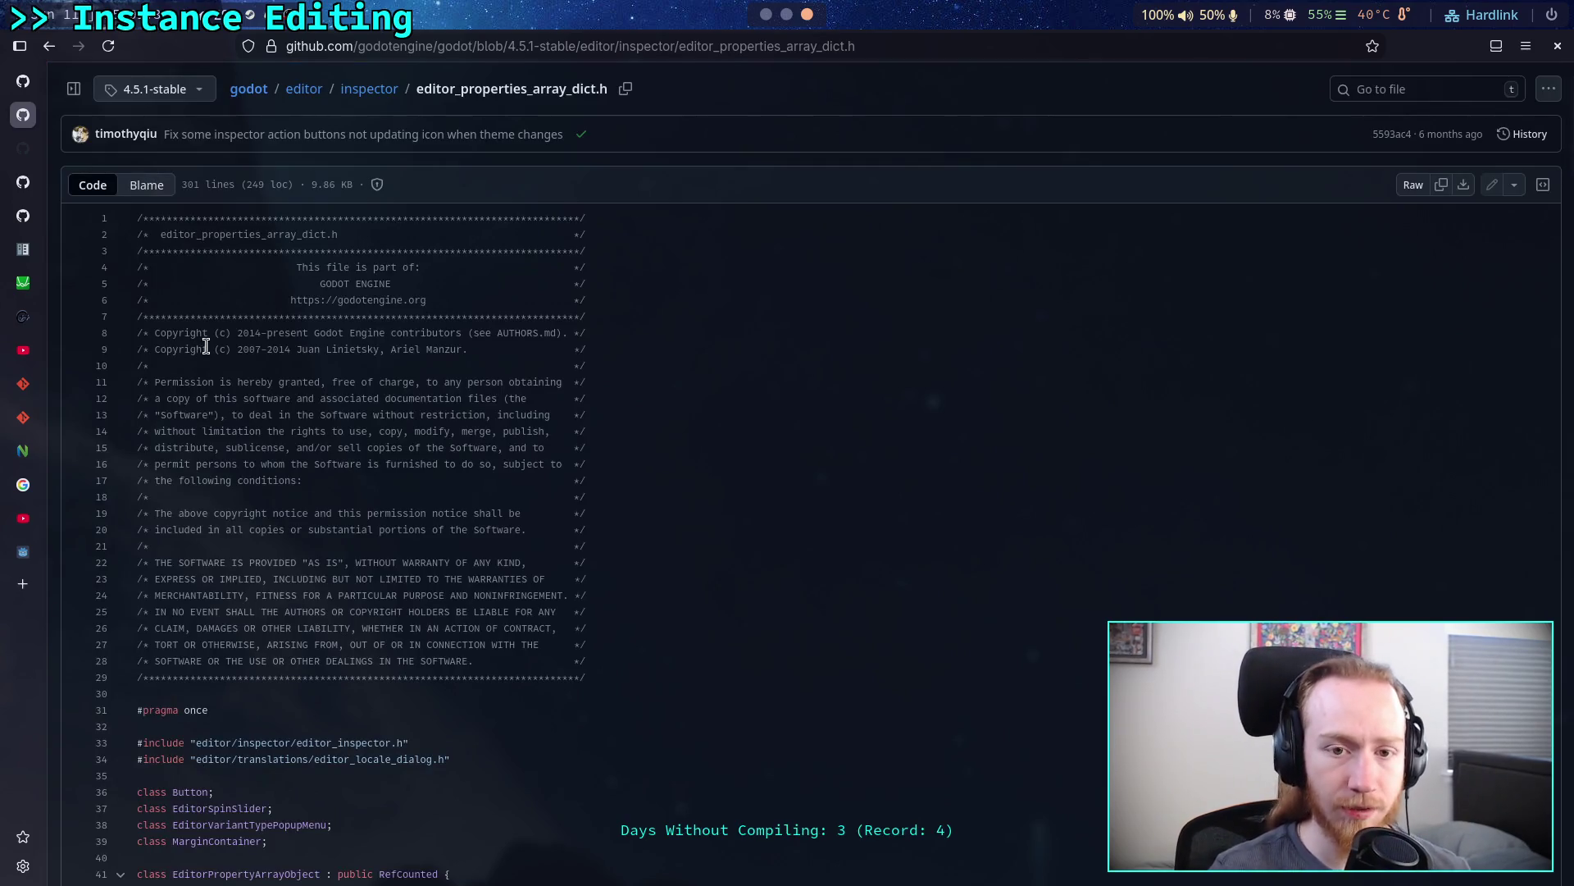
scroll(484, 414, "down", 4)
scroll(497, 430, "down", 2)
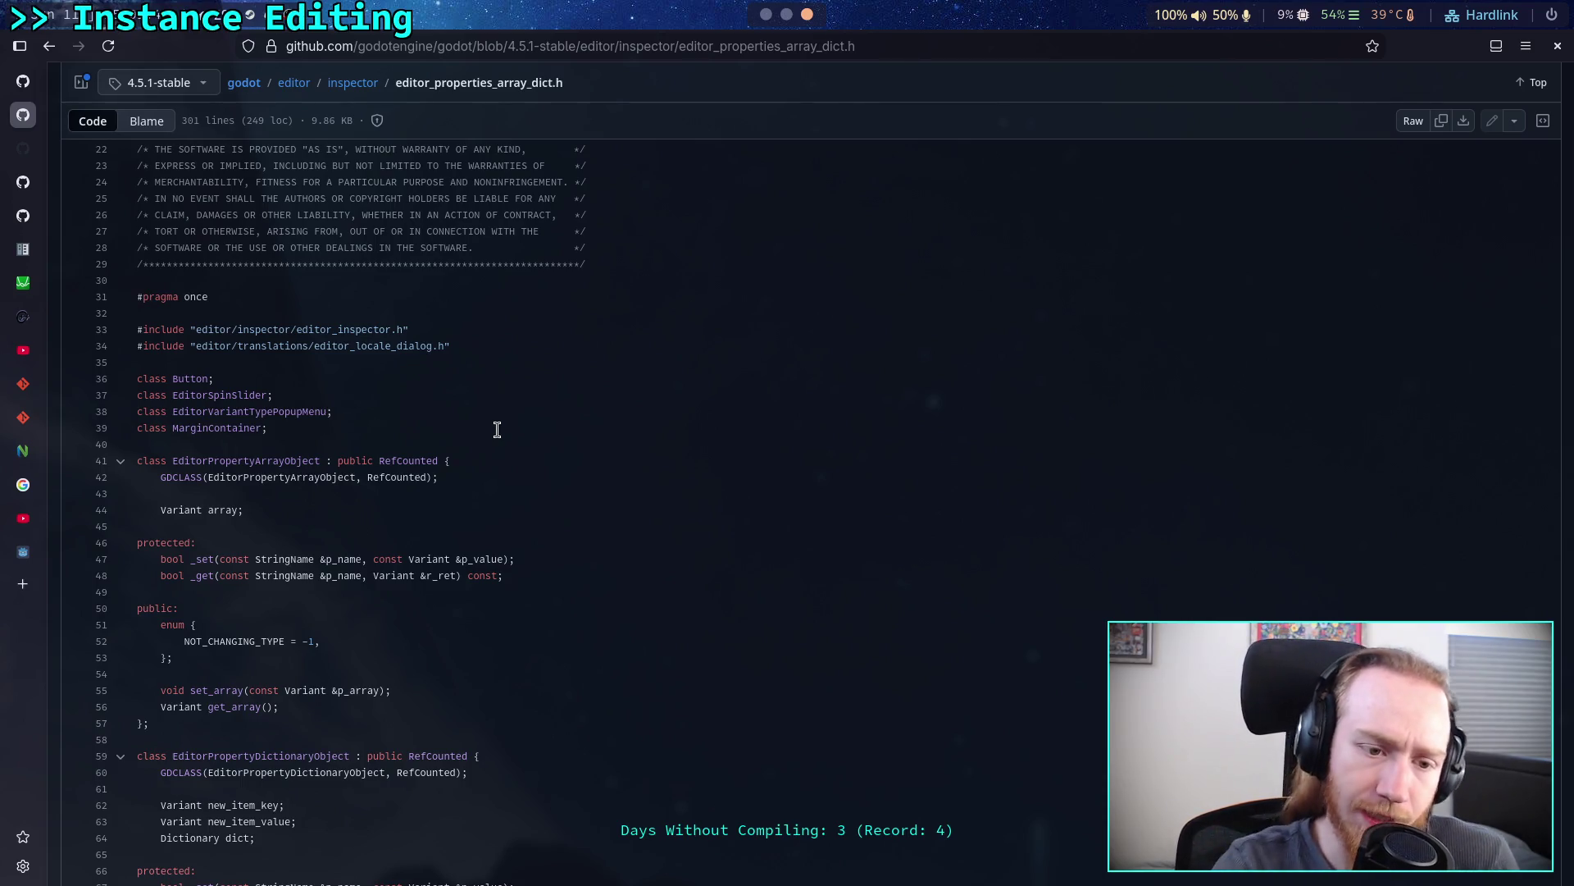
scroll(497, 430, "down", 2)
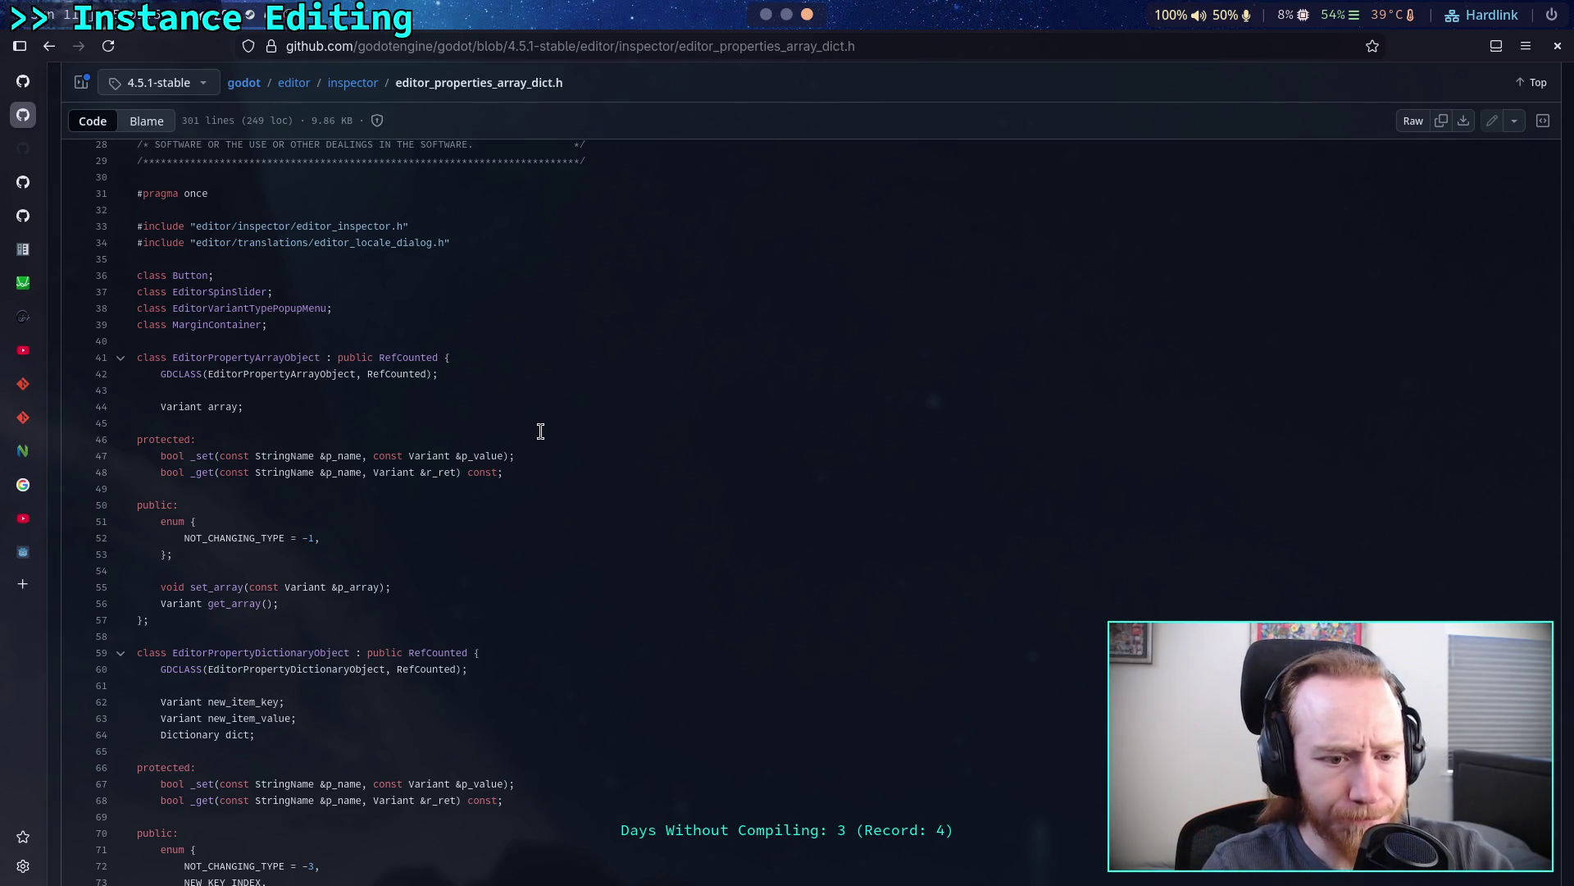
scroll(539, 432, "down", 2)
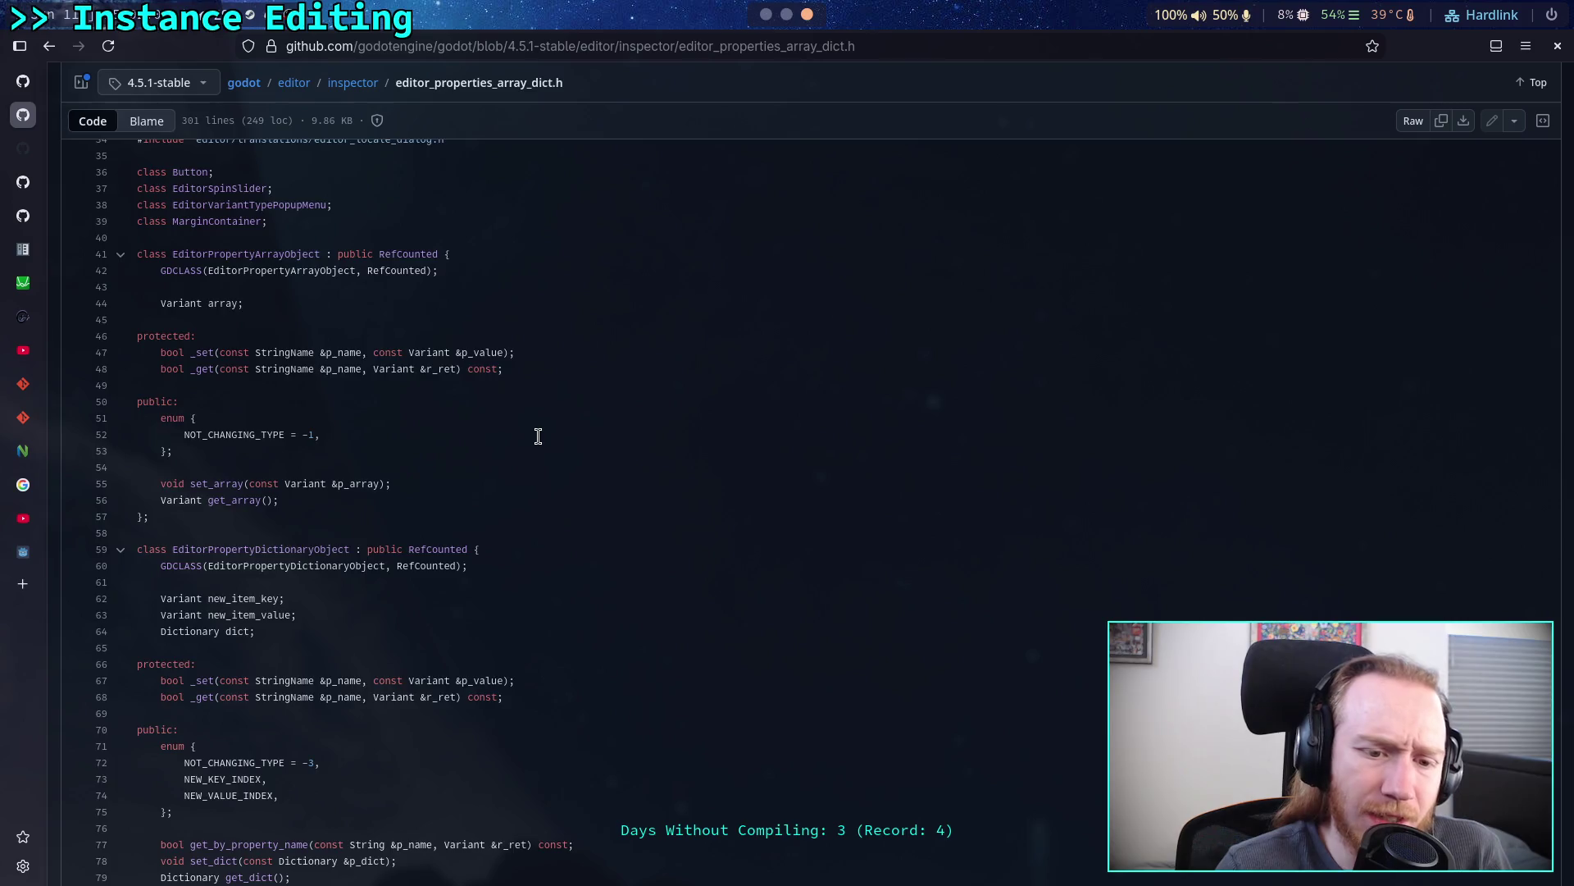
scroll(538, 435, "down", 5)
scroll(538, 436, "down", 5)
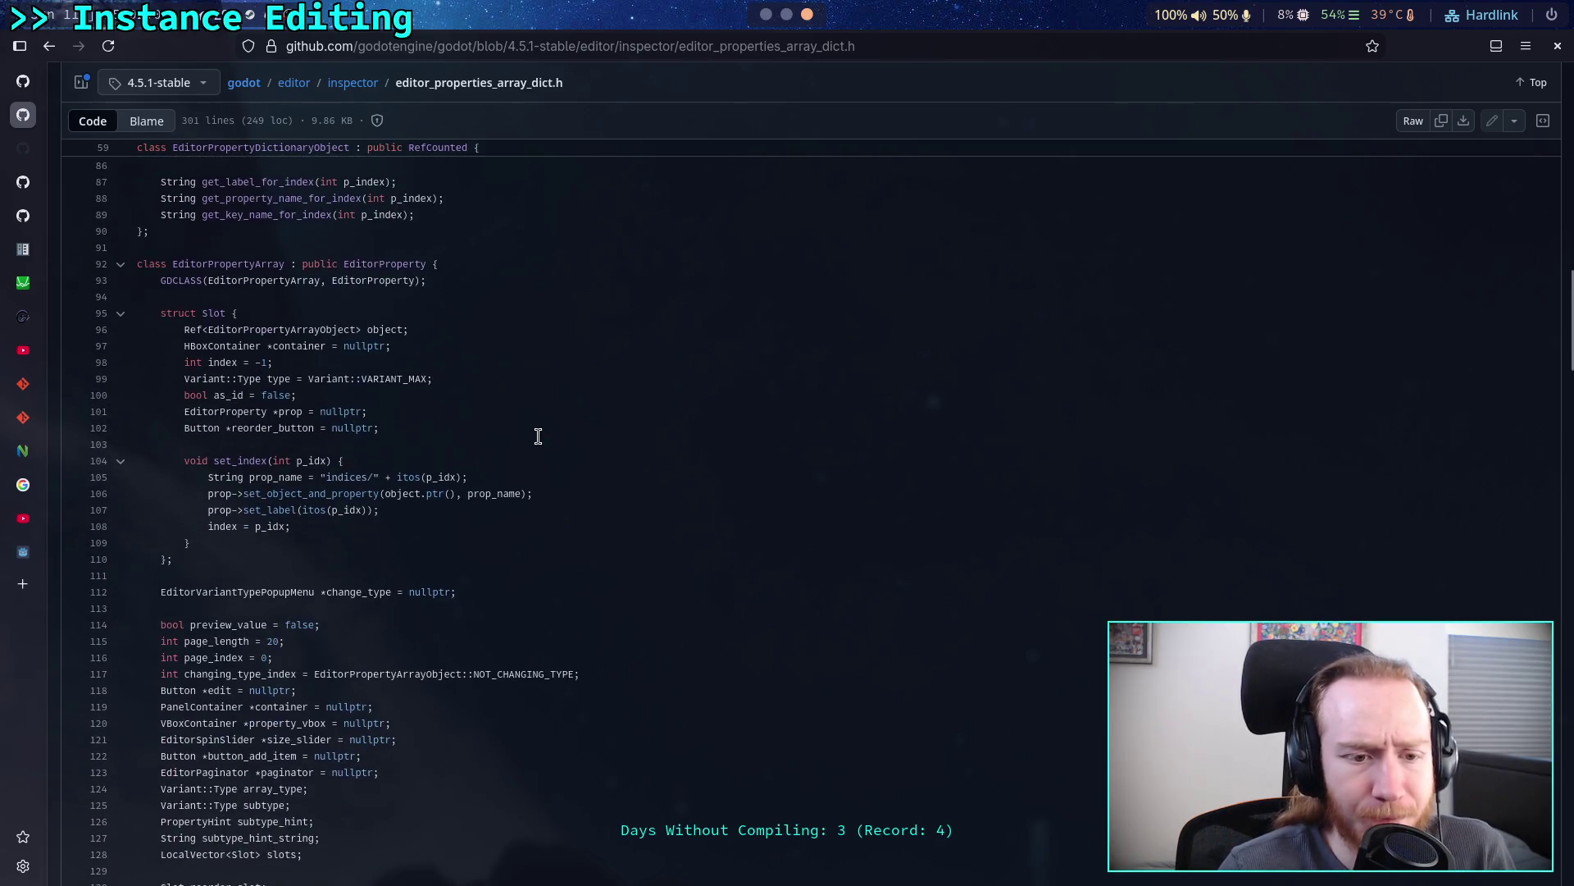
scroll(538, 436, "down", 1)
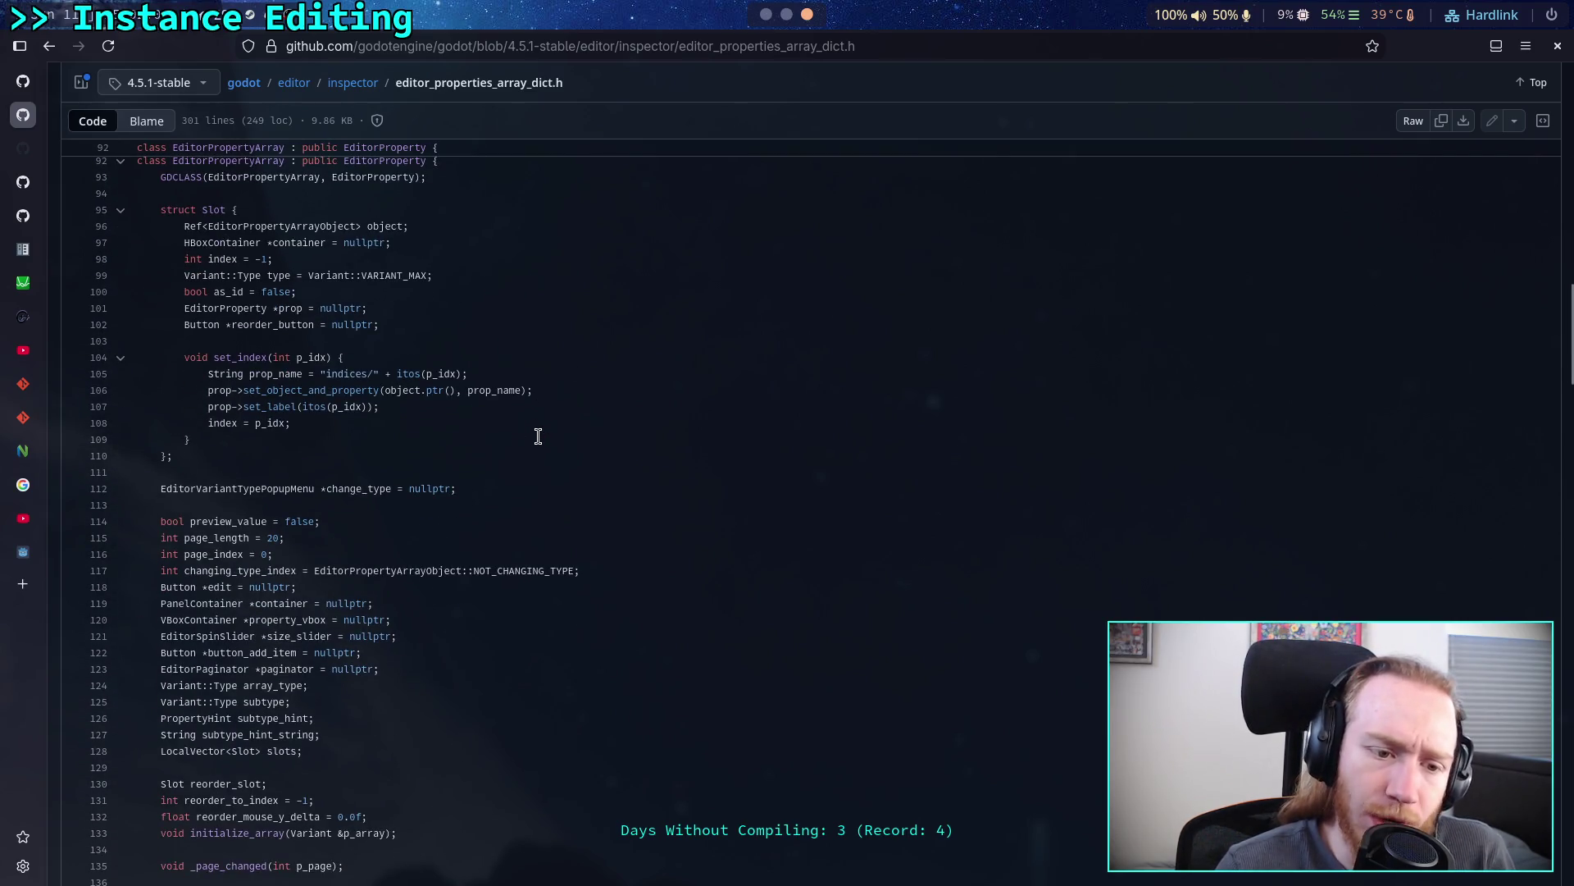
scroll(538, 436, "down", 1)
- Study the EditorPropertyArray class and its Slot struct in the header
left_click_drag(380, 664, 166, 517)
key("Right")
scroll(378, 658, "down", 1)
scroll(378, 659, "down", 2)
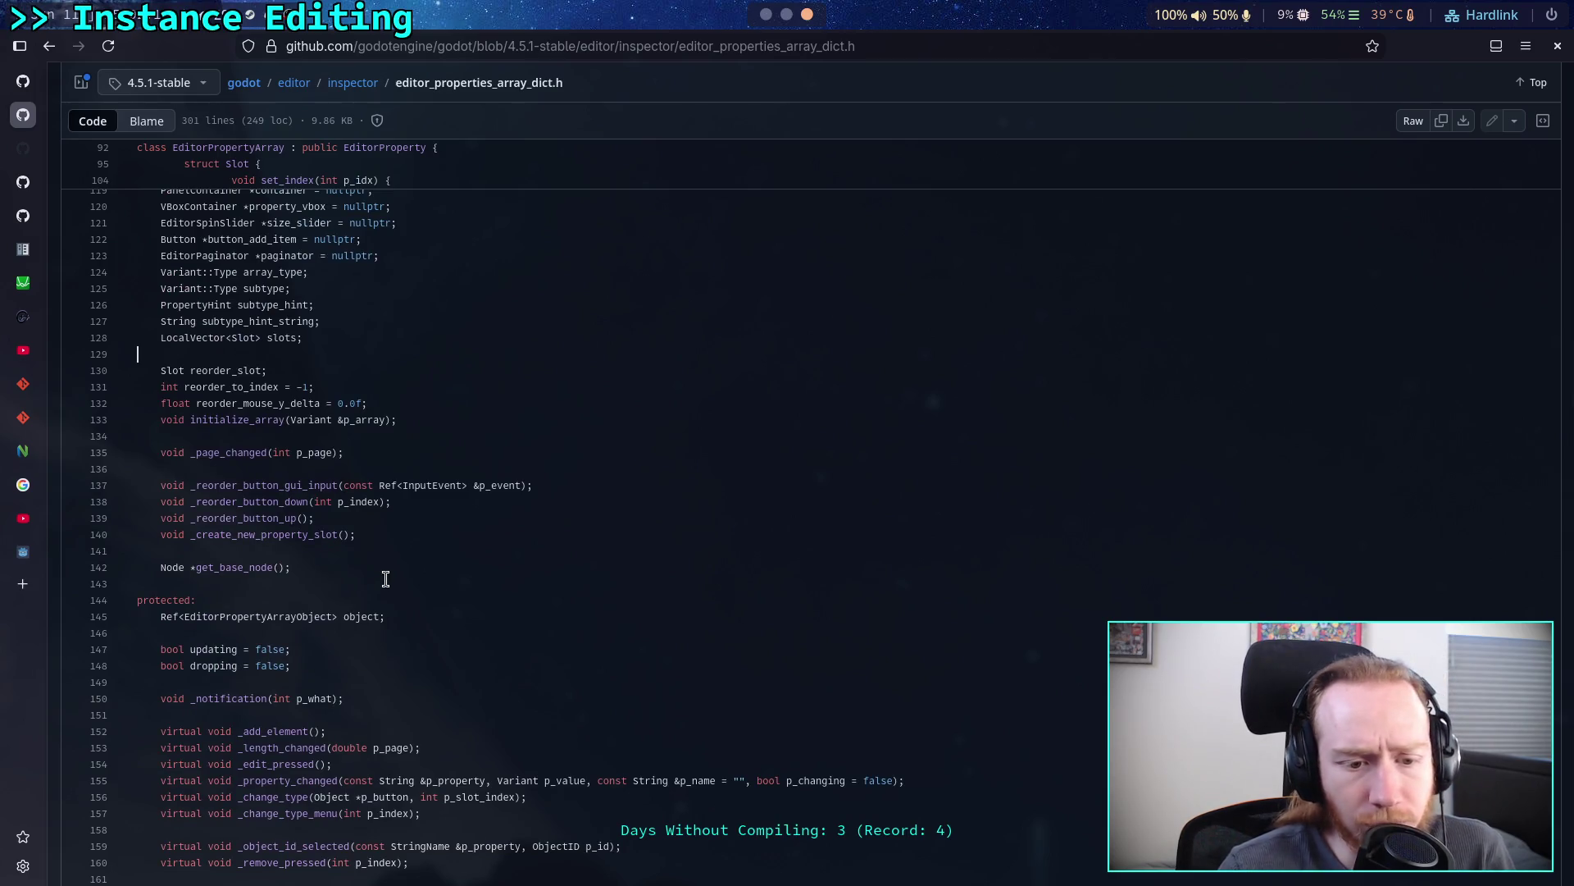
scroll(385, 579, "down", 2)
scroll(384, 574, "down", 2)
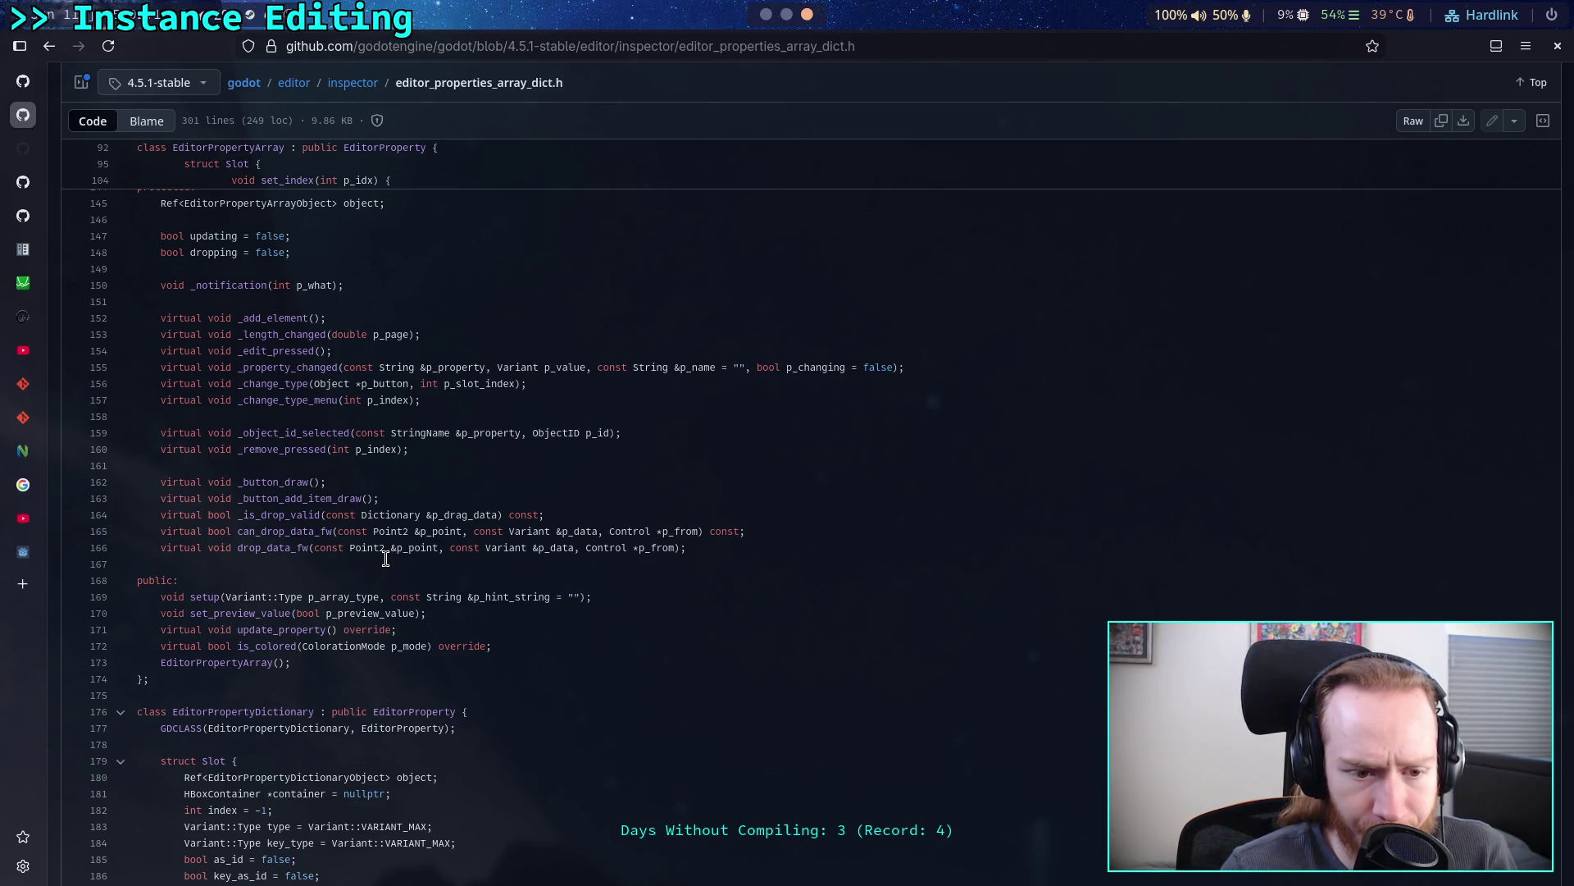
scroll(386, 558, "up", 1)
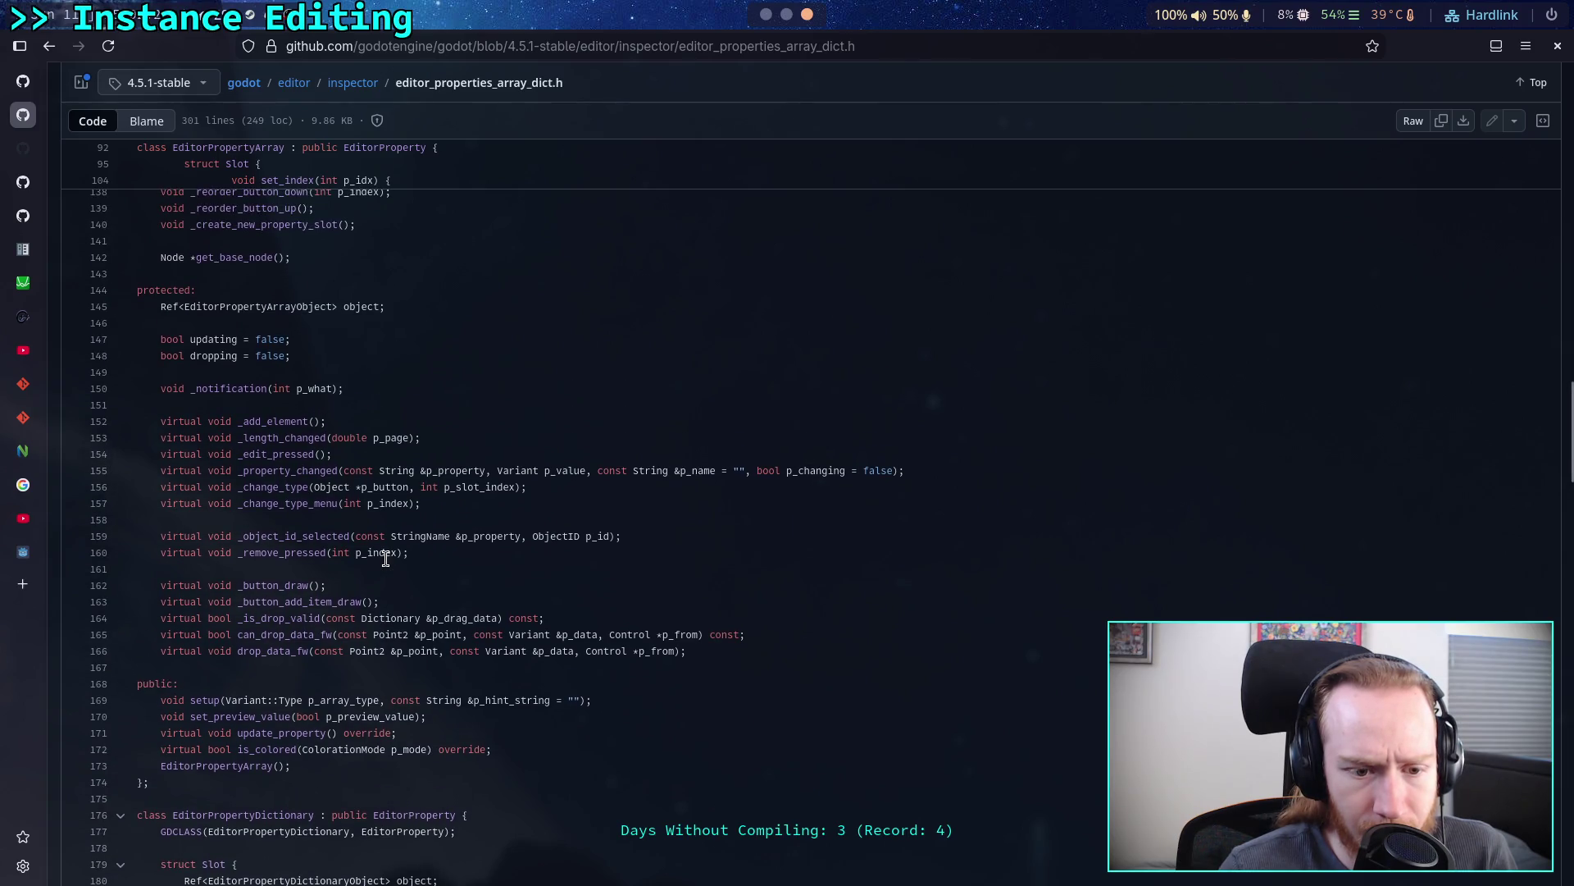
scroll(386, 557, "up", 1)
scroll(386, 558, "up", 8)
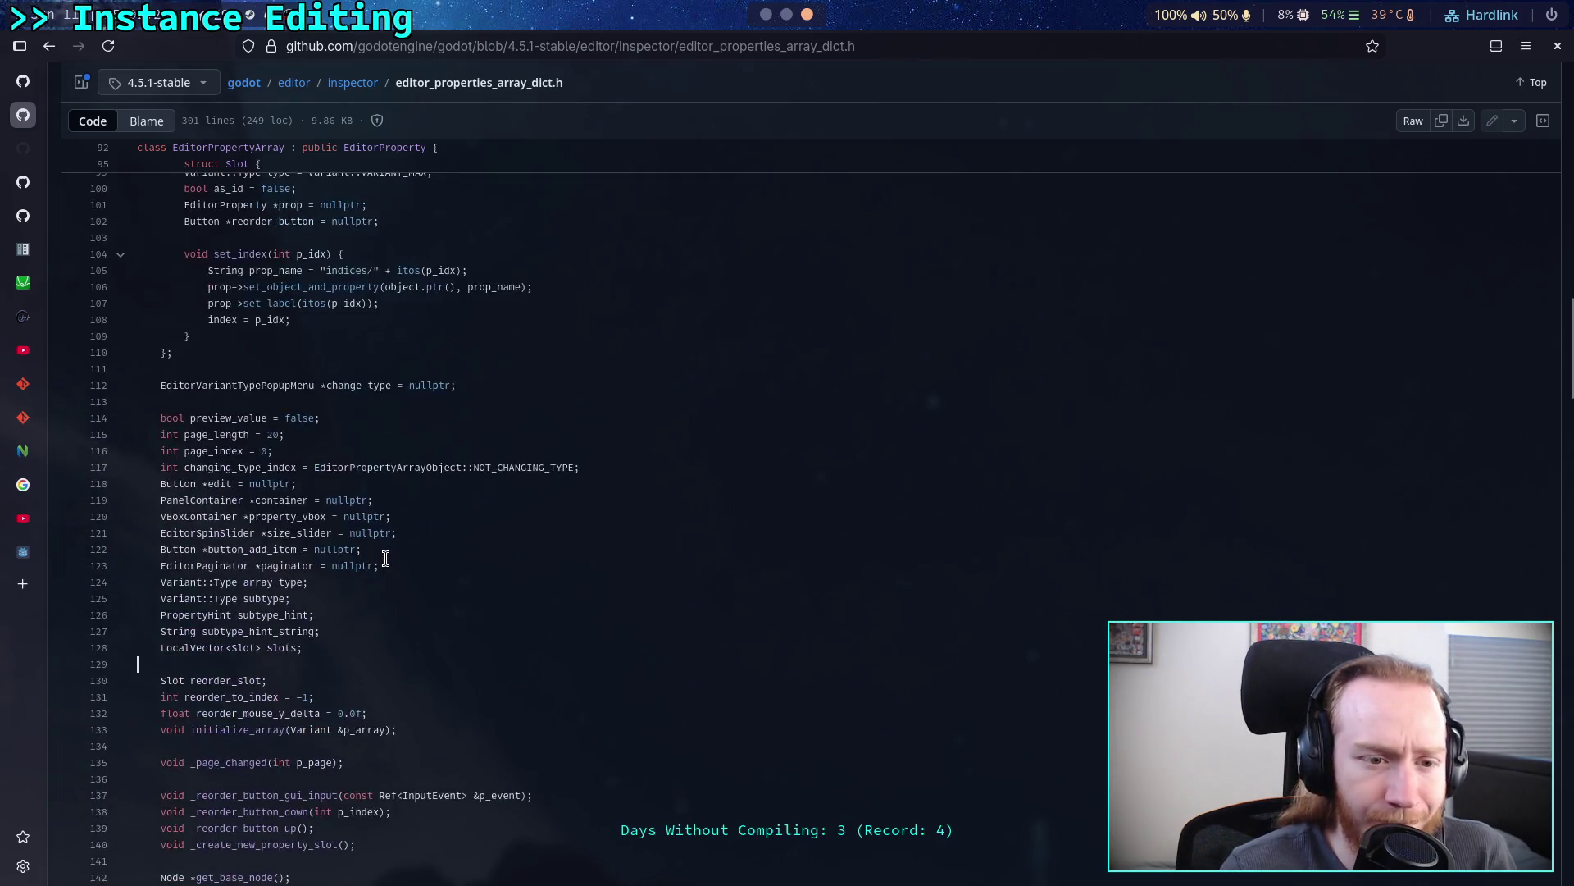
scroll(386, 558, "down", 7)
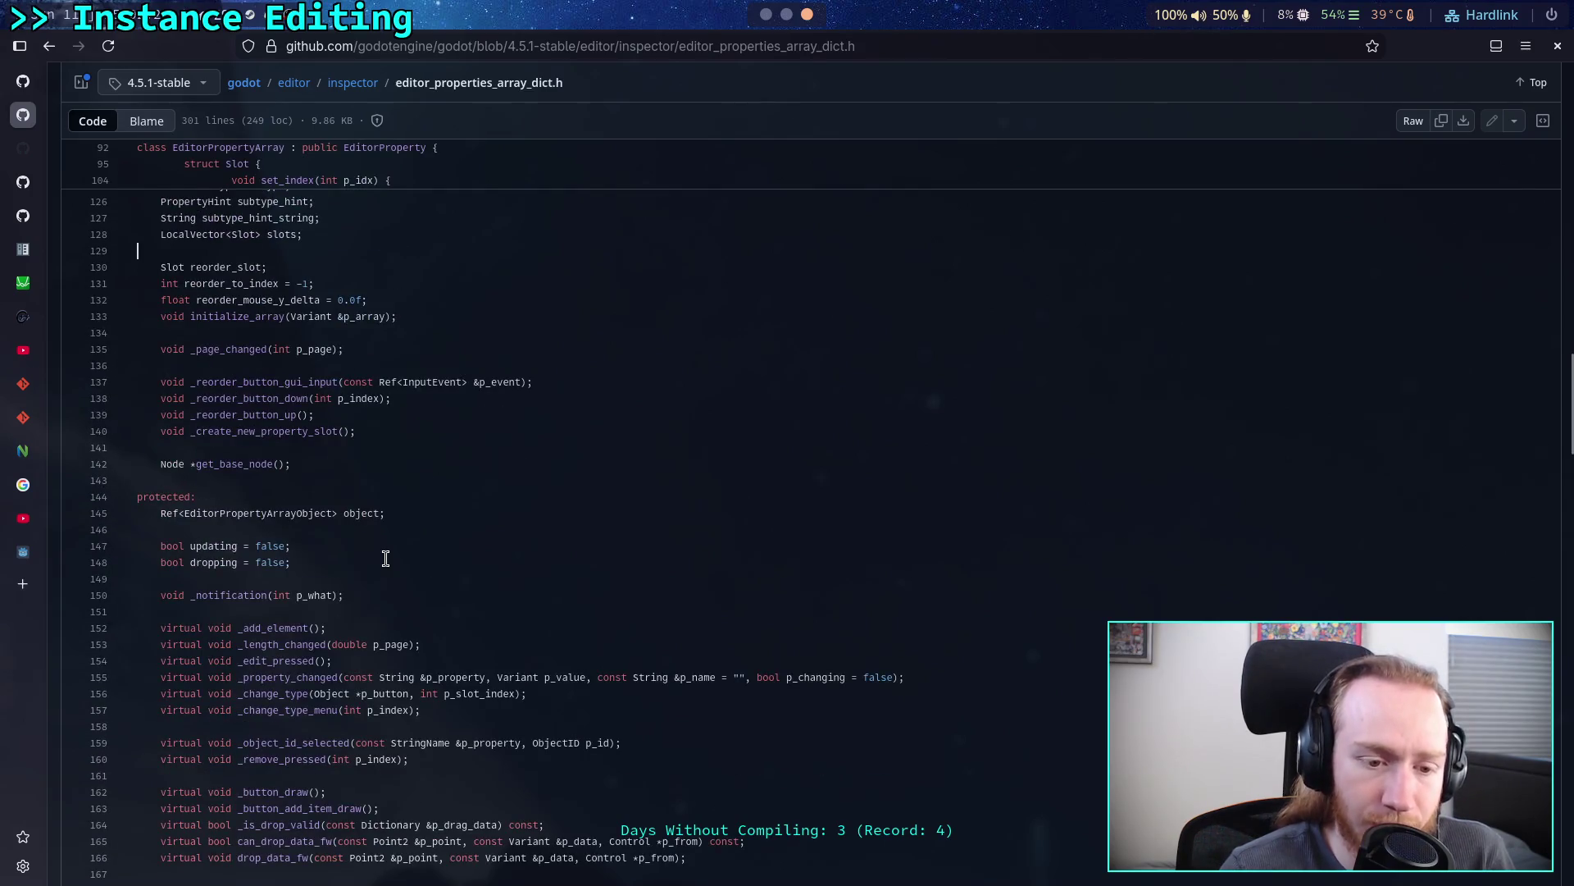
scroll(386, 558, "down", 4)
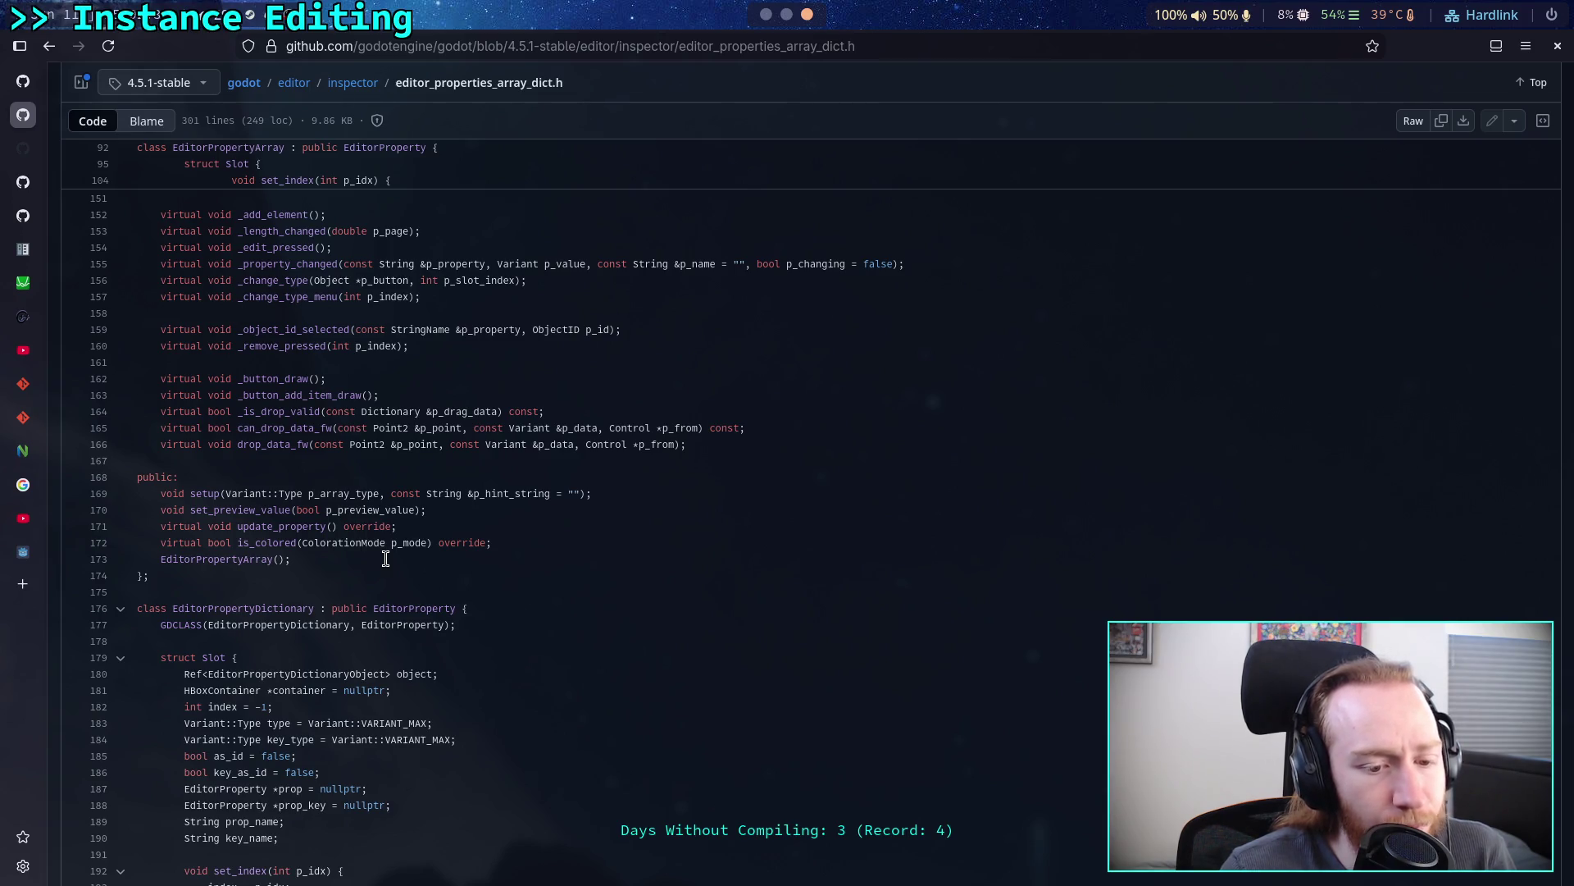
scroll(385, 559, "up", 2)
scroll(385, 558, "up", 1)
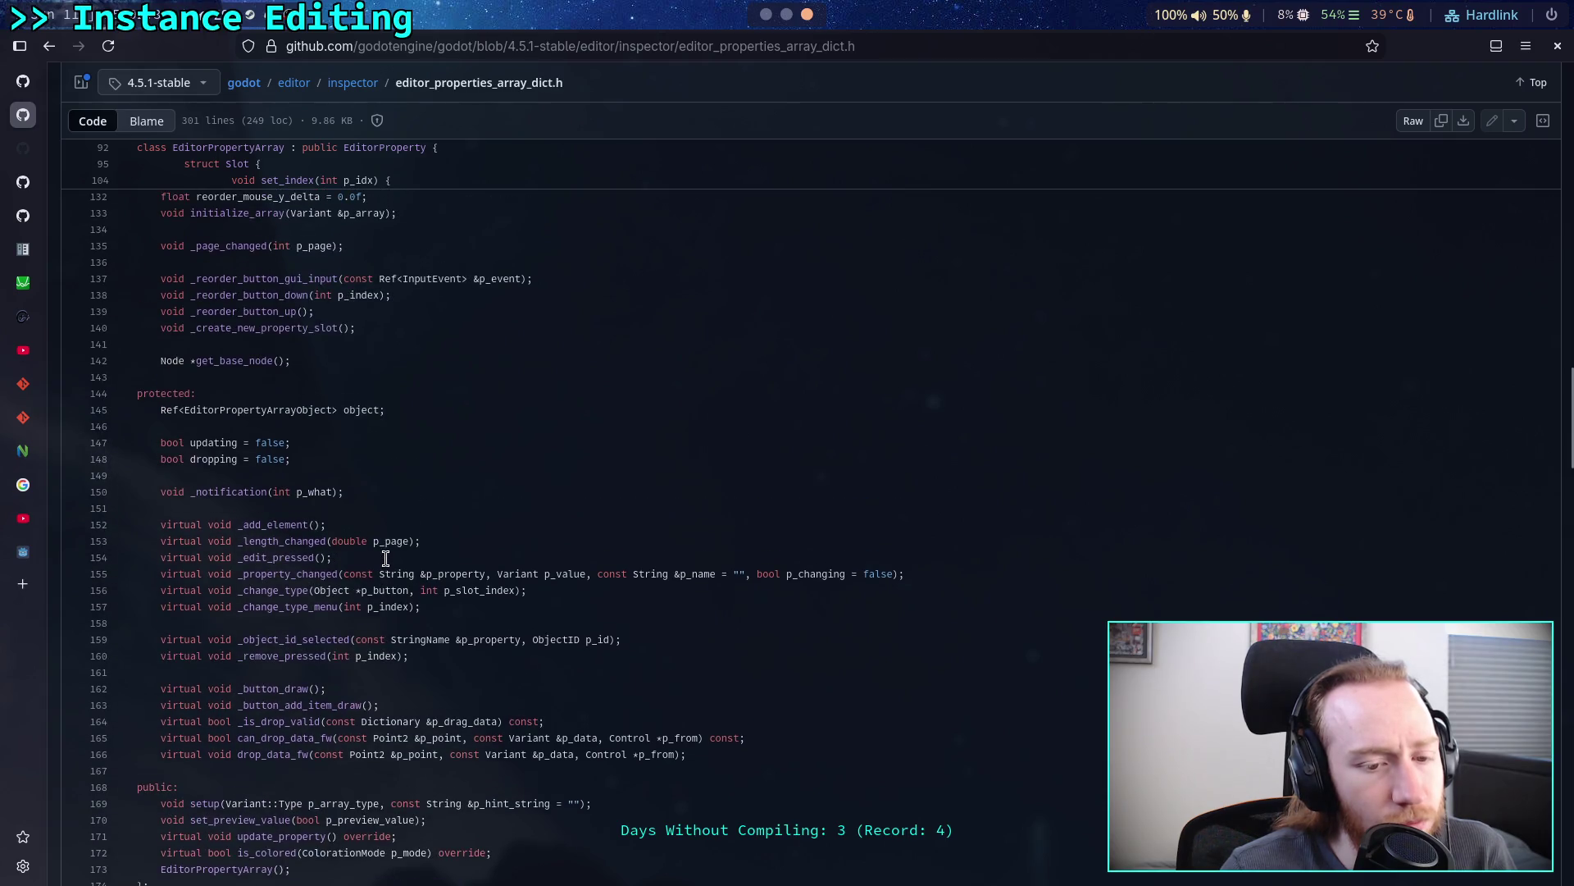
scroll(386, 558, "up", 5)
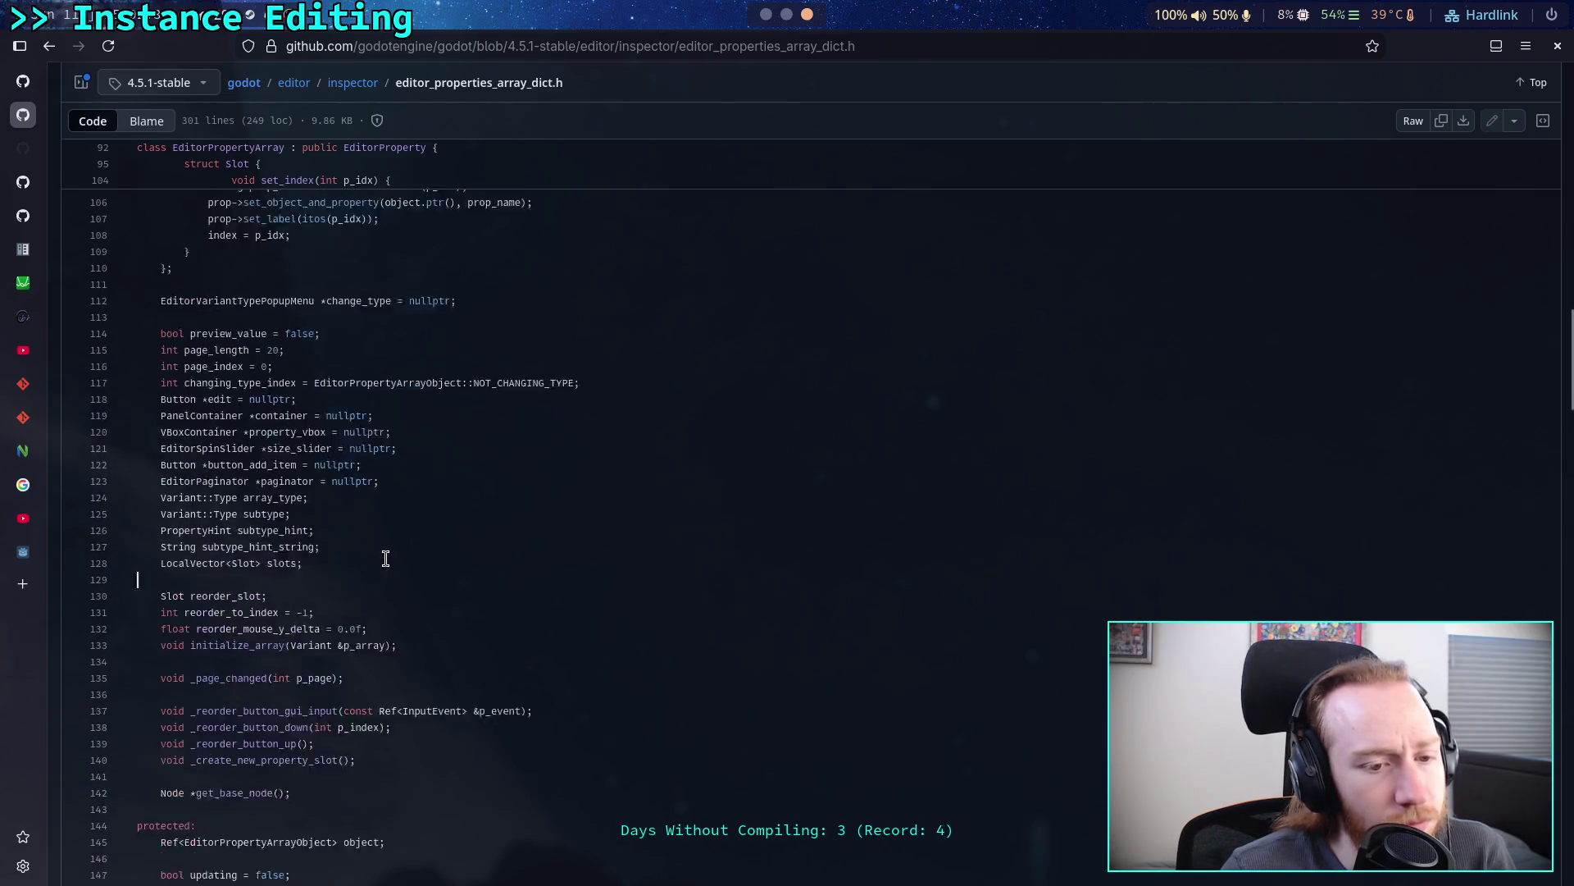
scroll(385, 558, "up", 2)
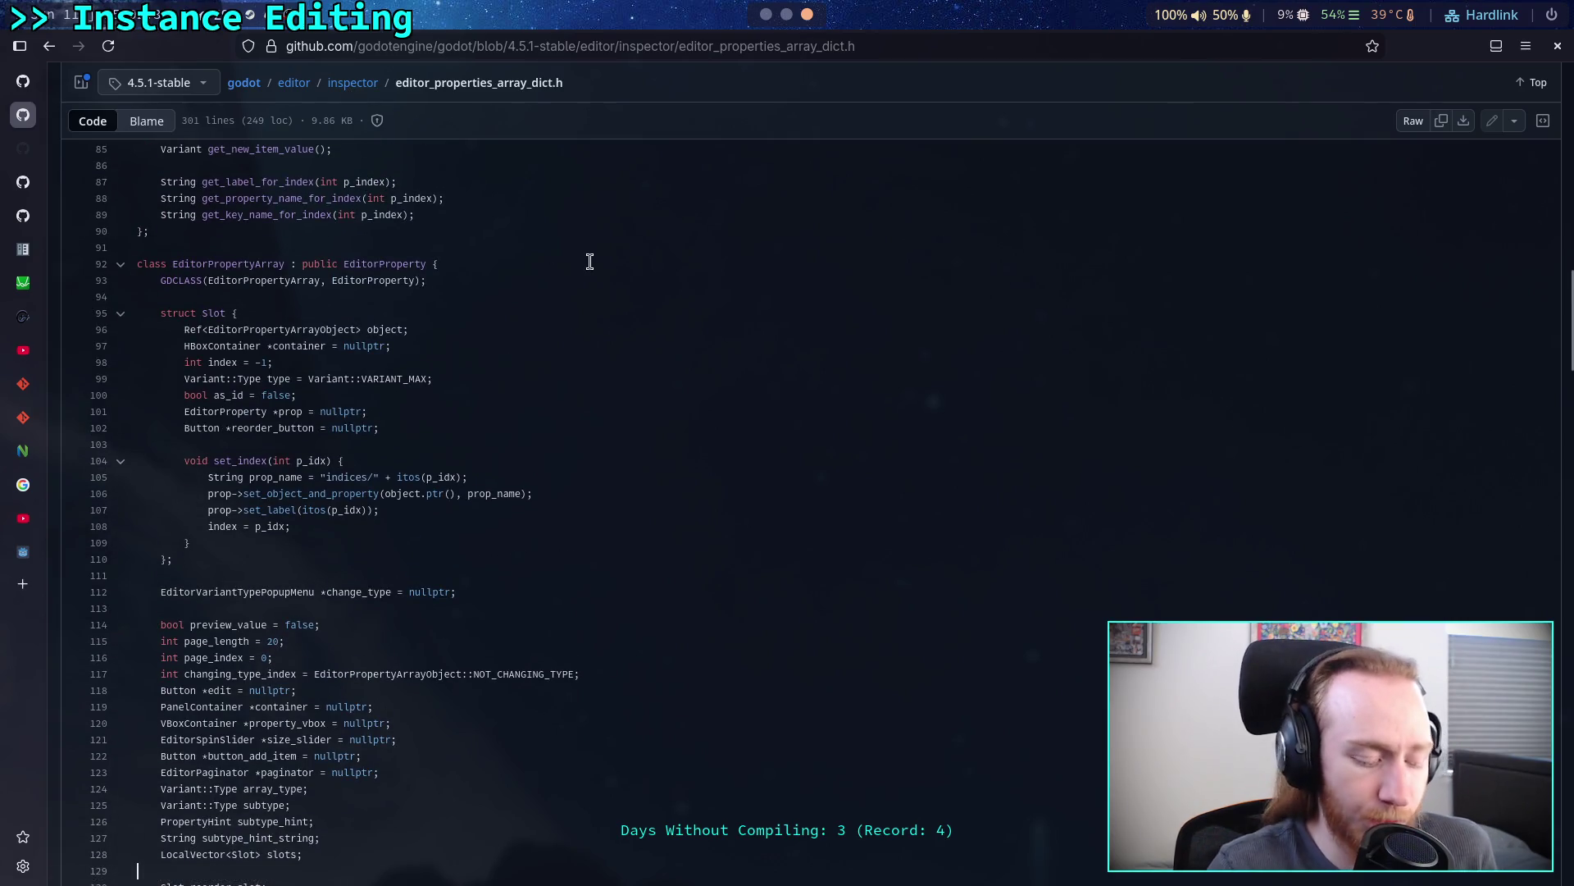
key("alt+Tab")
key("alt+Tab")
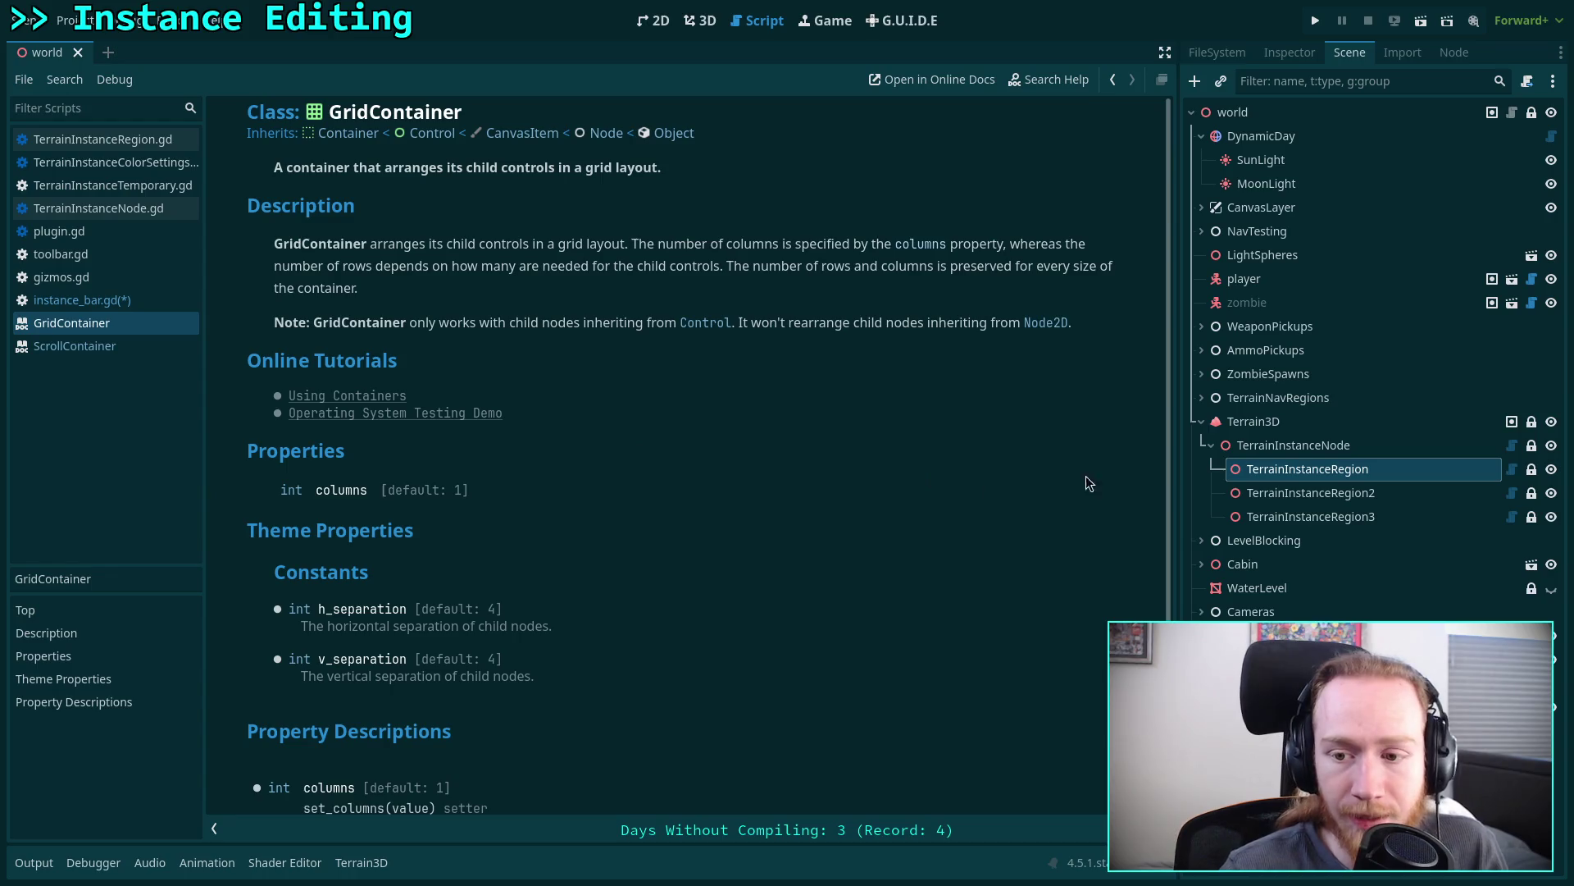
- Show the terrain region in the Inspector with instance element 1 and its Variation section expanded
left_click(1304, 52)
left_click(1451, 353)
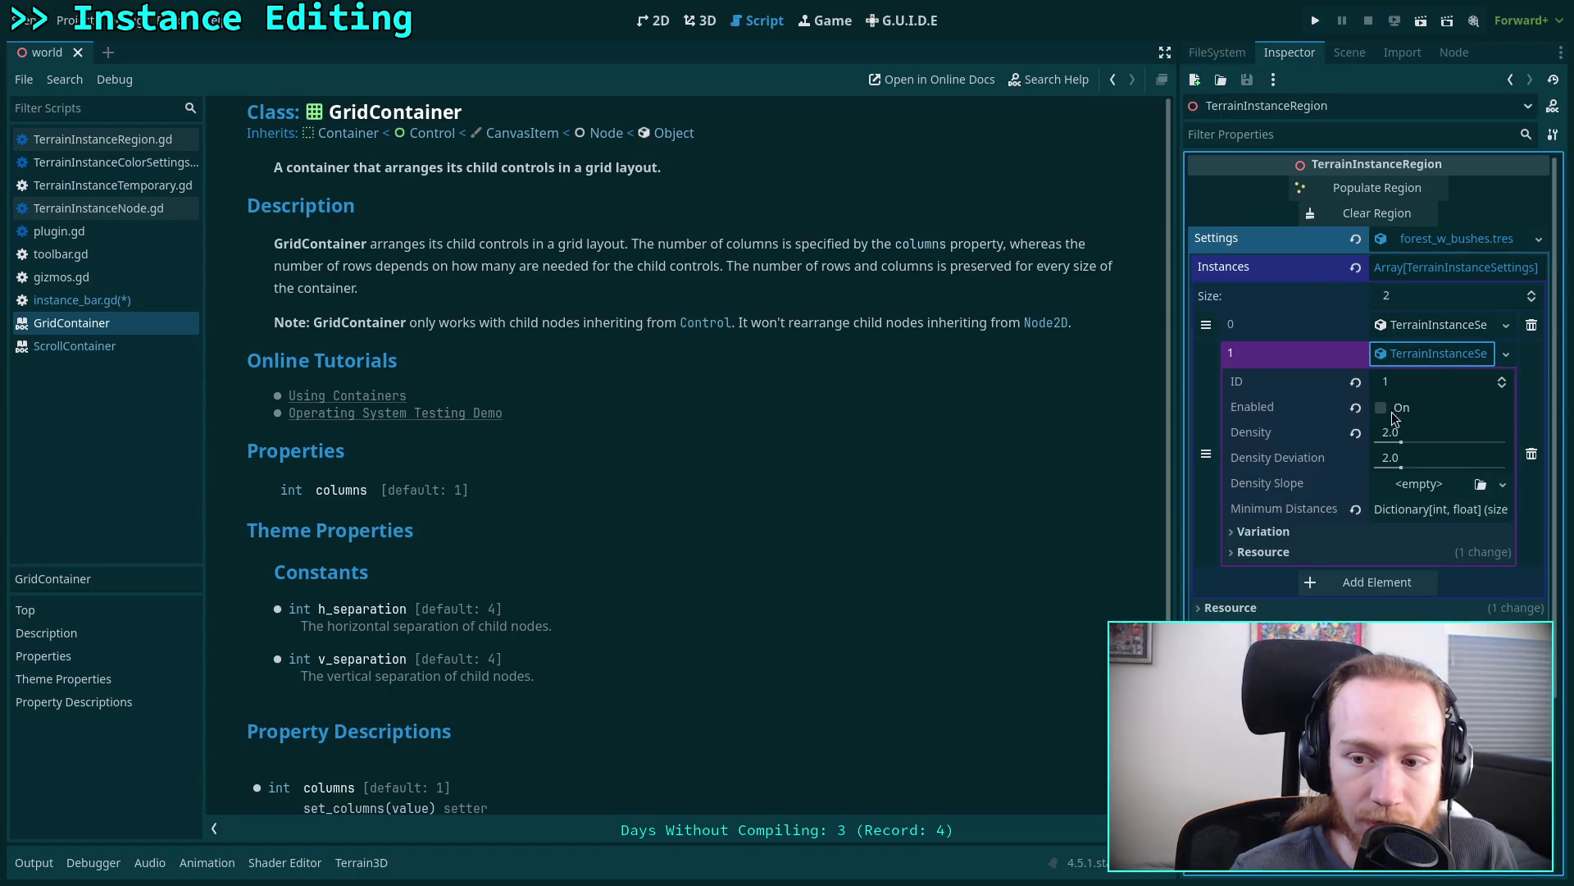
left_click(1304, 533)
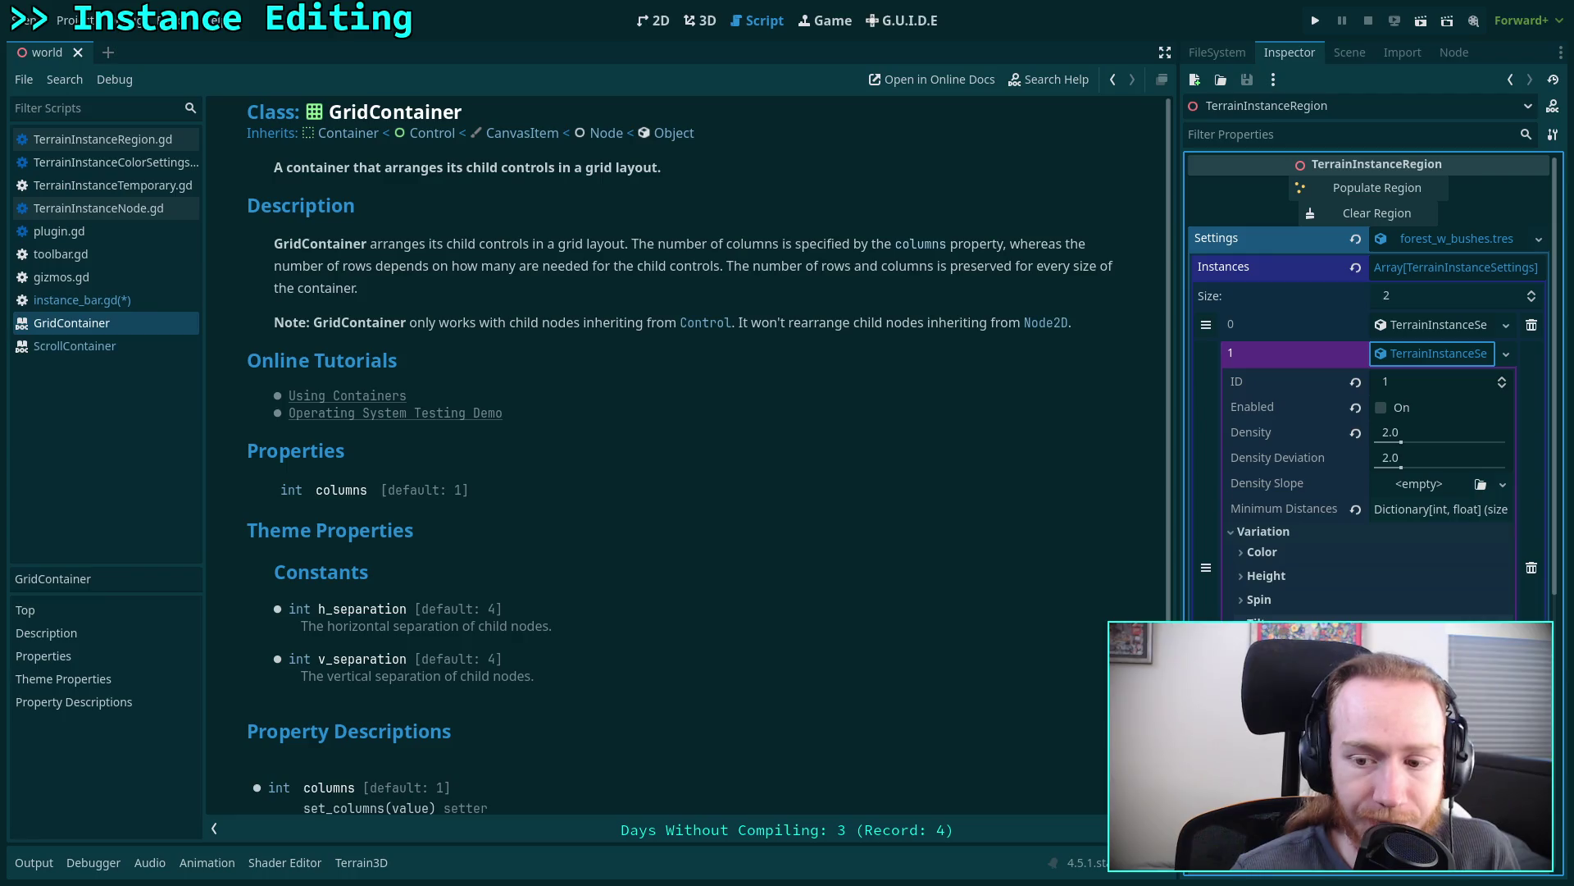
- In instance_bar.gd, add EditorProperty on line 29 by autocompleting 'EditorPre'
left_click(136, 300)
mouse_move(756, 520)
type("EditorPre")
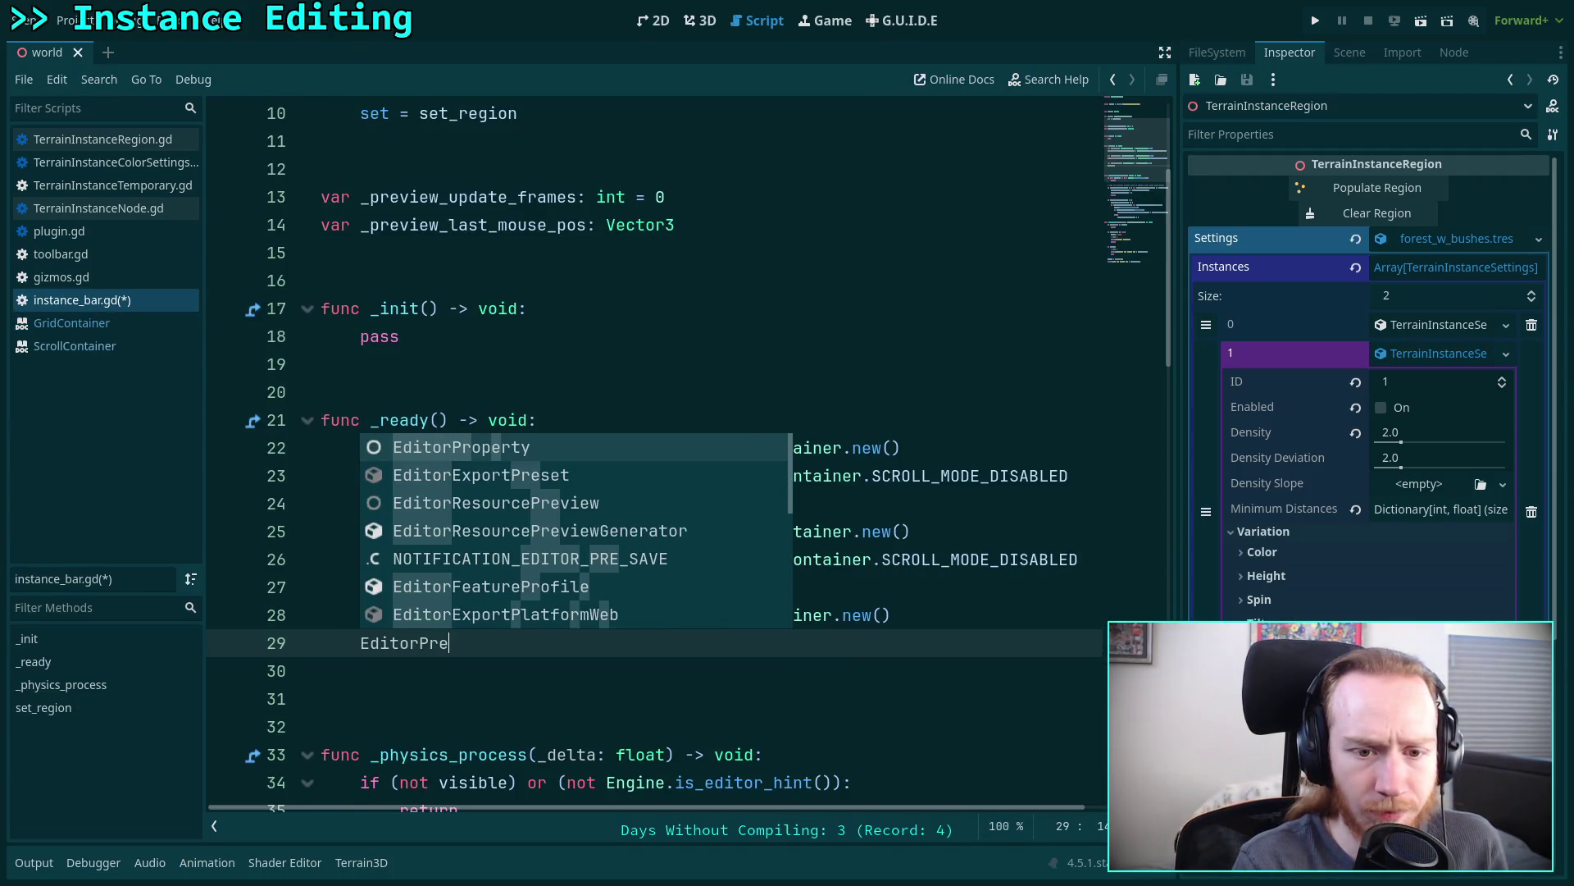
key("Return")
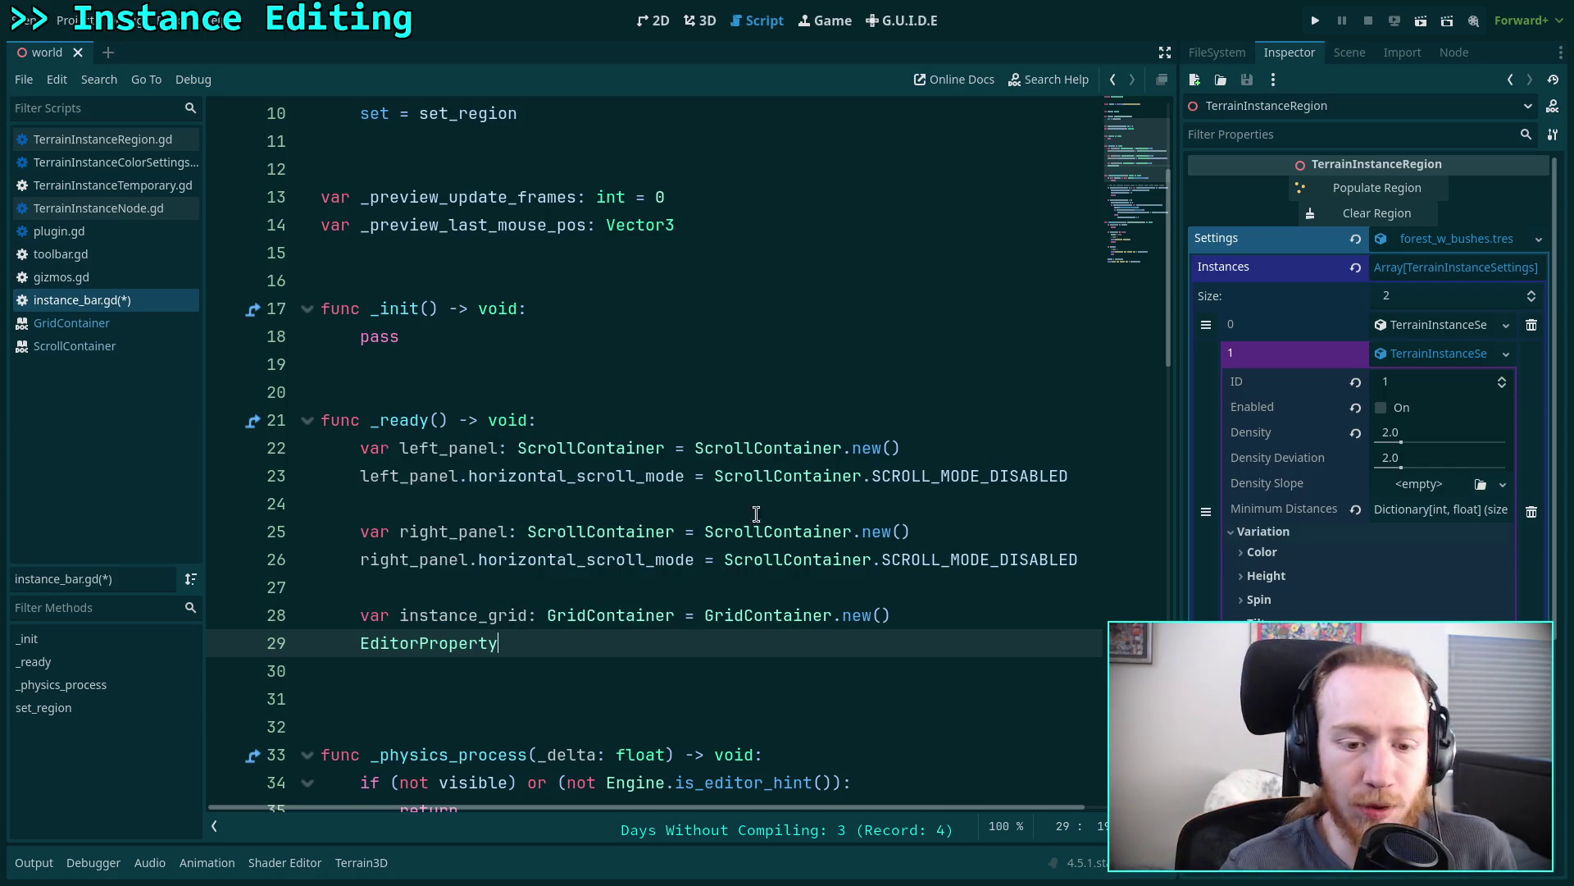
mouse_move(448, 634)
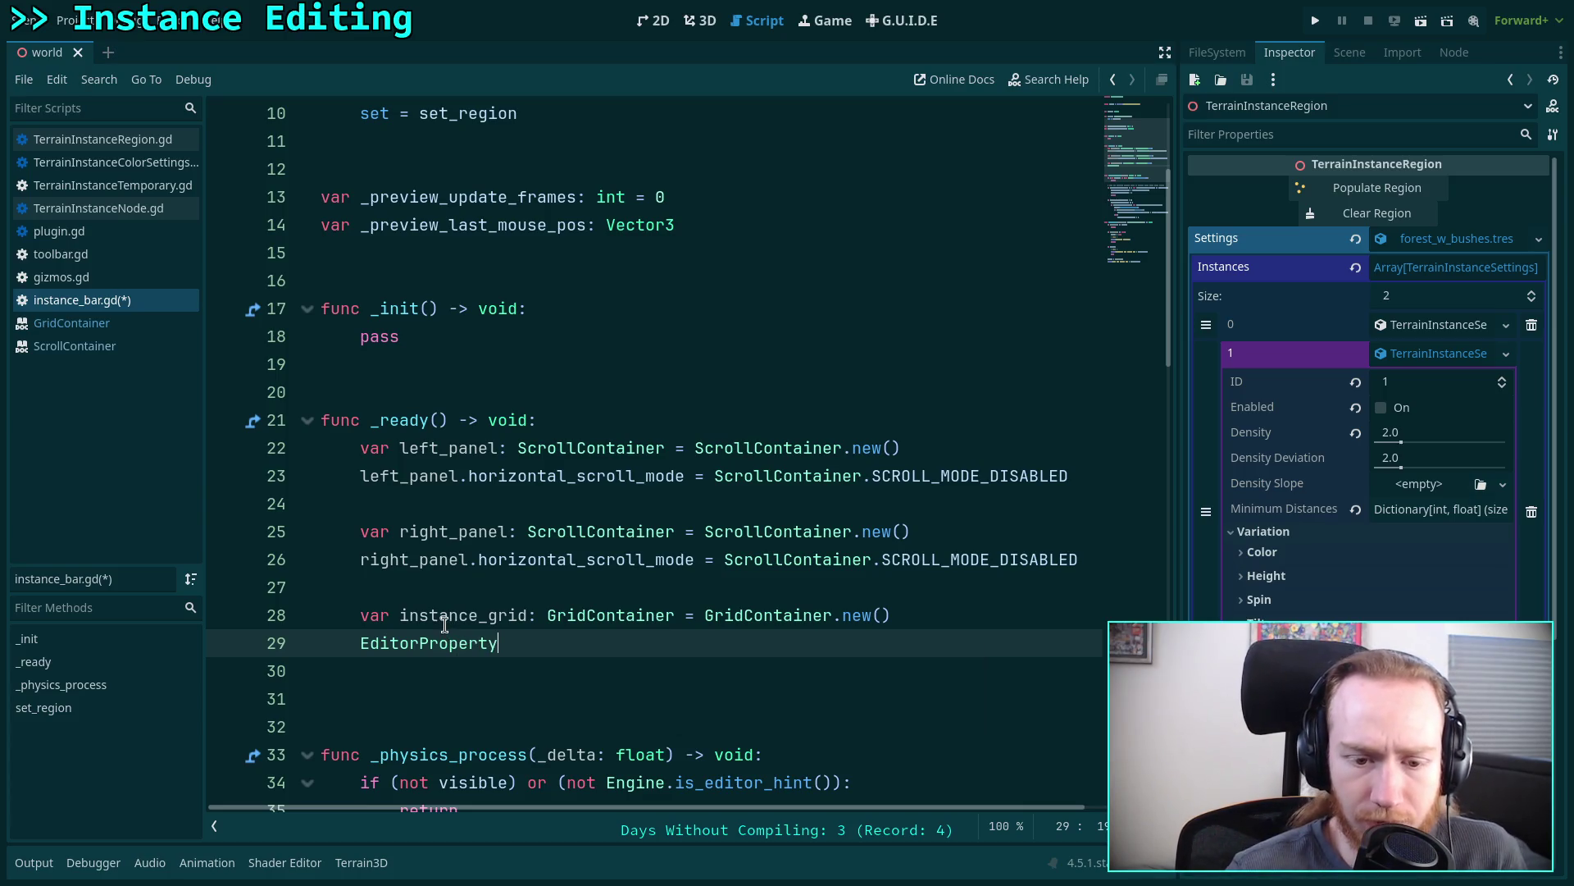
right_click(435, 640)
- Look up EditorProperty's docs, then read EditorInspector's instantiate_property_editor method description
left_click(482, 872)
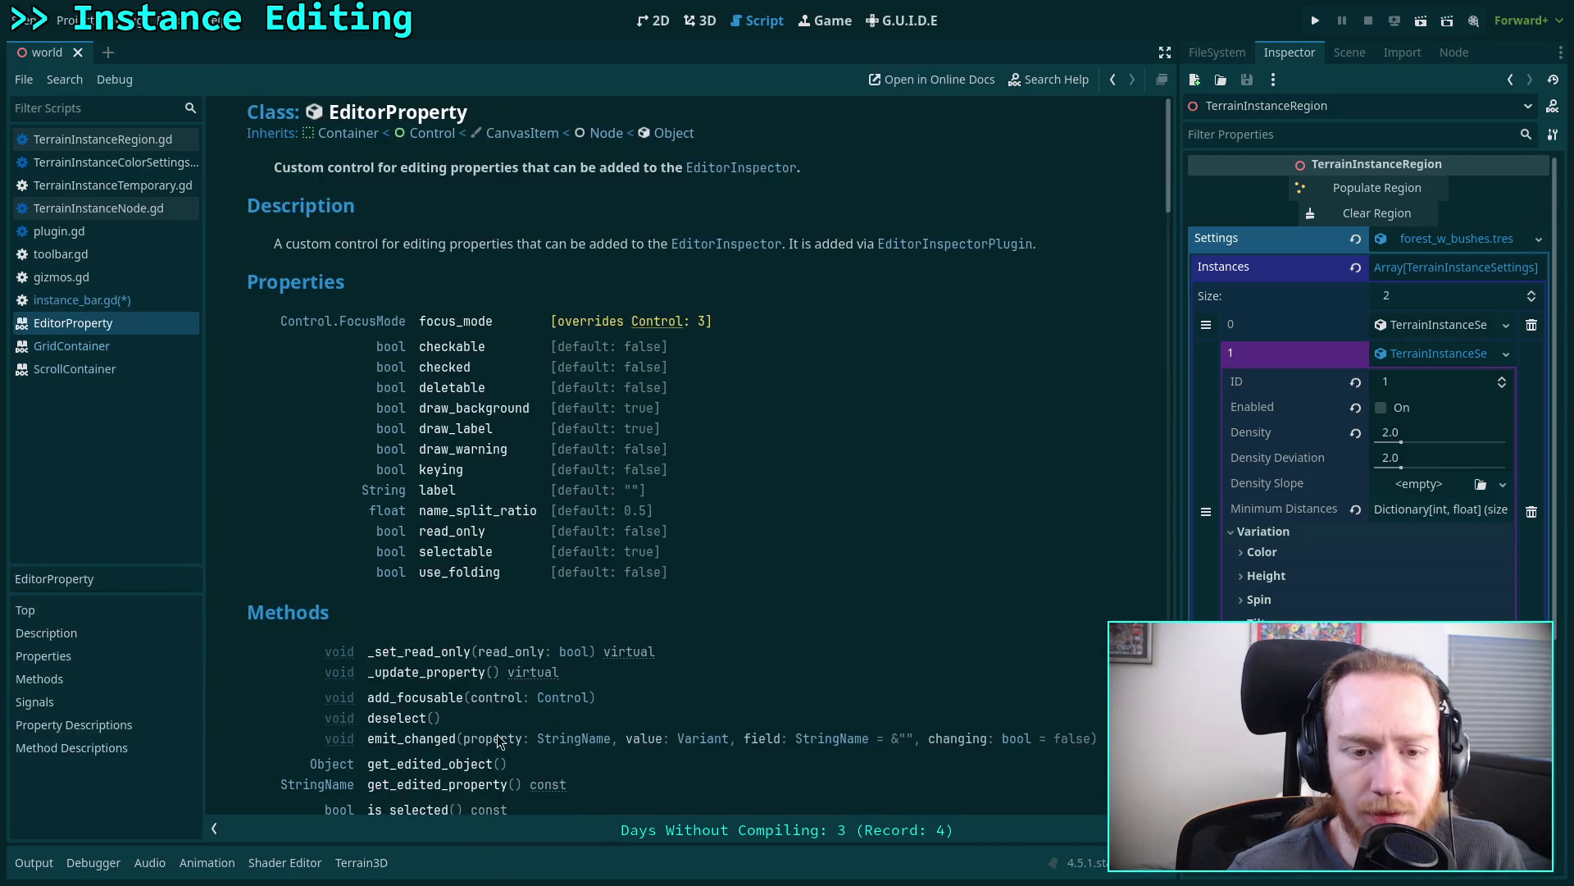
scroll(615, 540, "down", 3)
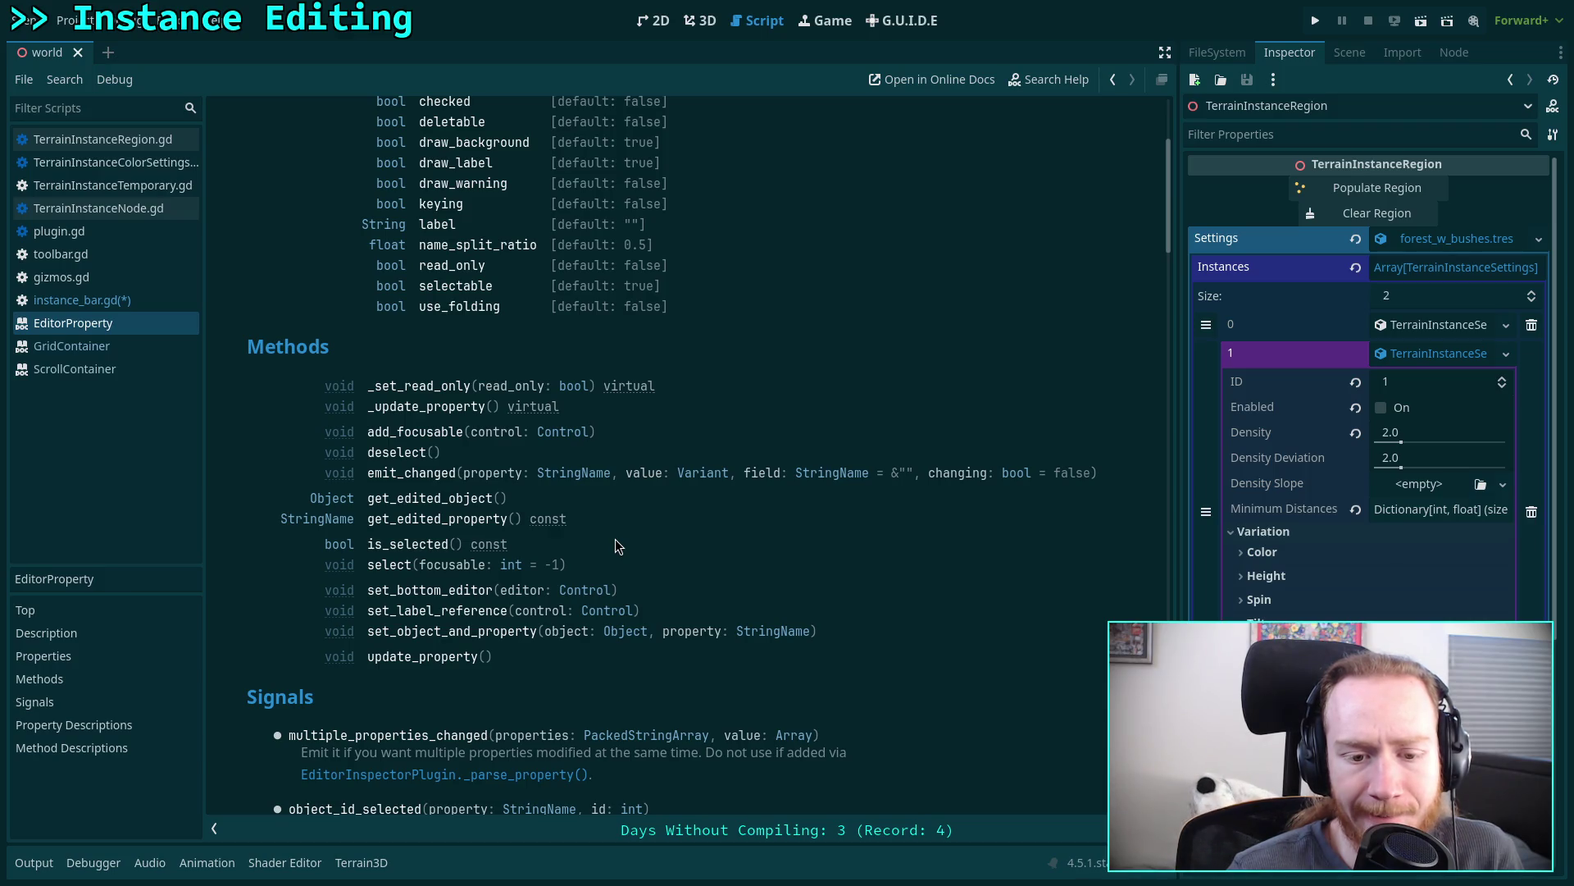
scroll(616, 543, "up", 3)
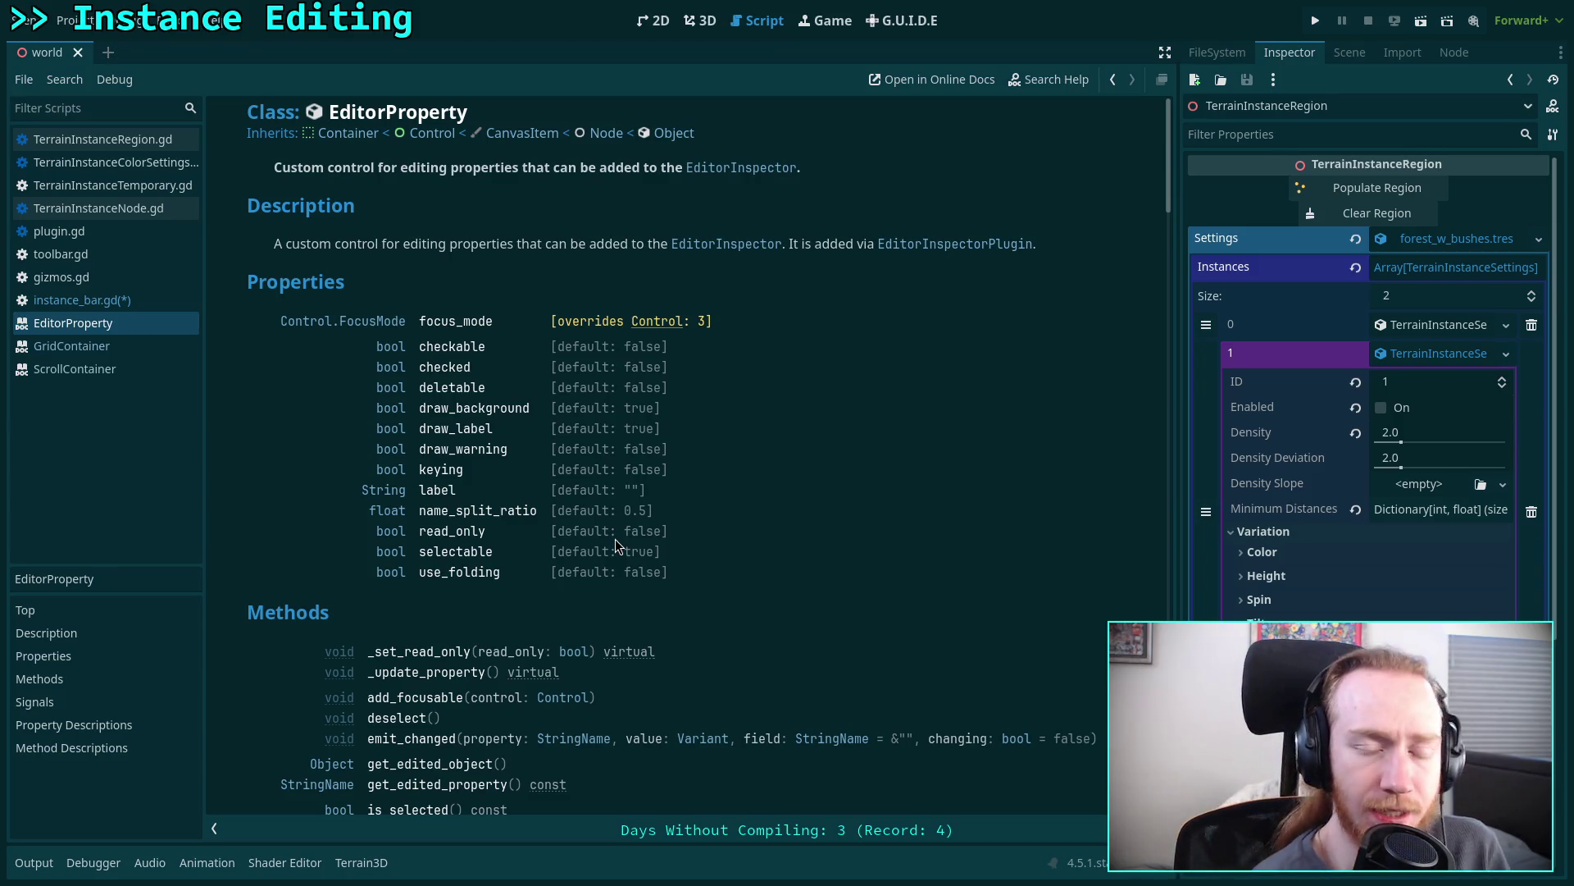
left_click(732, 245)
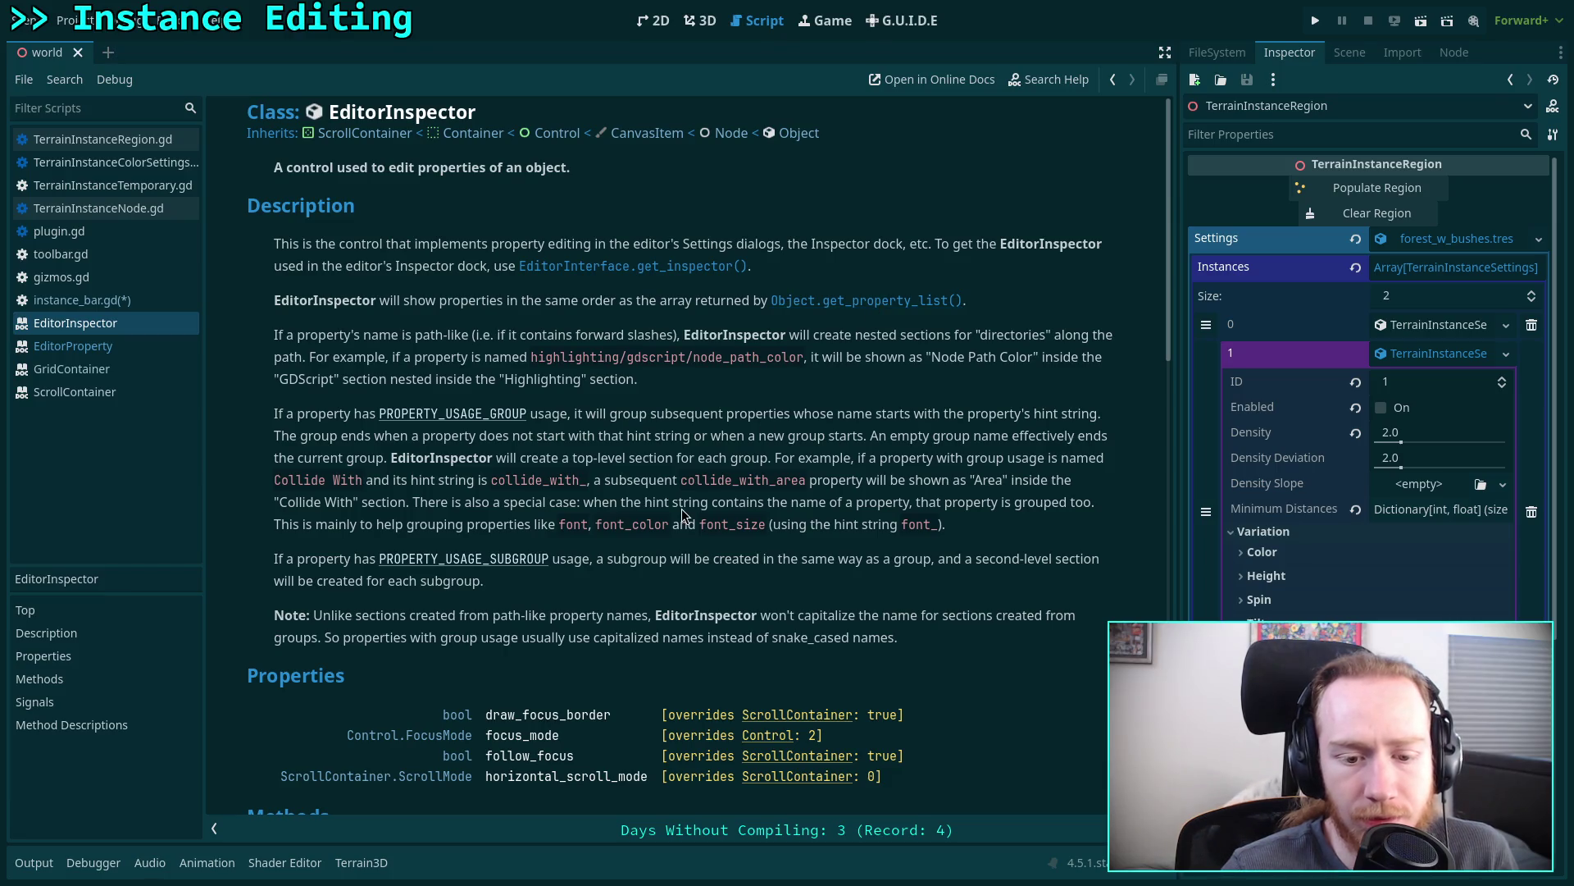
scroll(681, 509, "down", 10)
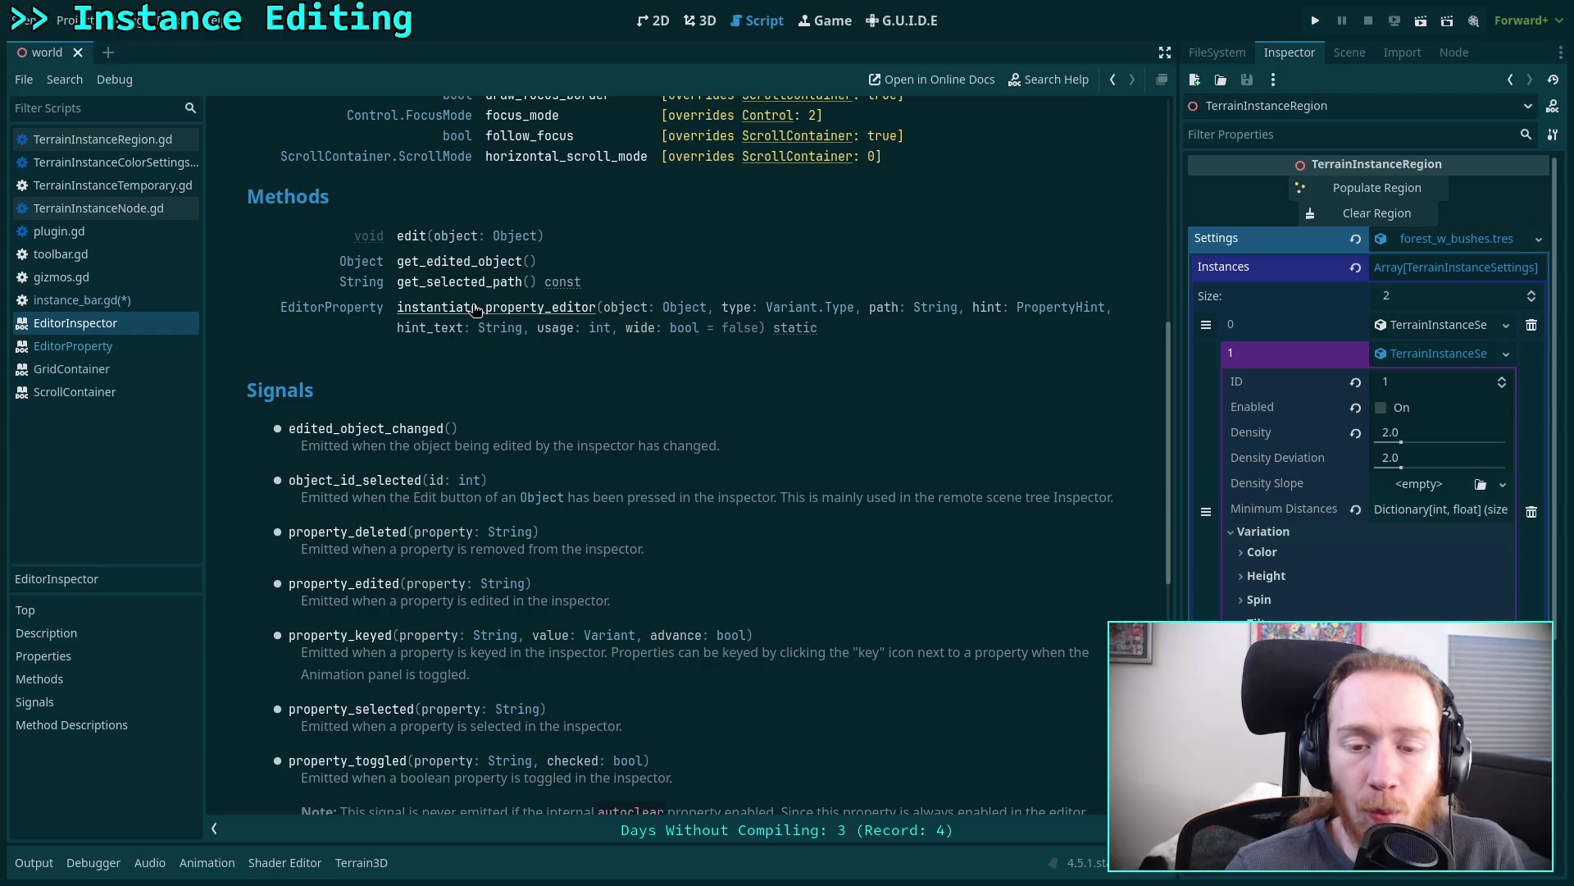
left_click(475, 309)
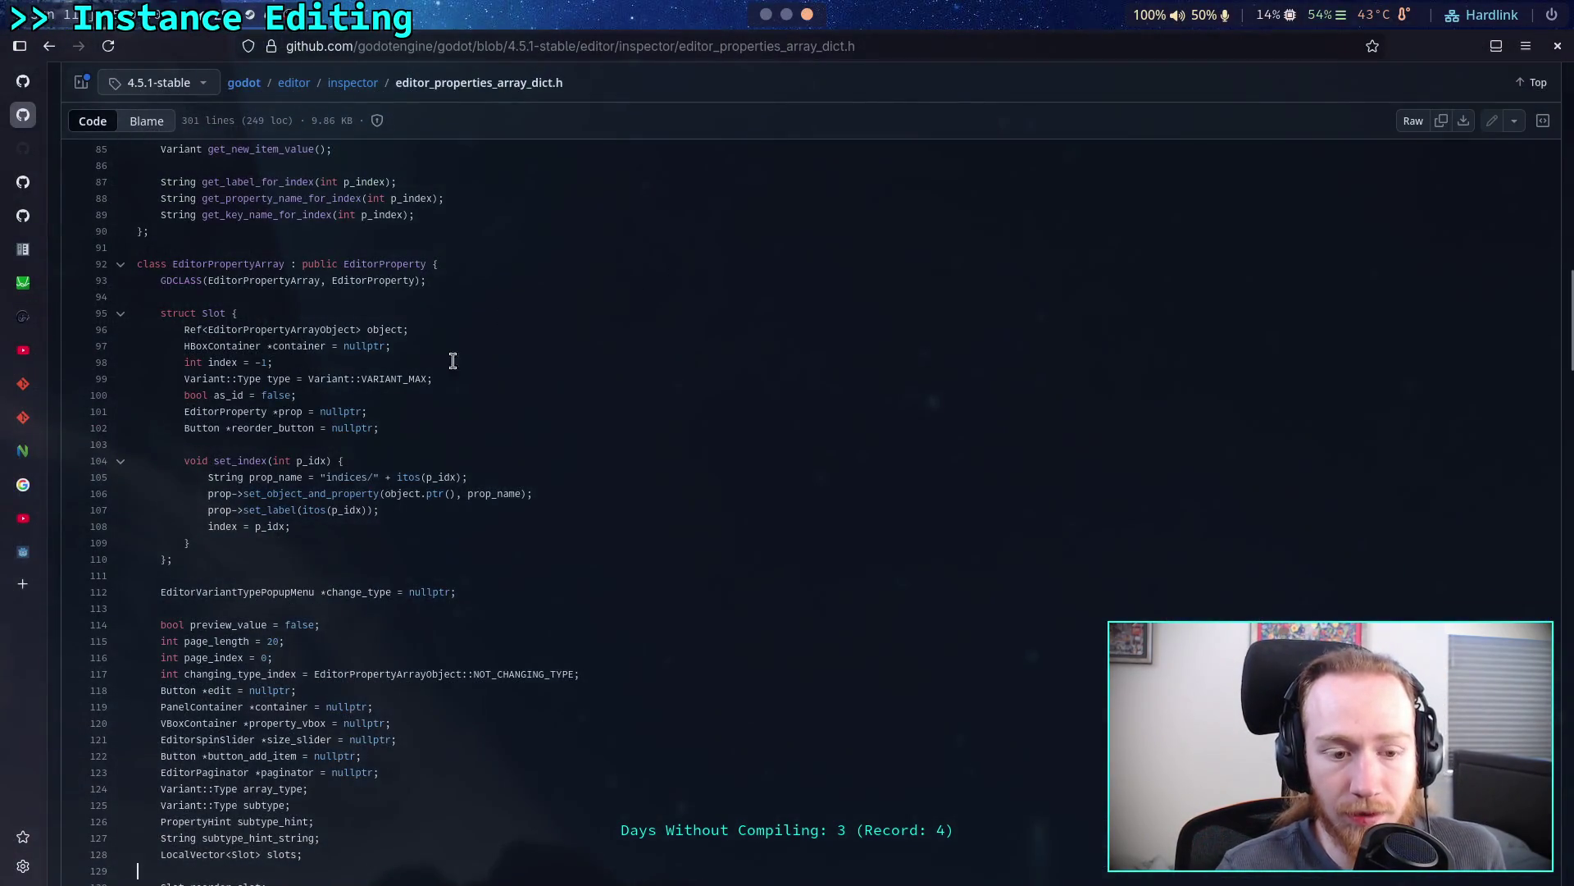
- Open editor_inspector.cpp and filter its Symbols panel for 'instan'
left_click(352, 83)
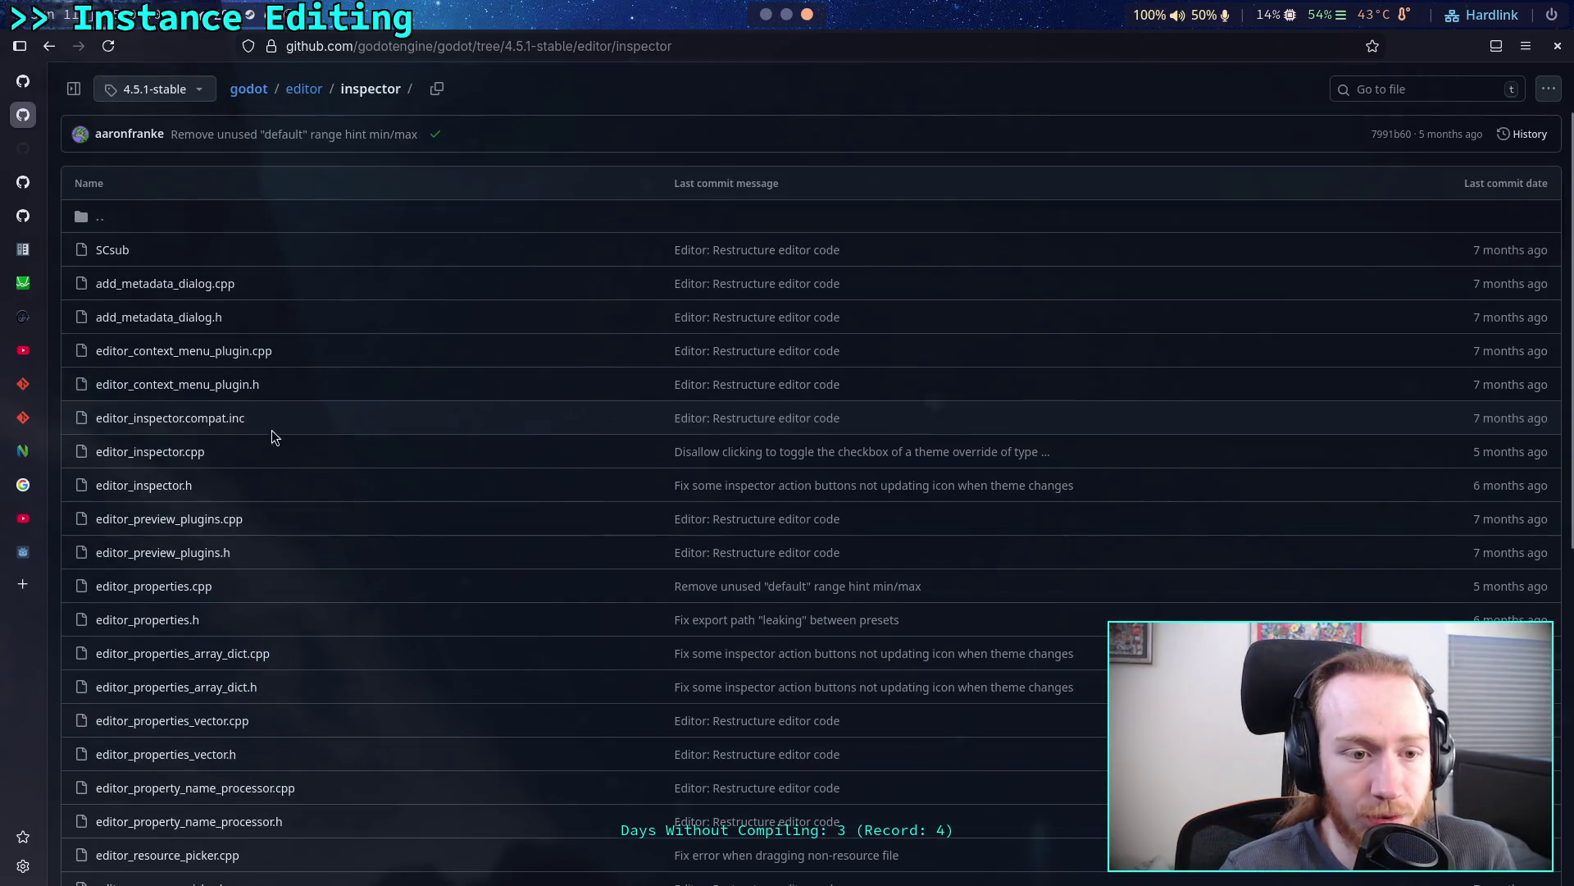
left_click(198, 461)
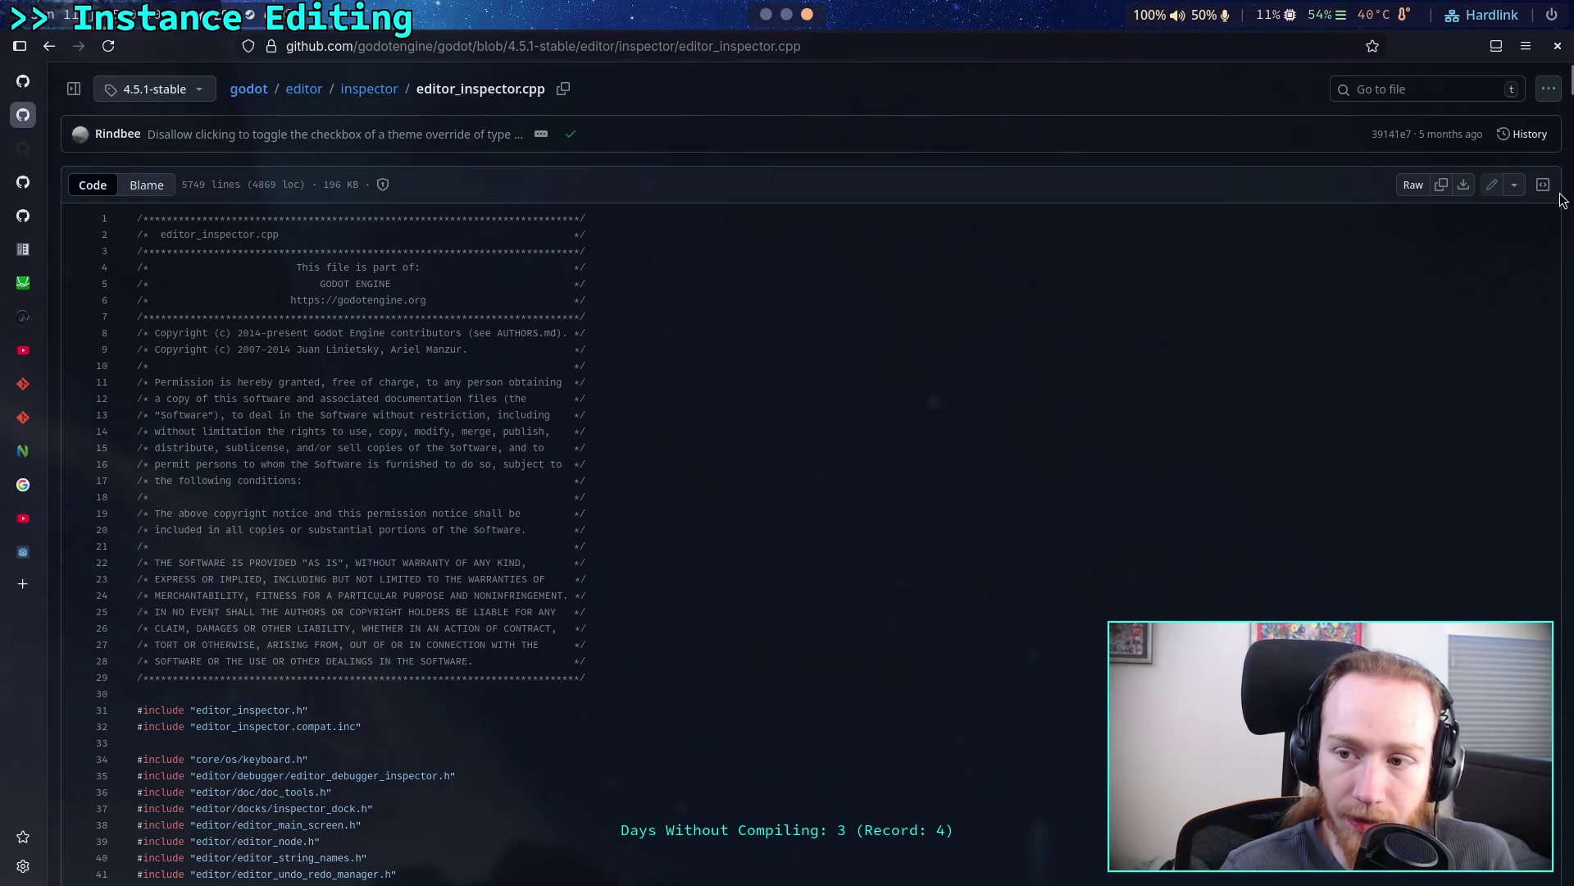
left_click(1543, 185)
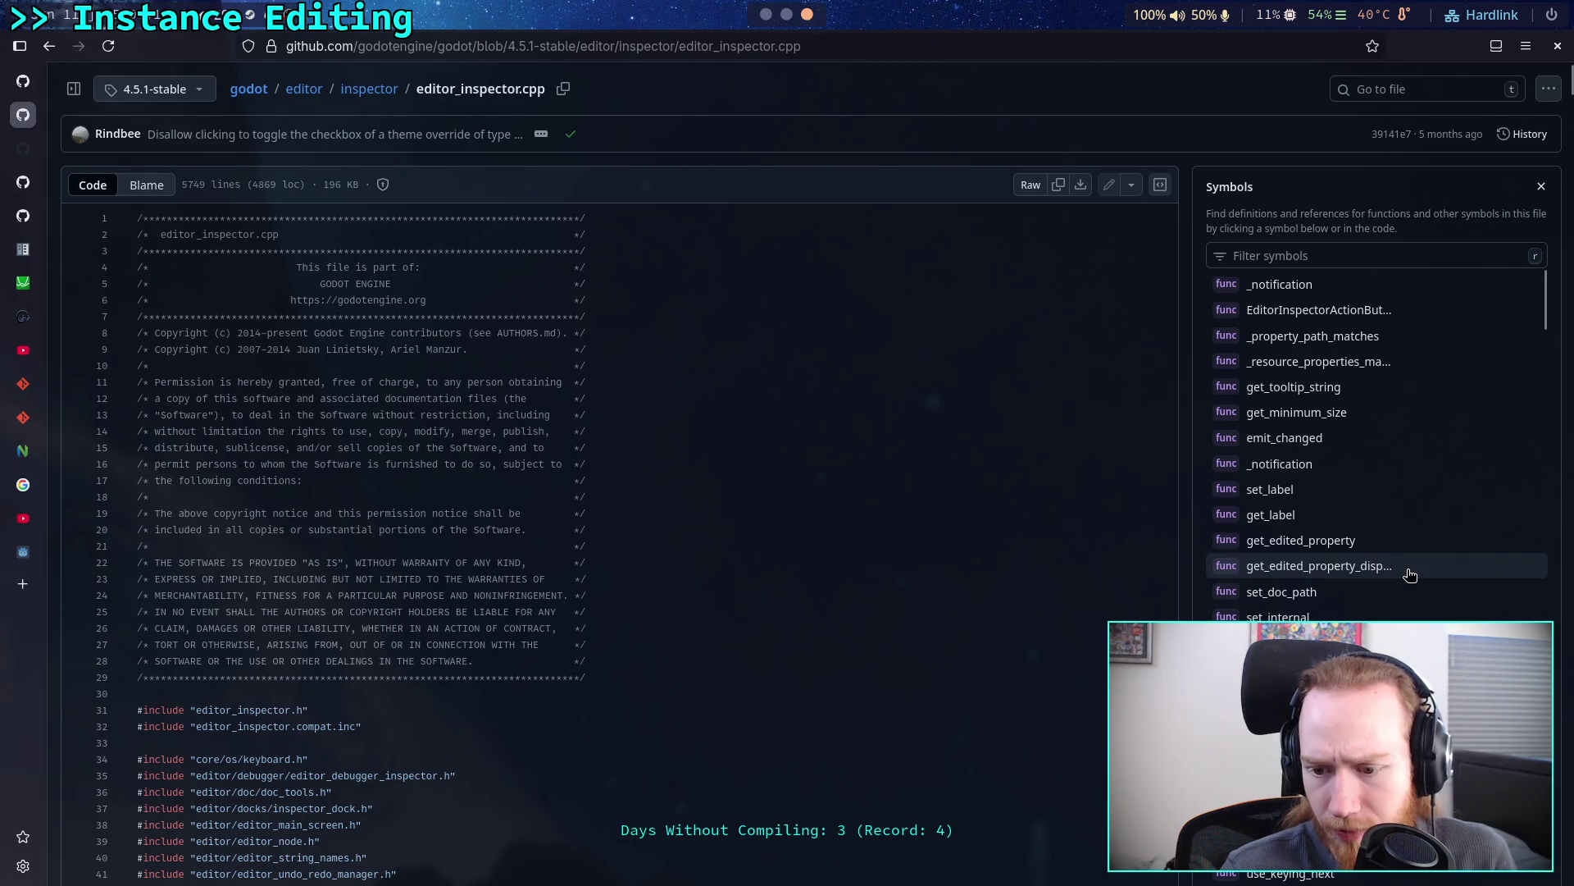
scroll(1407, 566, "down", 3)
scroll(1411, 574, "down", 10)
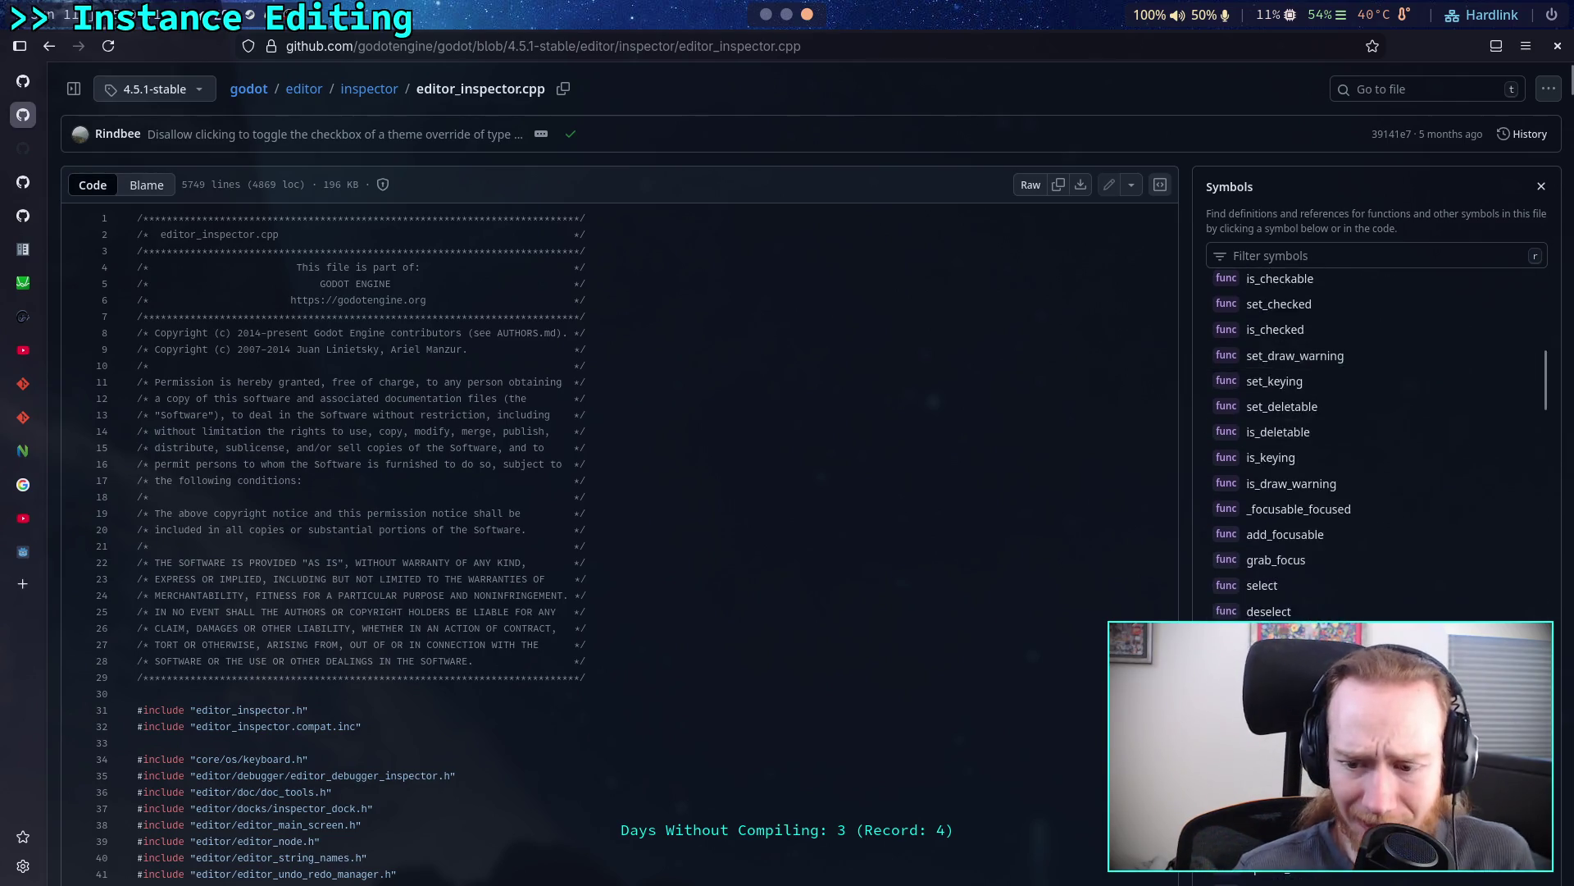
scroll(1423, 619, "down", 10)
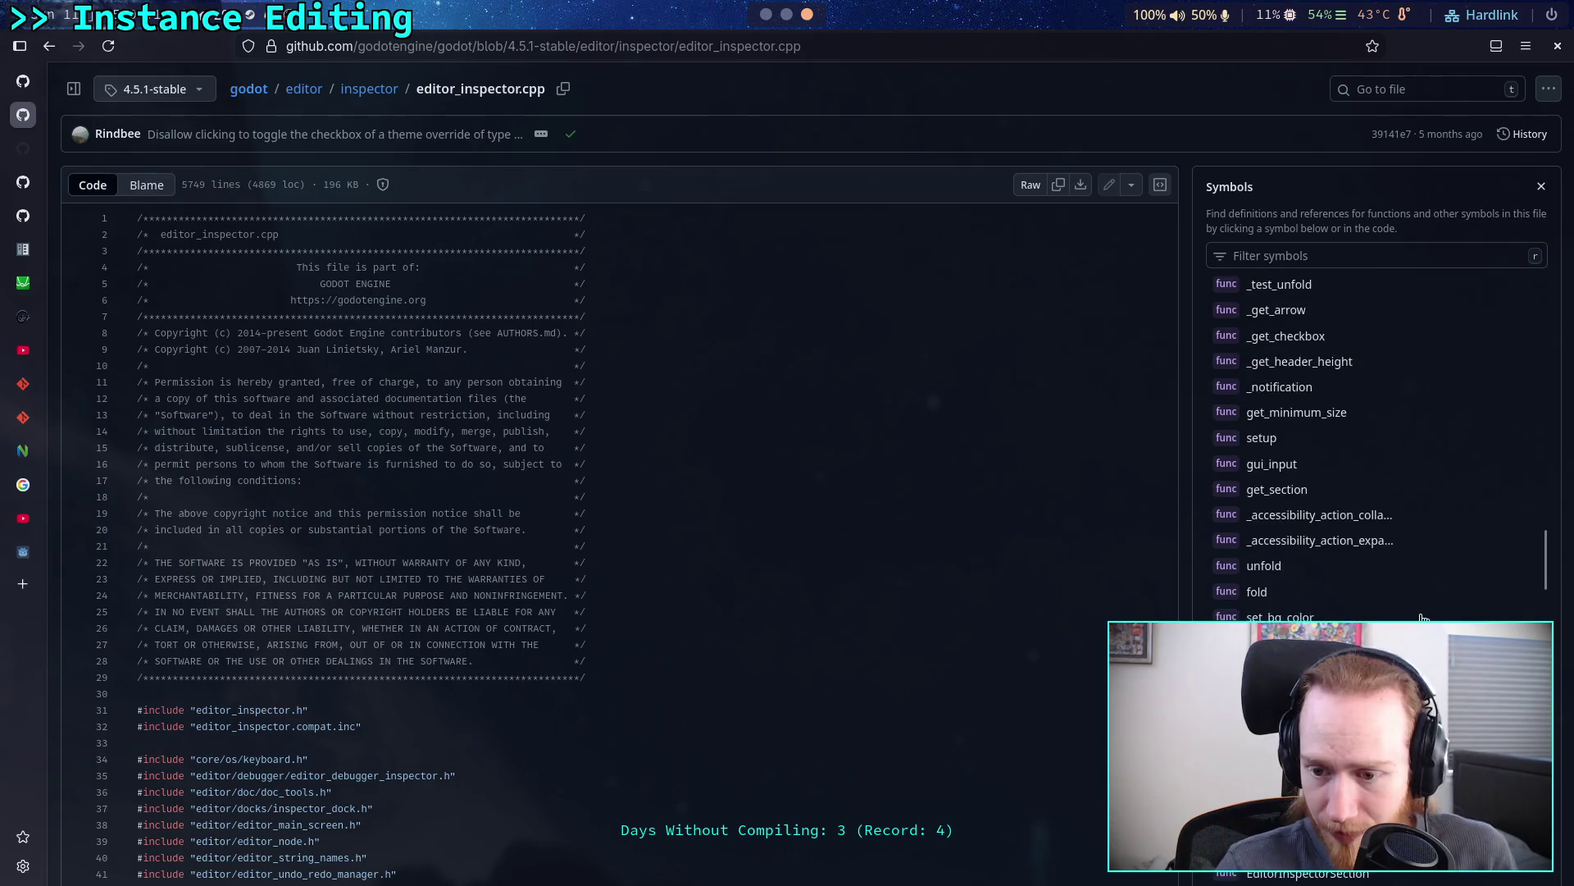
left_click(1309, 258)
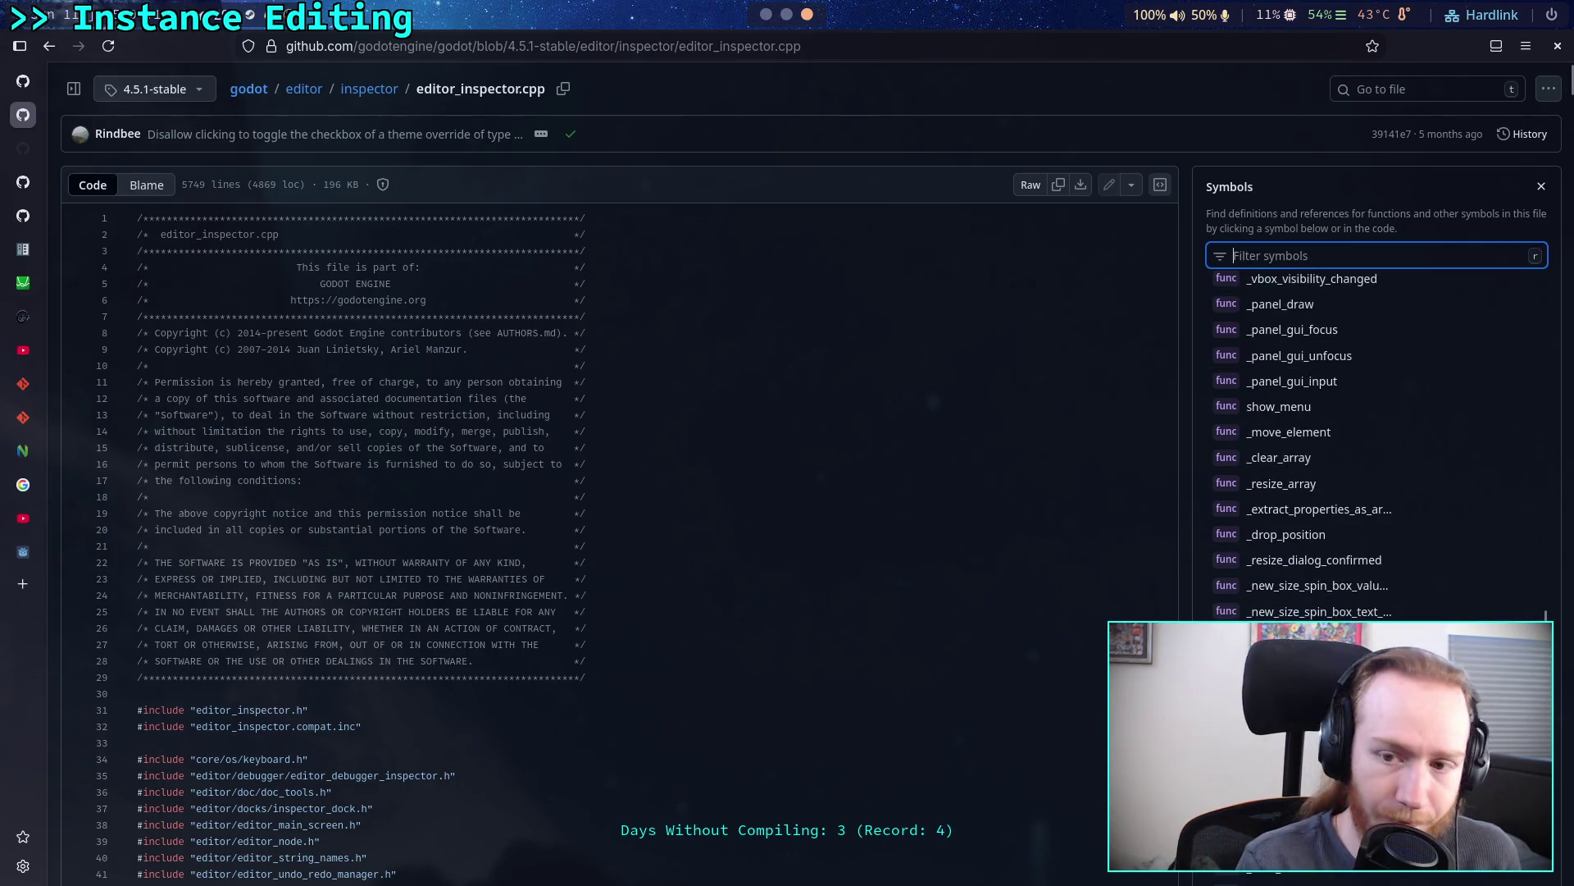
type("insta")
type("nc")
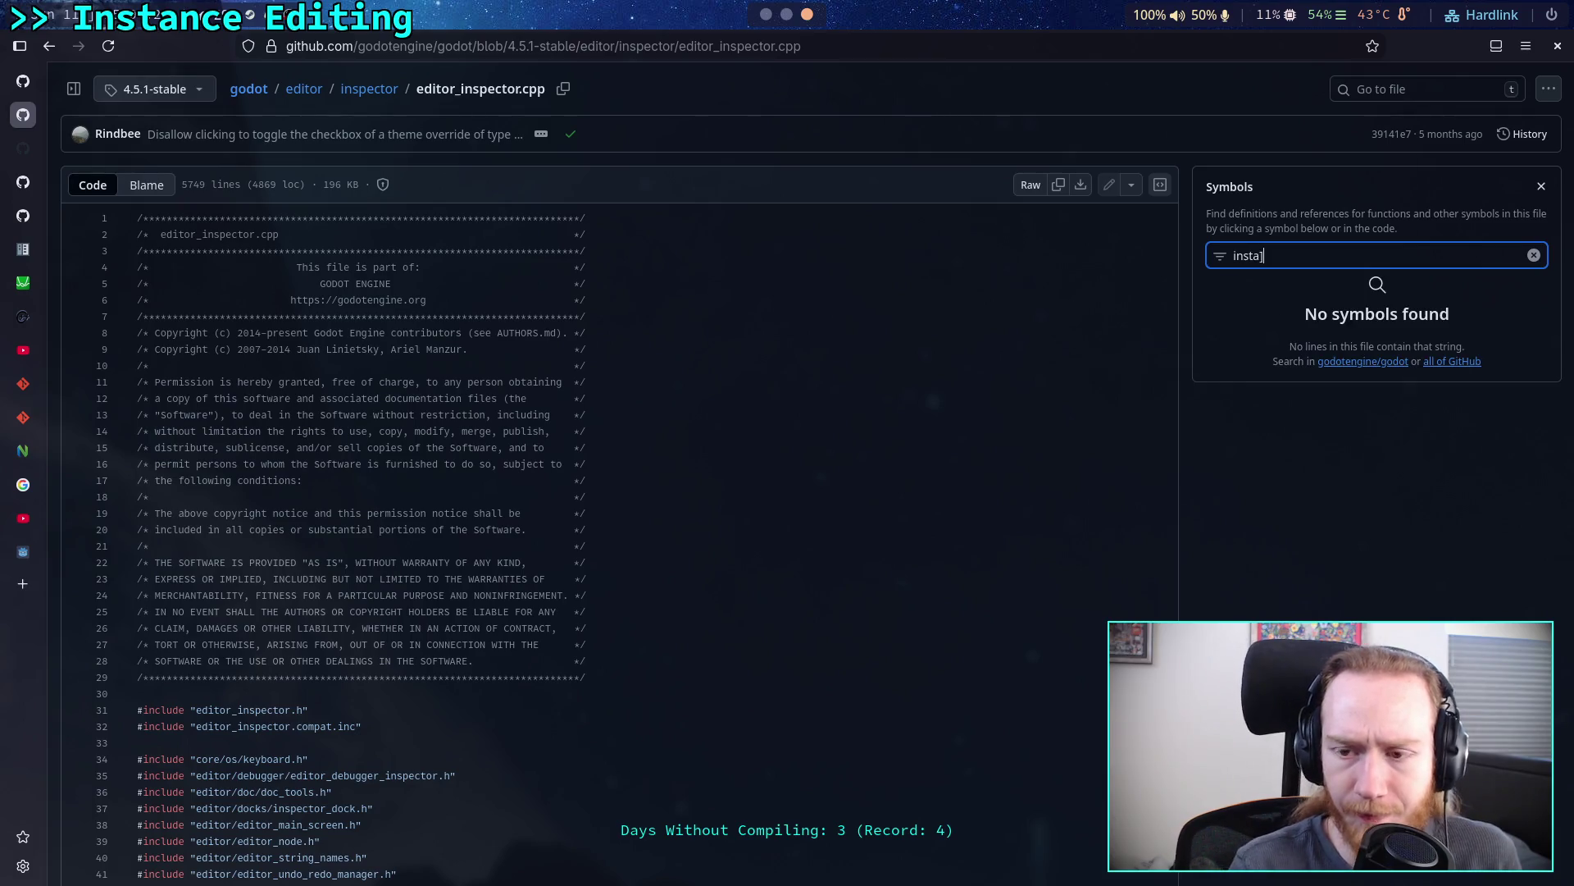
key("BackSpace")
key("BackSpace")
key("BackSpace")
key("BackSpace")
key("BackSpace")
key("BackSpace")
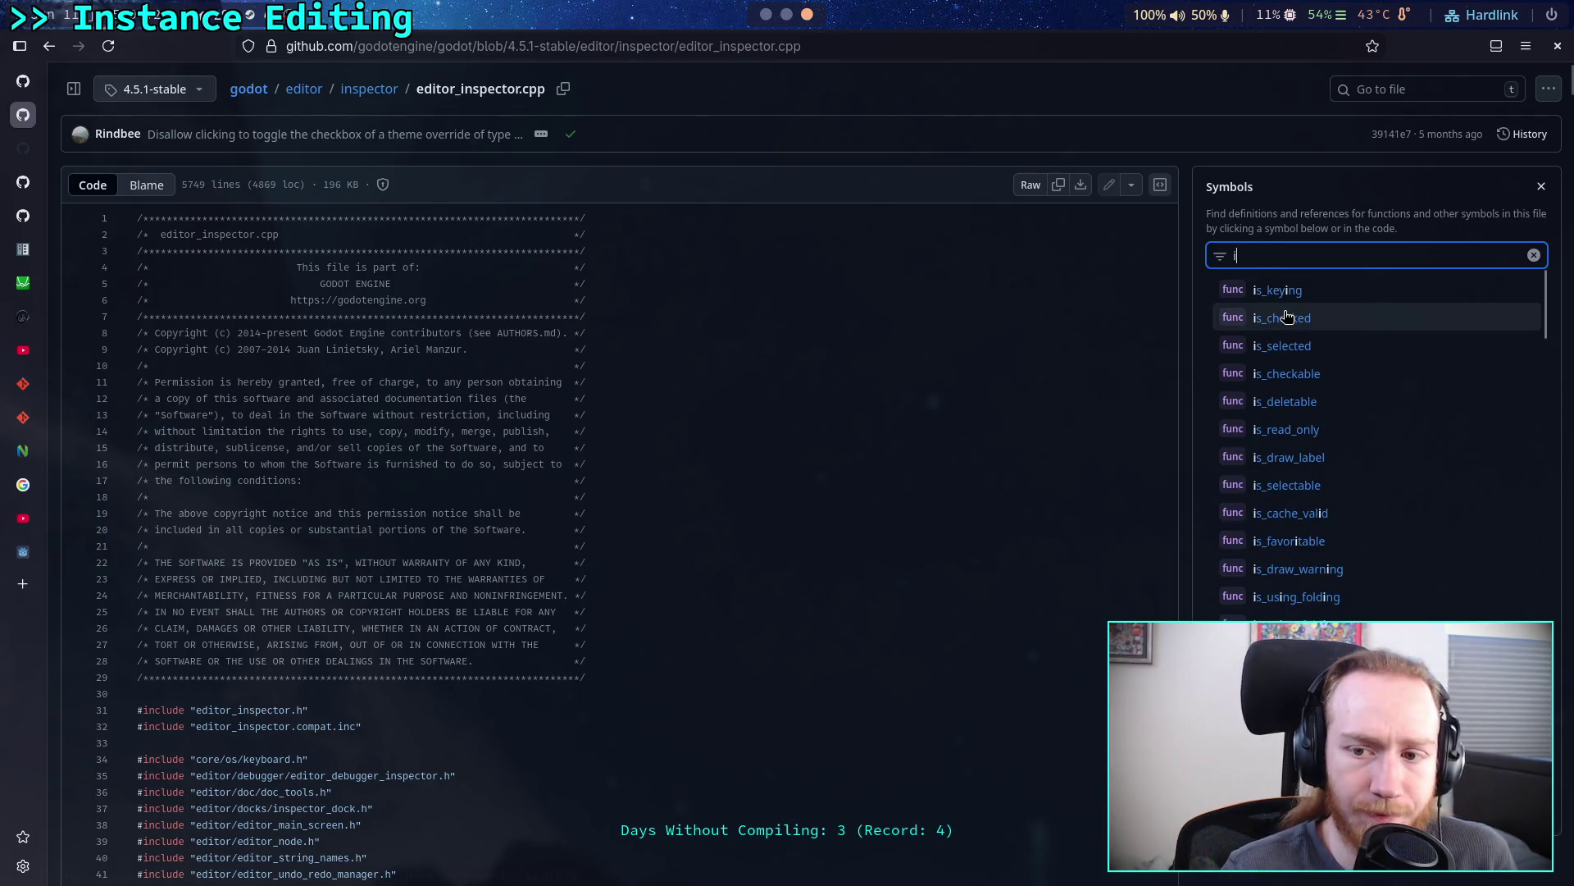
left_click(979, 363)
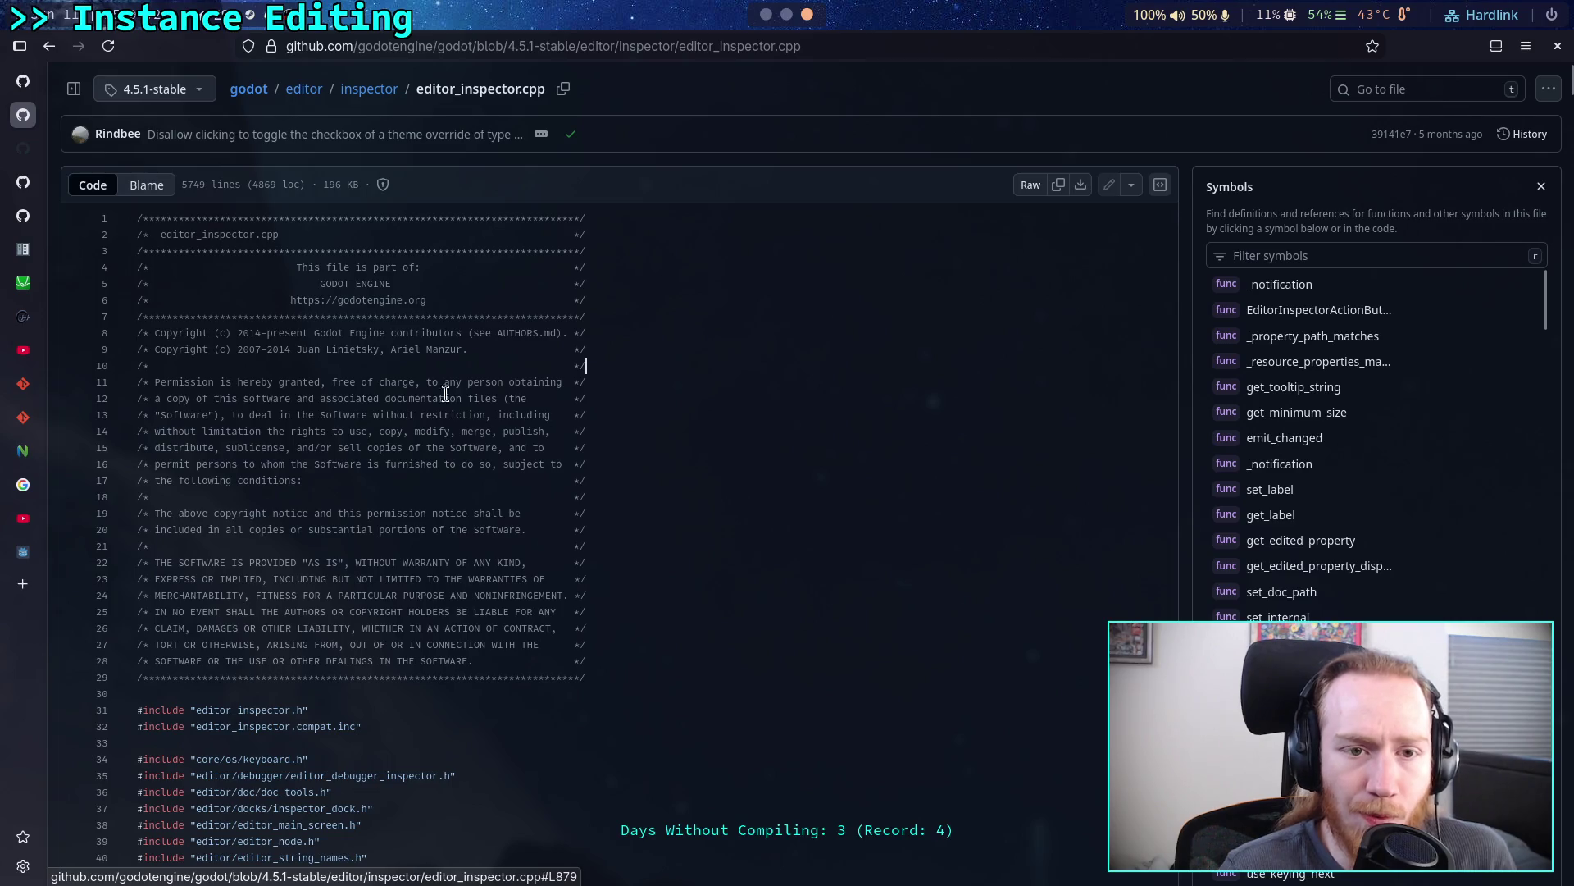
- Check the Godot docs and terminal, then close the Symbols panel on editor_inspector.cpp
key("alt+Tab")
scroll(458, 426, "up", 5)
scroll(516, 410, "down", 5)
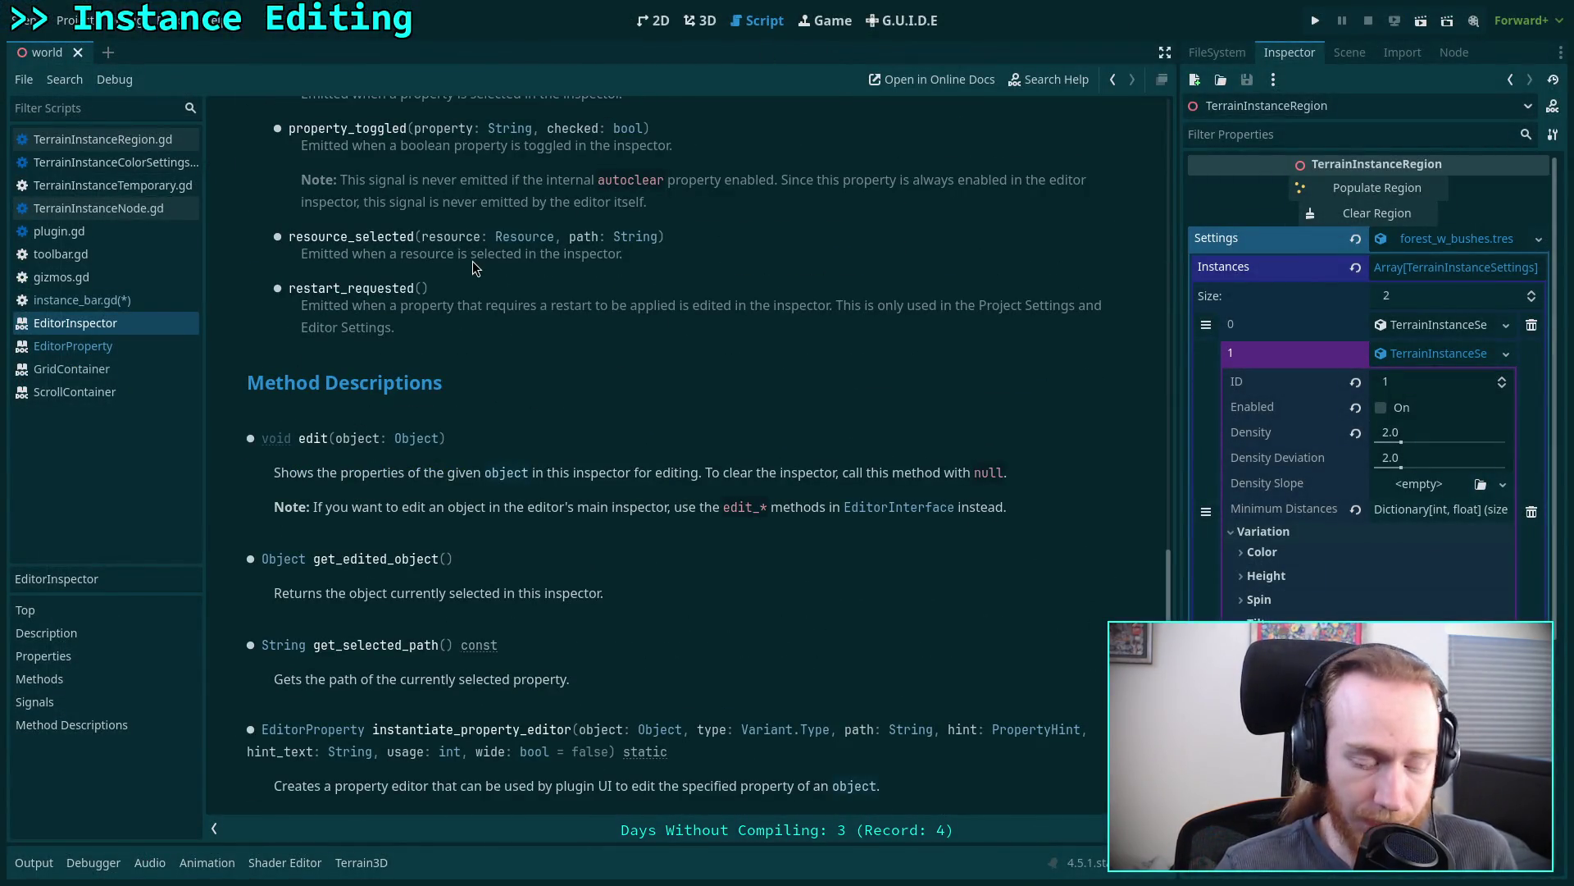
key("alt+Tab")
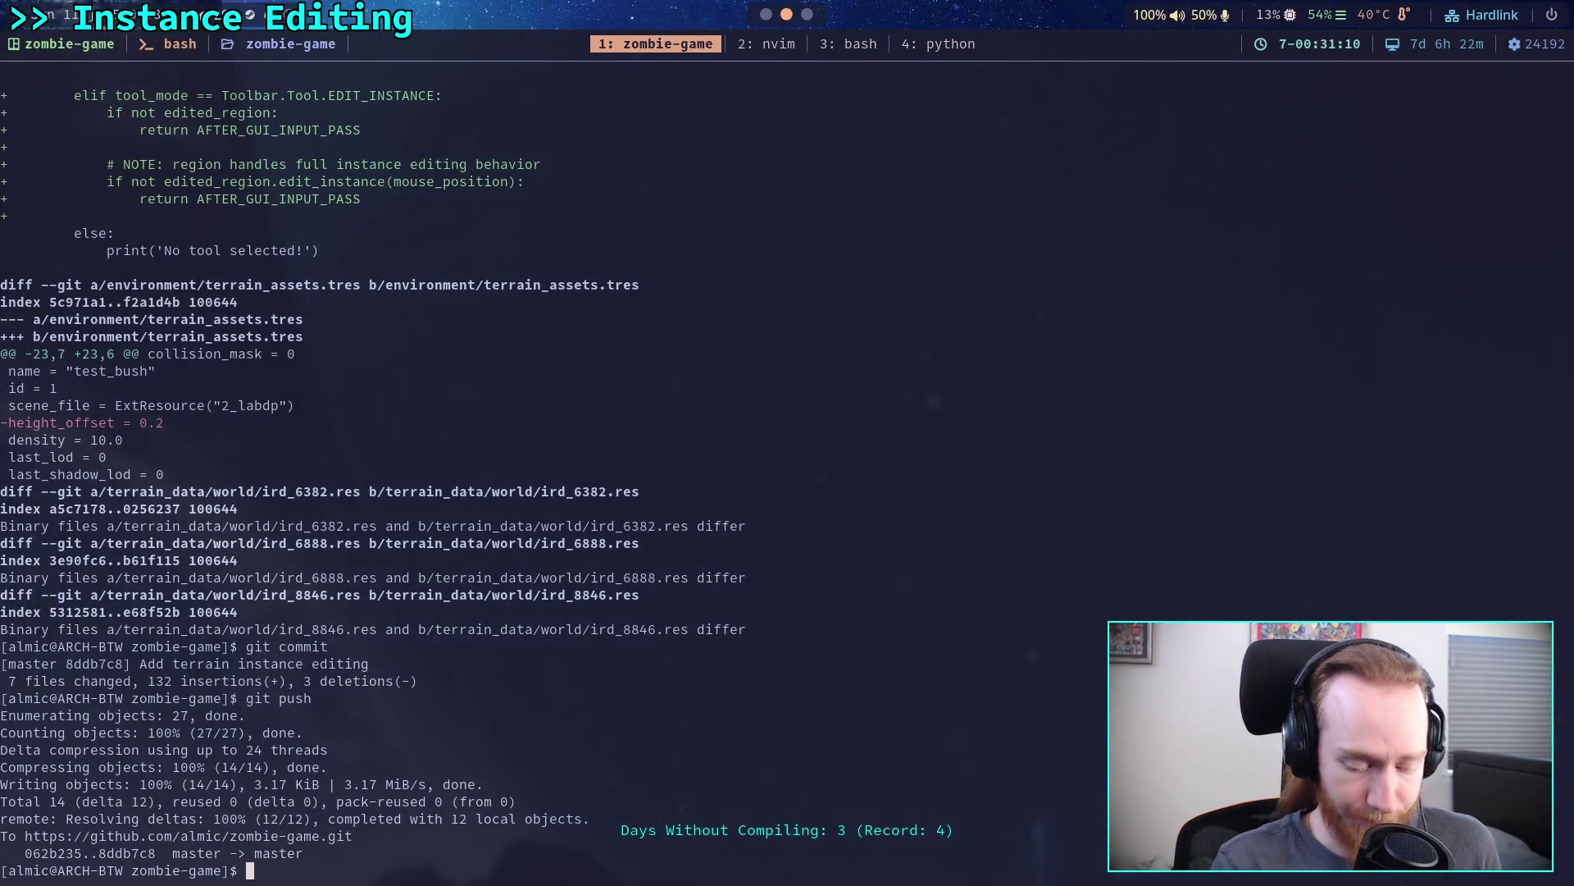
key("alt+Tab")
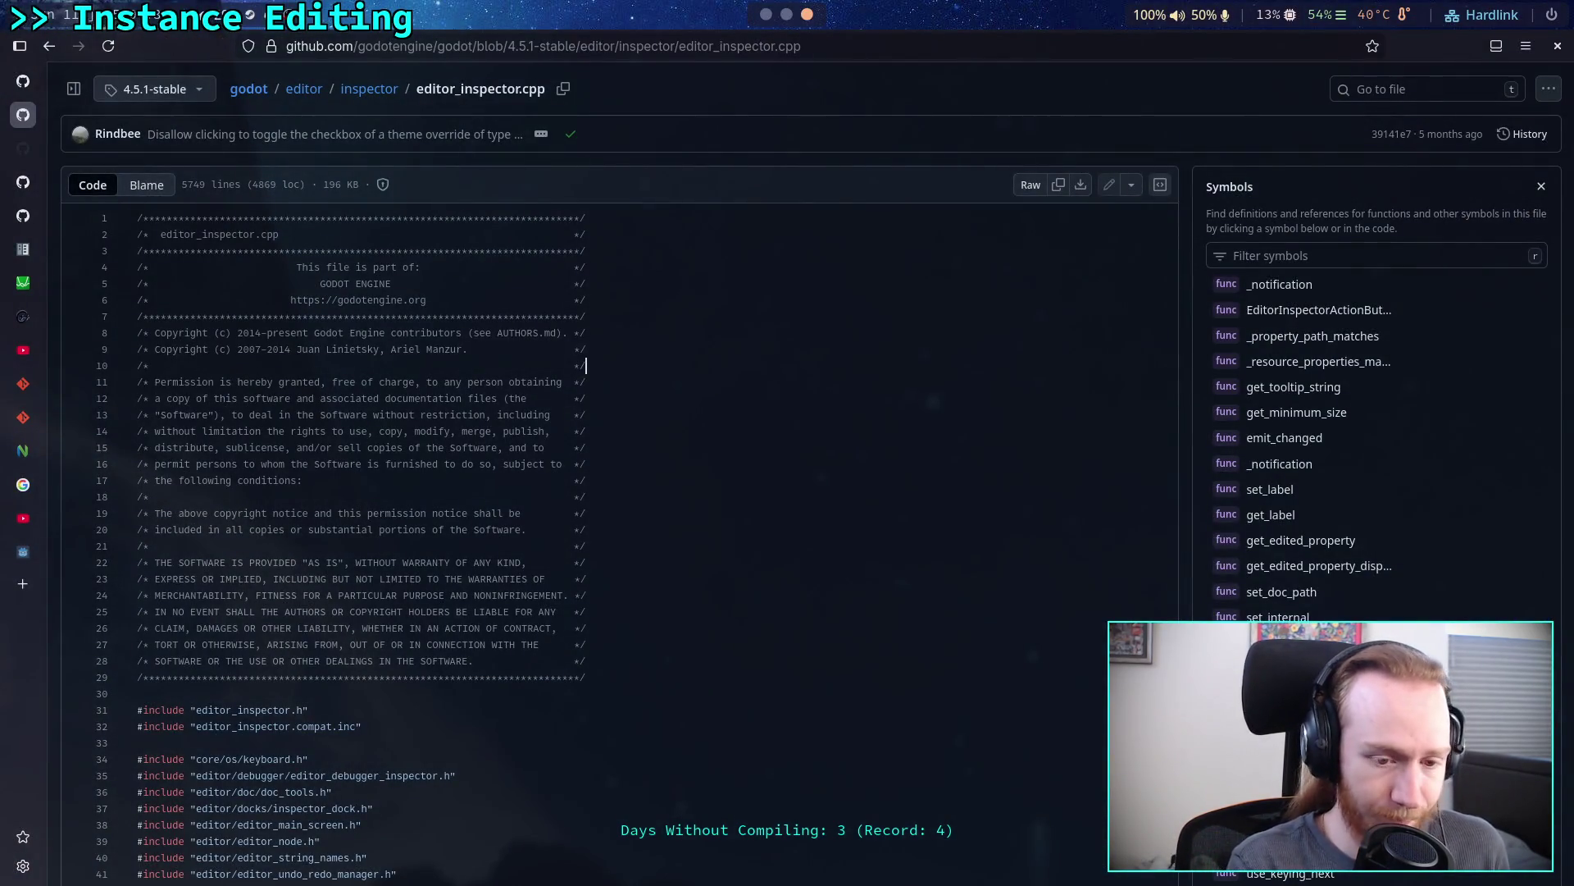
left_click(1541, 186)
left_click(1142, 472)
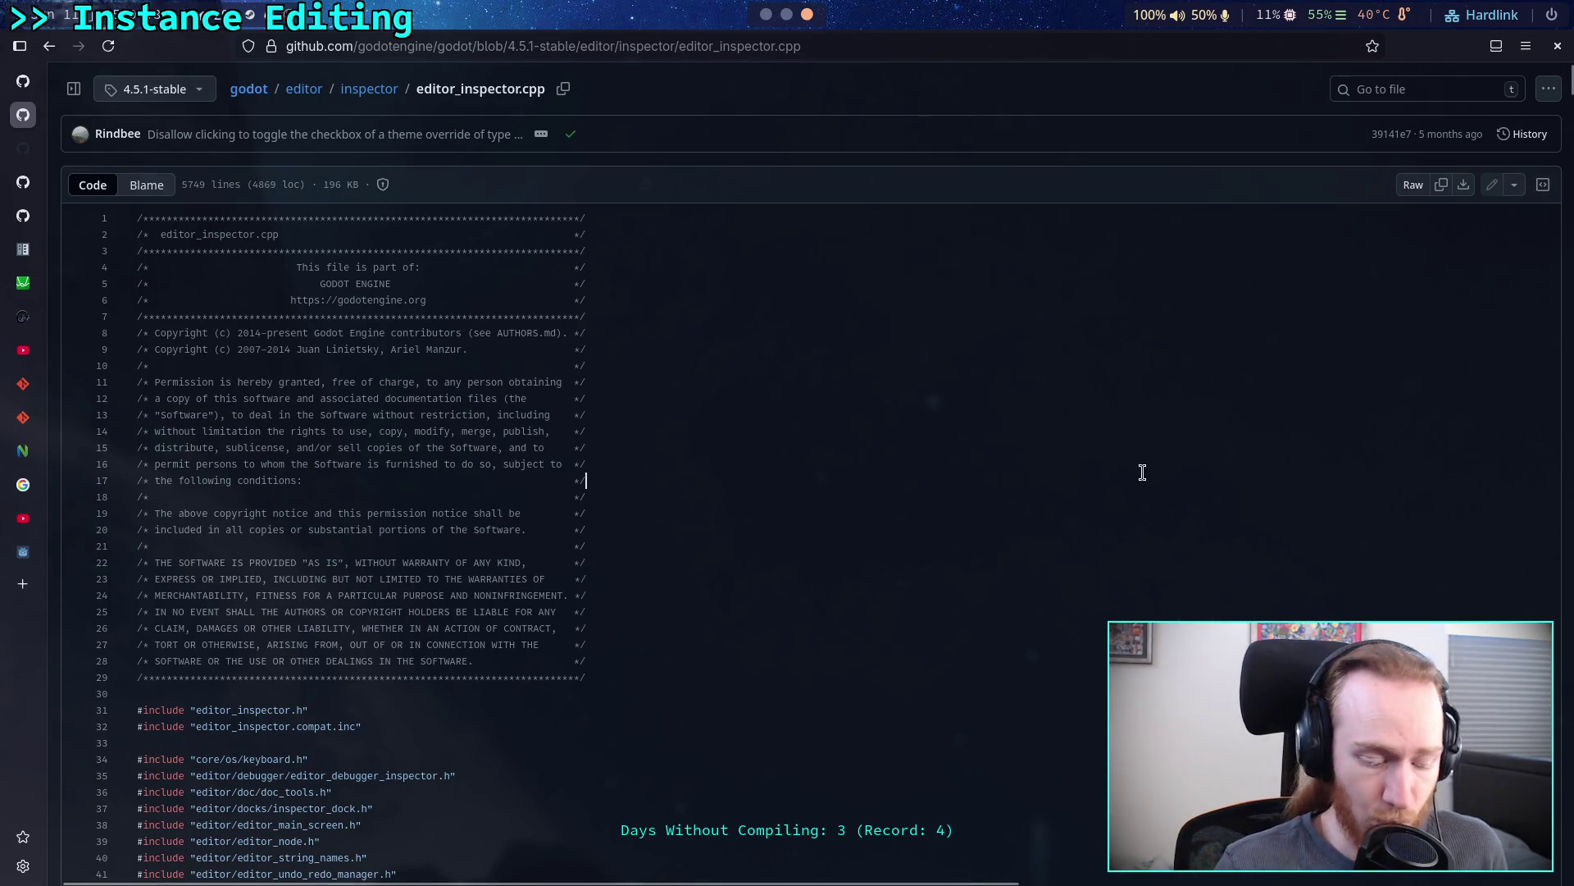
- Find 'instantiate' in the page and step to the instantiate_property_editor definition at line 3429
key("ctrl+f")
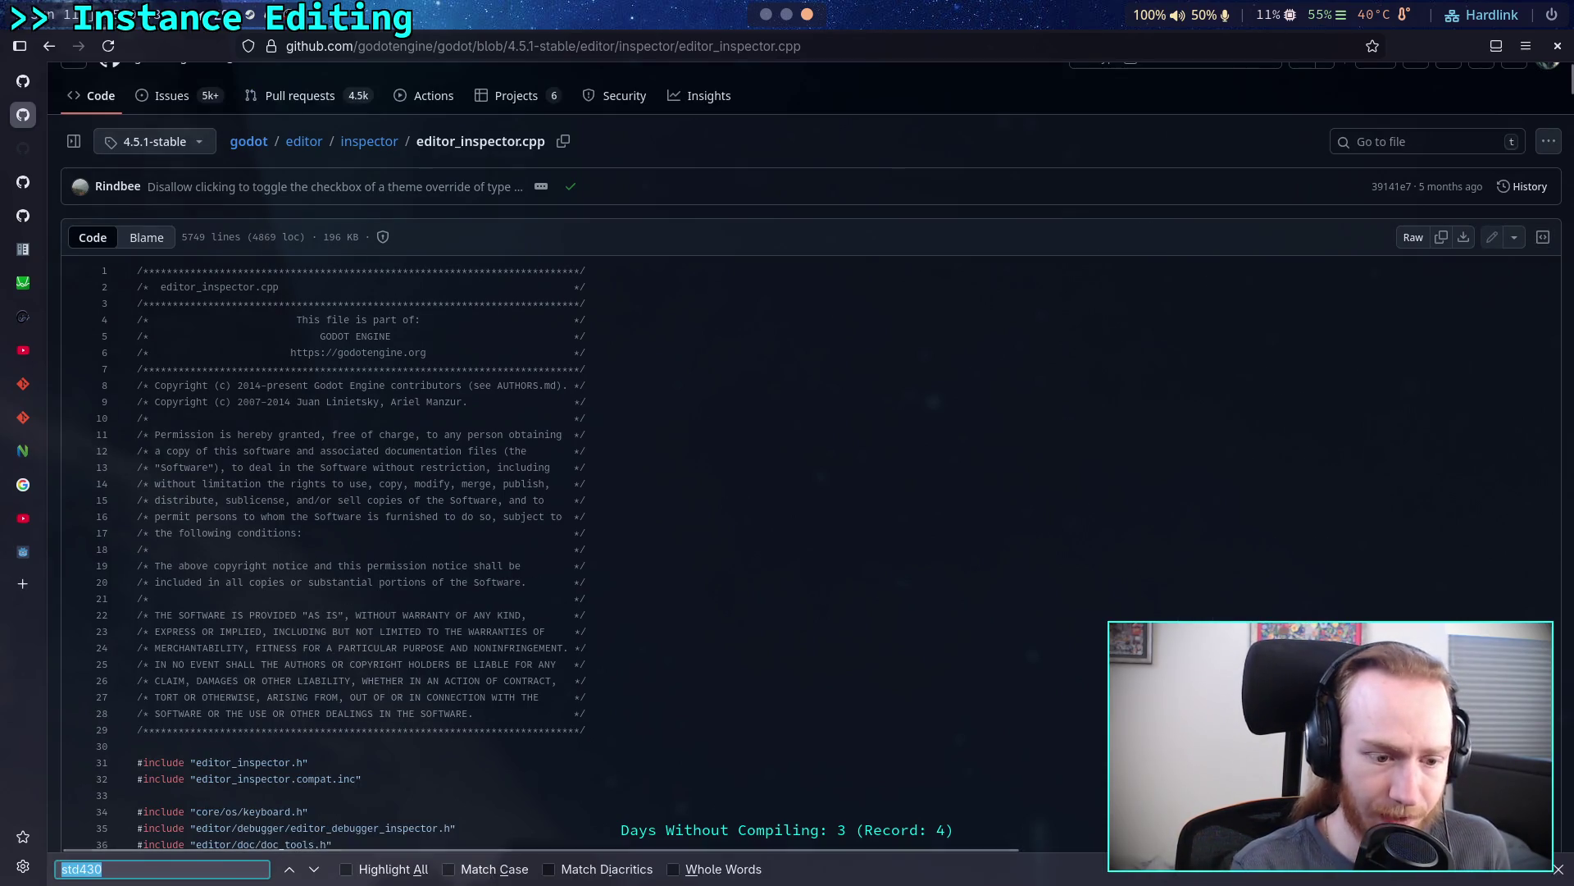
type("instant")
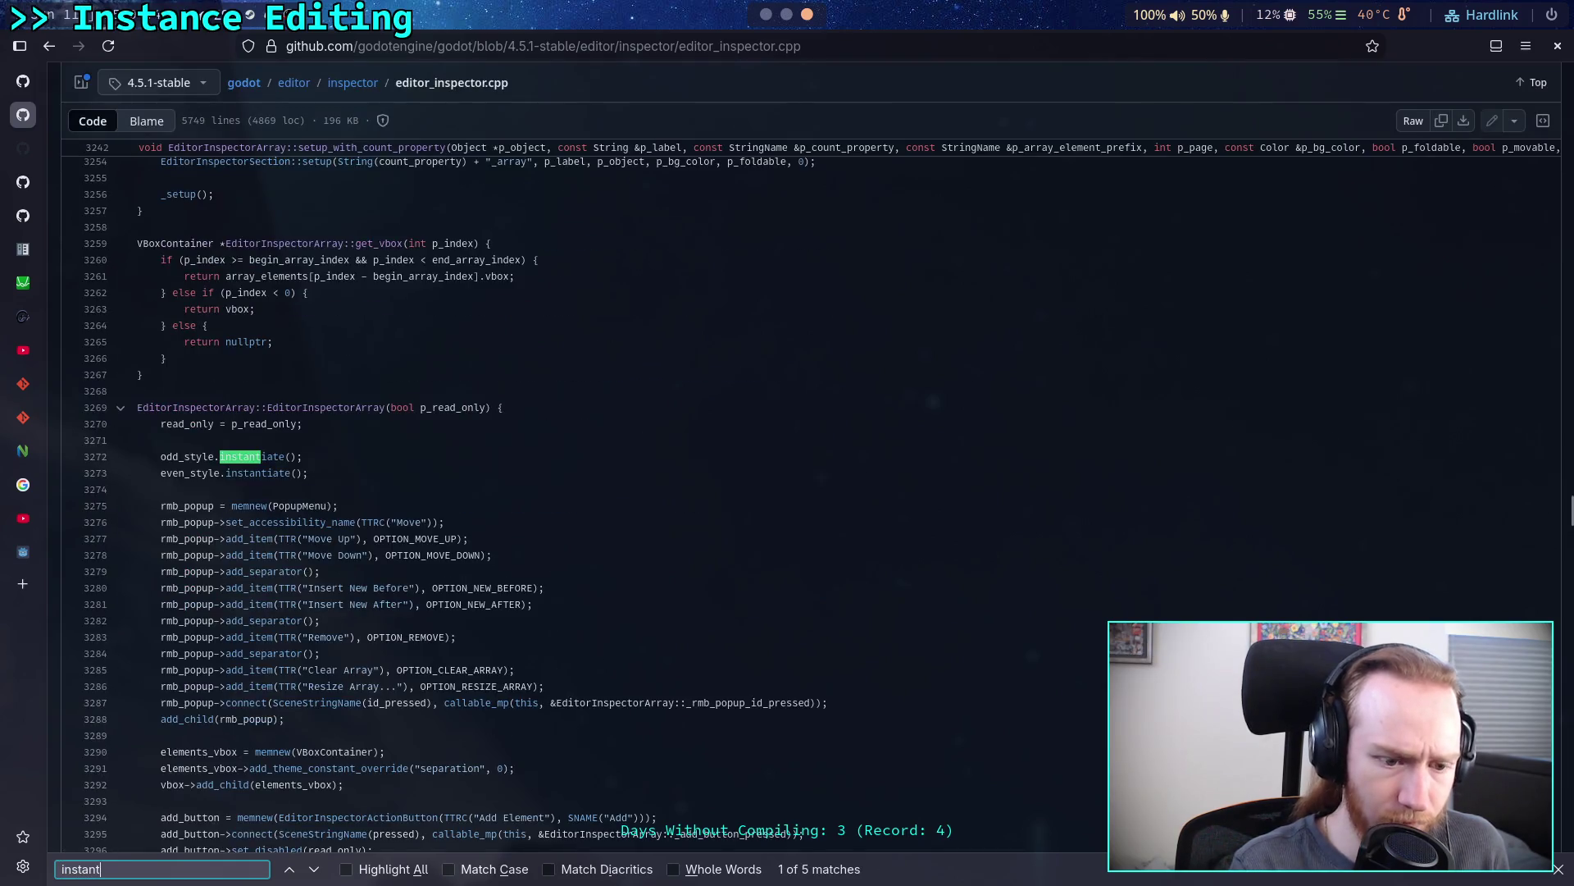
type("iate")
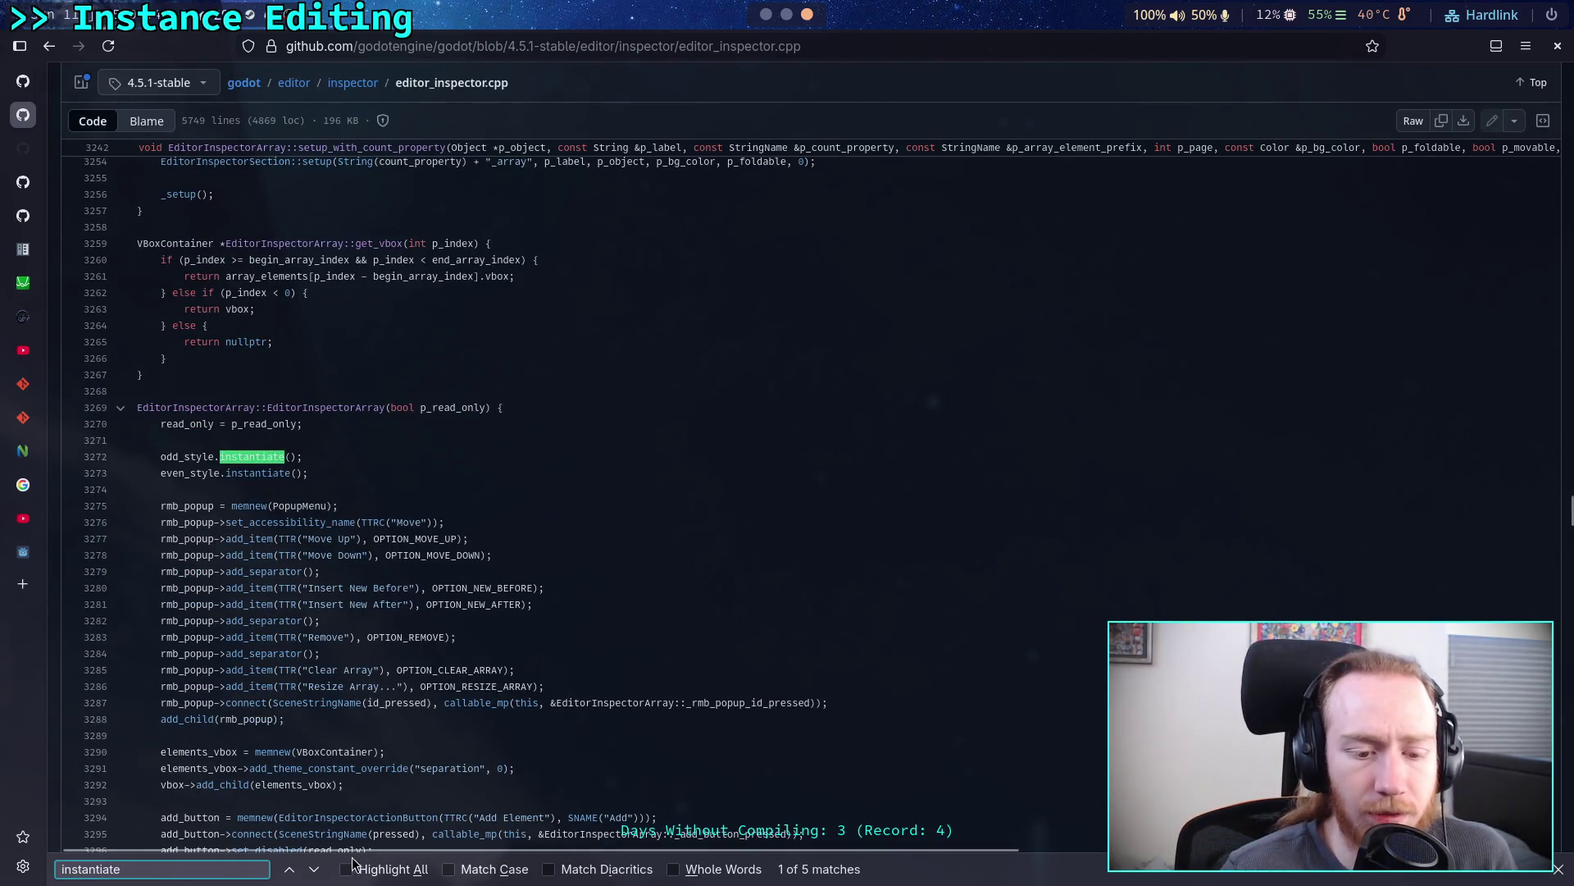
left_click(315, 868)
left_click(315, 869)
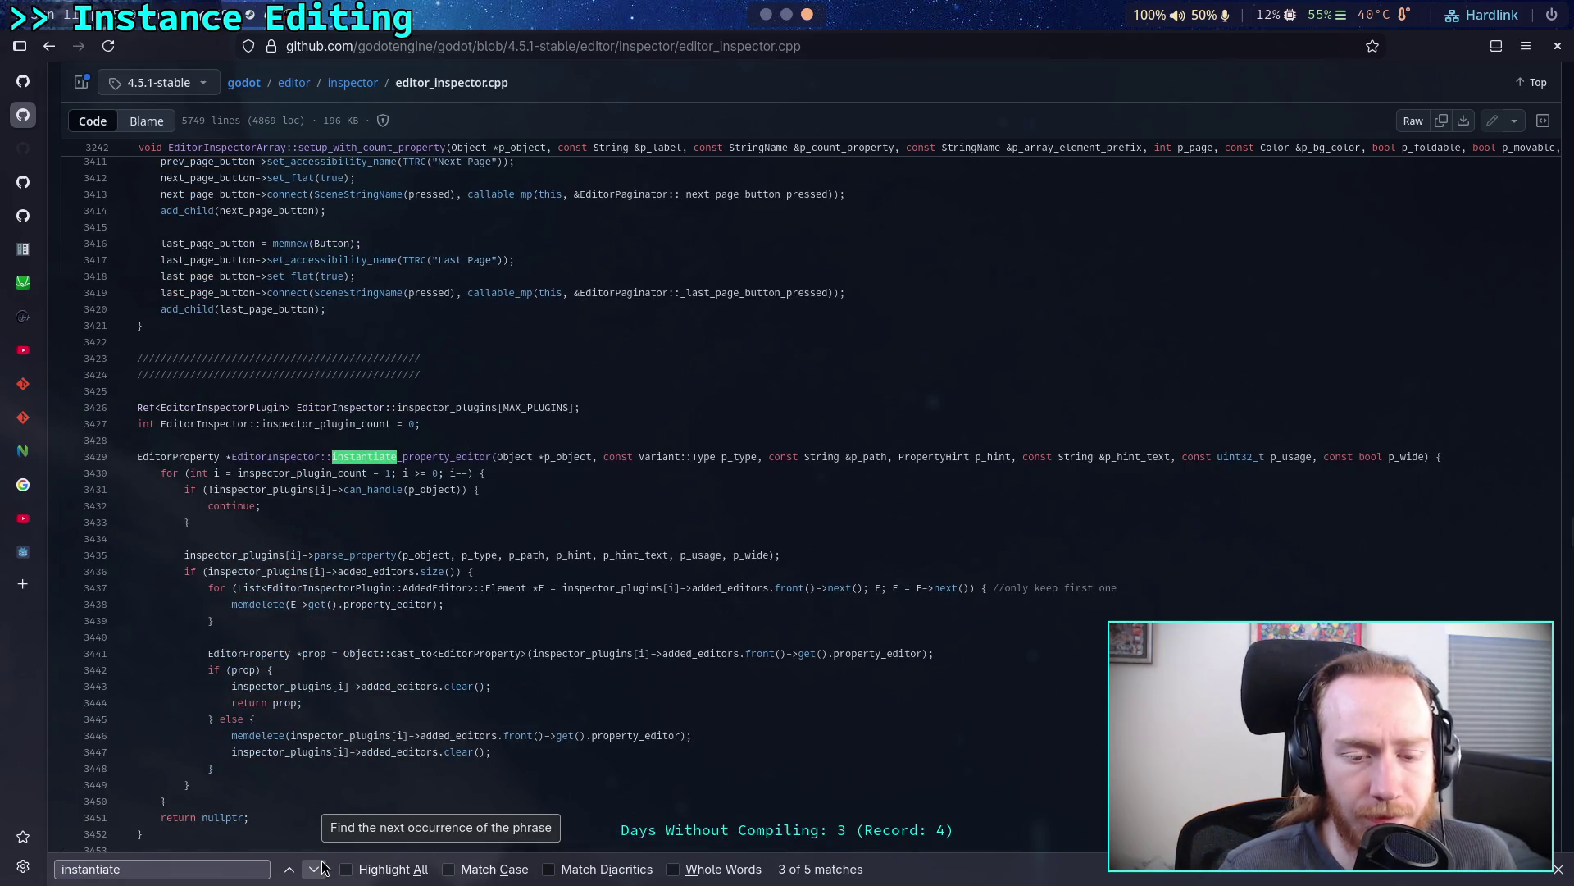
left_click(322, 868)
left_click(322, 868)
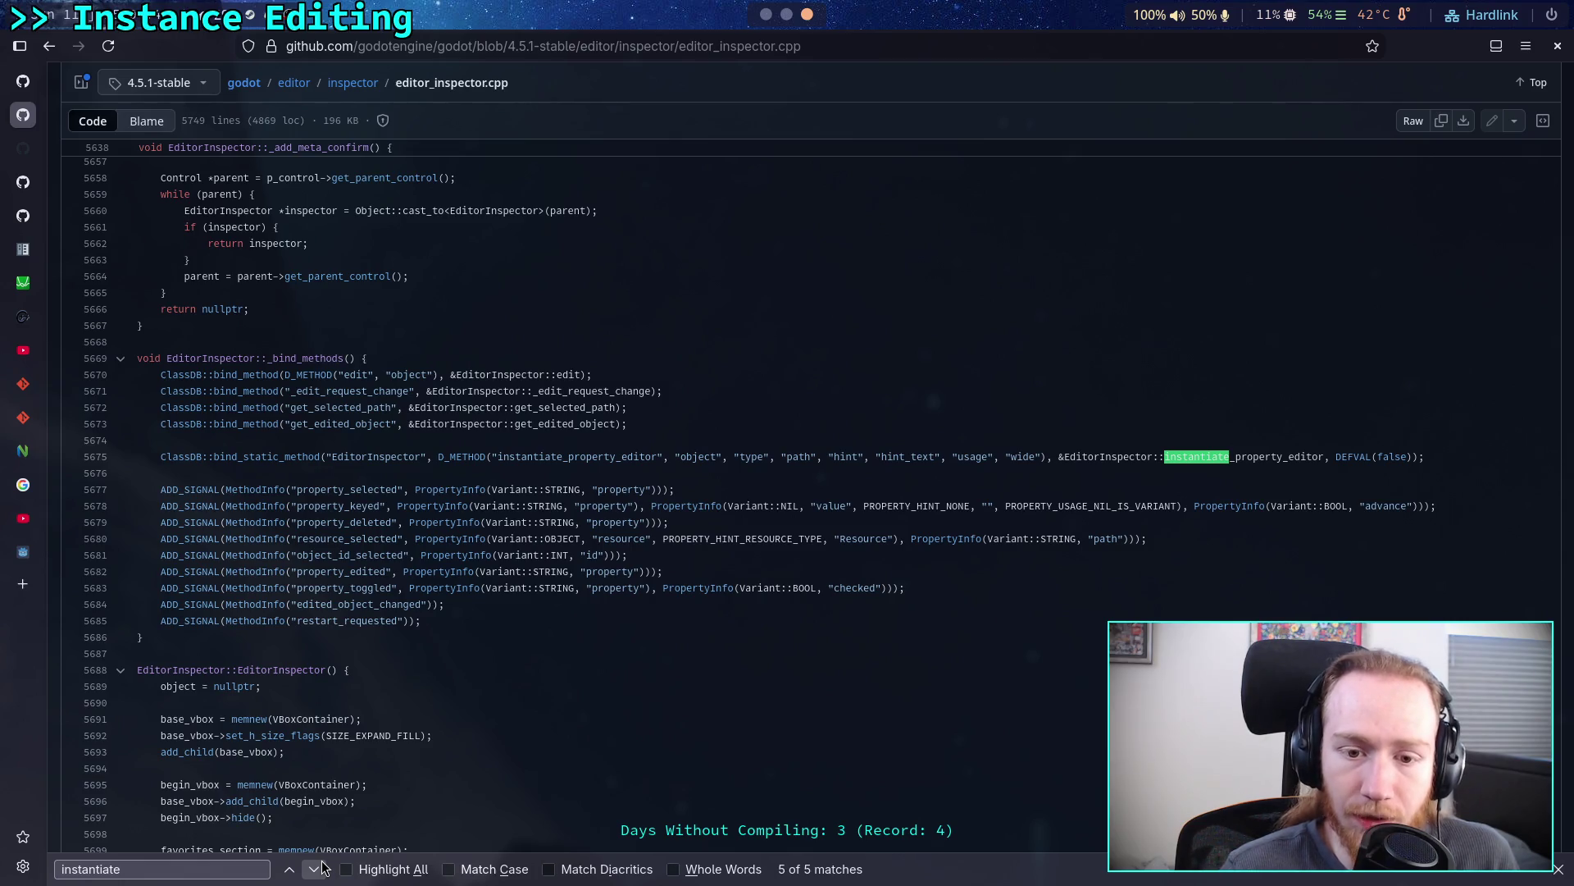
left_click(323, 867)
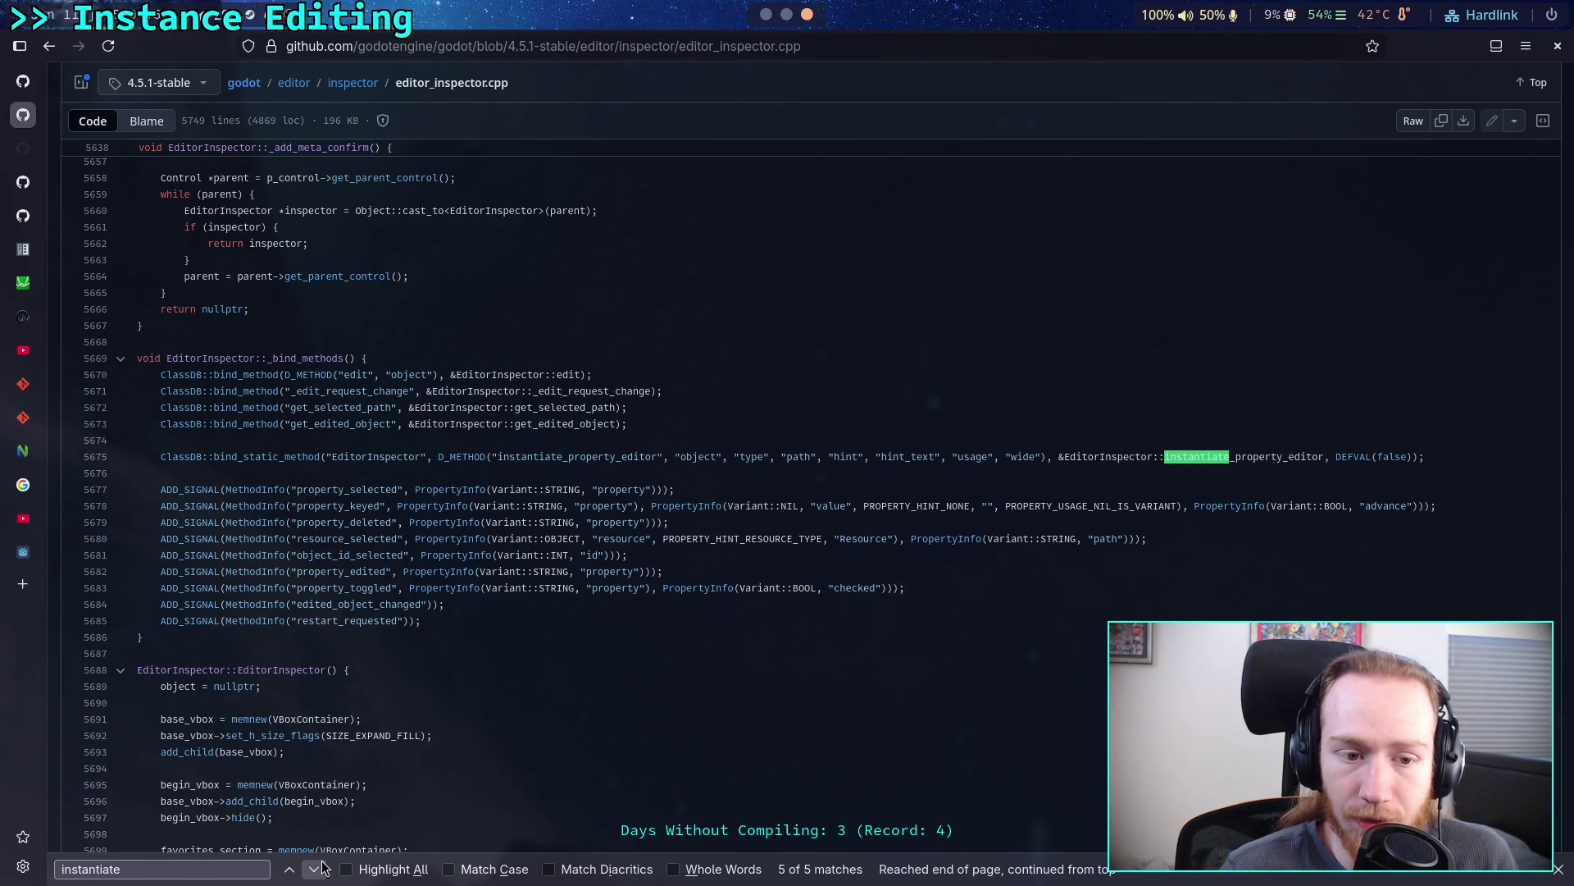
left_click(322, 868)
left_click(323, 867)
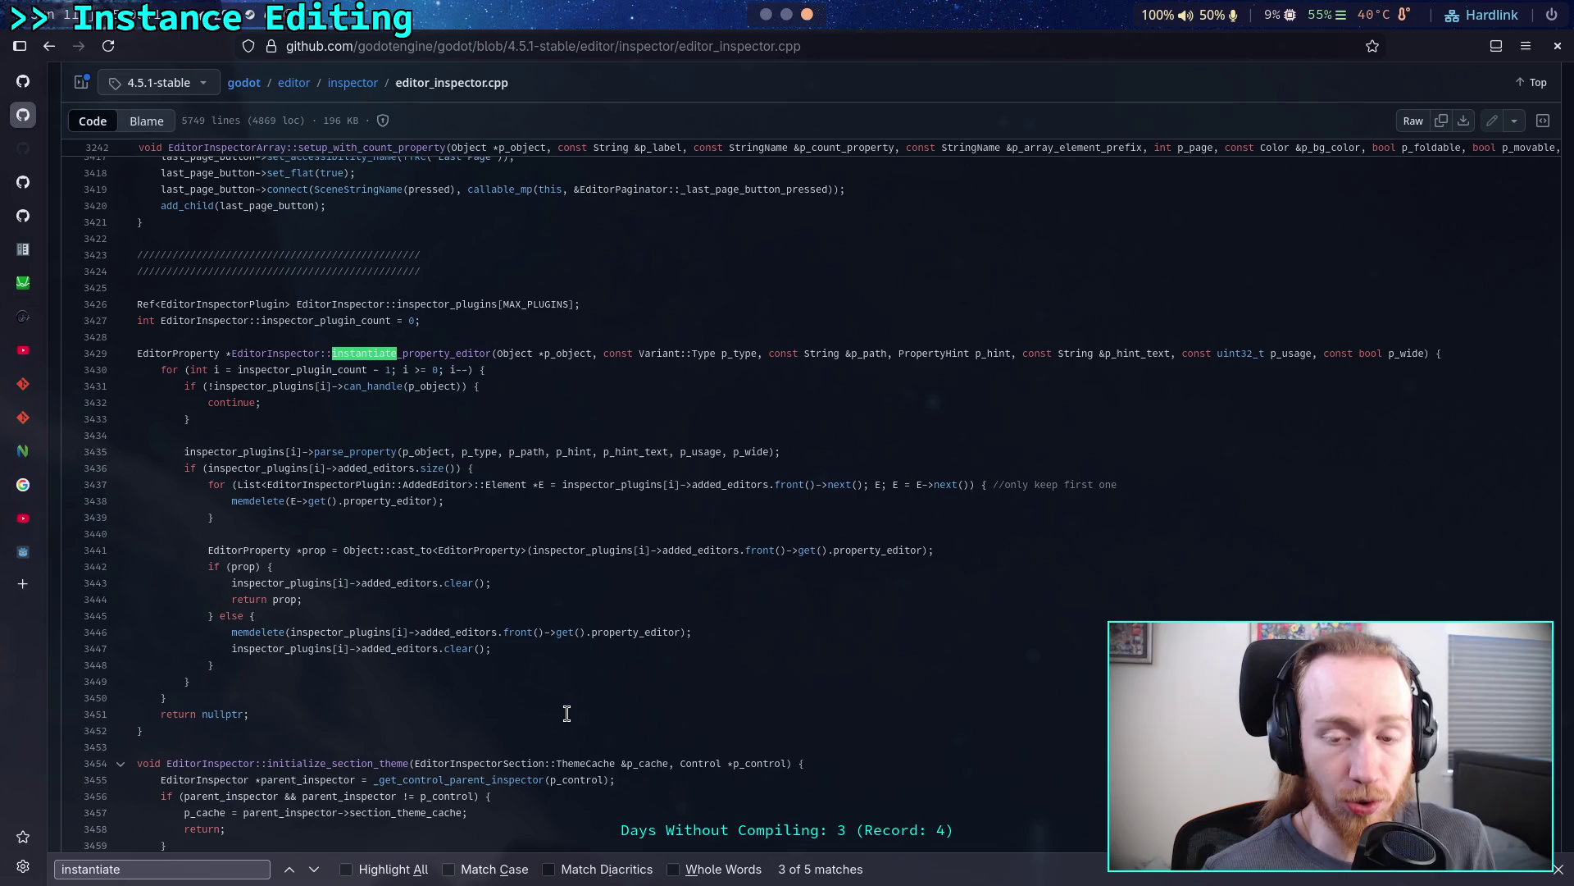
- Move through the Godot editor and bash workspace to the nvim workspace
key("alt+Tab")
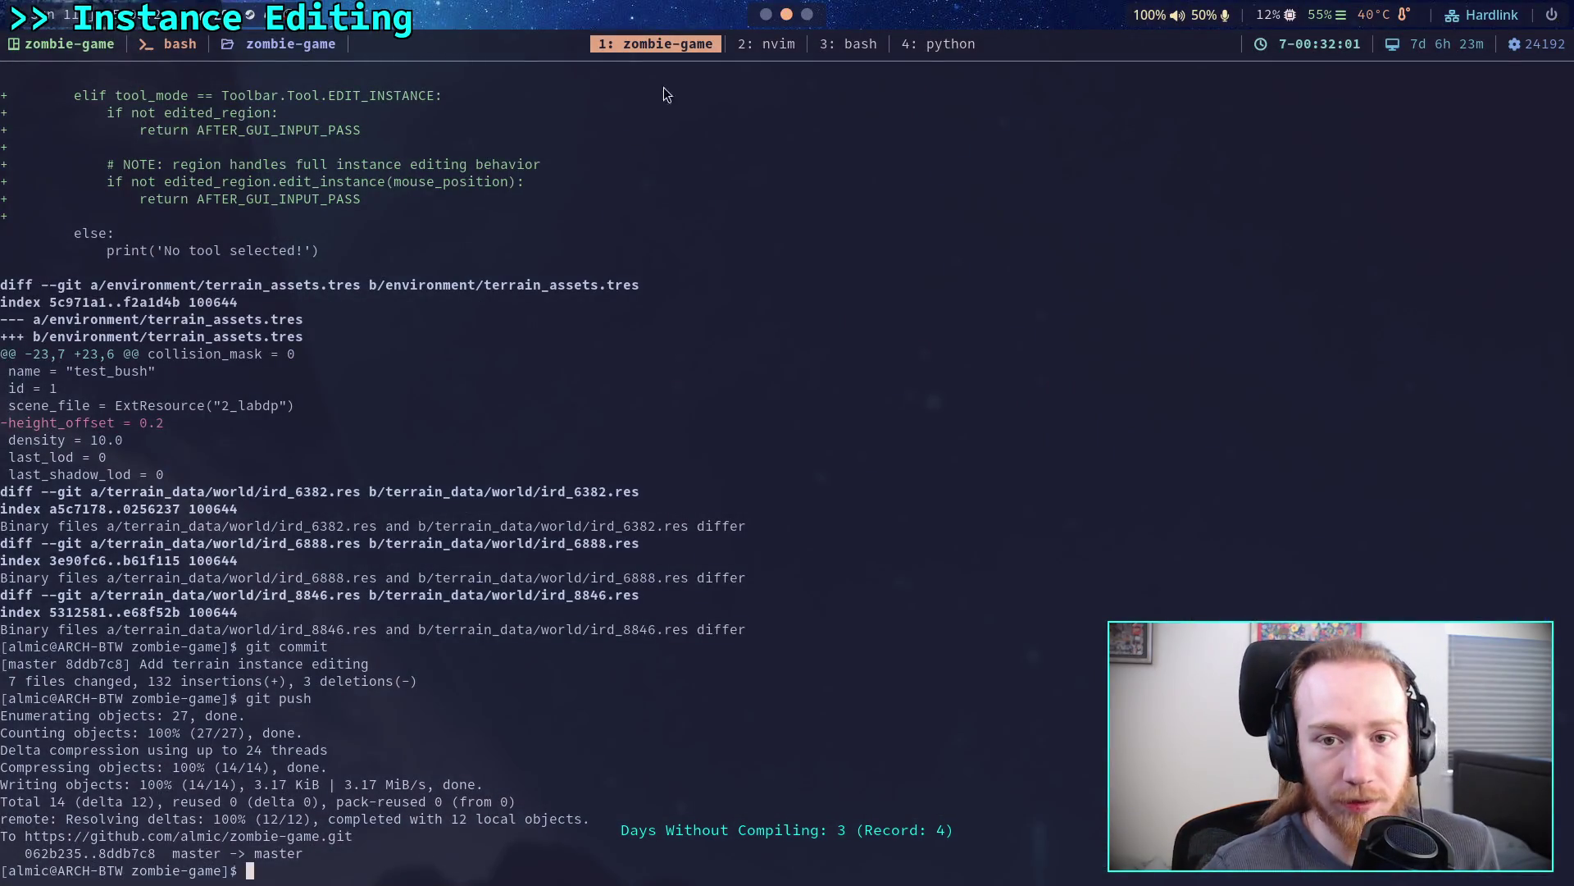
left_click(858, 45)
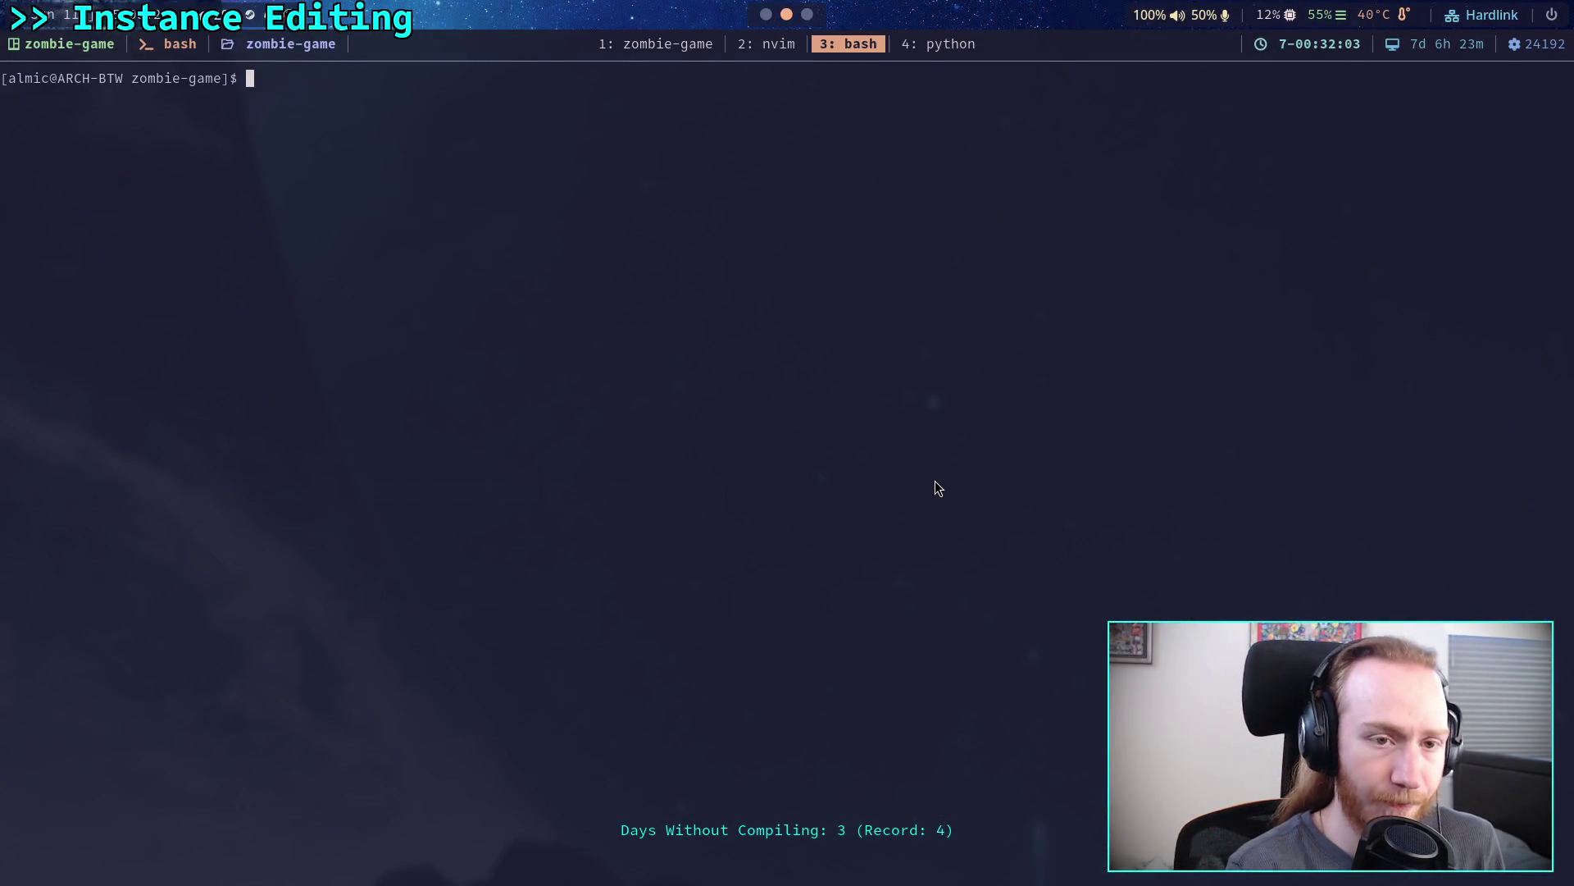
left_click(765, 43)
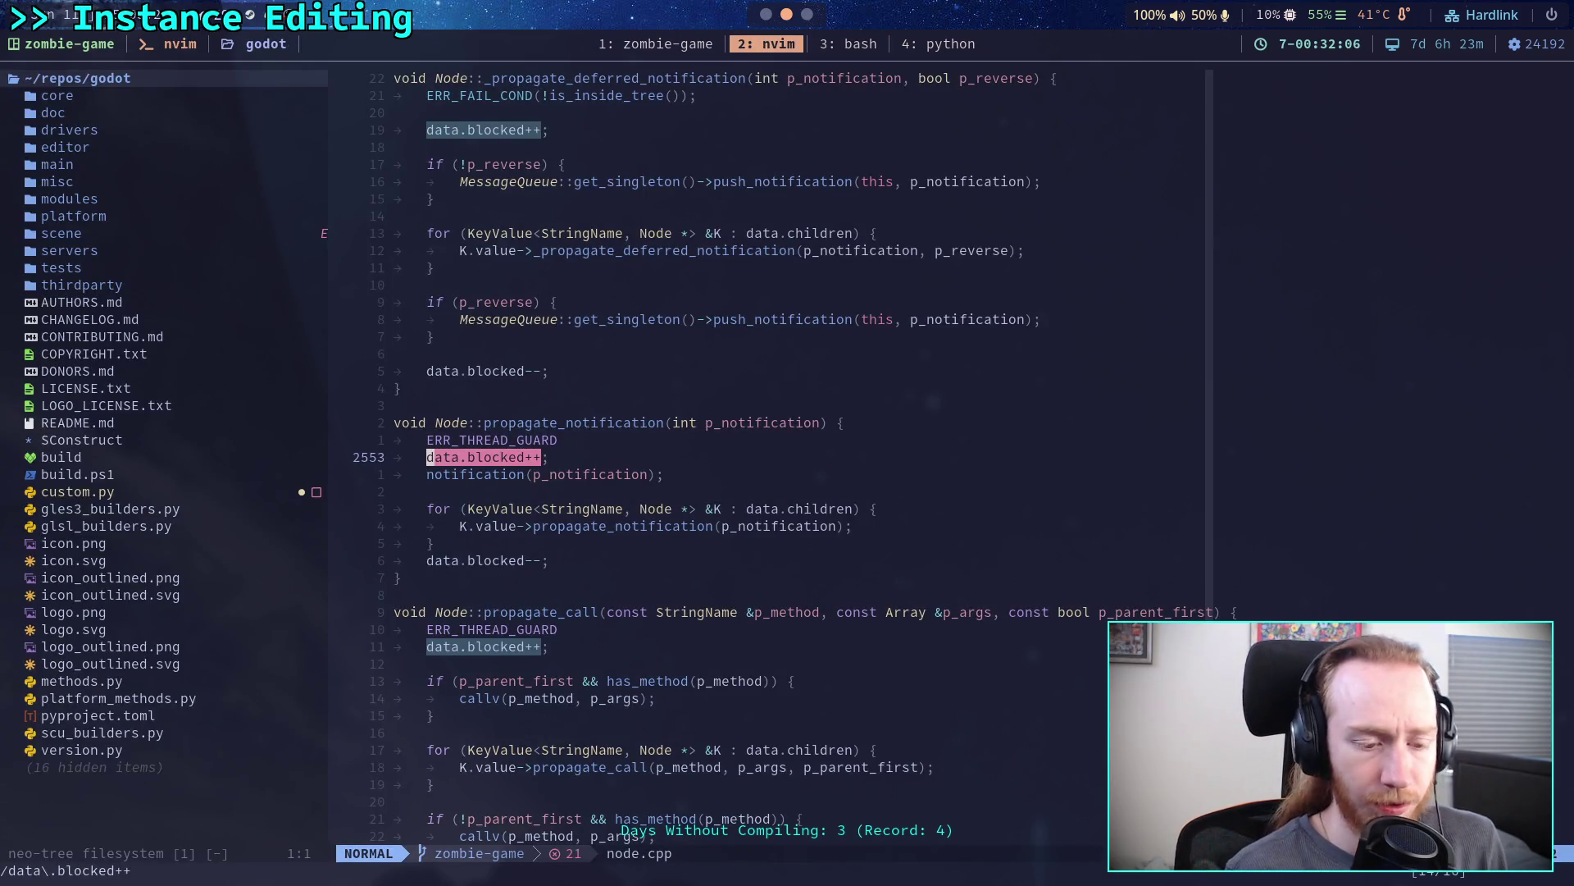
- Live-grep the Godot source for instantiate_property_editor and preview its declaration and array-dict calls
key("space")
type("sginstantiate_property_editor")
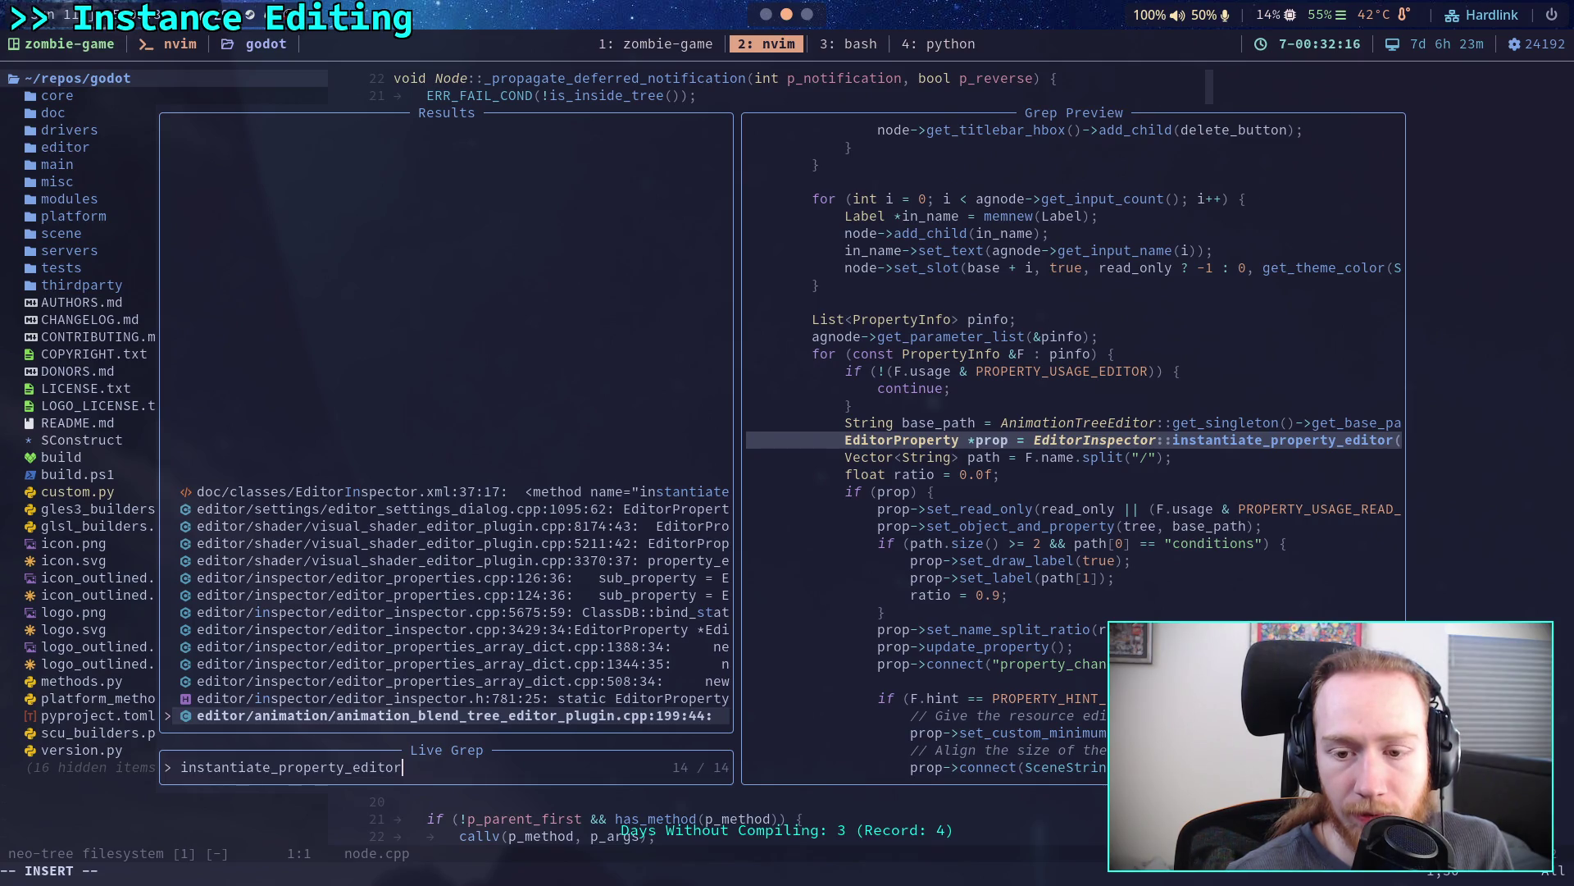
left_click(455, 698)
left_click(454, 680)
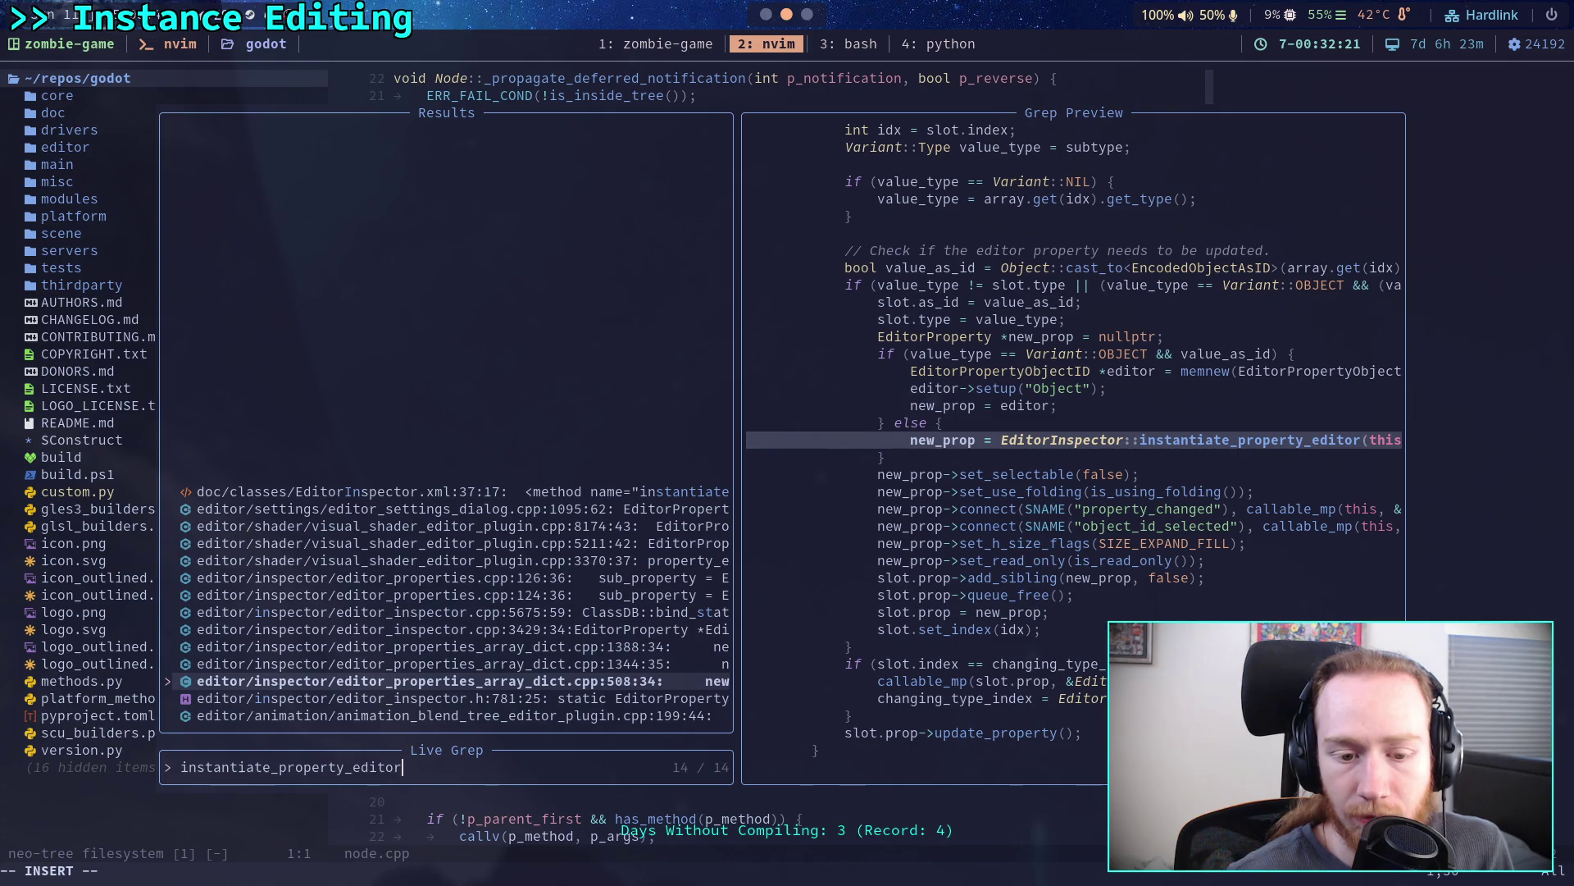
left_click(454, 698)
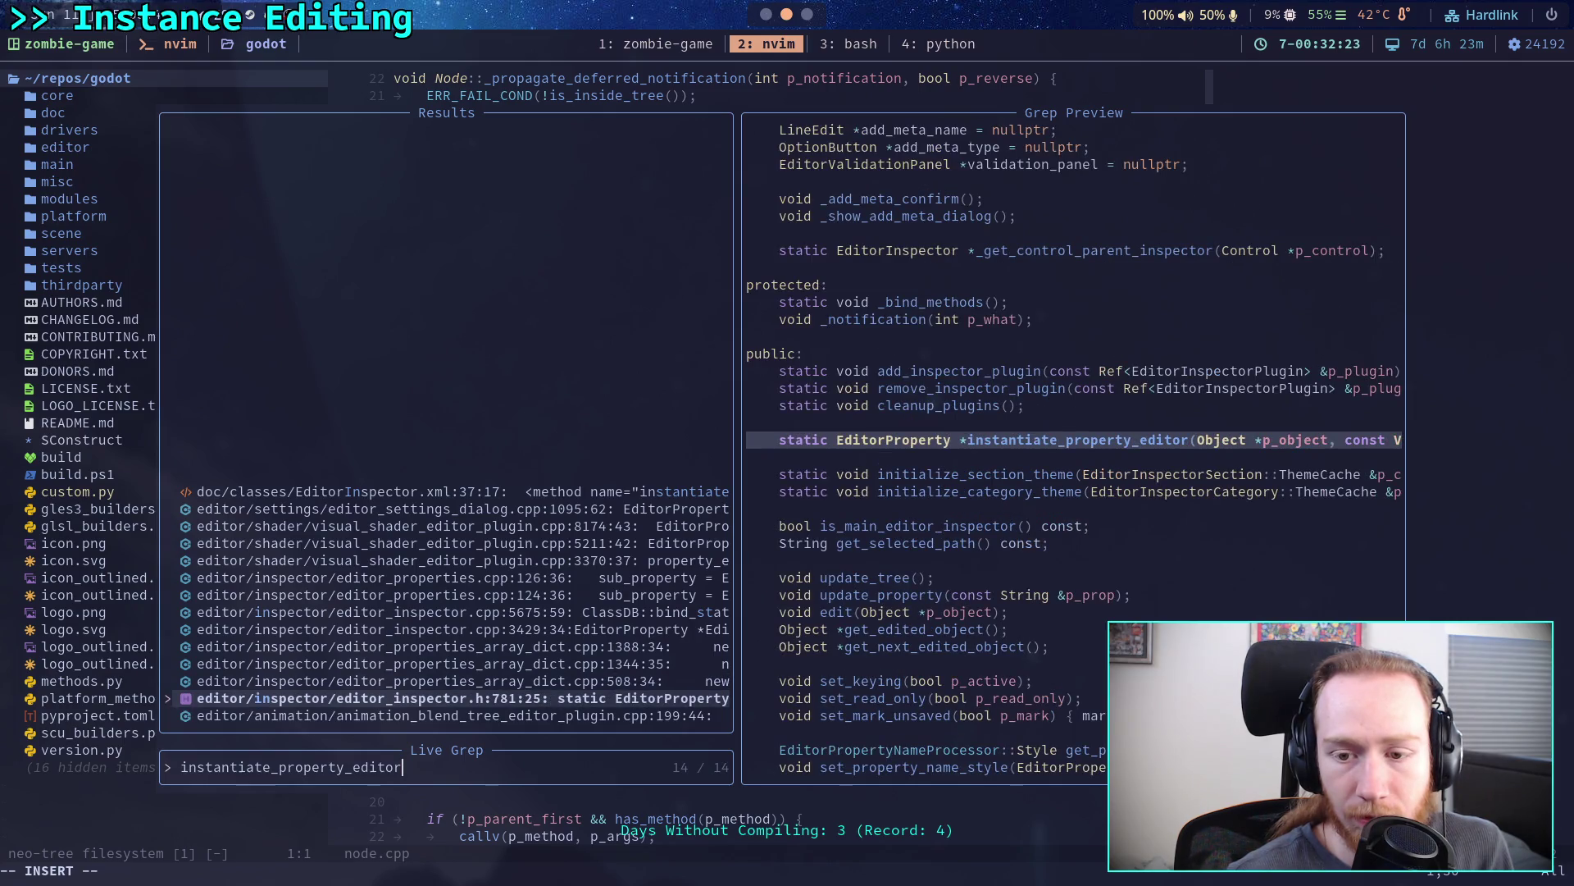
left_click(455, 715)
left_click(455, 680)
left_click(455, 663)
- Preview the remaining usages, then open editor_properties_array_dict.cpp at line 1388
left_click(454, 629)
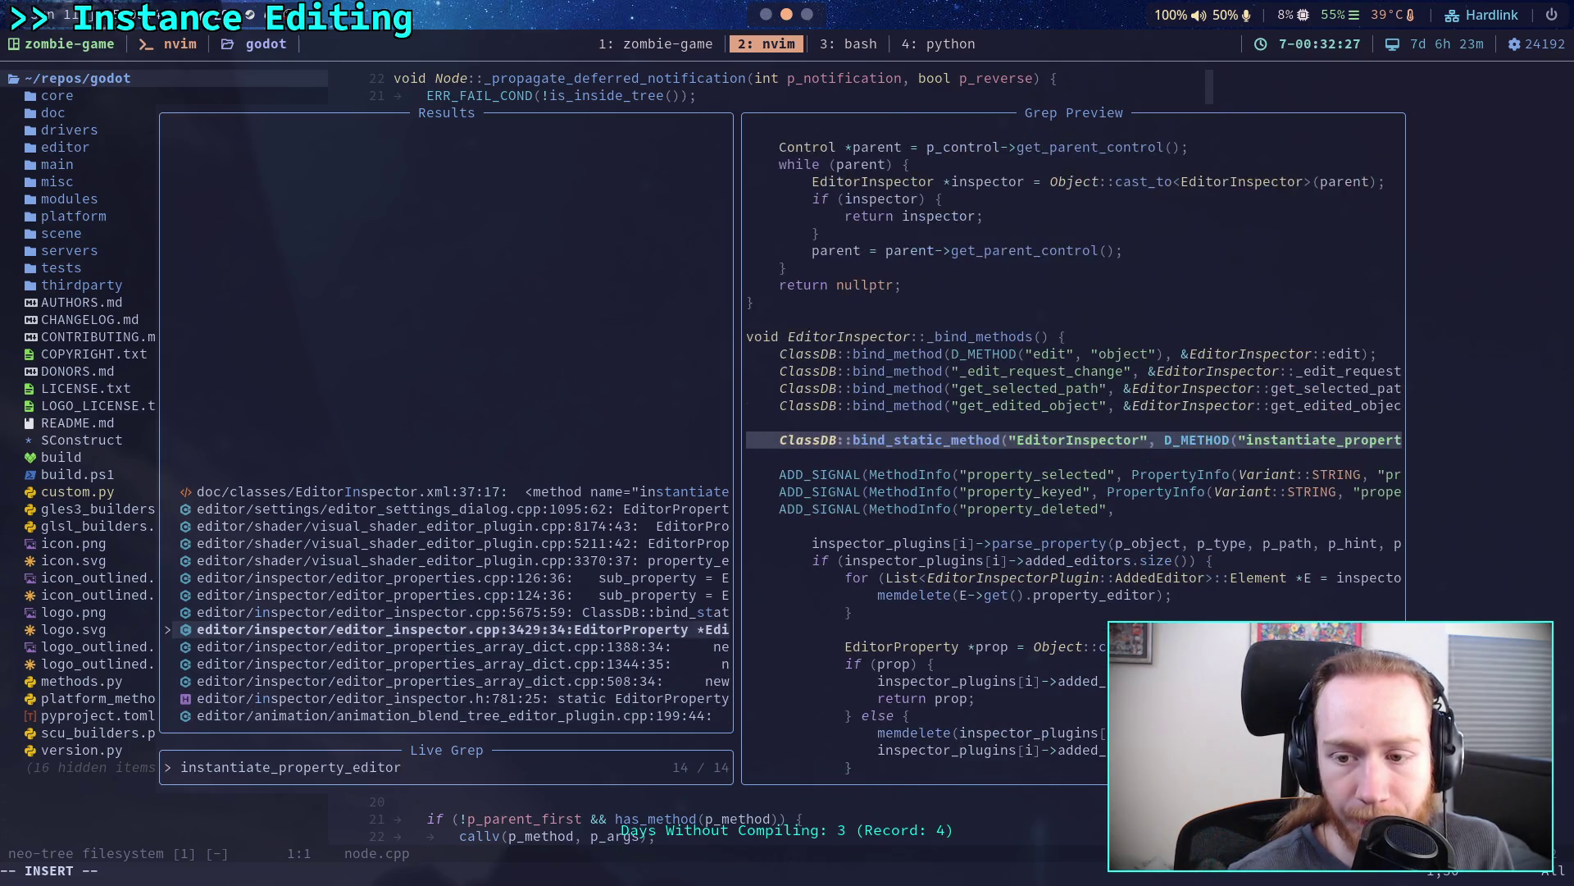
left_click(454, 612)
left_click(455, 595)
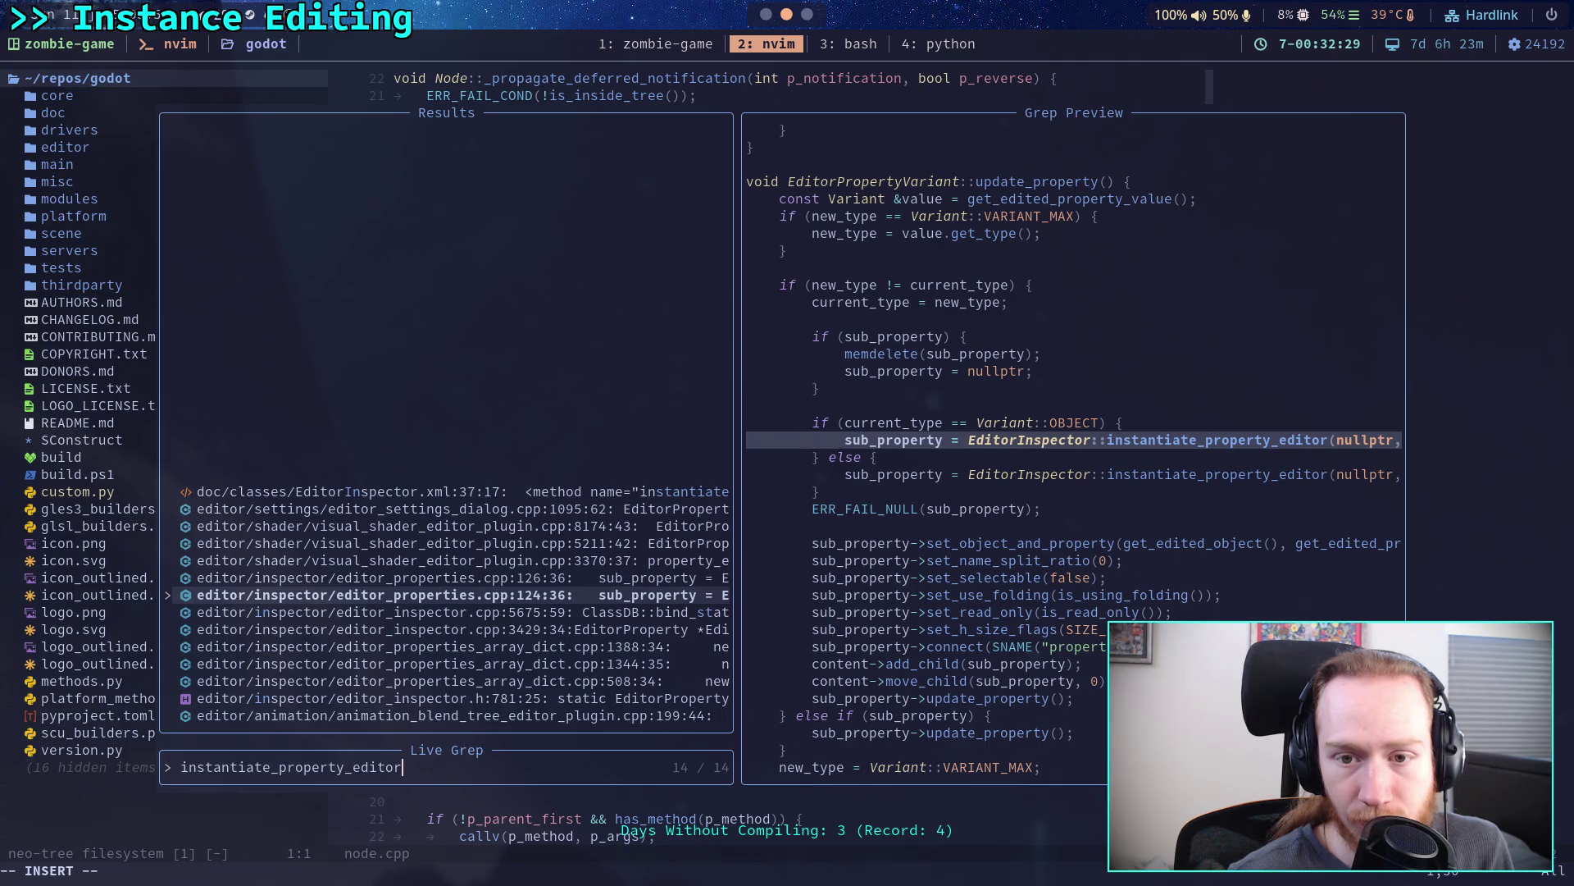
left_click(455, 577)
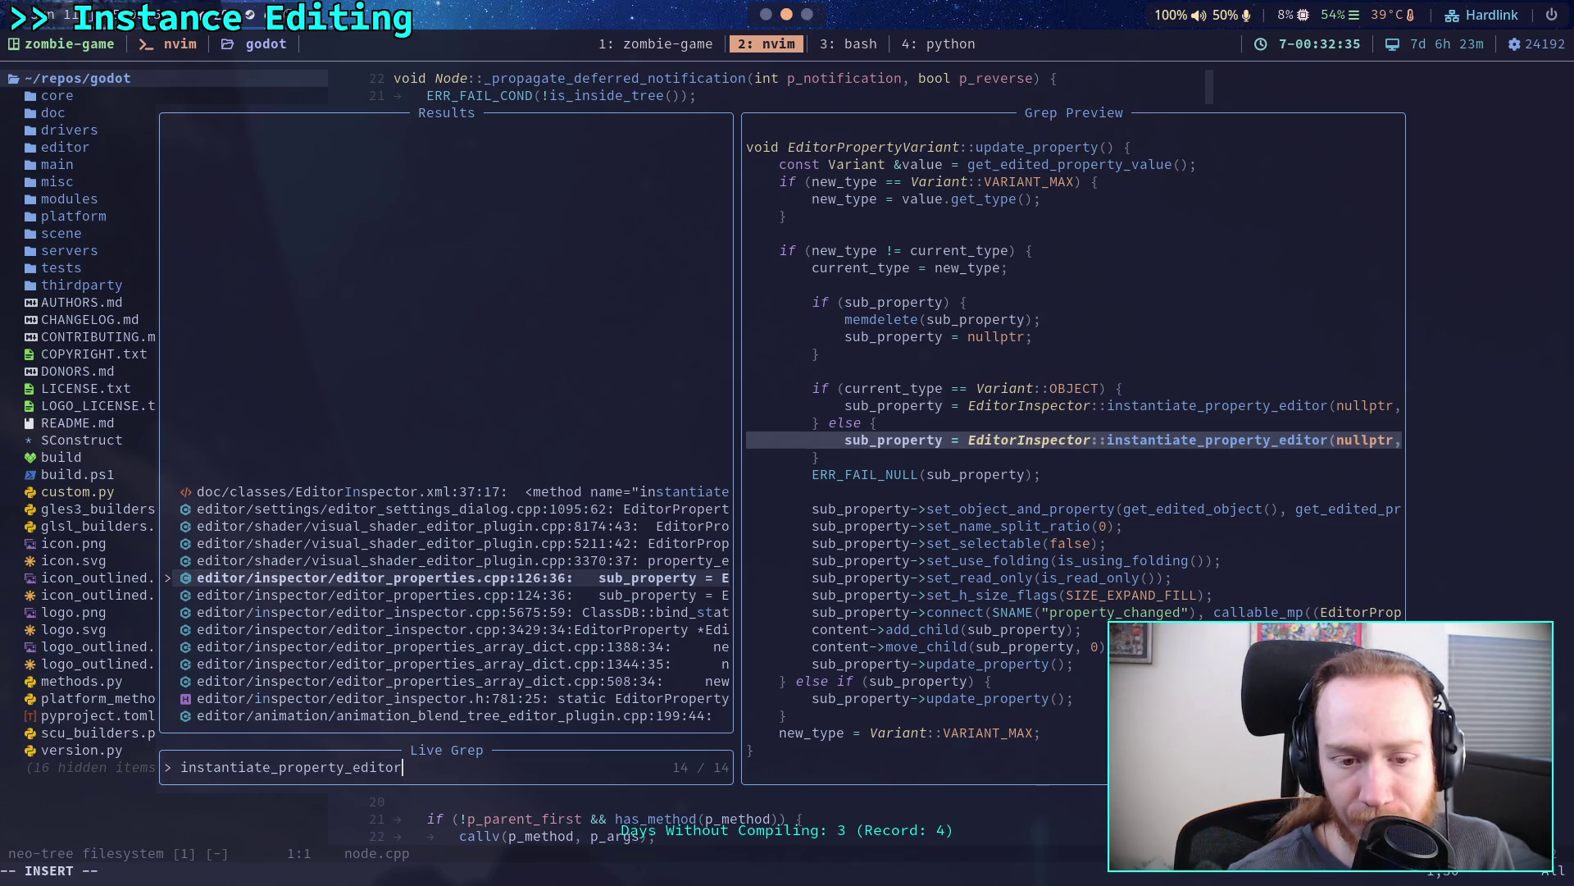
key("Up")
key("Up")
key("Up")
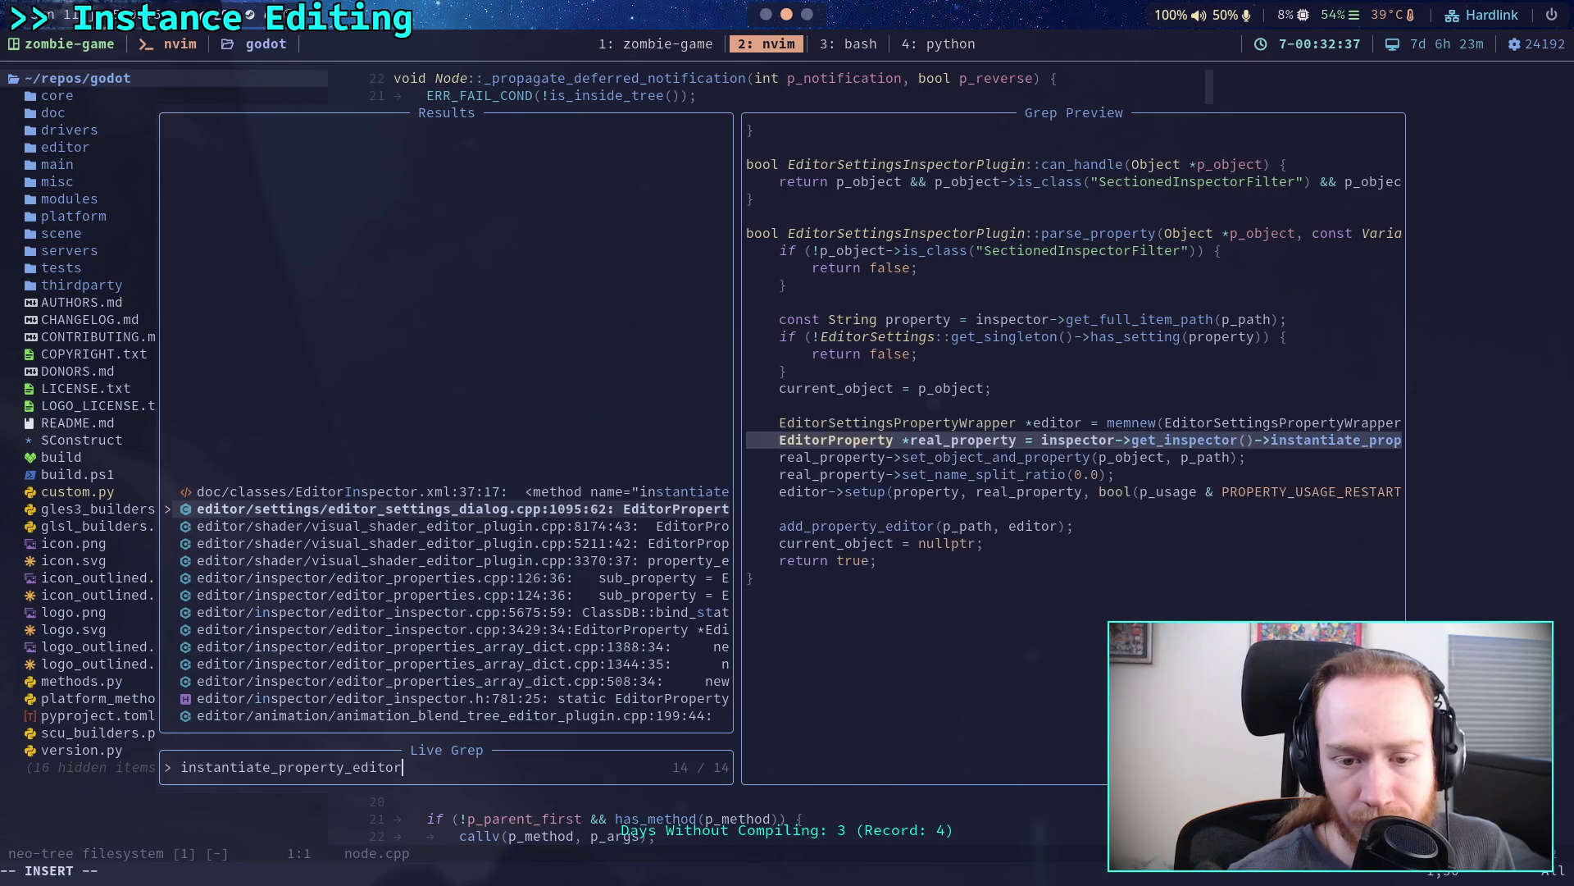
key("Down")
key("Down")
key("Down")
key("Down")
key("Down")
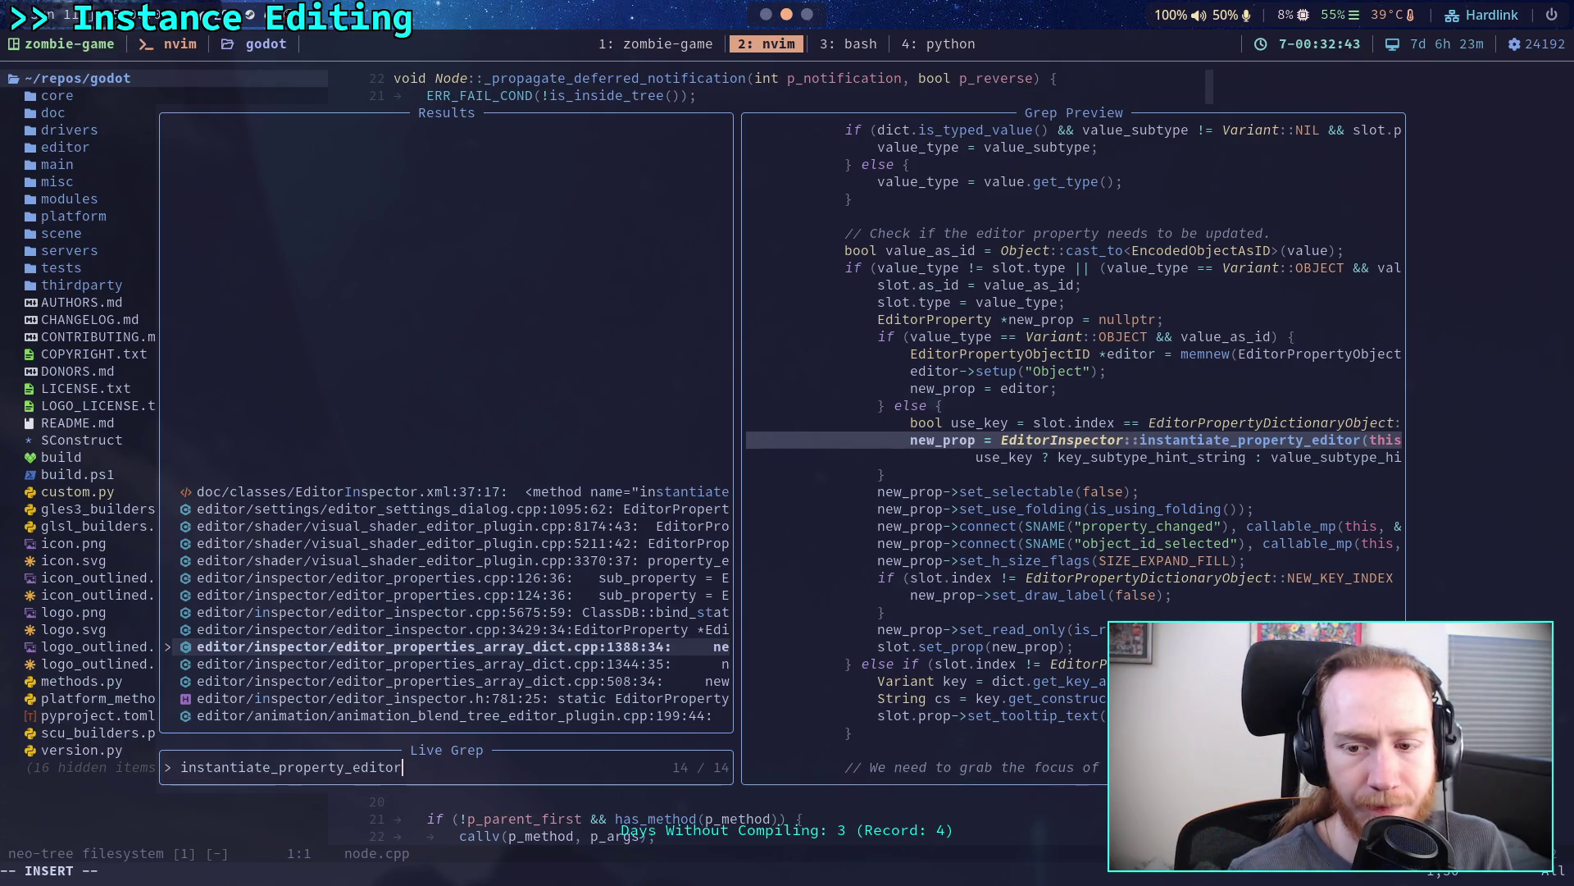
key("Return")
key("l")
key("l")
key("l")
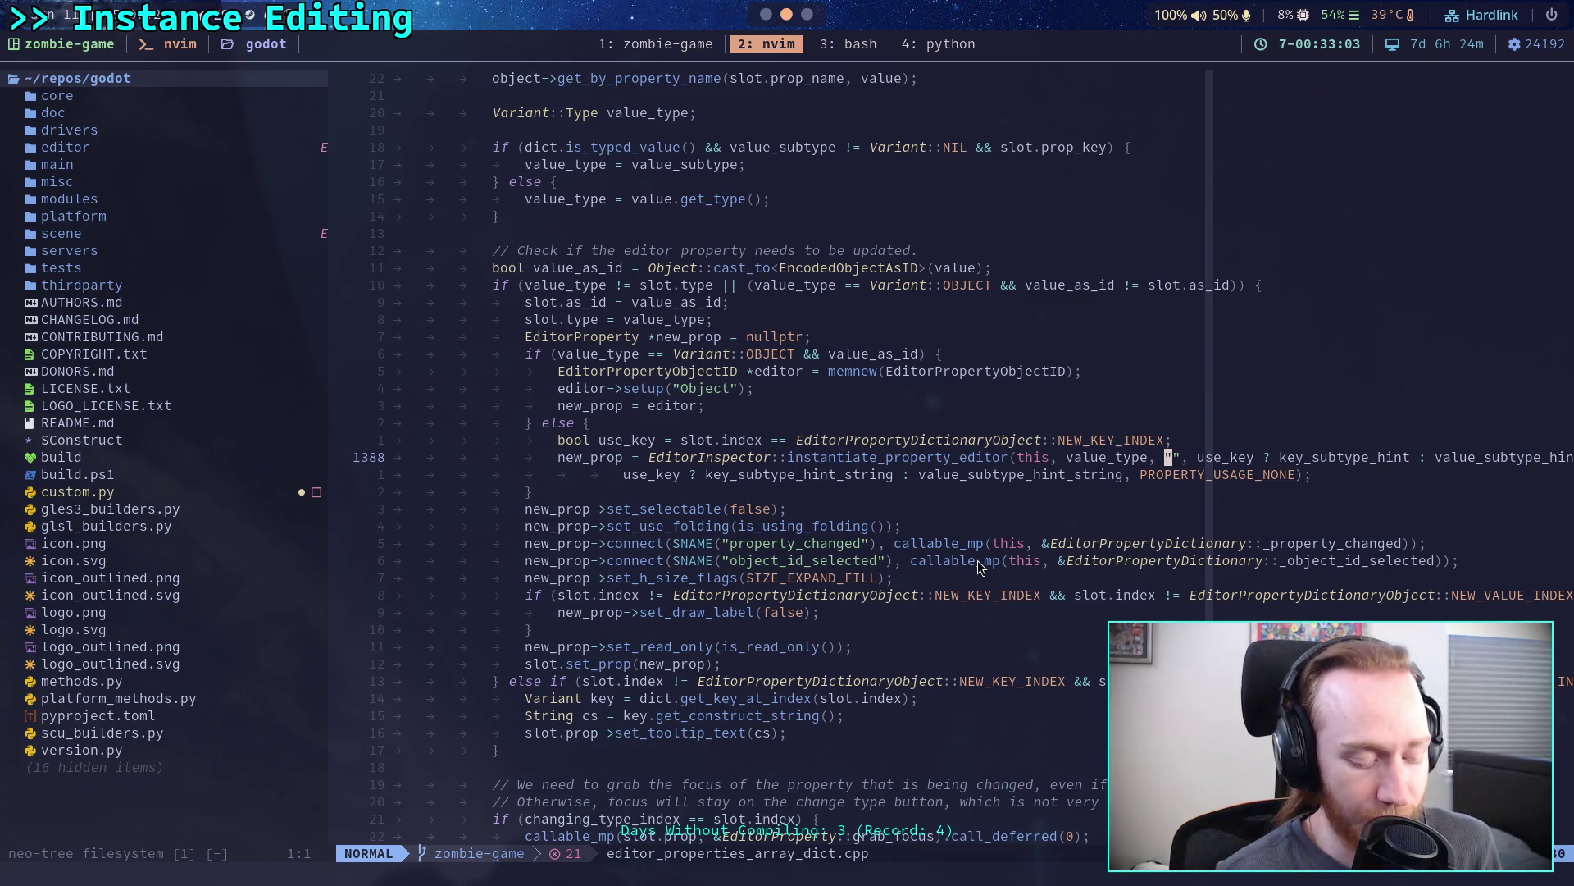
- Read the instantiate_property_editor call's arguments across lines 1388–1389 back to the EditorInspector class name
key("dollar")
key("j")
key("k")
key("j")
key("b")
key("b")
key("b")
key("k")
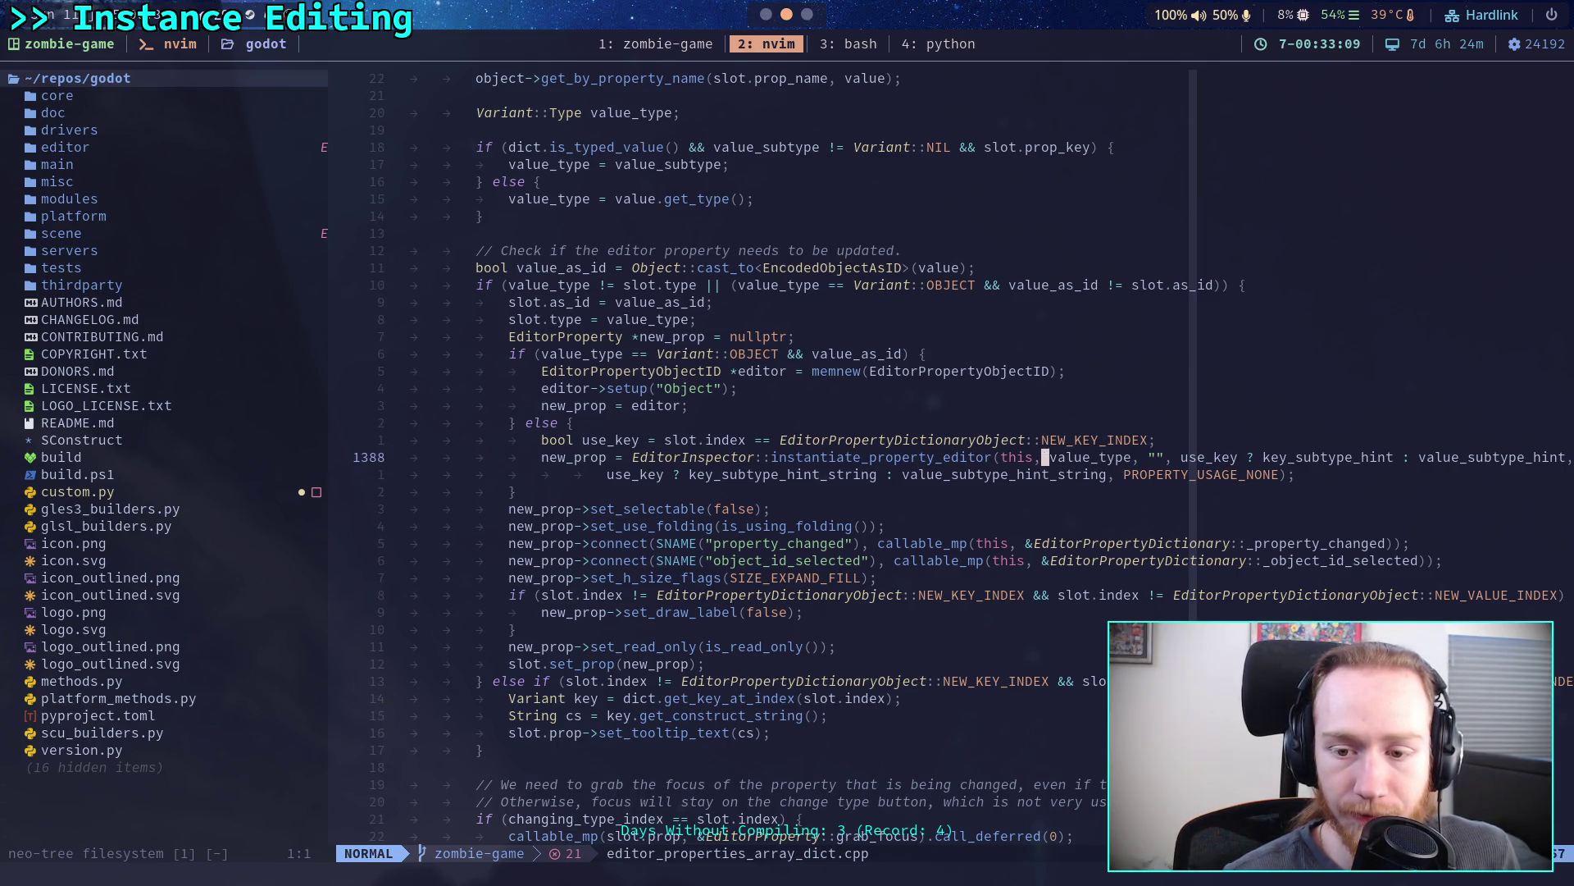
key("b")
key("b")
key("h")
key("h")
key("h")
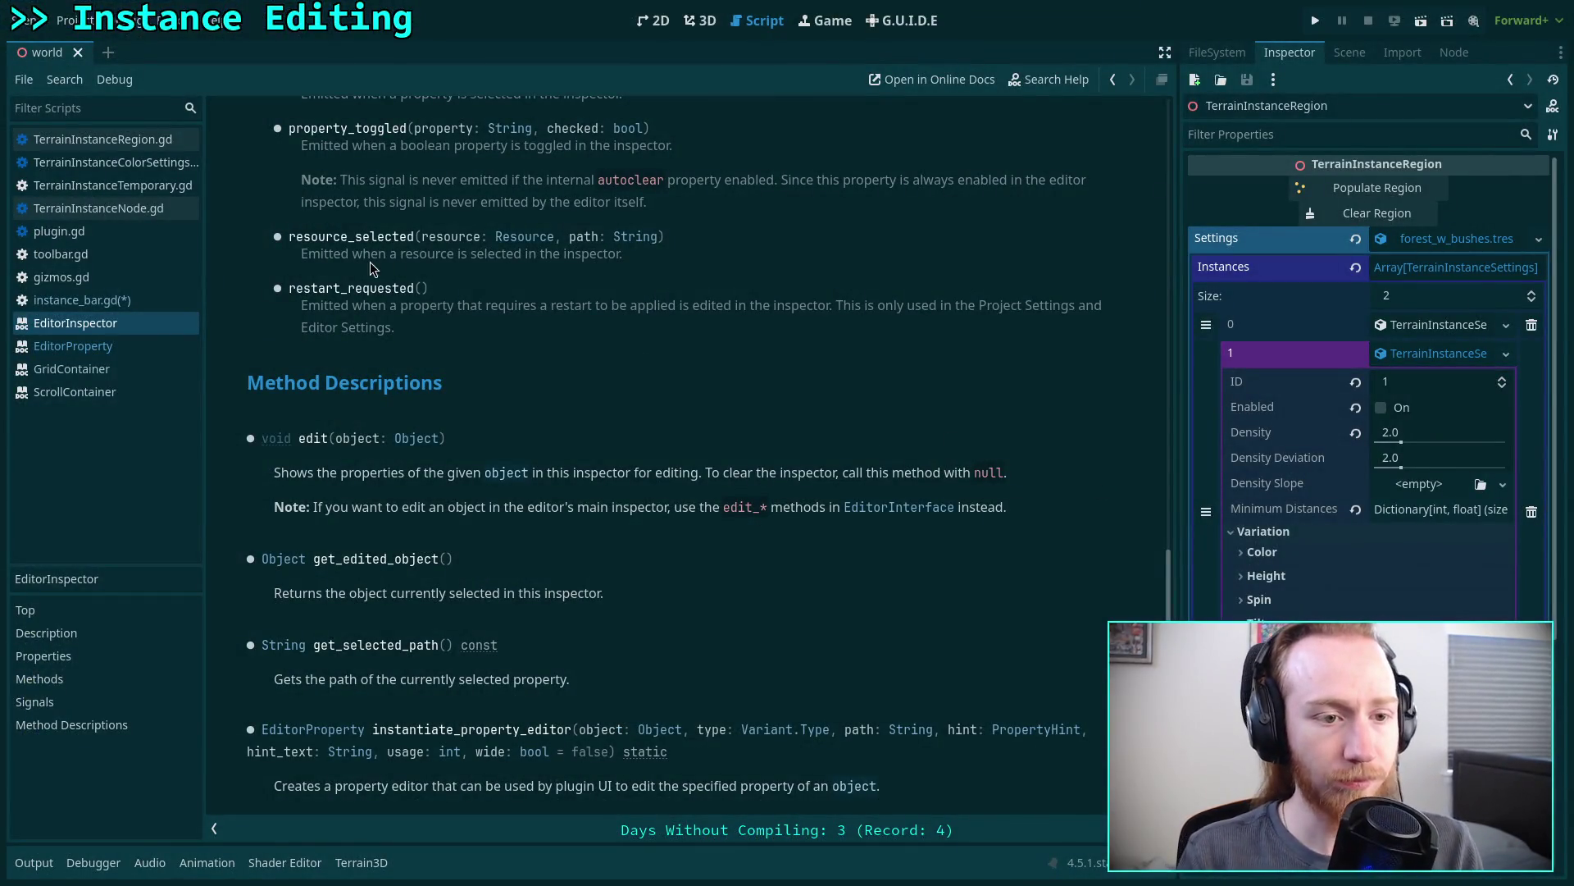
- In instance_bar.gd, delete the stray 'EditorProperty' text from line 29
left_click(146, 302)
left_click_drag(591, 645, 361, 645)
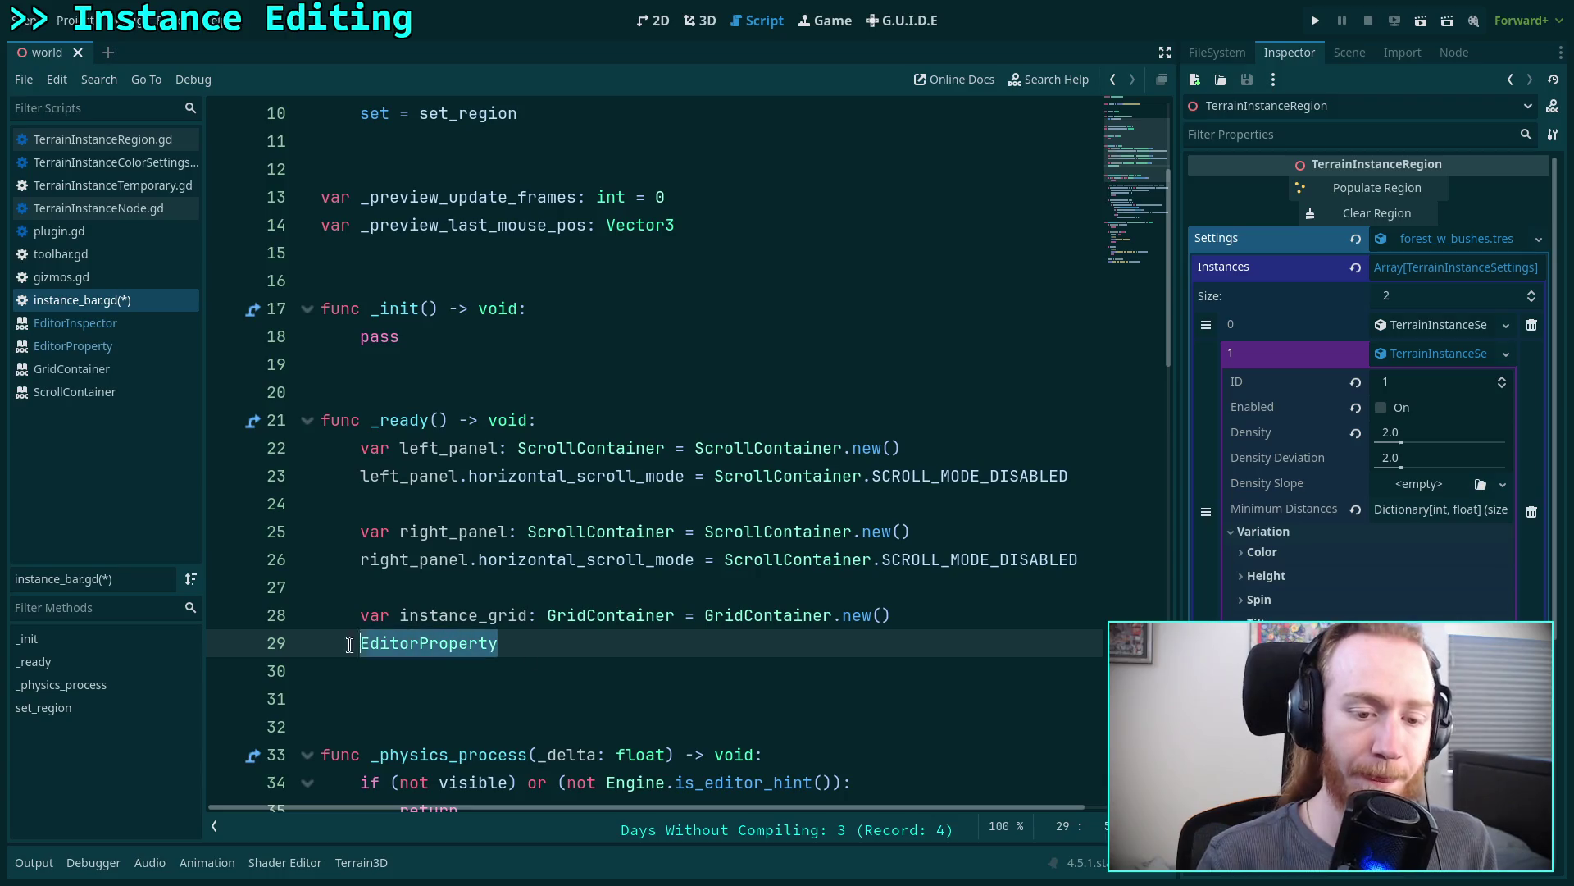
key("BackSpace")
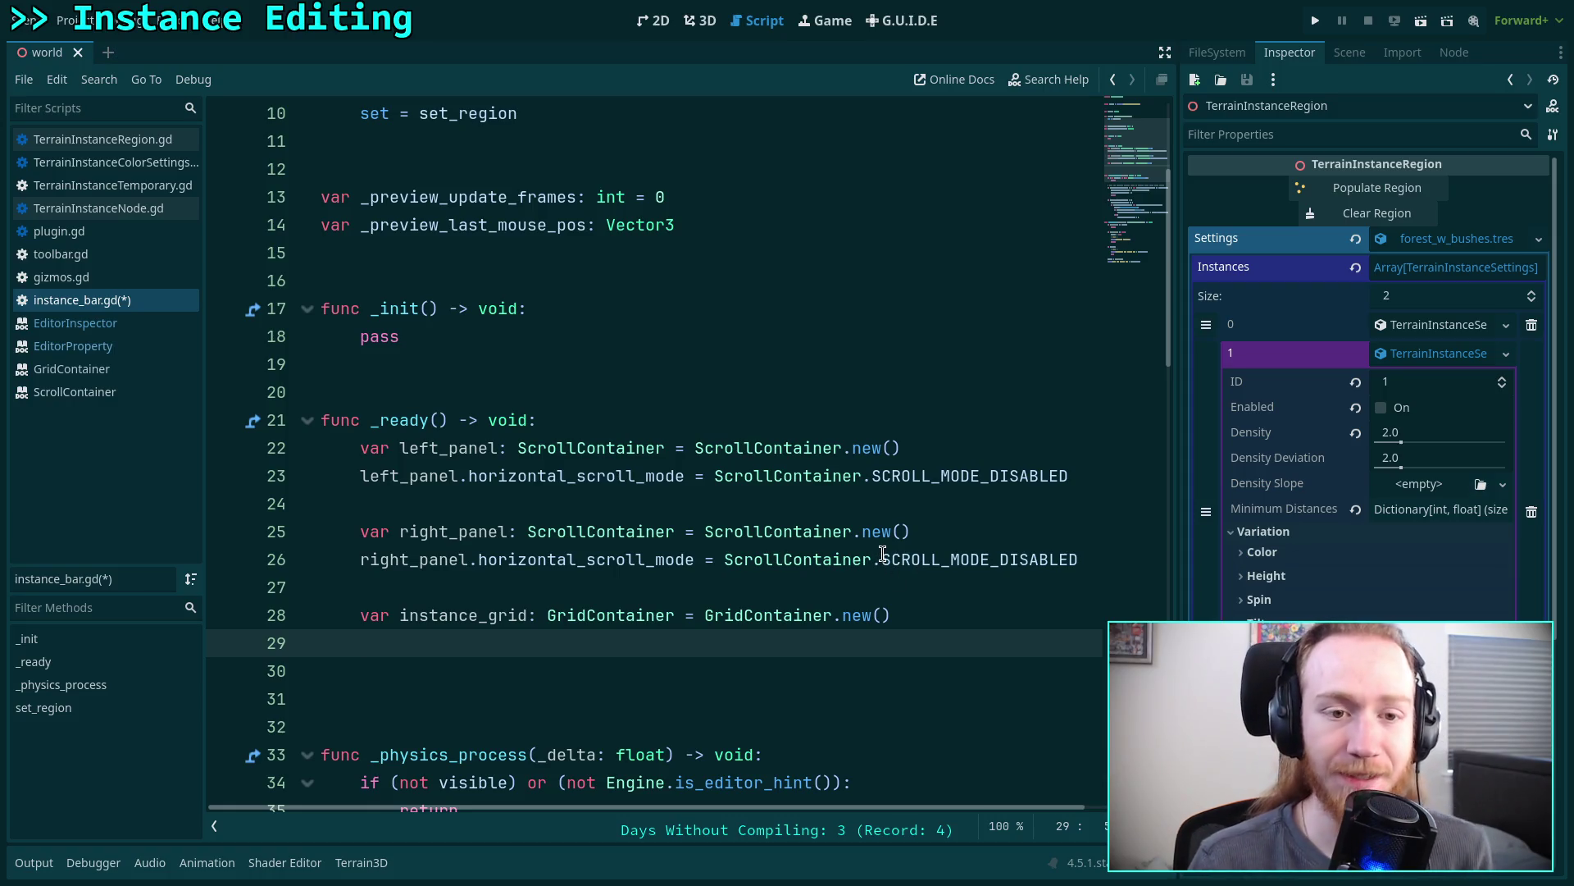
- In the 3D view, clear and repopulate the region's post instances three times, then return to instance_bar.gd
mouse_move(883, 554)
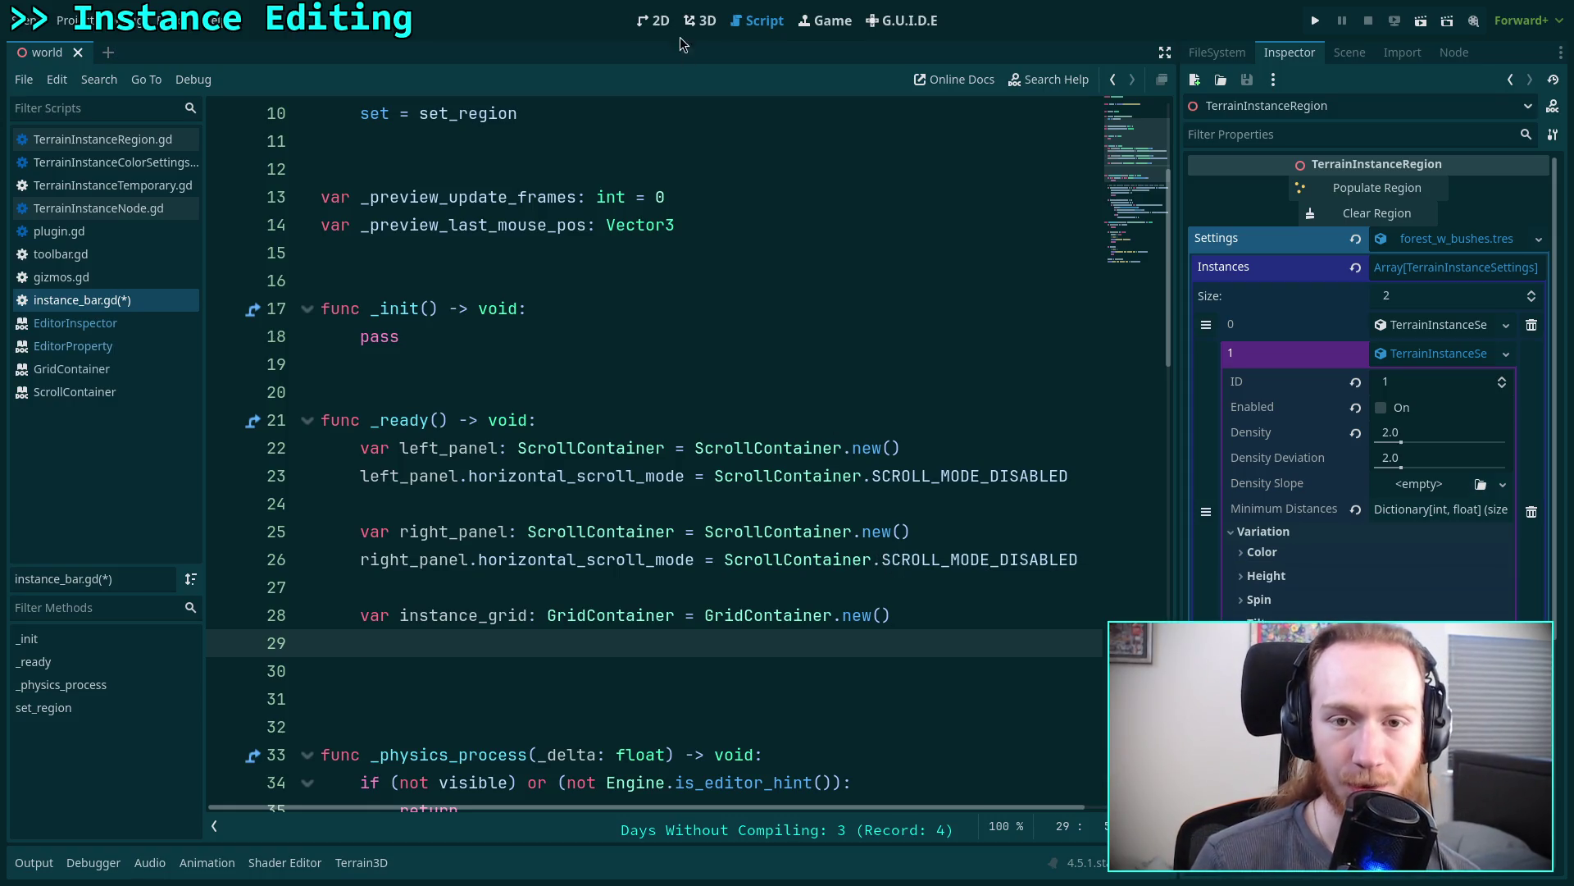
left_click(701, 21)
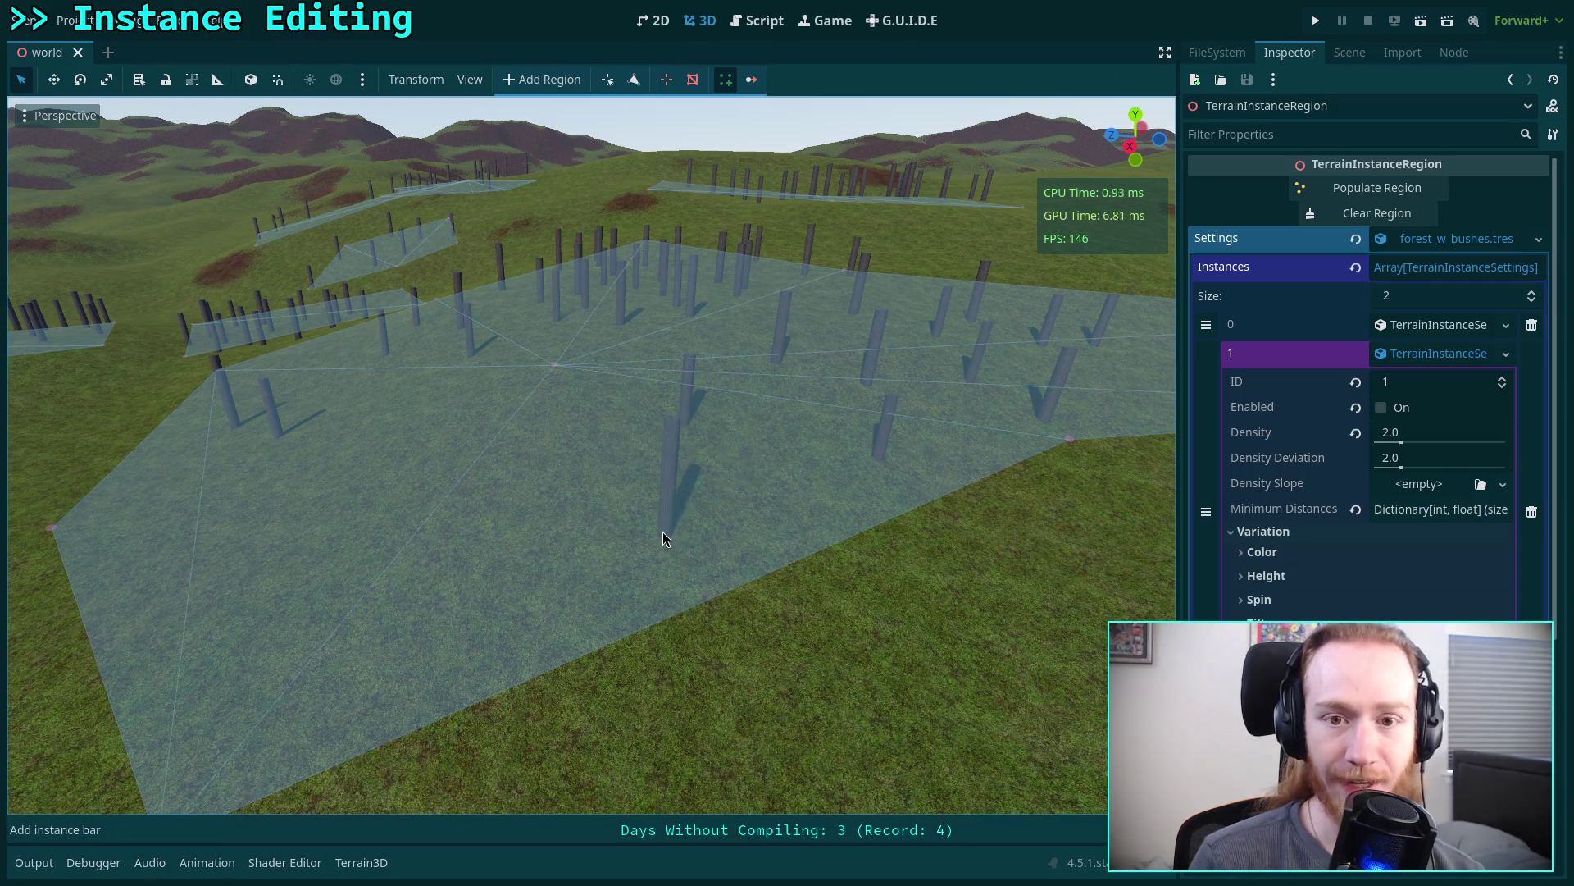
scroll(637, 422, "up", 1)
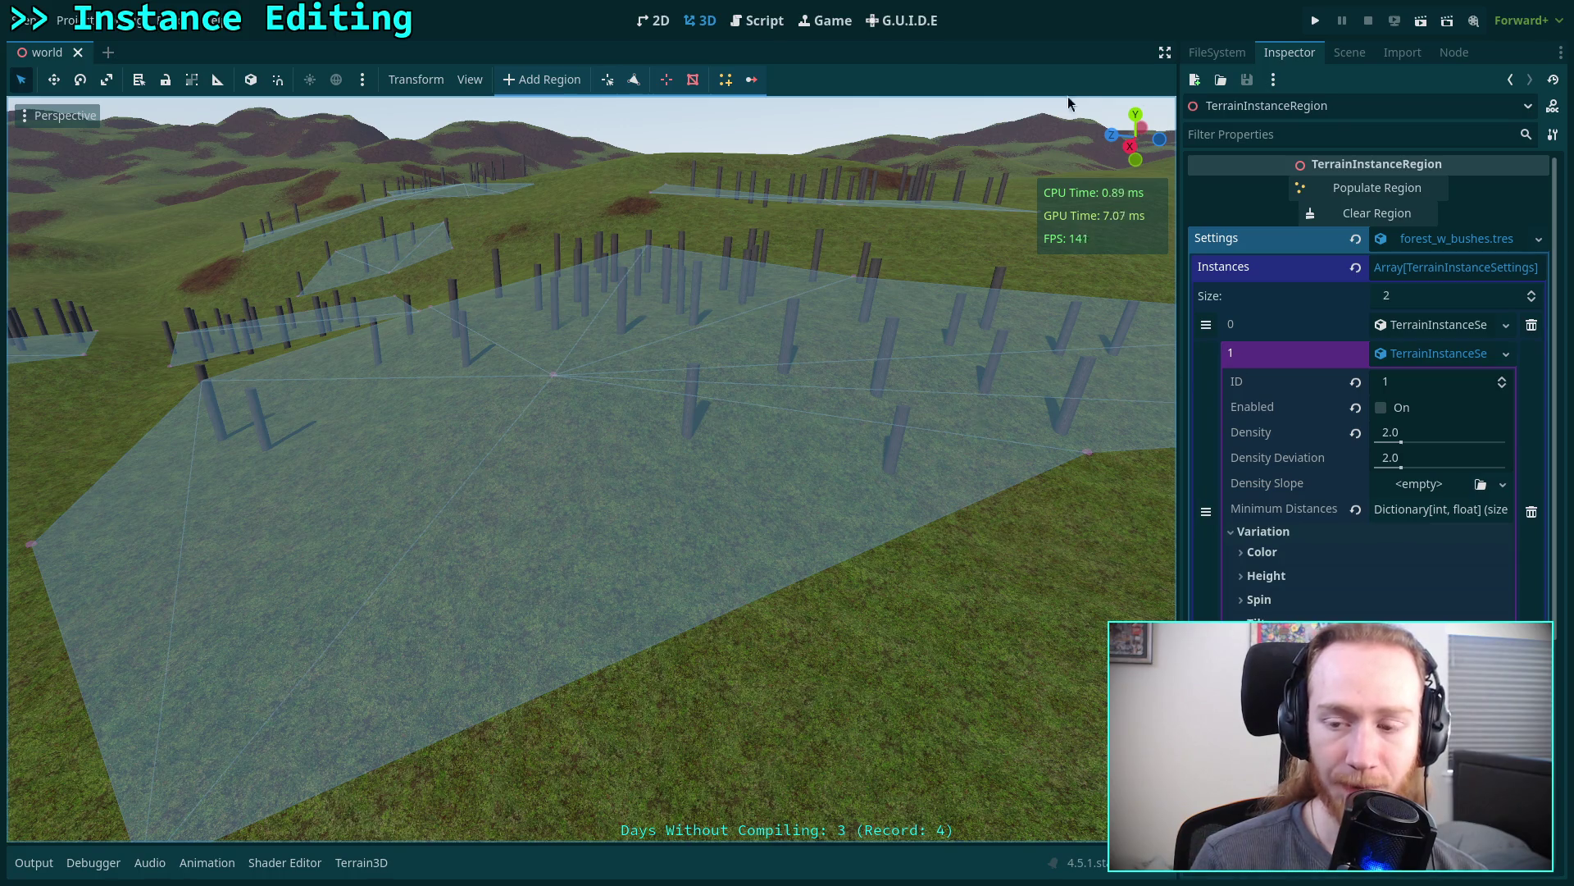
left_click(1379, 210)
left_click(1361, 190)
left_click(1378, 212)
left_click(1359, 190)
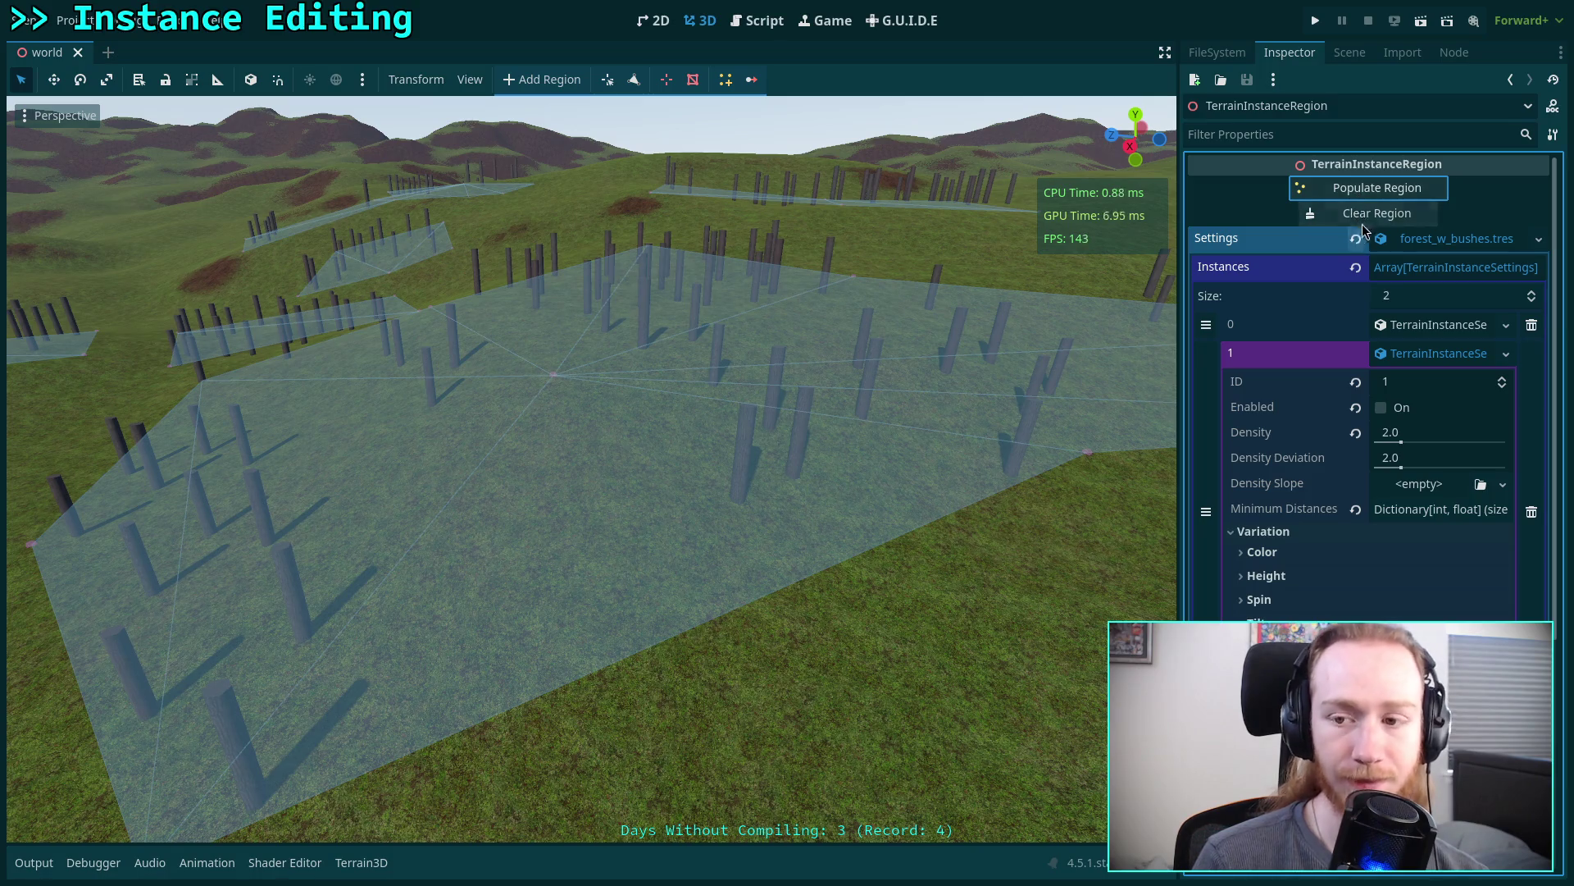
left_click(1377, 212)
left_click(1361, 189)
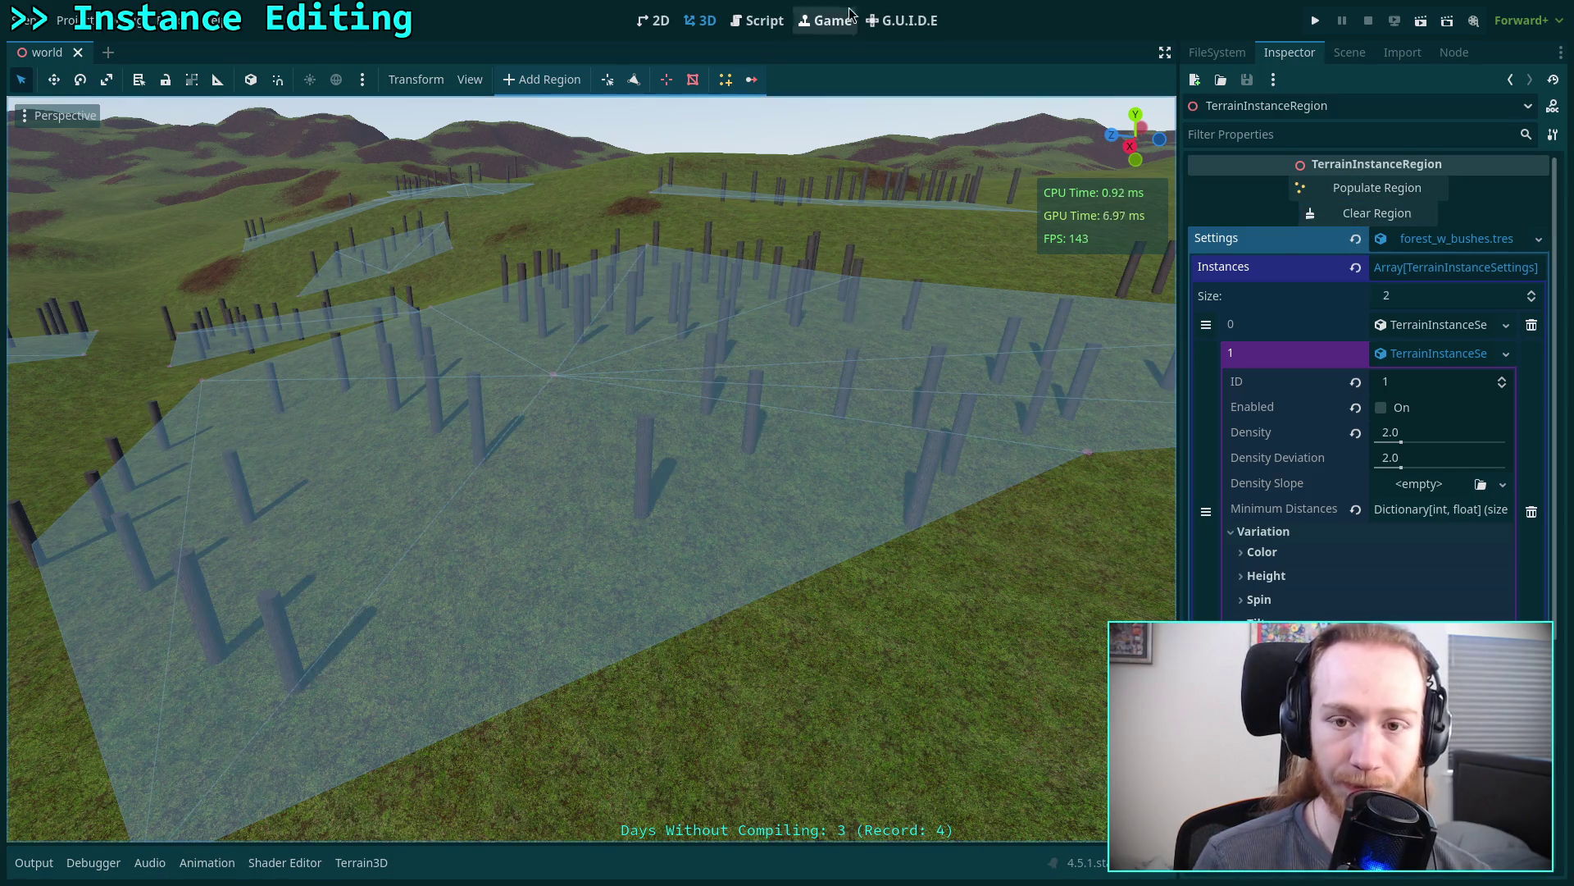
left_click(763, 21)
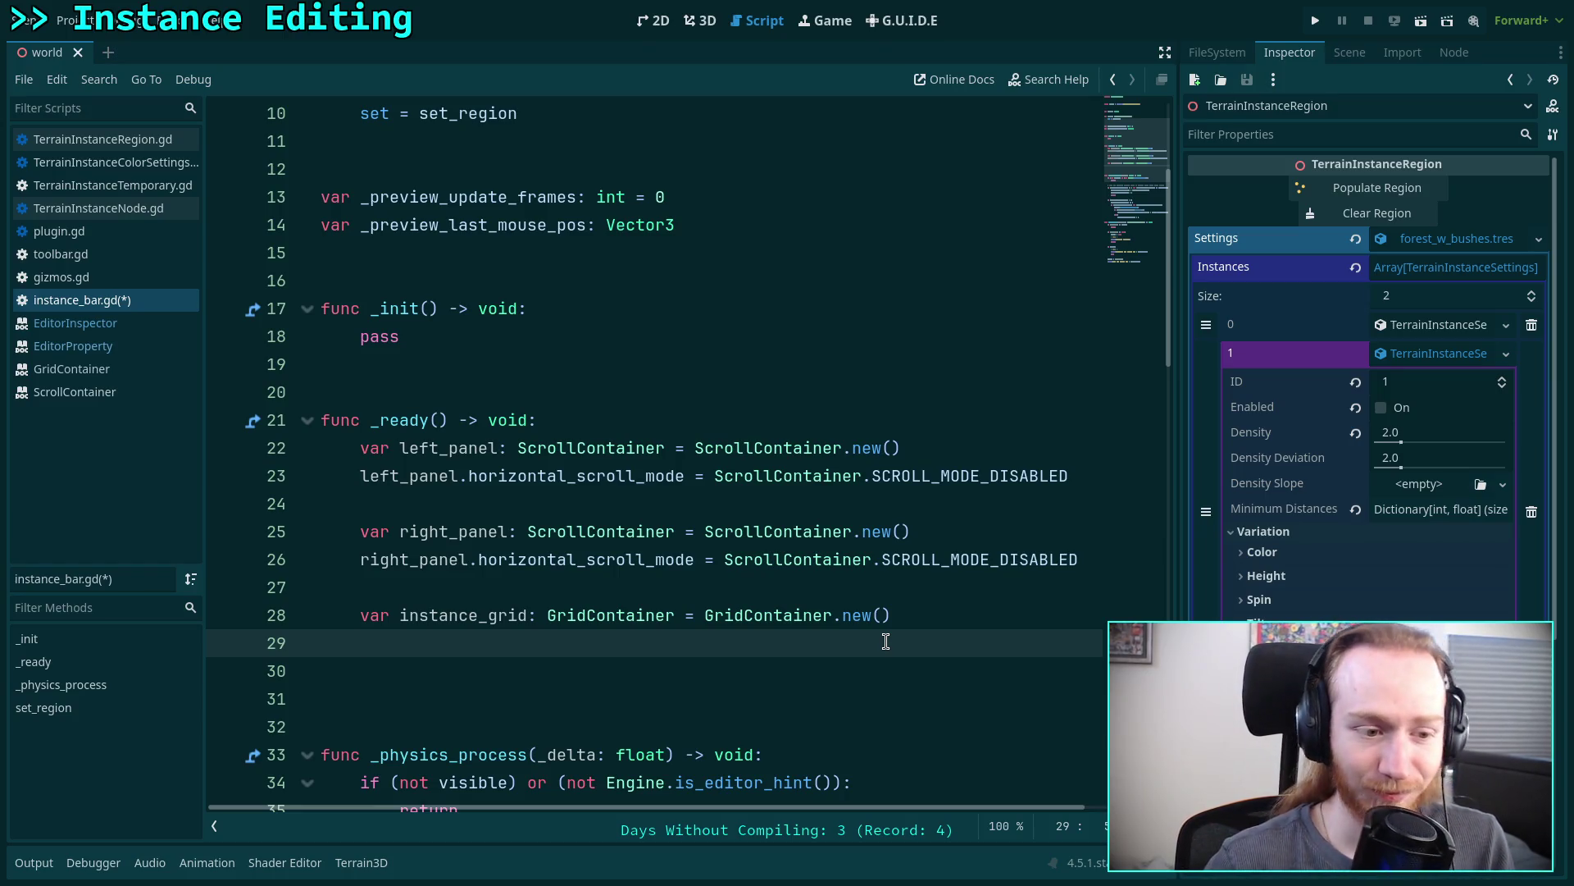
- Add a blank line below line 29 of instance_bar.gd and remove it again
scroll(650, 647, "down", 1)
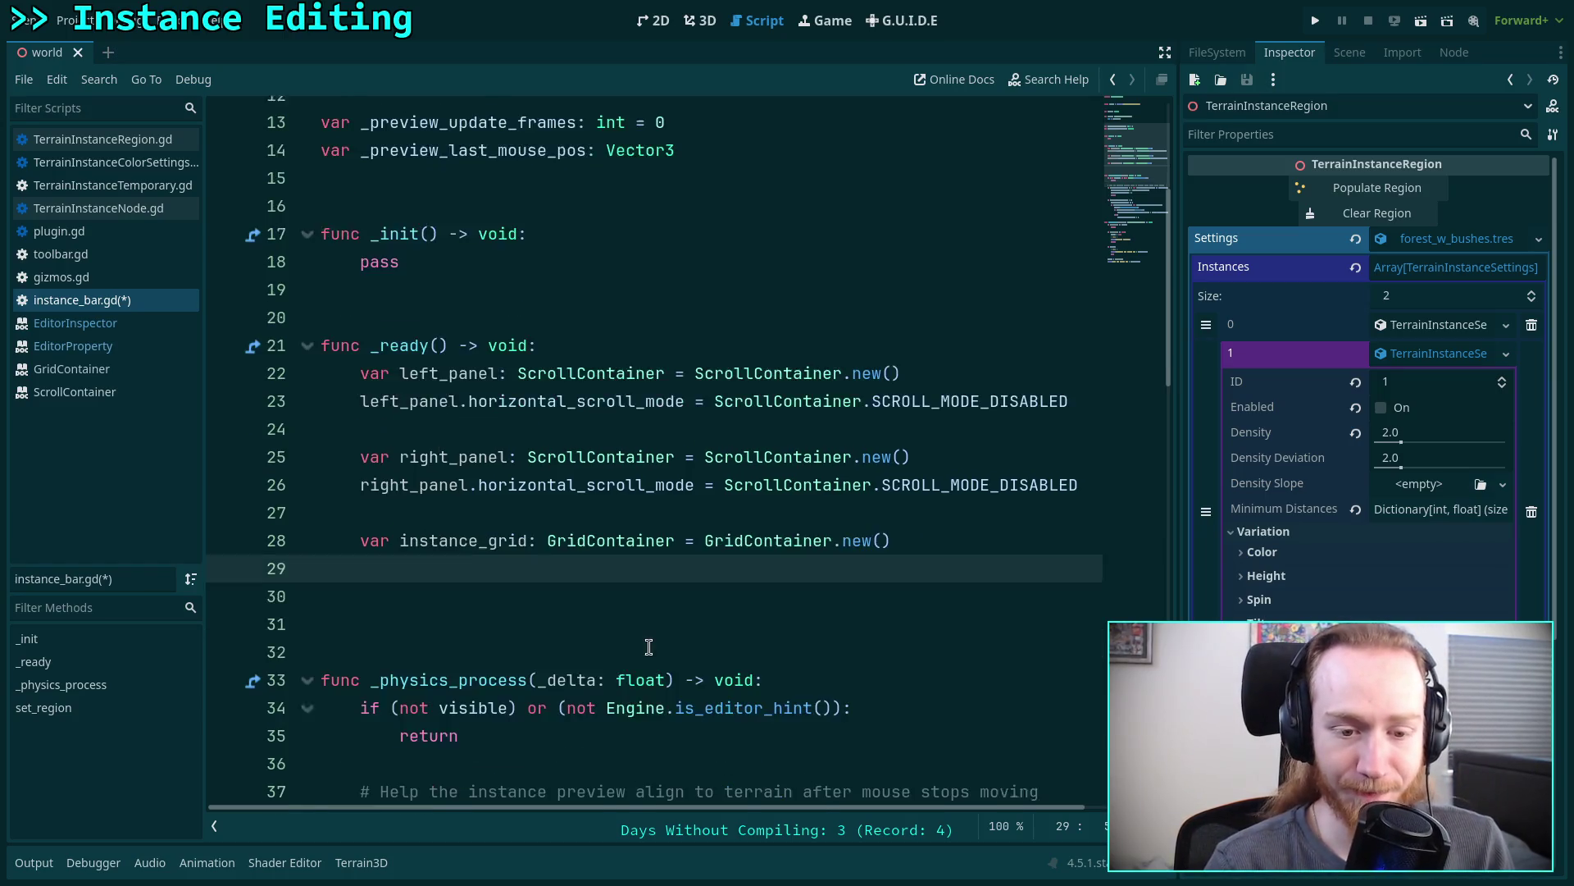
key("Return")
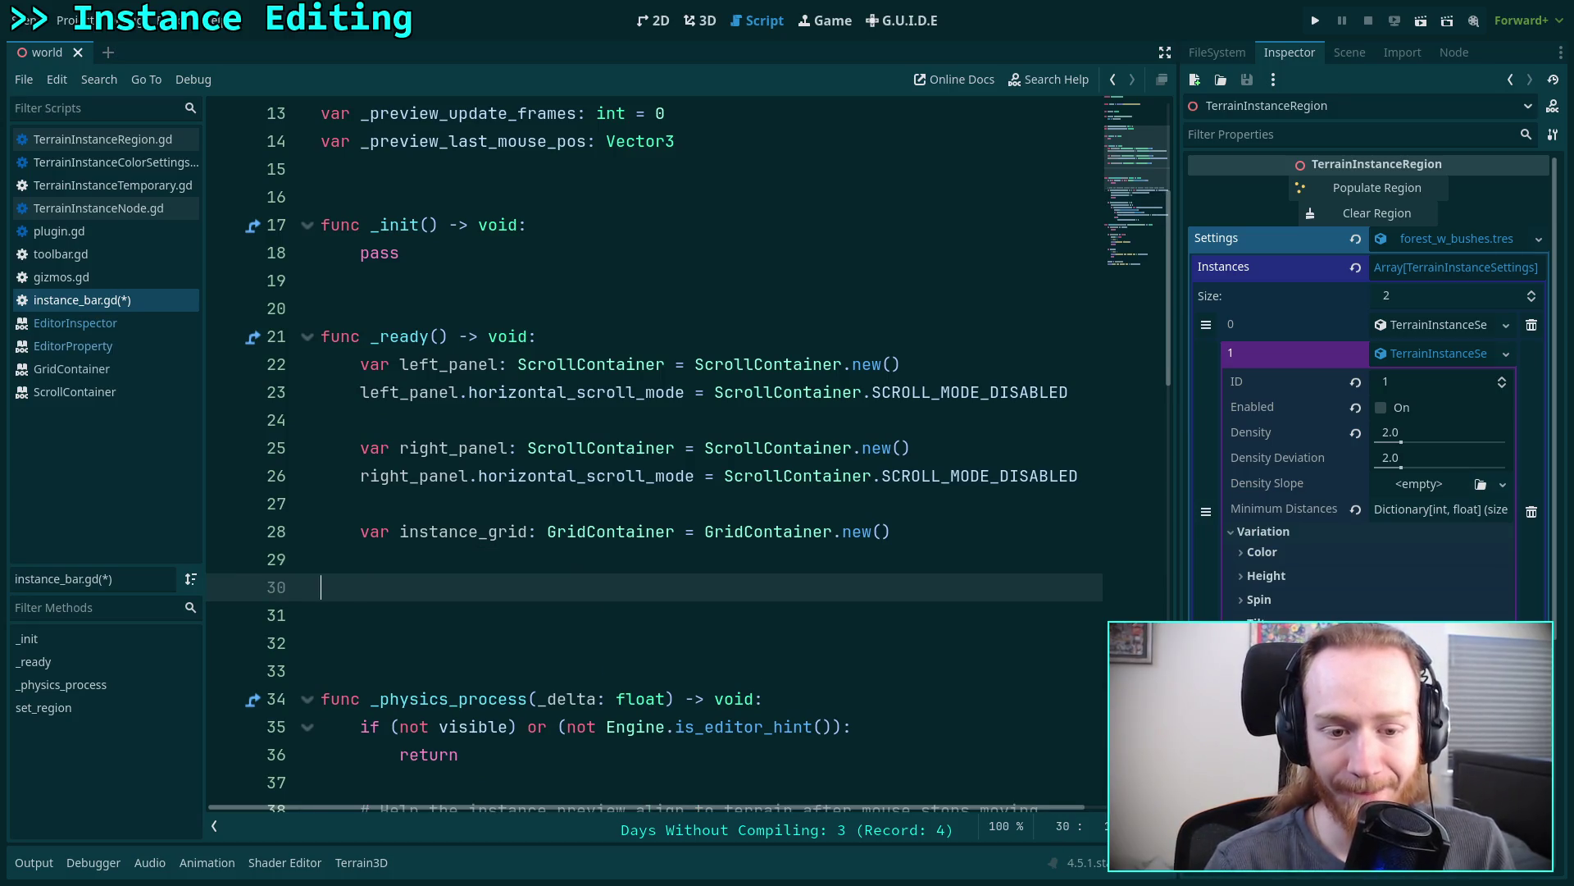
key("BackSpace")
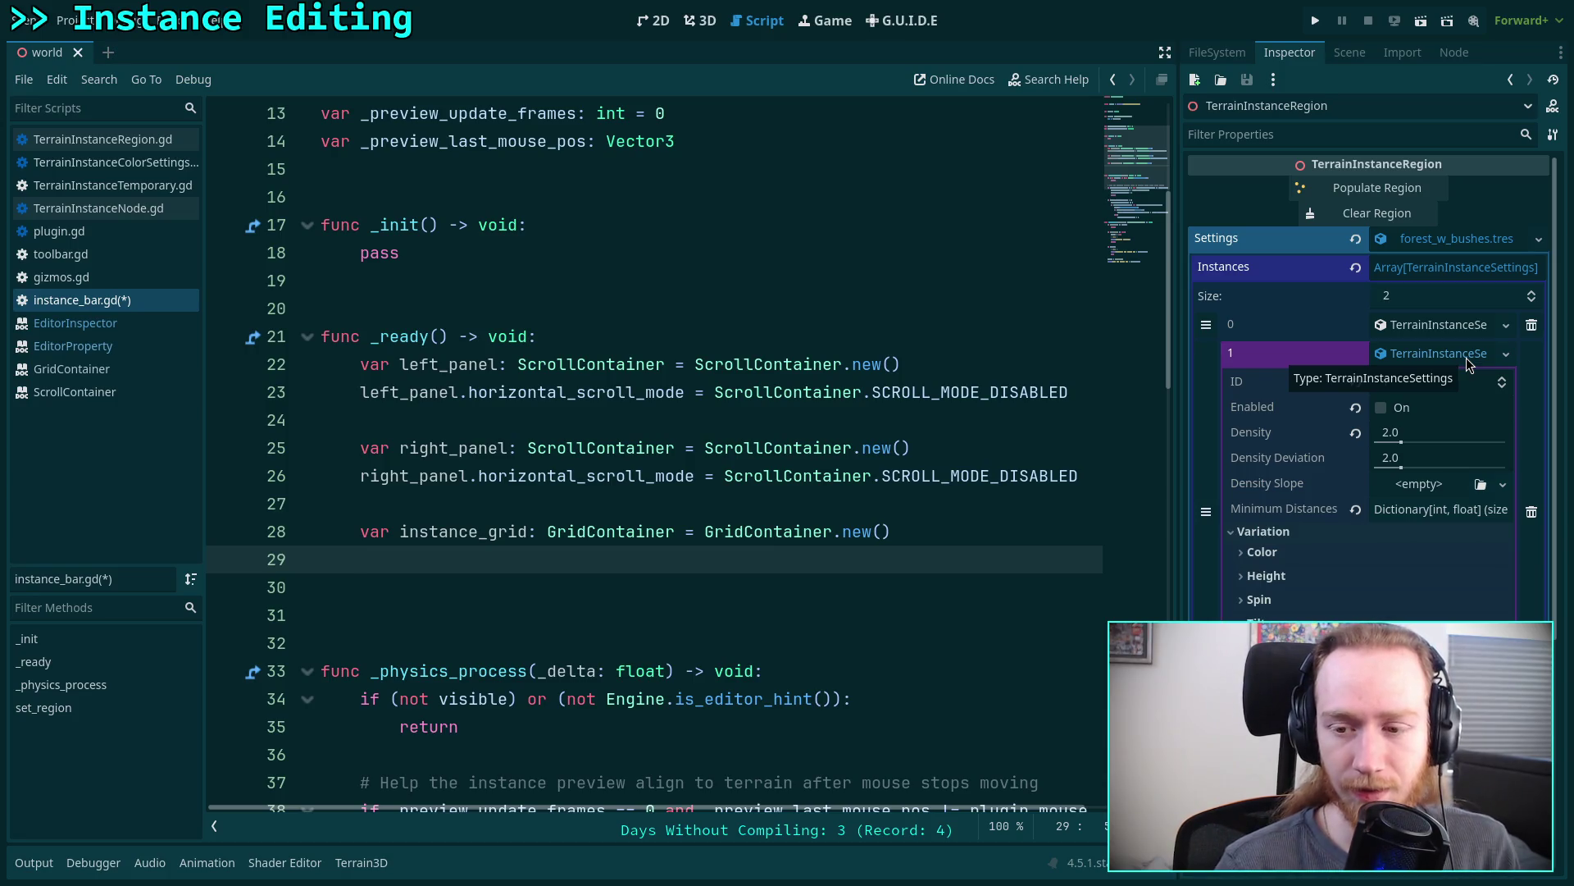
- Expand and collapse the Minimum Distances dictionary, then bring up the EditorProperty class reference
left_click(1445, 510)
left_click(1447, 518)
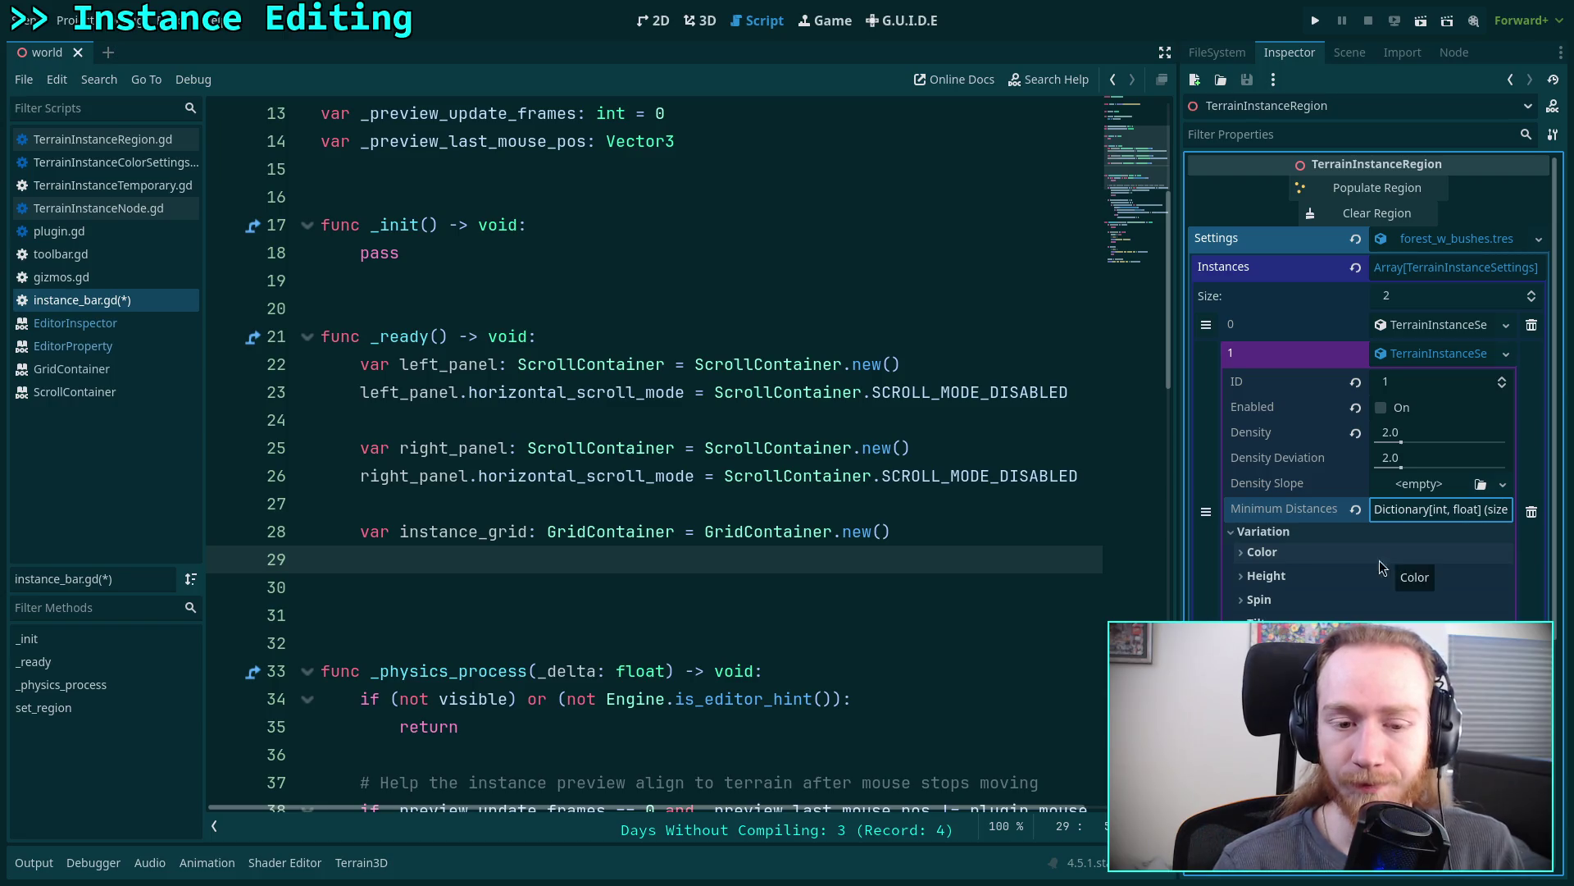
left_click(103, 342)
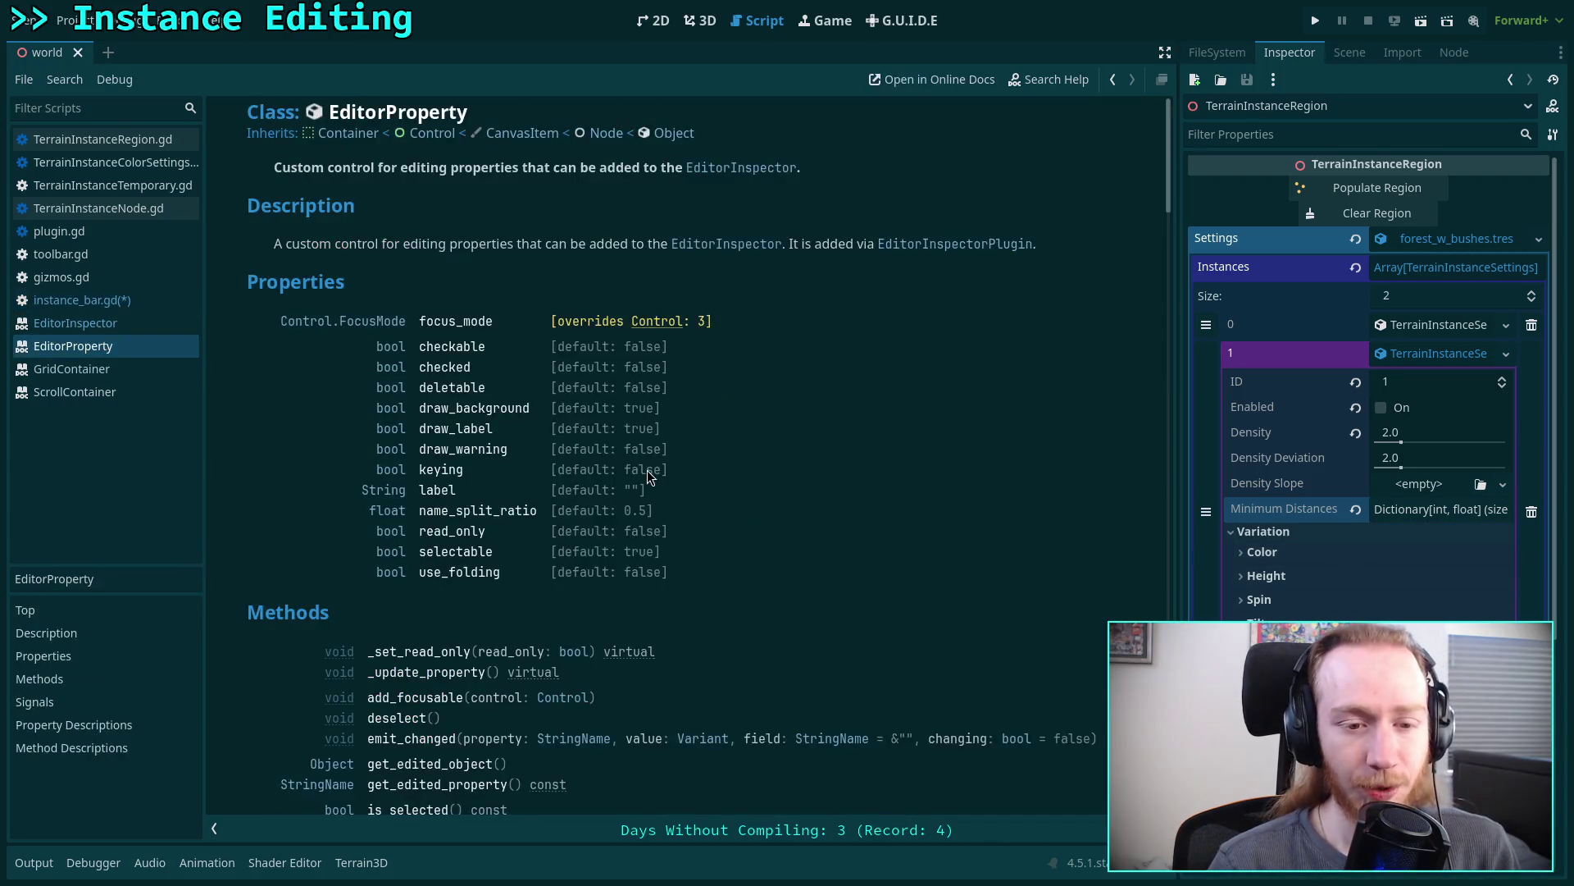
scroll(664, 476, "down", 5)
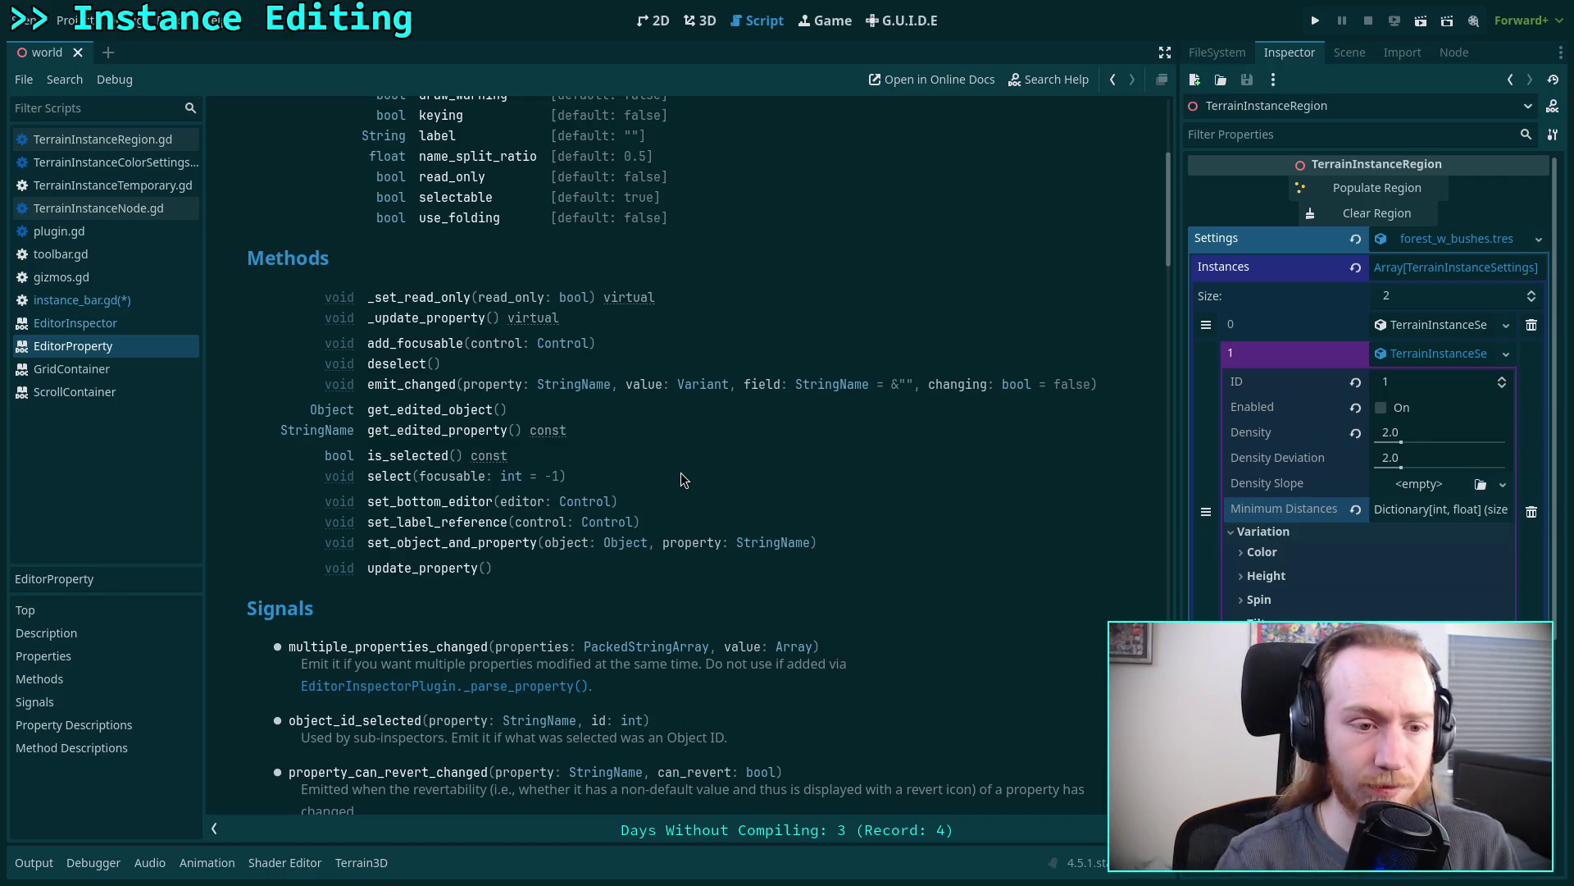
key("alt+Left")
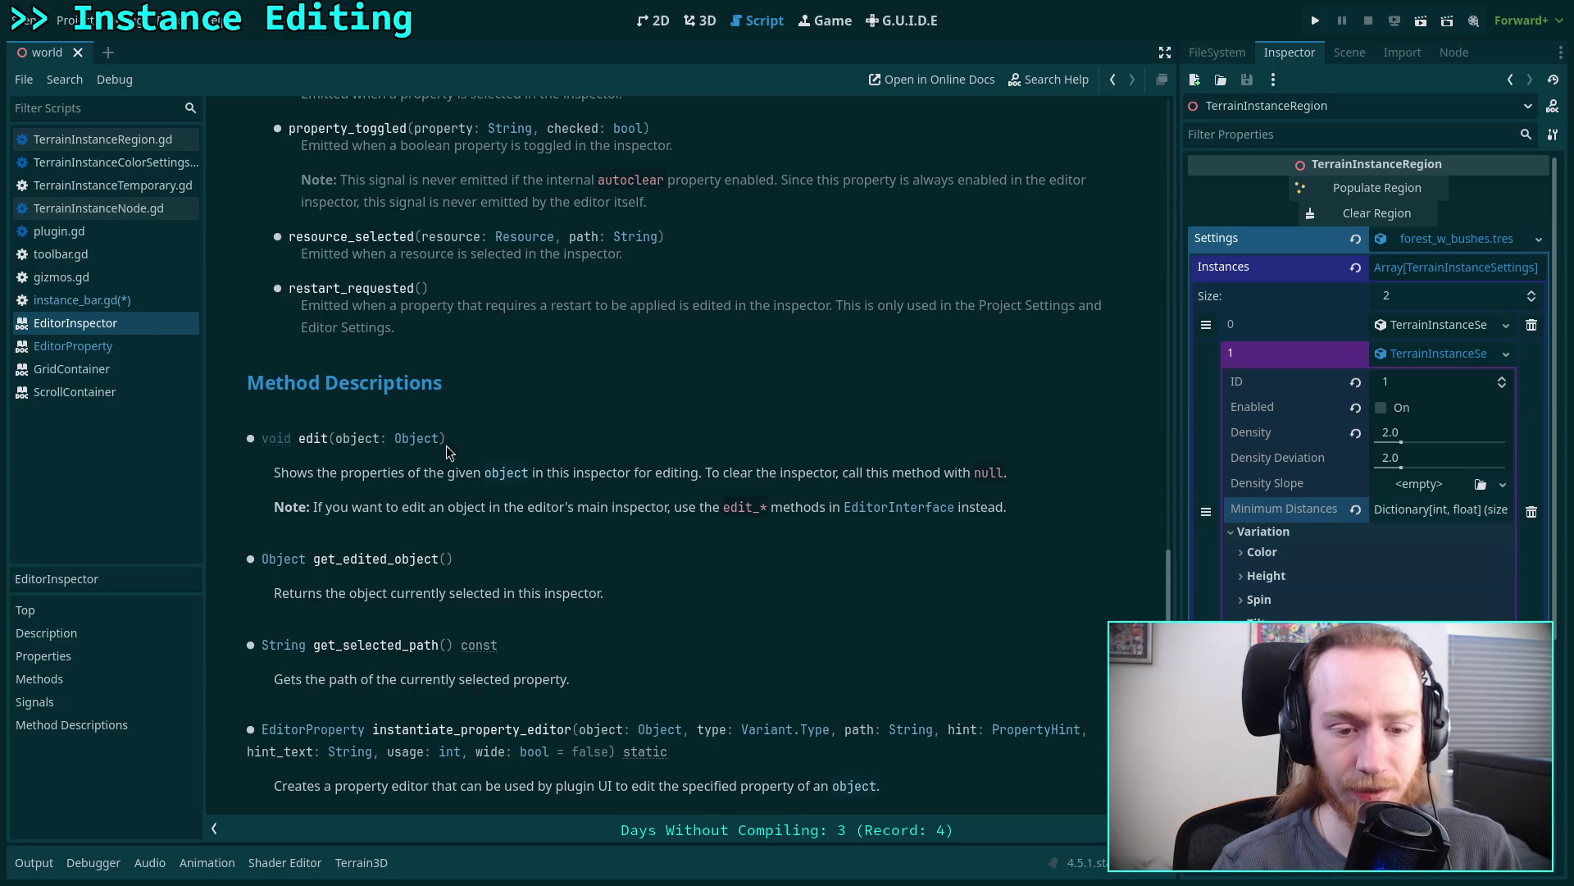
right_click(325, 748)
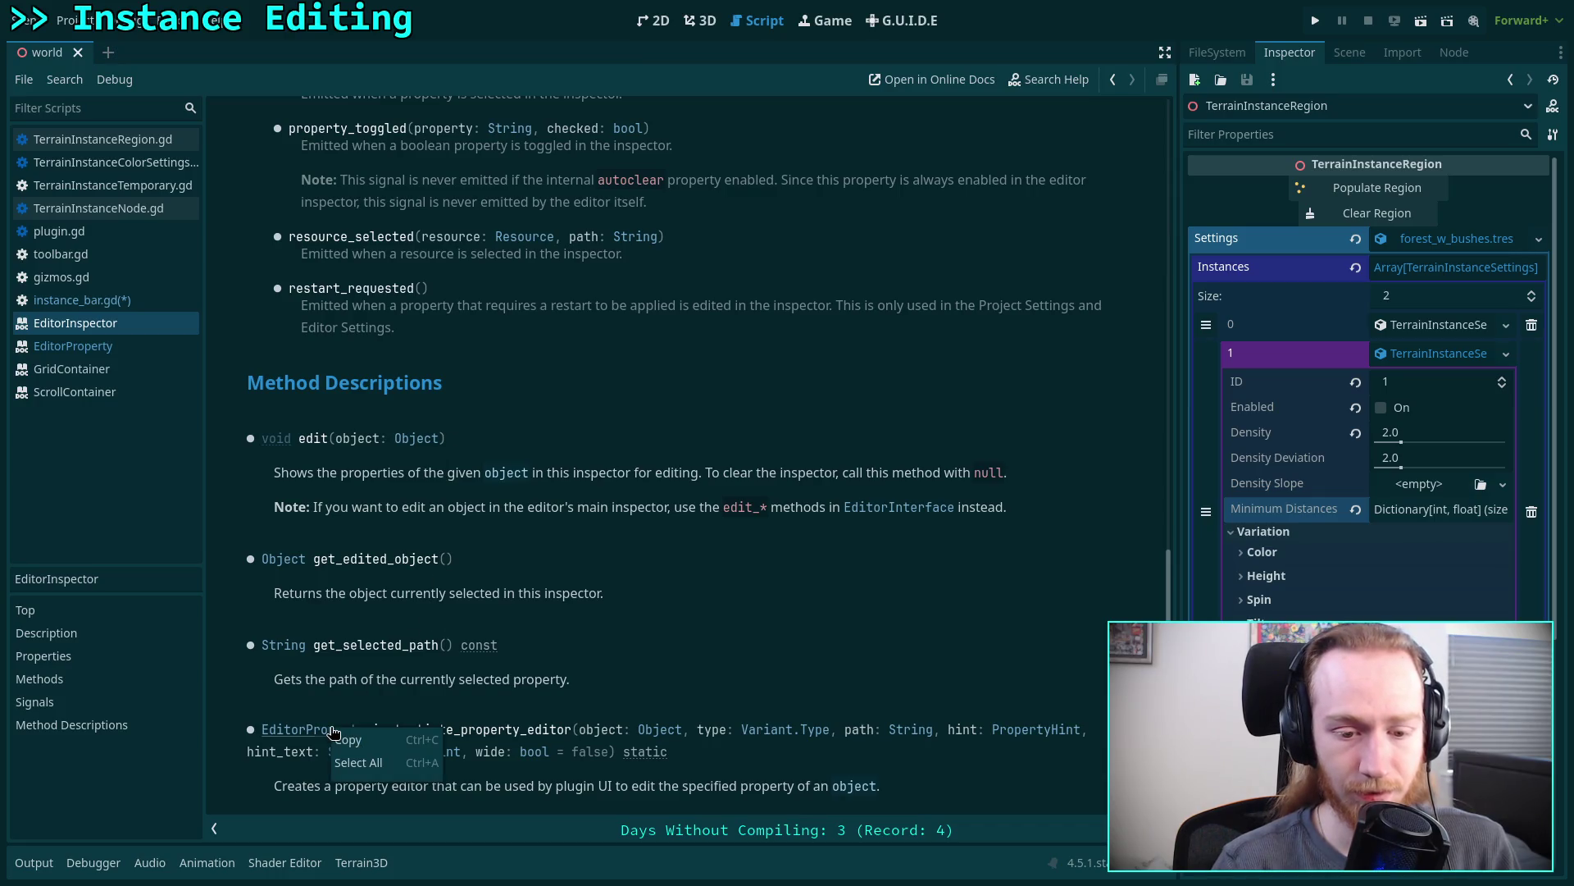
left_click(116, 351)
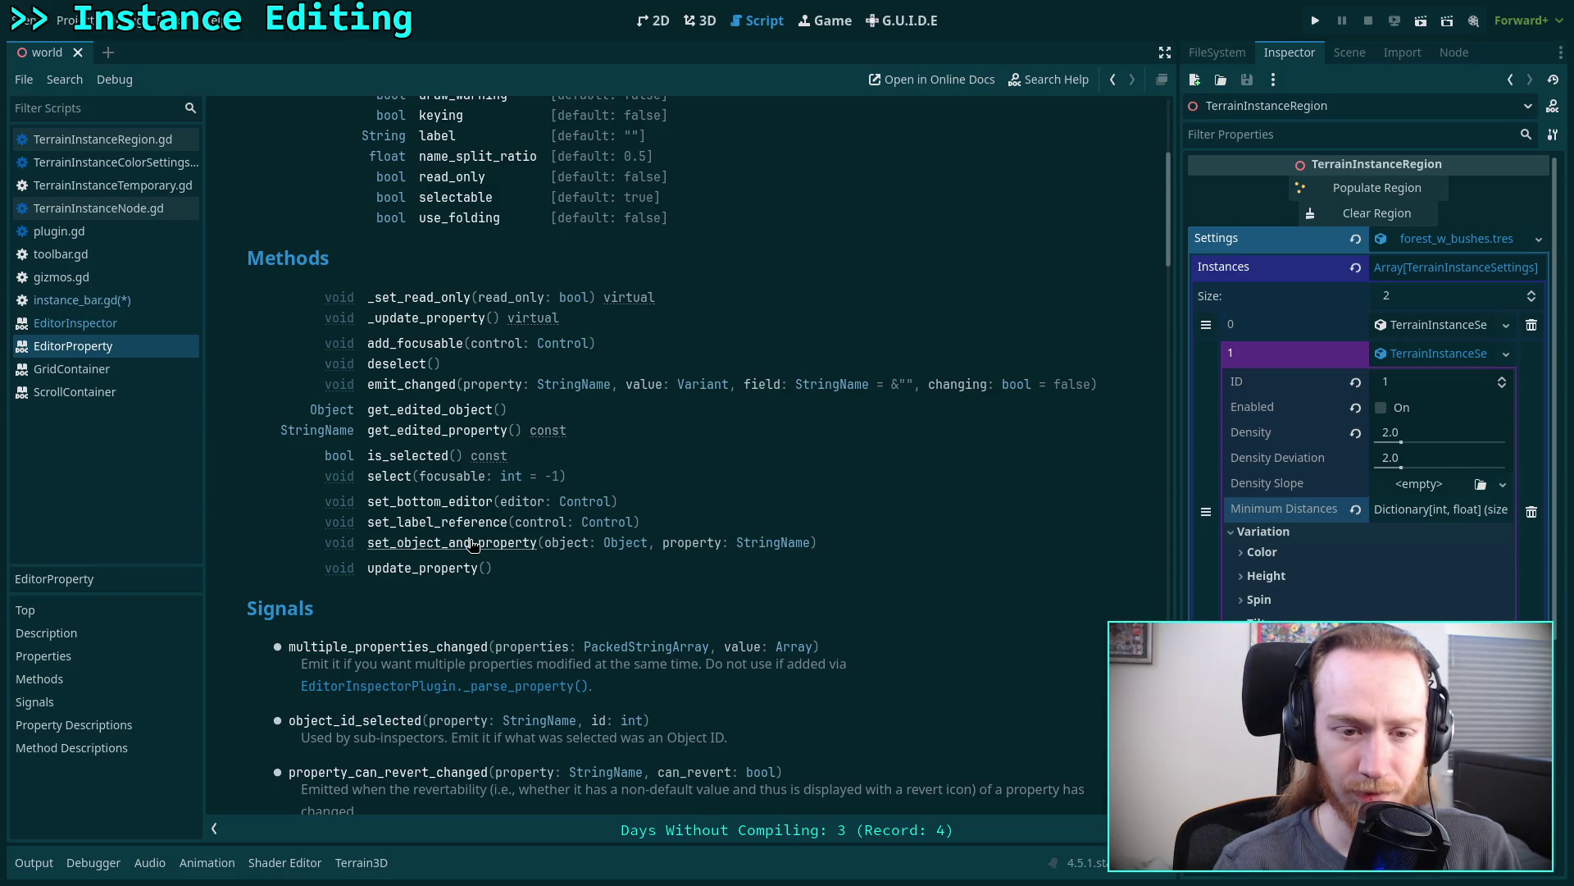
scroll(473, 544, "up", 5)
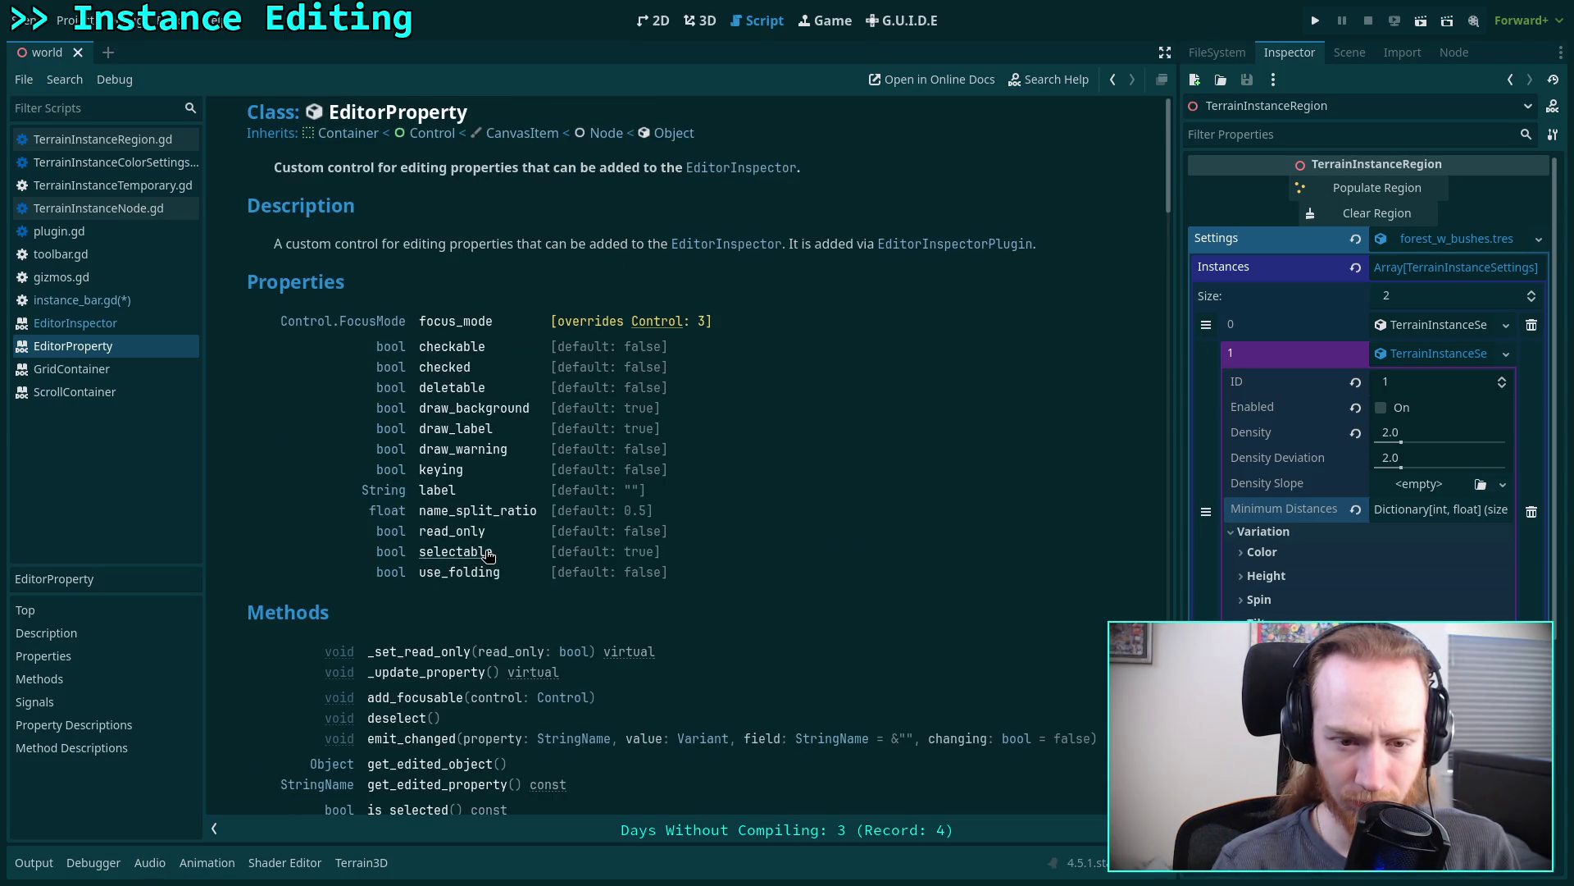
scroll(489, 556, "down", 10)
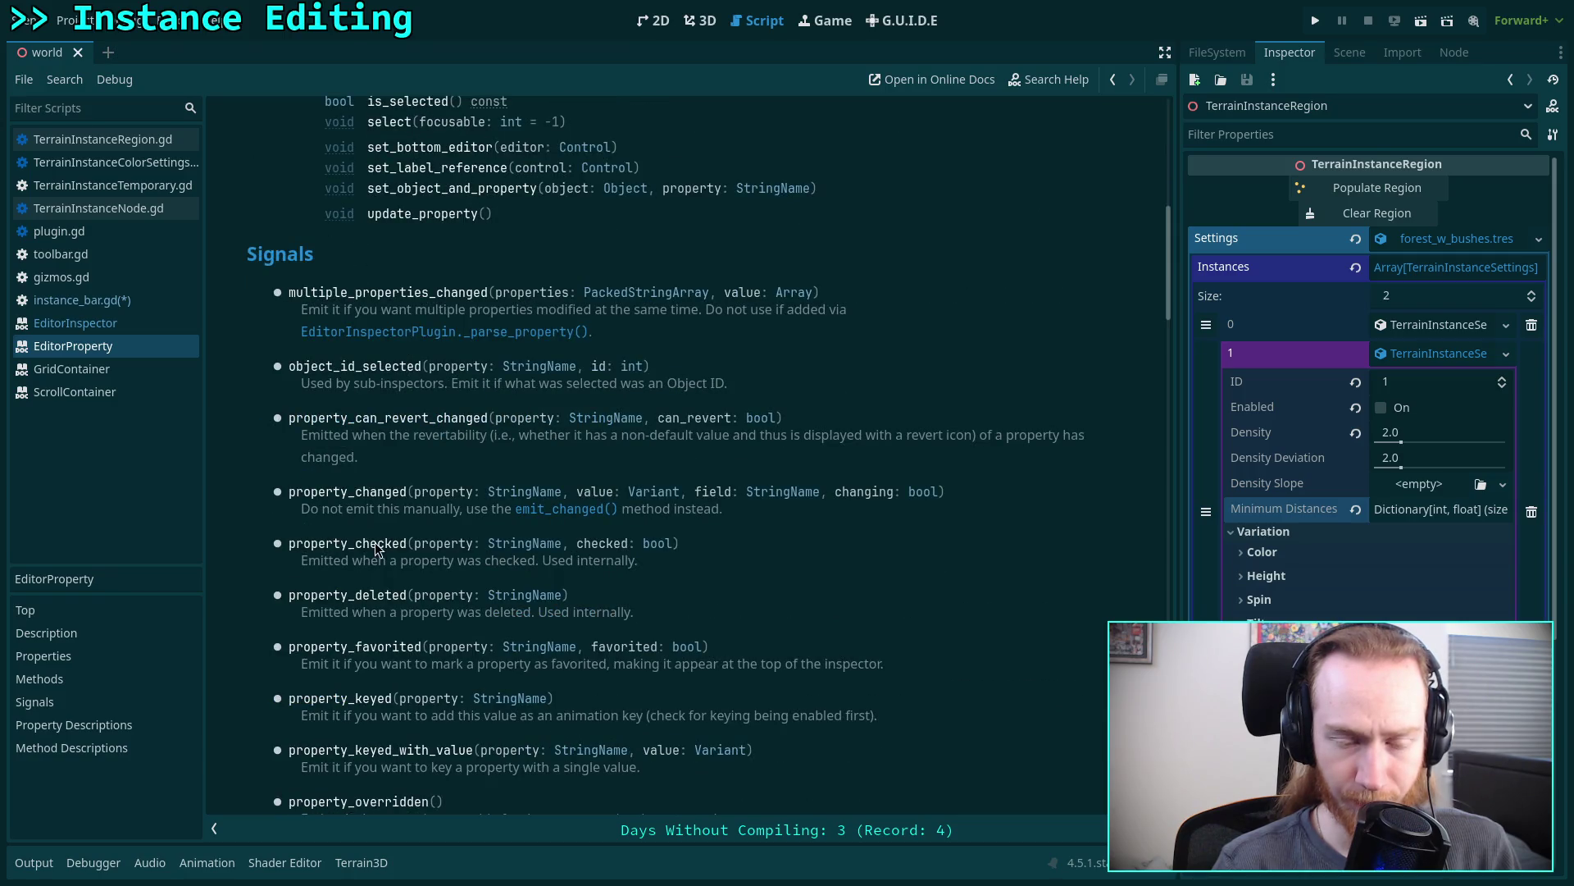
scroll(377, 548, "down", 4)
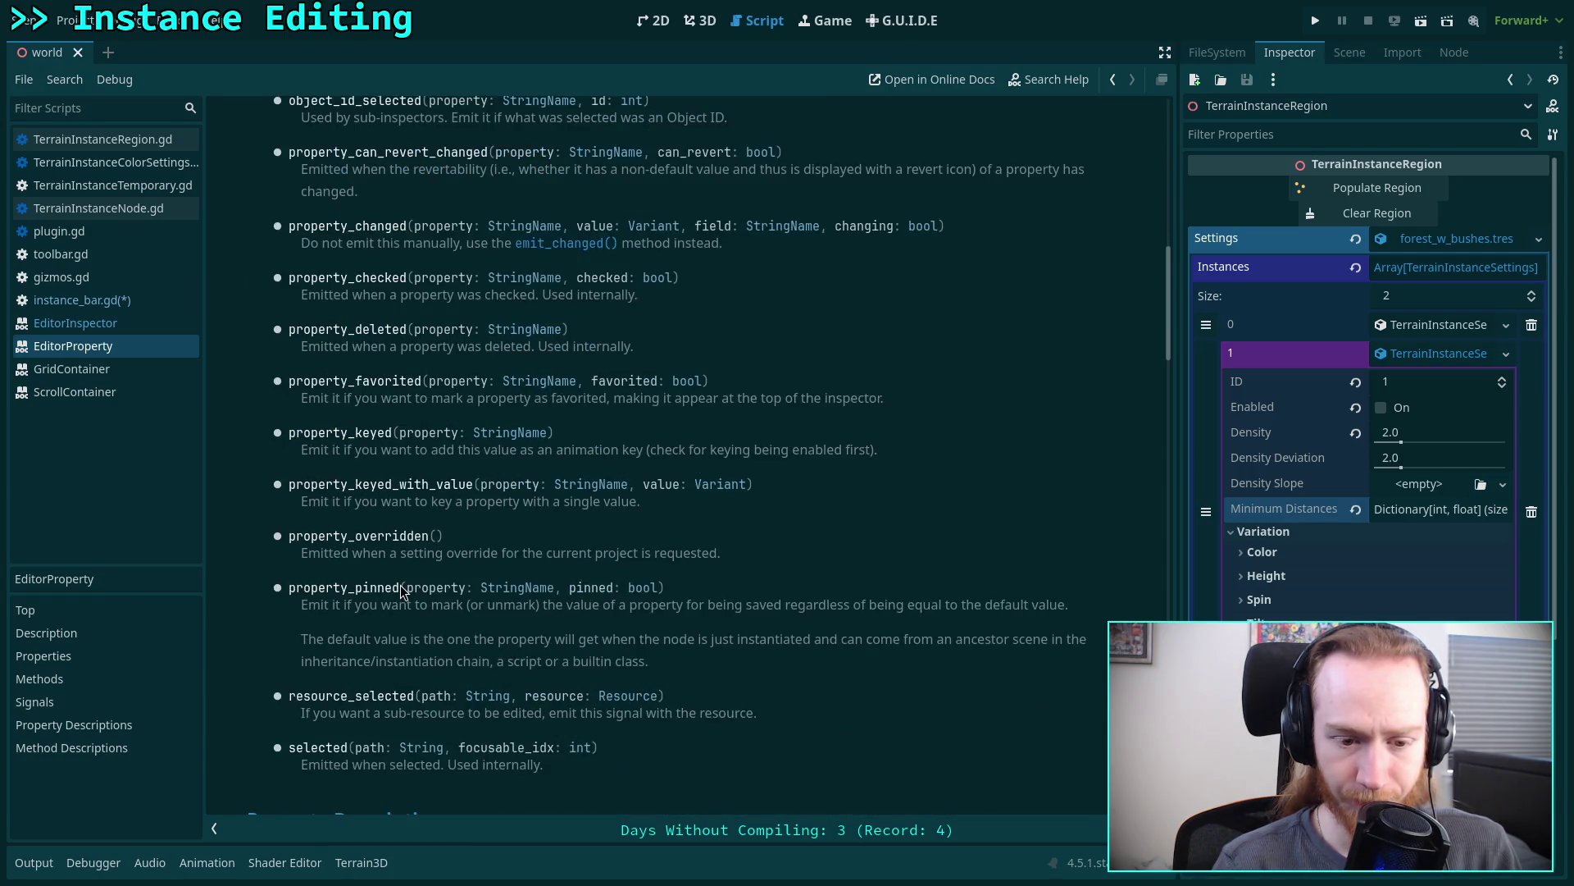
scroll(402, 590, "up", 1)
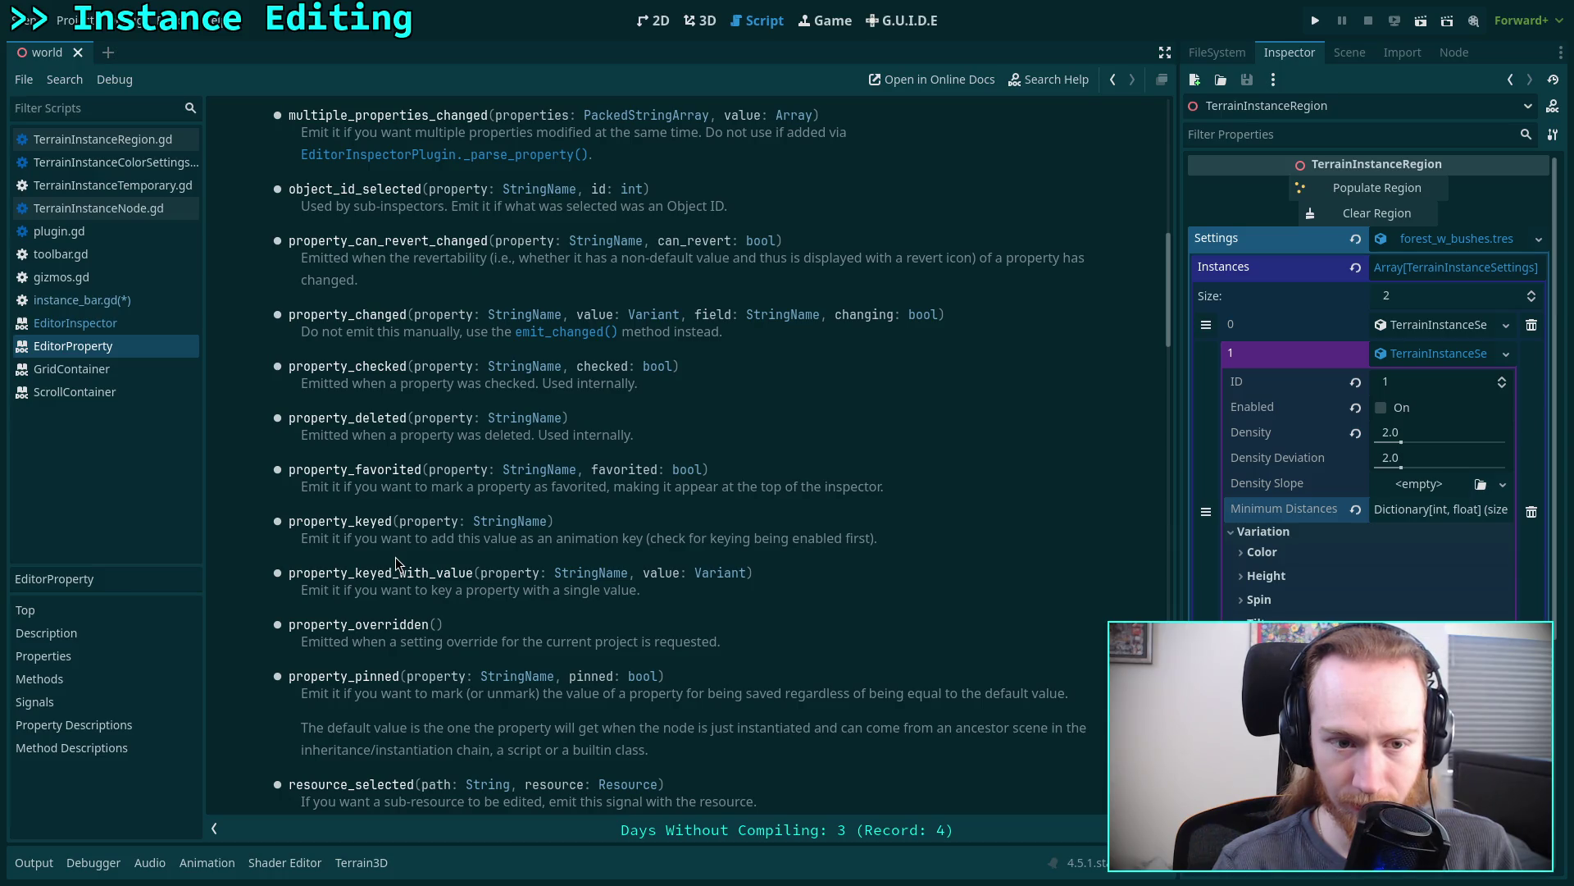
mouse_move(284, 244)
left_mouse_down()
mouse_move(369, 260)
mouse_move(372, 277)
left_mouse_up()
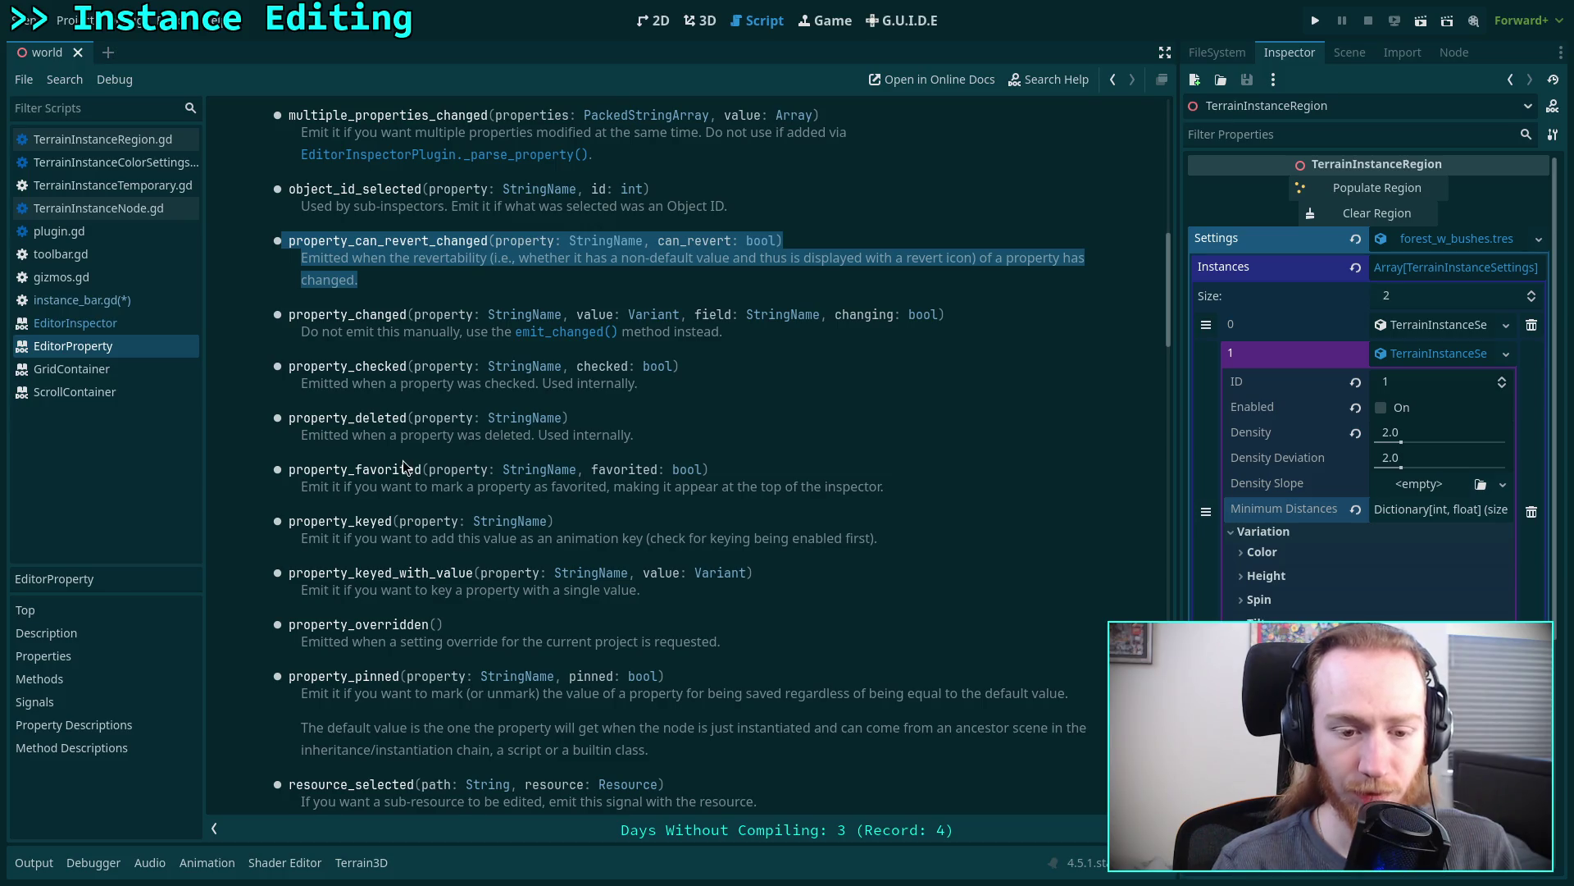
scroll(404, 465, "down", 10)
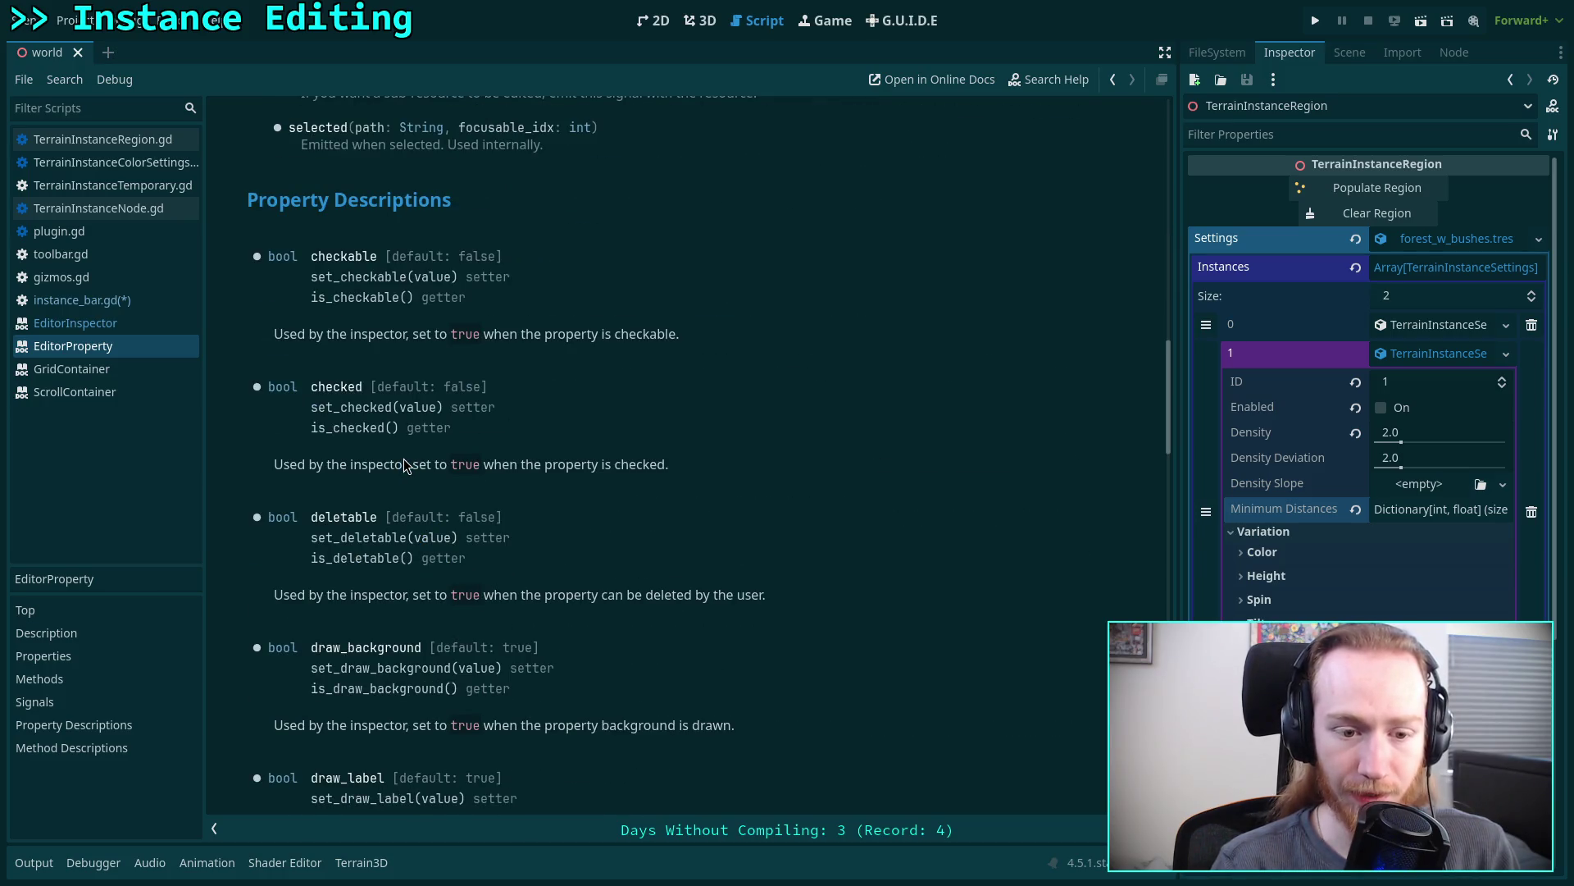
- Scroll through the EditorProperty reference from its header down through the description and properties
scroll(403, 461, "up", 10)
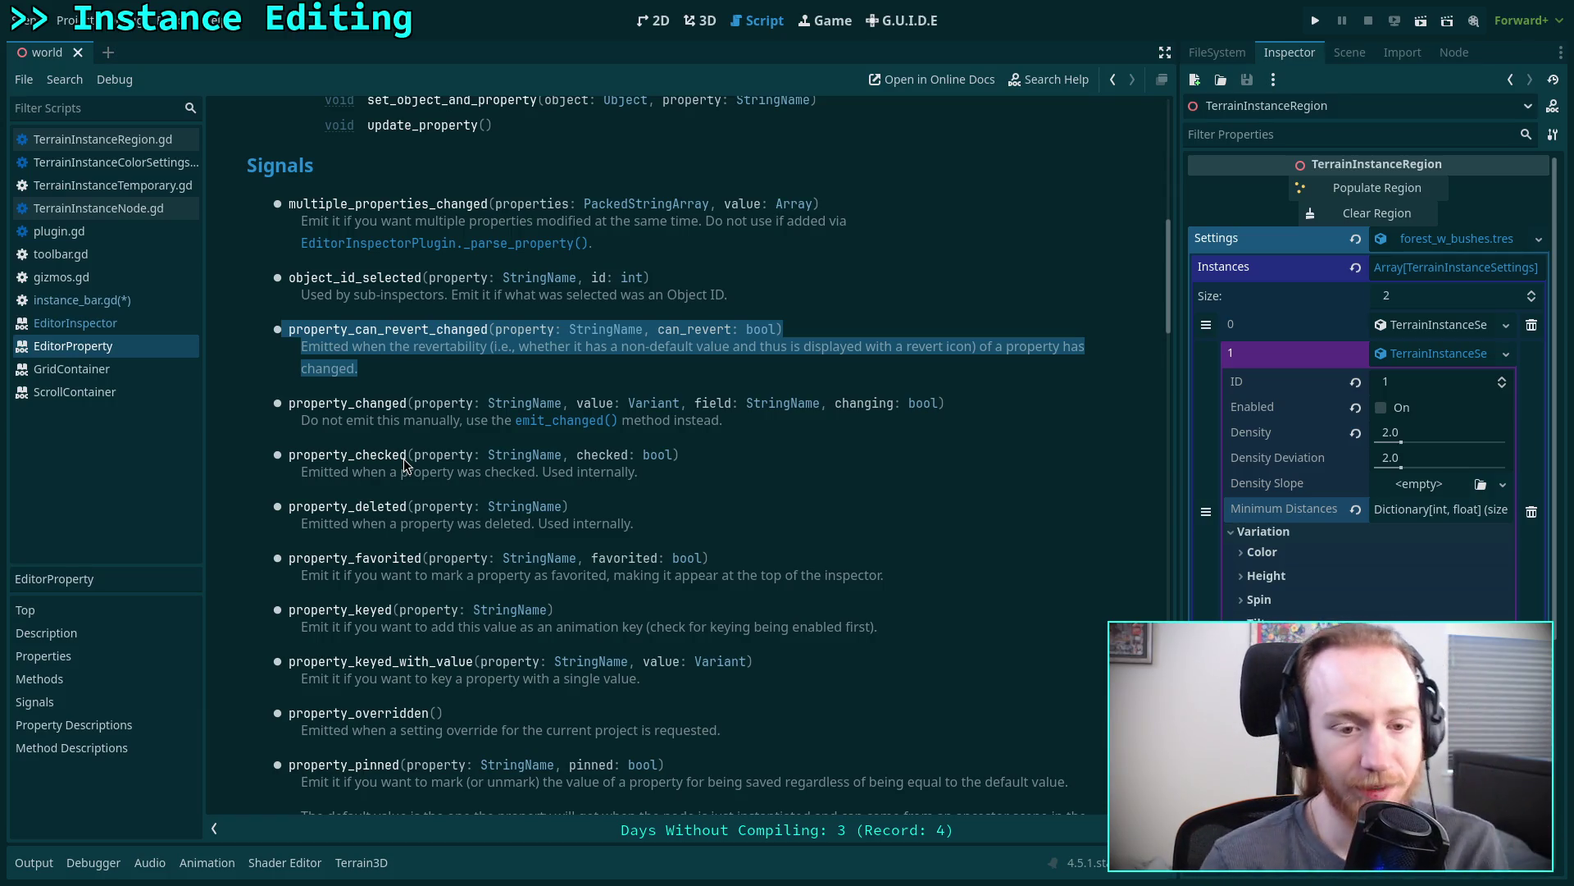
scroll(403, 484, "down", 3)
scroll(402, 508, "down", 3)
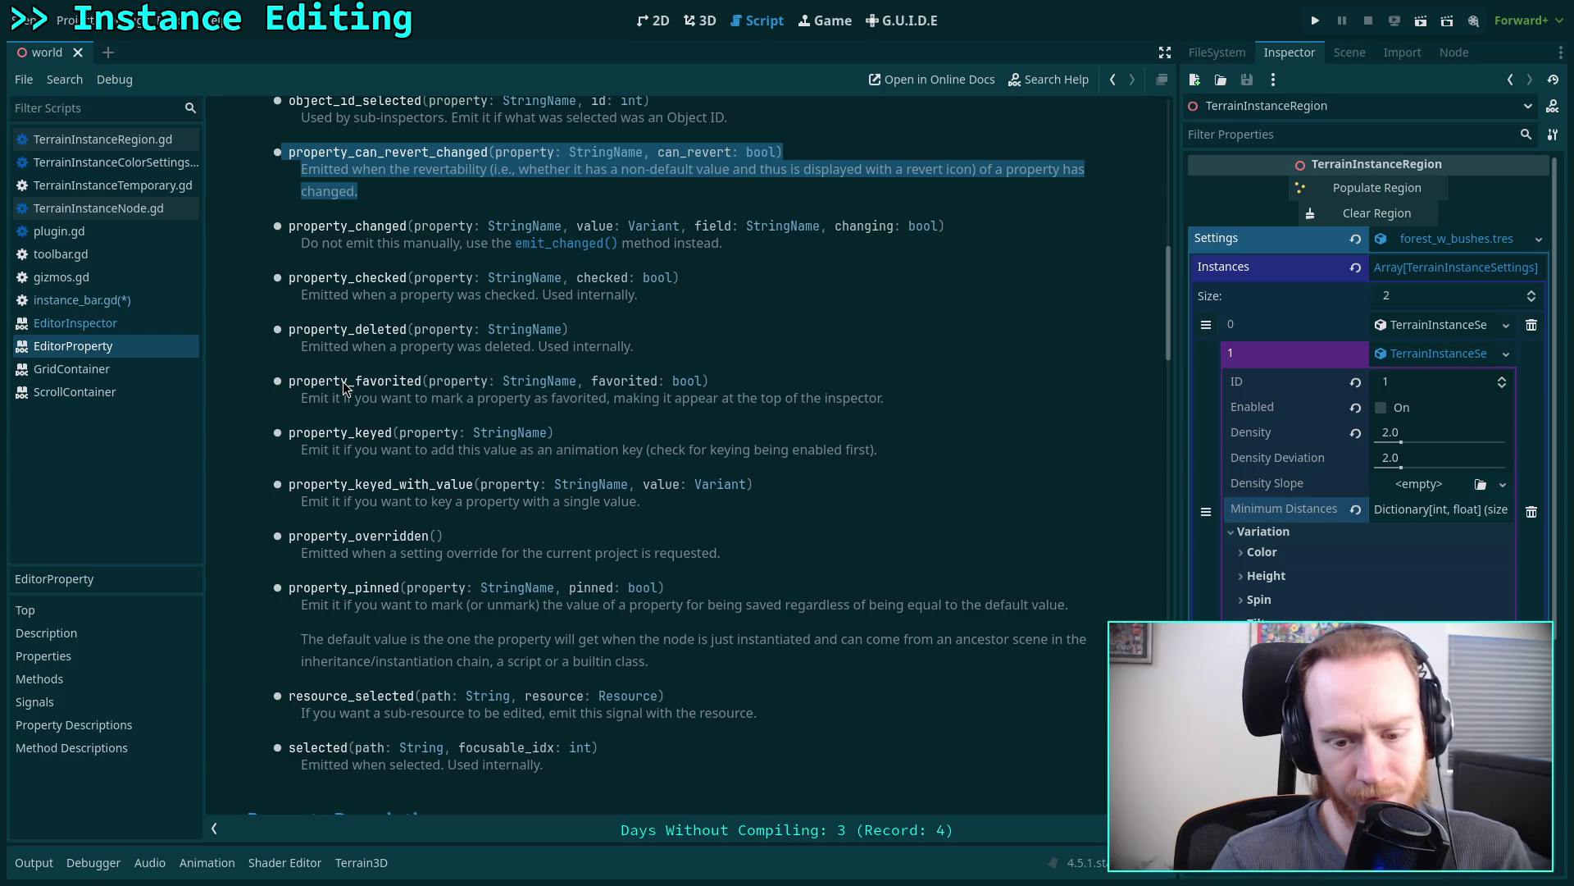
scroll(344, 388, "down", 8)
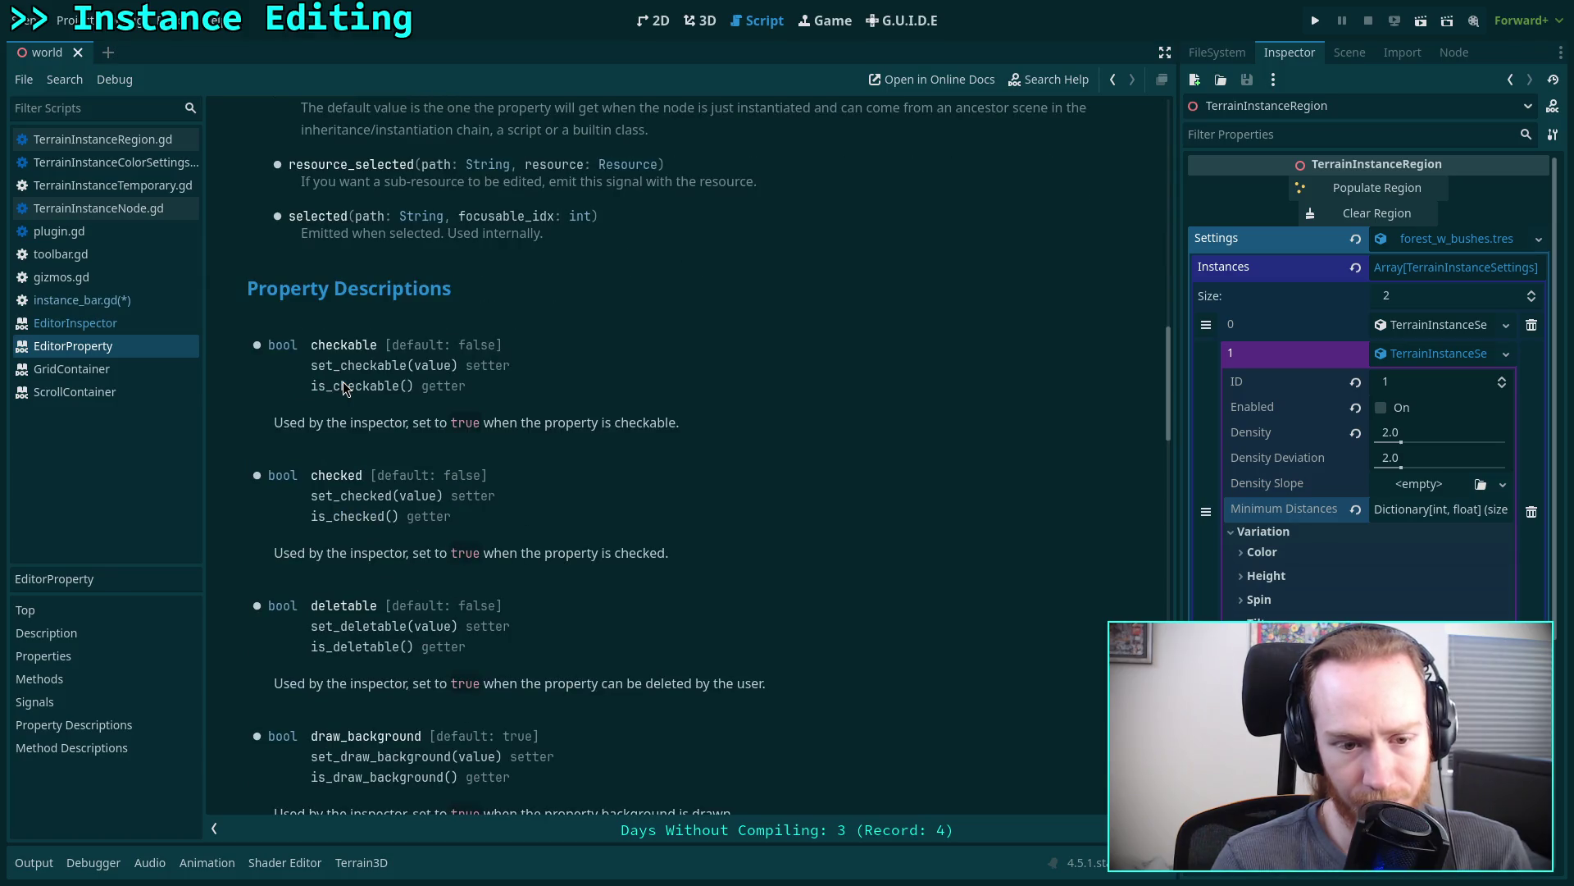
scroll(344, 387, "down", 3)
scroll(343, 384, "down", 1)
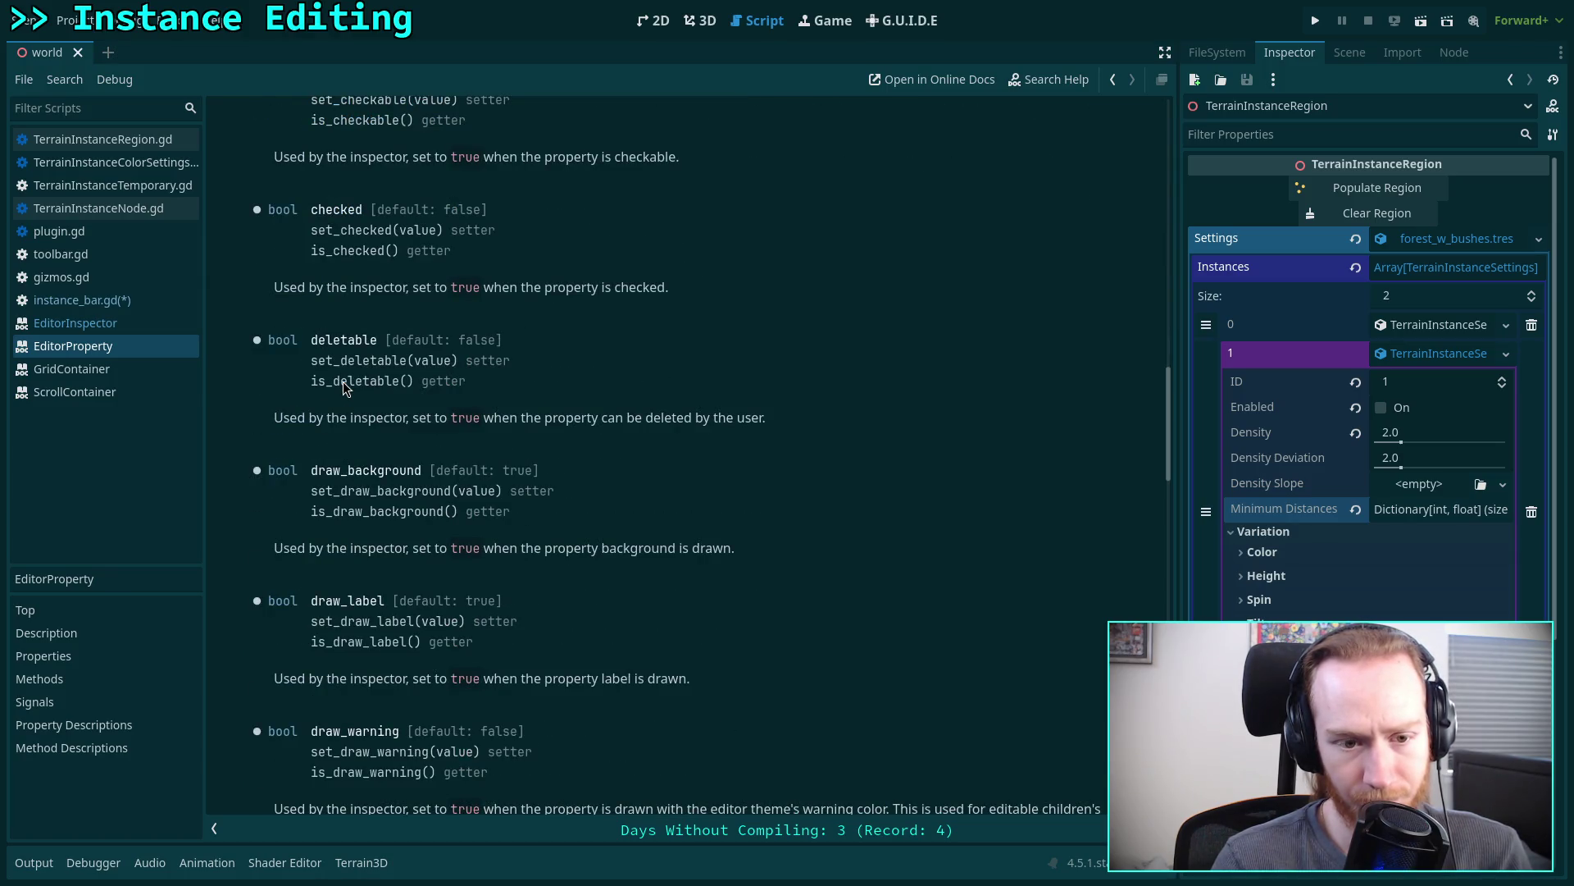
scroll(402, 404, "down", 1)
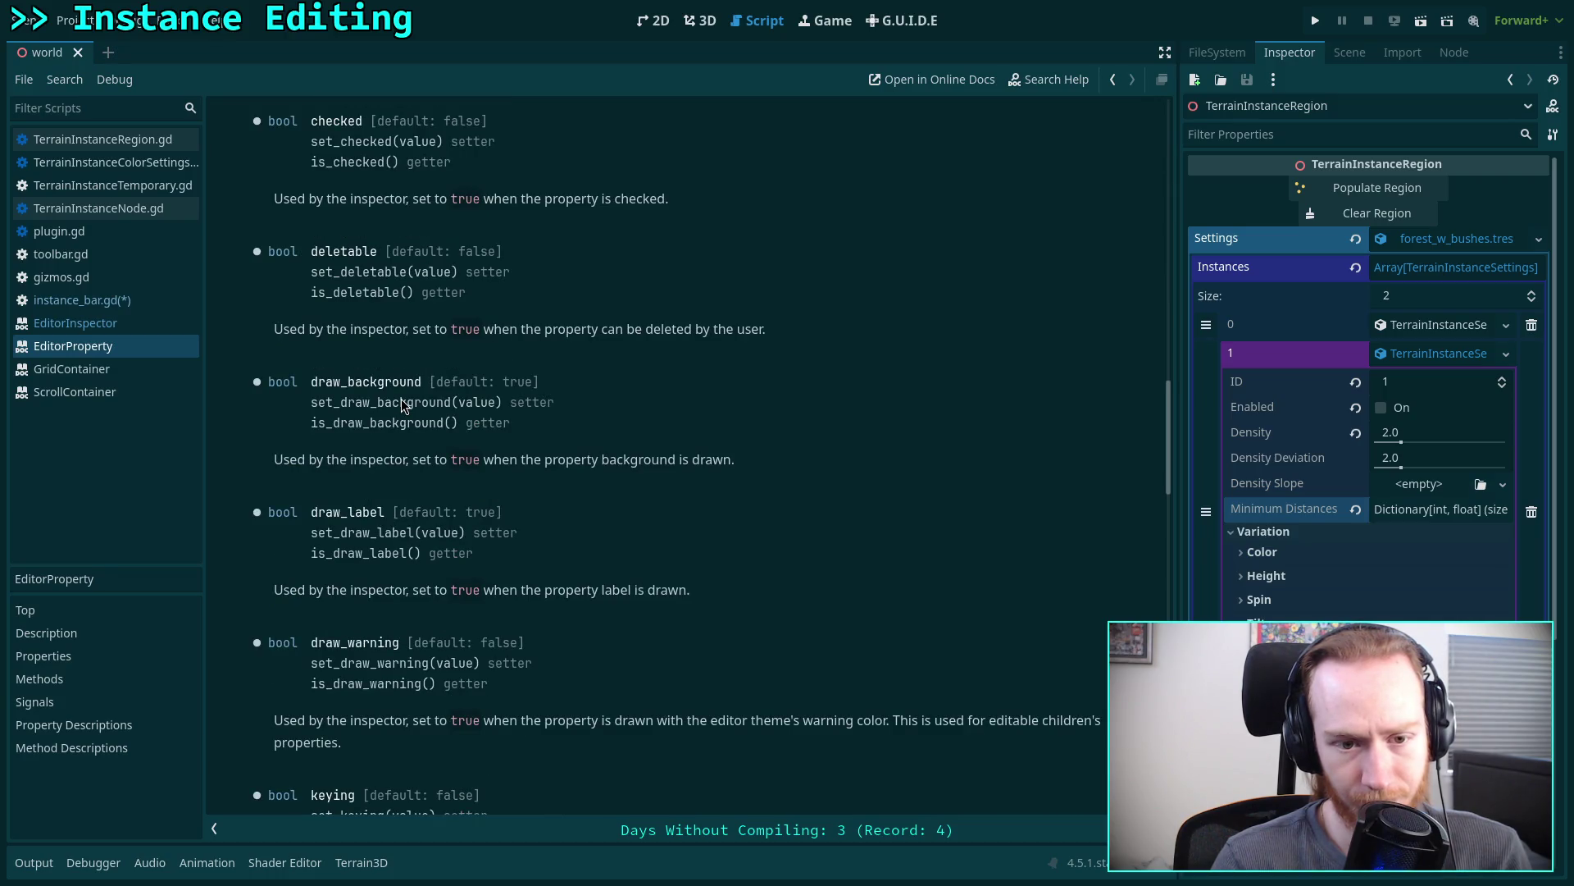
scroll(402, 404, "down", 2)
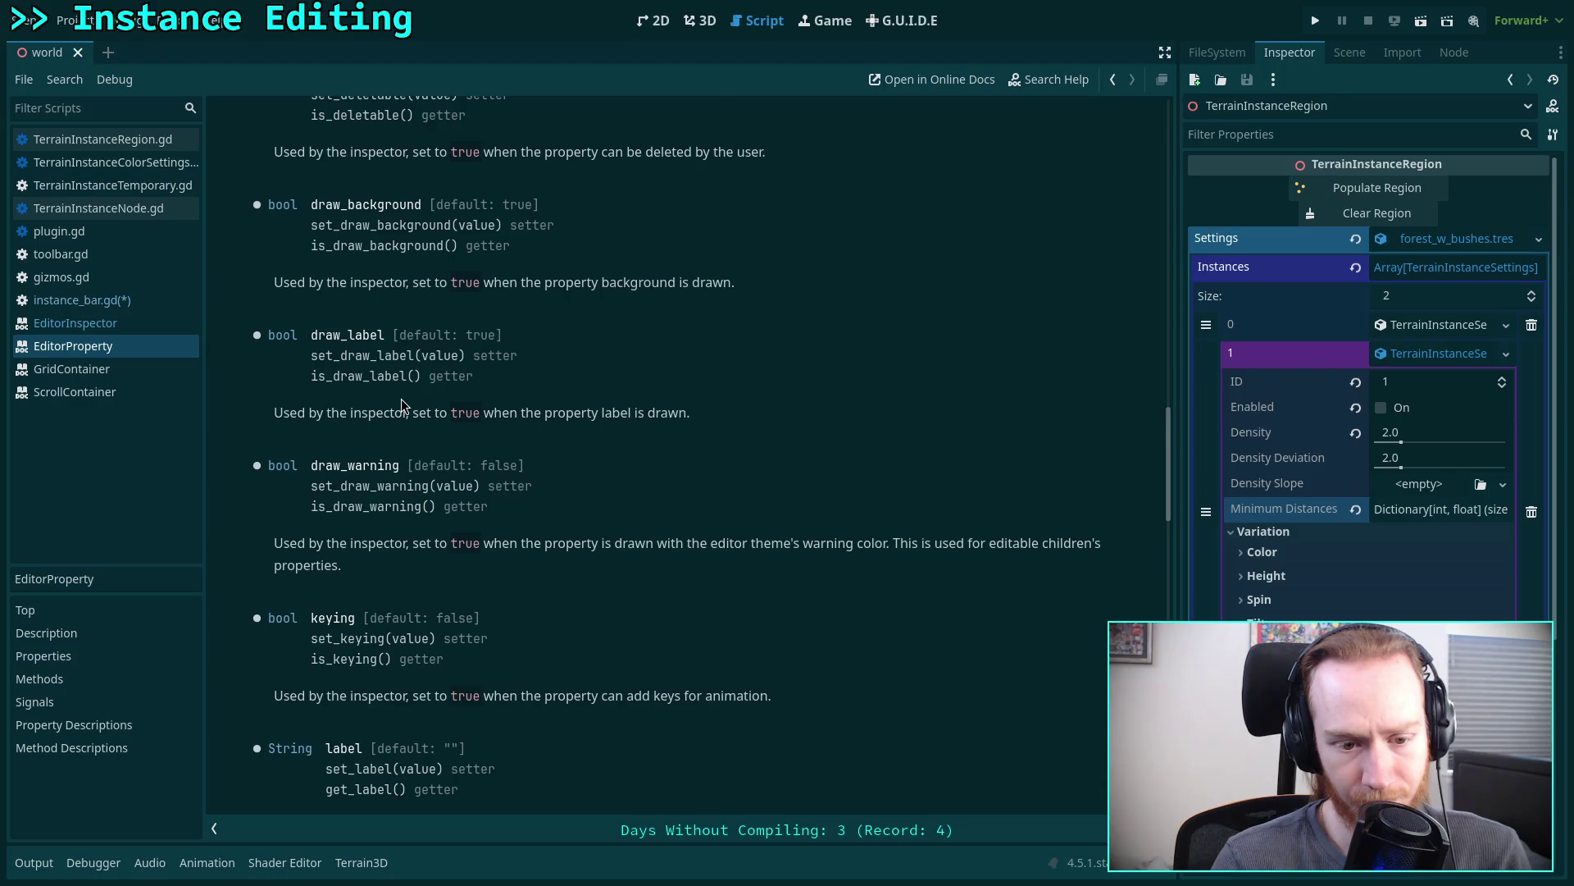
scroll(402, 404, "down", 6)
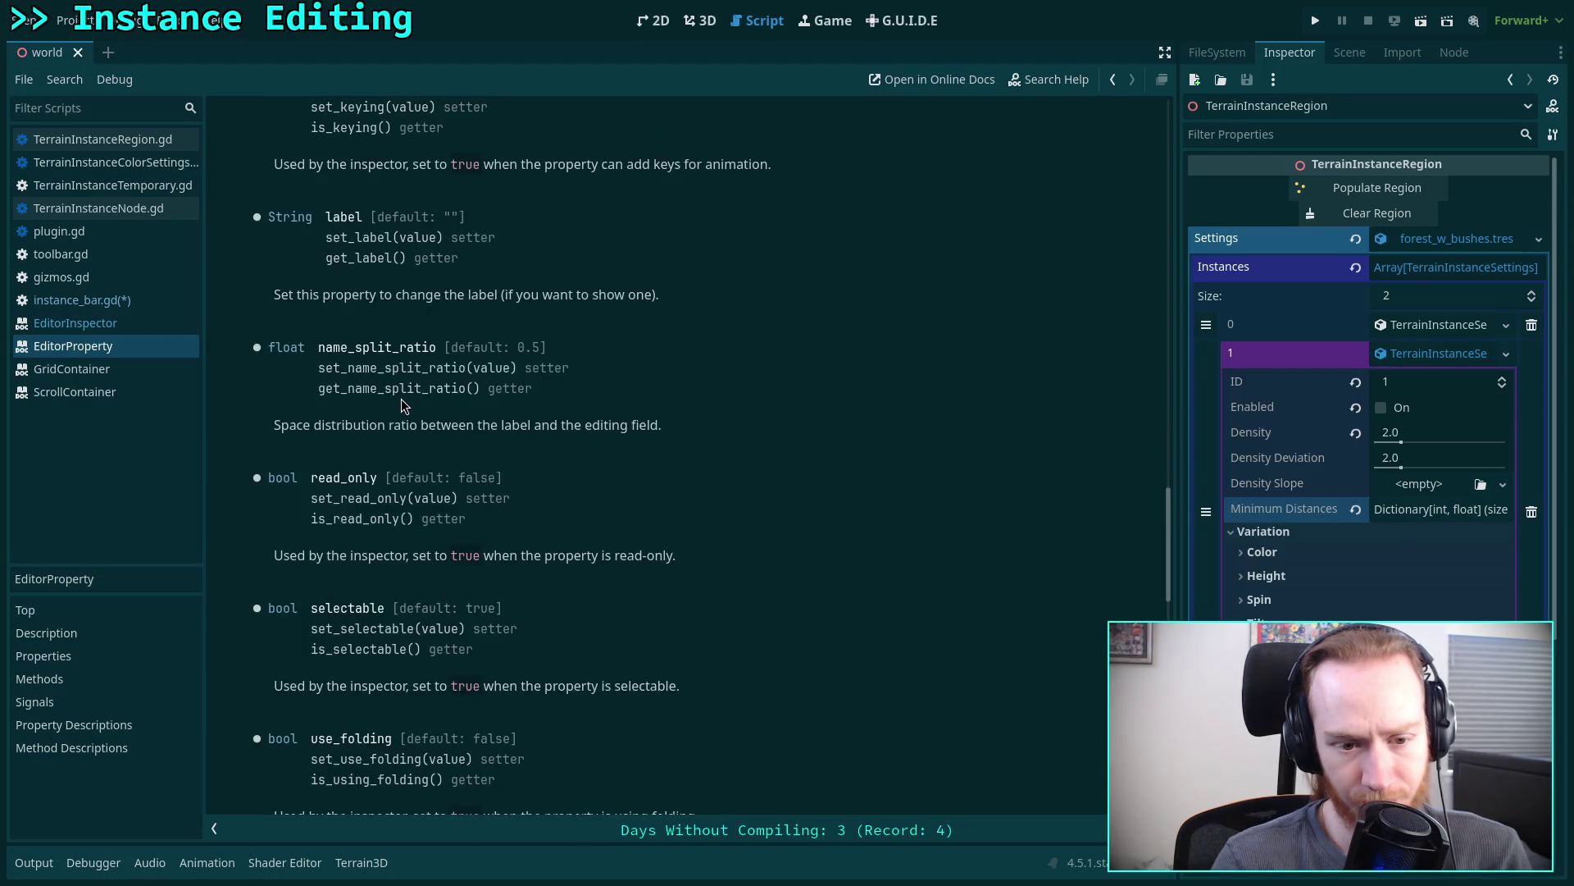
scroll(402, 405, "down", 7)
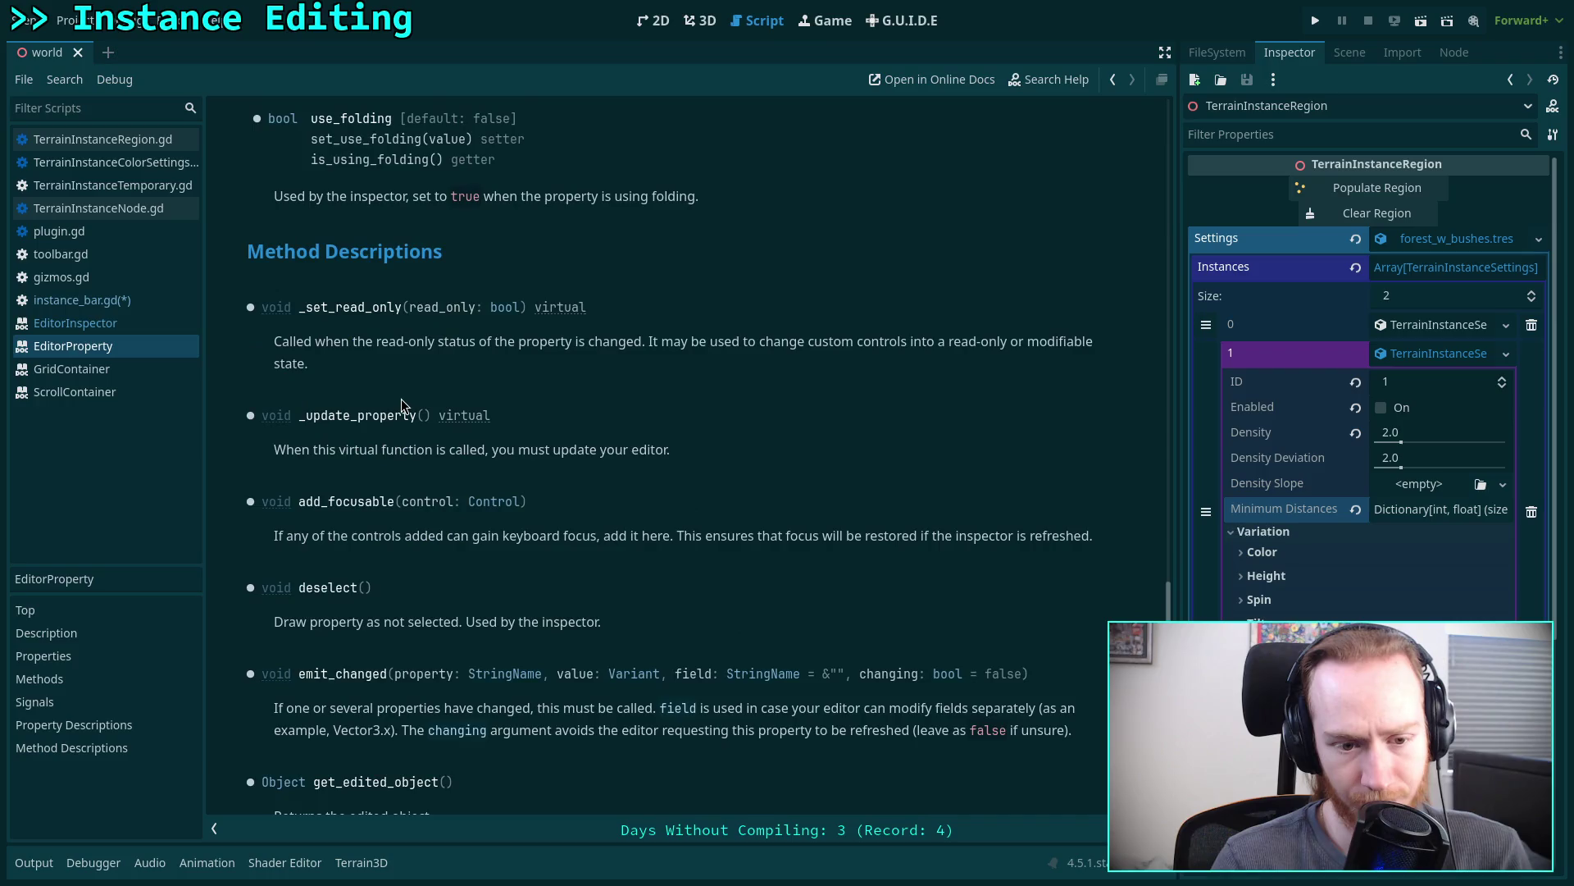
scroll(402, 405, "down", 3)
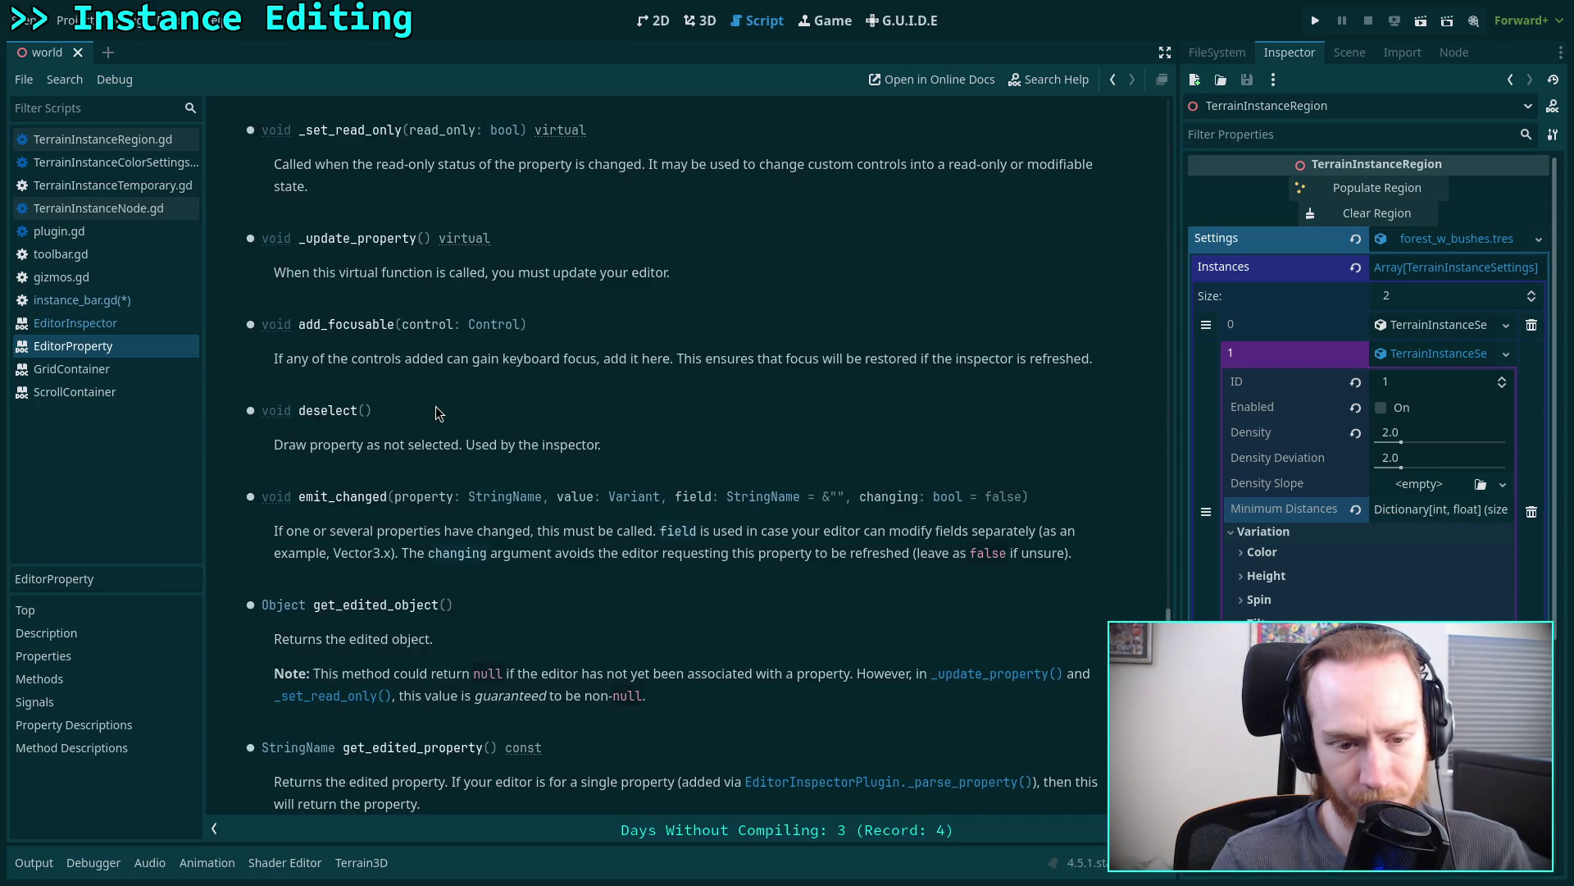
scroll(436, 407, "down", 5)
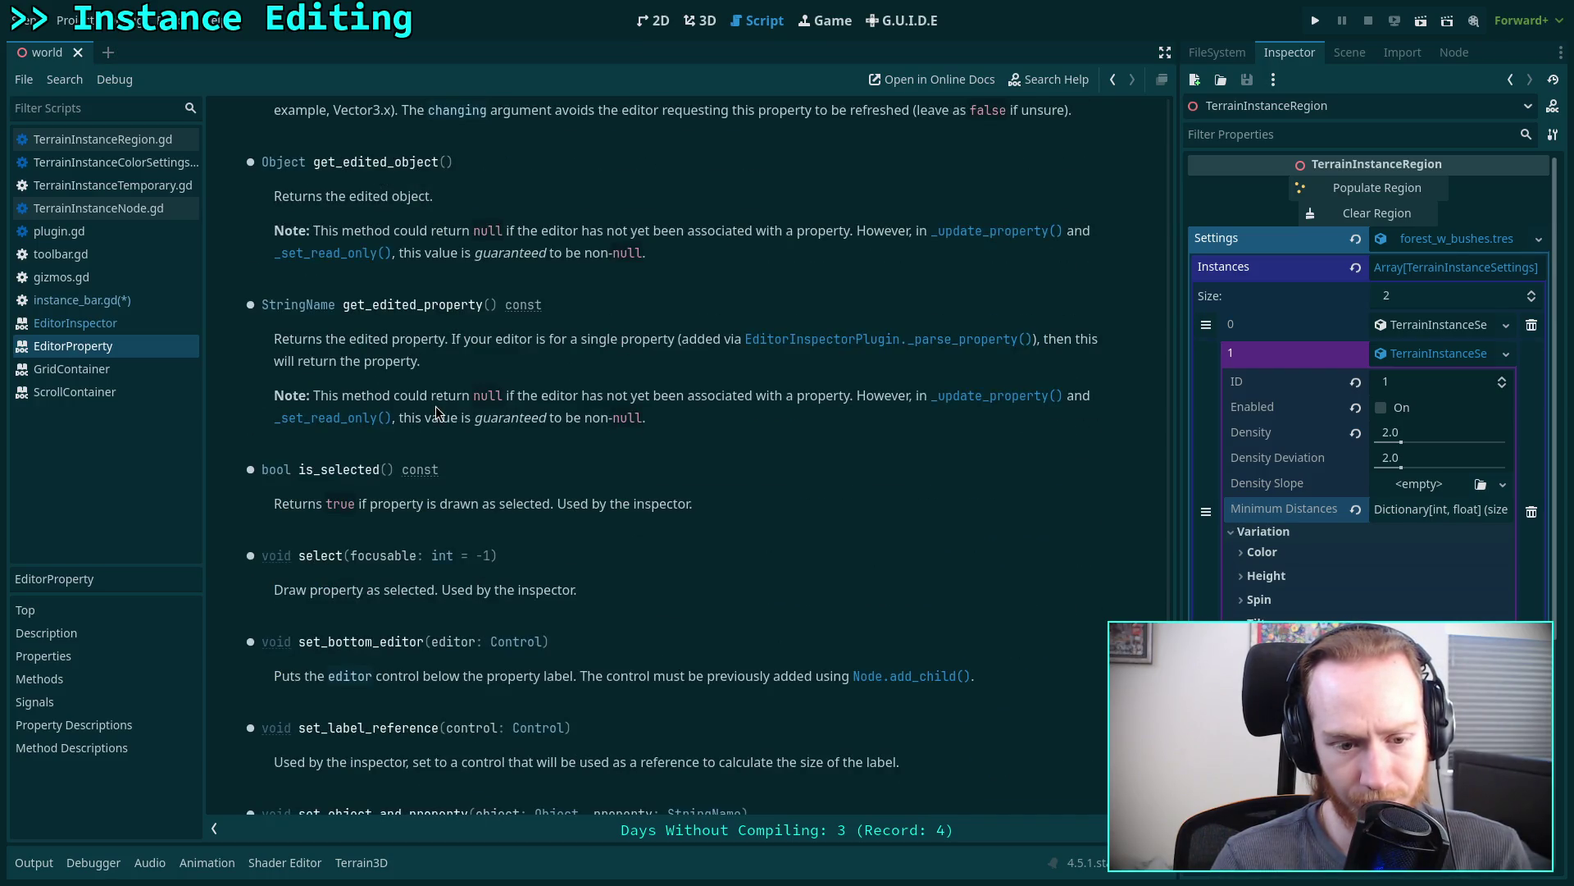
scroll(436, 408, "down", 1)
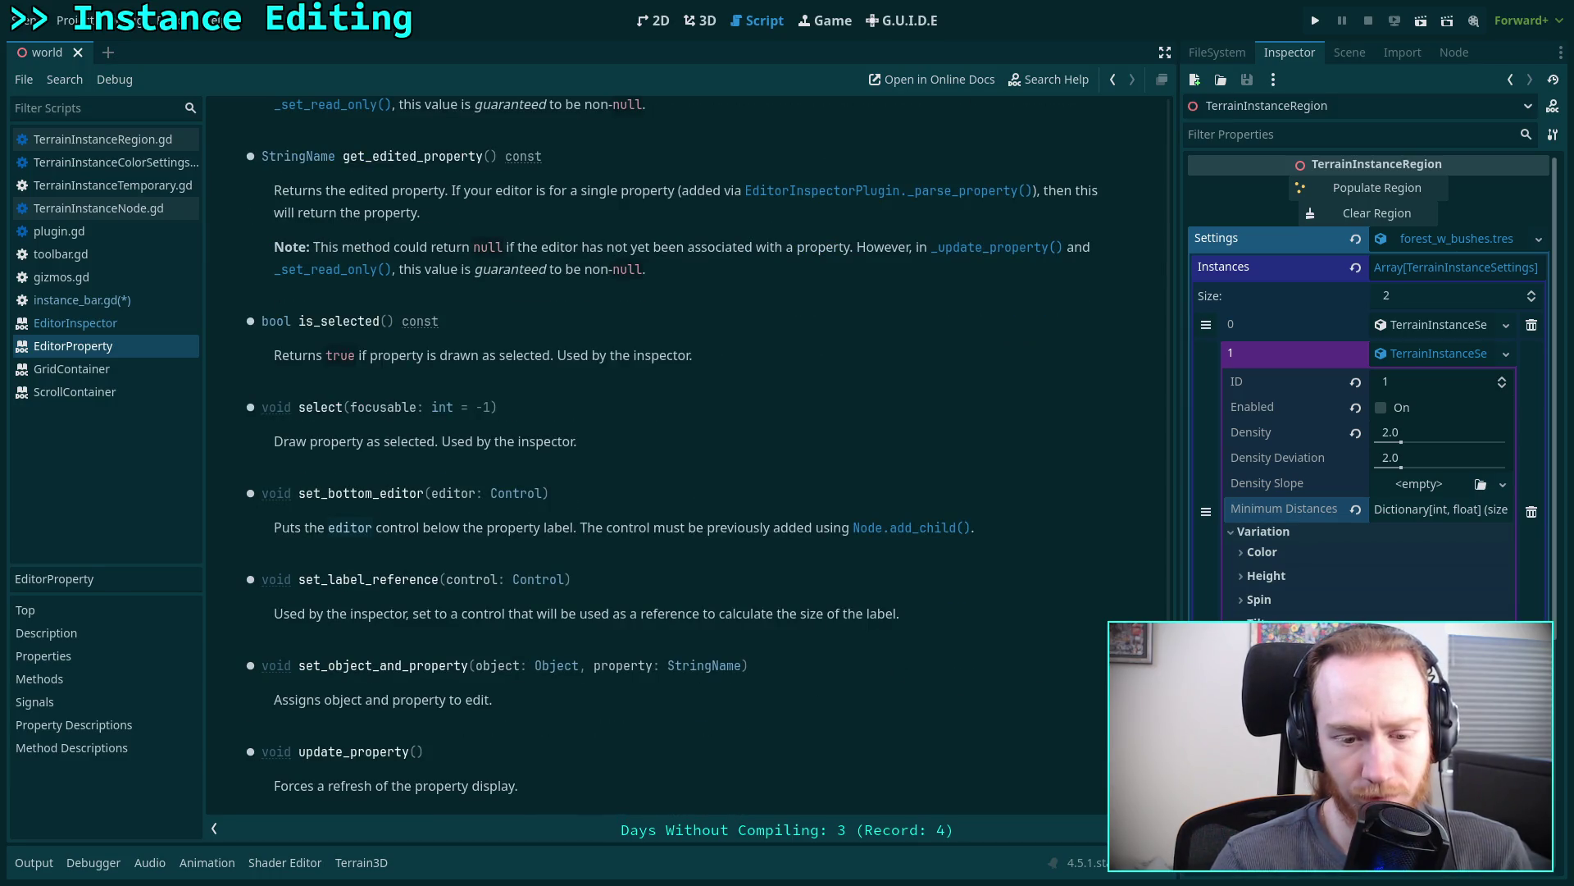
- Select and deselect passages further down the EditorProperty page, then switch to the EditorInspector reference
mouse_move(1168, 722)
left_mouse_down()
mouse_move(1156, 459)
mouse_move(1113, 226)
mouse_move(1143, 139)
left_mouse_up()
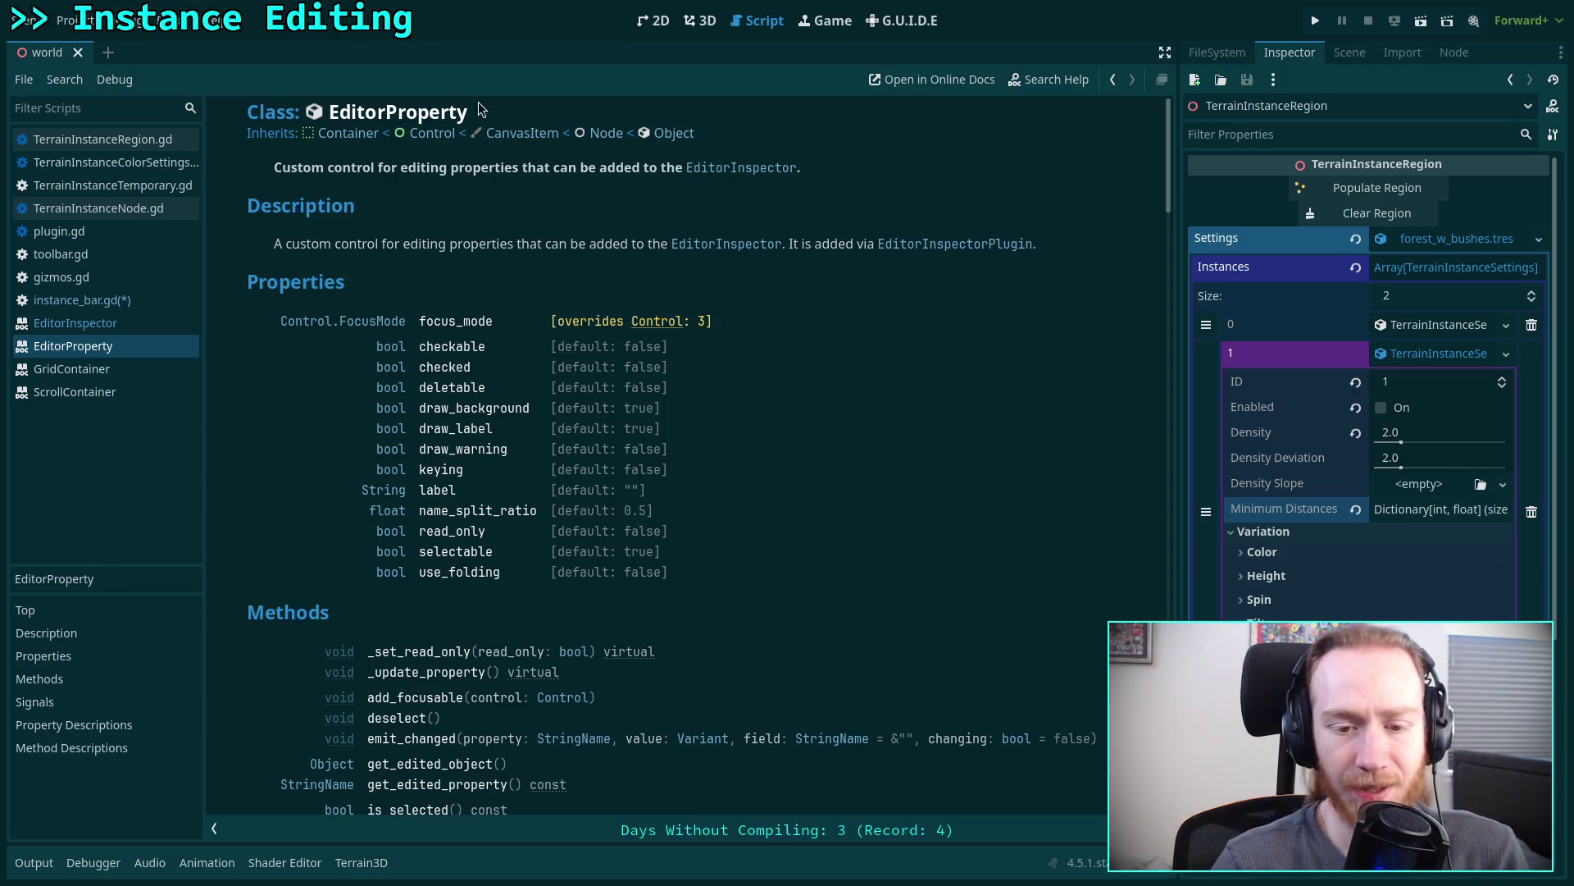
scroll(668, 376, "down", 2)
scroll(668, 377, "down", 6)
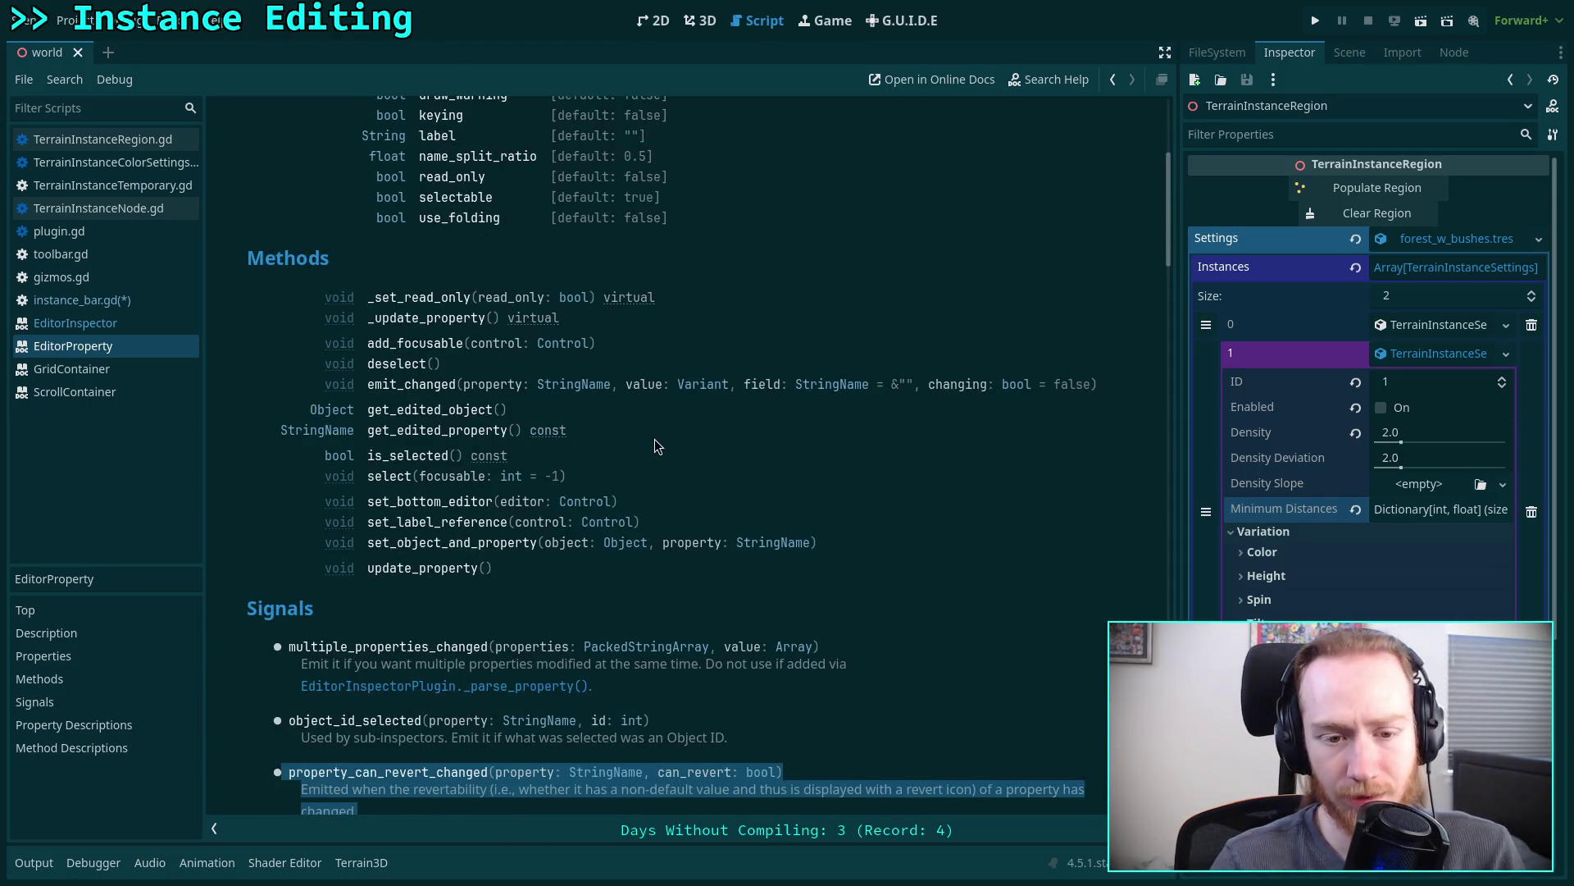
scroll(645, 473, "down", 2)
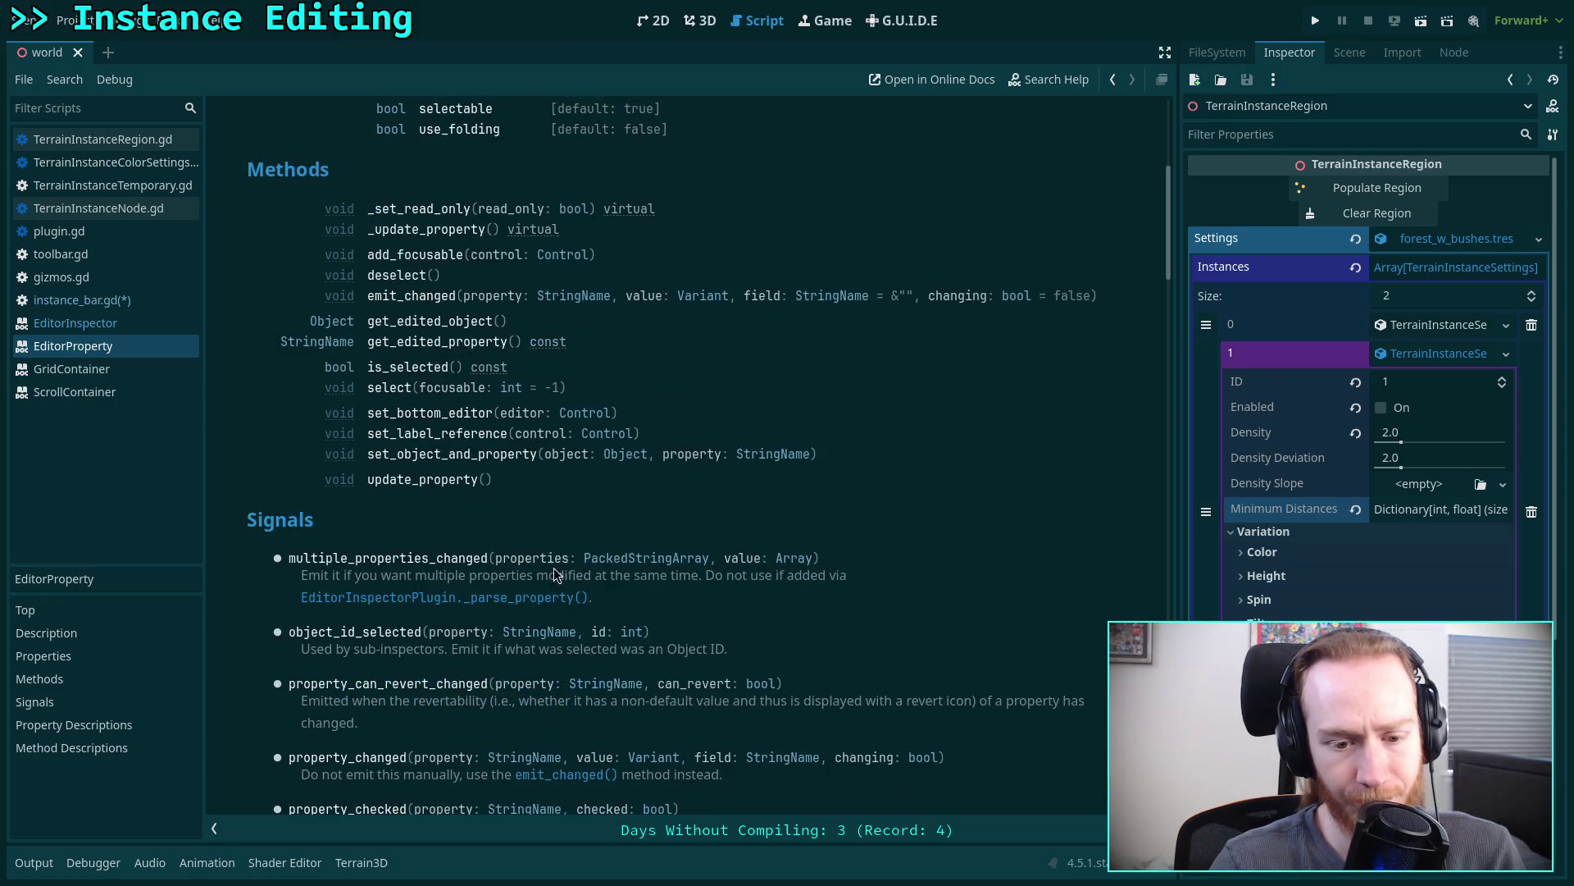
left_click_drag(360, 722, 305, 692)
left_click(401, 717)
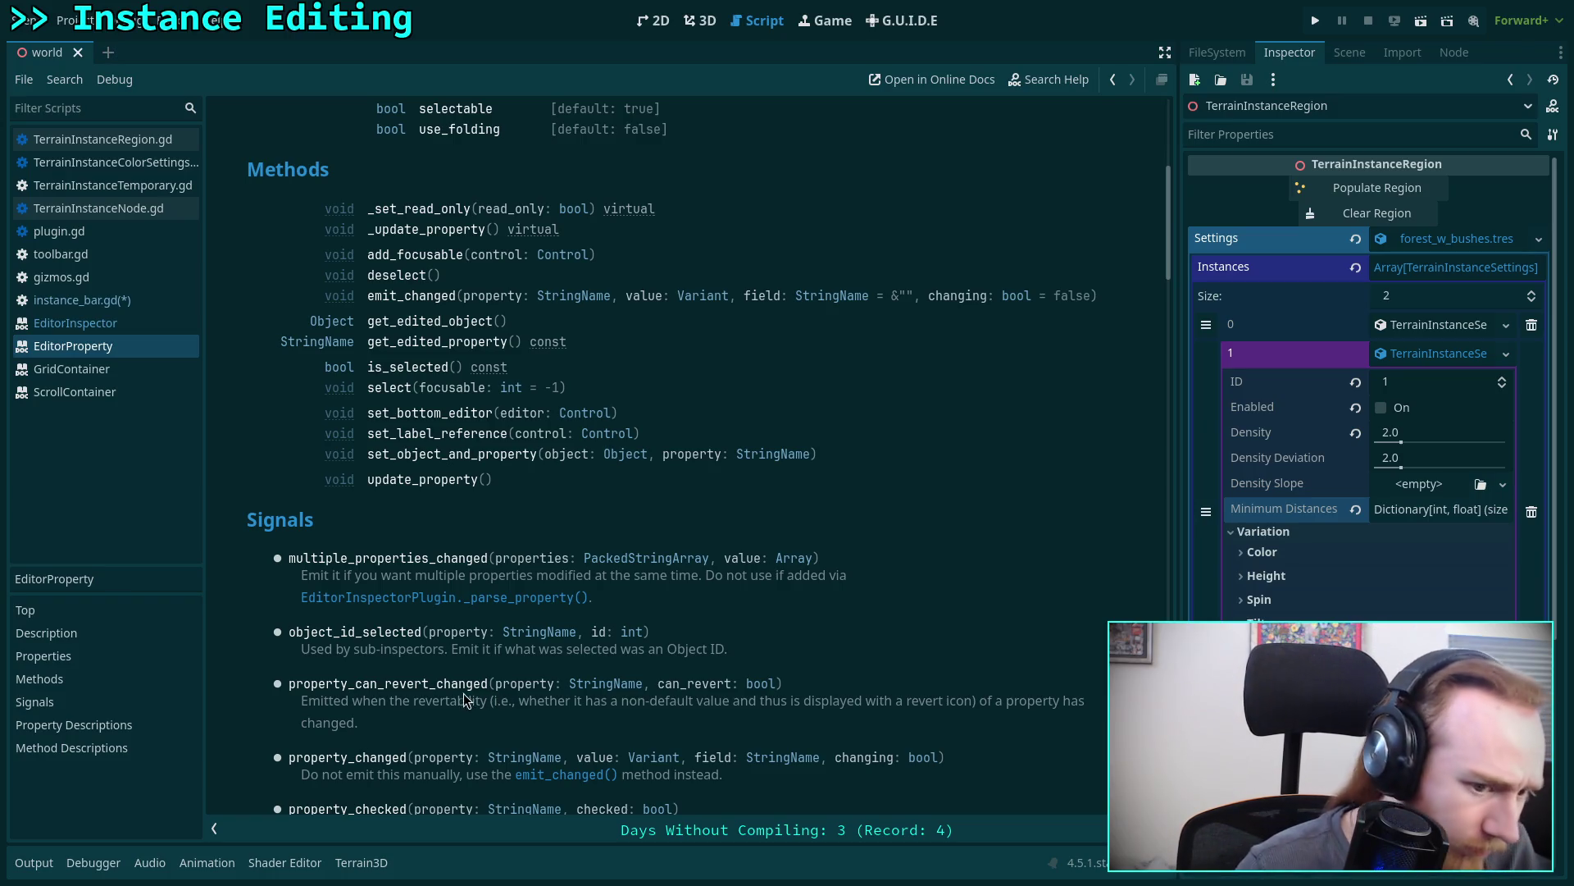
scroll(463, 693, "up", 4)
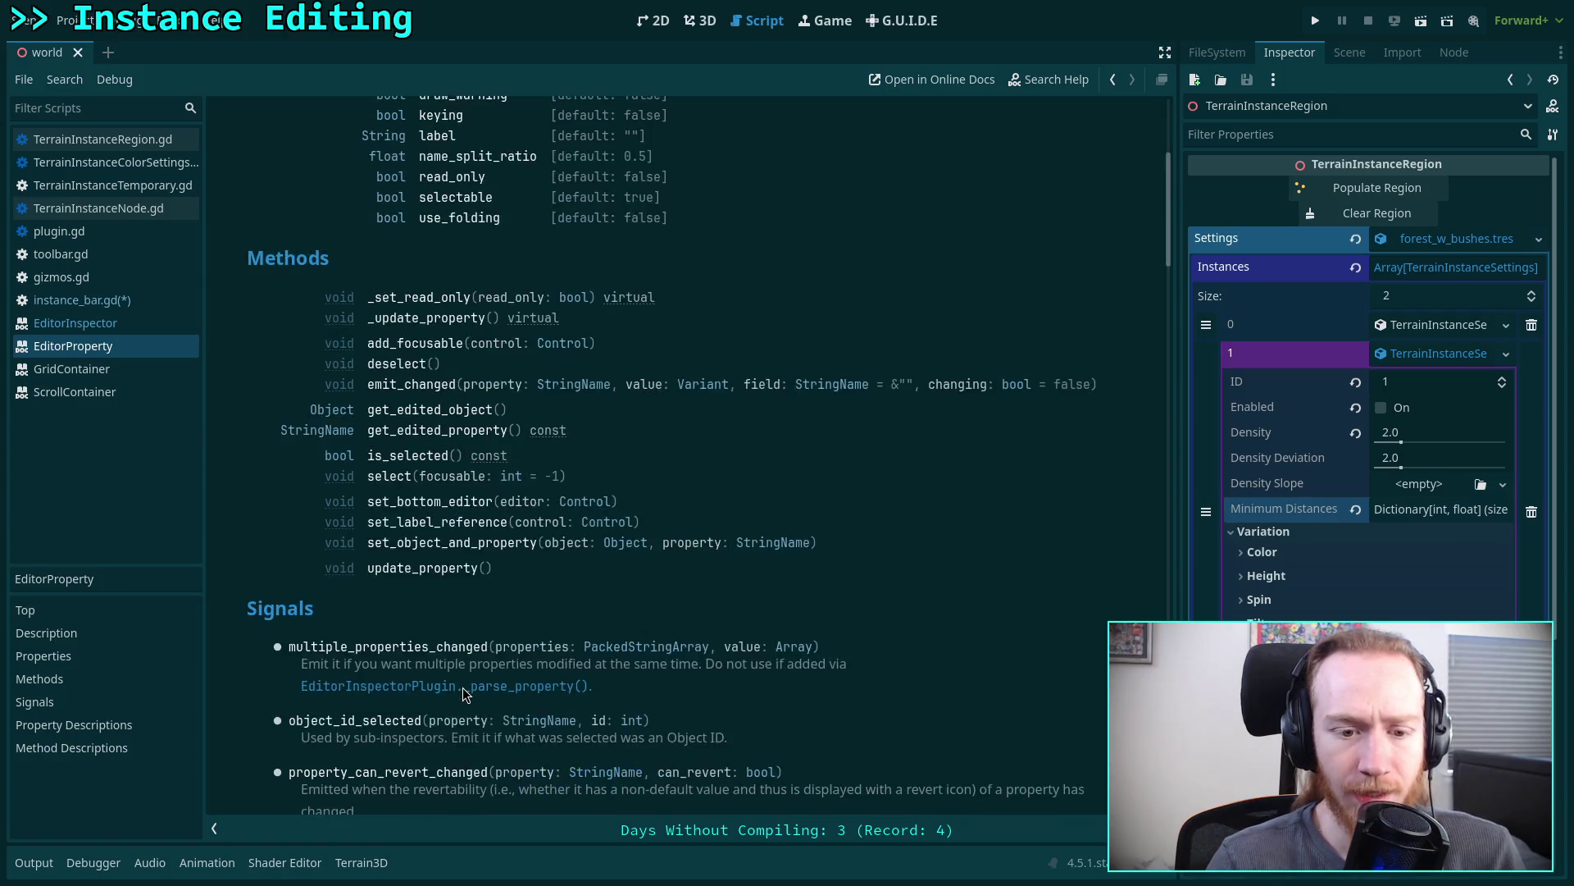
scroll(435, 584, "up", 1)
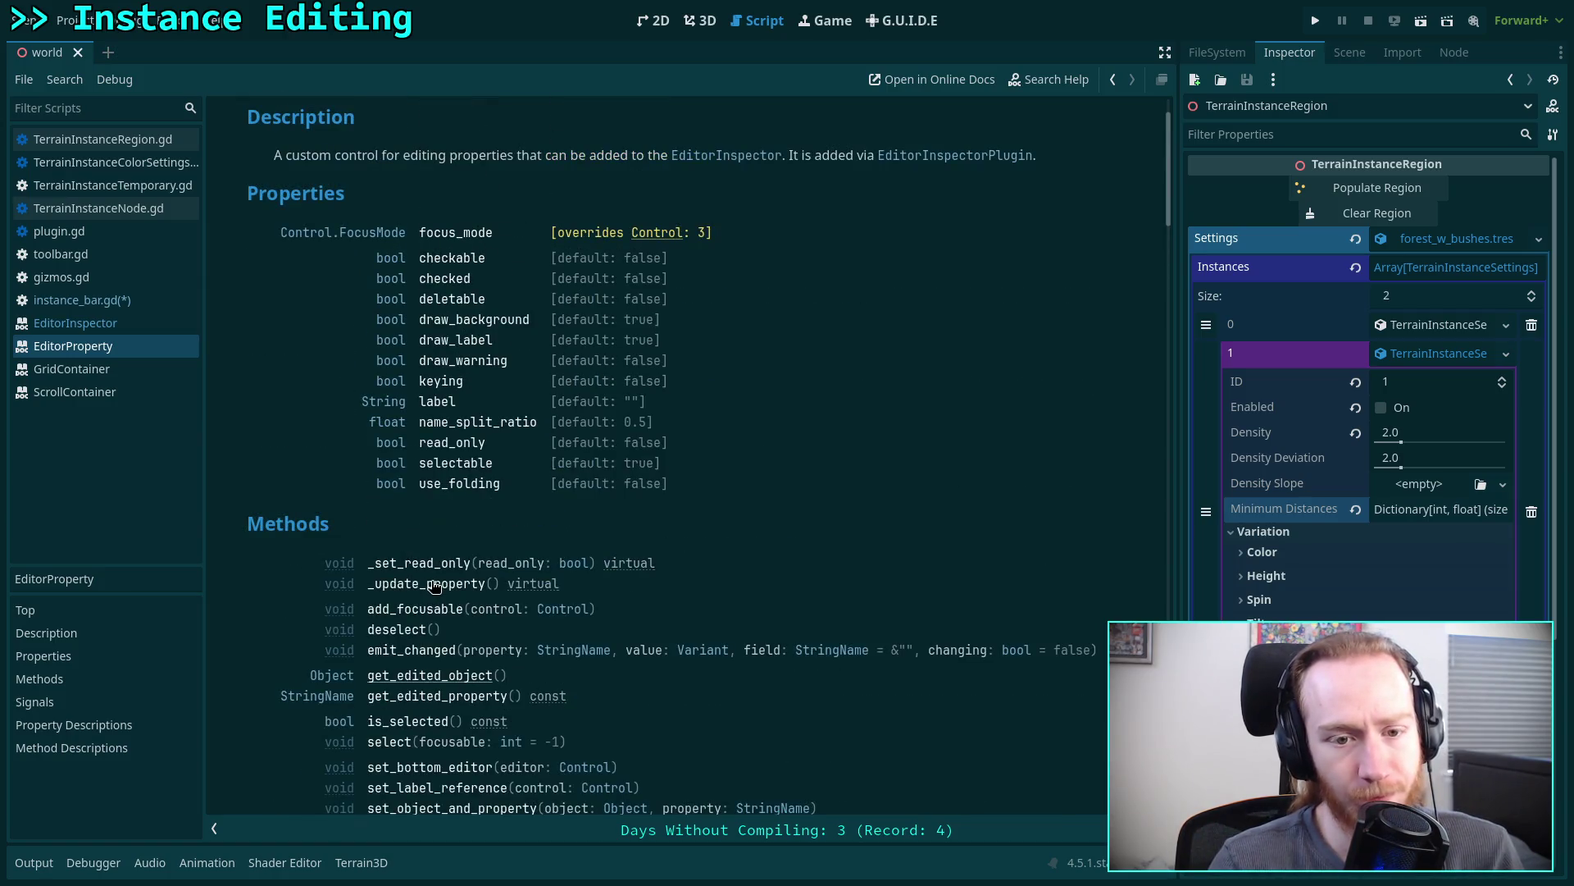
scroll(435, 584, "up", 1)
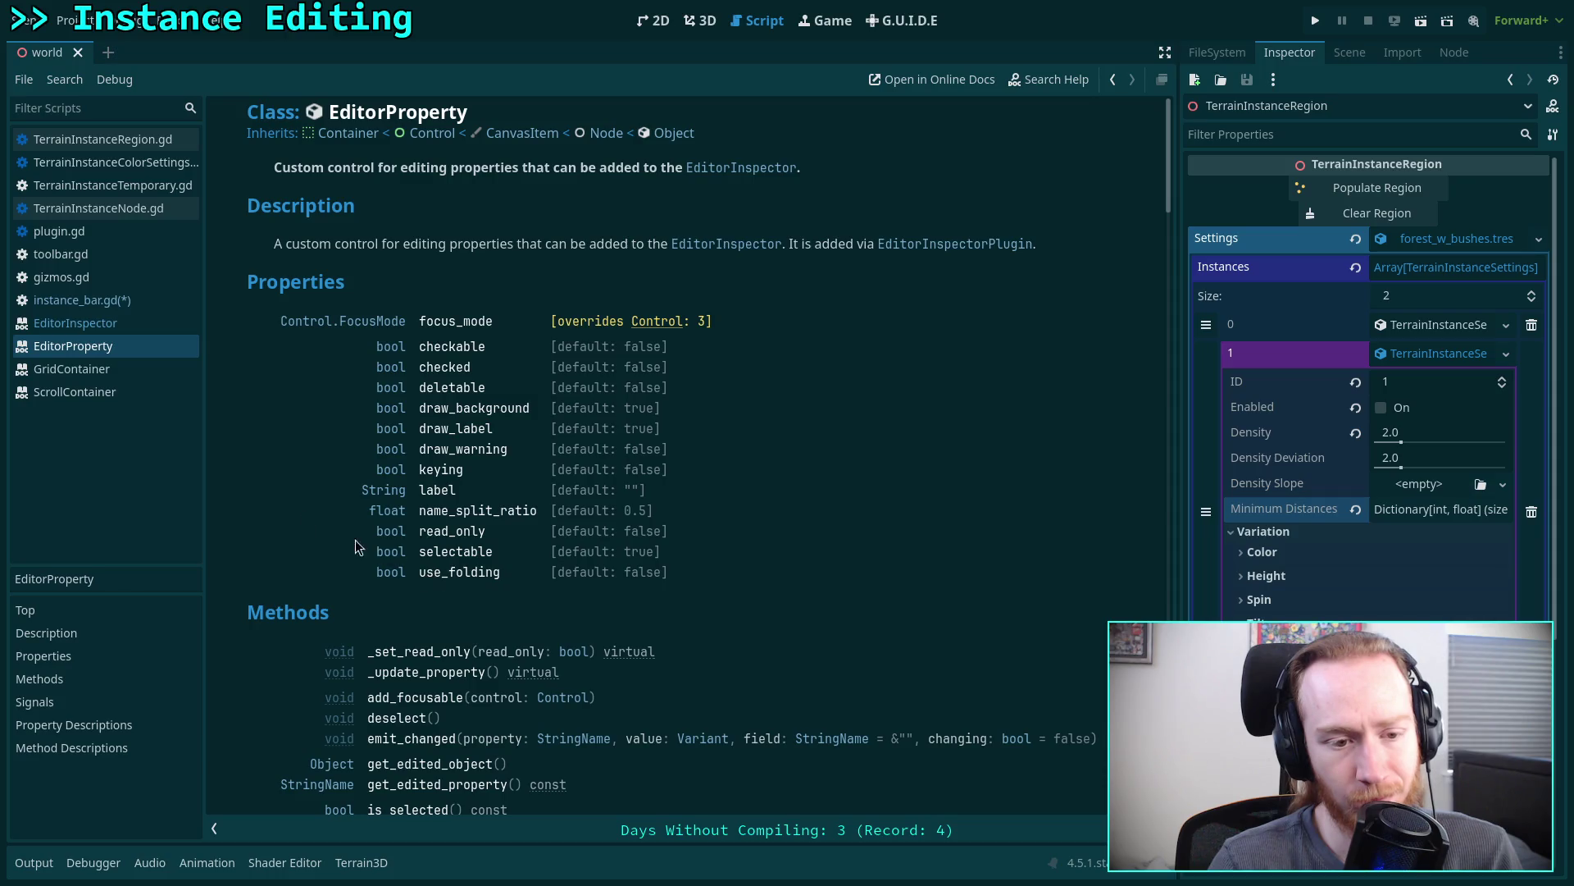
left_click(115, 322)
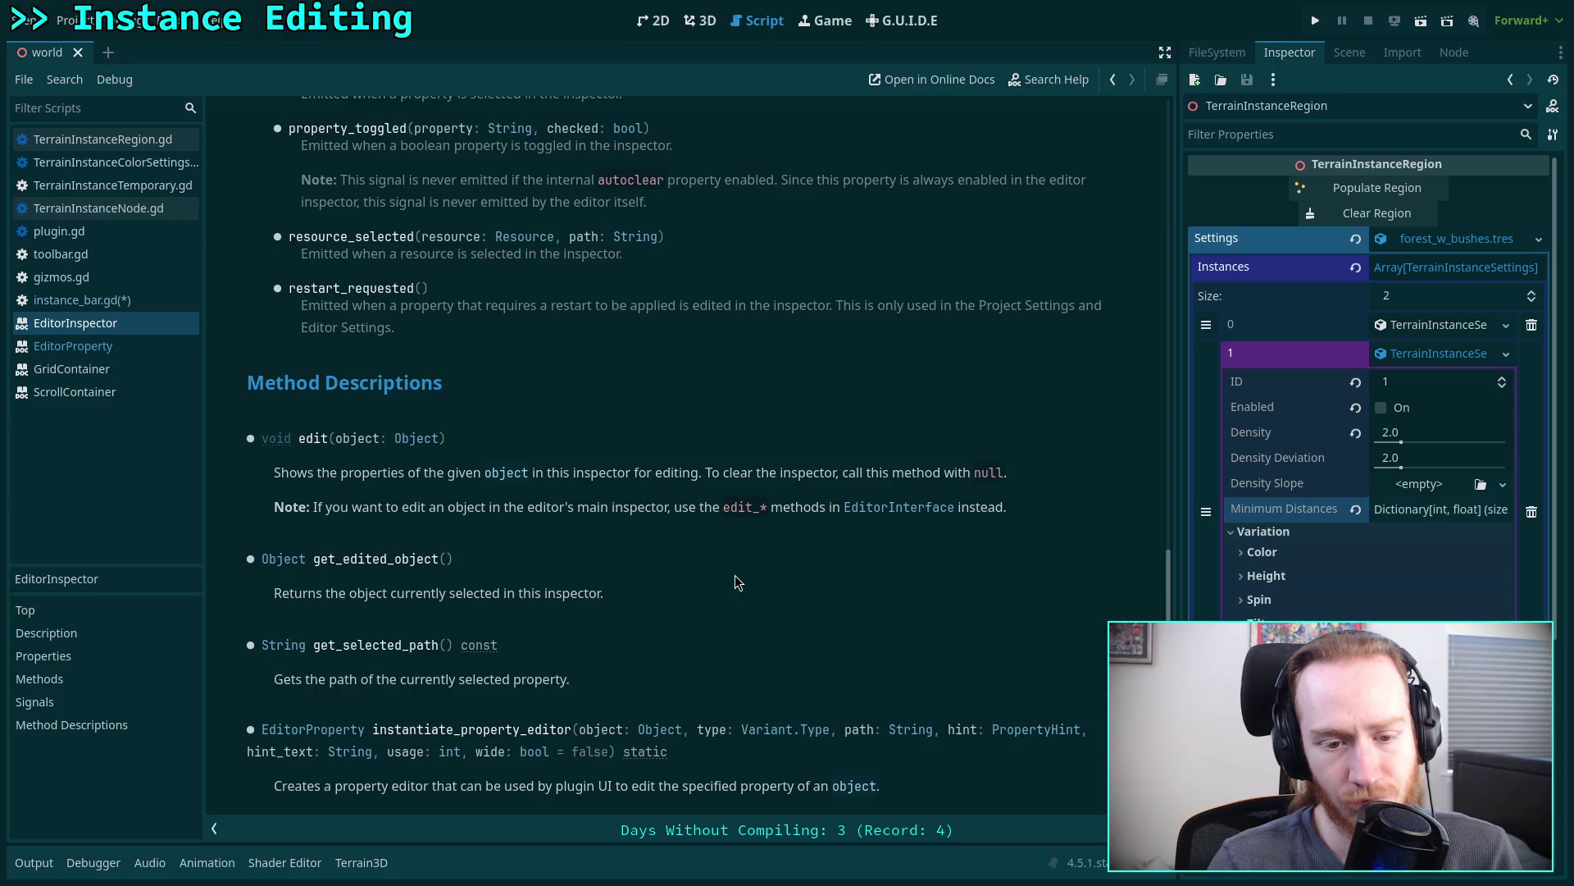
- Scroll the EditorInspector reference up, then down through its Methods and Signals sections
scroll(735, 576, "up", 3)
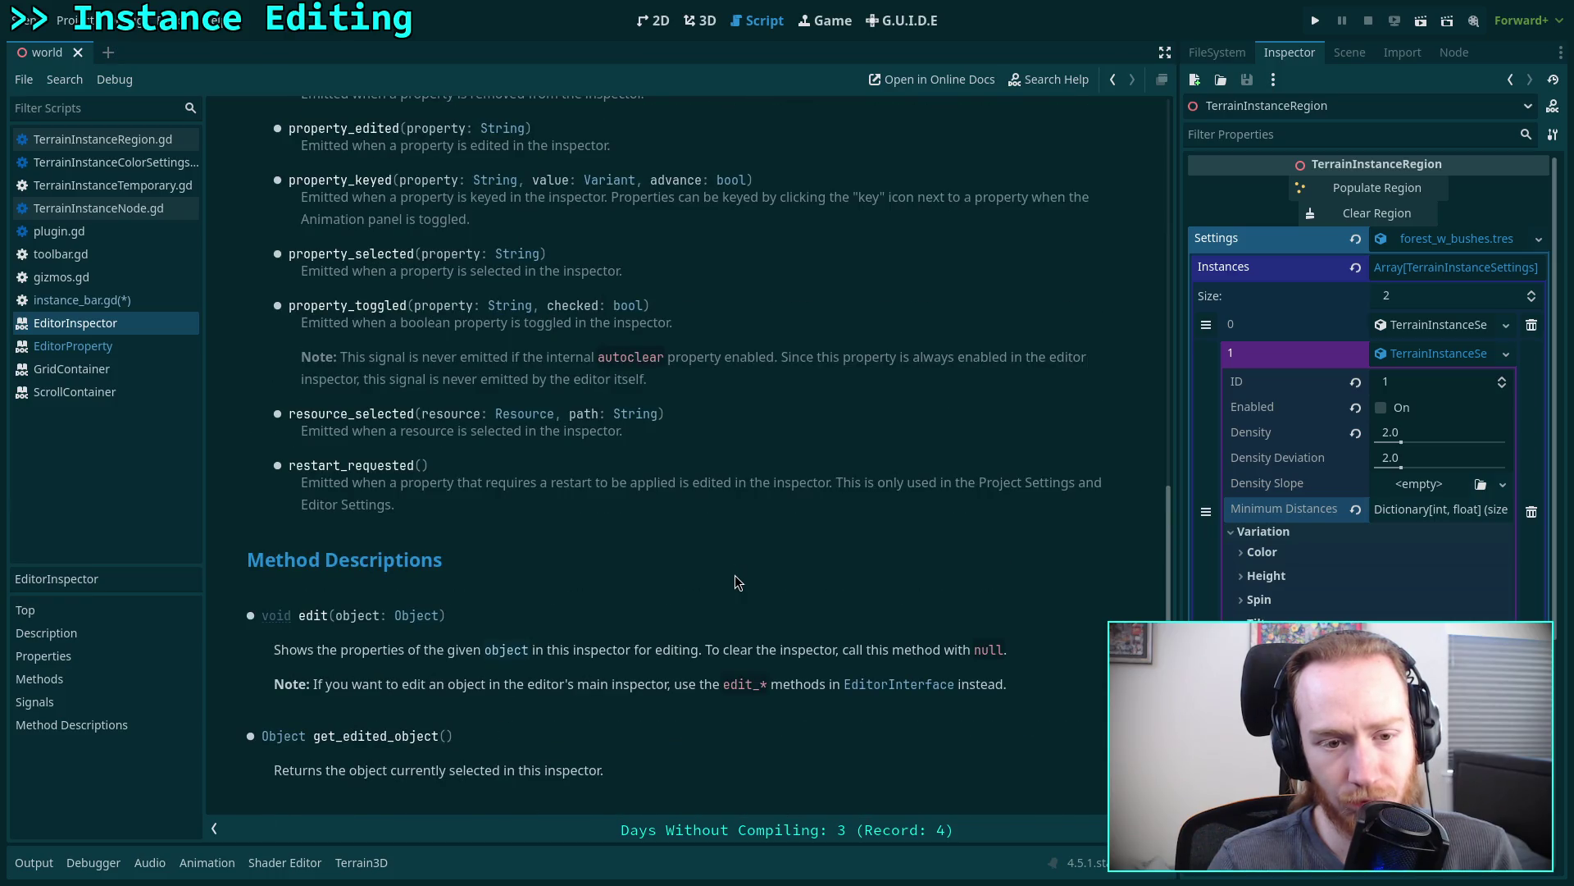
scroll(736, 582, "up", 3)
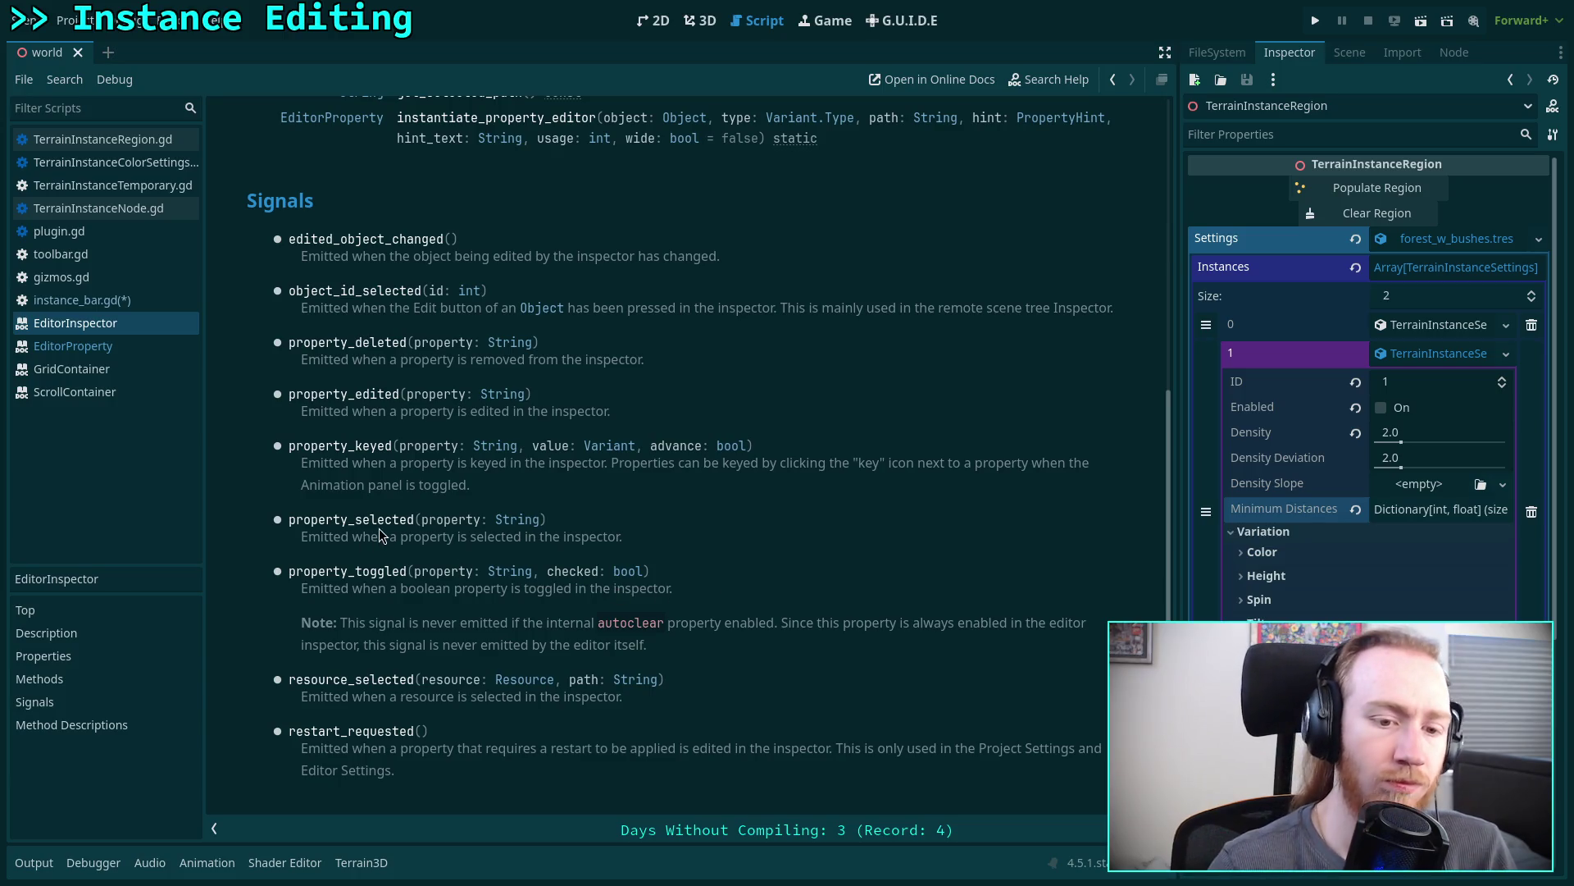
scroll(395, 534, "up", 10)
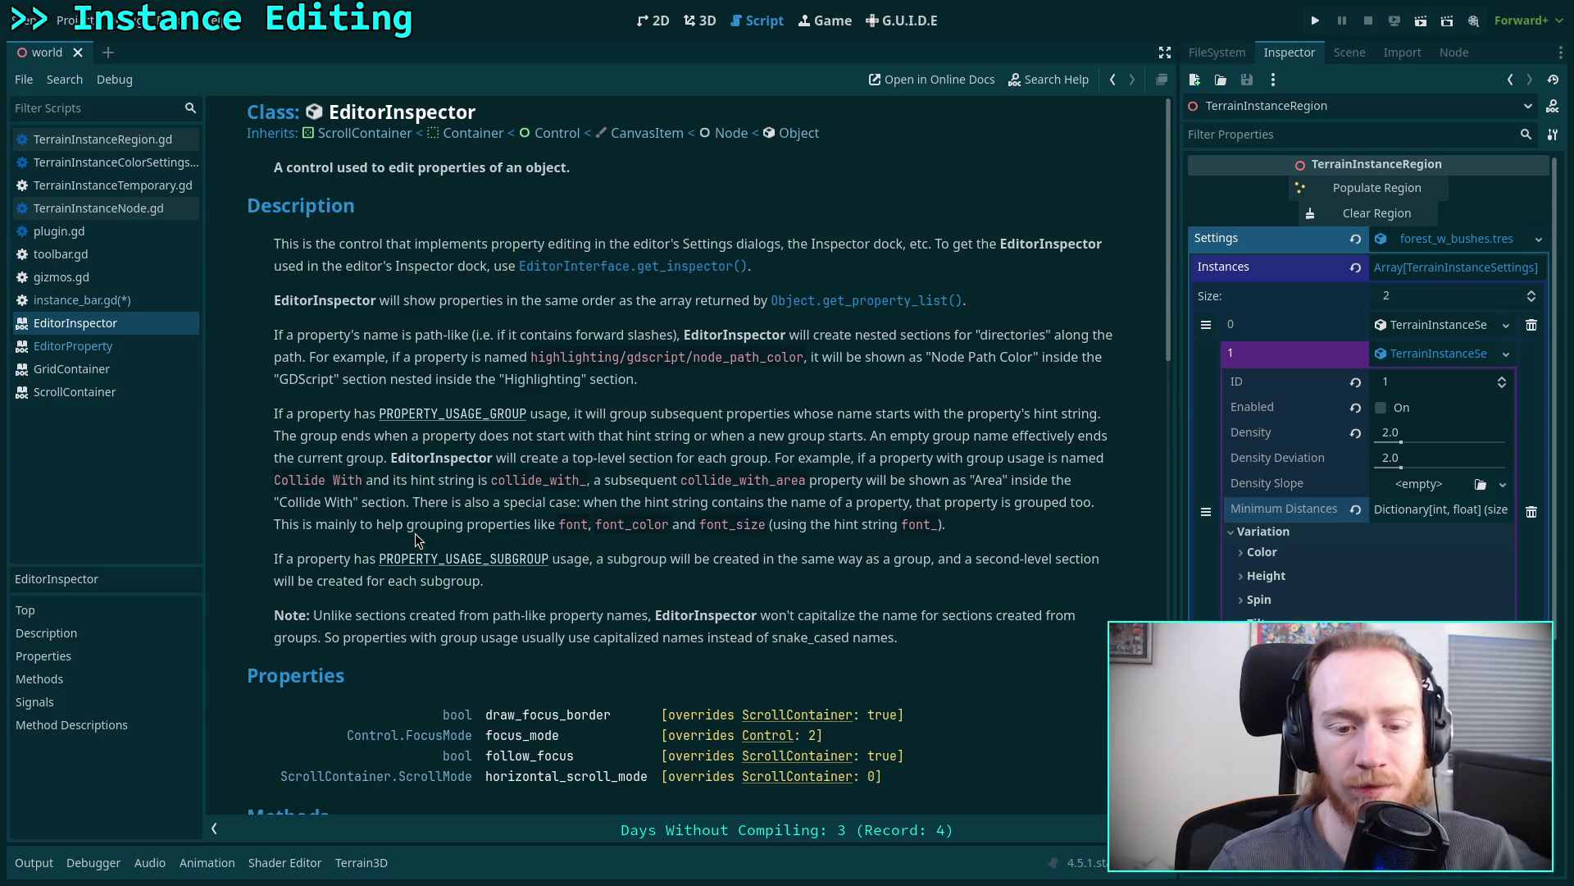
scroll(415, 533, "down", 5)
scroll(466, 551, "down", 1)
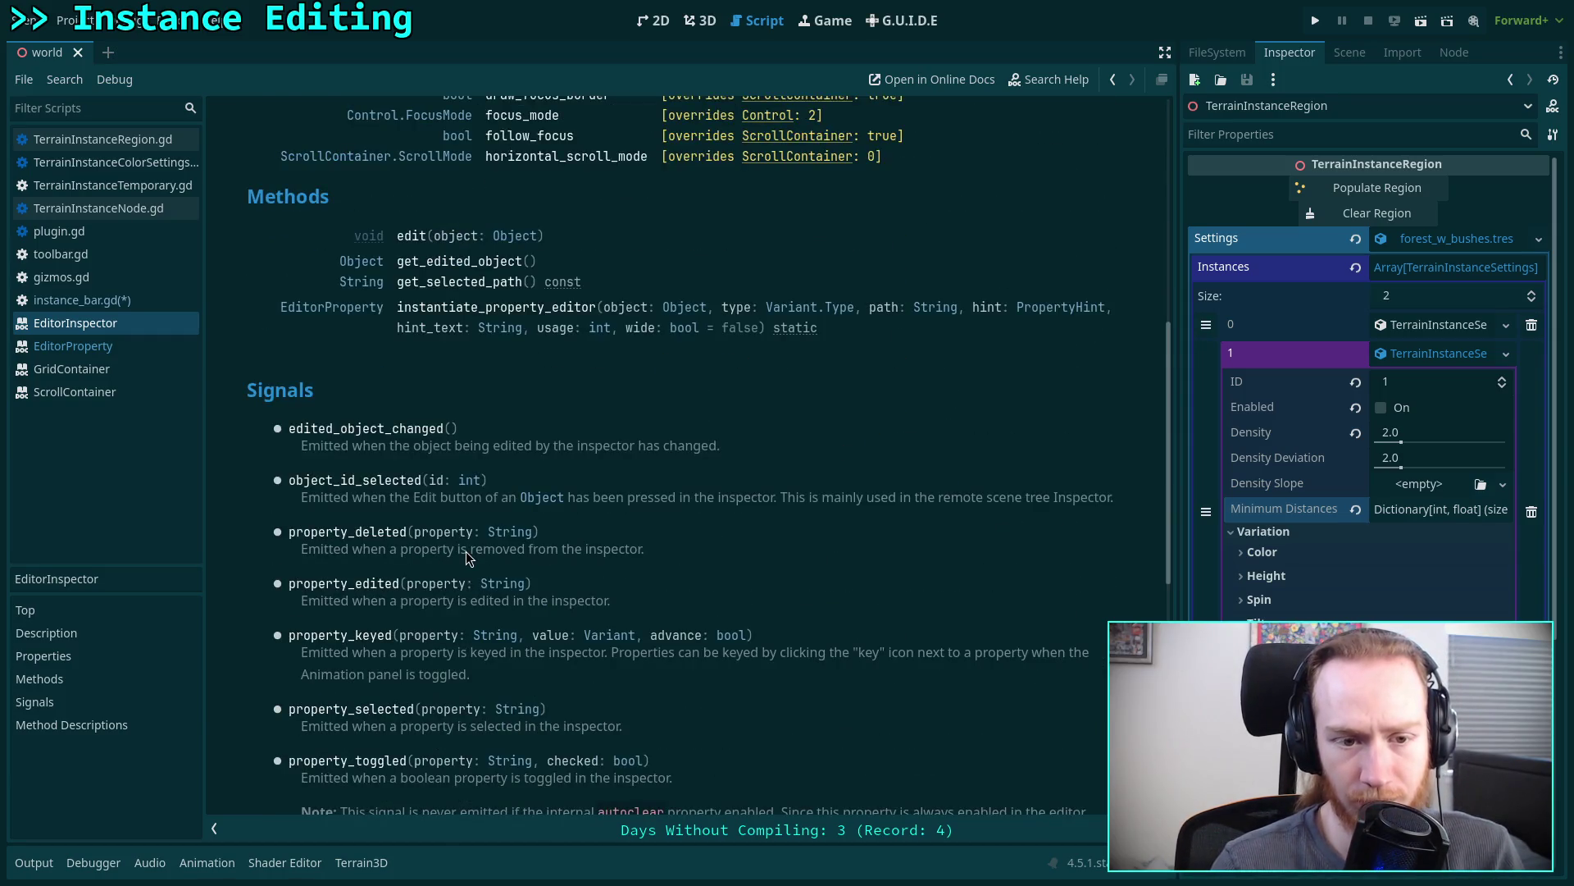
scroll(466, 551, "down", 1)
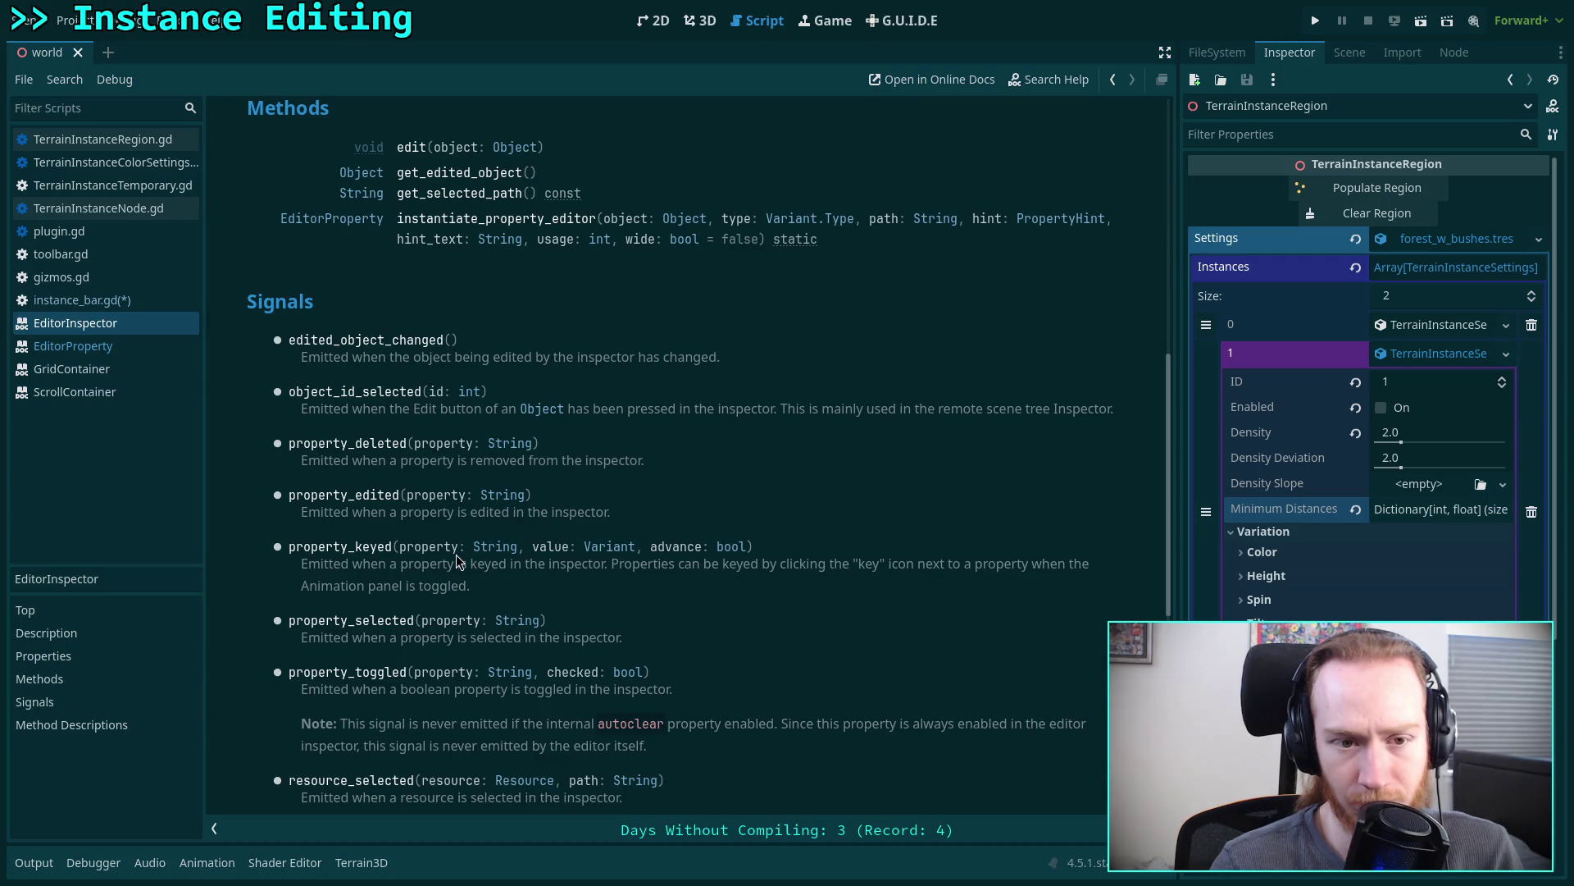
scroll(426, 549, "down", 1)
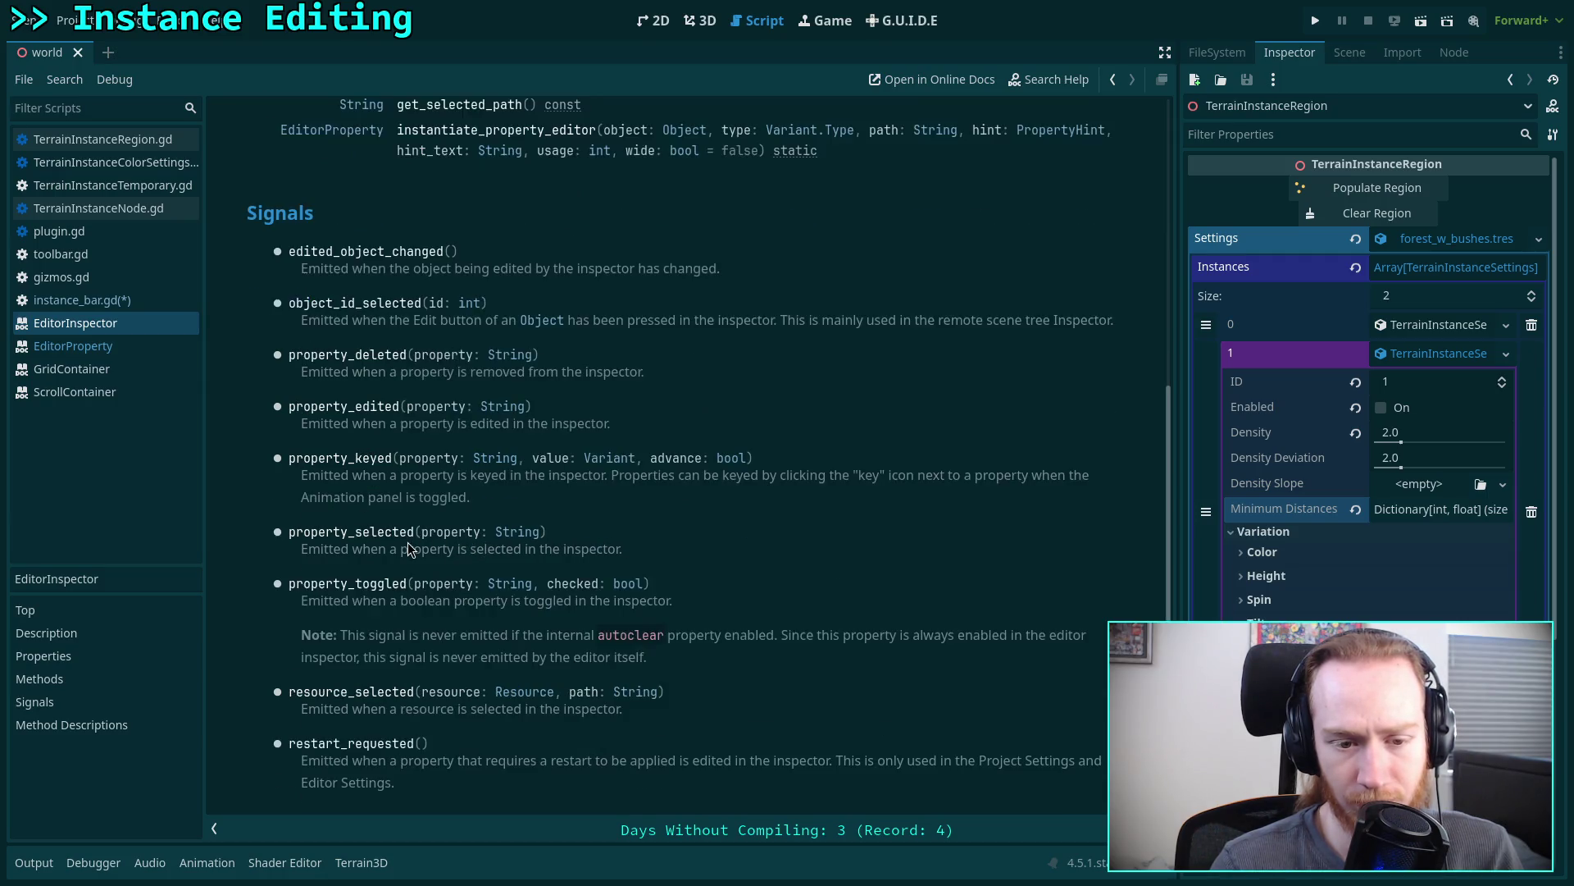
scroll(447, 555, "down", 1)
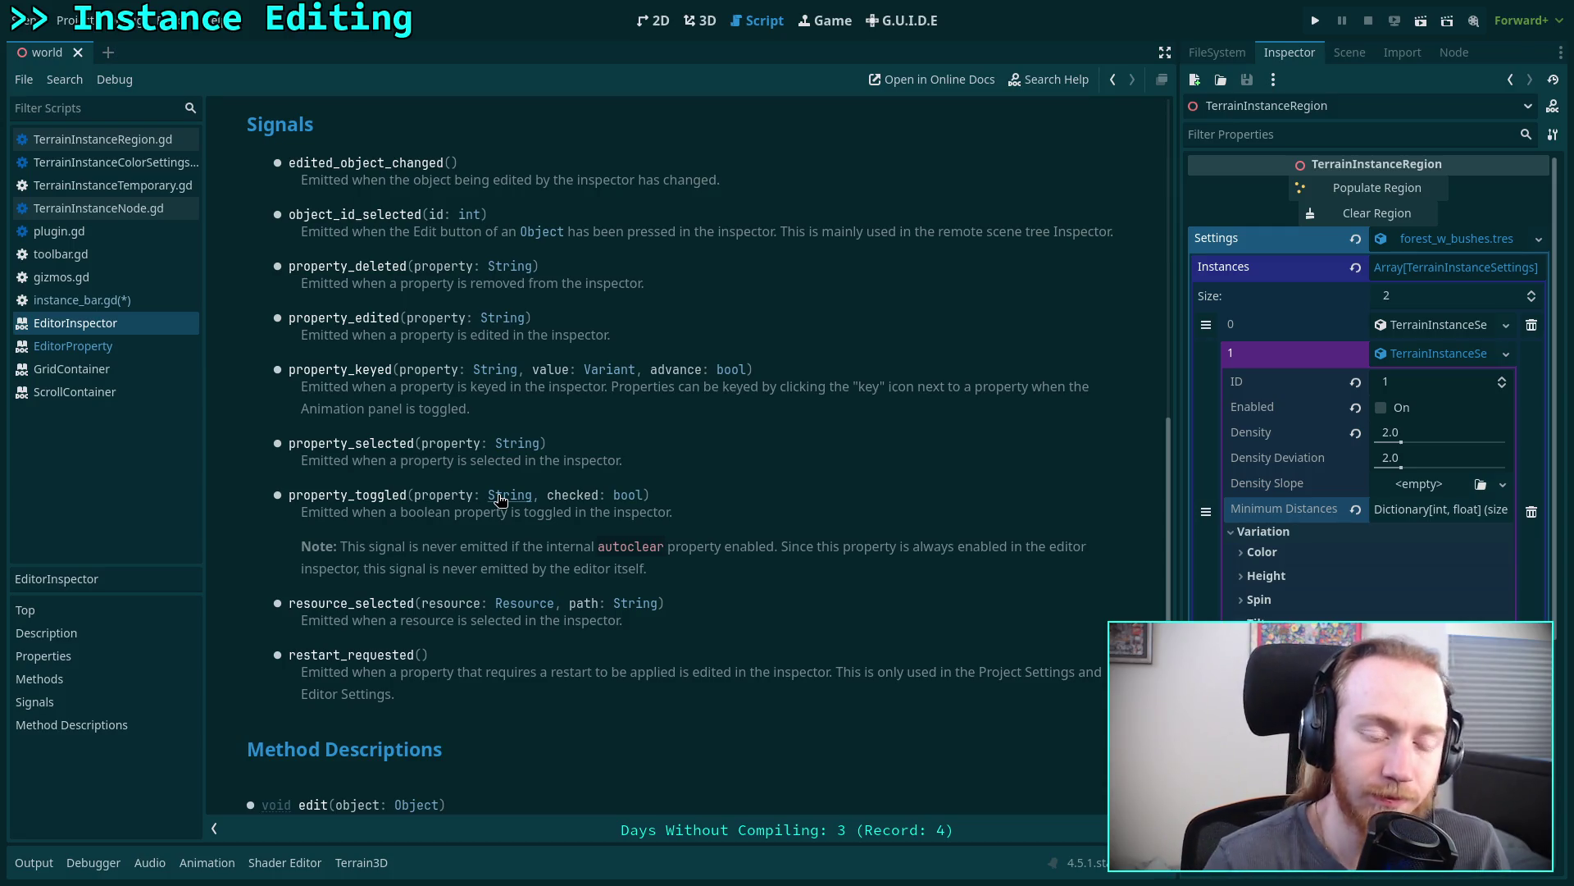
left_click(699, 29)
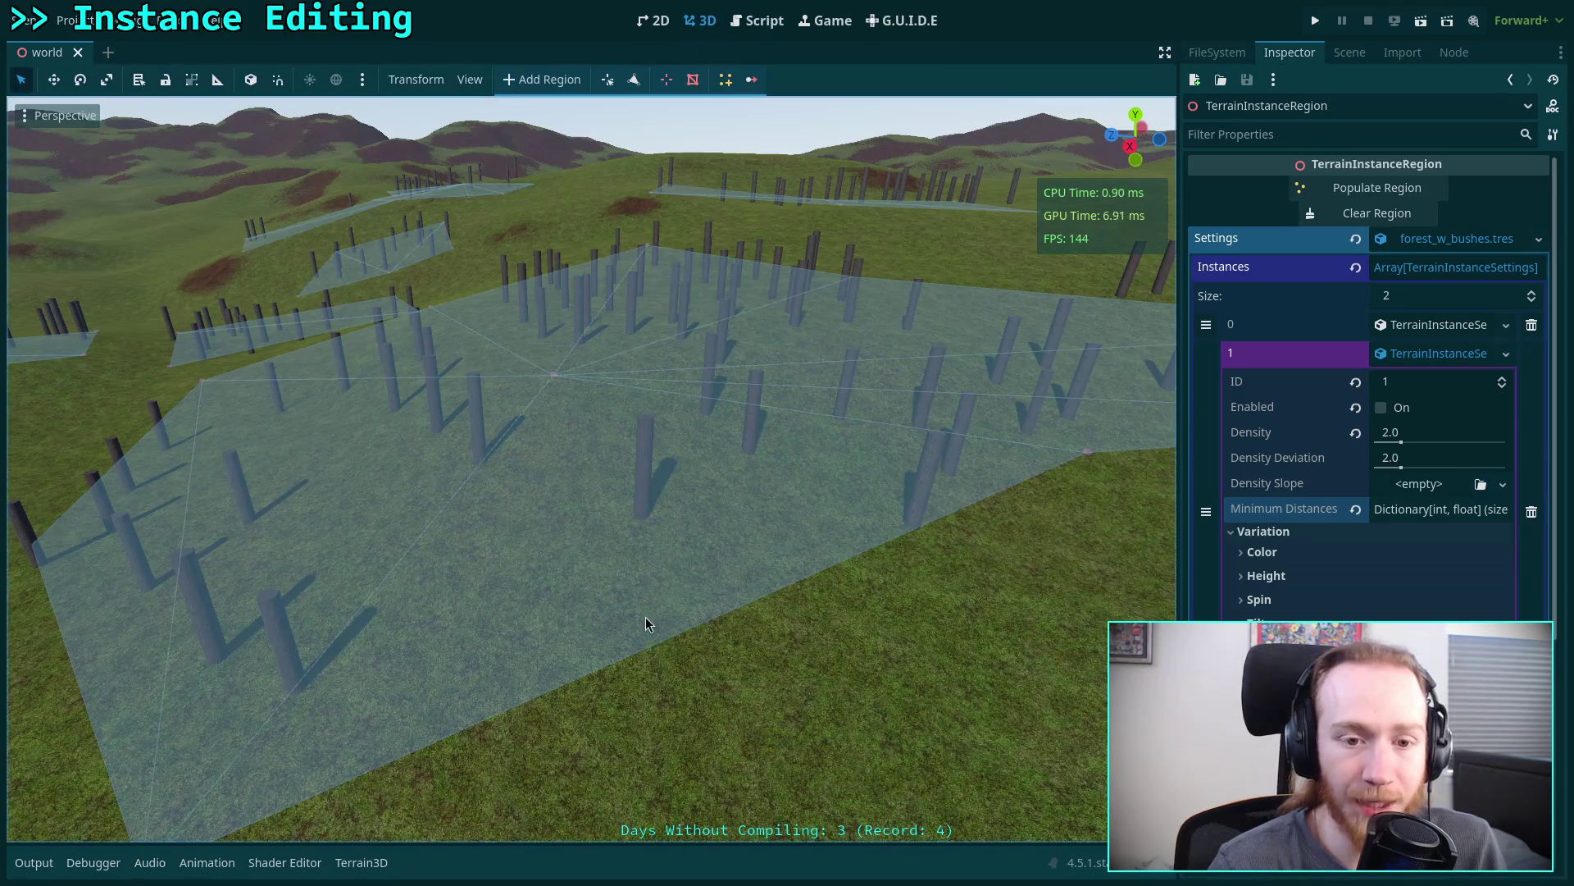
scroll(641, 633, "up", 1)
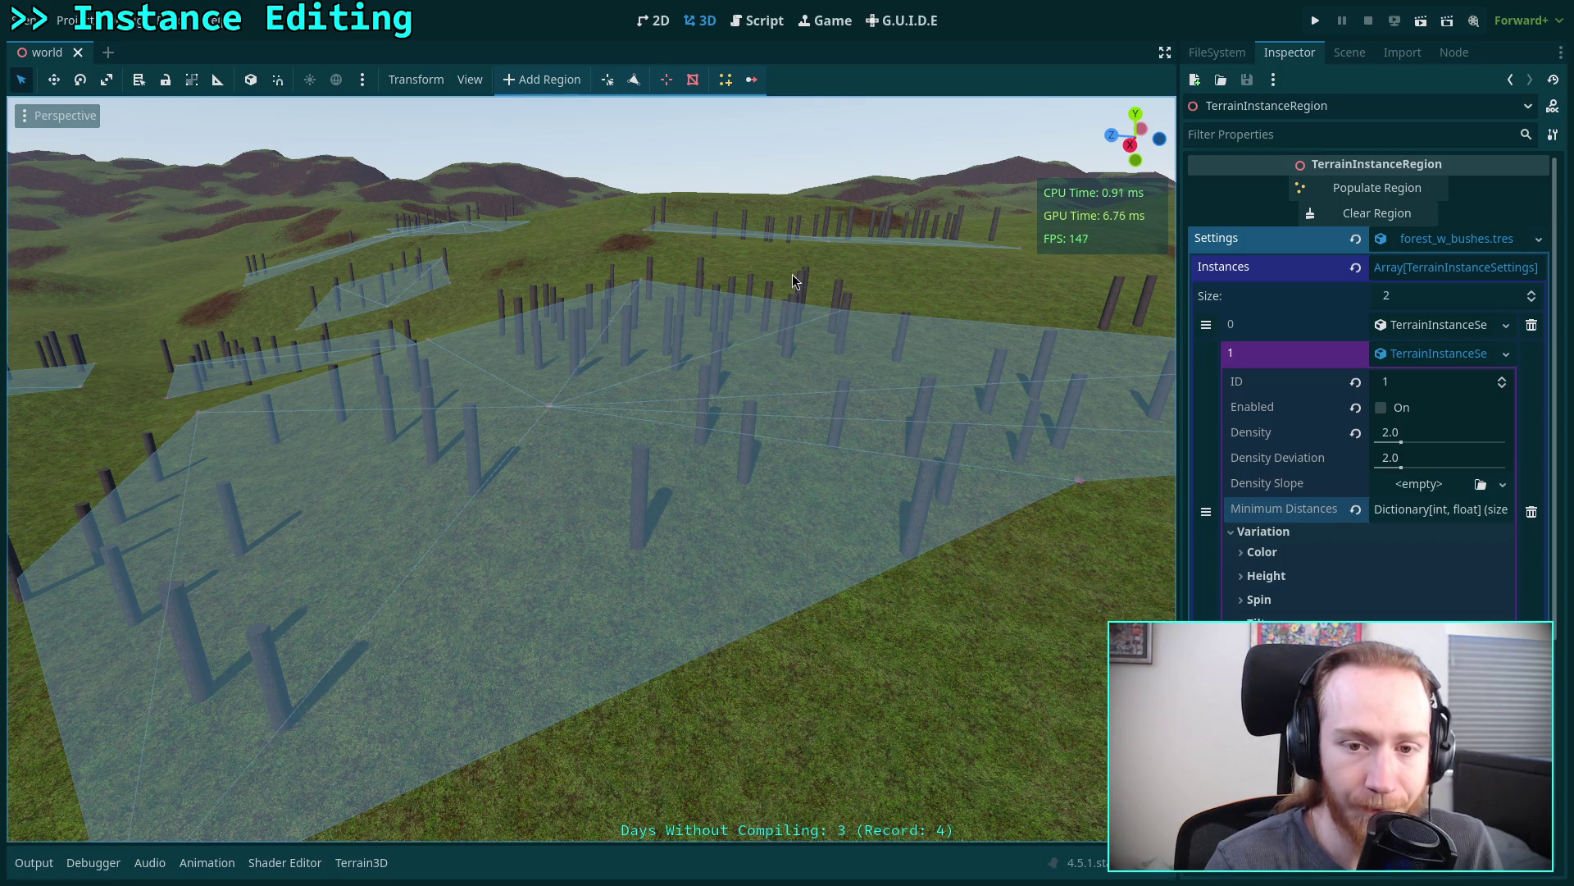
left_click(757, 20)
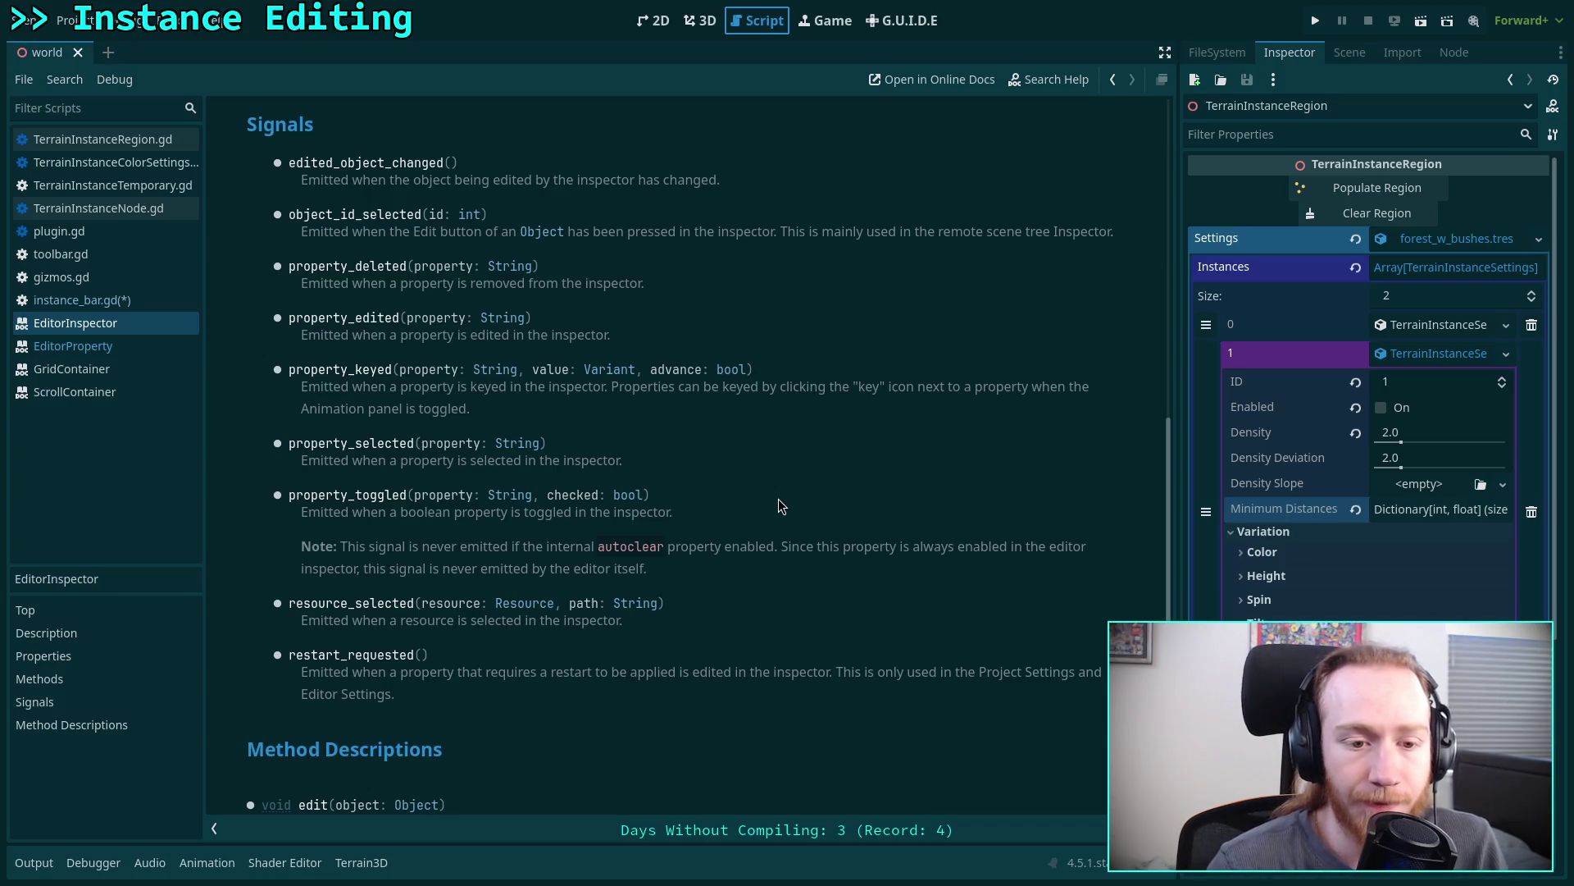
key("ctrl+F2")
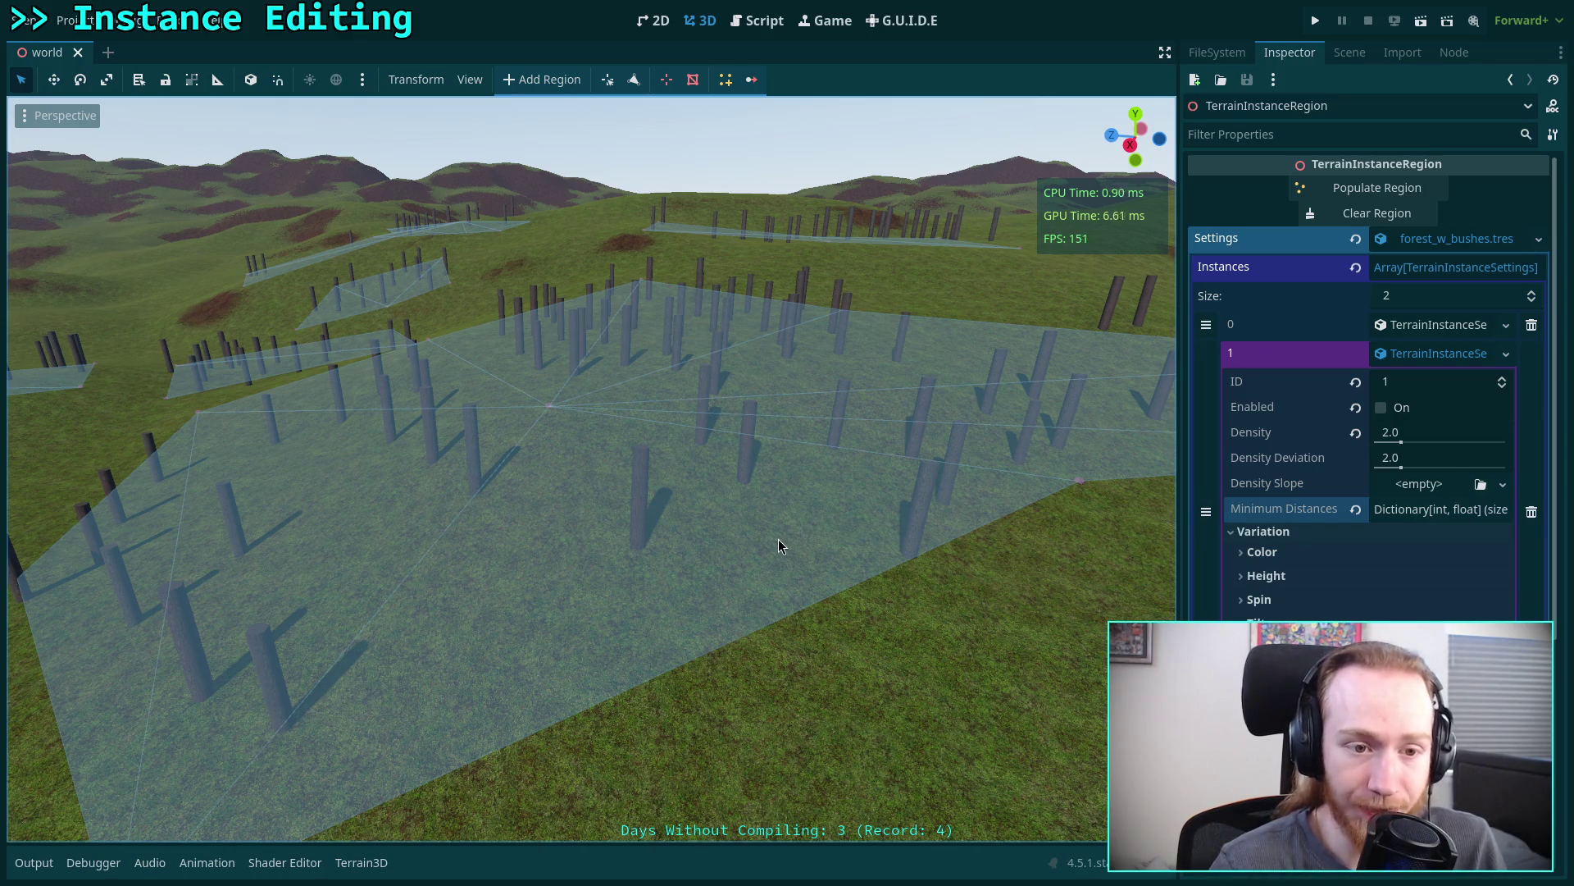
scroll(779, 538, "down", 3)
left_click(757, 20)
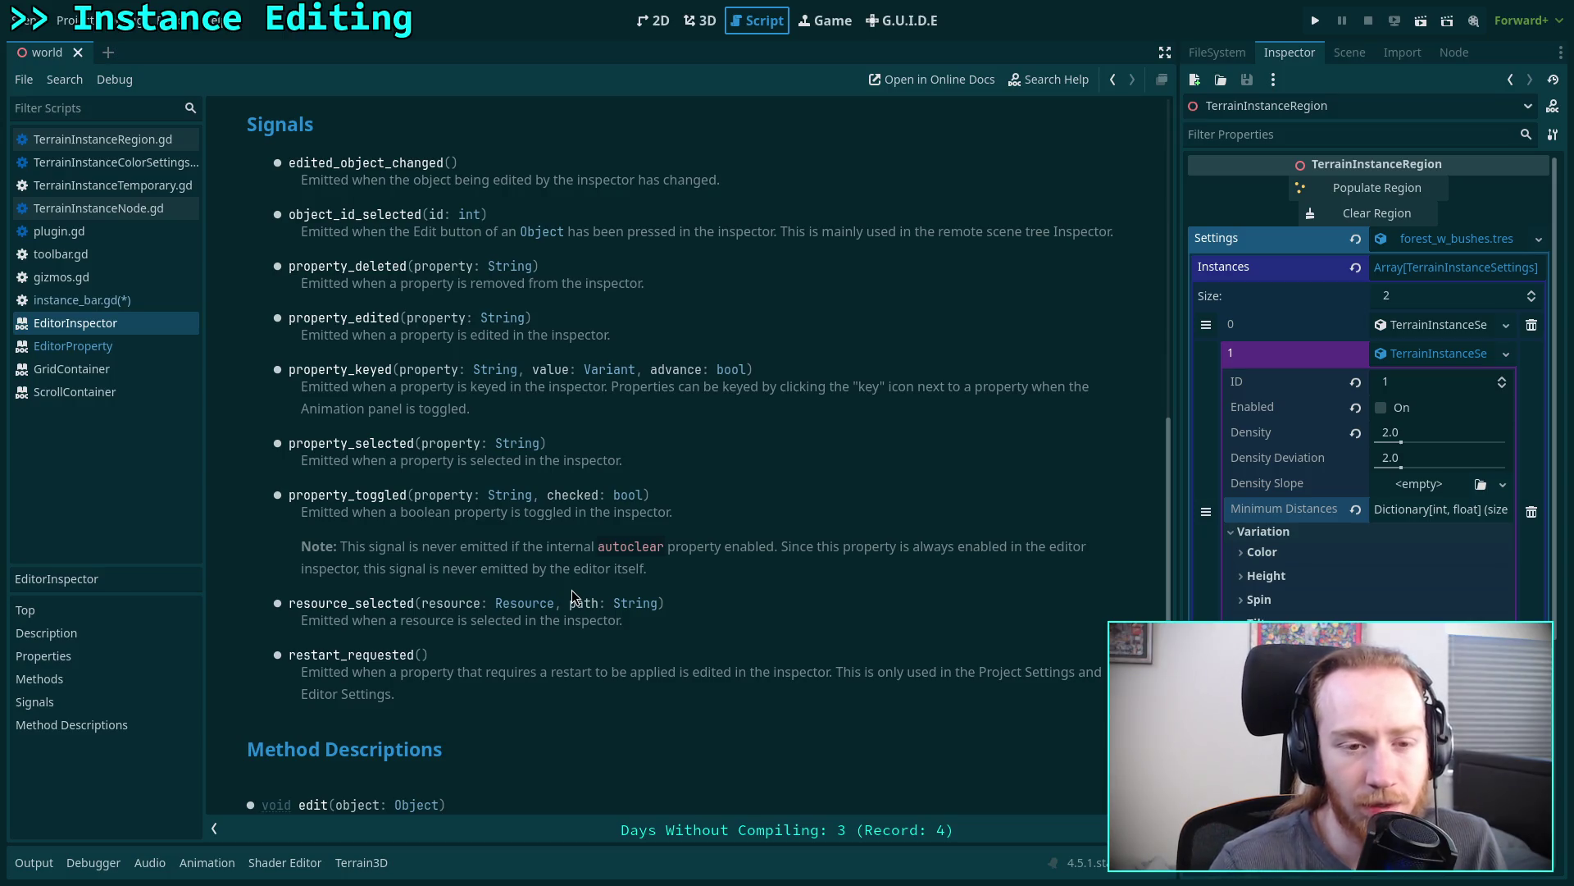
scroll(558, 598, "down", 5)
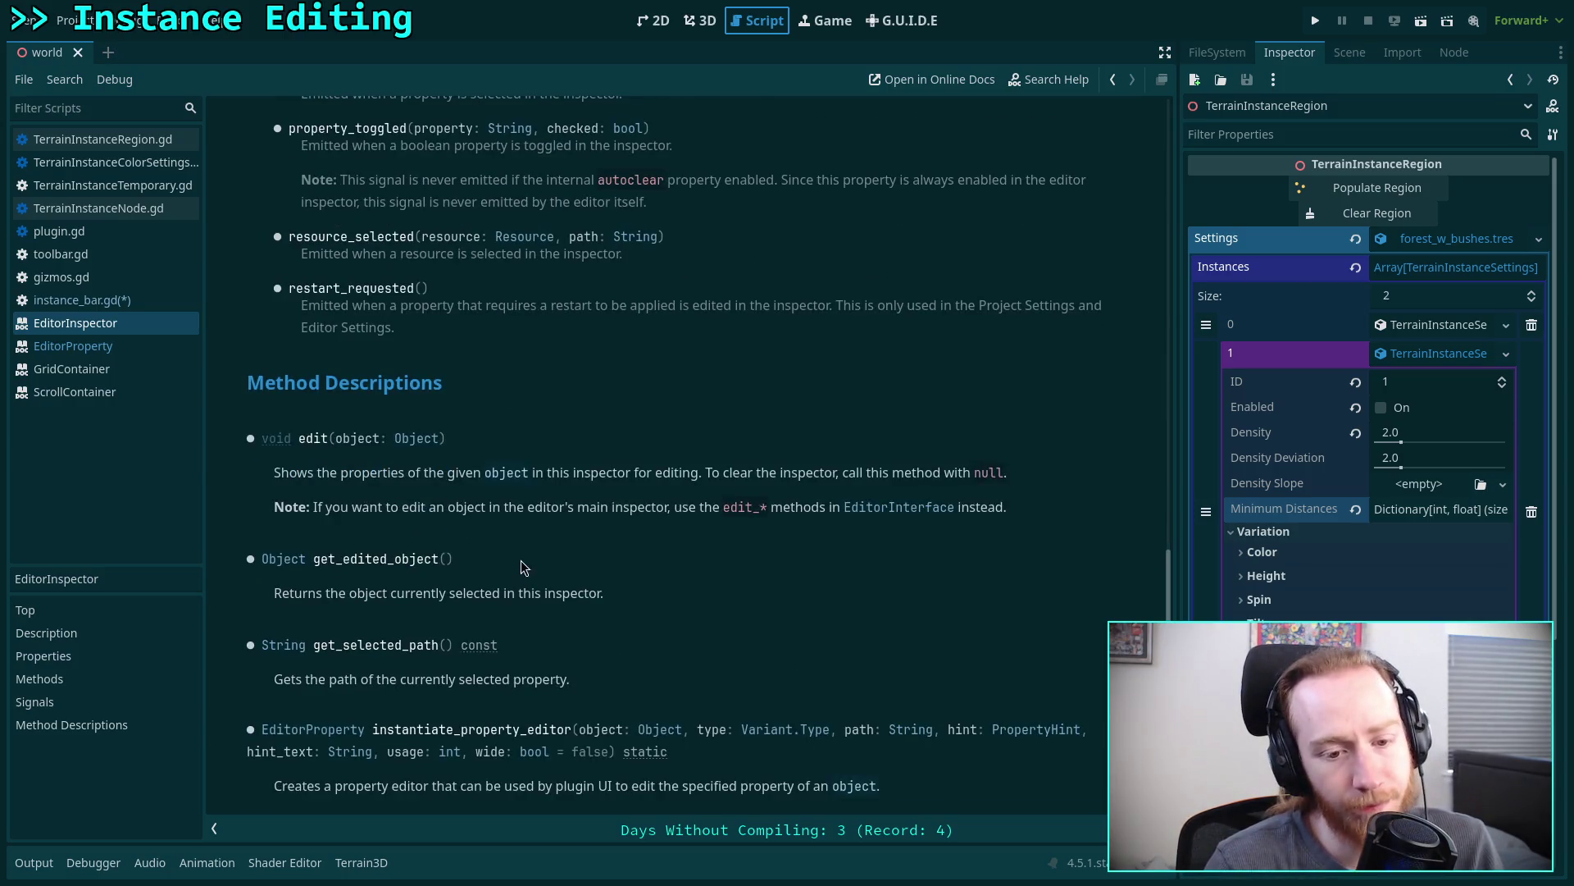
- Follow the EditorProperty link and begin reading its methods
left_click(312, 730)
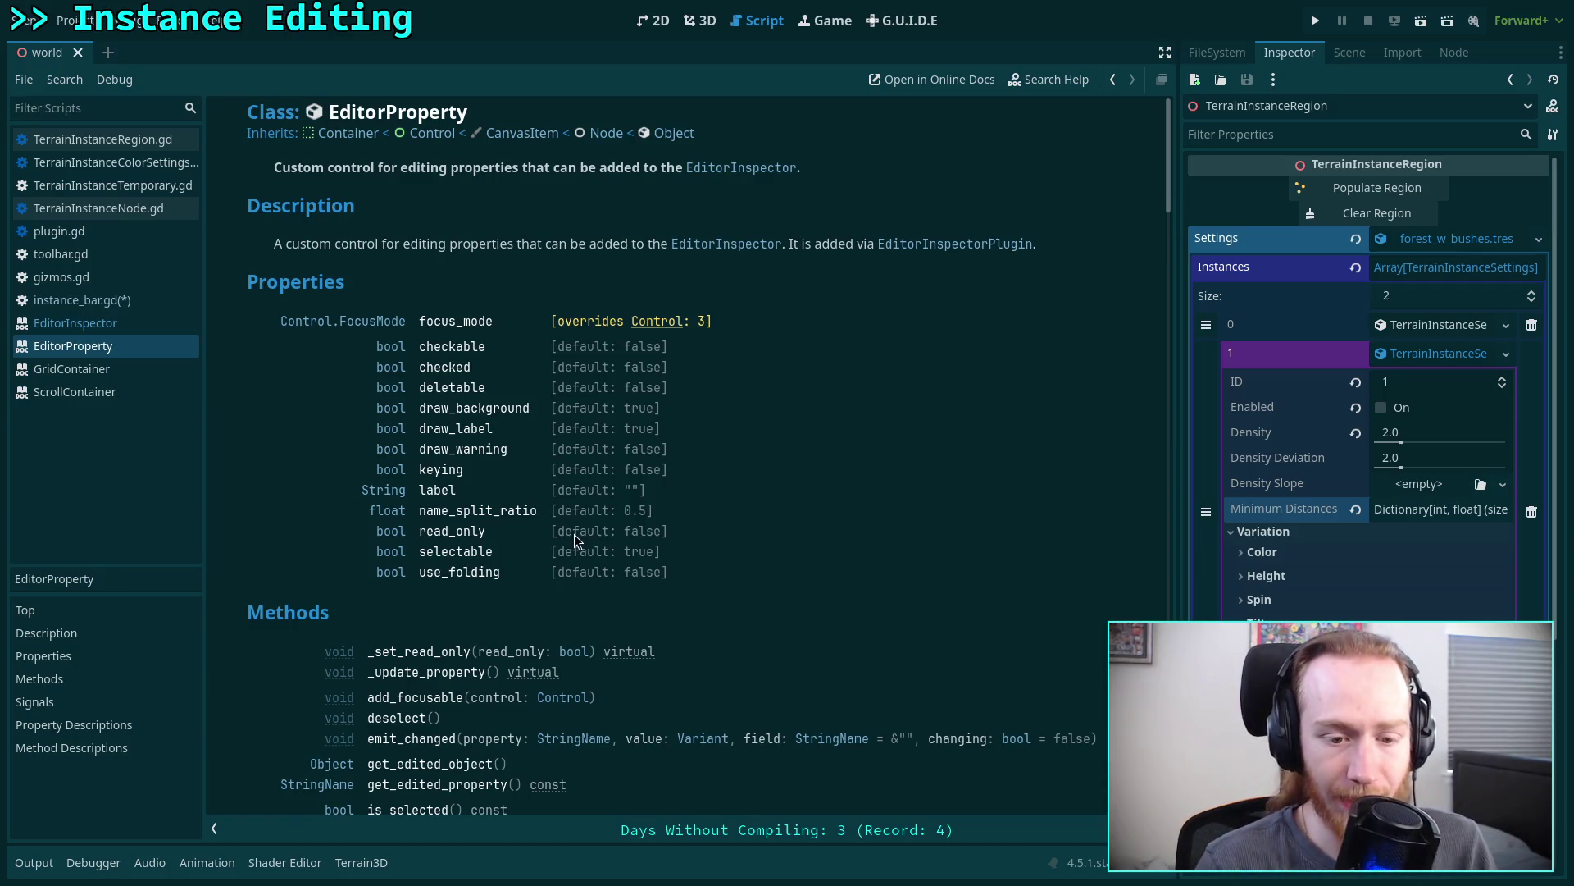
scroll(573, 535, "down", 4)
scroll(594, 557, "down", 5)
scroll(594, 558, "up", 8)
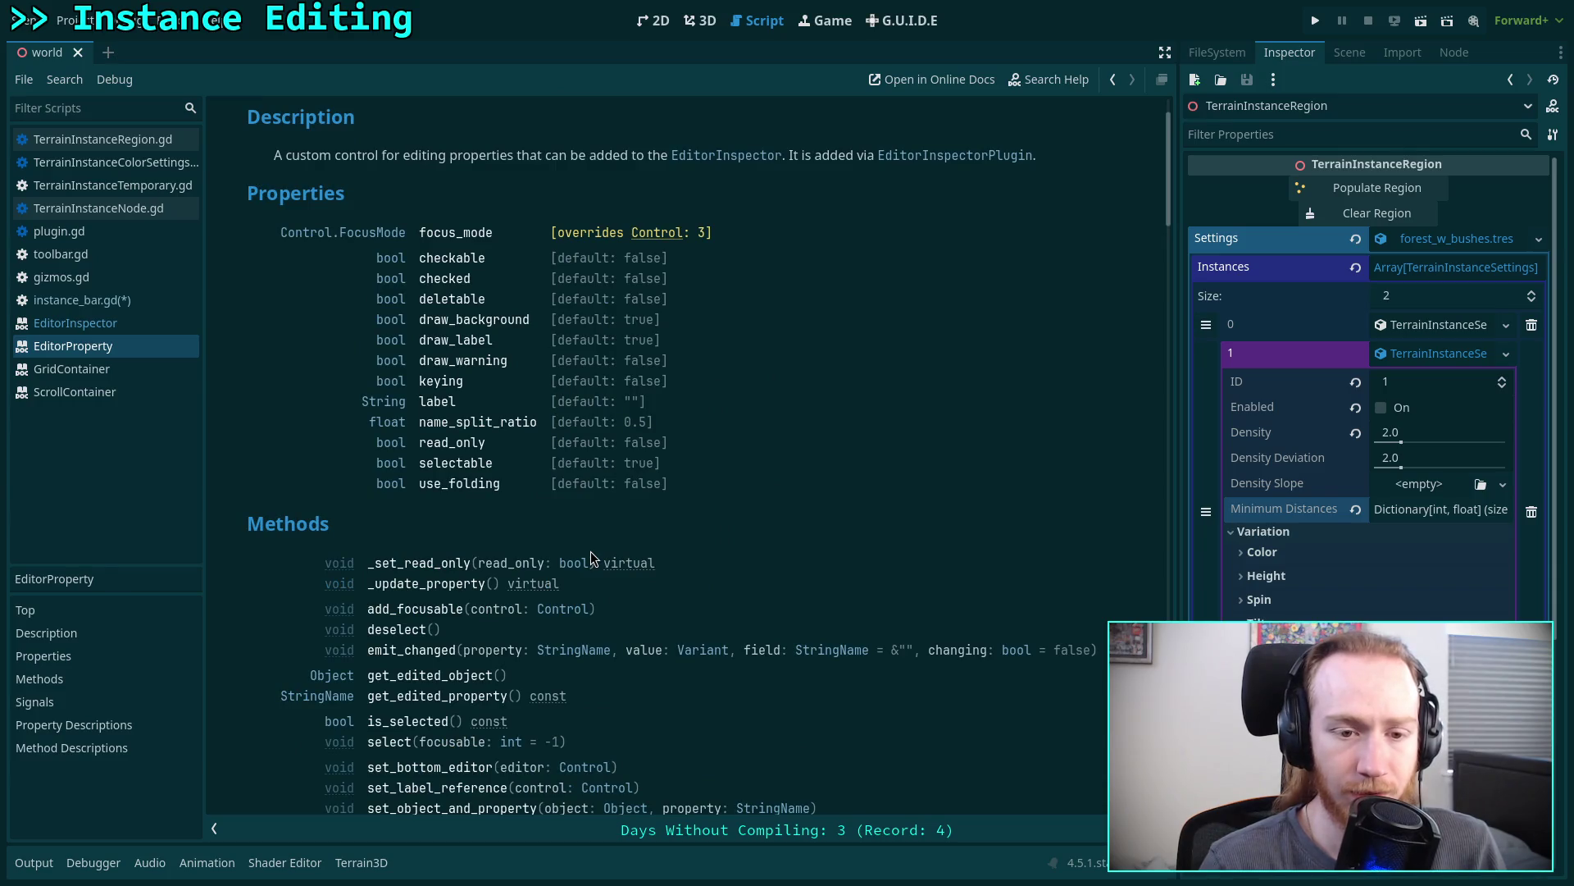
scroll(590, 552, "down", 3)
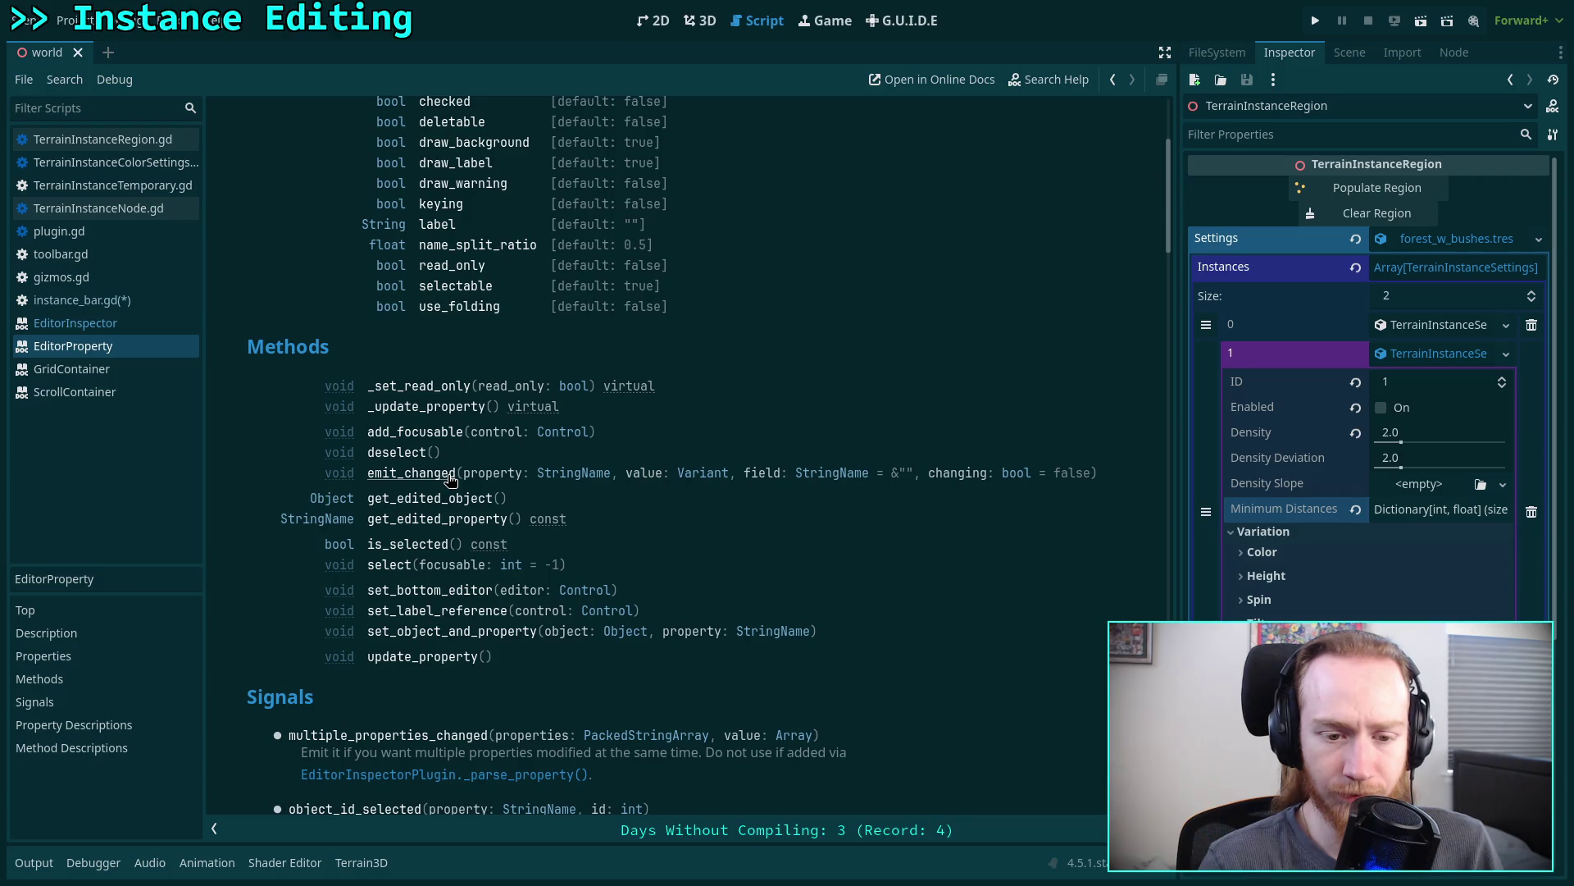
scroll(450, 479, "down", 5)
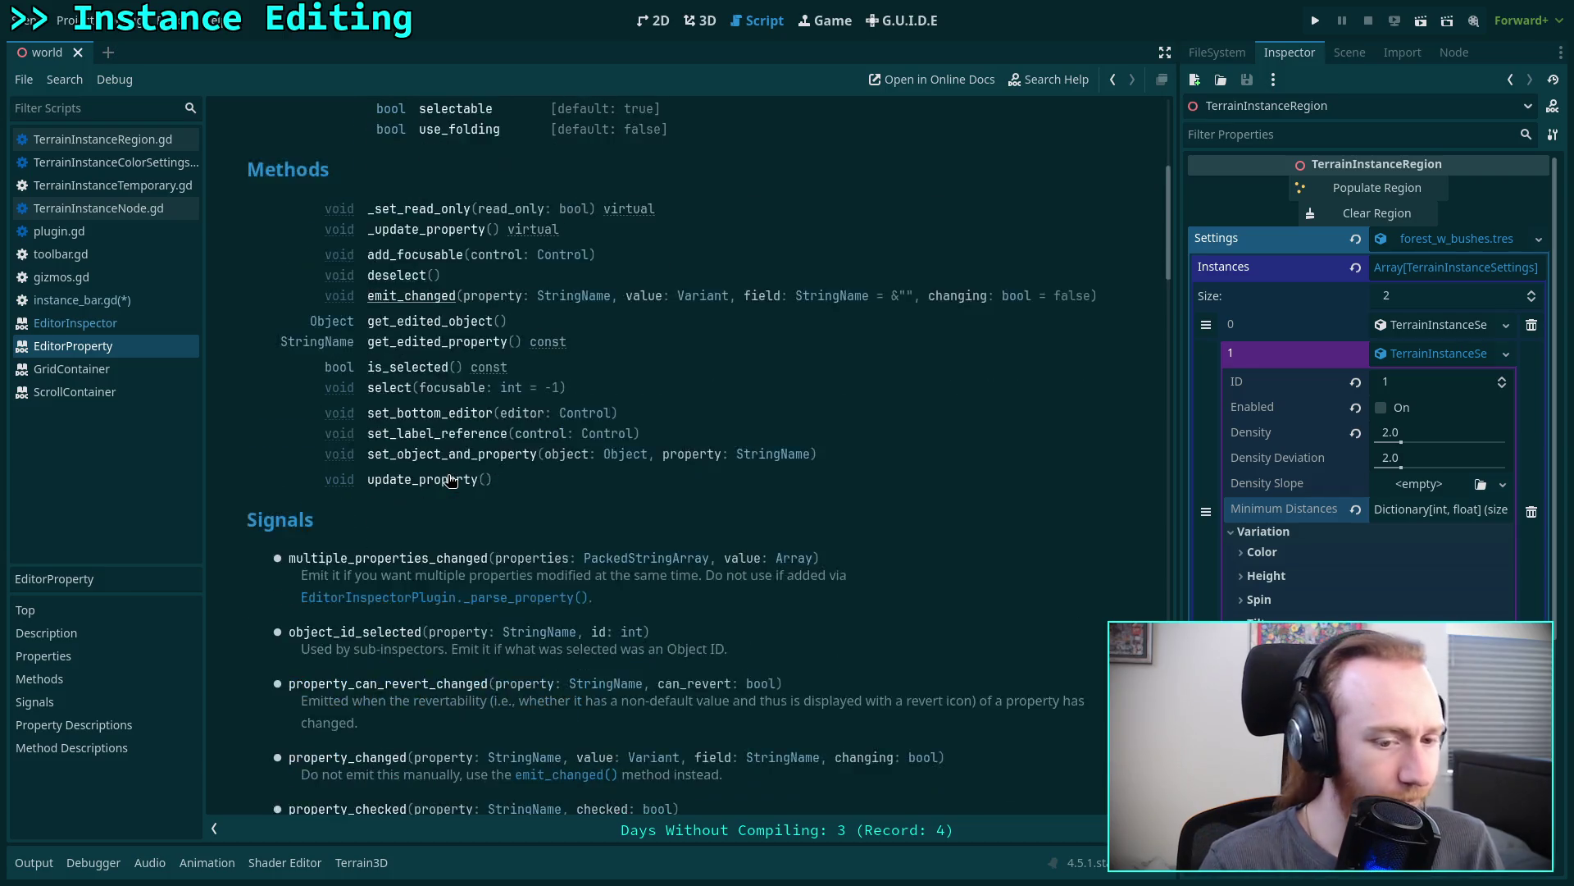
scroll(441, 618, "down", 1)
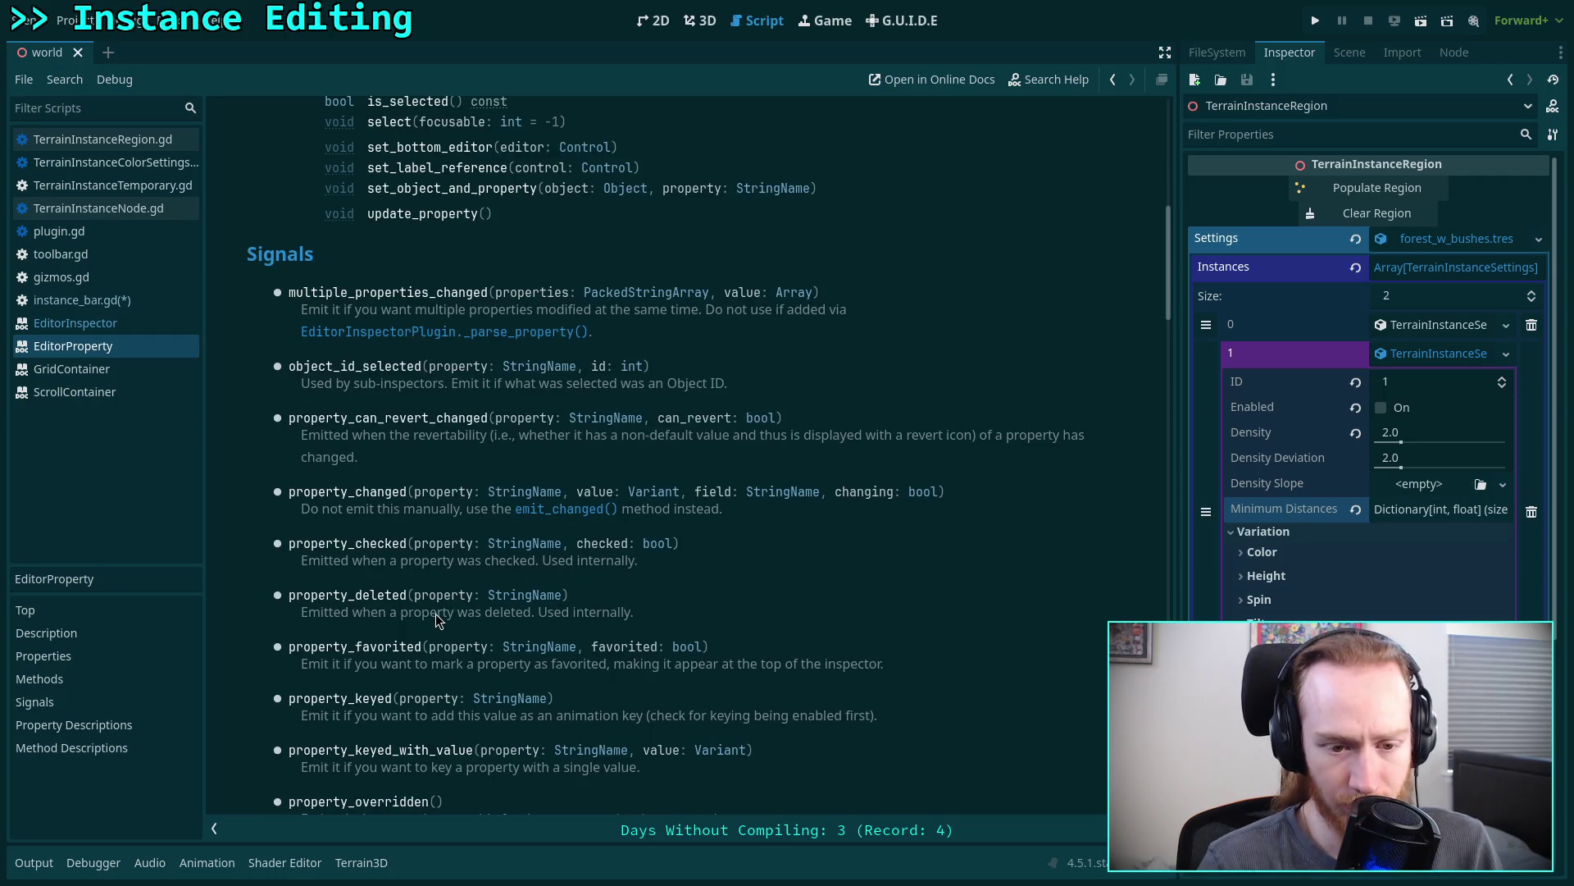
scroll(436, 621, "down", 1)
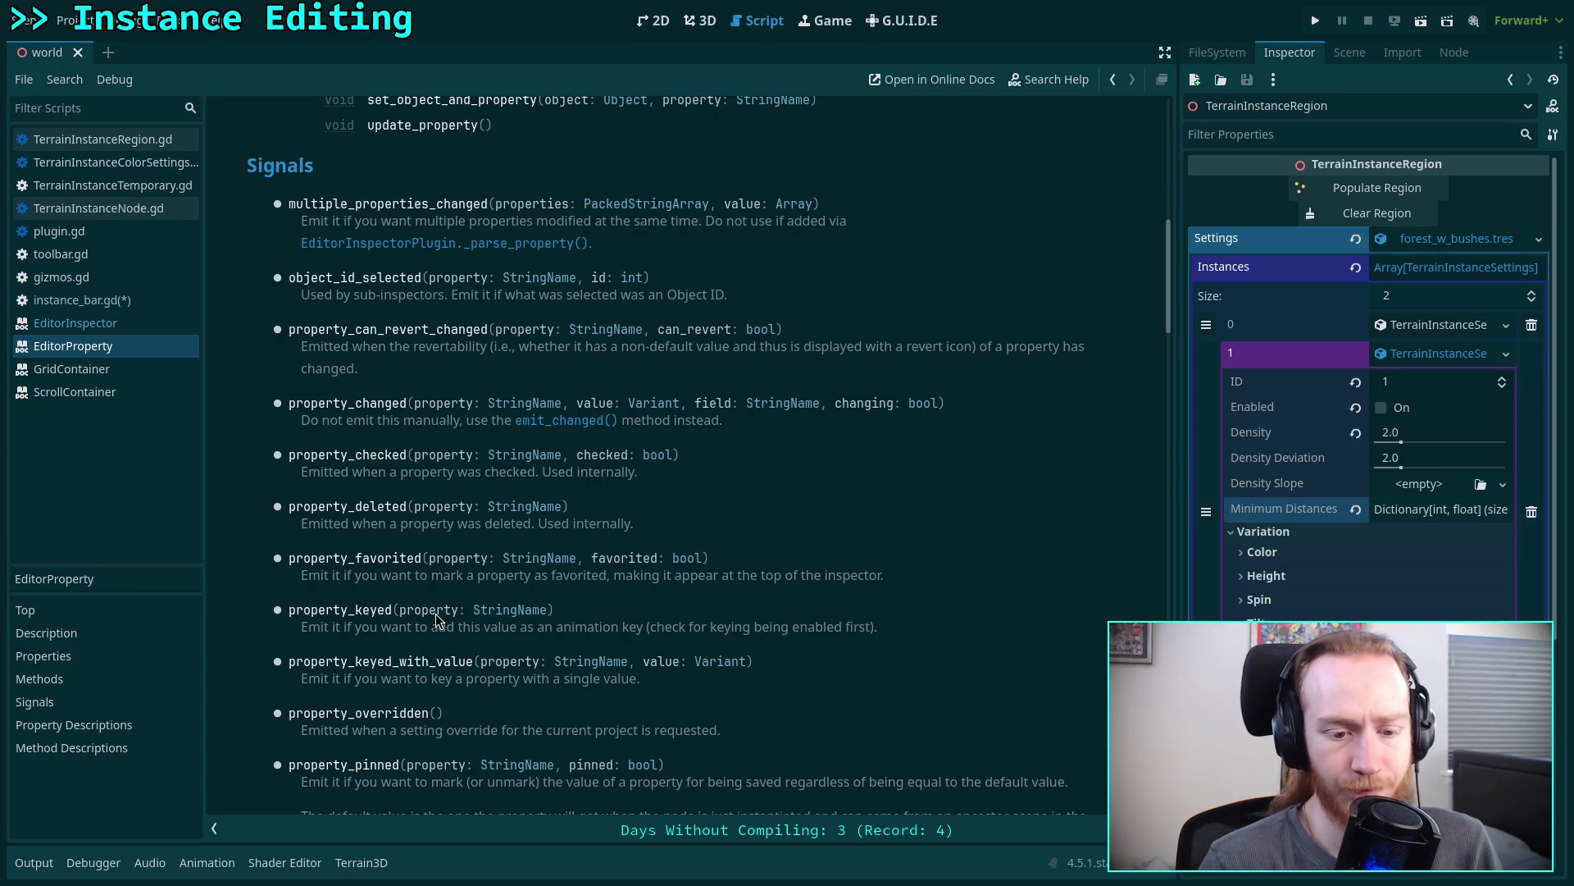
- Read on through EditorProperty's signals and property descriptions, then switch to Neovim
scroll(436, 620, "down", 1)
scroll(437, 621, "down", 5)
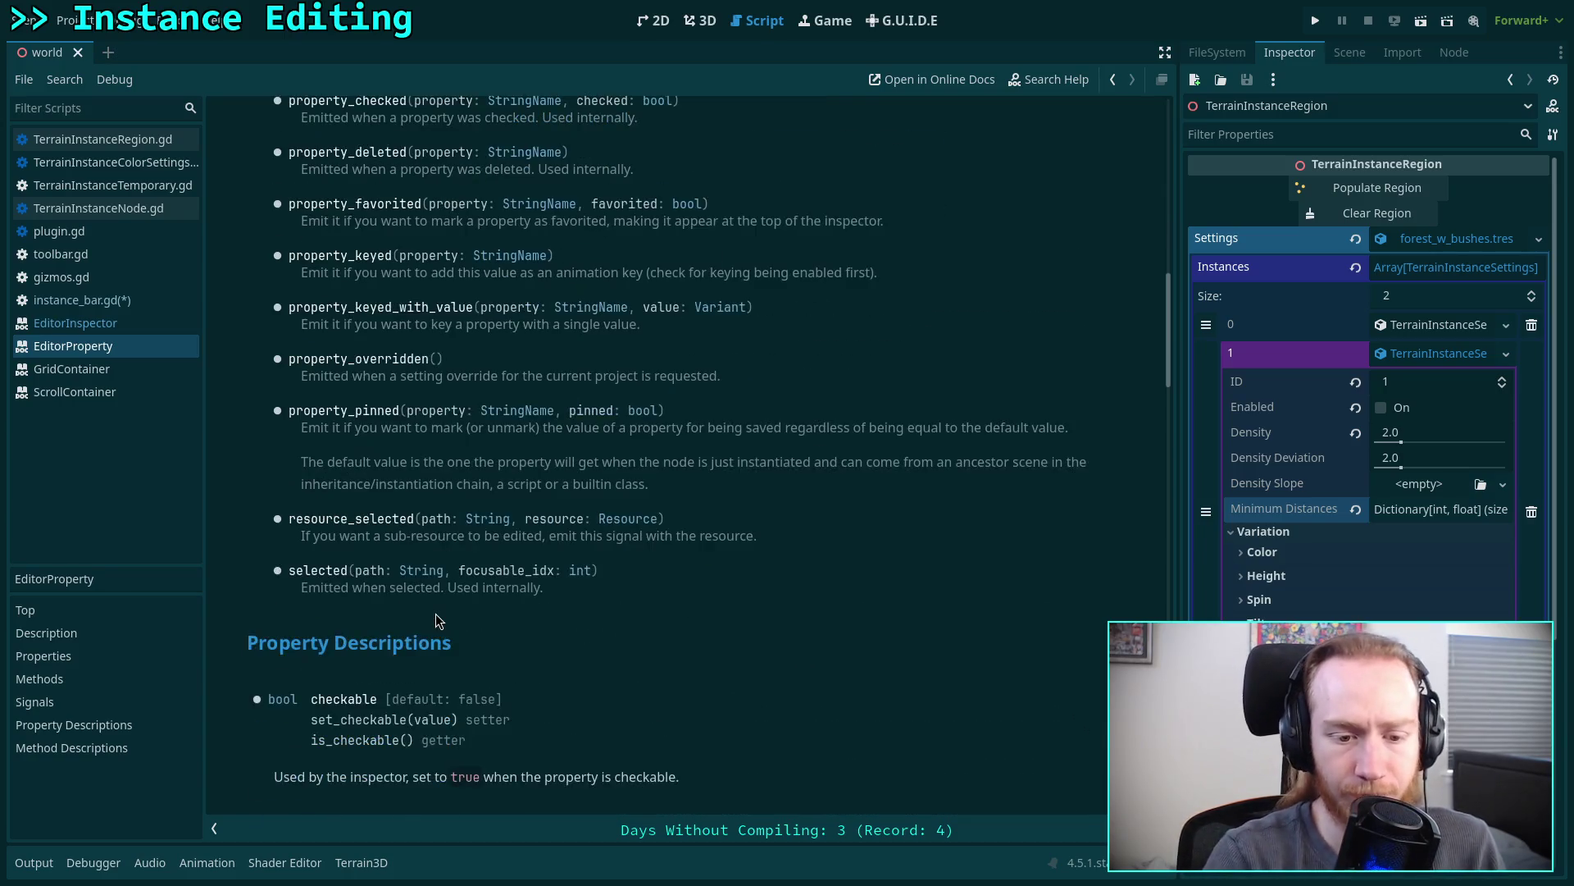
scroll(490, 634, "down", 7)
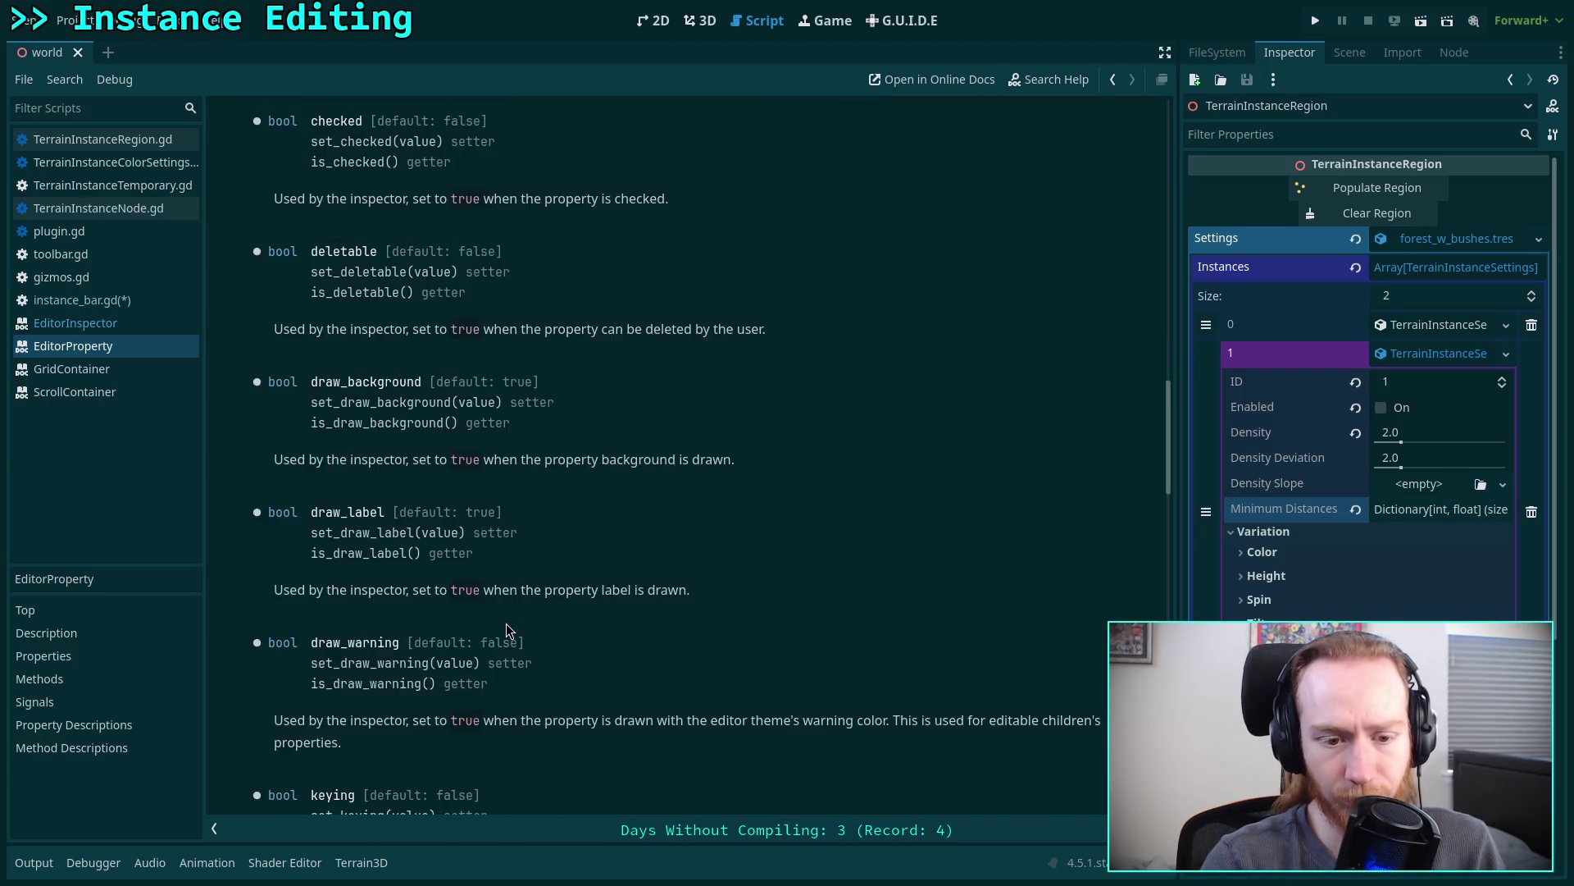
scroll(507, 630, "down", 9)
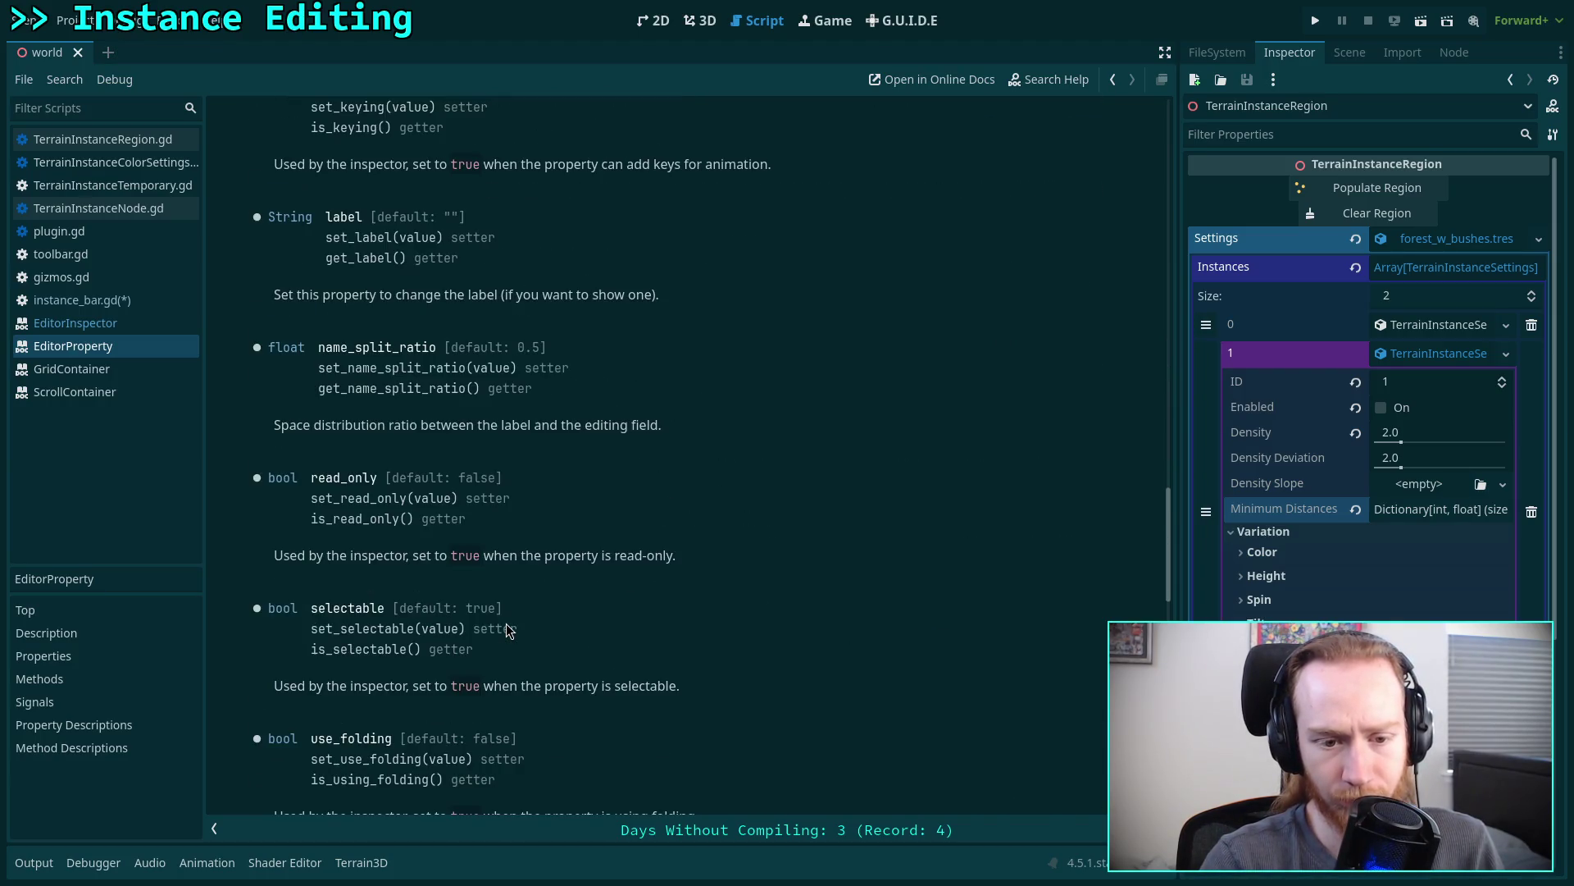
scroll(509, 630, "down", 4)
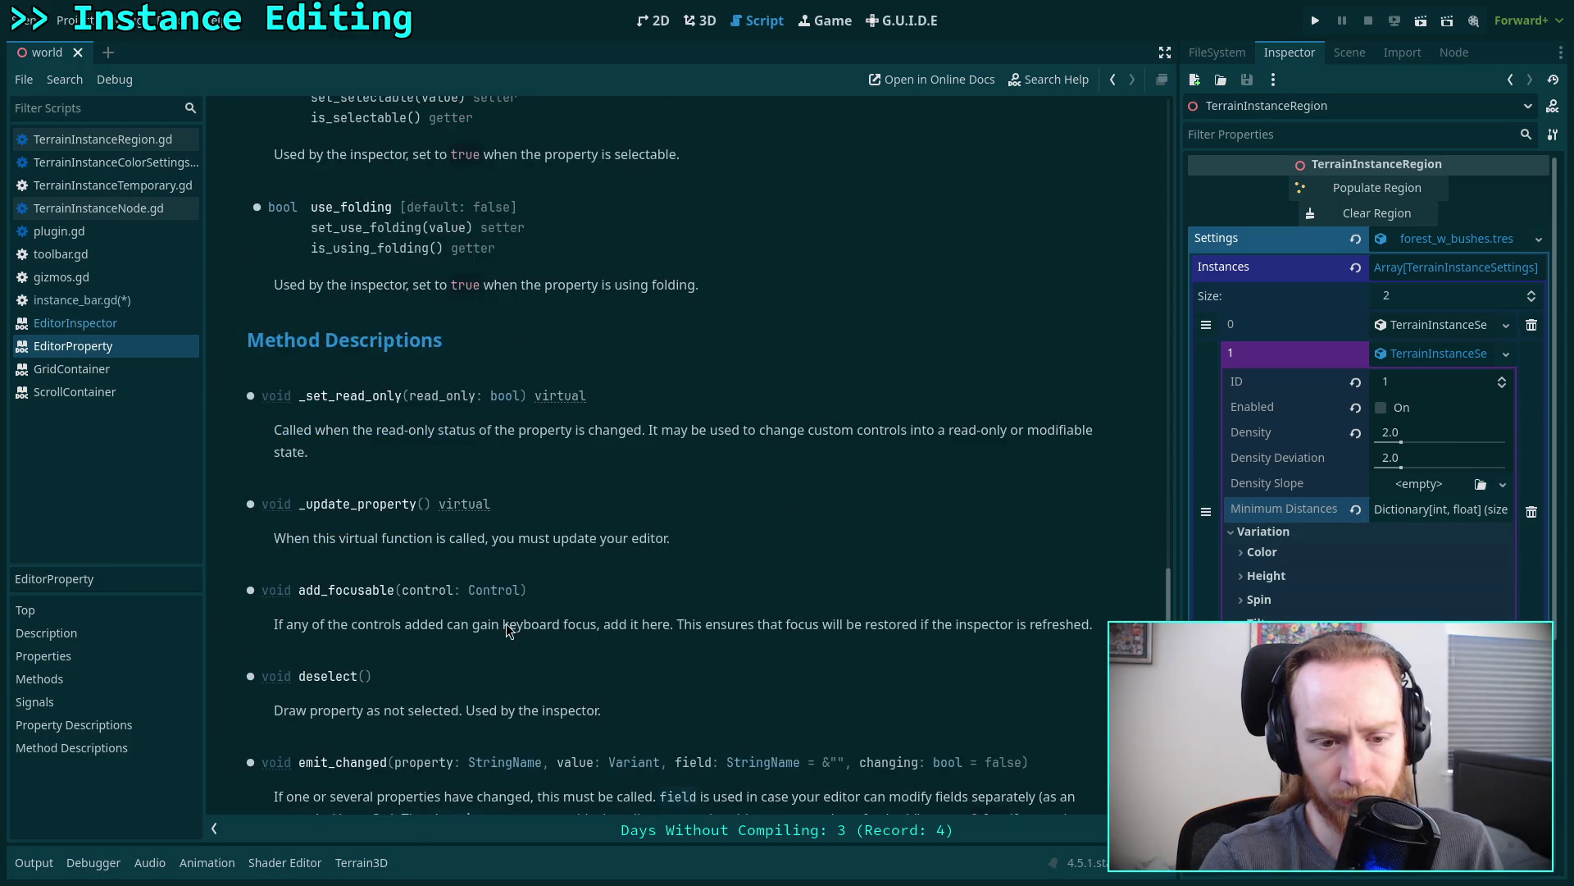
scroll(508, 630, "down", 6)
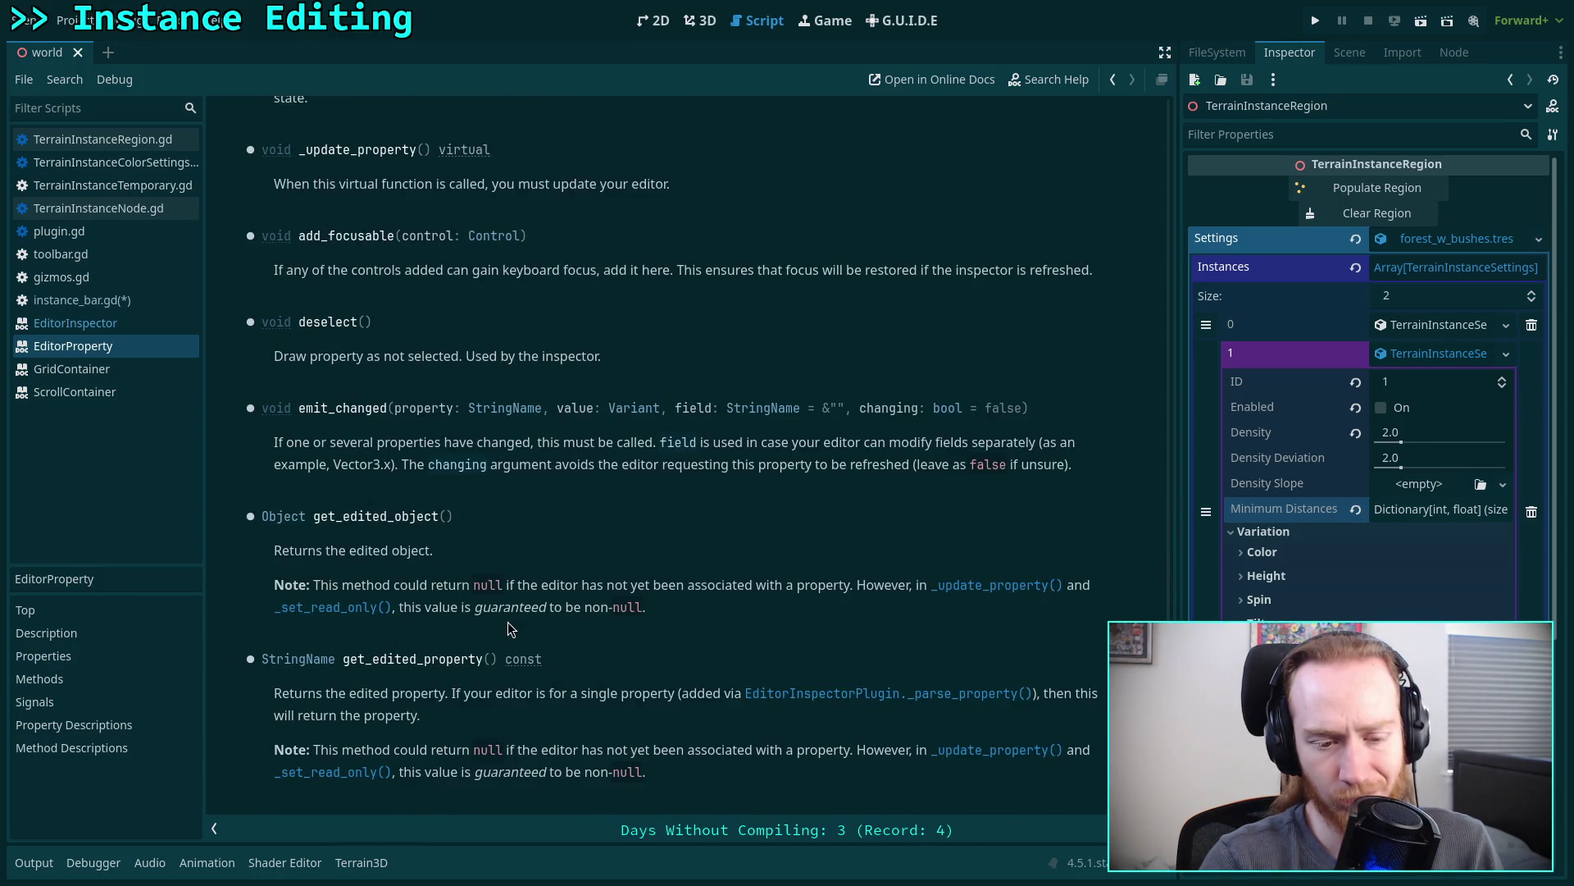
scroll(508, 630, "down", 4)
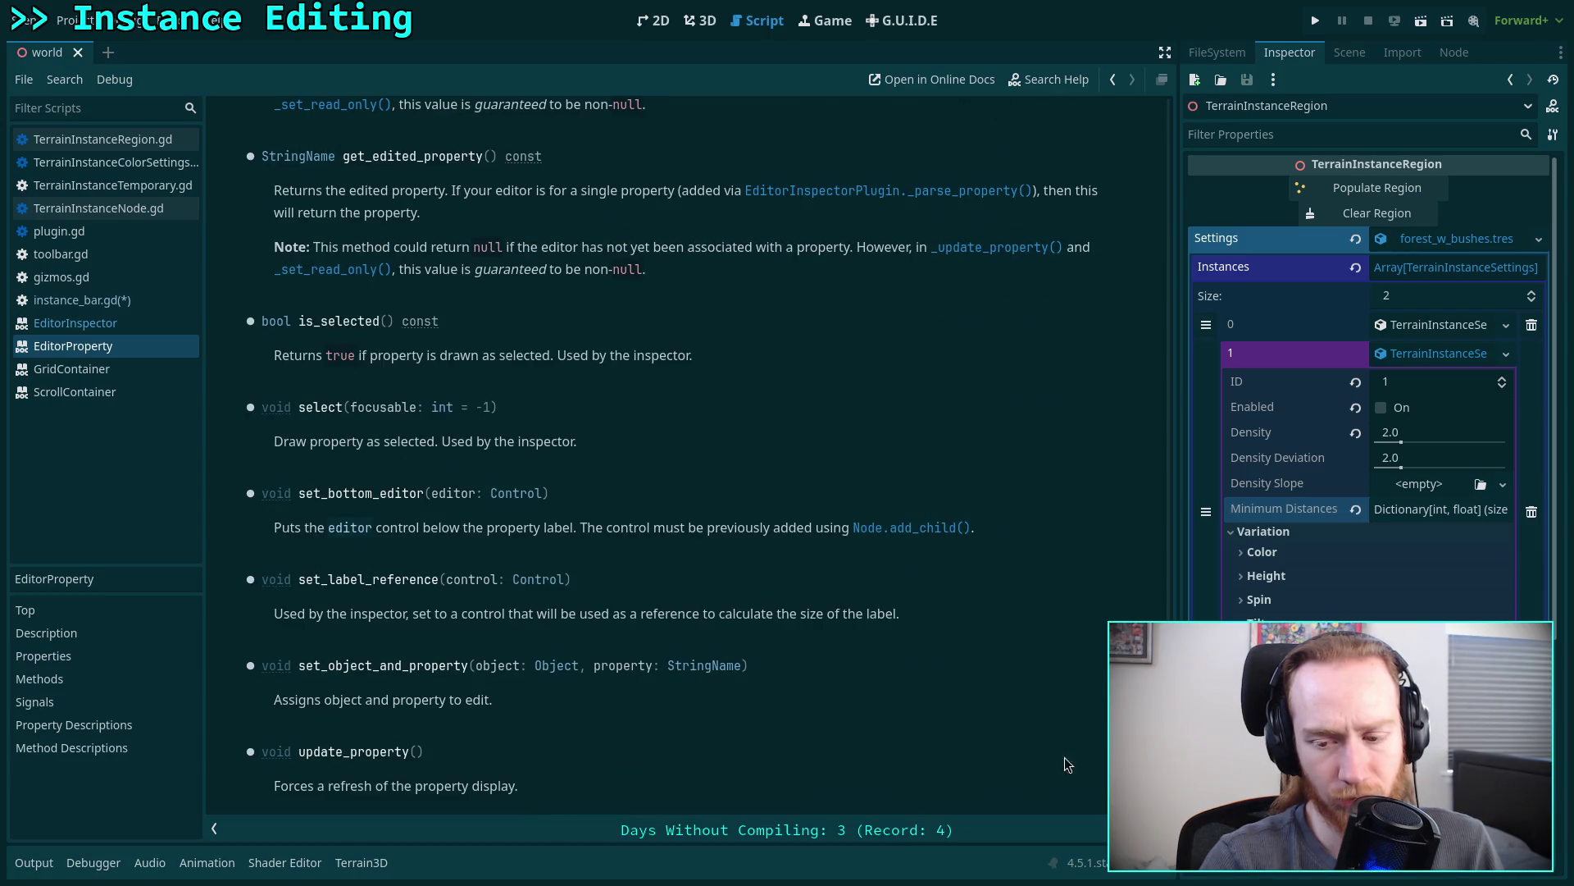
left_click_drag(1178, 459, 1107, 303)
scroll(1107, 303, "up", 10)
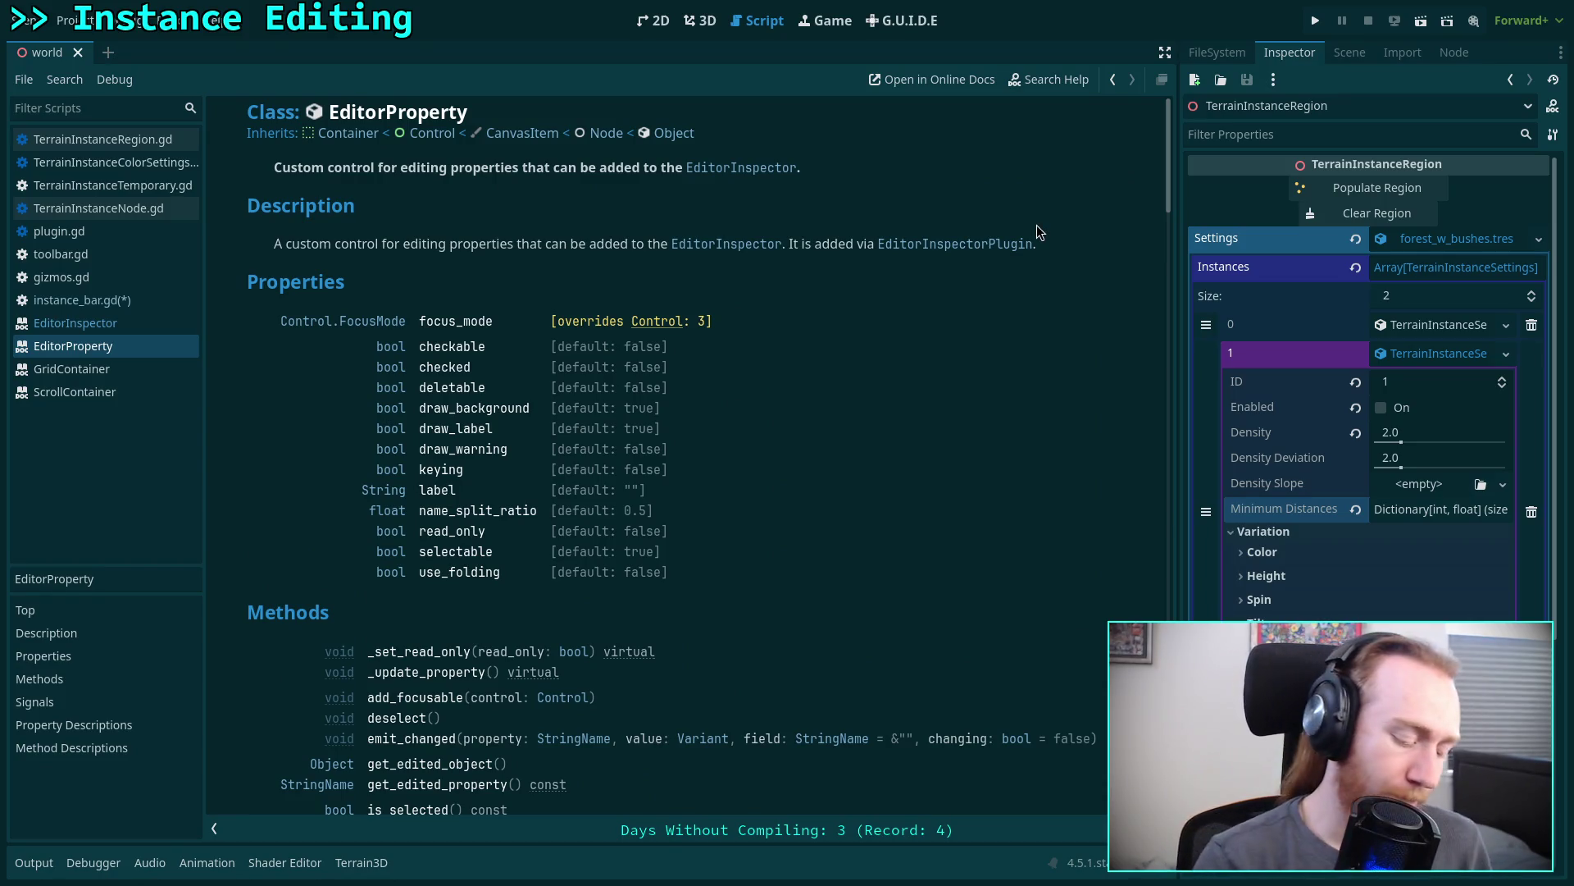
key("super+2")
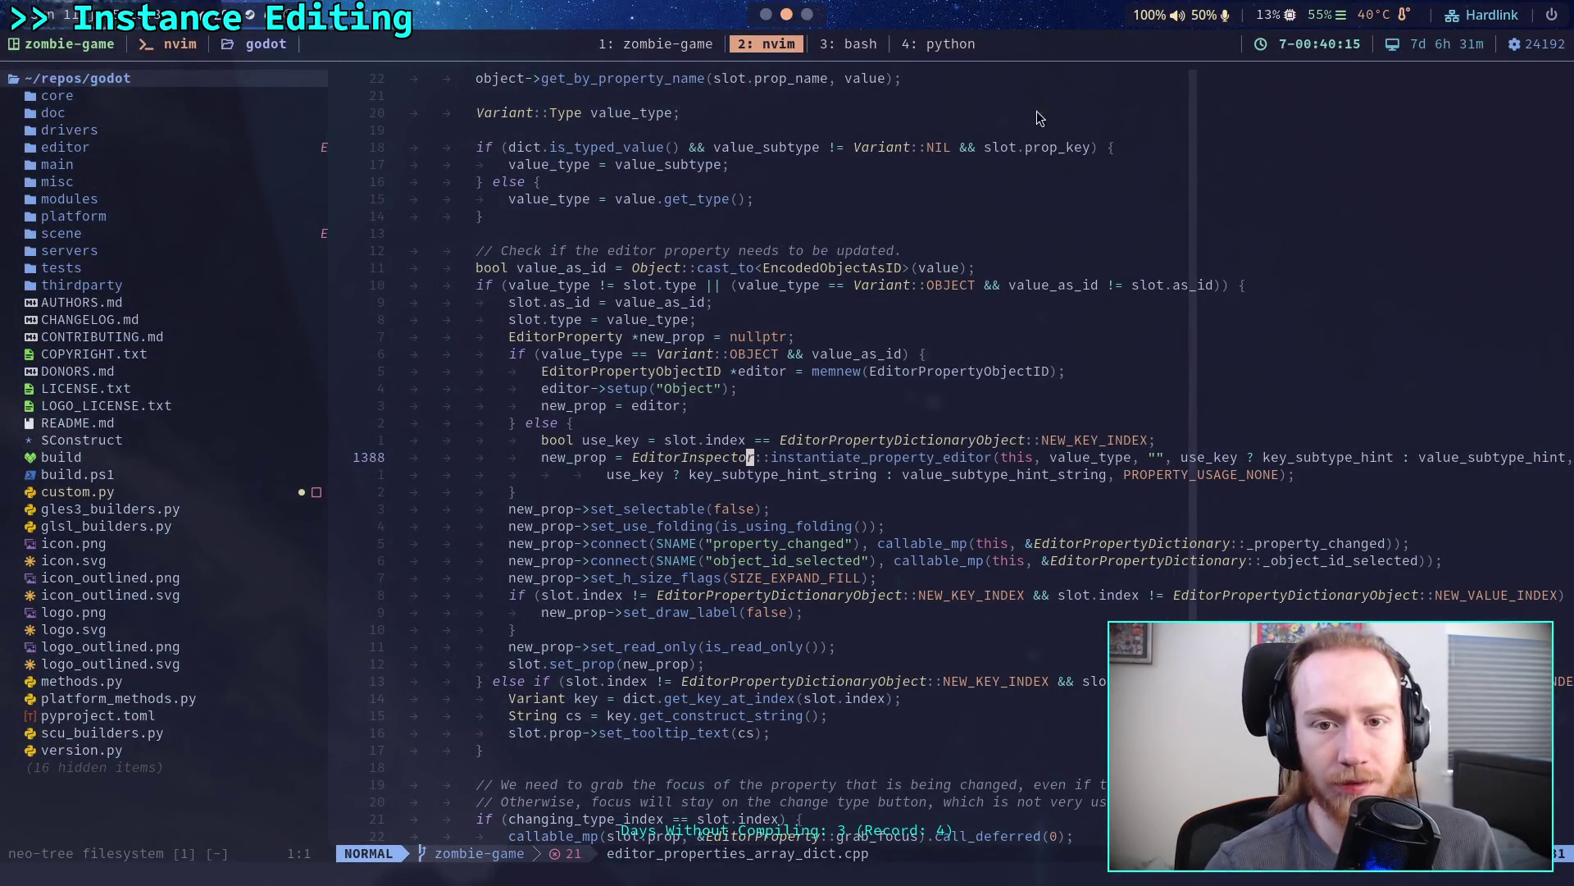
- Search Find Files for 'editorpropert' and open editor/inspector/editor_properties.cpp
scroll(848, 471, "up", 16)
scroll(849, 470, "up", 20)
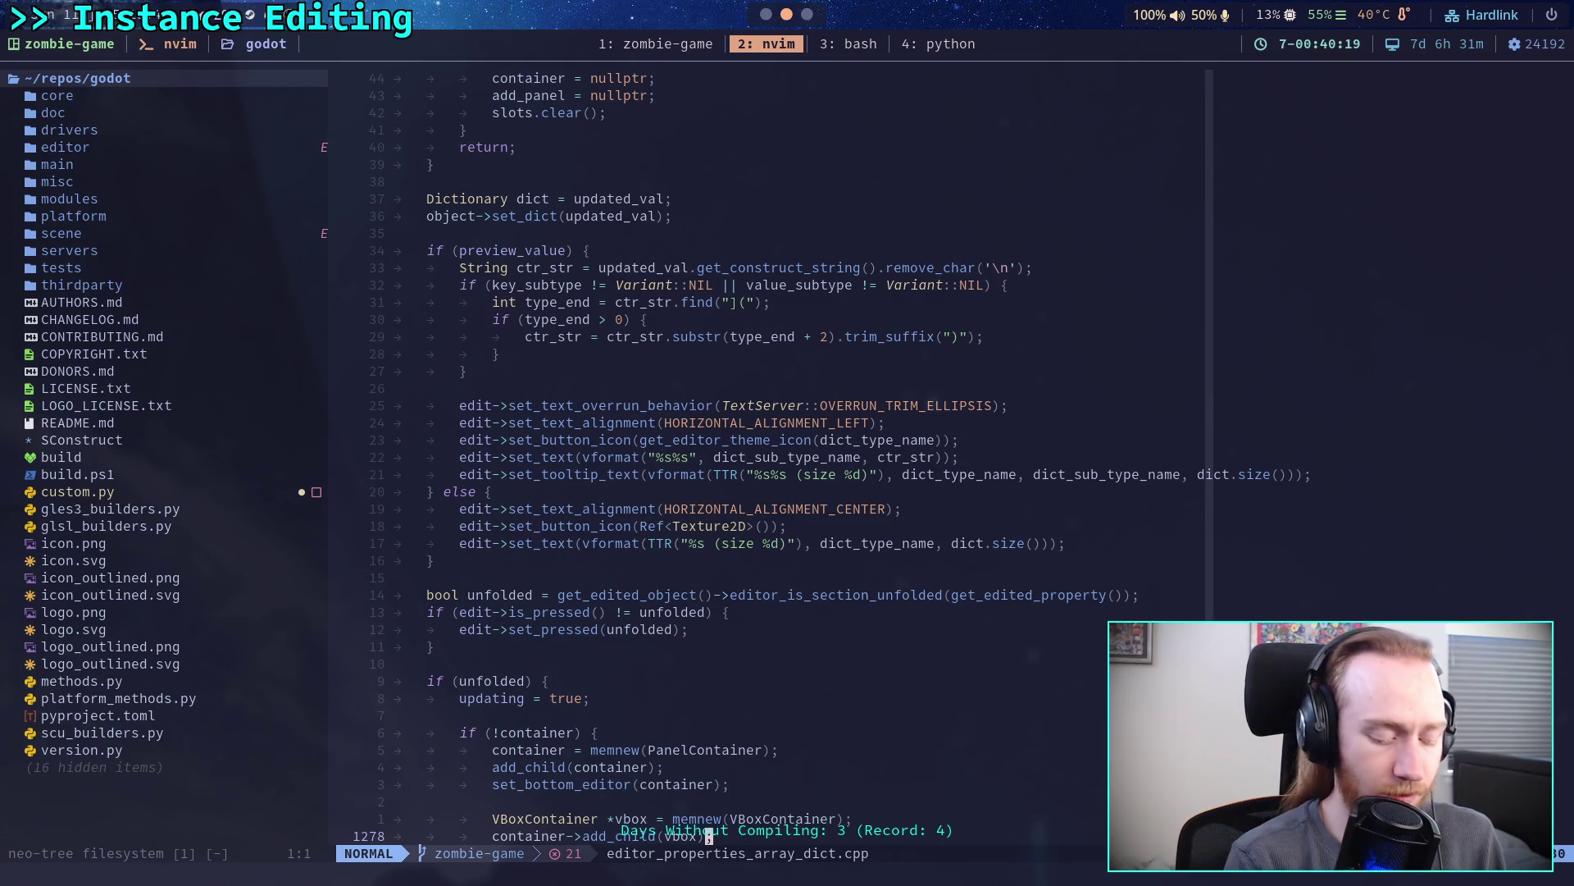
key("space")
key("f")
key("f")
type("editorprop")
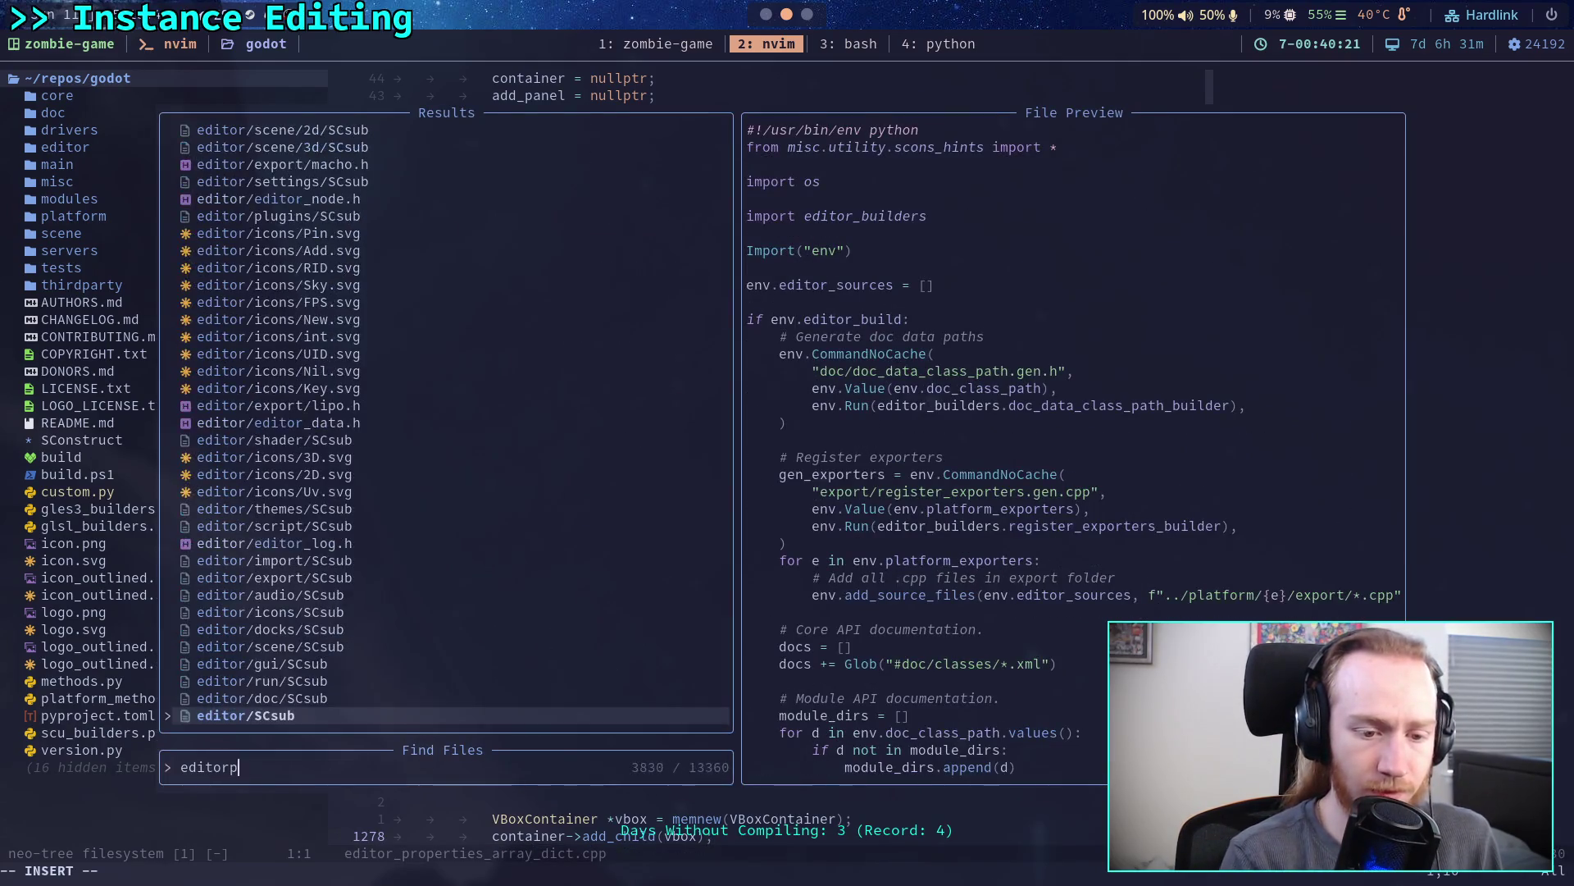
type("ert")
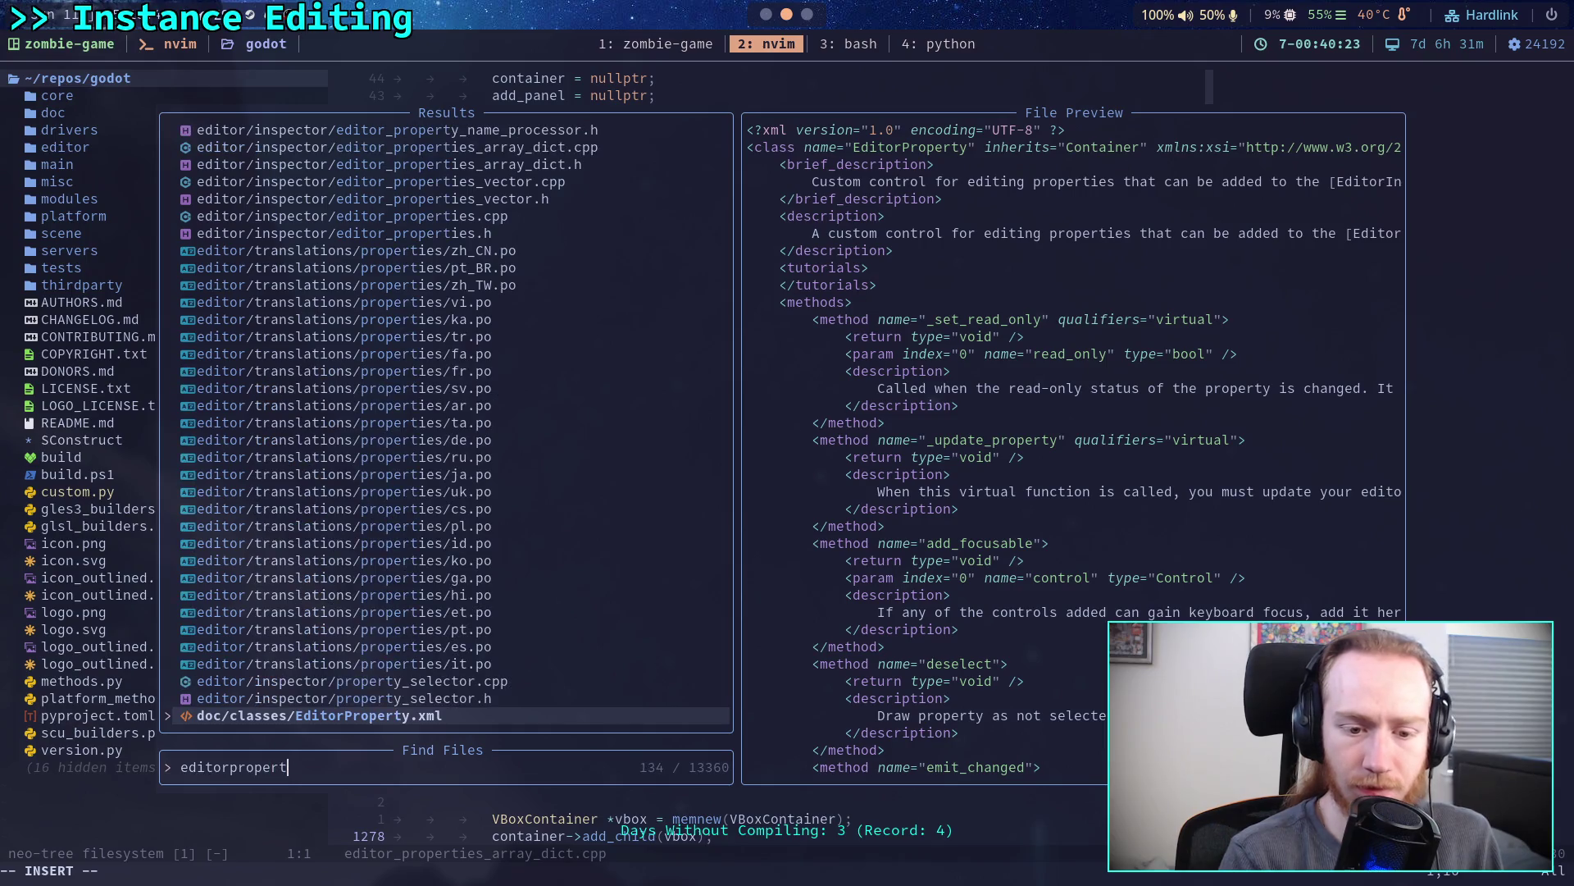
key("Up")
key("Up")
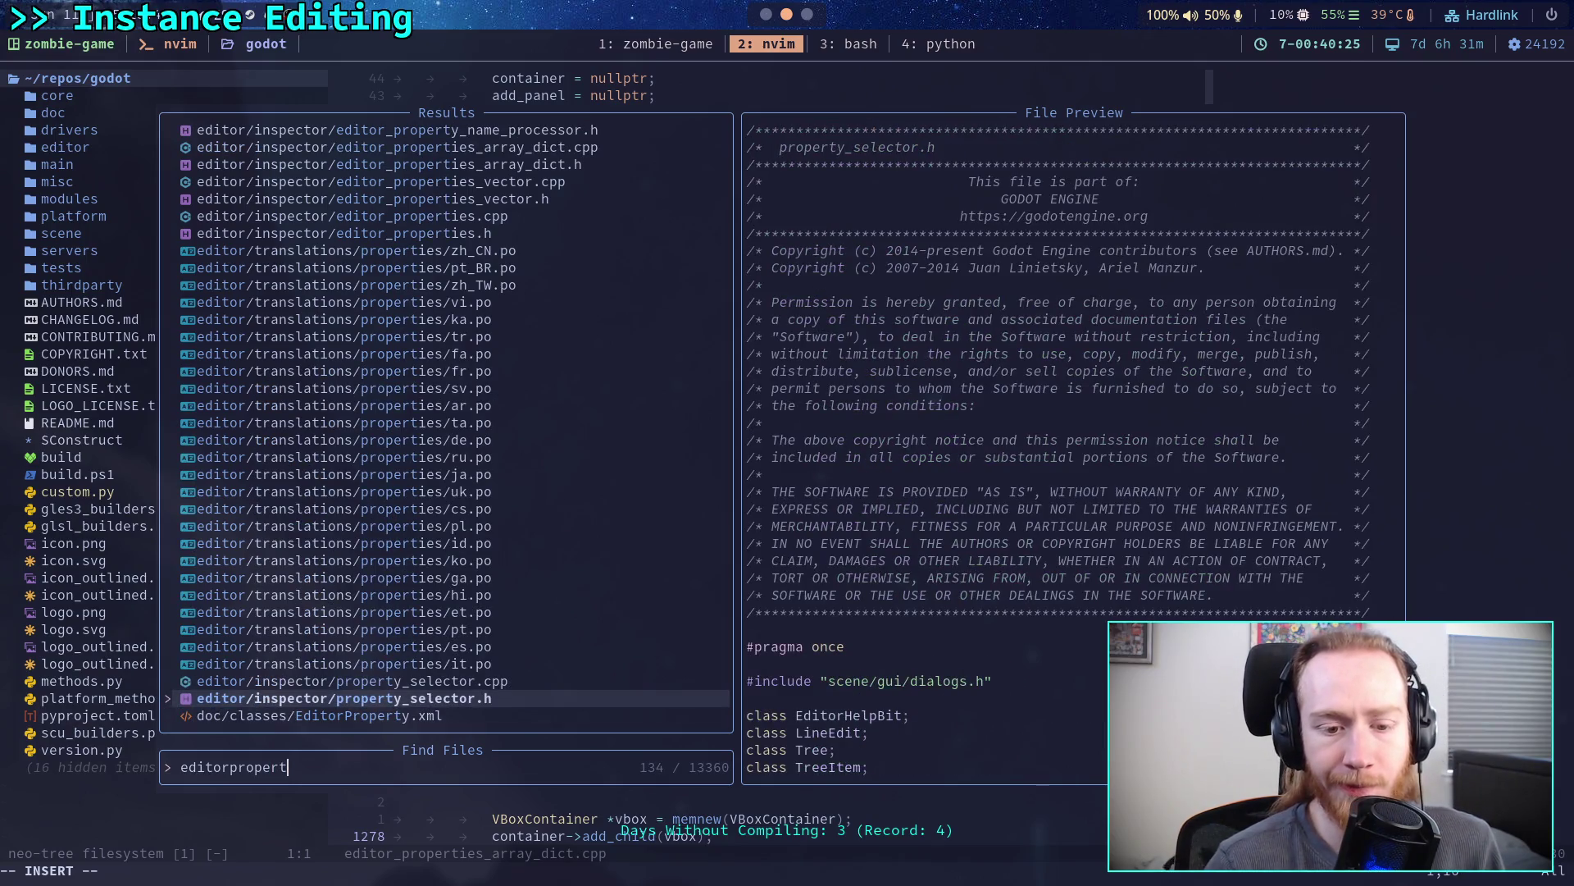
key("Up")
key("Up")
key("Up")
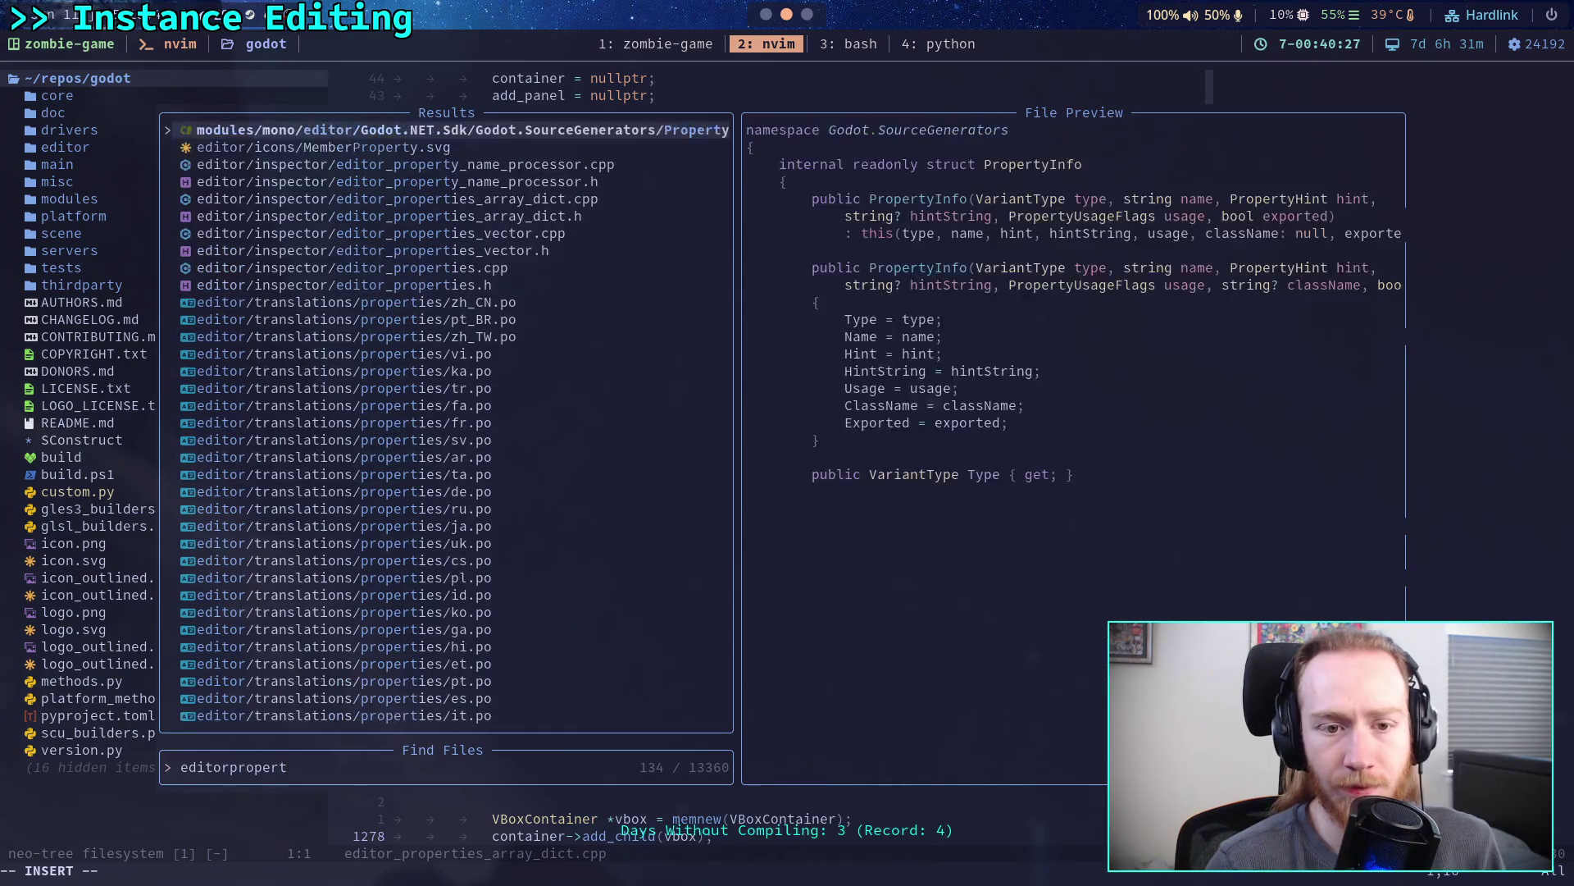
key("Down")
key("Down")
key("Down")
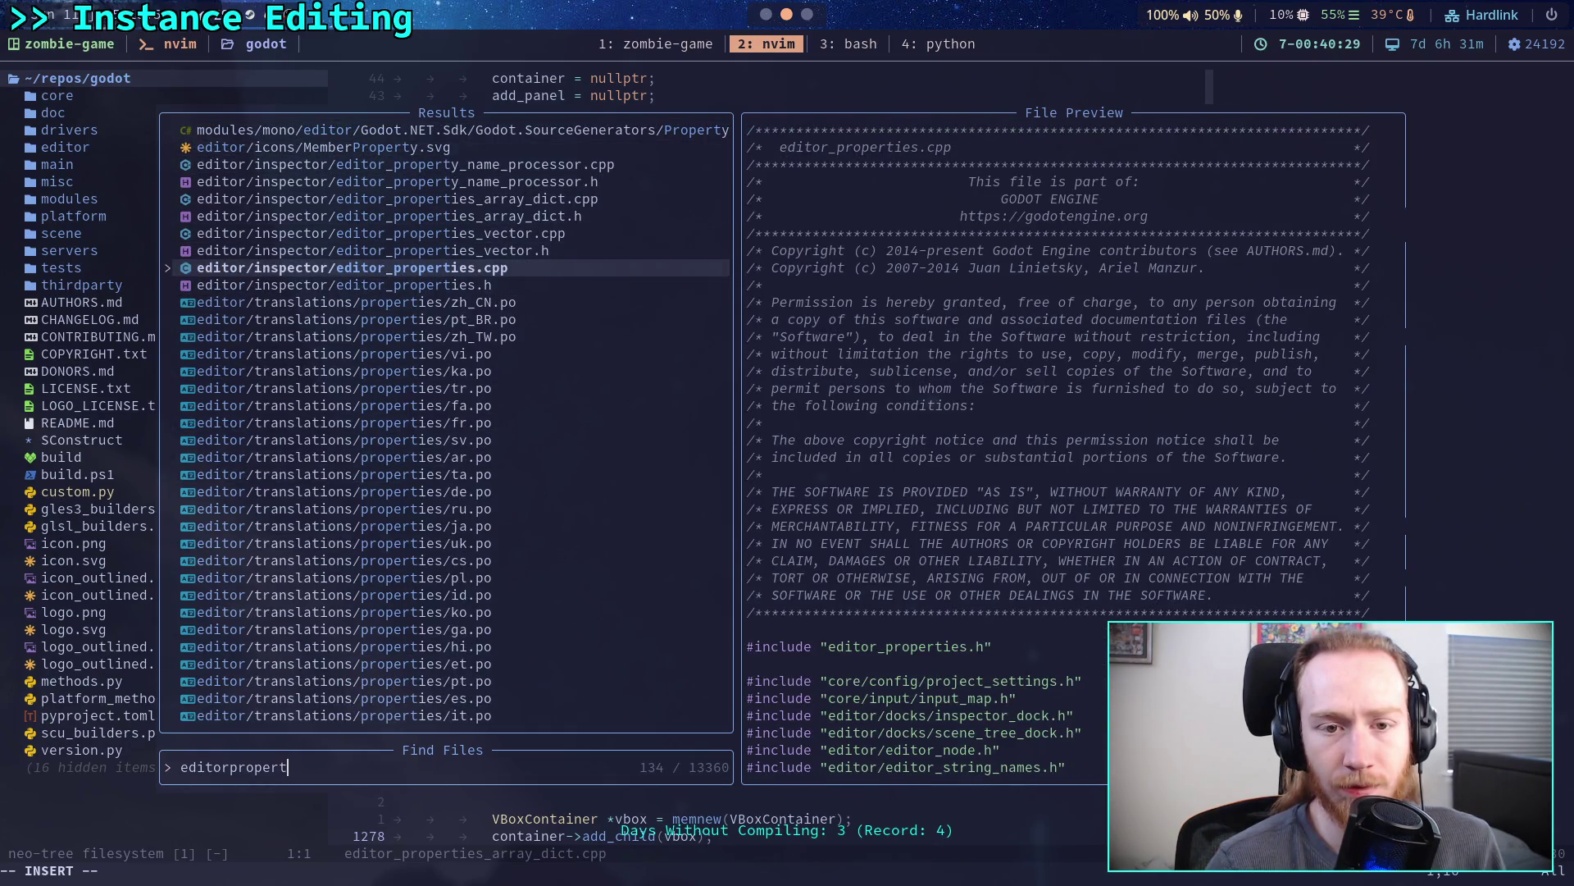
key("Return")
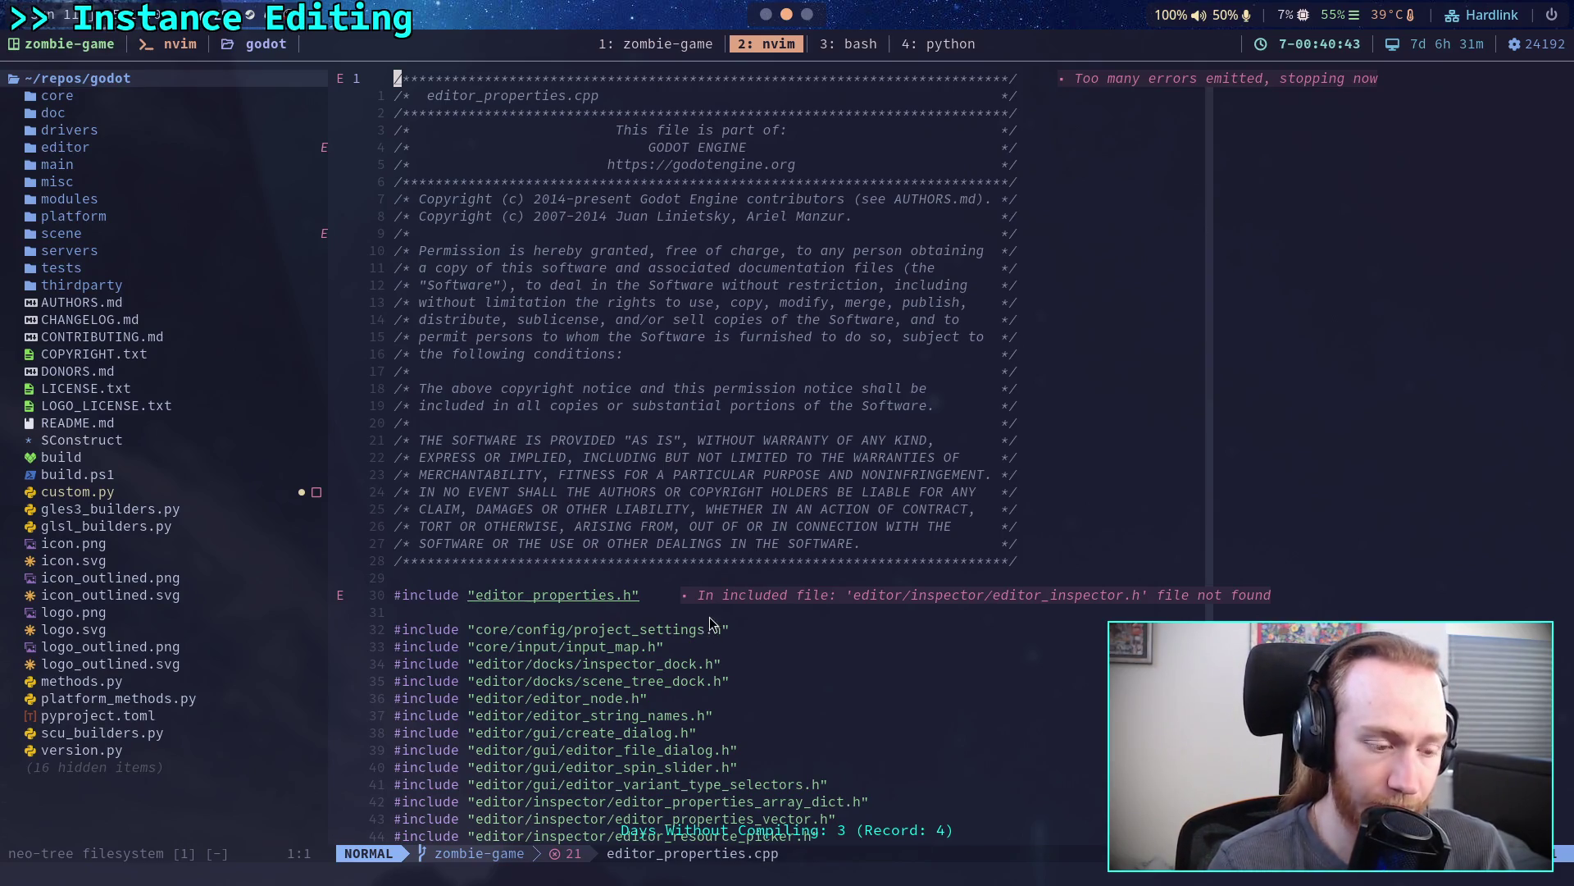
scroll(710, 617, "down", 5)
scroll(765, 582, "down", 4)
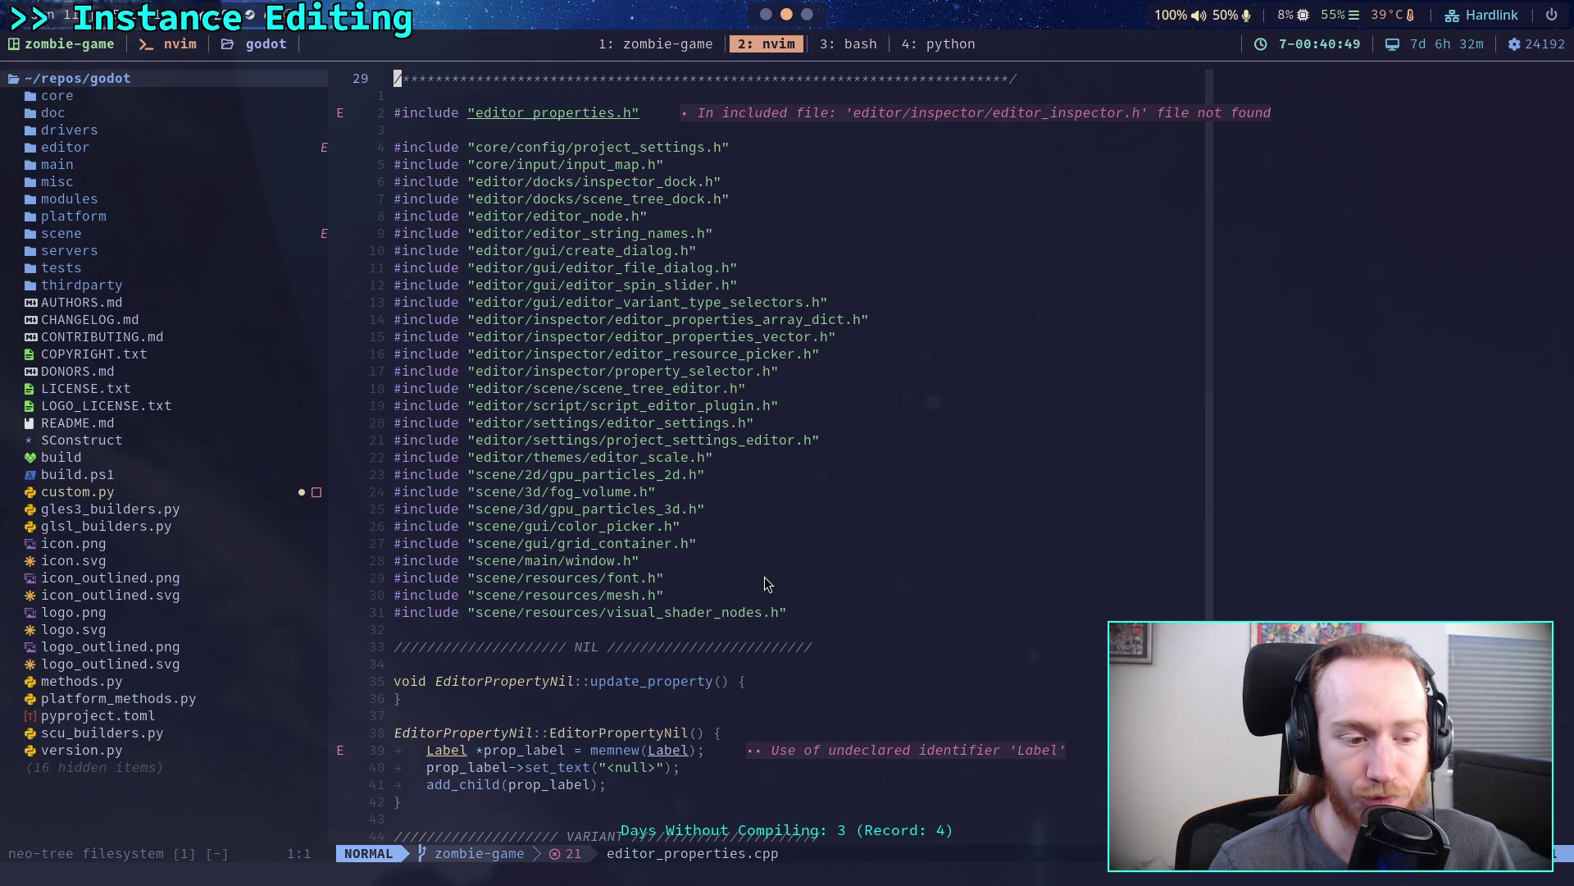
scroll(764, 577, "down", 5)
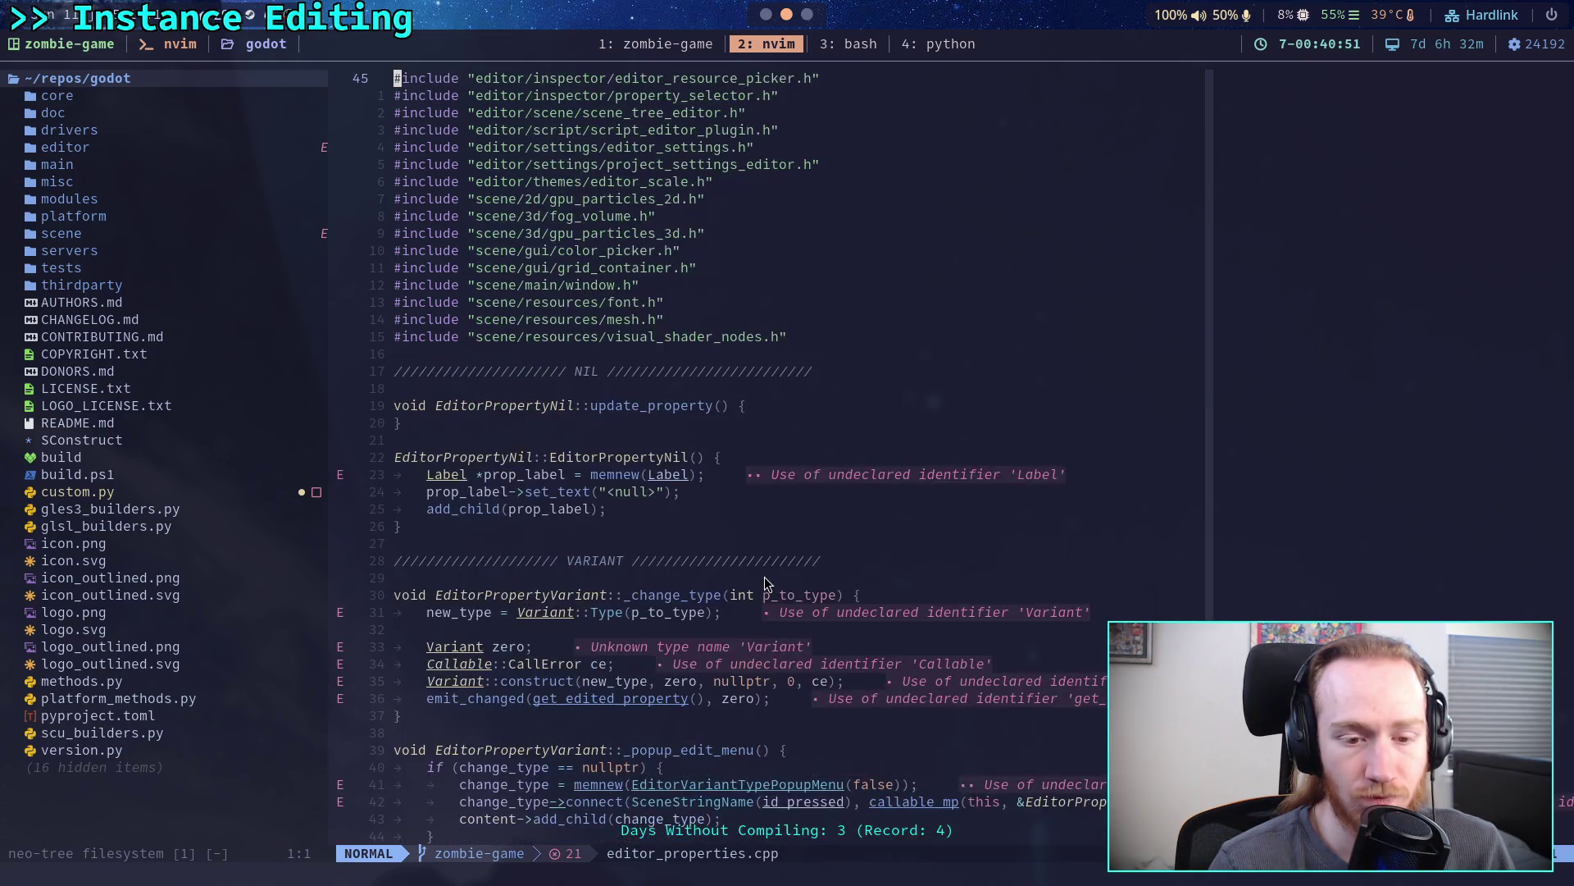
scroll(764, 582, "down", 3)
left_click(715, 595)
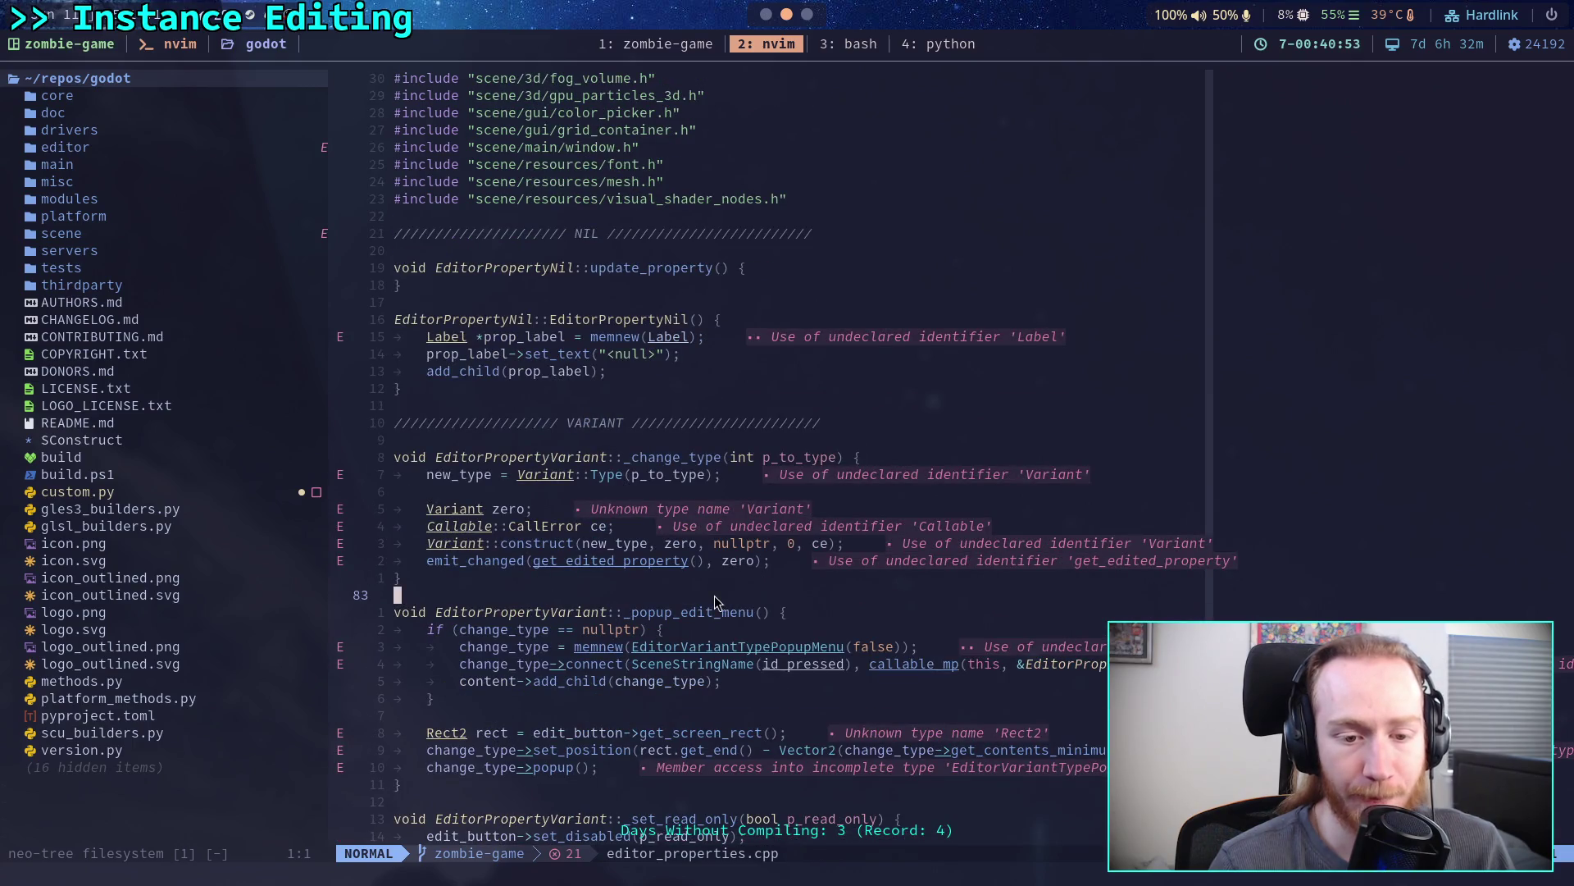
key("z")
key("z")
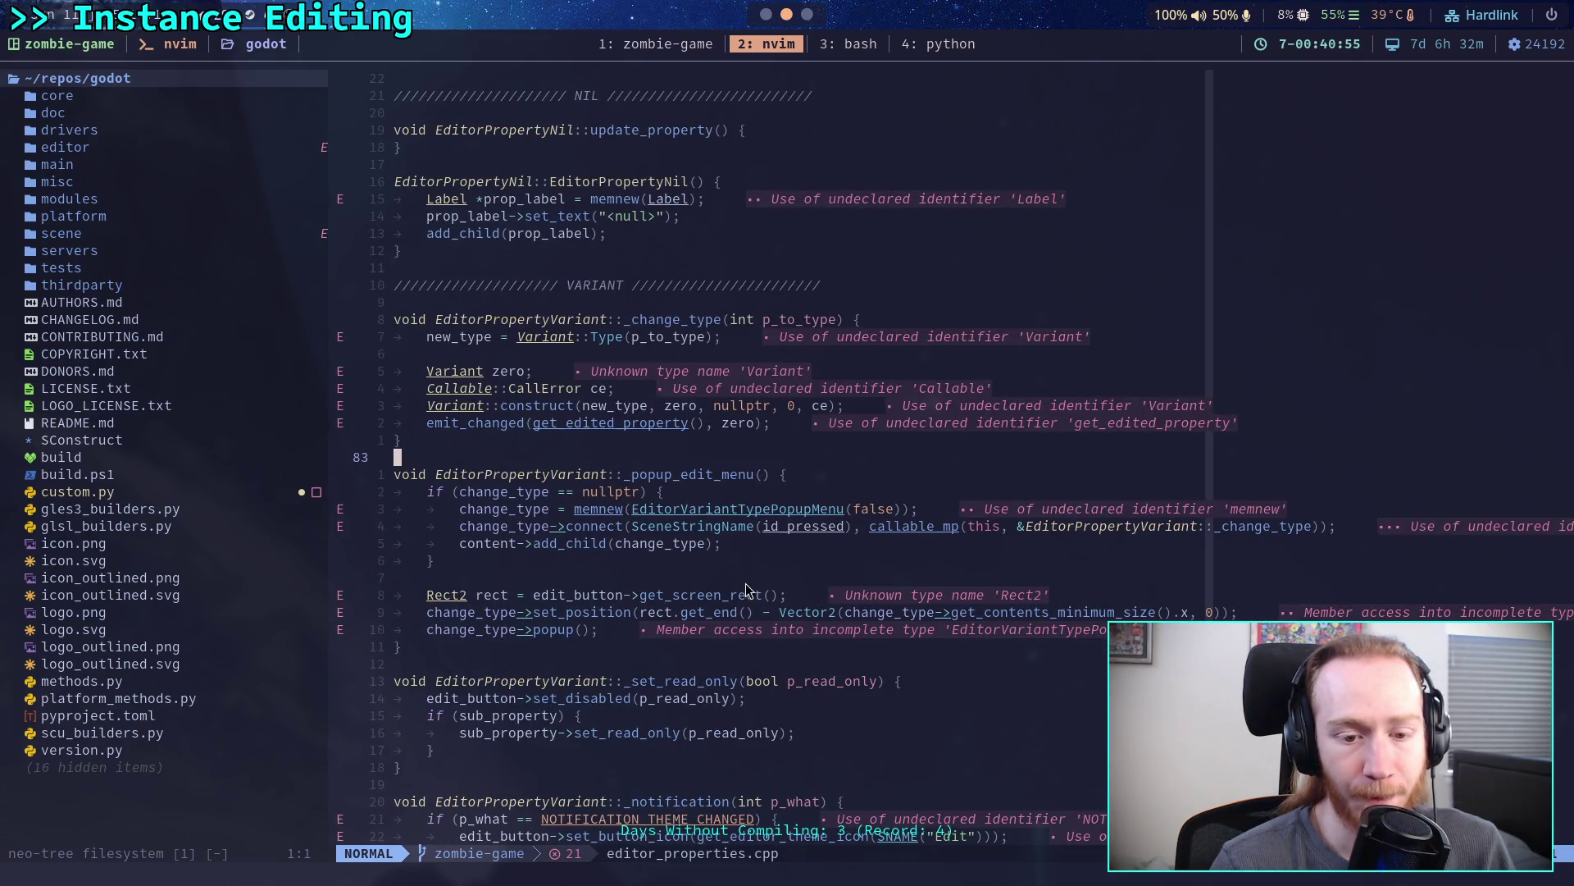
left_click(747, 582)
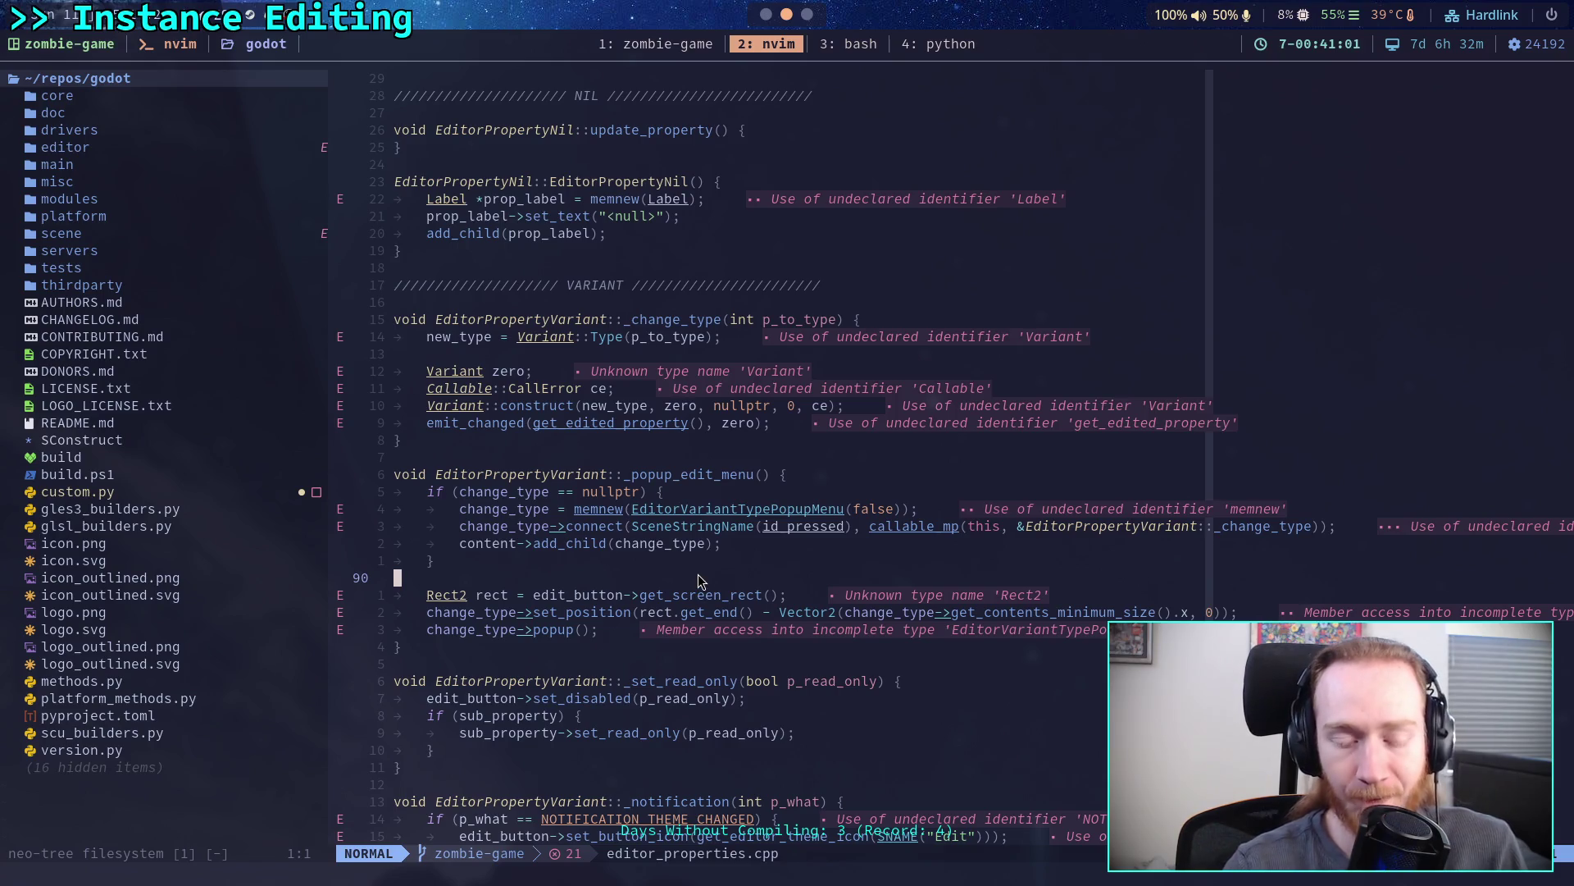
scroll(697, 578, "down", 3)
left_click(469, 529)
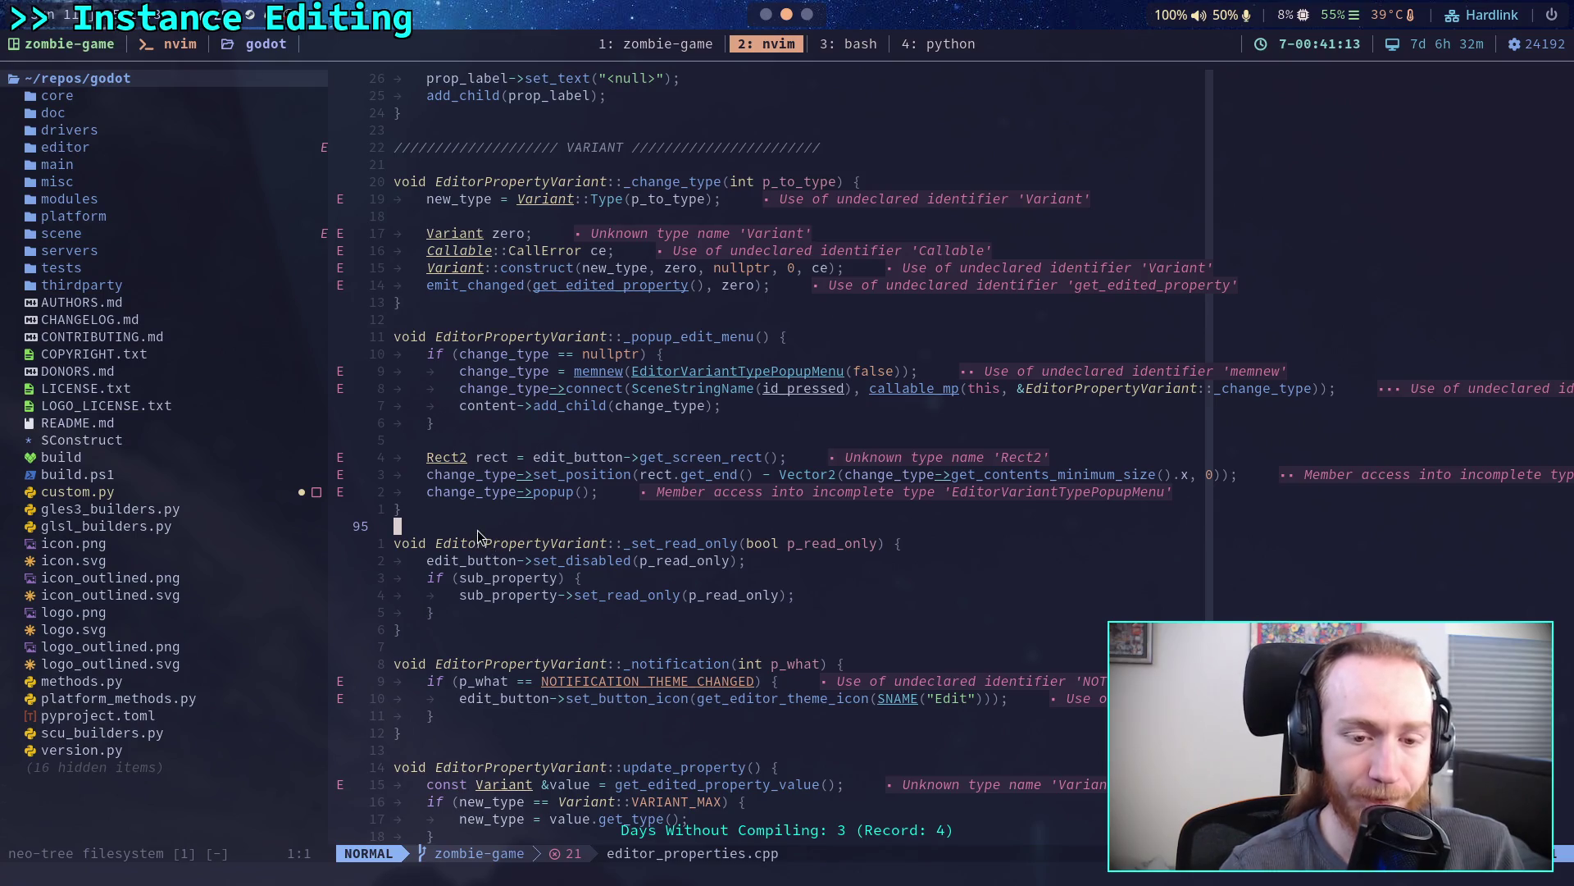
scroll(477, 530, "down", 3)
left_click(486, 514)
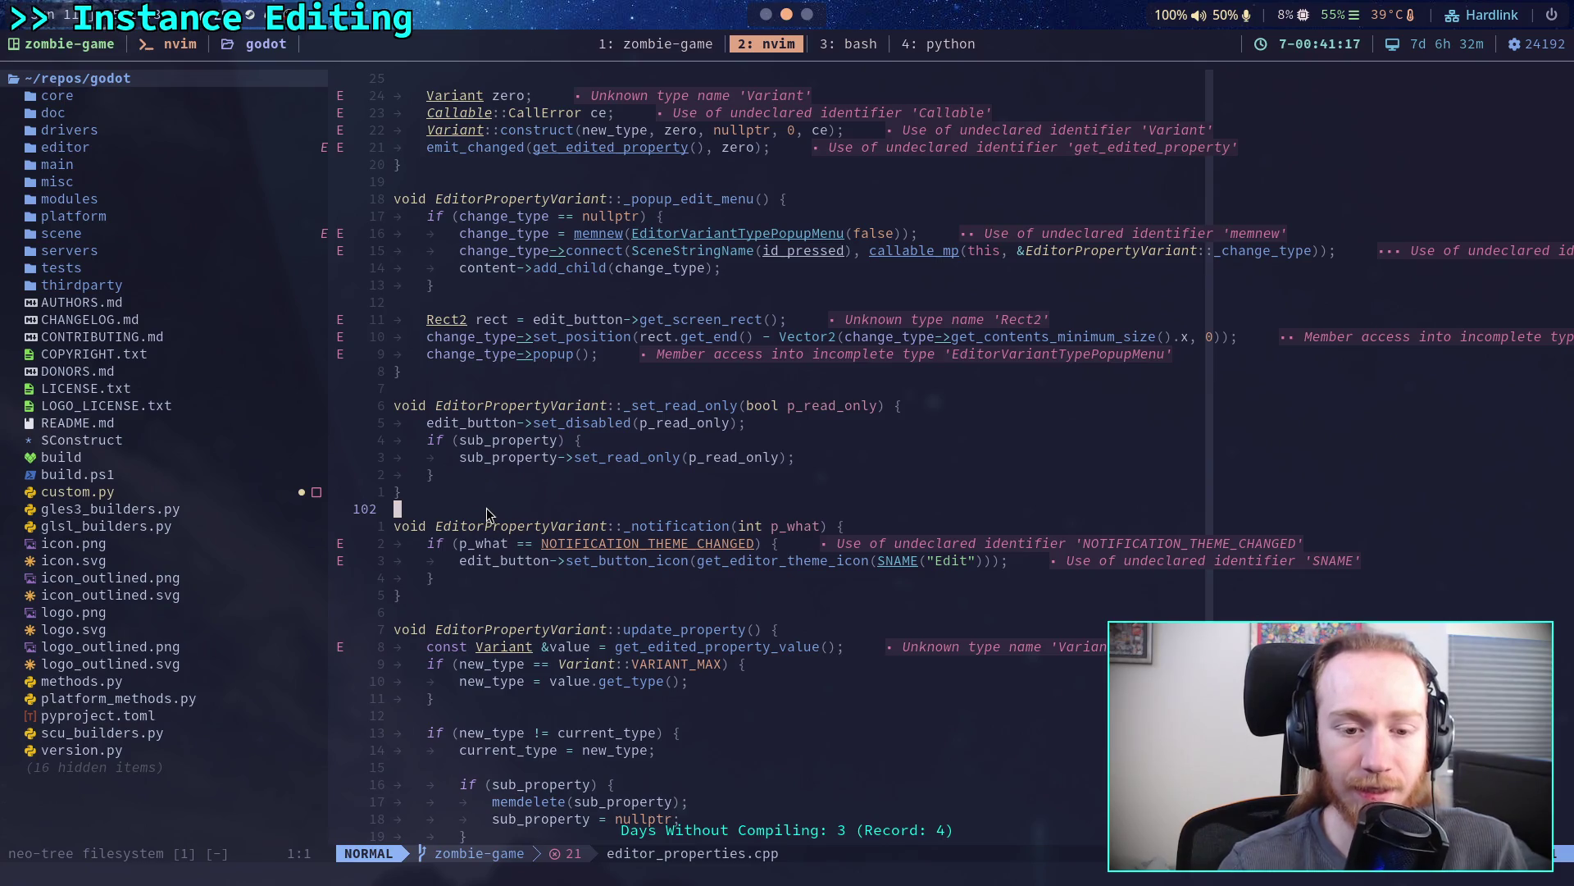
left_click(458, 612)
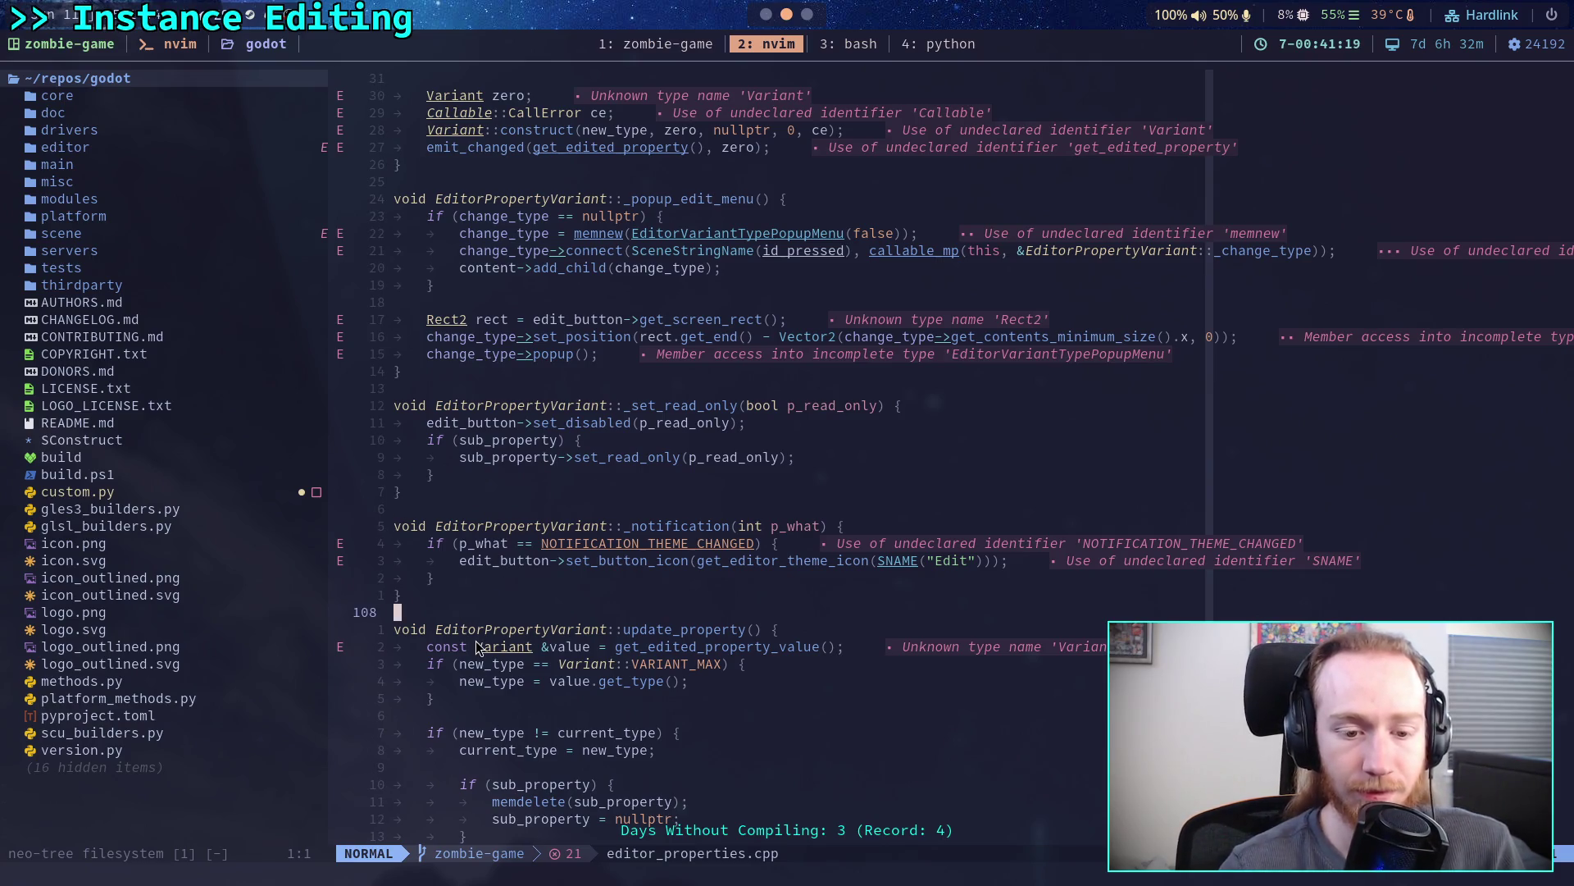
scroll(466, 618, "down", 3)
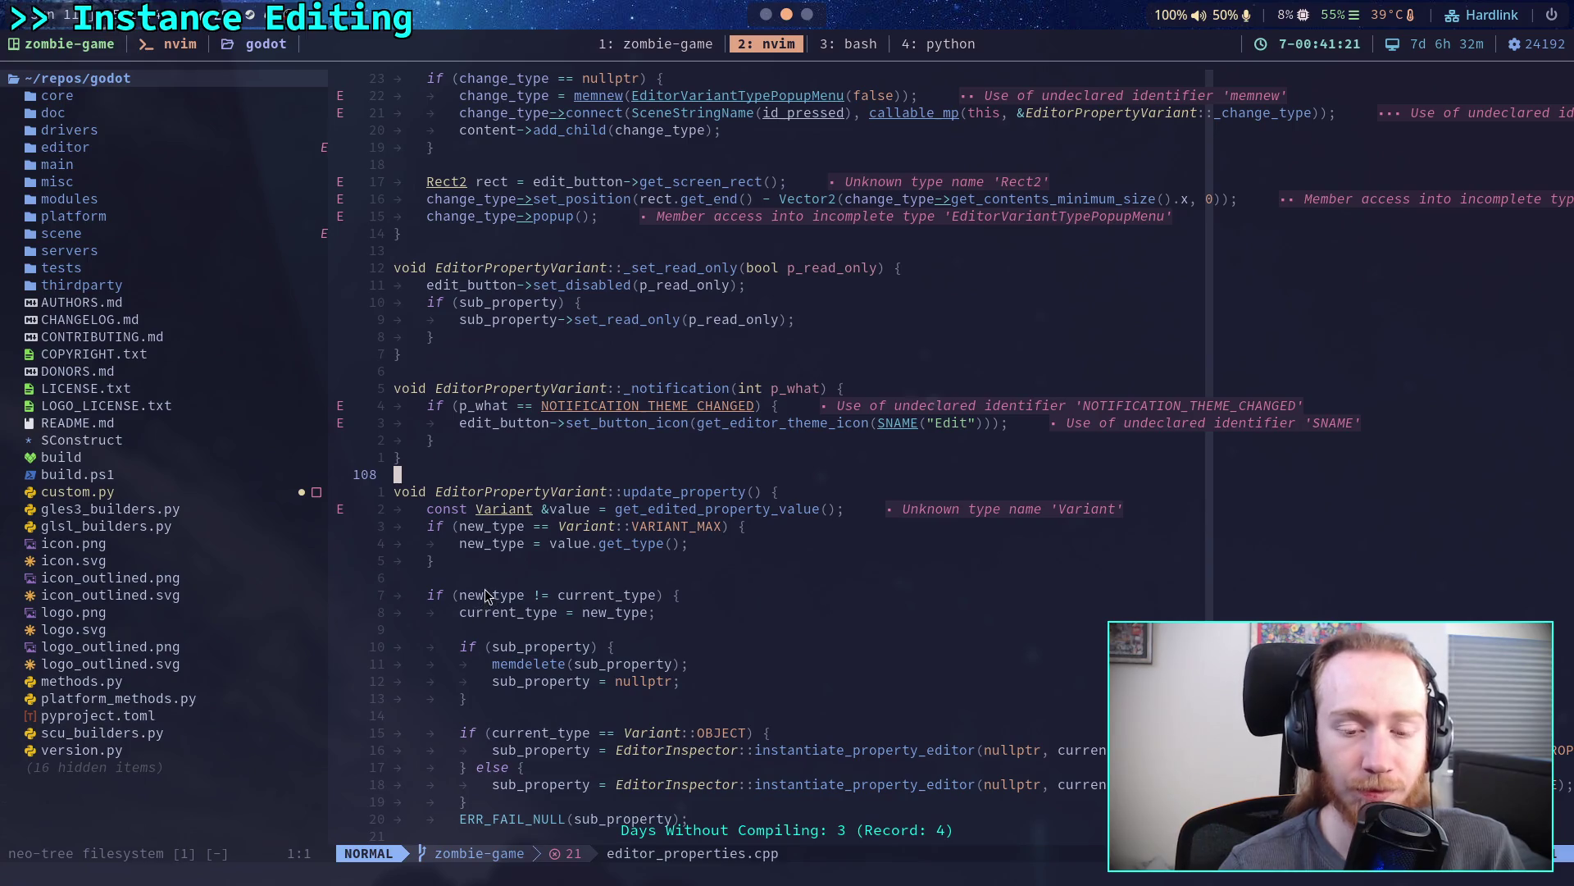
scroll(490, 577, "up", 5)
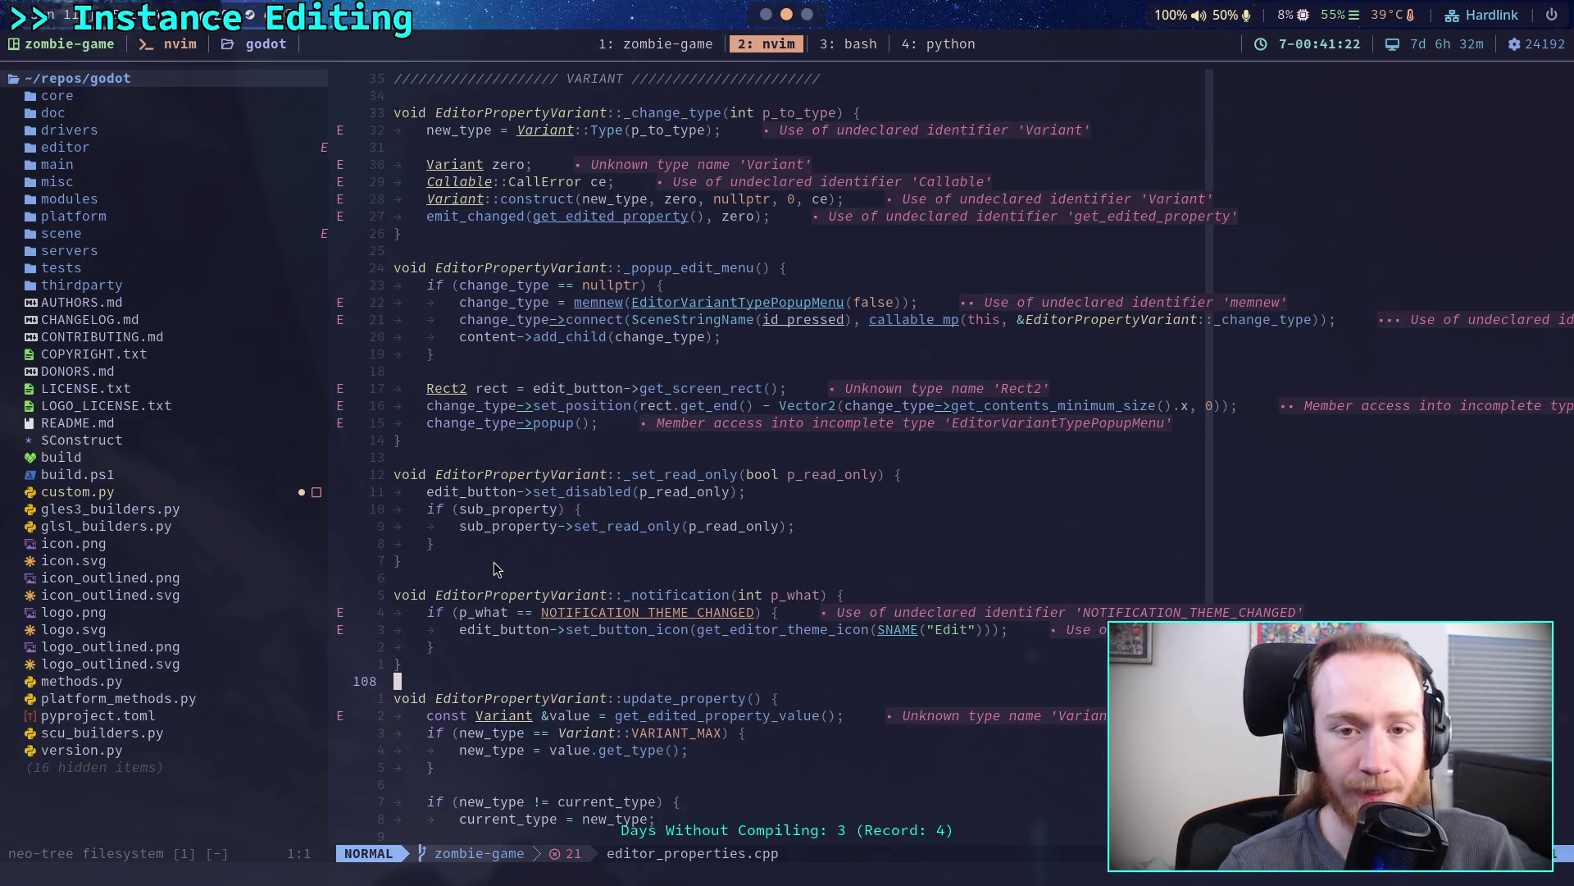
left_click(765, 15)
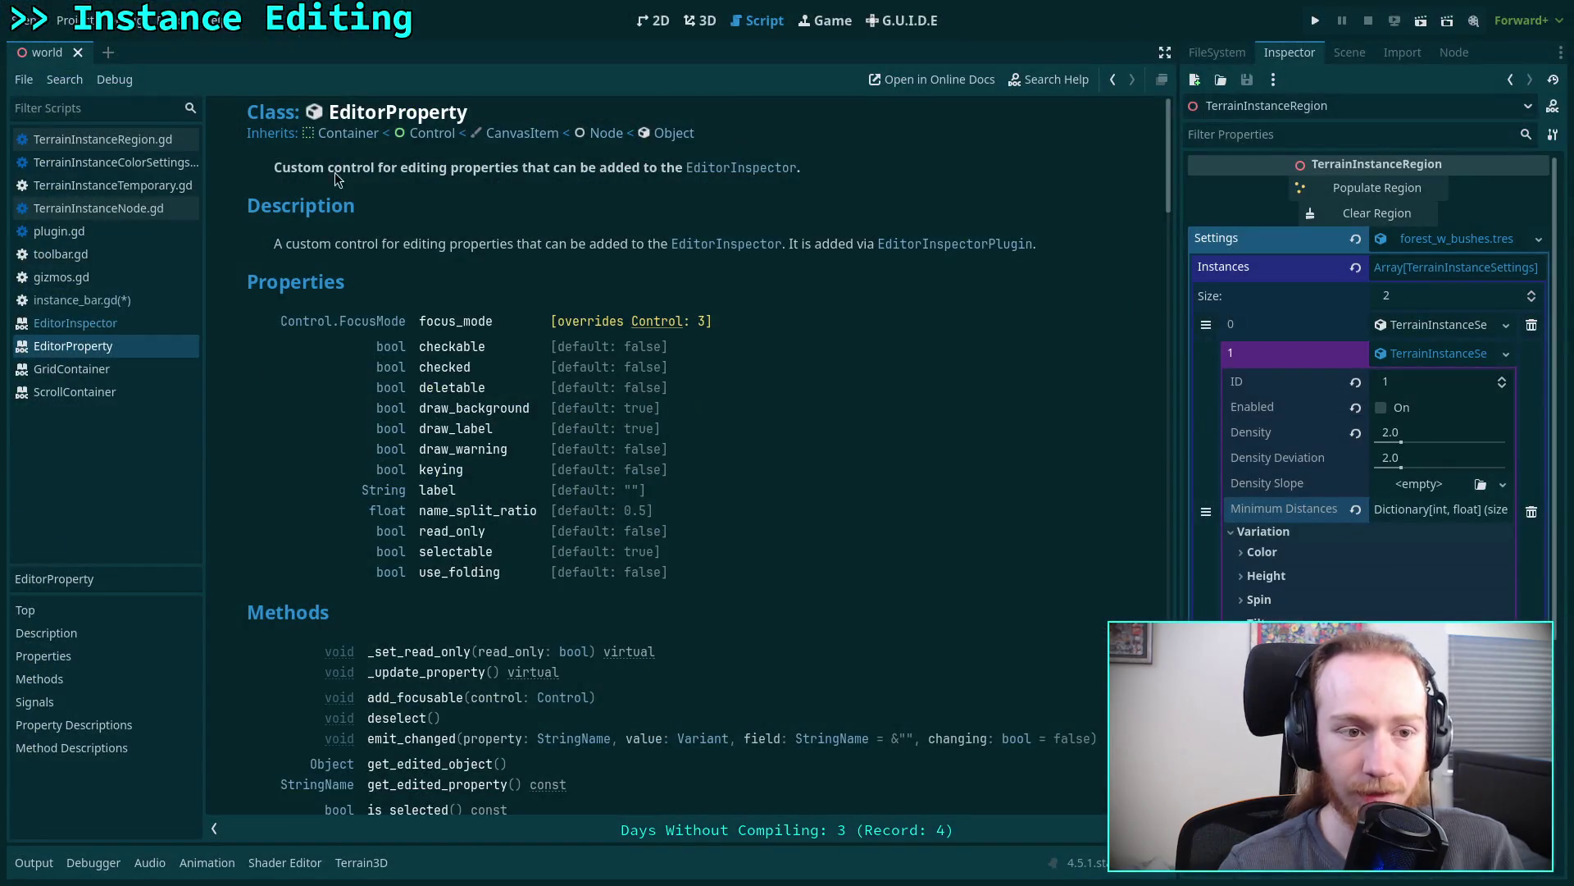
left_click(699, 21)
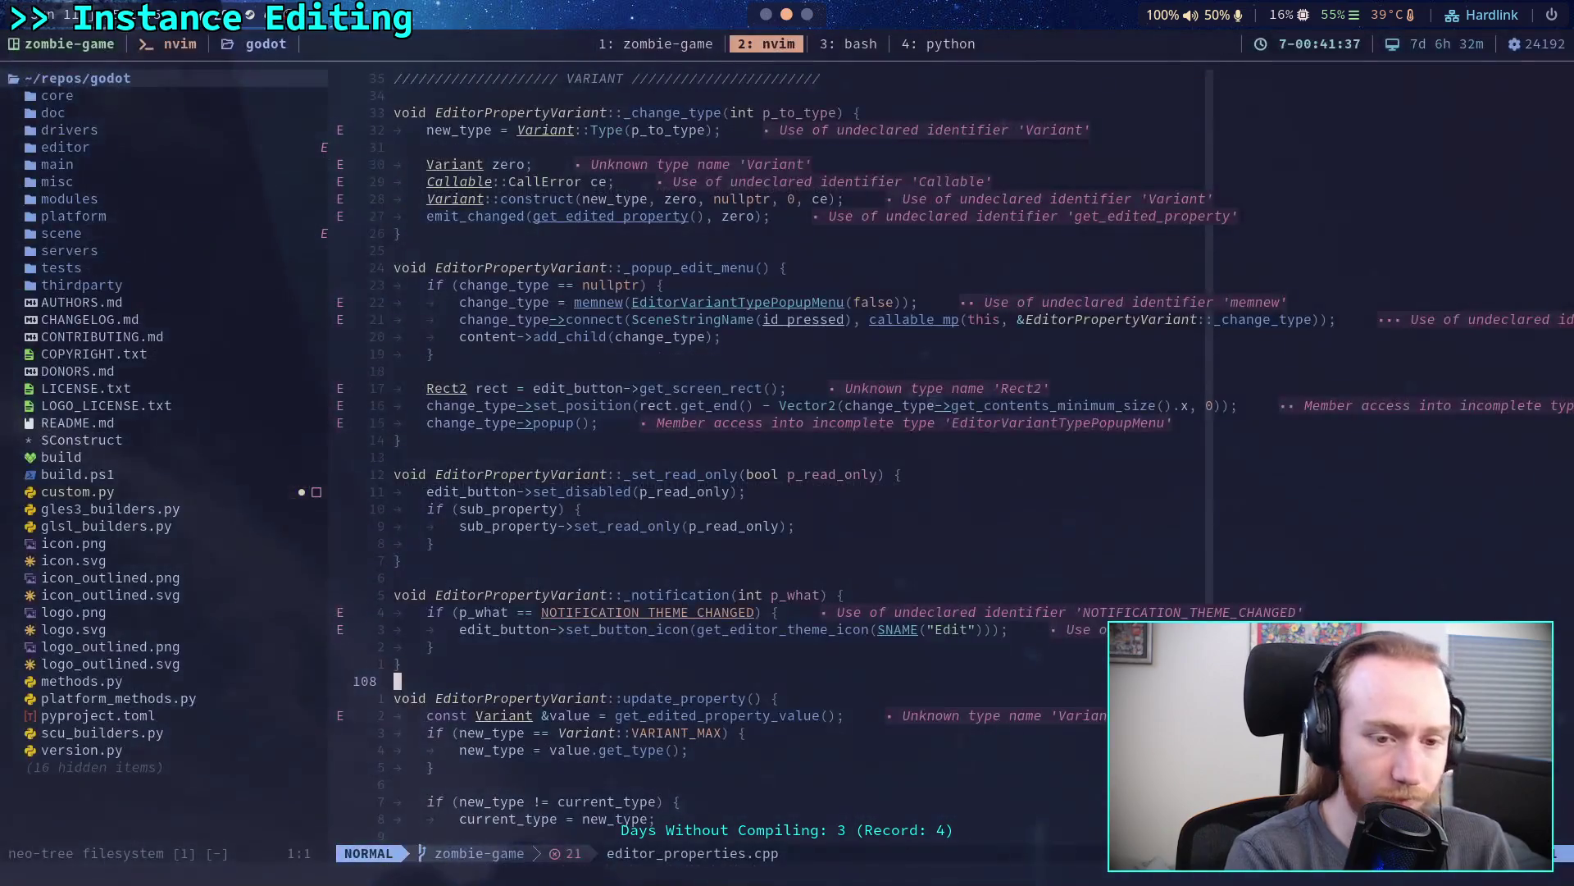
scroll(733, 547, "up", 3)
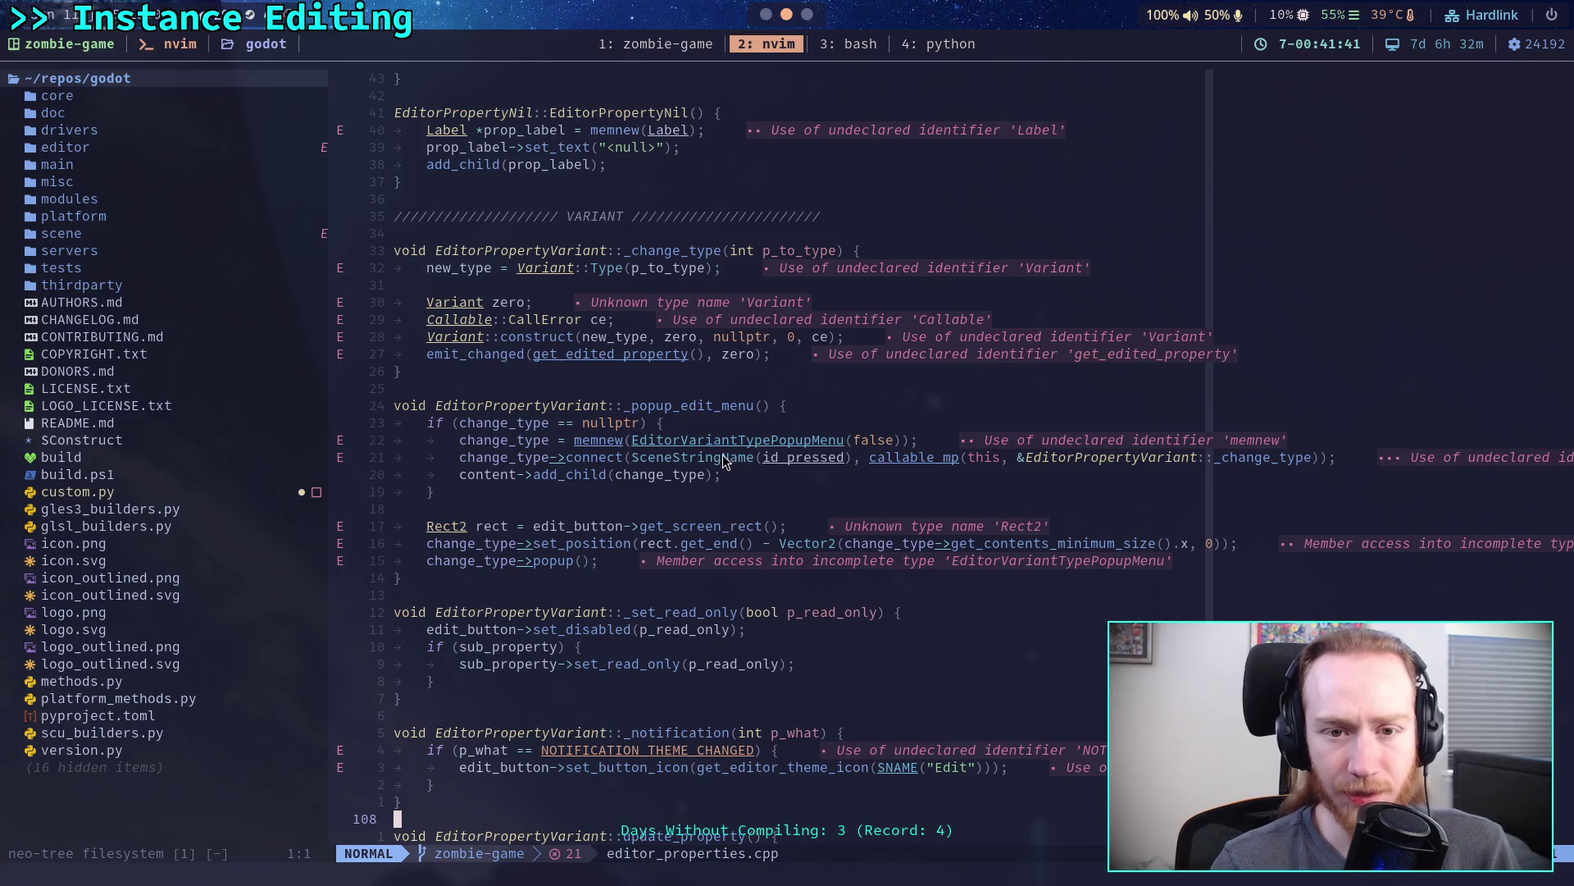
scroll(722, 455, "down", 10)
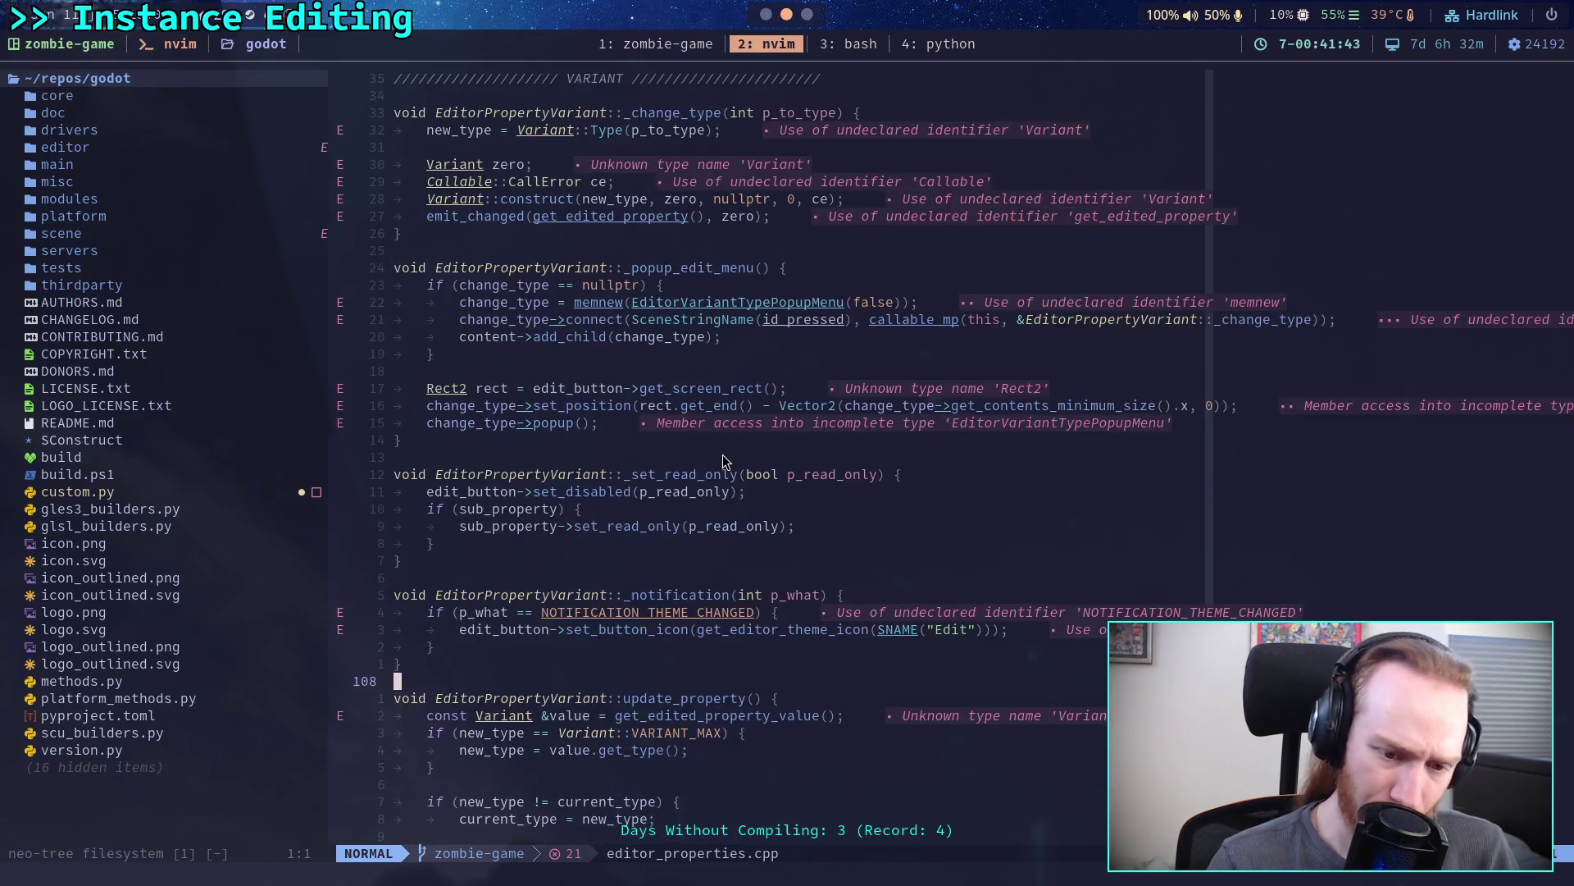
scroll(721, 456, "down", 4)
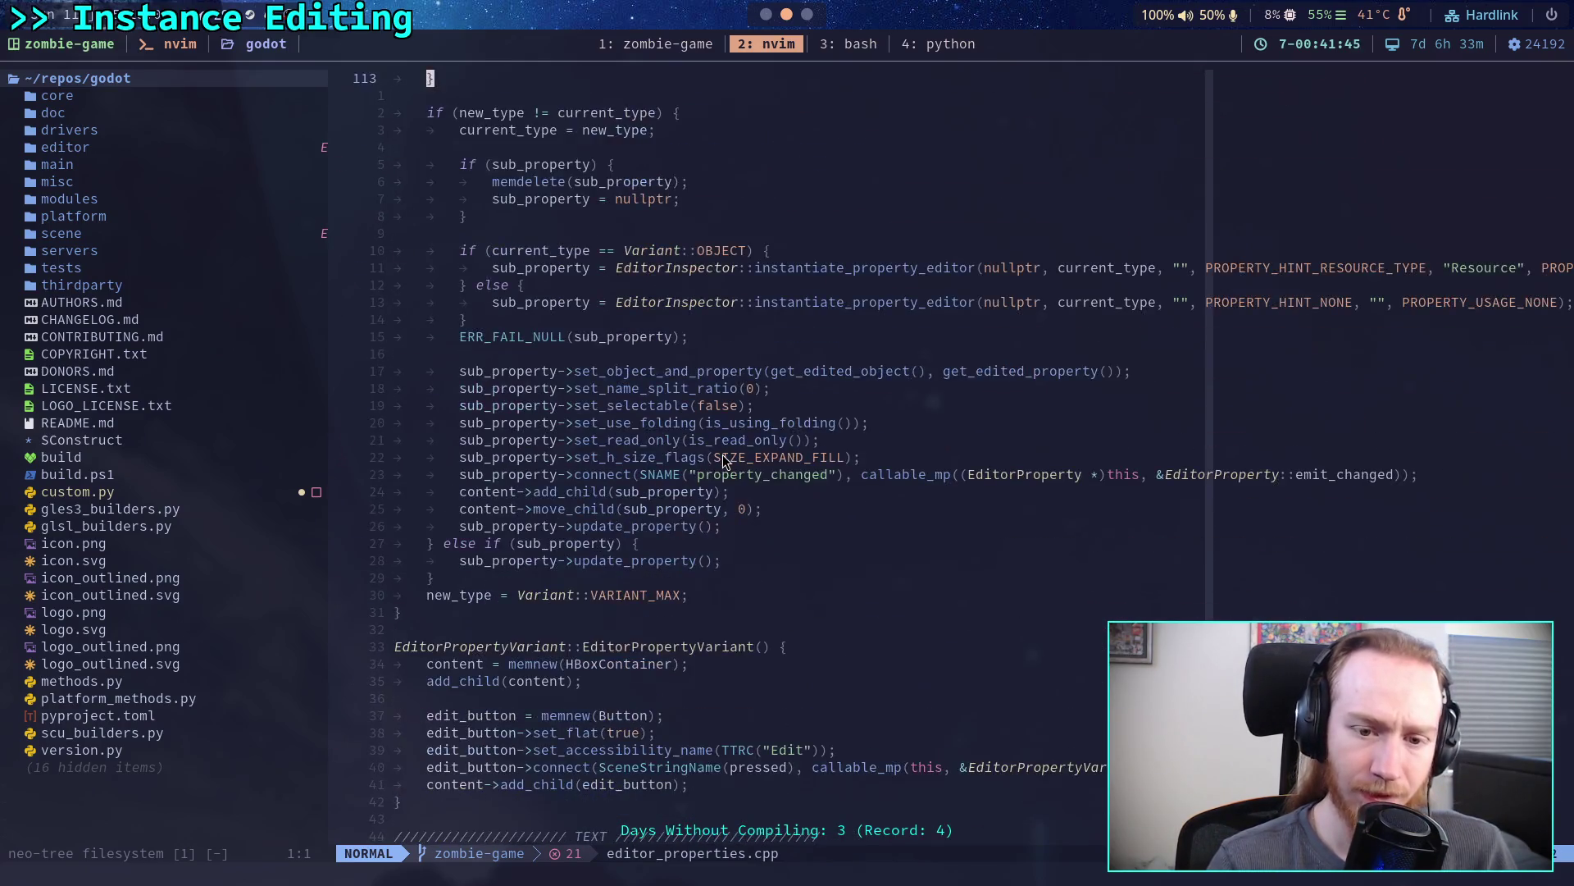
scroll(784, 525, "down", 5)
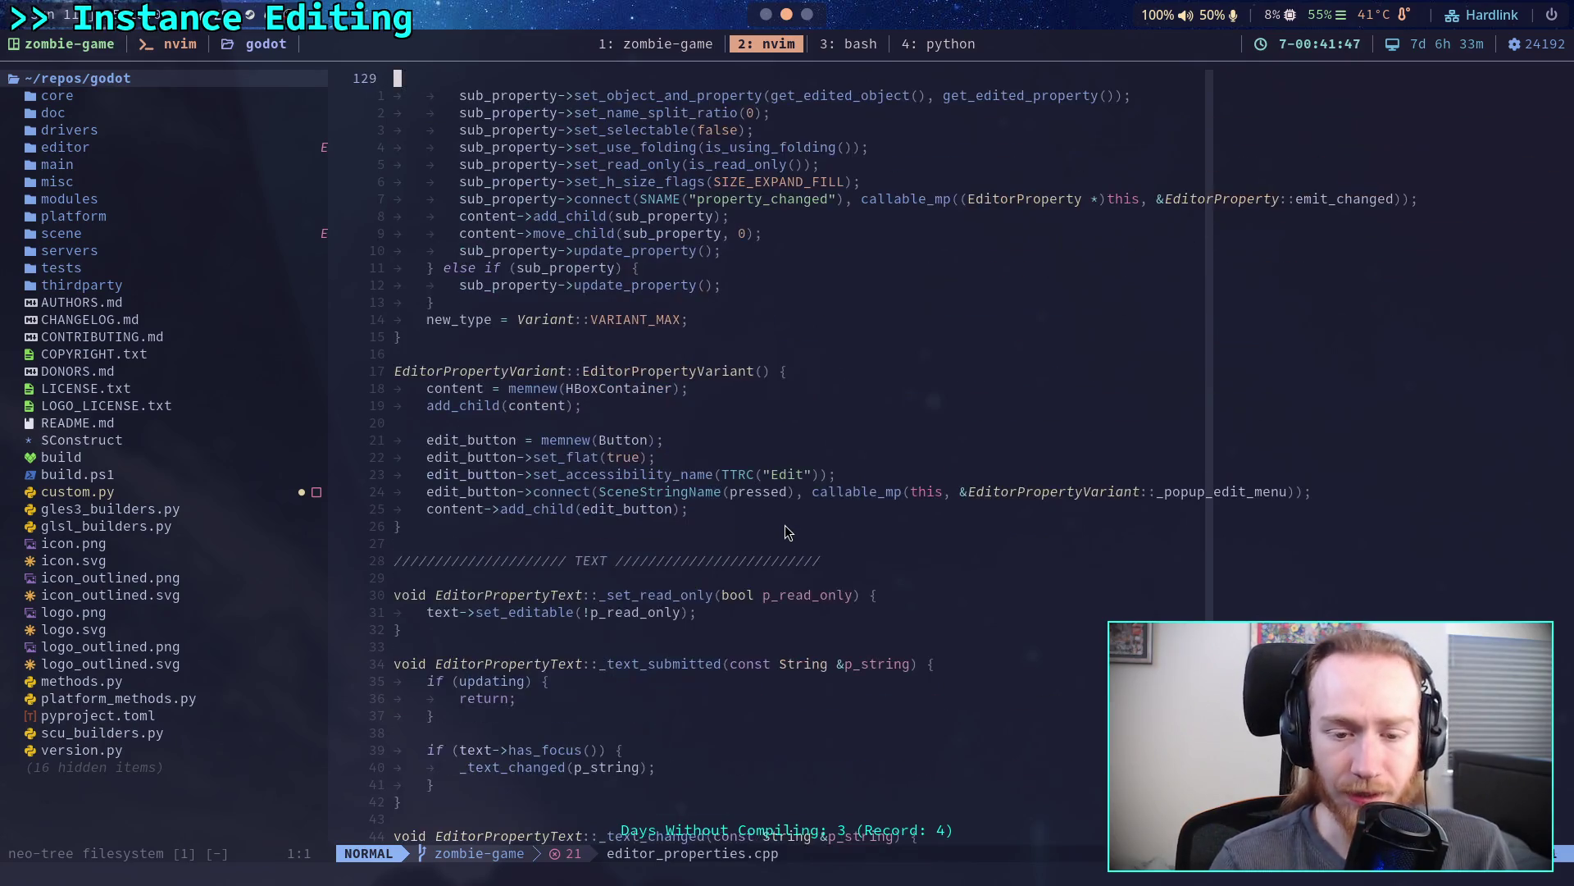
scroll(785, 526, "down", 8)
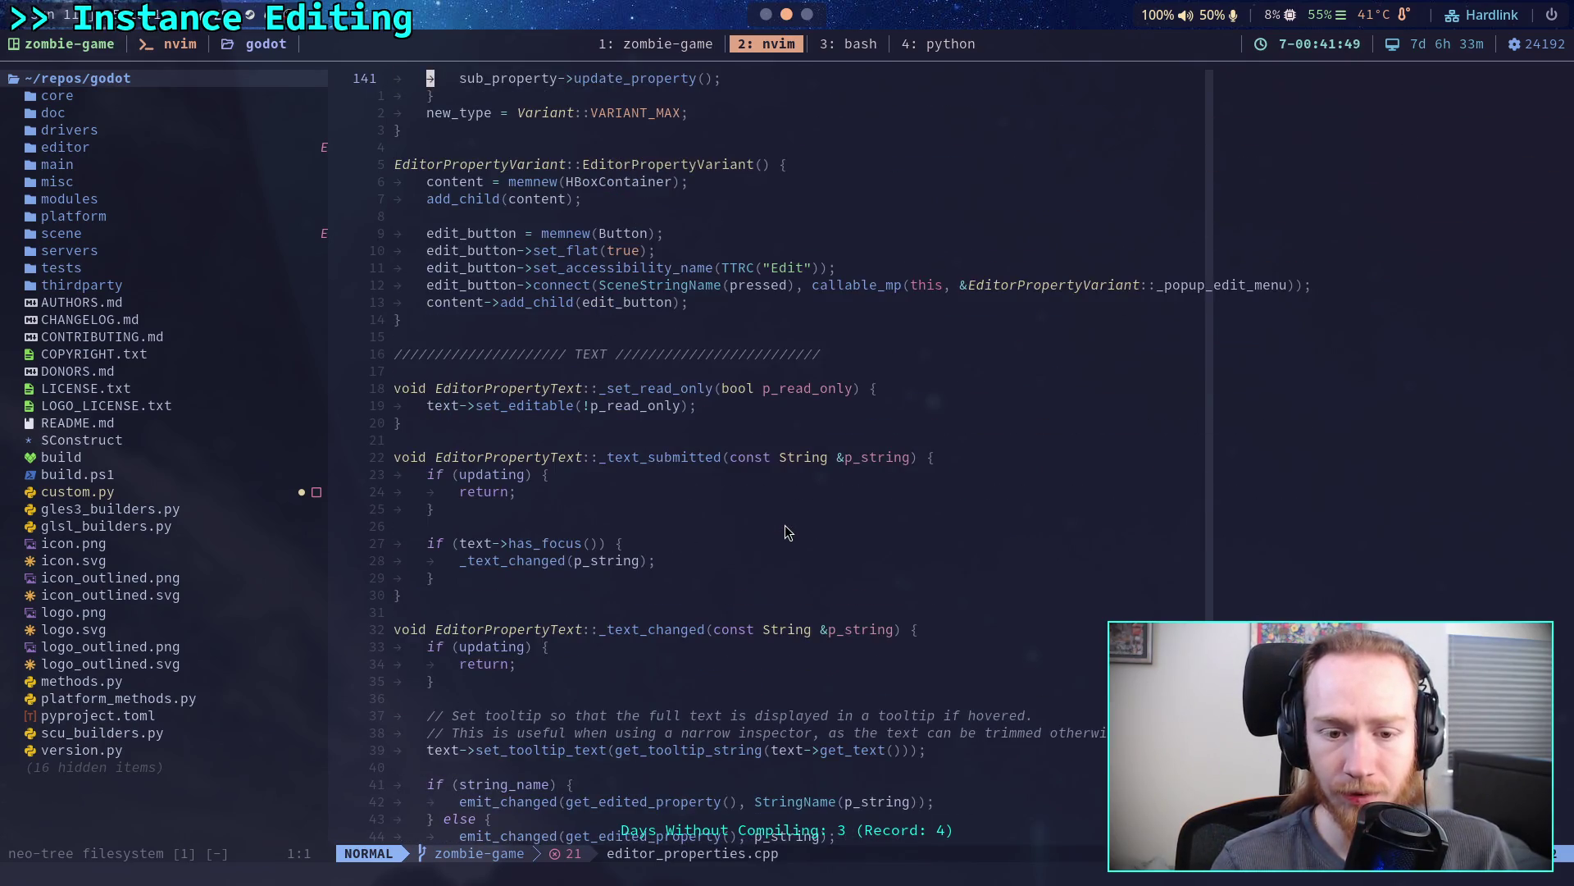
scroll(775, 531, "down", 15)
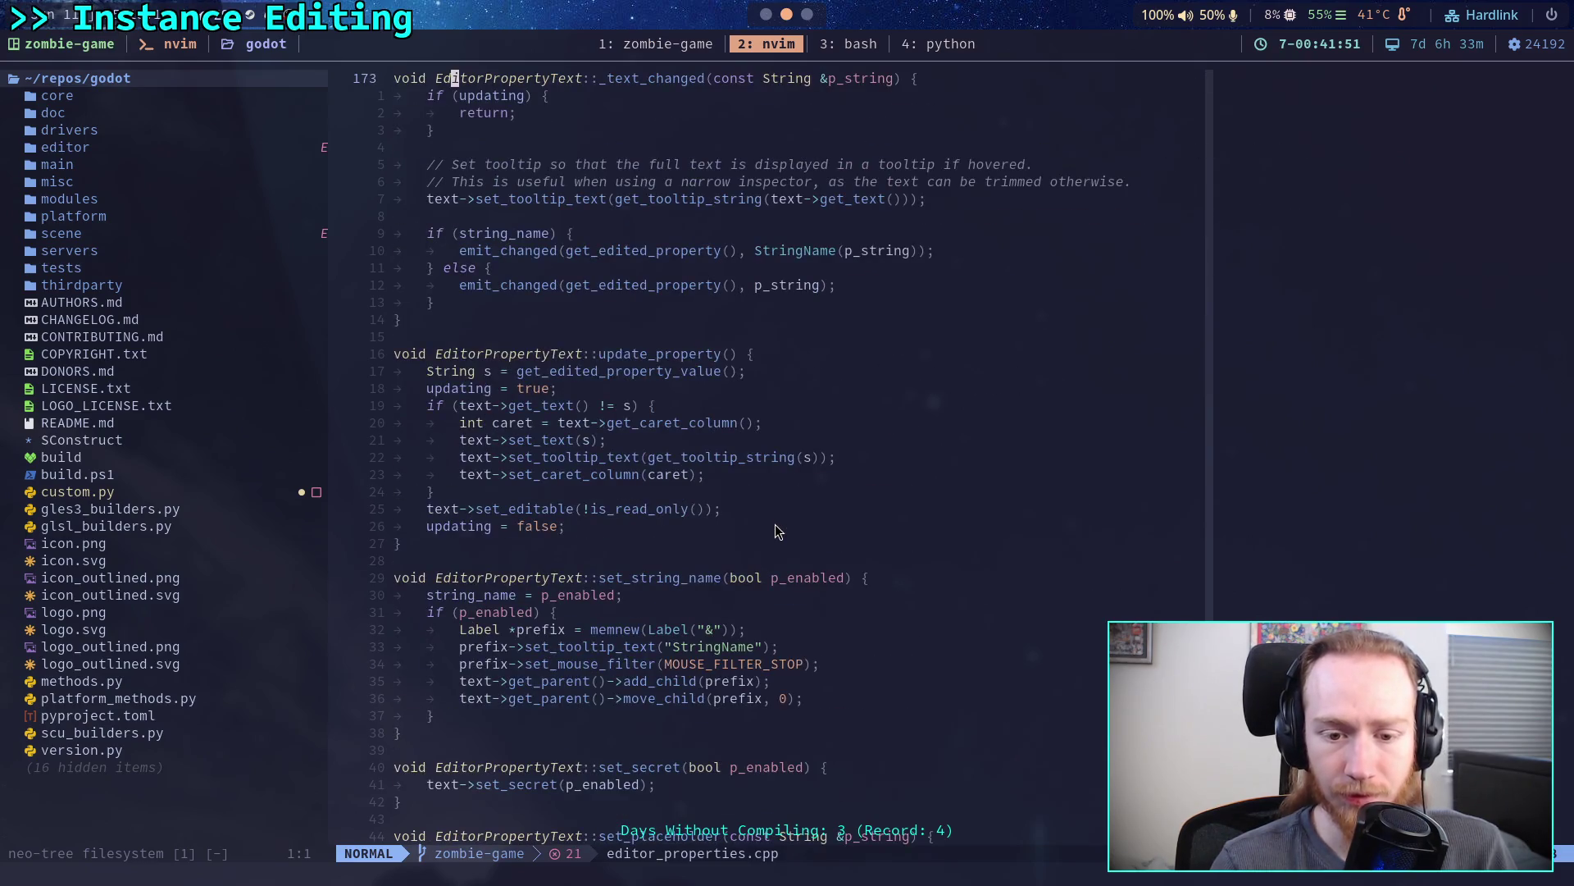
scroll(775, 525, "down", 7)
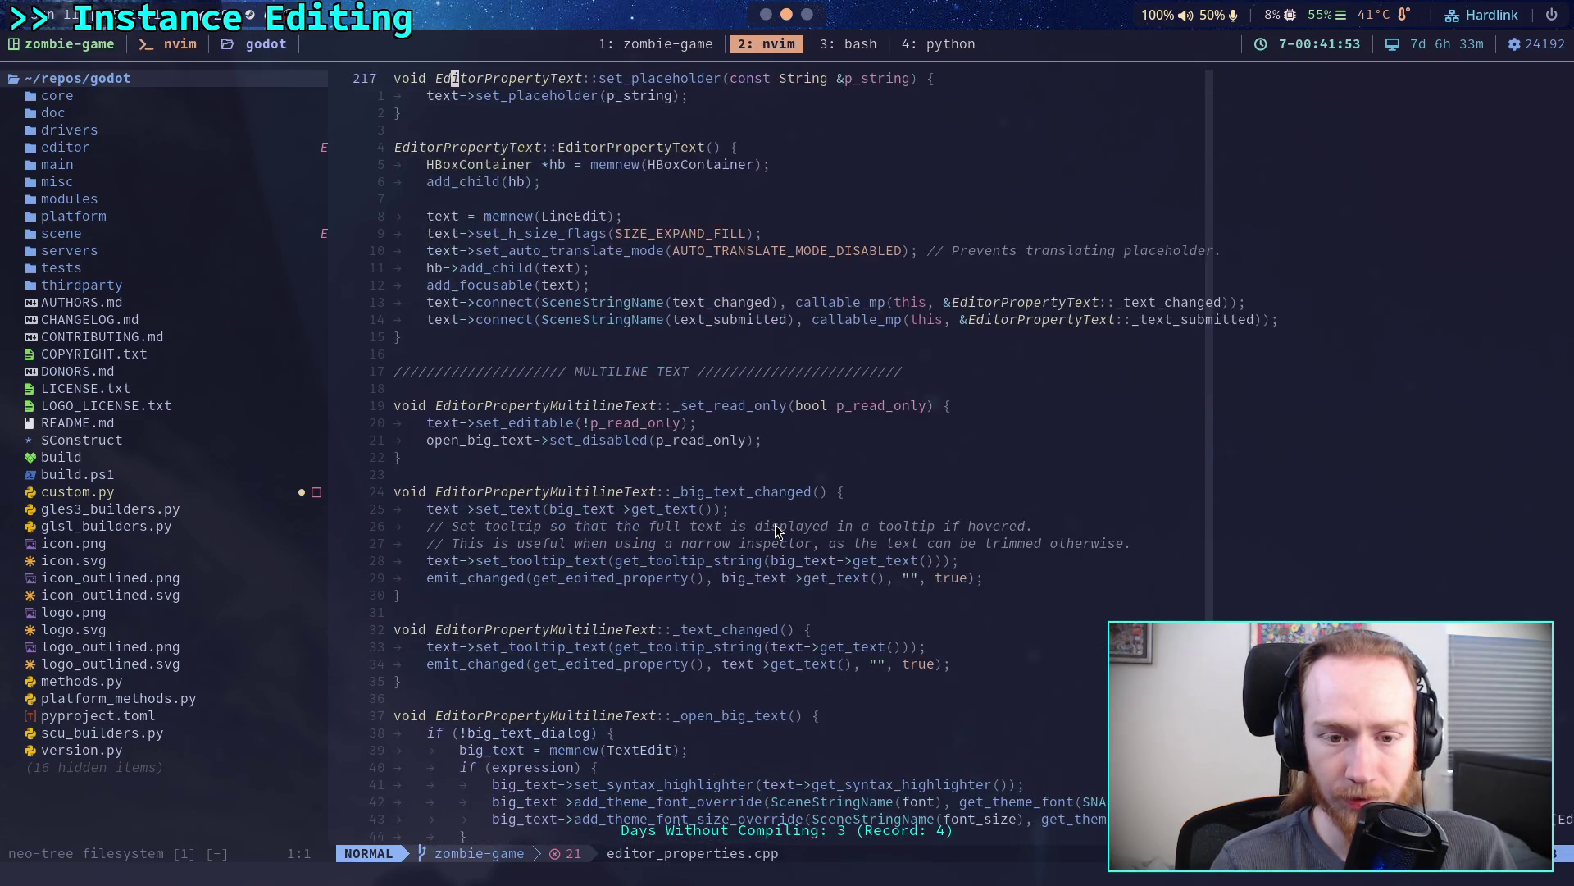
scroll(771, 520, "up", 20)
scroll(754, 502, "up", 20)
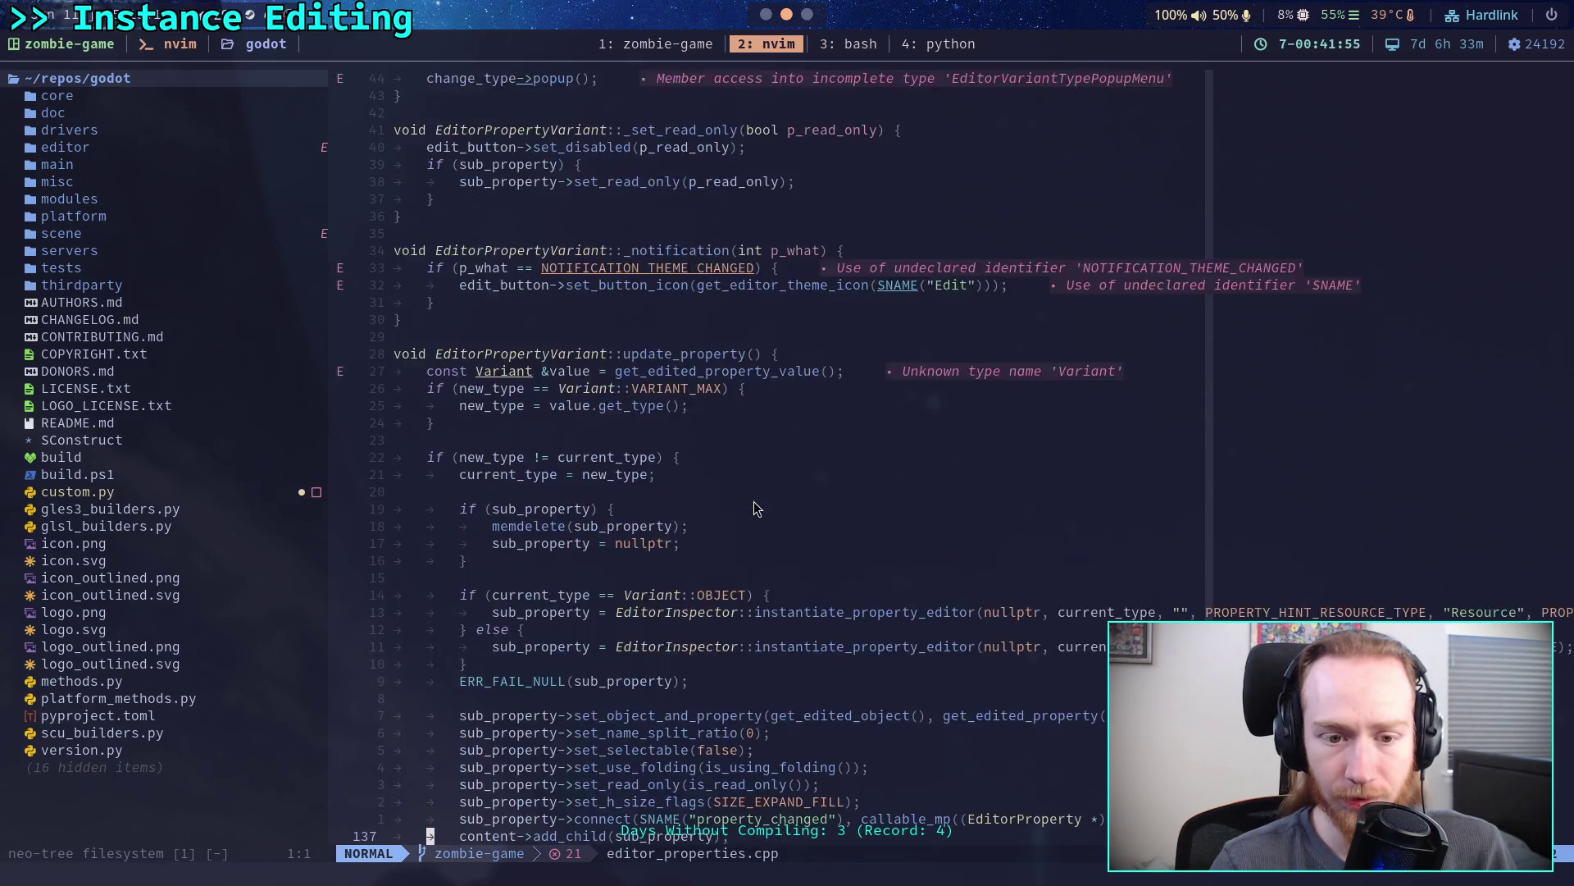
scroll(756, 509, "down", 3)
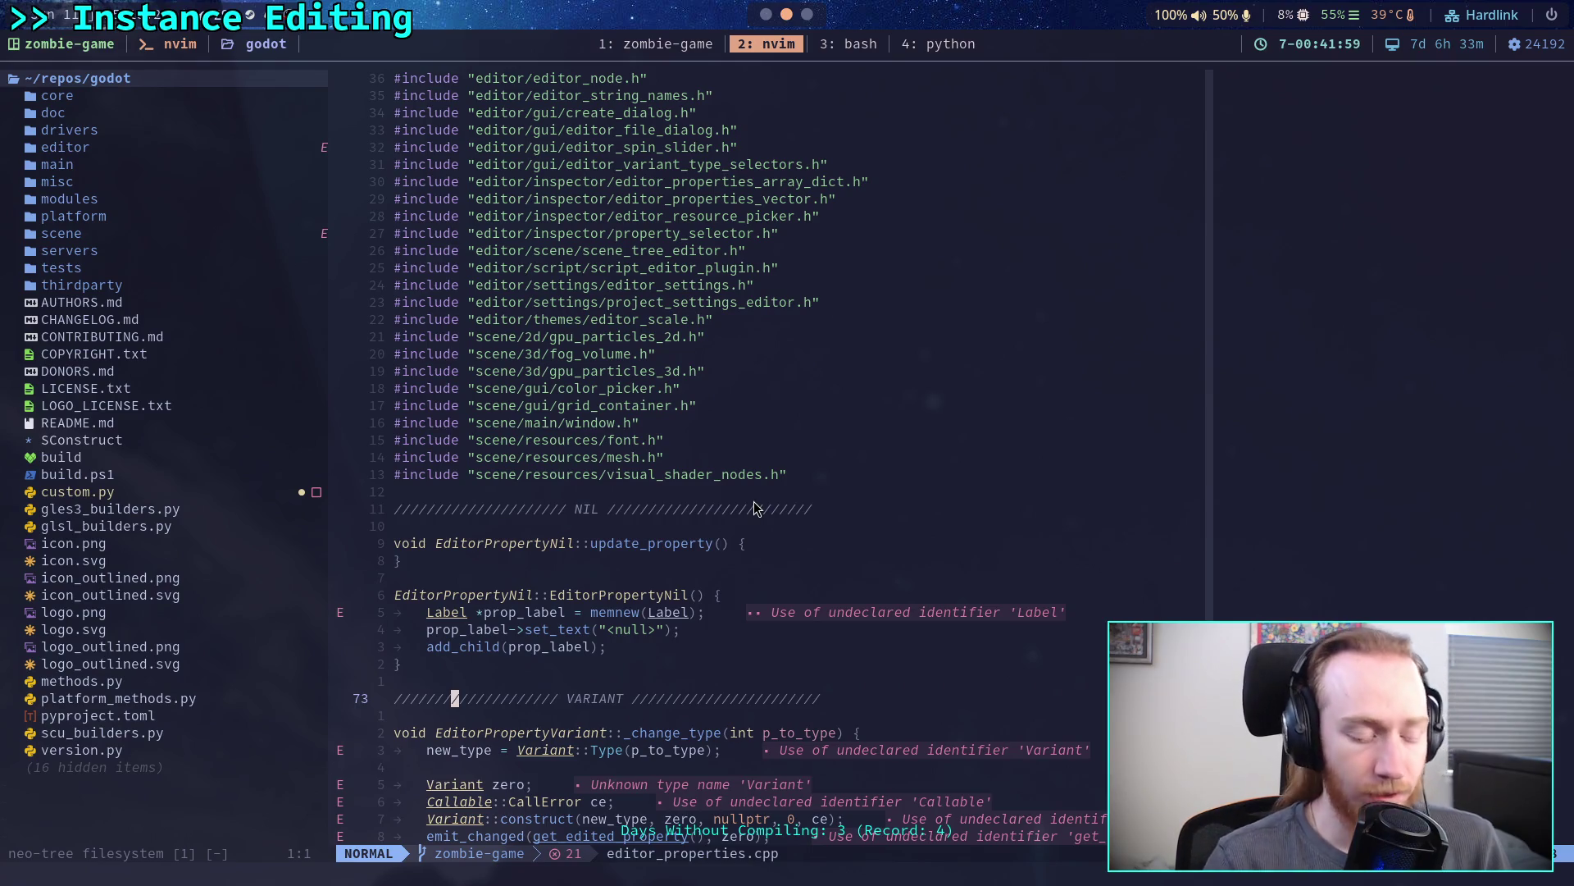
key("space")
key("e")
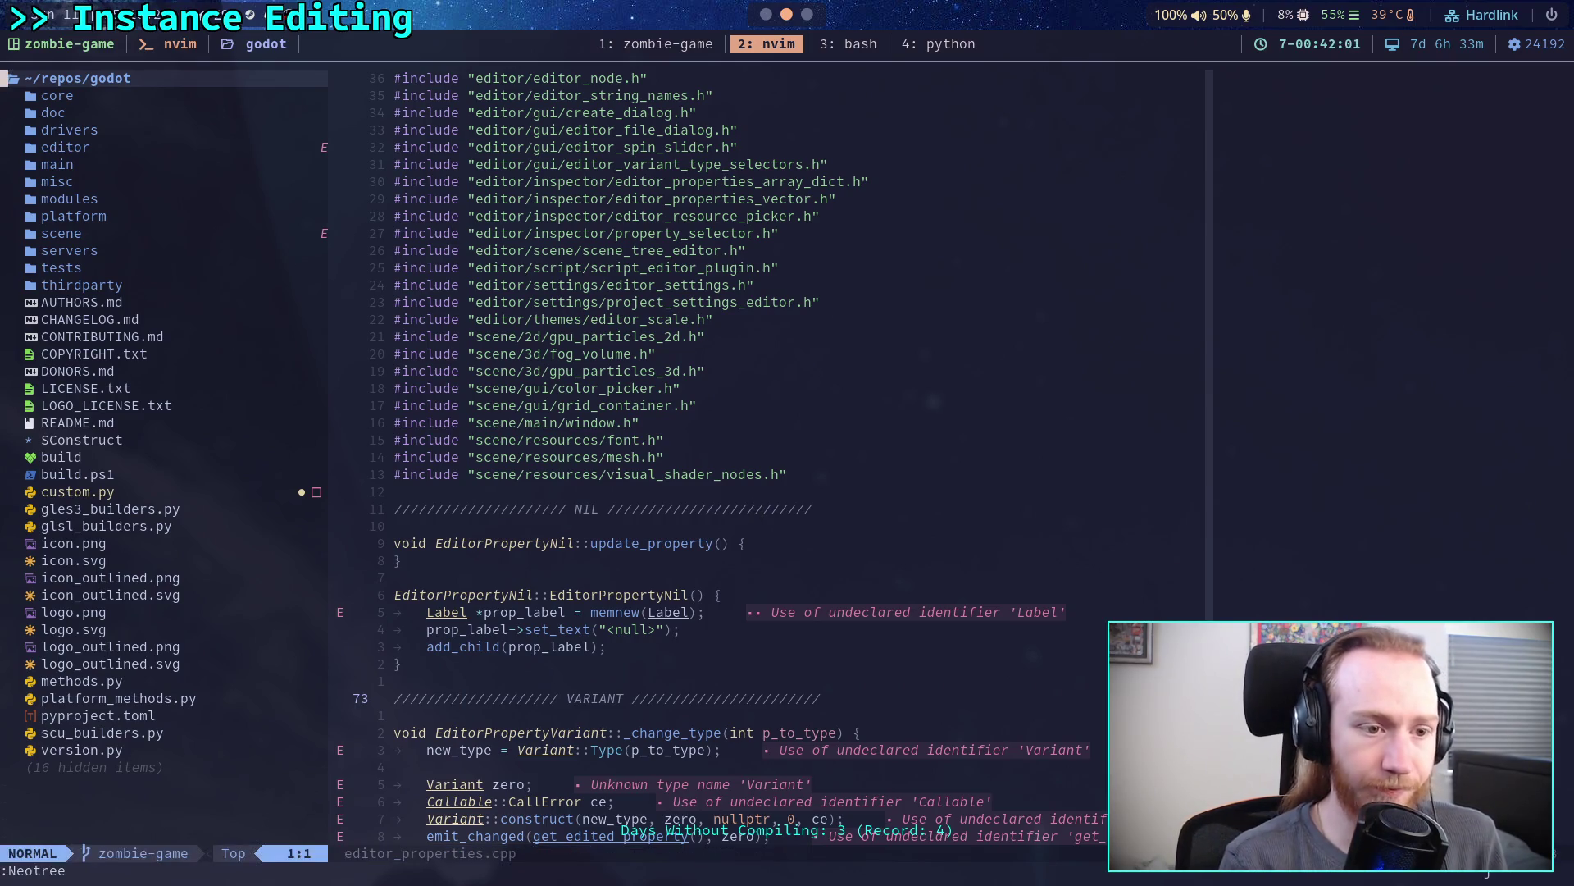
- Open AUTHORS.md, then search 'editorpropert' and open editor_properties.h in a new tab
key("j")
key("j")
key("j")
key("Return")
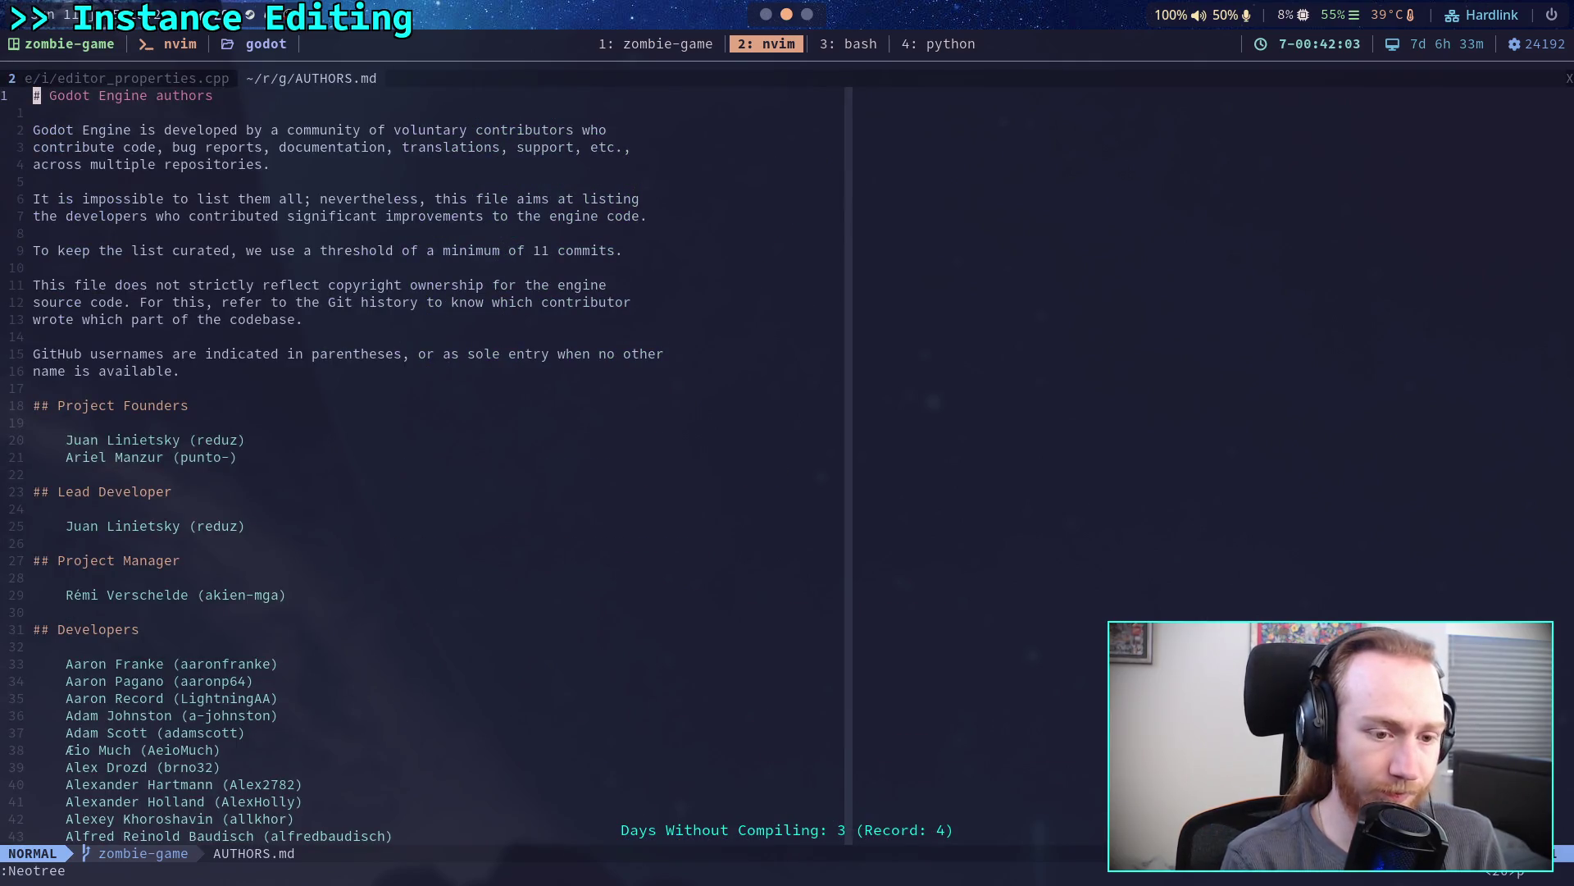
key("space")
key("f")
key("f")
type("editor")
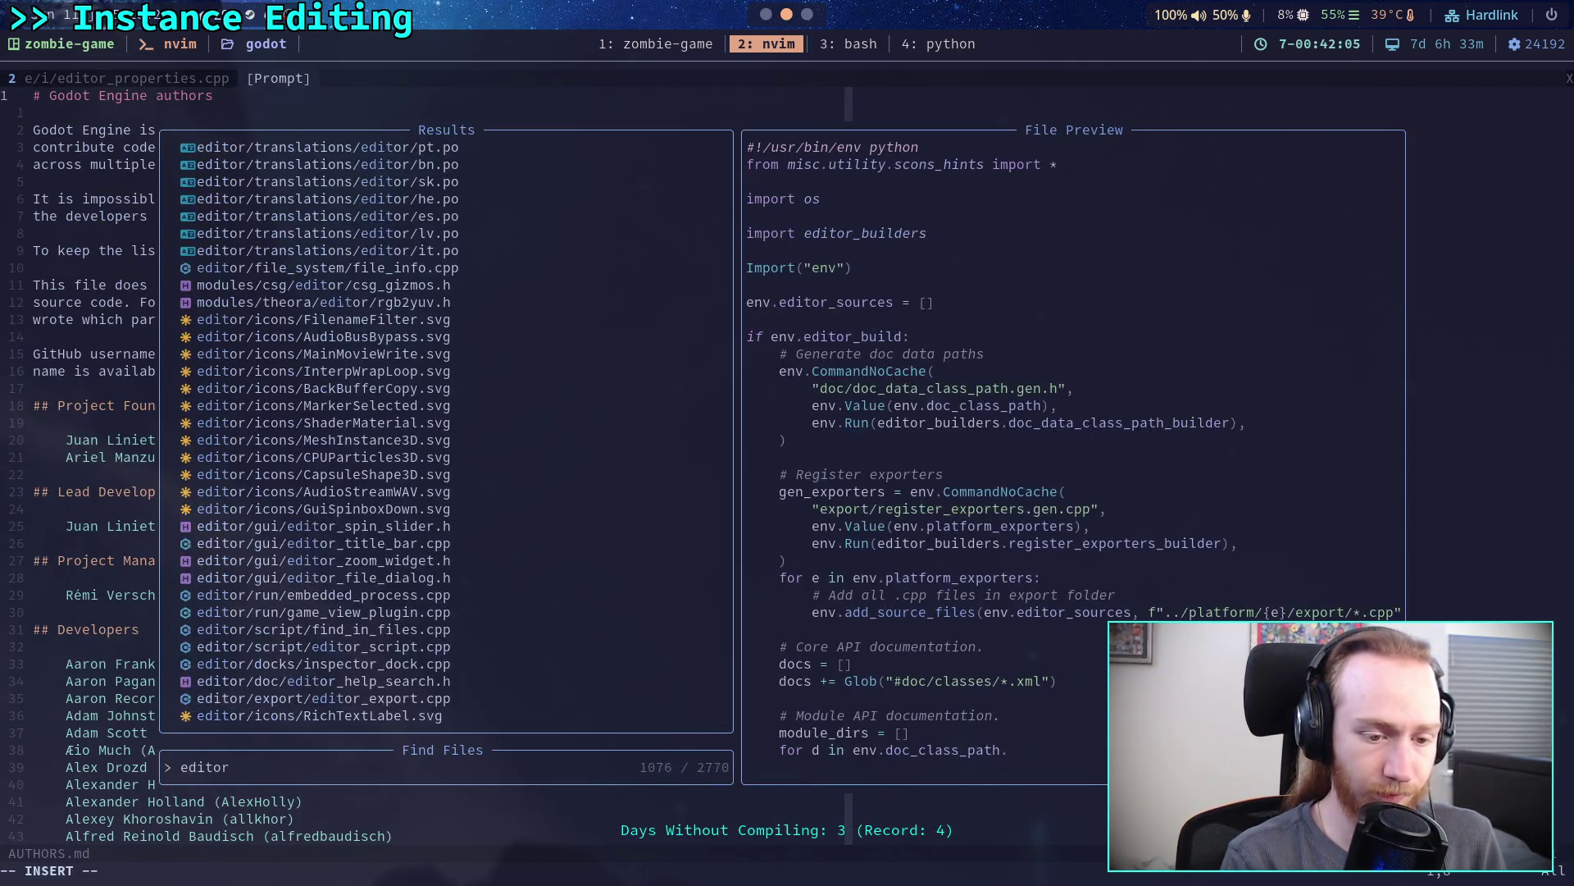
type("propert")
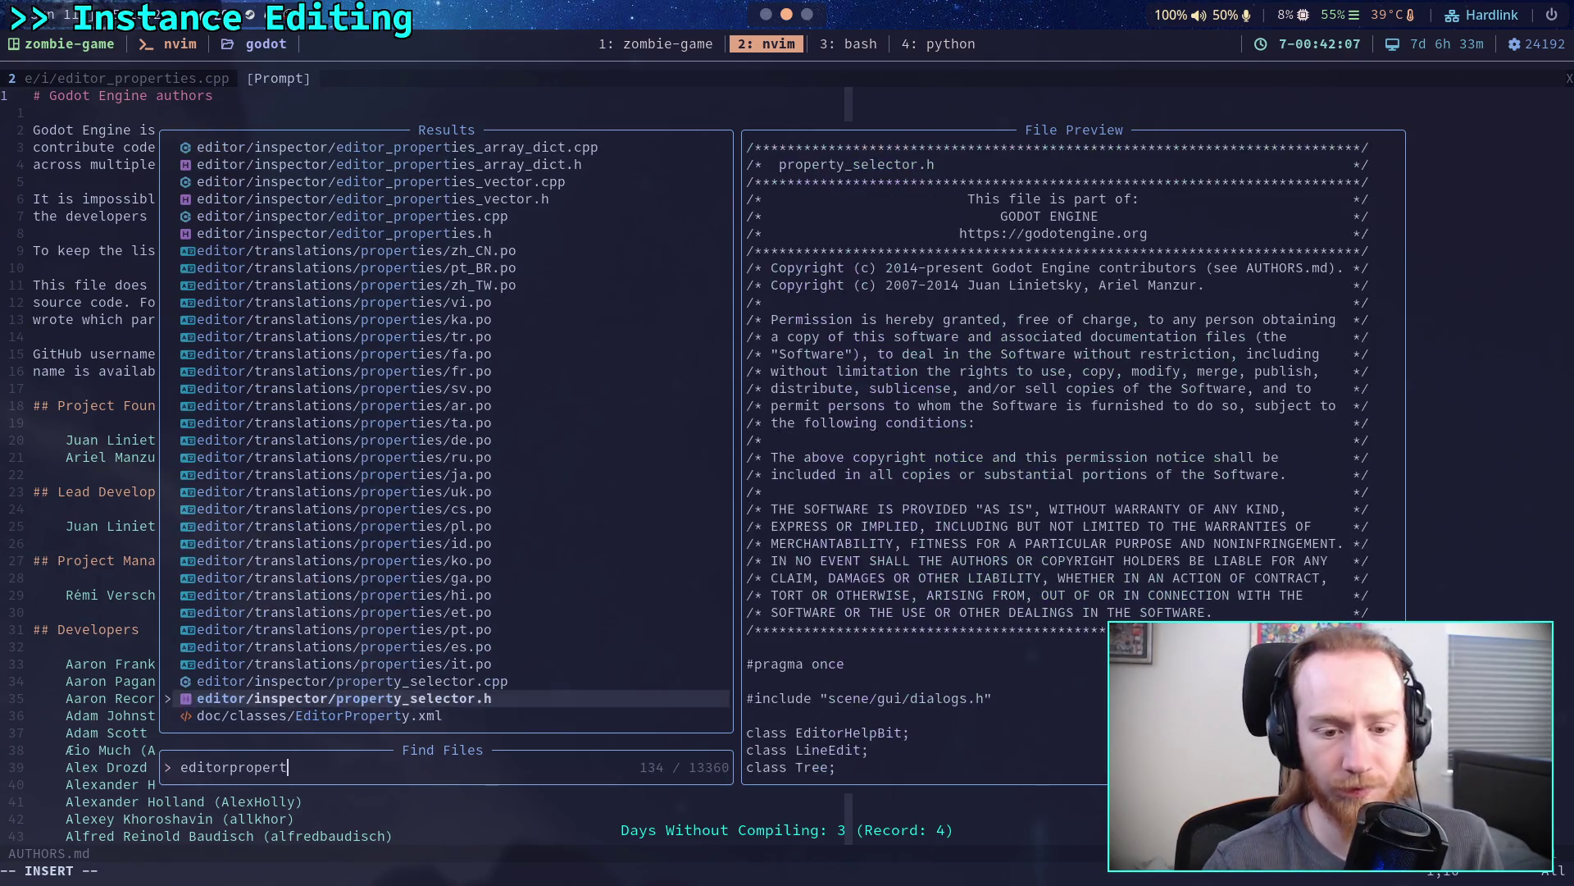
key("Up")
key("Up")
key("Up")
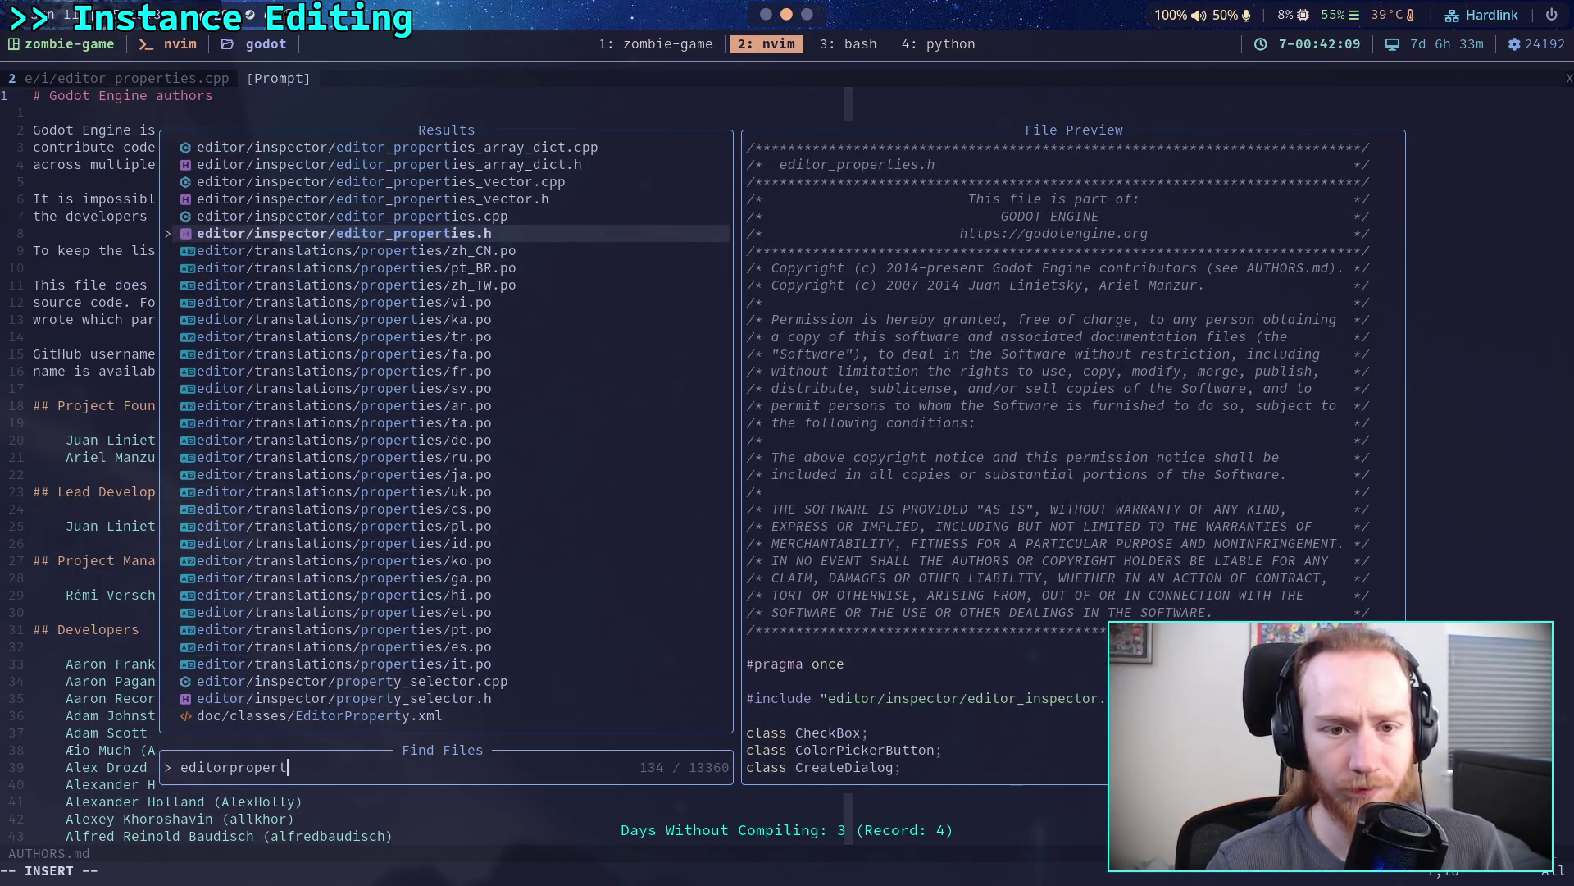
key("Return")
scroll(623, 566, "down", 10)
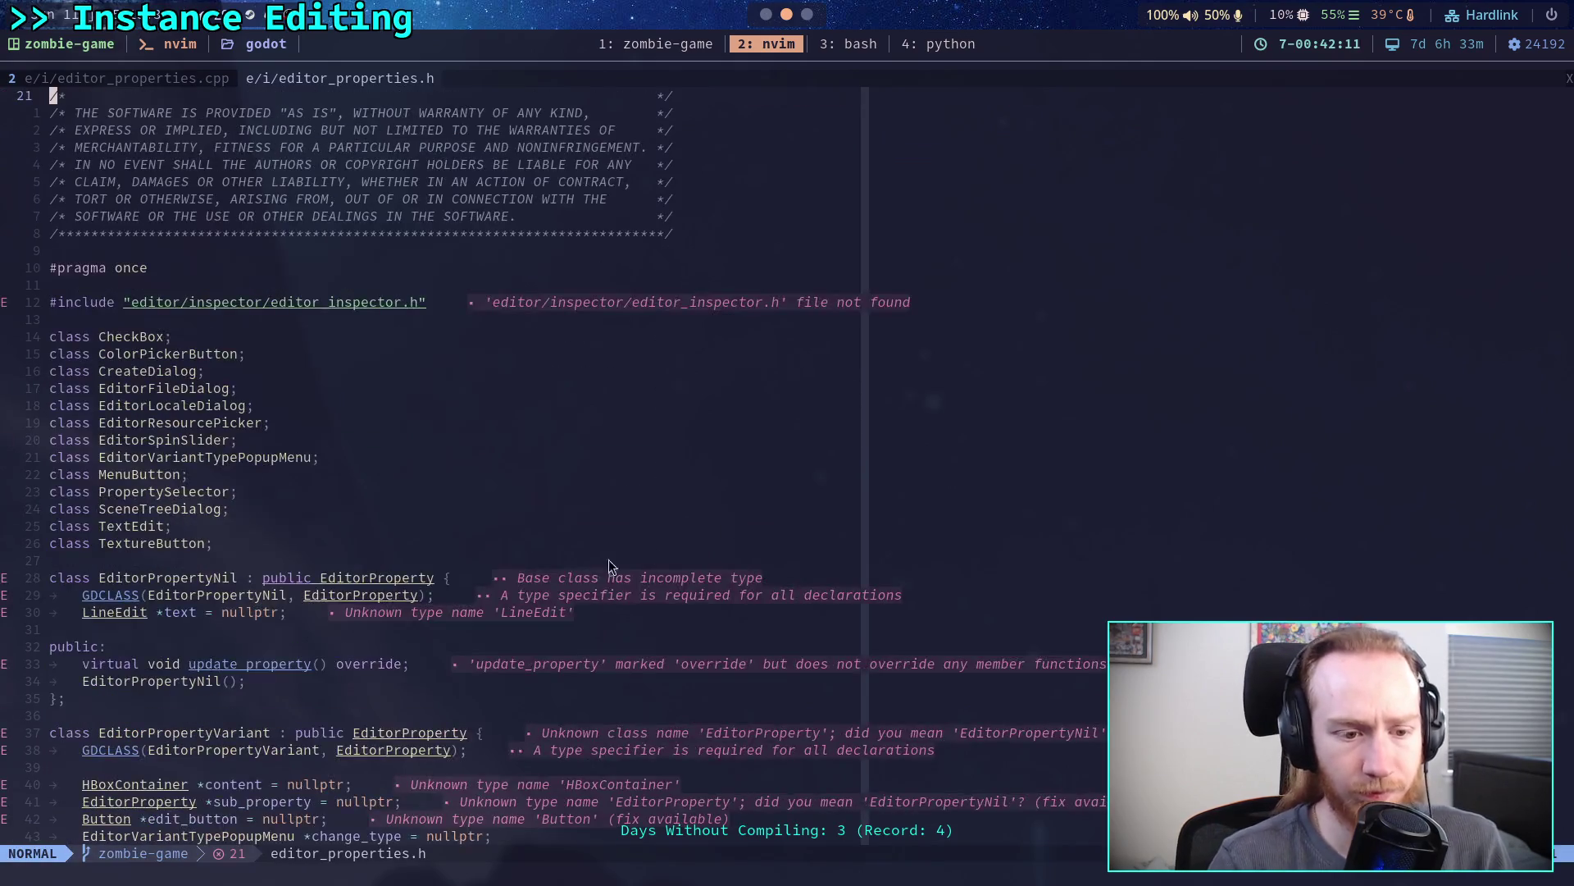
scroll(564, 594, "down", 2)
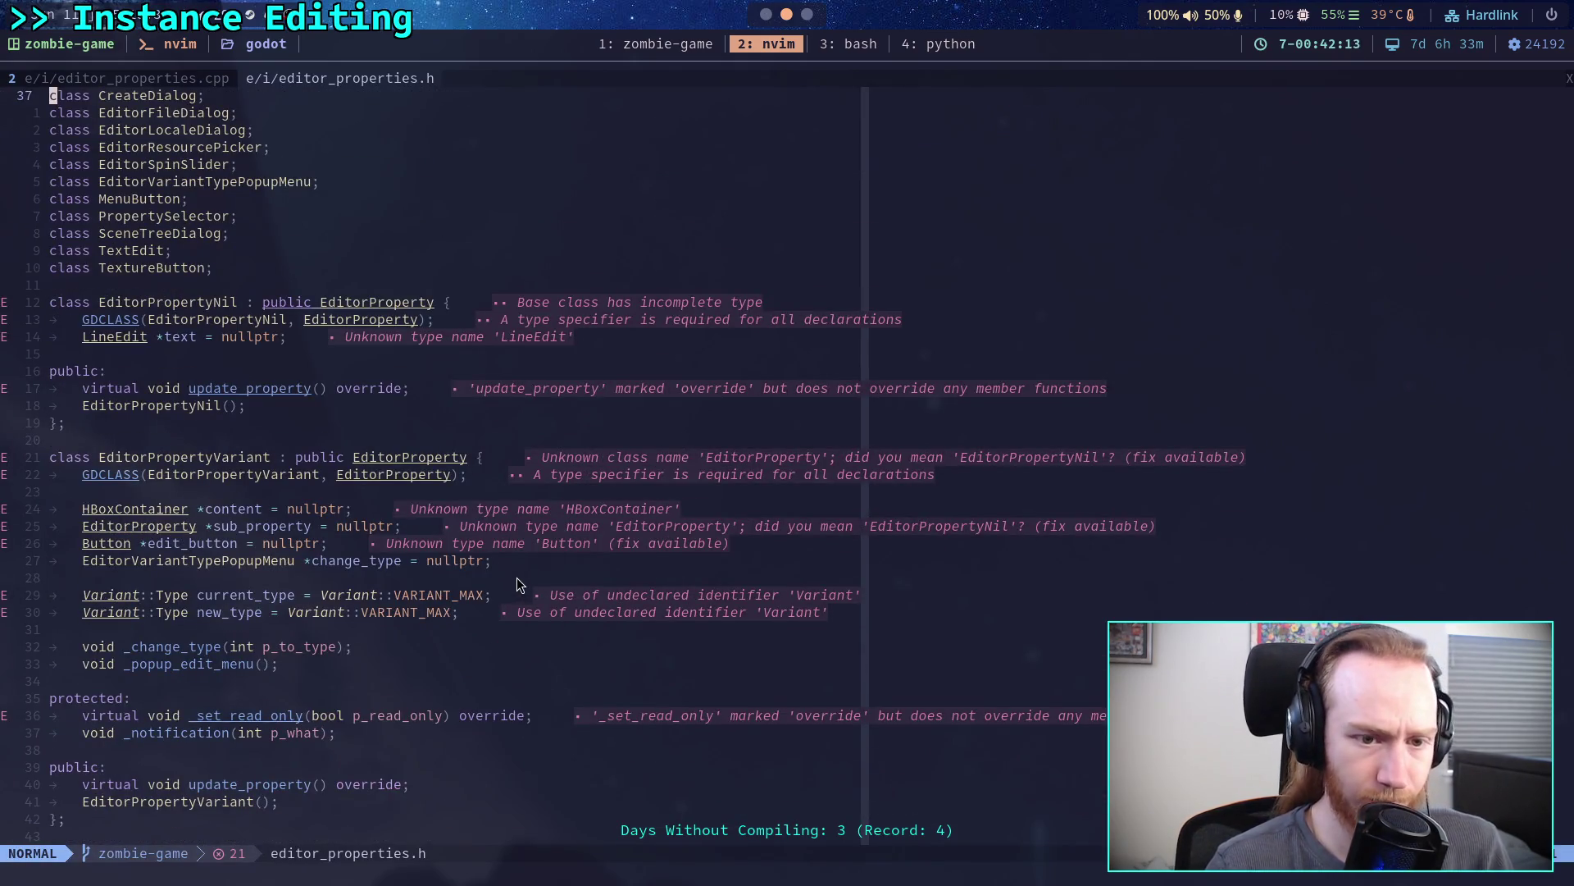
scroll(517, 577, "up", 1)
scroll(516, 577, "up", 5)
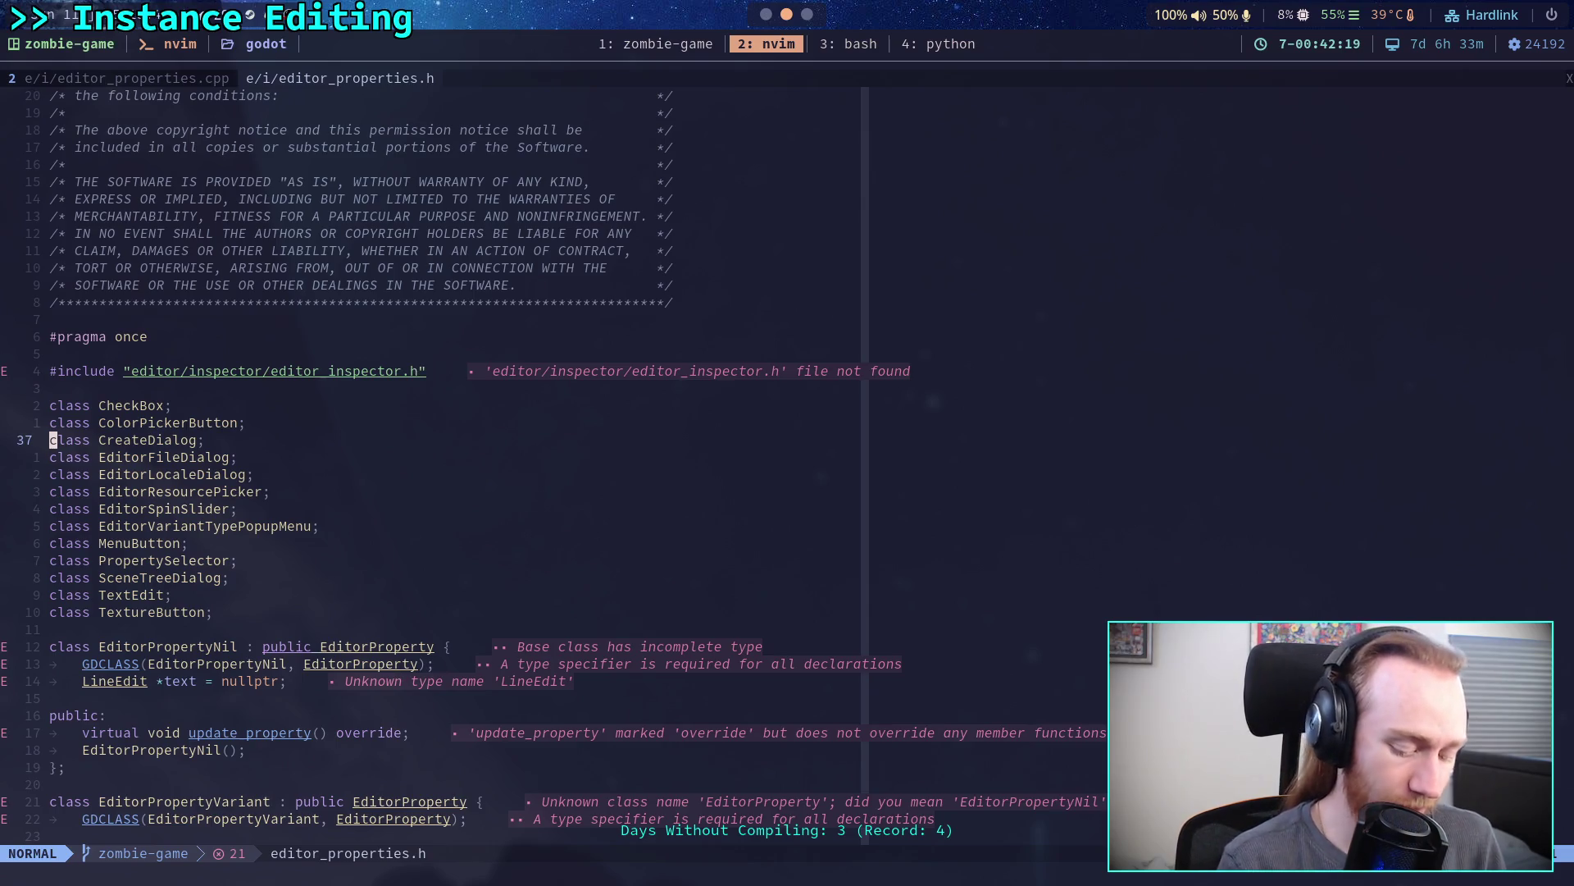
key("space")
- Show the file tree with :Neotree and open AUTHORS.md, undoing an accidental paste
key("f")
key("g")
key("Escape")
type(":Neotree")
key("Return")
left_click(70, 319)
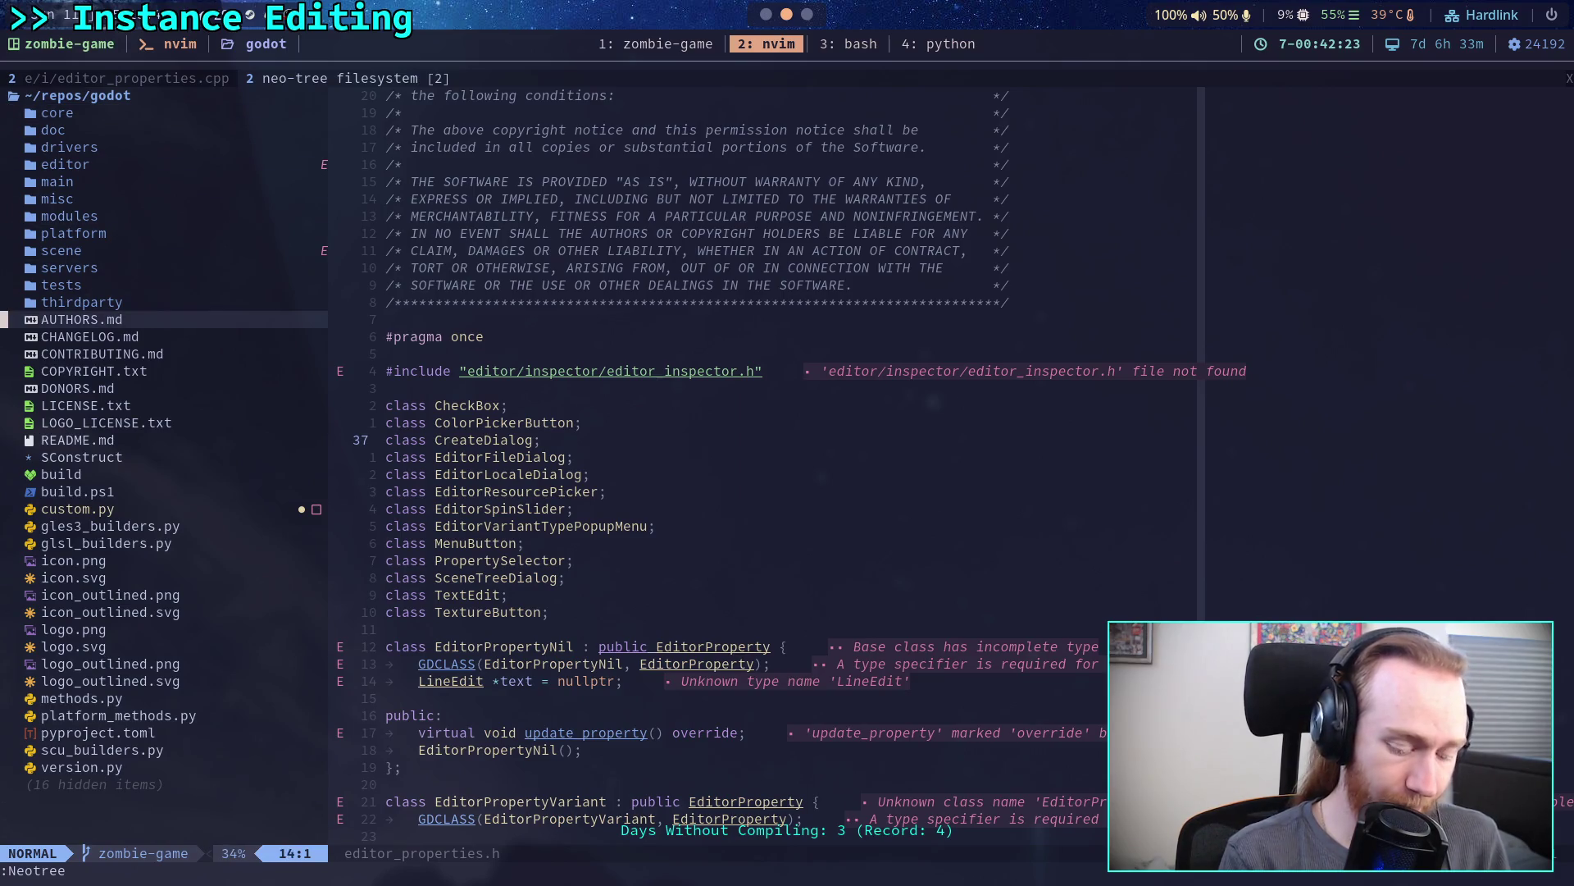
key("Return")
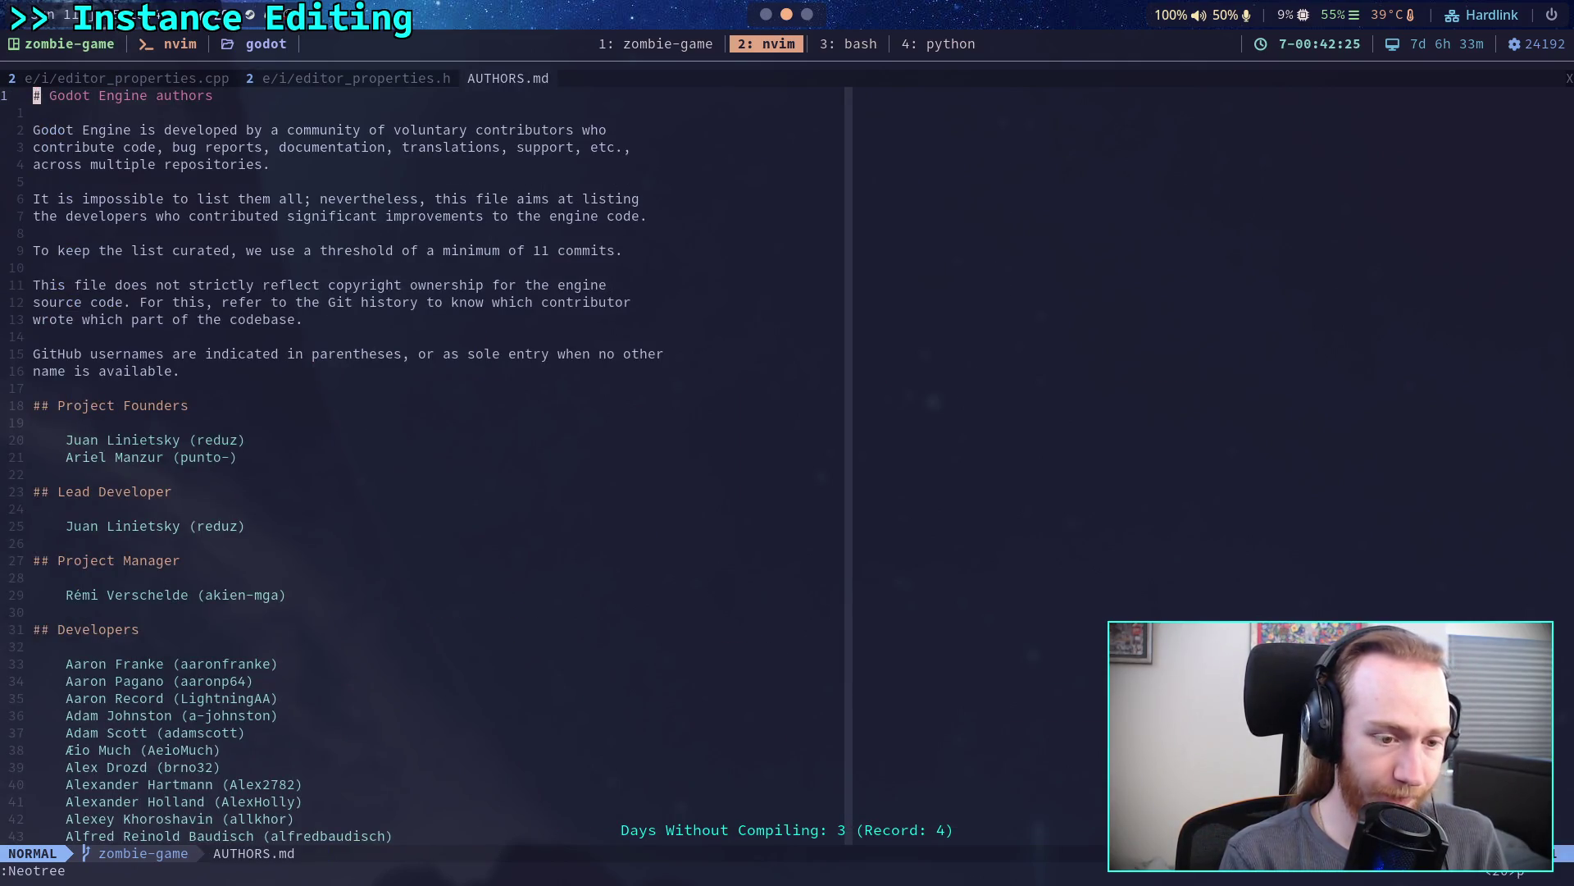
key("p")
key("u")
- Grep for 'editorinspector', then find 'editorinspect' and open editor_inspector.h
key("space")
type("fg")
type("edit")
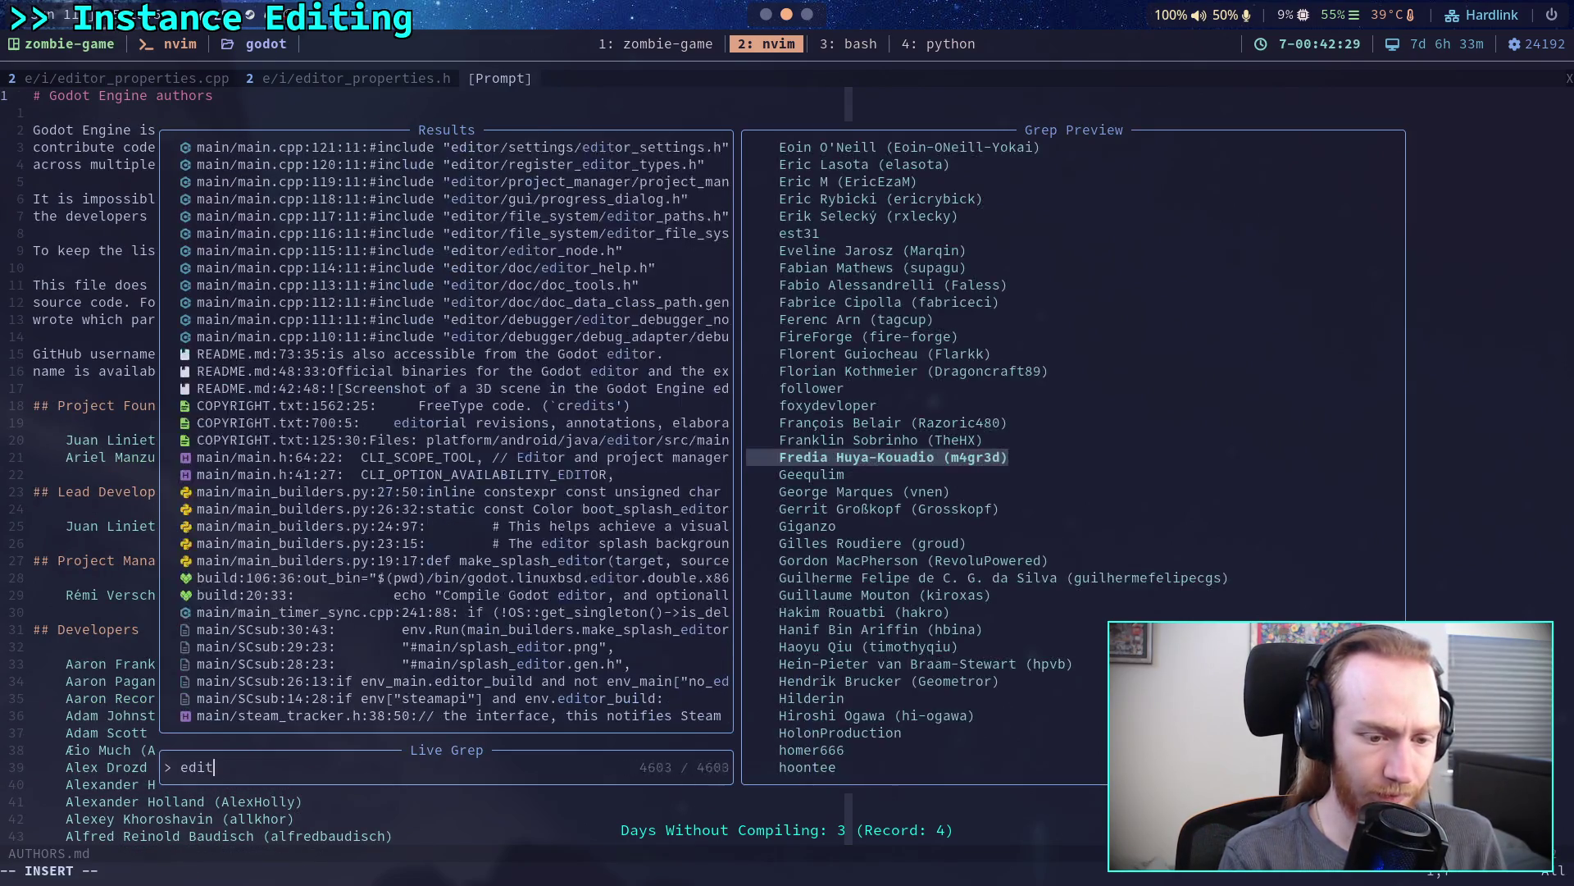
type("orinstp")
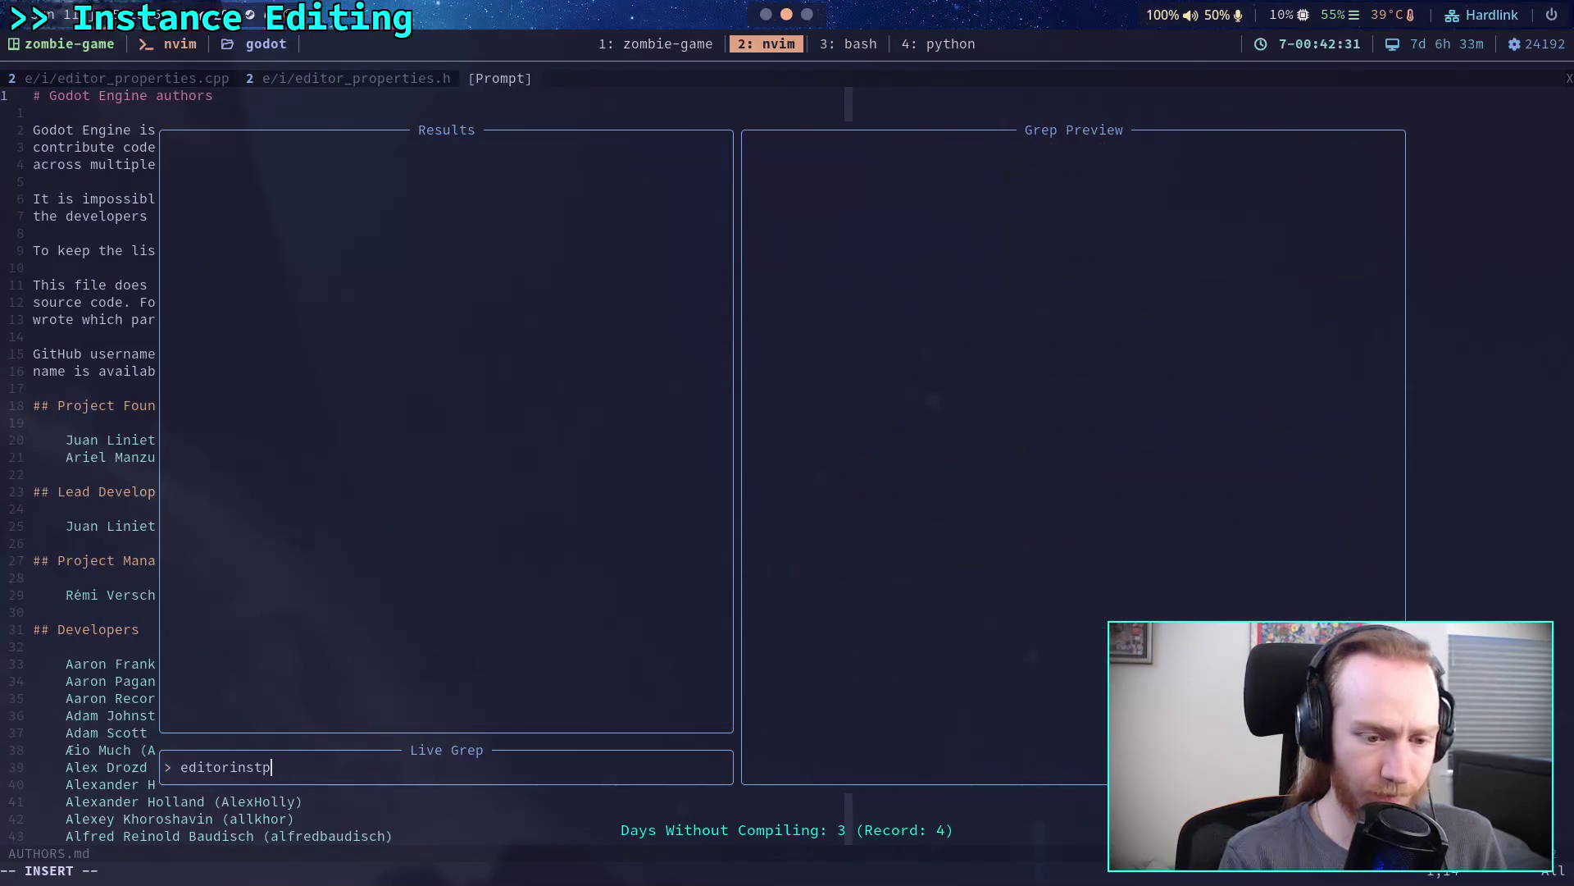
key("BackSpace")
key("BackSpace")
type("pector")
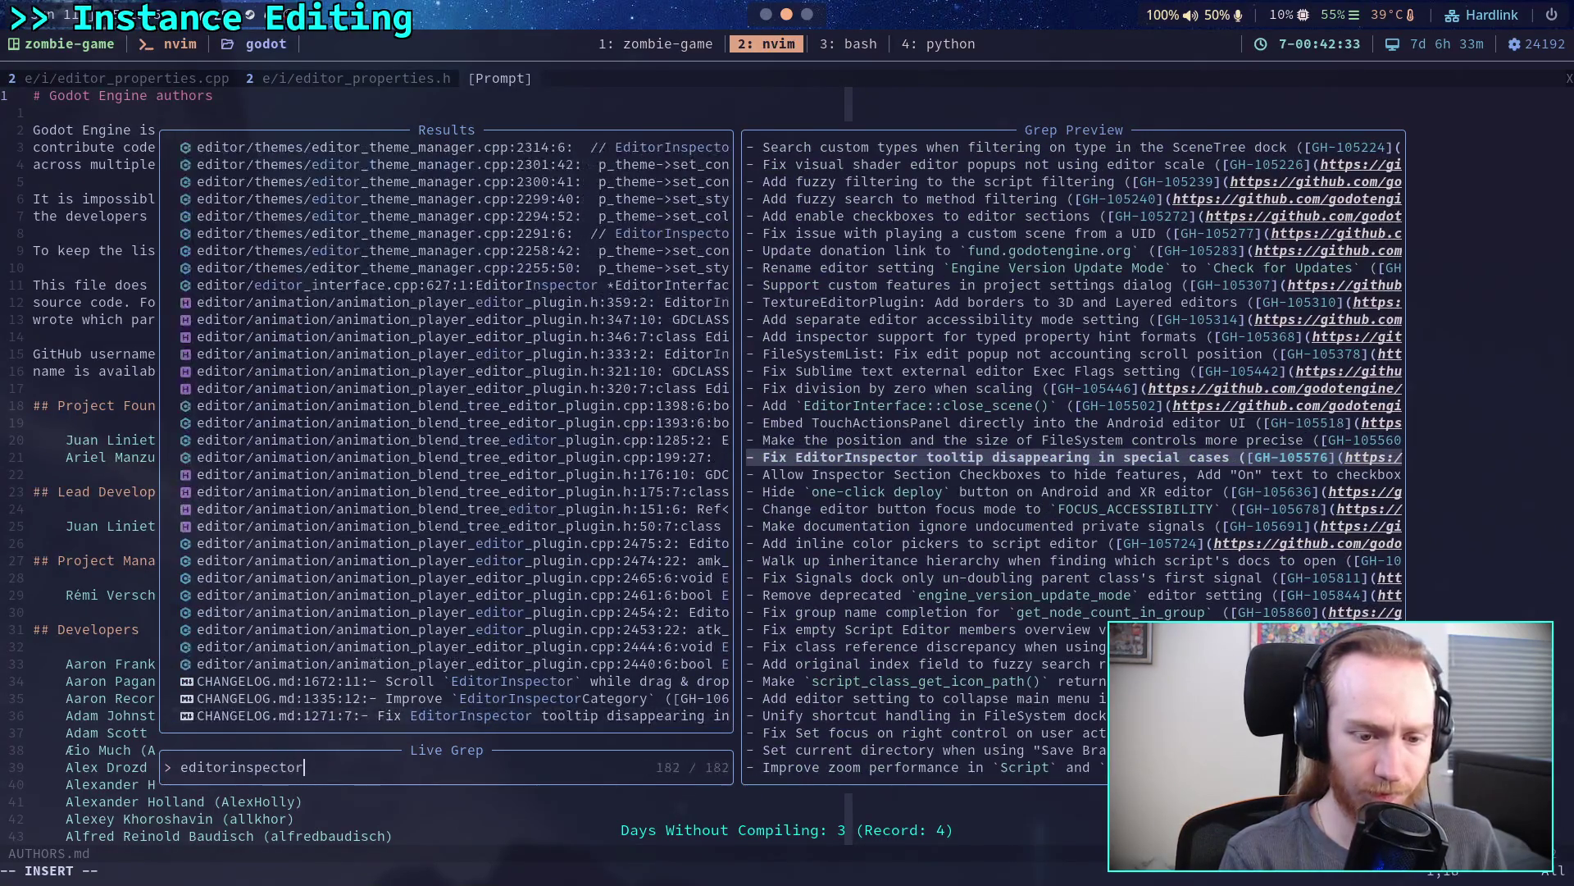
key("Escape")
key("space")
key("f")
key("f")
type("edi")
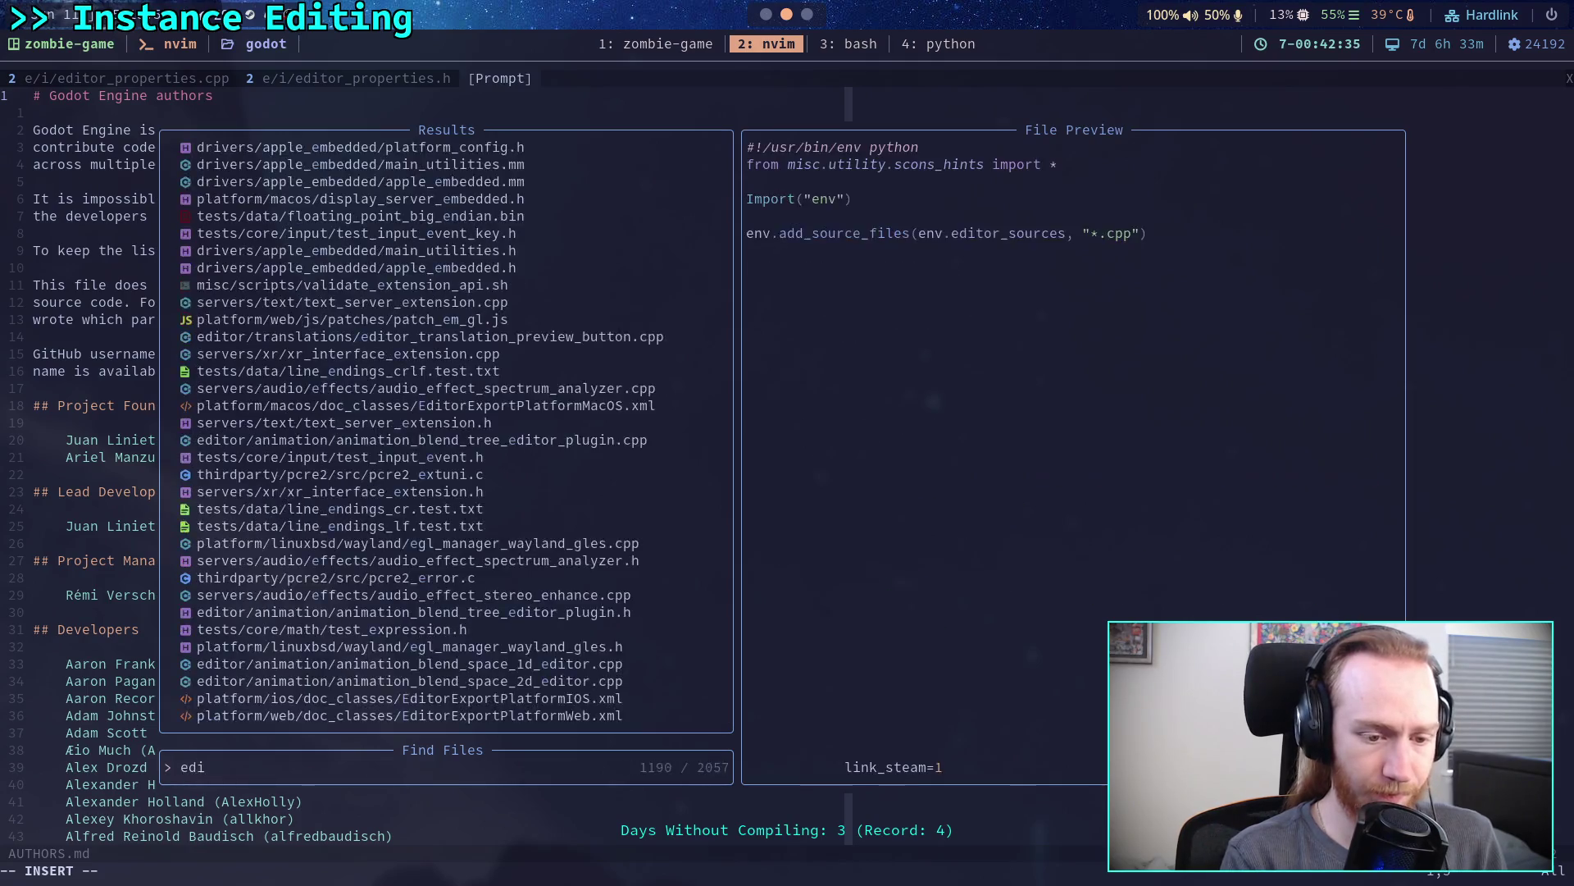
type("torinspect")
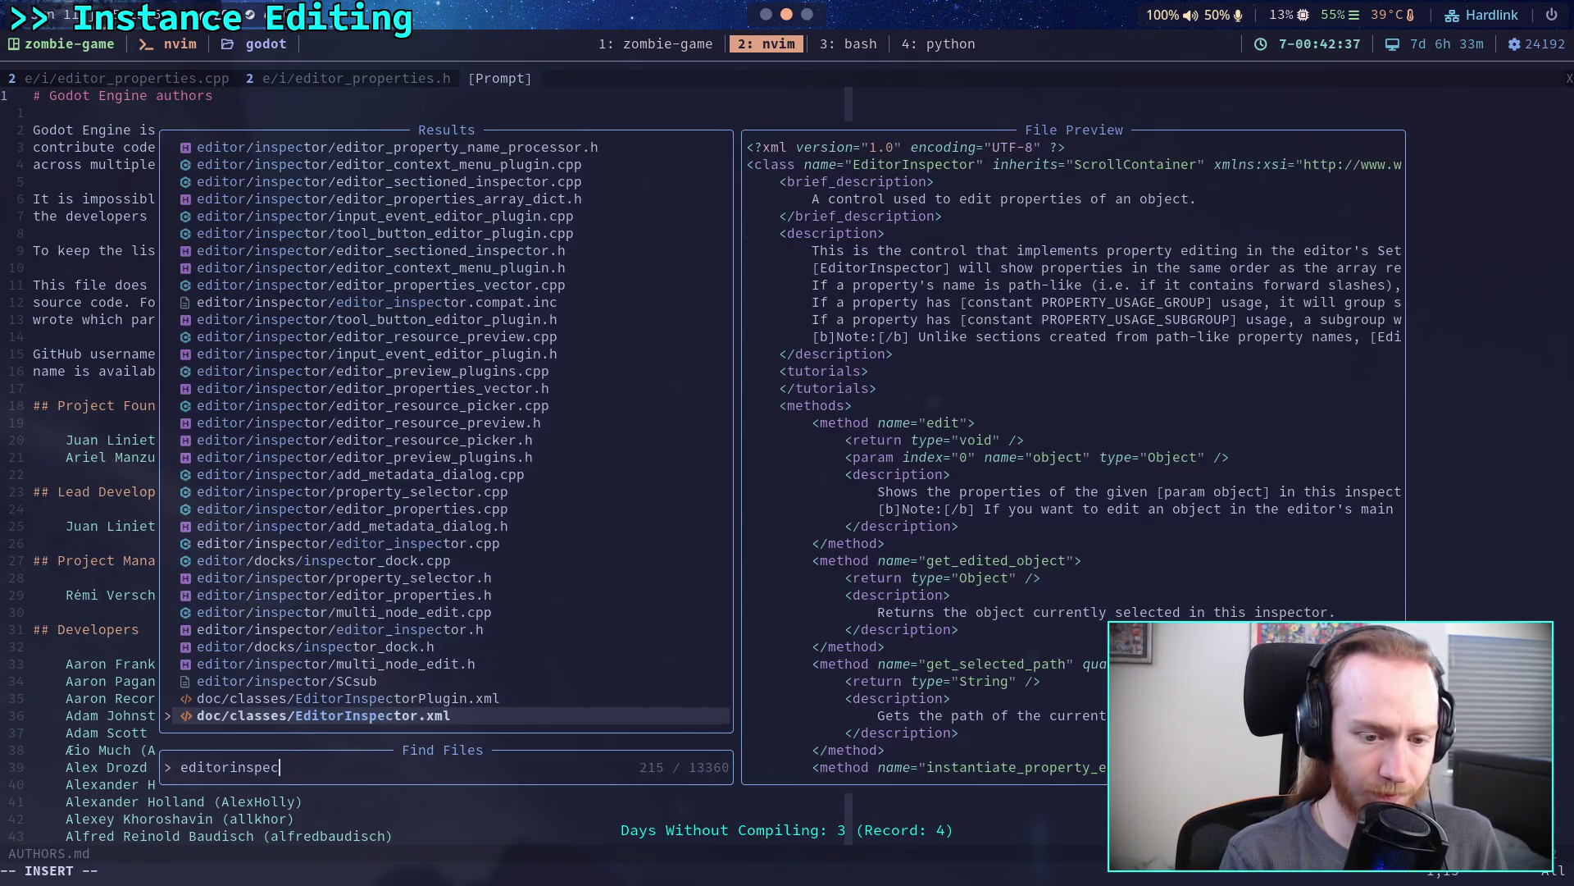
key("Return")
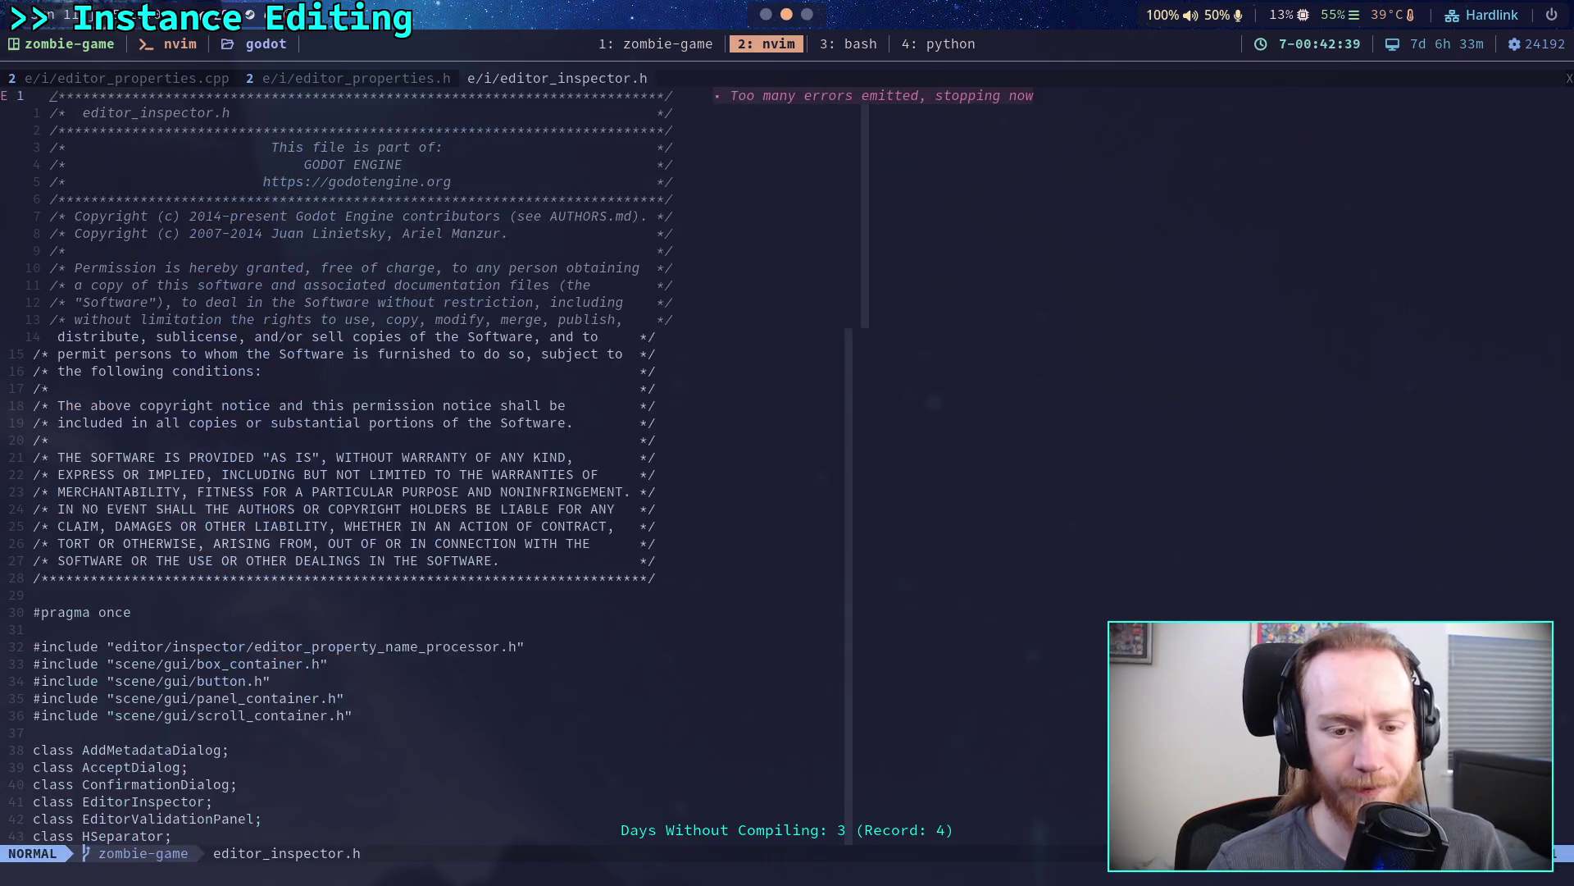
- Scroll editor_inspector.h past EditorProperty, EditorInspectorPlugin and EditorInspectorCategory to EditorInspectorSection's members
scroll(449, 440, "down", 10)
scroll(437, 511, "down", 2)
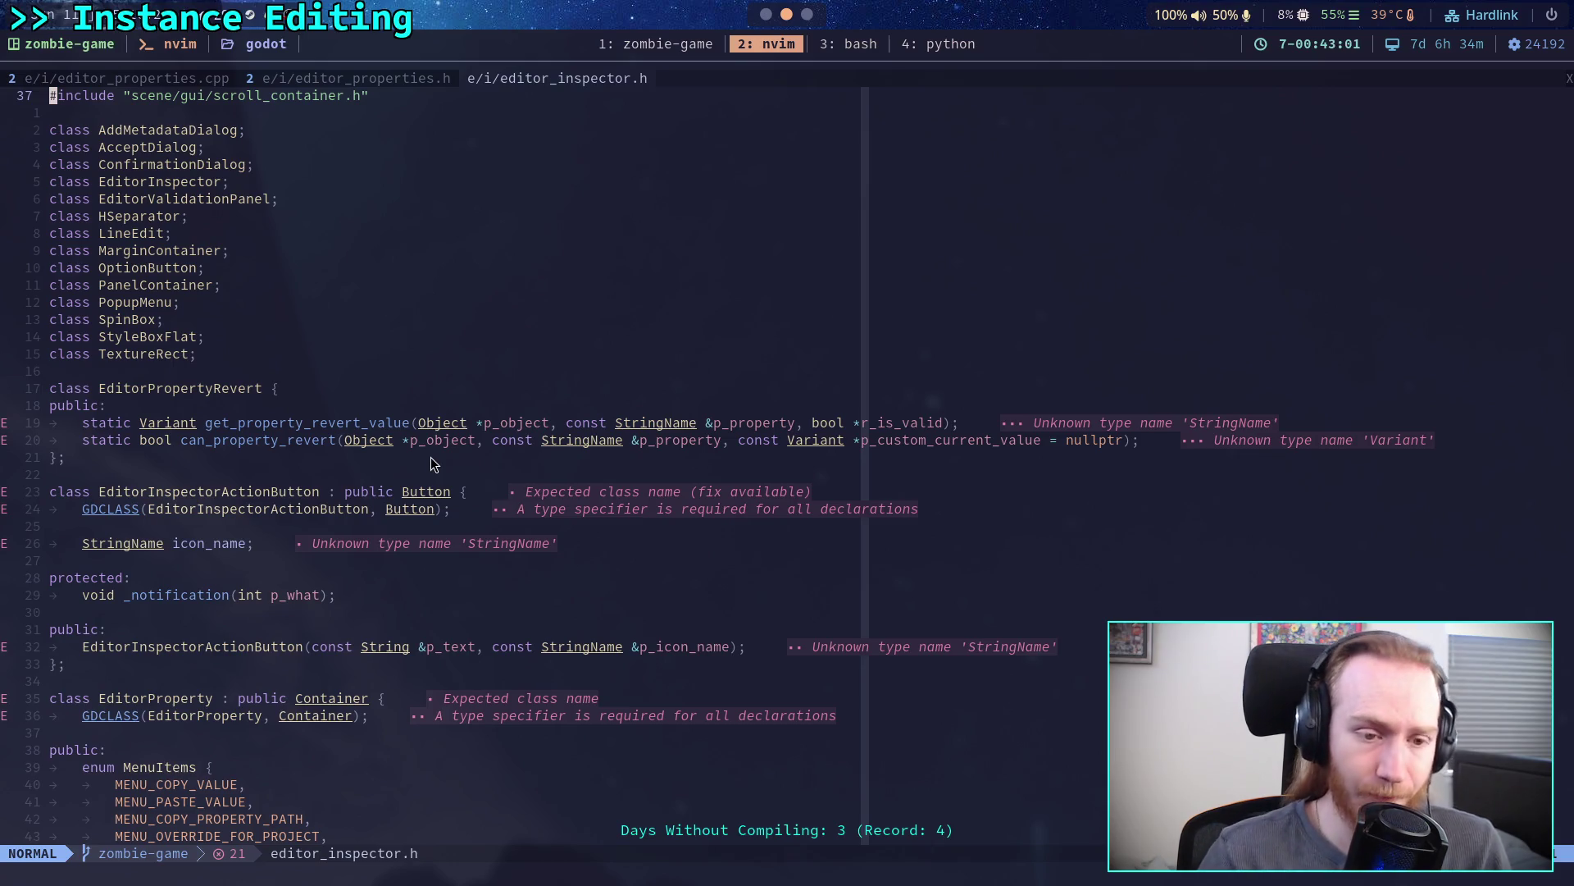
key("ctrl+d")
key("ctrl+d")
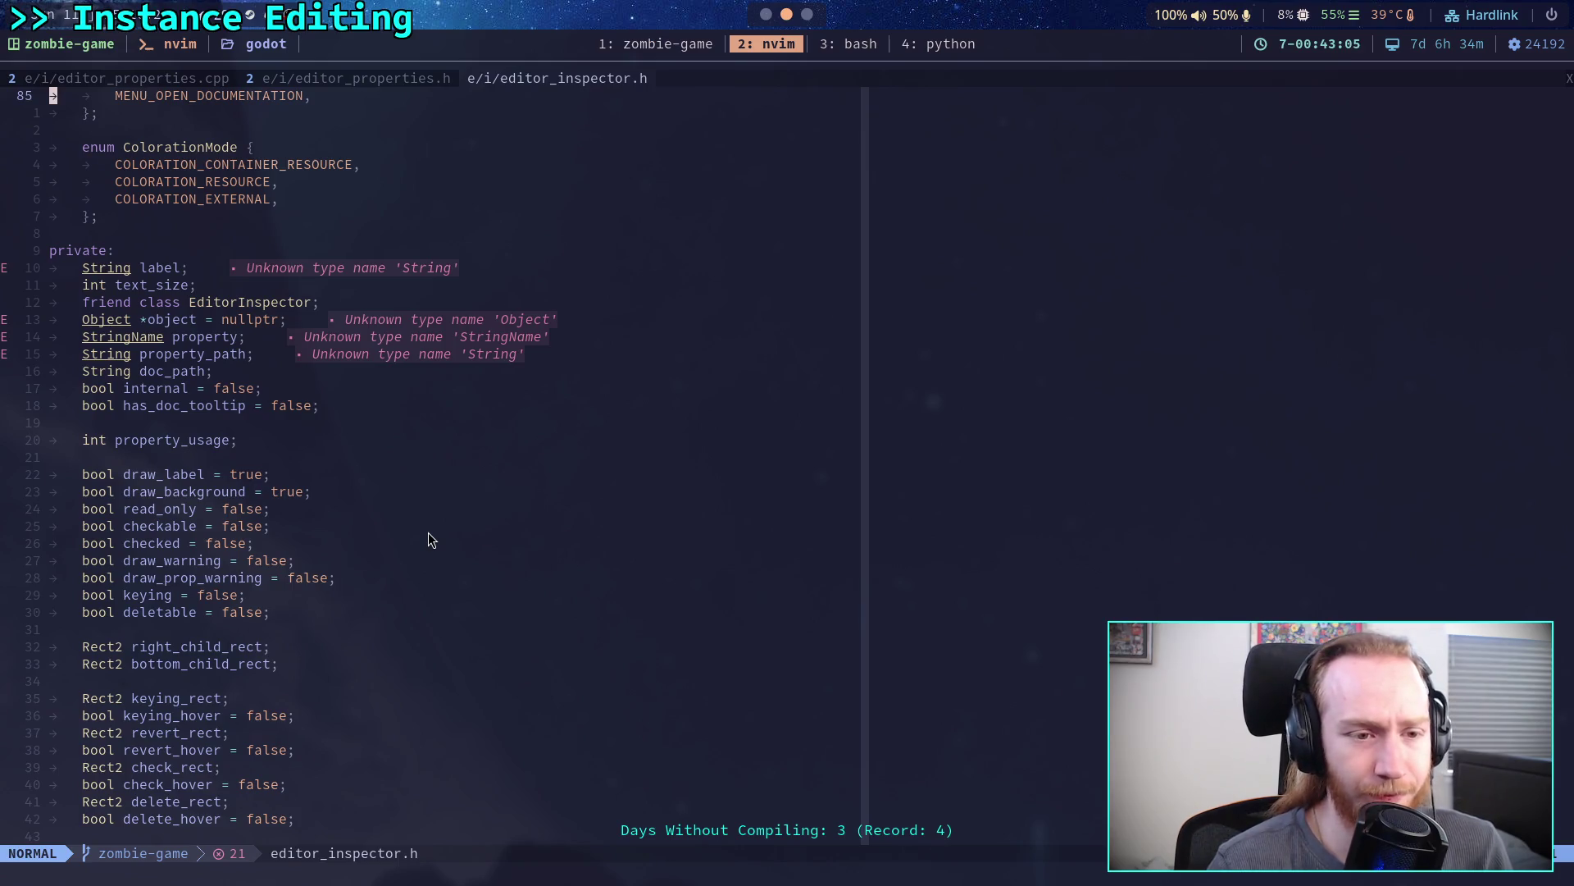
scroll(428, 540, "down", 2)
scroll(428, 540, "down", 5)
scroll(428, 540, "down", 2)
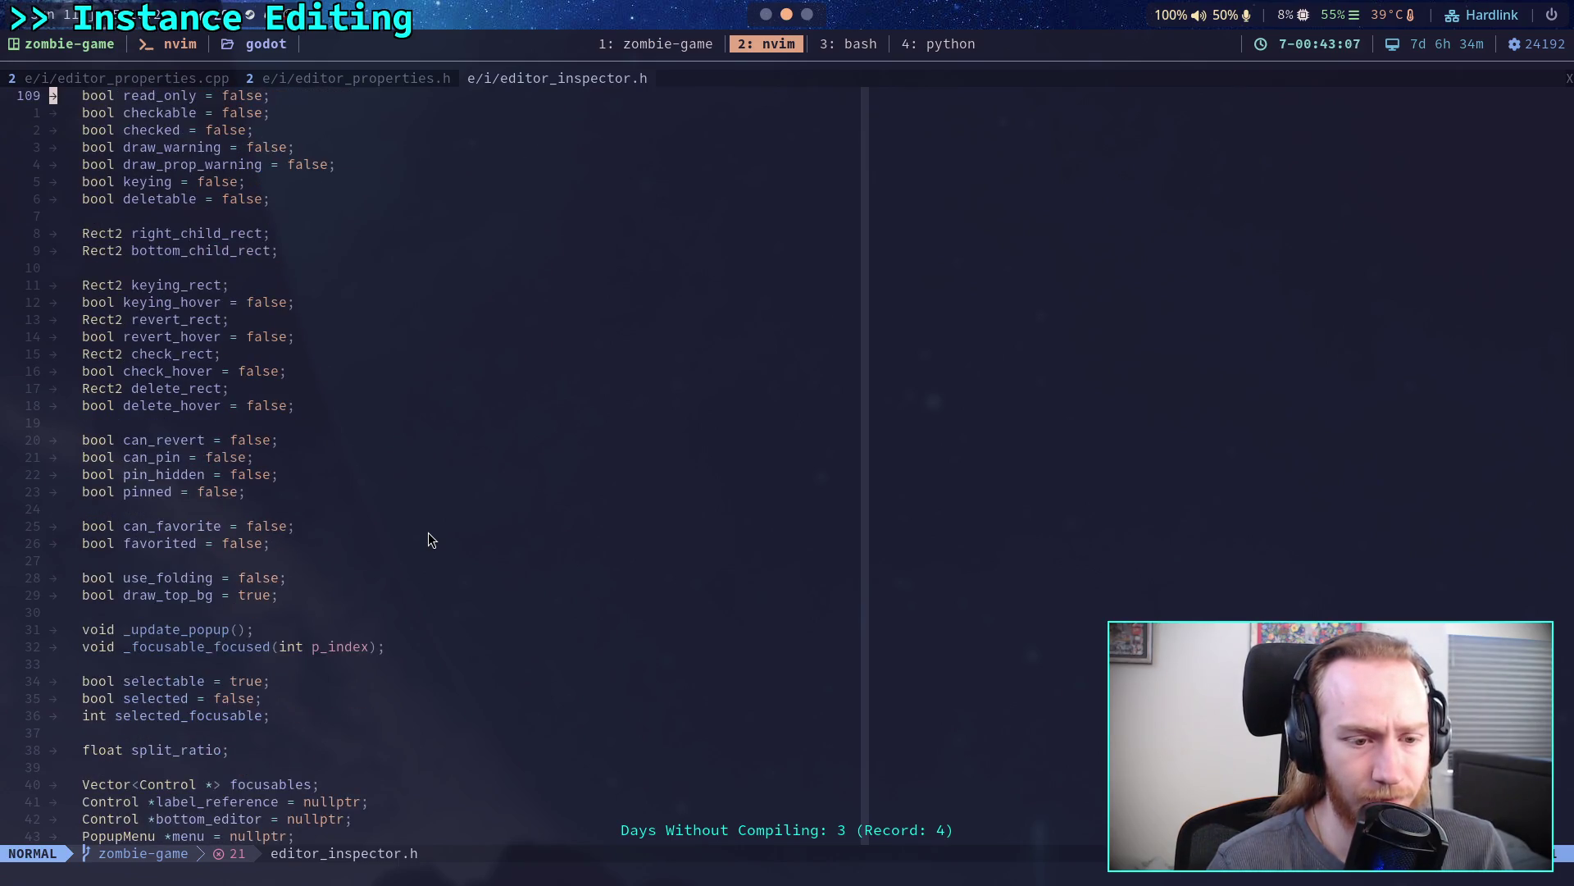
scroll(428, 540, "down", 5)
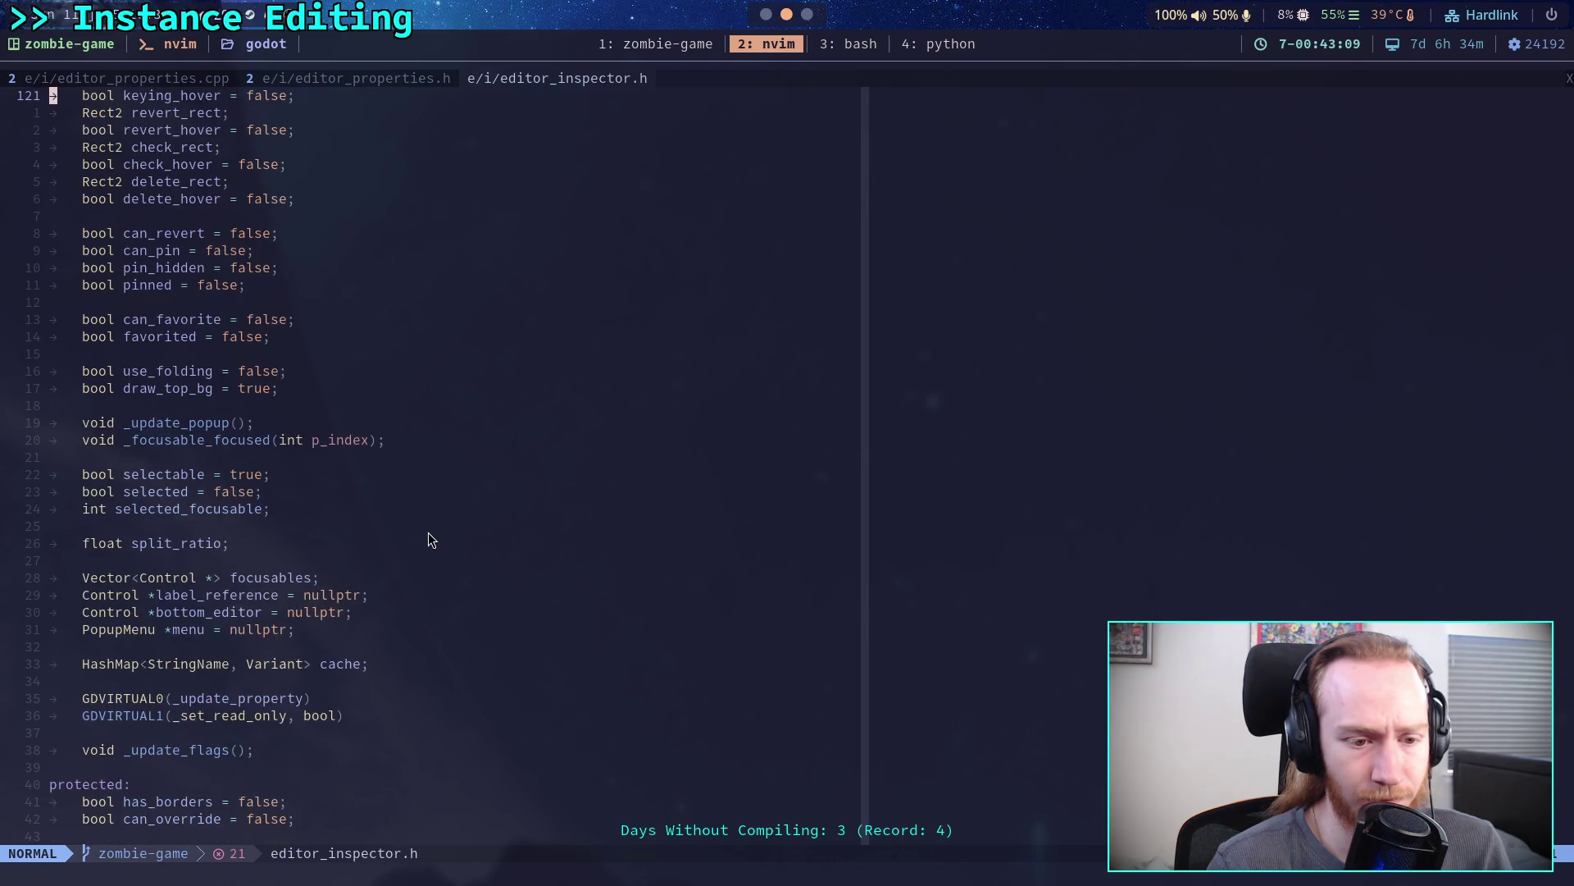
scroll(428, 539, "down", 6)
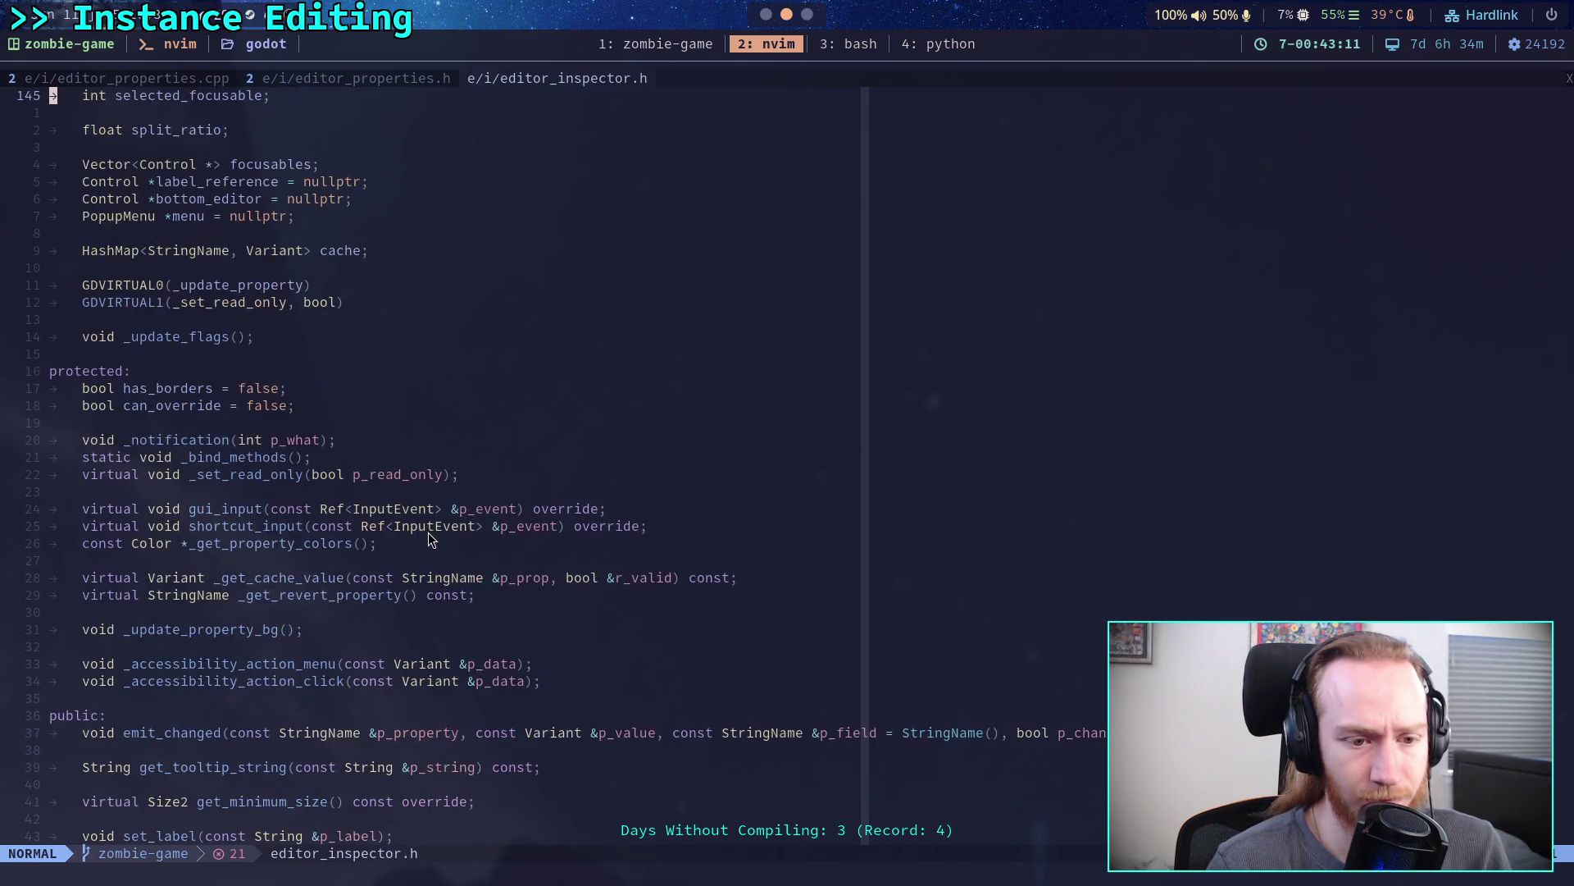
scroll(428, 540, "down", 2)
scroll(428, 540, "down", 2)
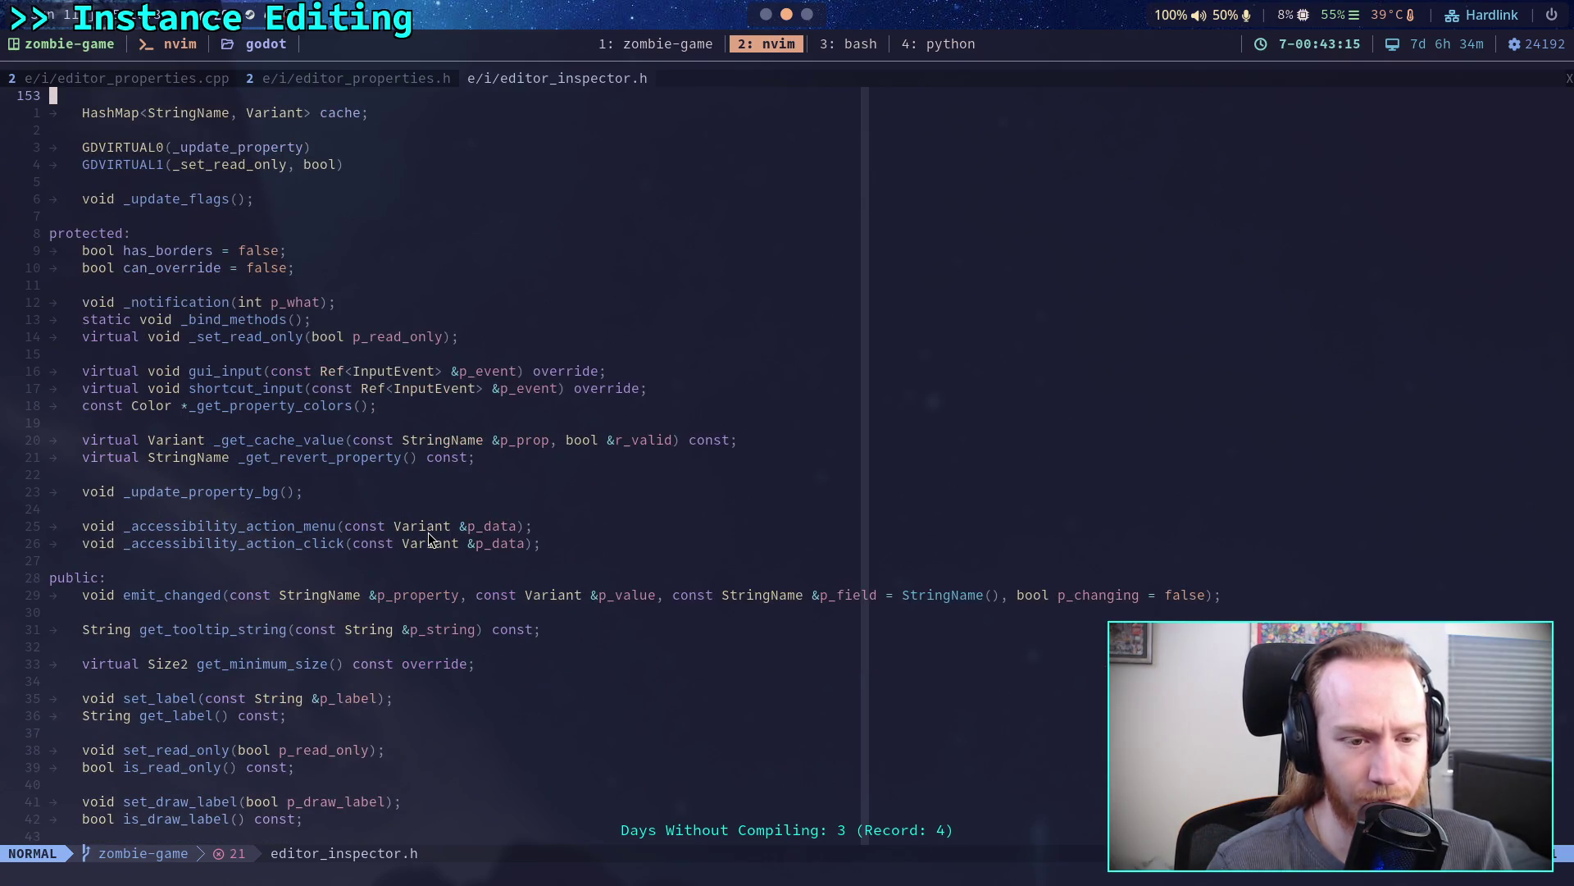
scroll(428, 538, "down", 2)
scroll(428, 538, "down", 4)
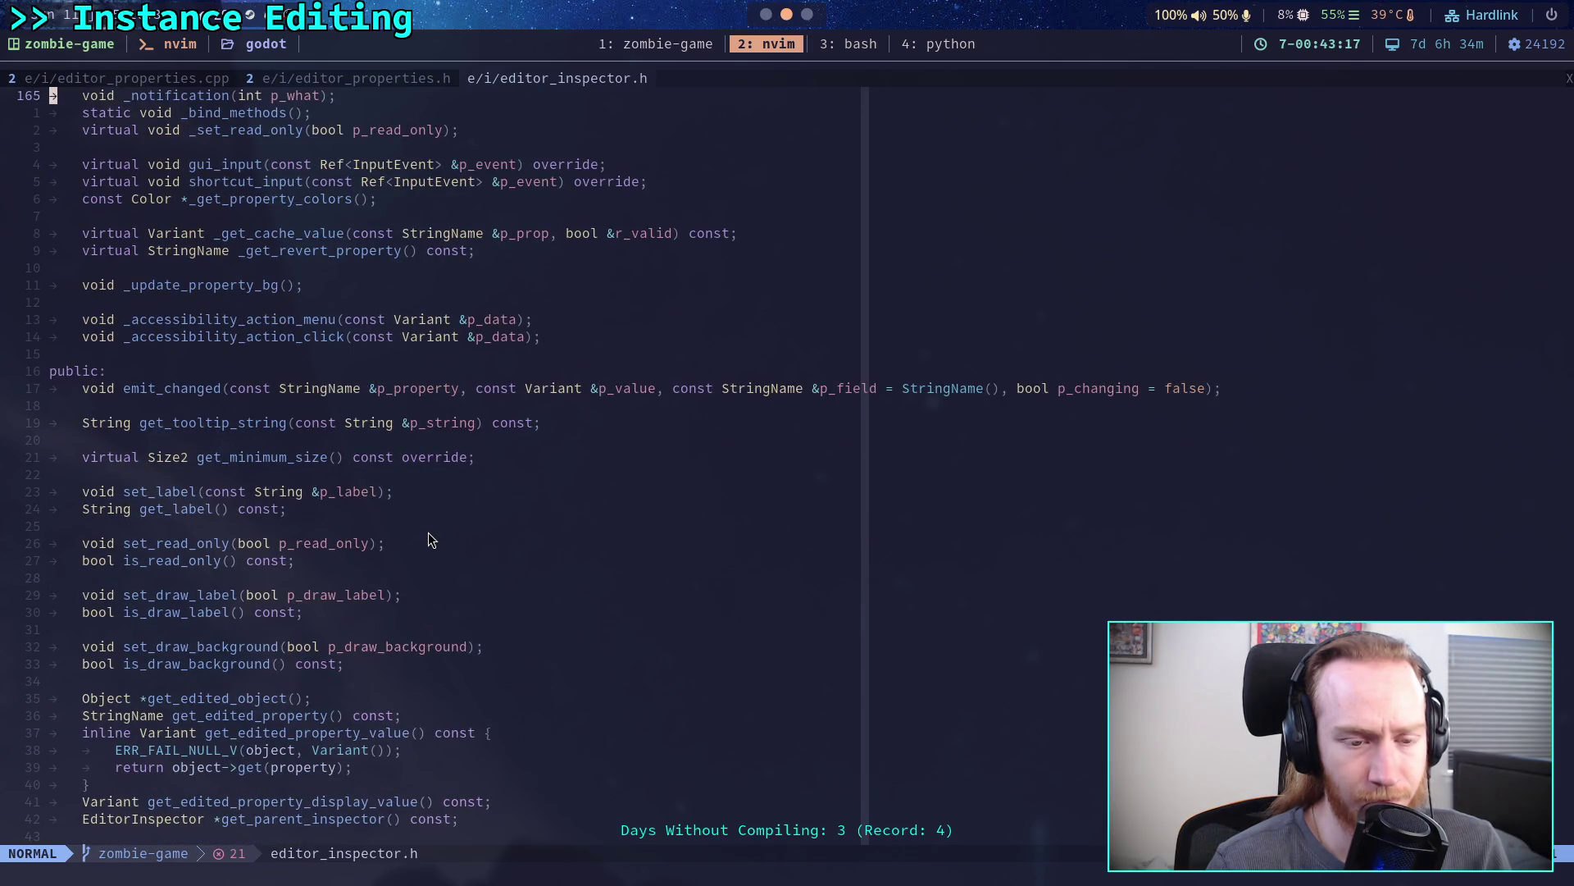
scroll(429, 538, "down", 15)
scroll(428, 538, "down", 13)
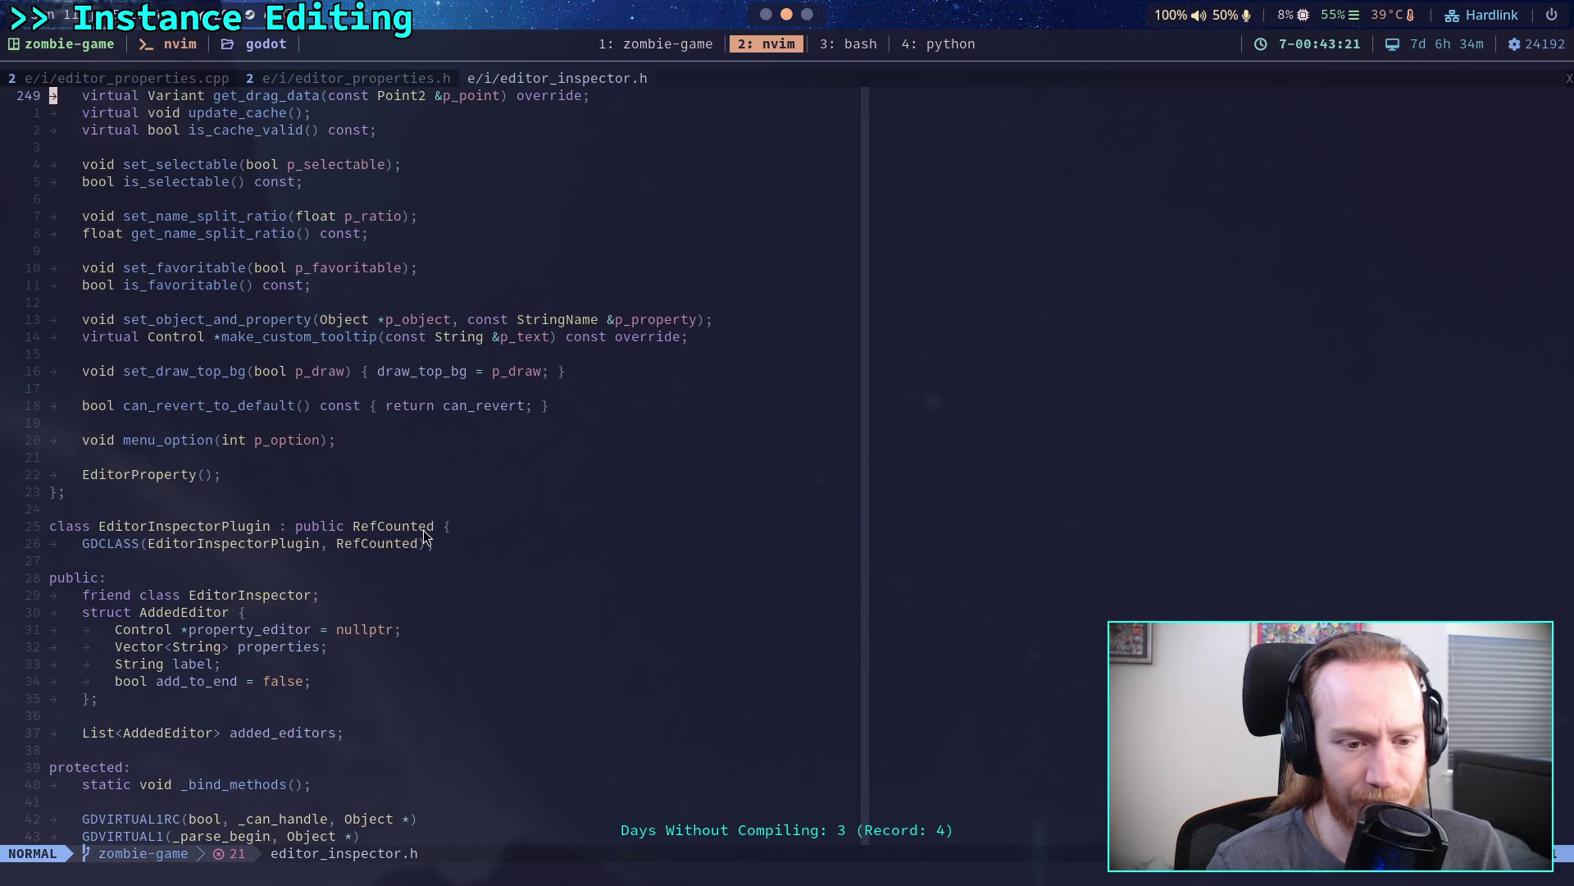
scroll(425, 537, "down", 15)
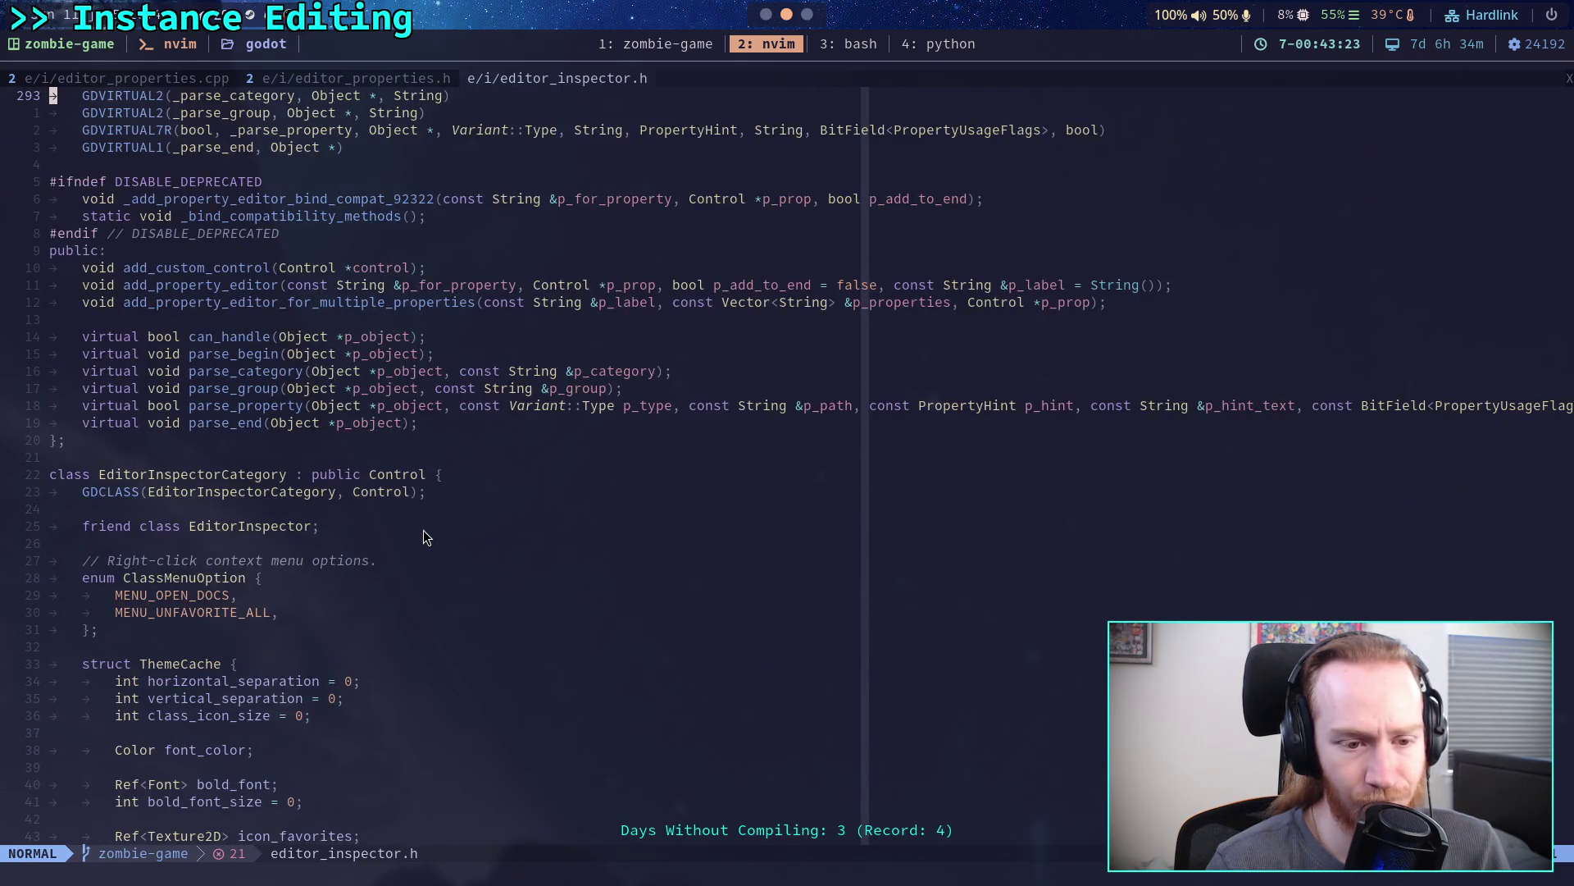
scroll(423, 530, "up", 5)
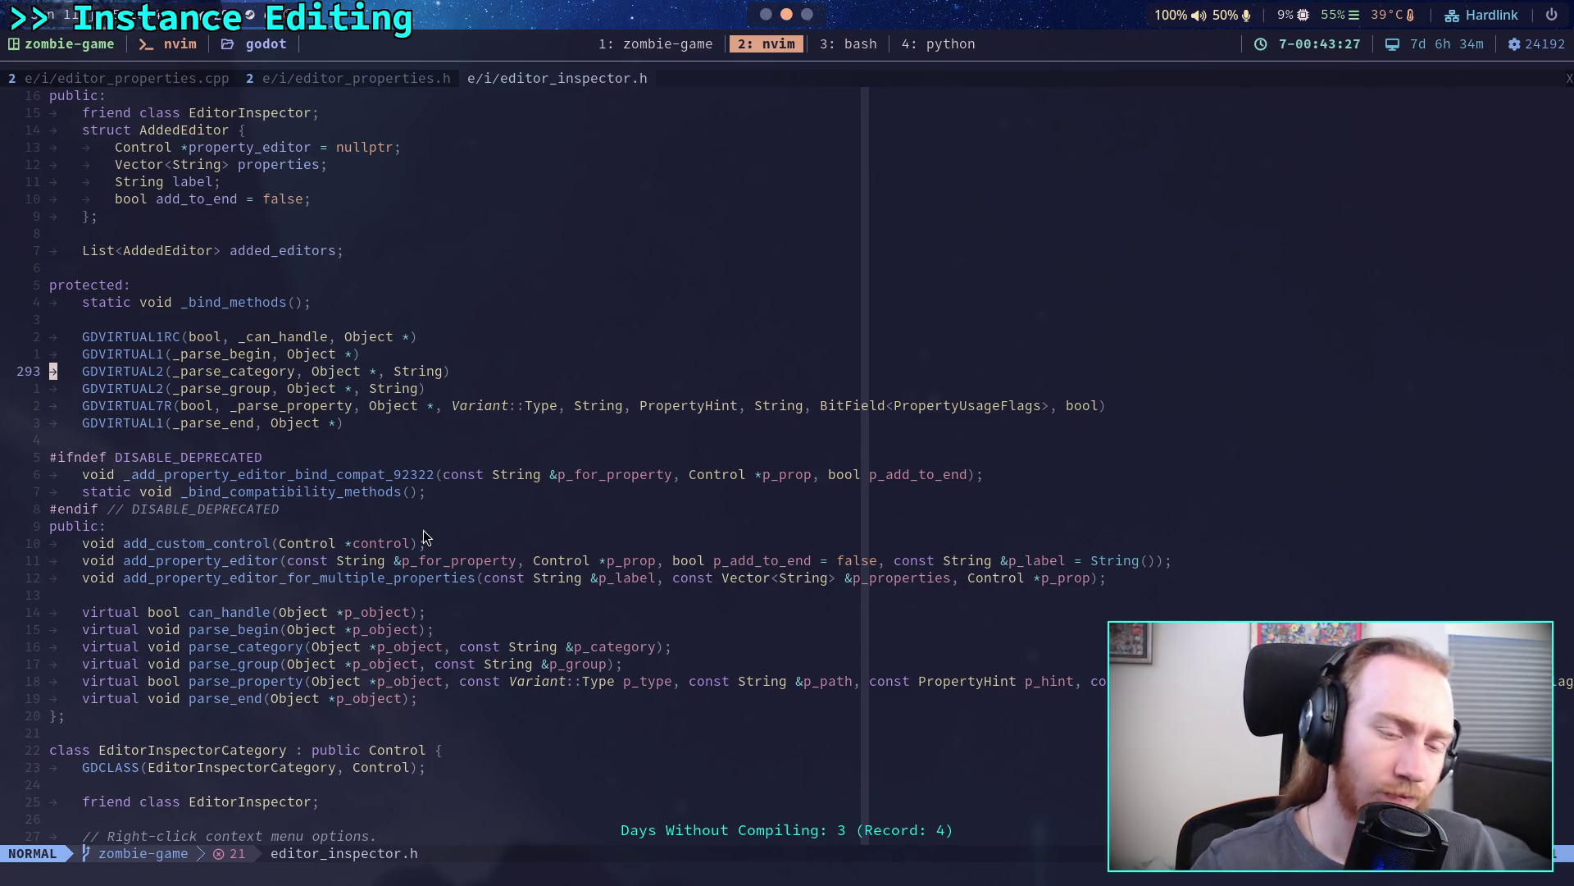
scroll(423, 531, "down", 4)
scroll(423, 536, "down", 17)
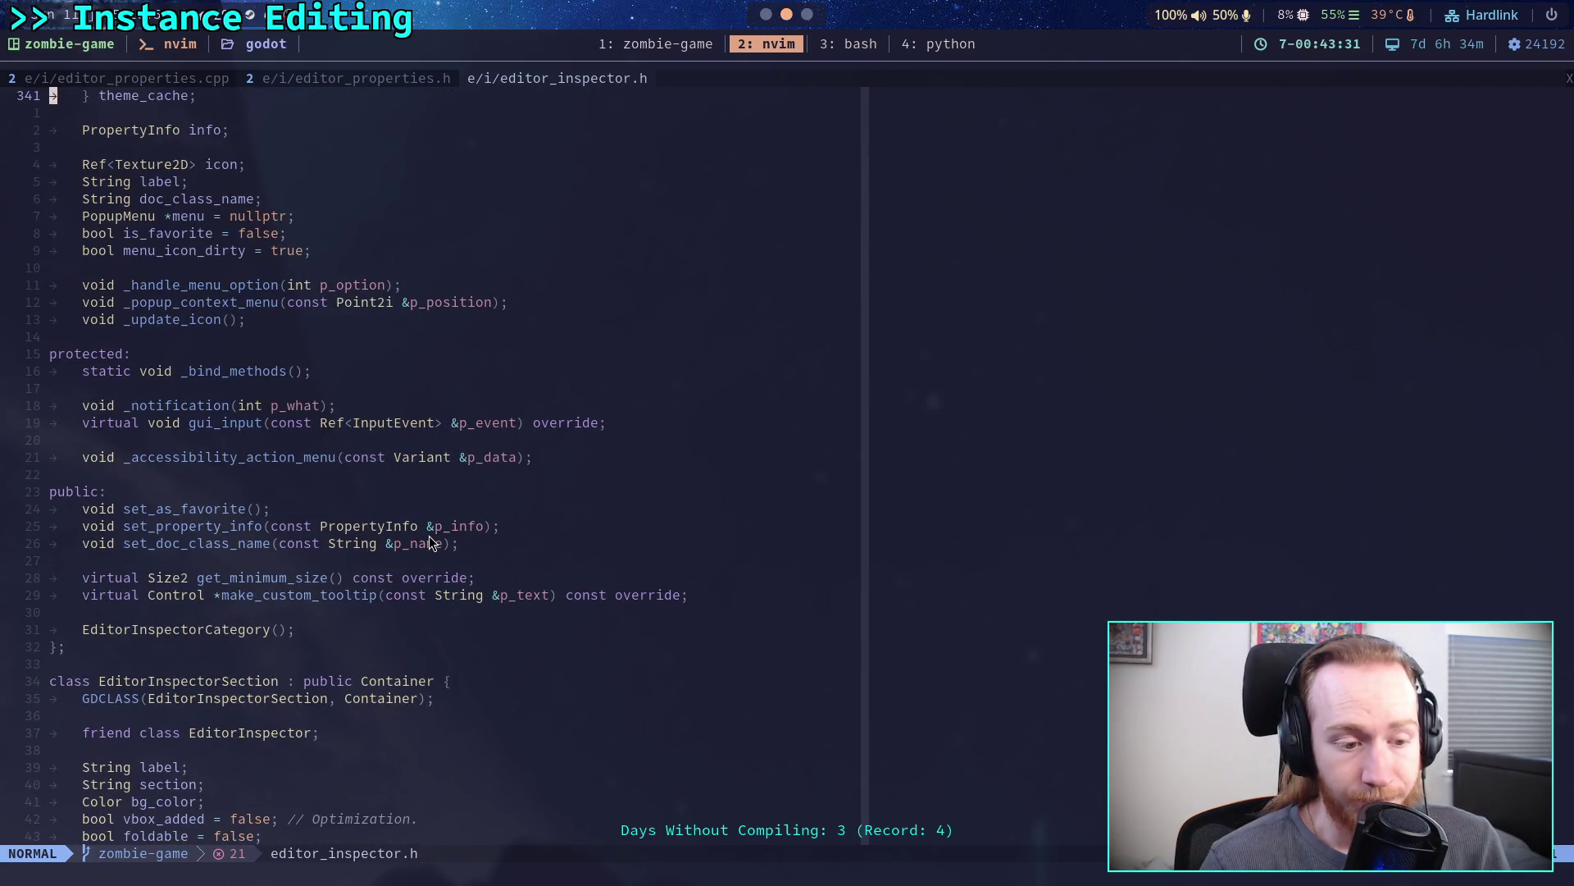
scroll(429, 542, "down", 13)
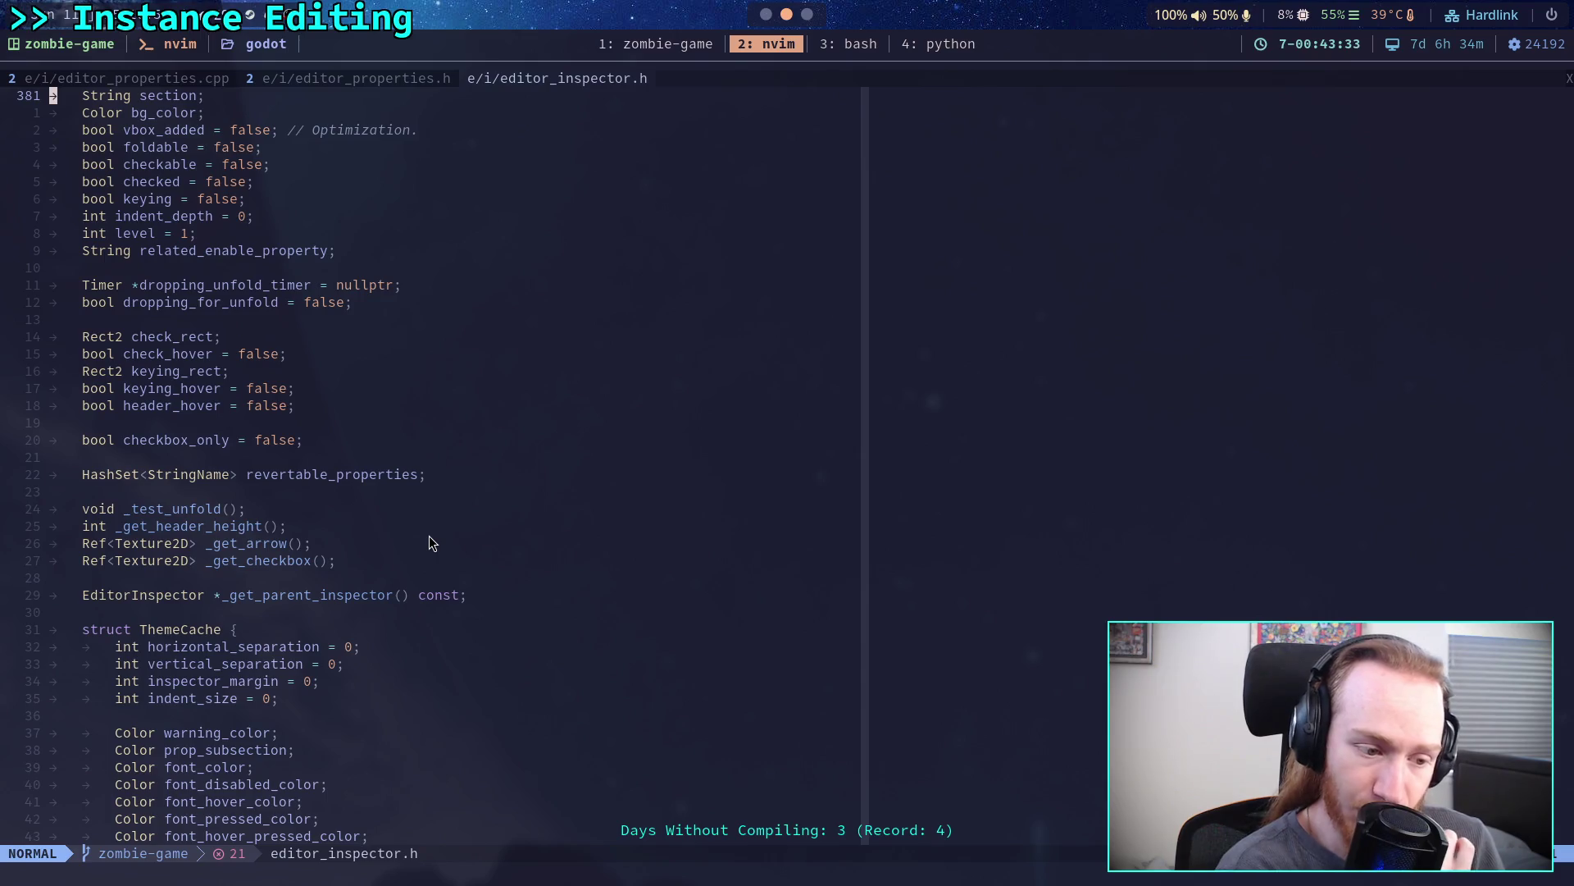
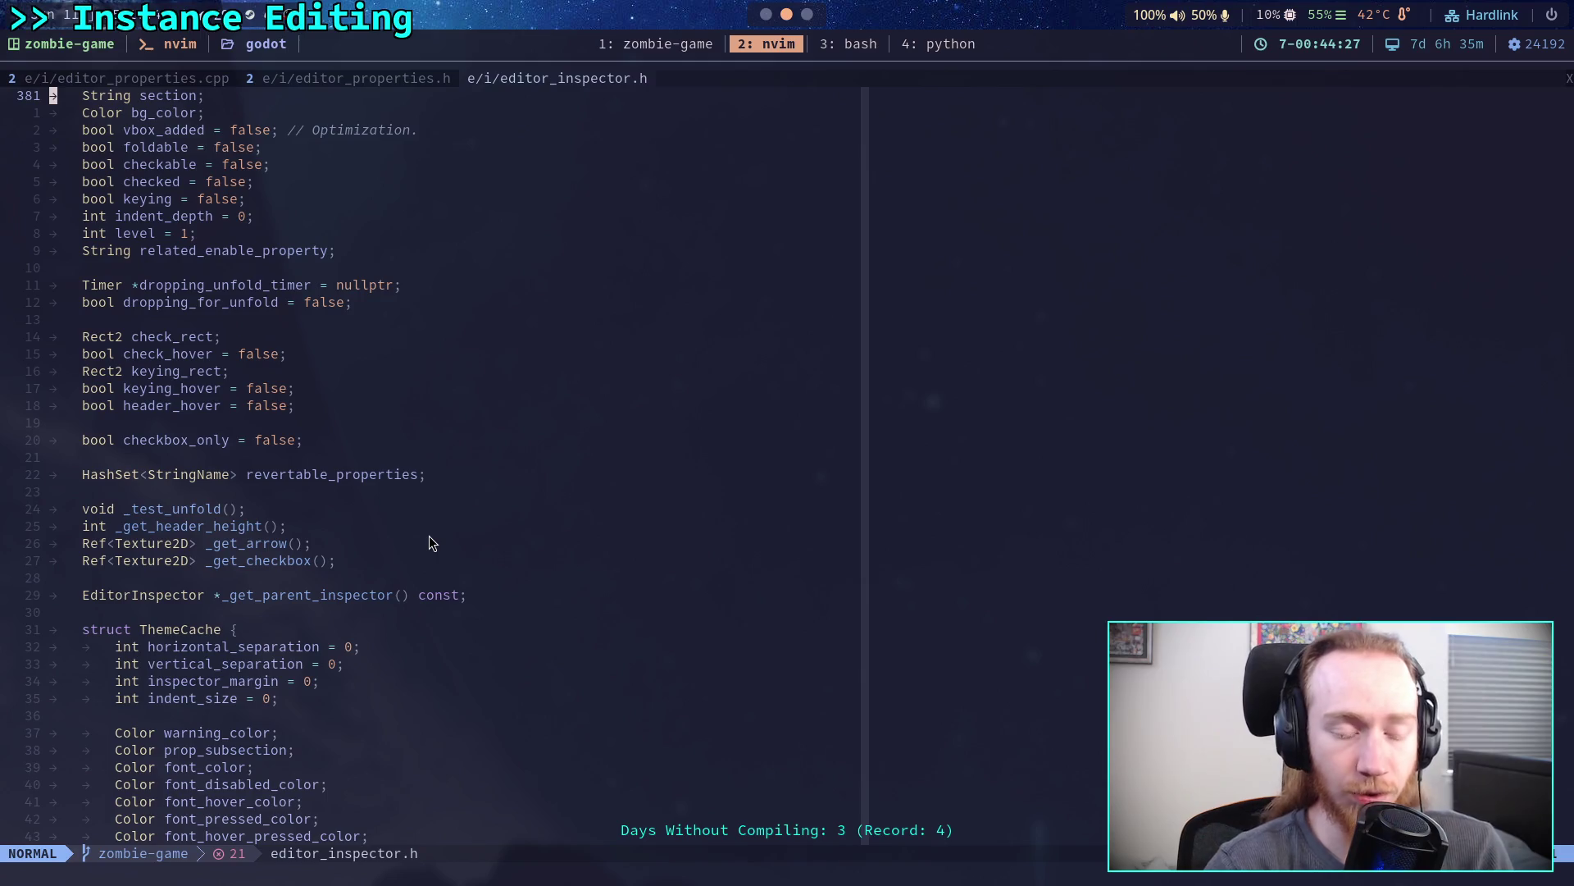
- Append a semicolon to the _get_parent_inspector() declaration below _get_checkbox() in editor_inspector.h
left_click(262, 561)
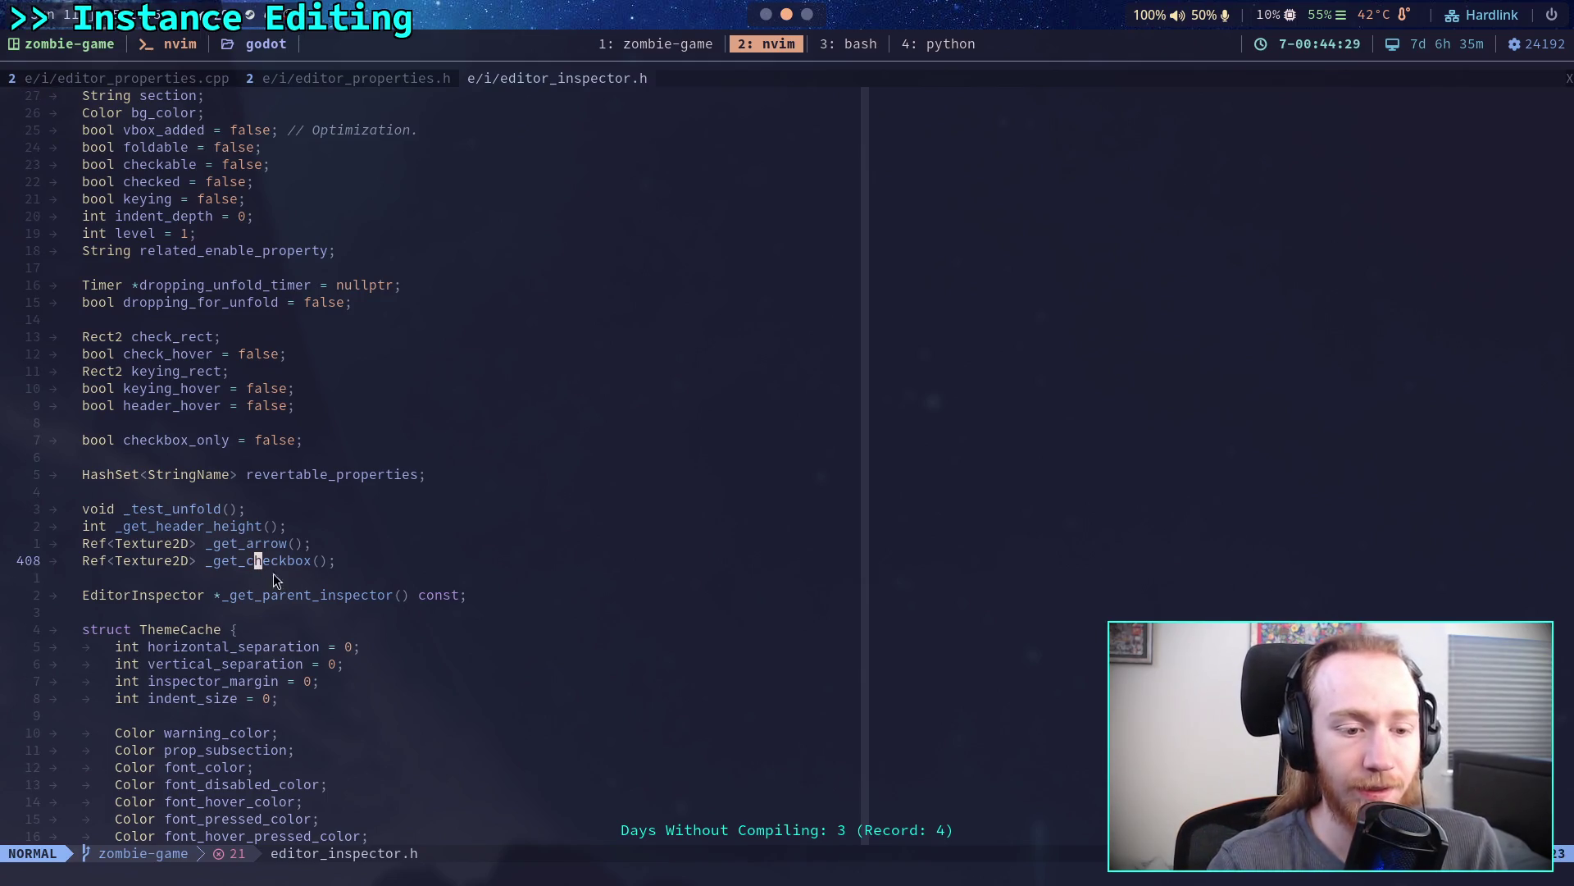
left_click(353, 578)
type("jA;")
key("Escape")
- Read down through the EditorInspectorSection class to the EditorInspectorArray class
key("j")
key("j")
key("j")
key("j")
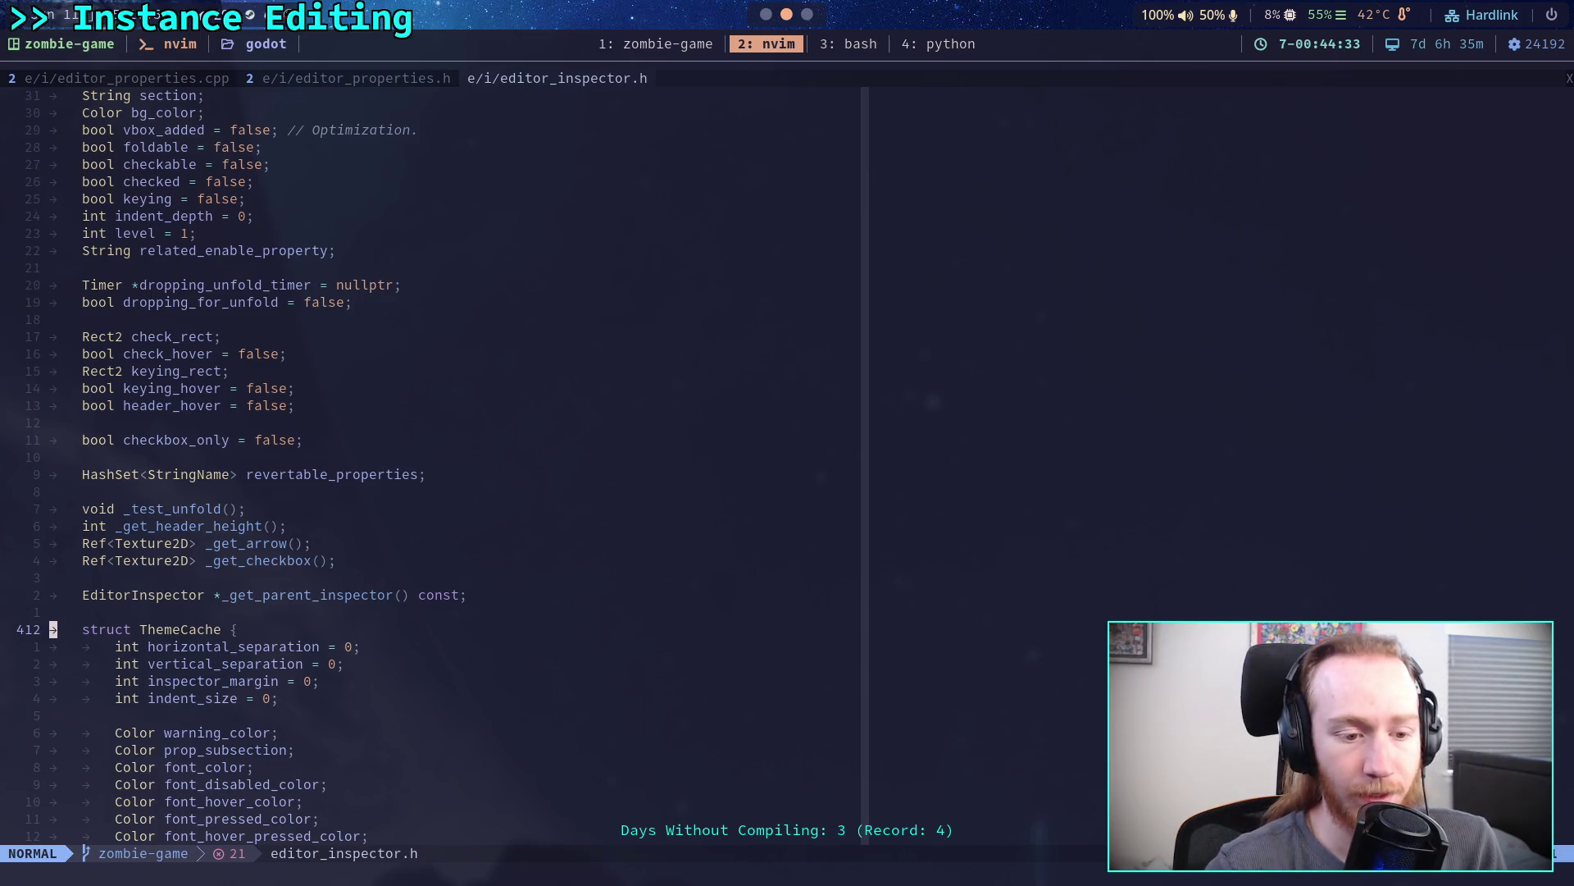
key("j")
key("j")
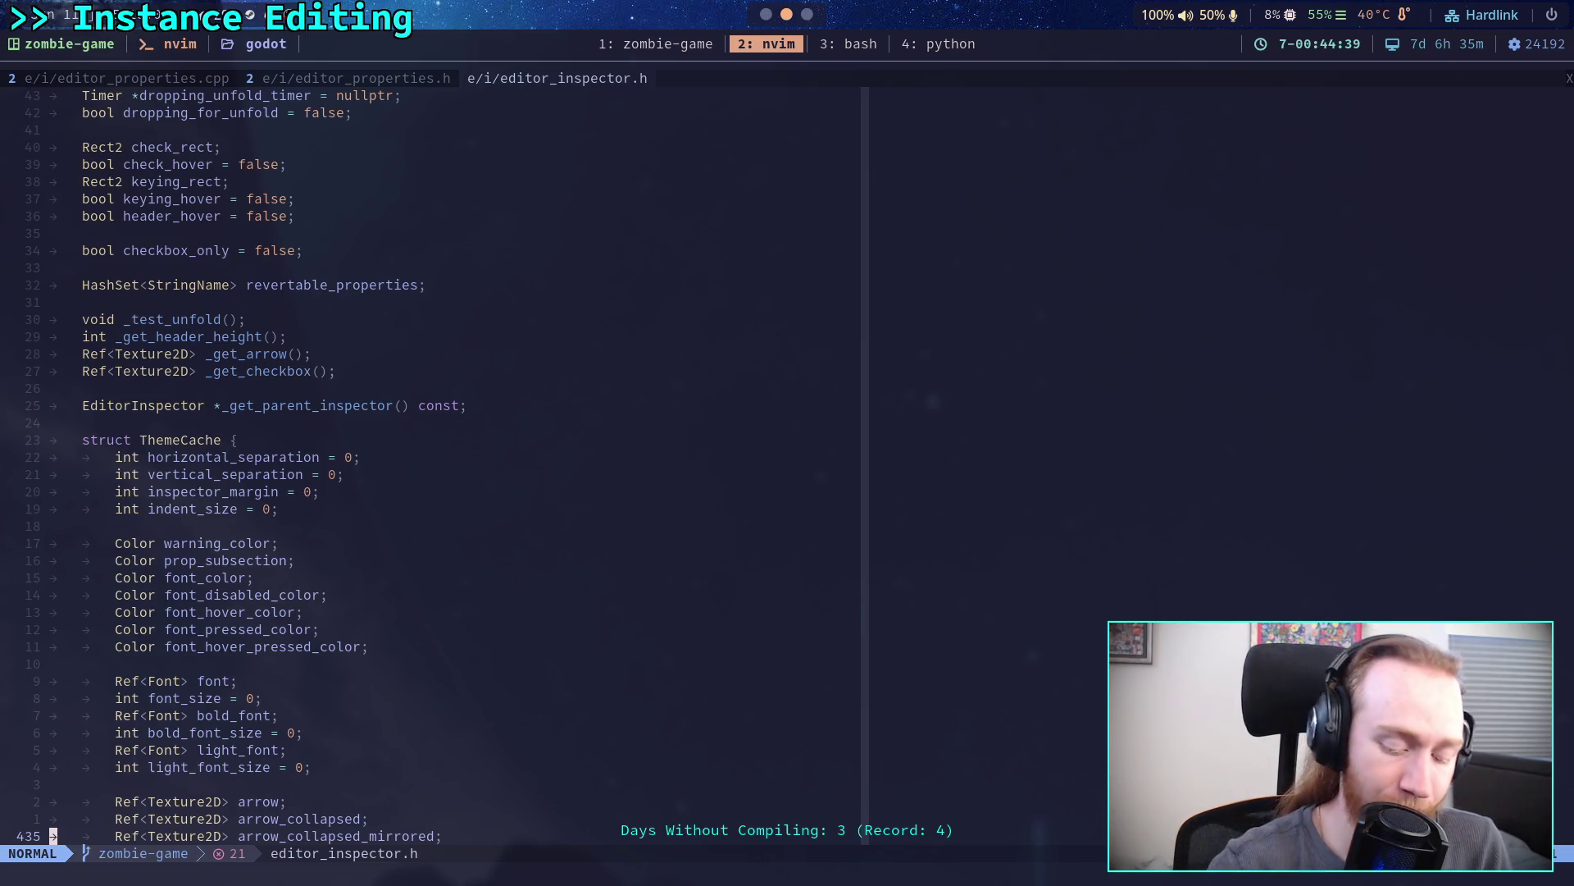
key("j")
key("j")
key("j")
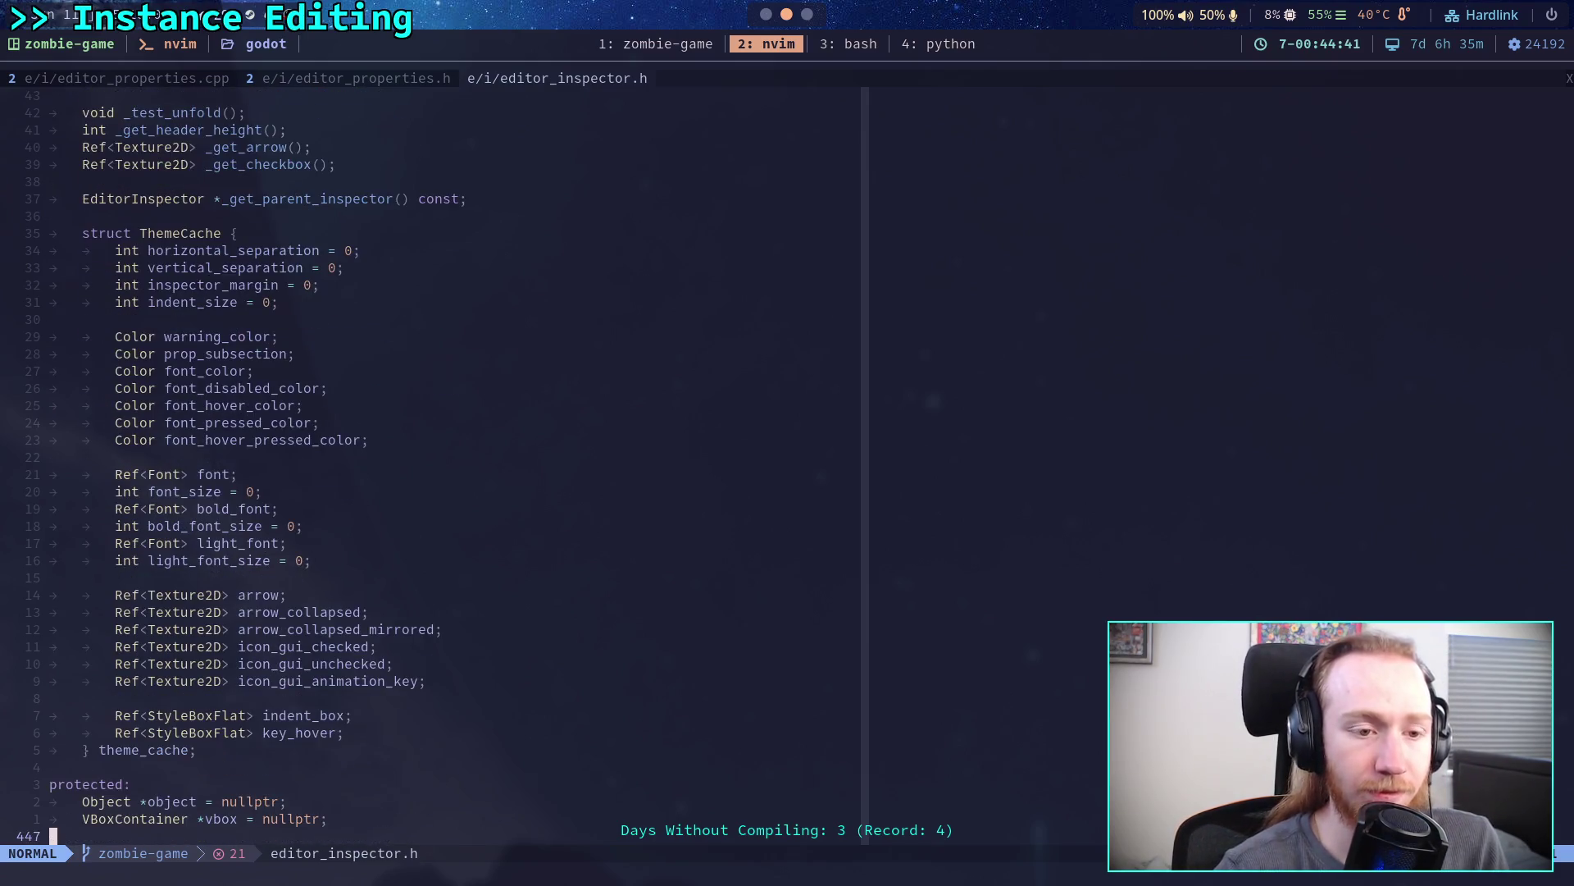
key("j")
key("j")
key("j")
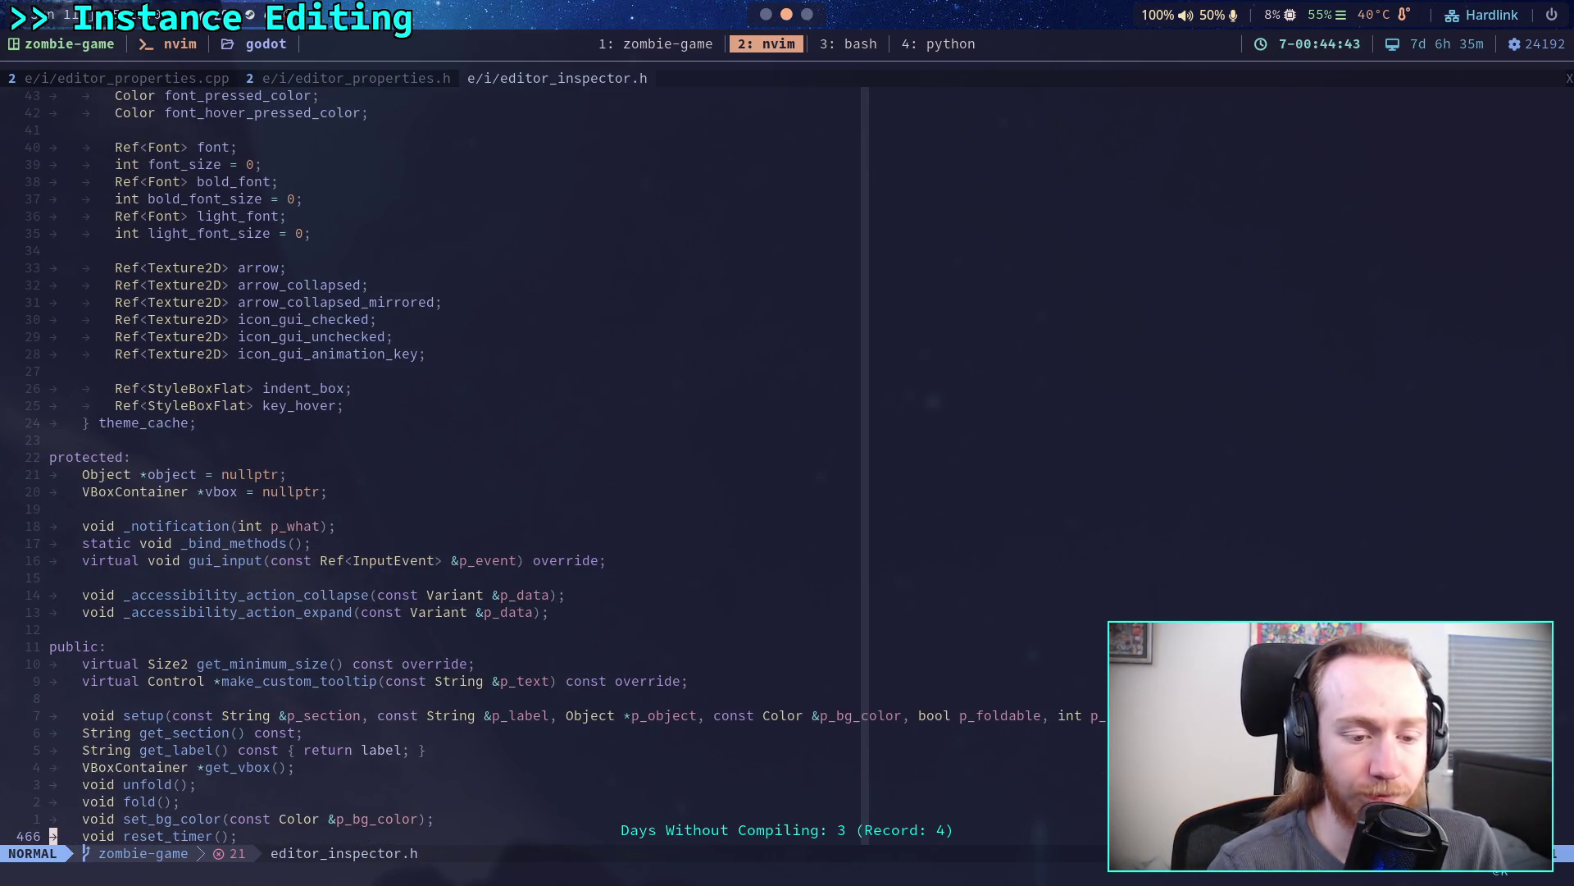
key("j")
key("j")
key("j")
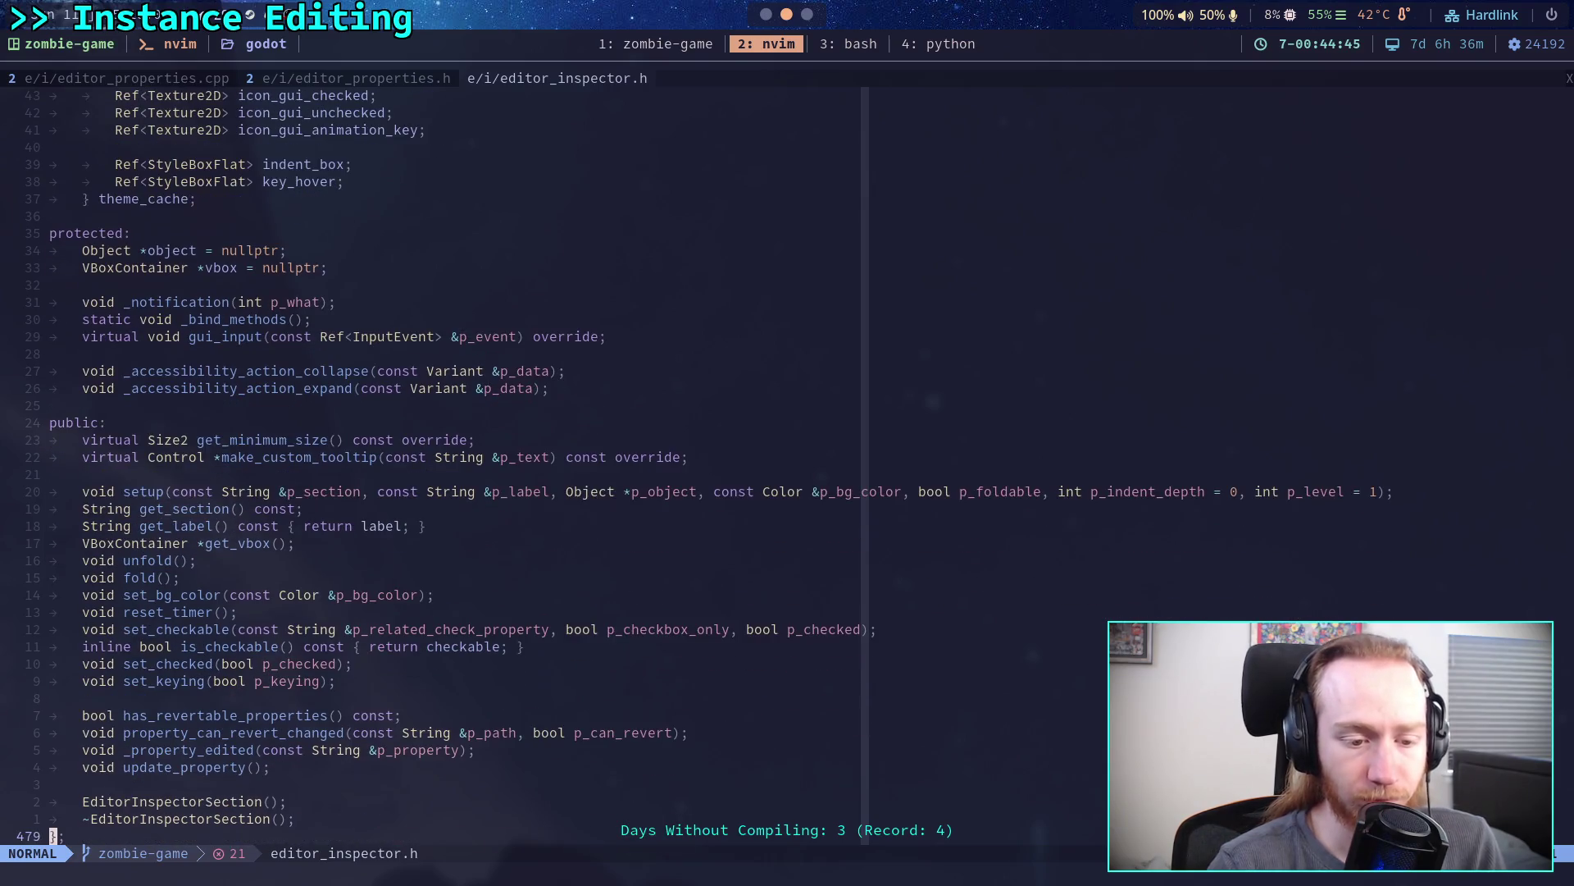
key("j")
key("j")
key("j")
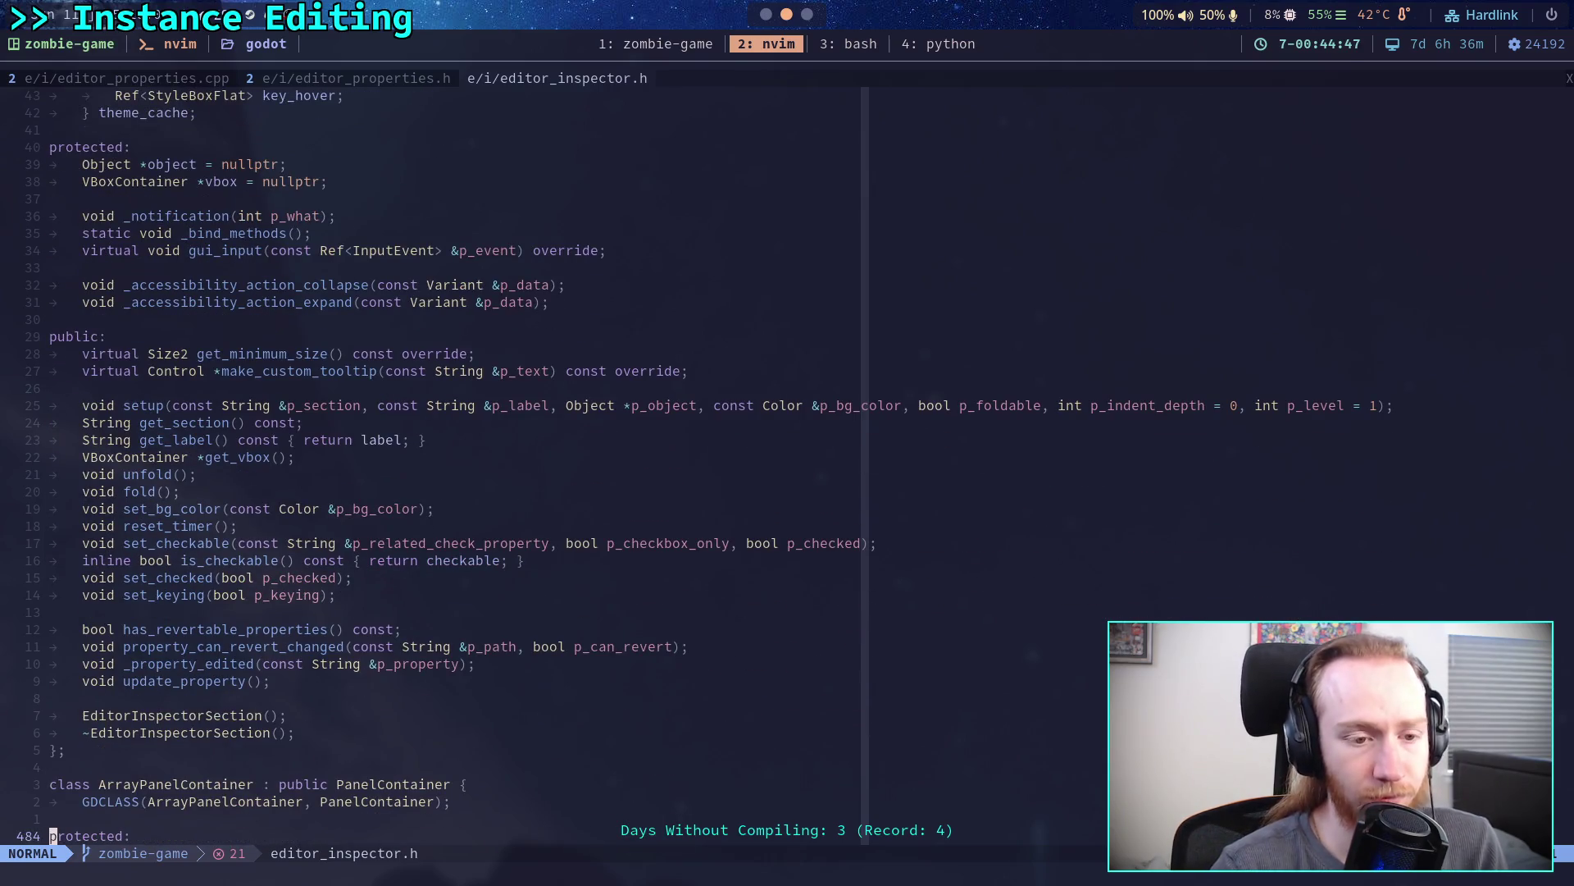
key("j")
key("j")
key("j")
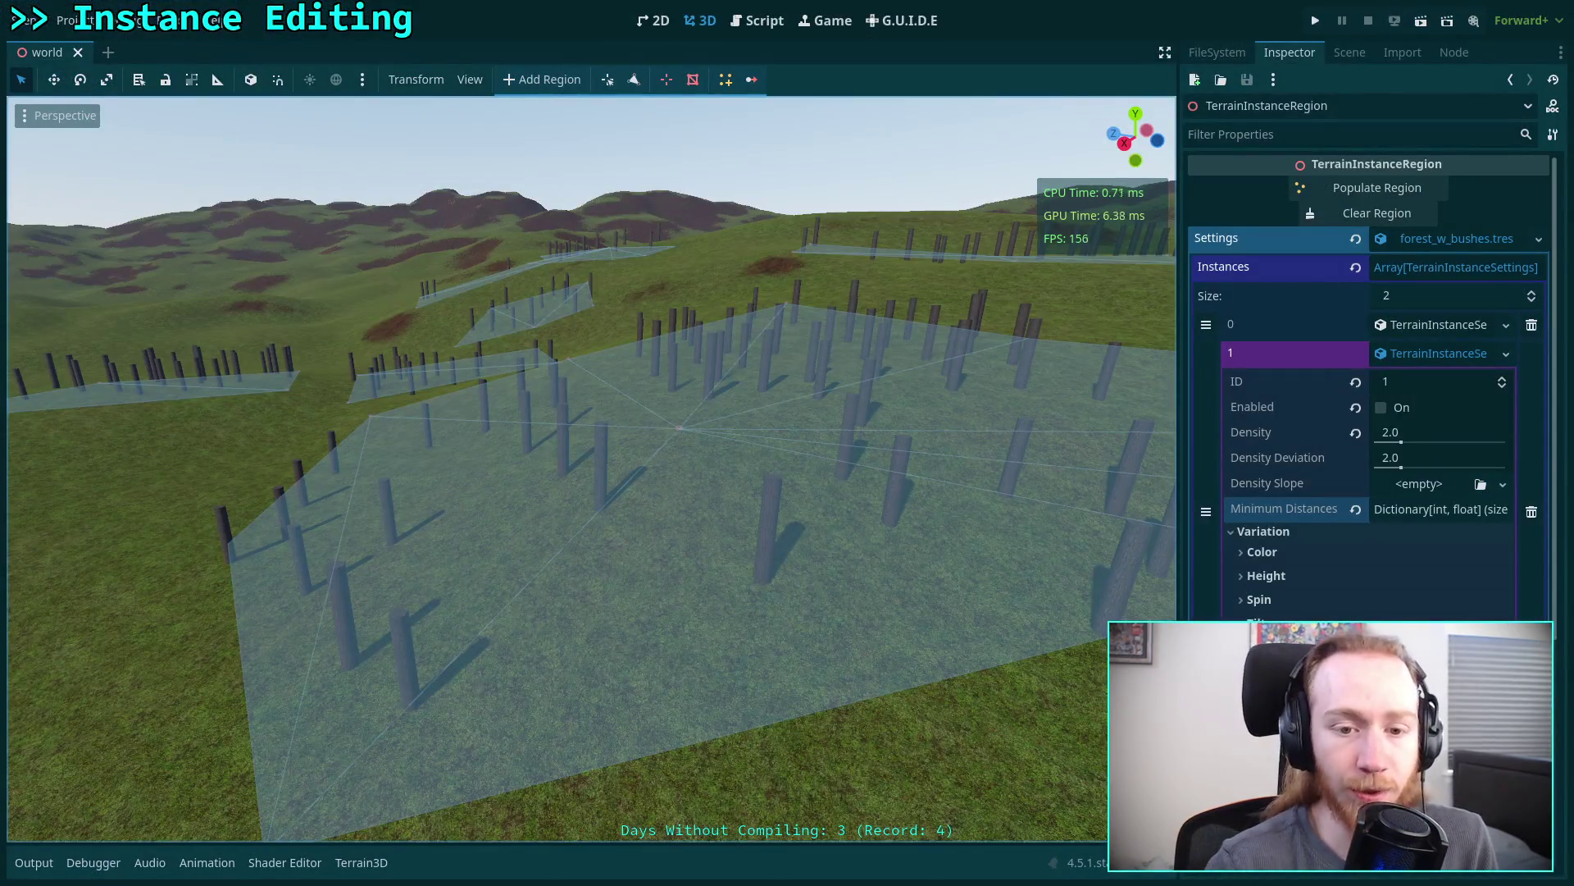
- Fly the Godot camera closely over the post-filled terrain region, then return to Neovim's editor_inspector.h
mouse_move(202, 592)
left_mouse_down()
mouse_move(300, 552)
mouse_move(801, 446)
left_mouse_up()
mouse_move(782, 506)
left_mouse_down()
mouse_move(574, 460)
mouse_move(918, 414)
mouse_move(902, 459)
mouse_move(788, 444)
left_mouse_up()
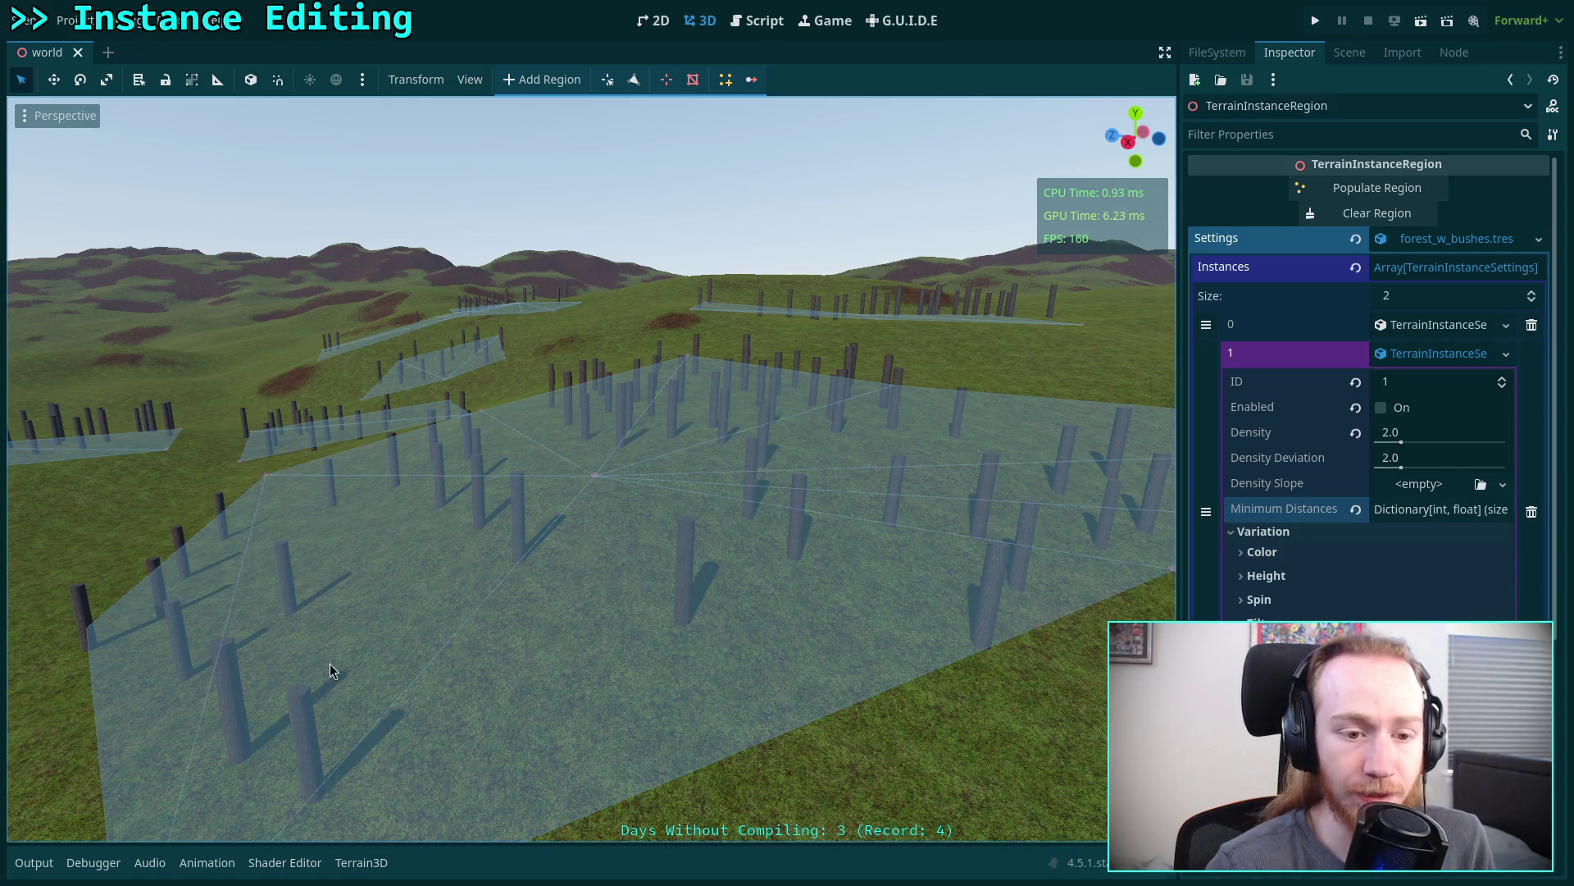
left_click_drag(696, 563, 787, 443)
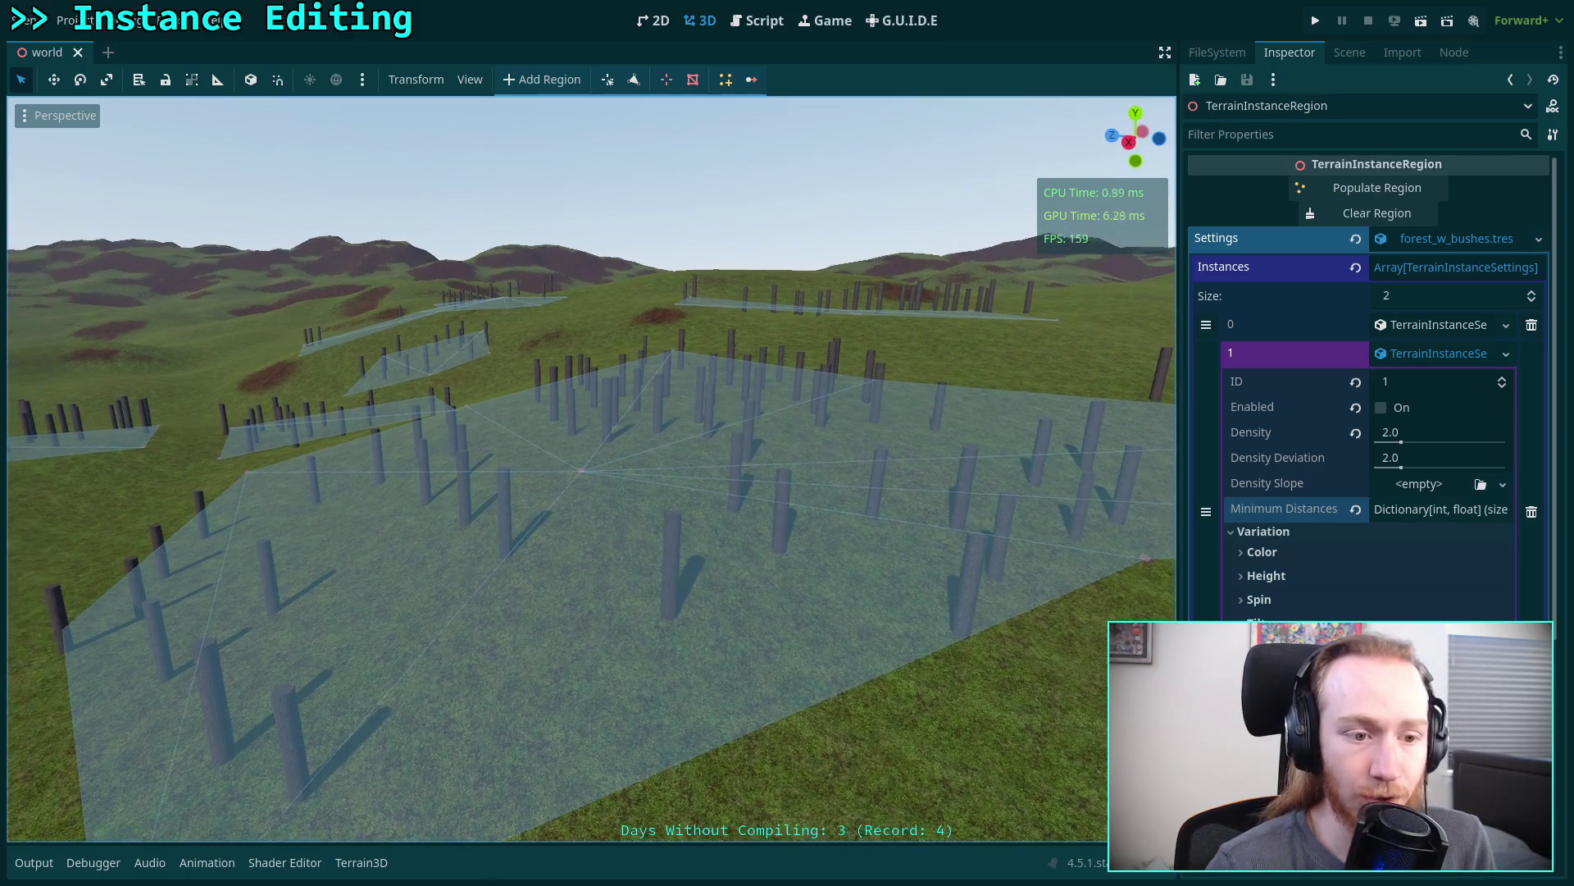
left_click_drag(608, 439, 790, 436)
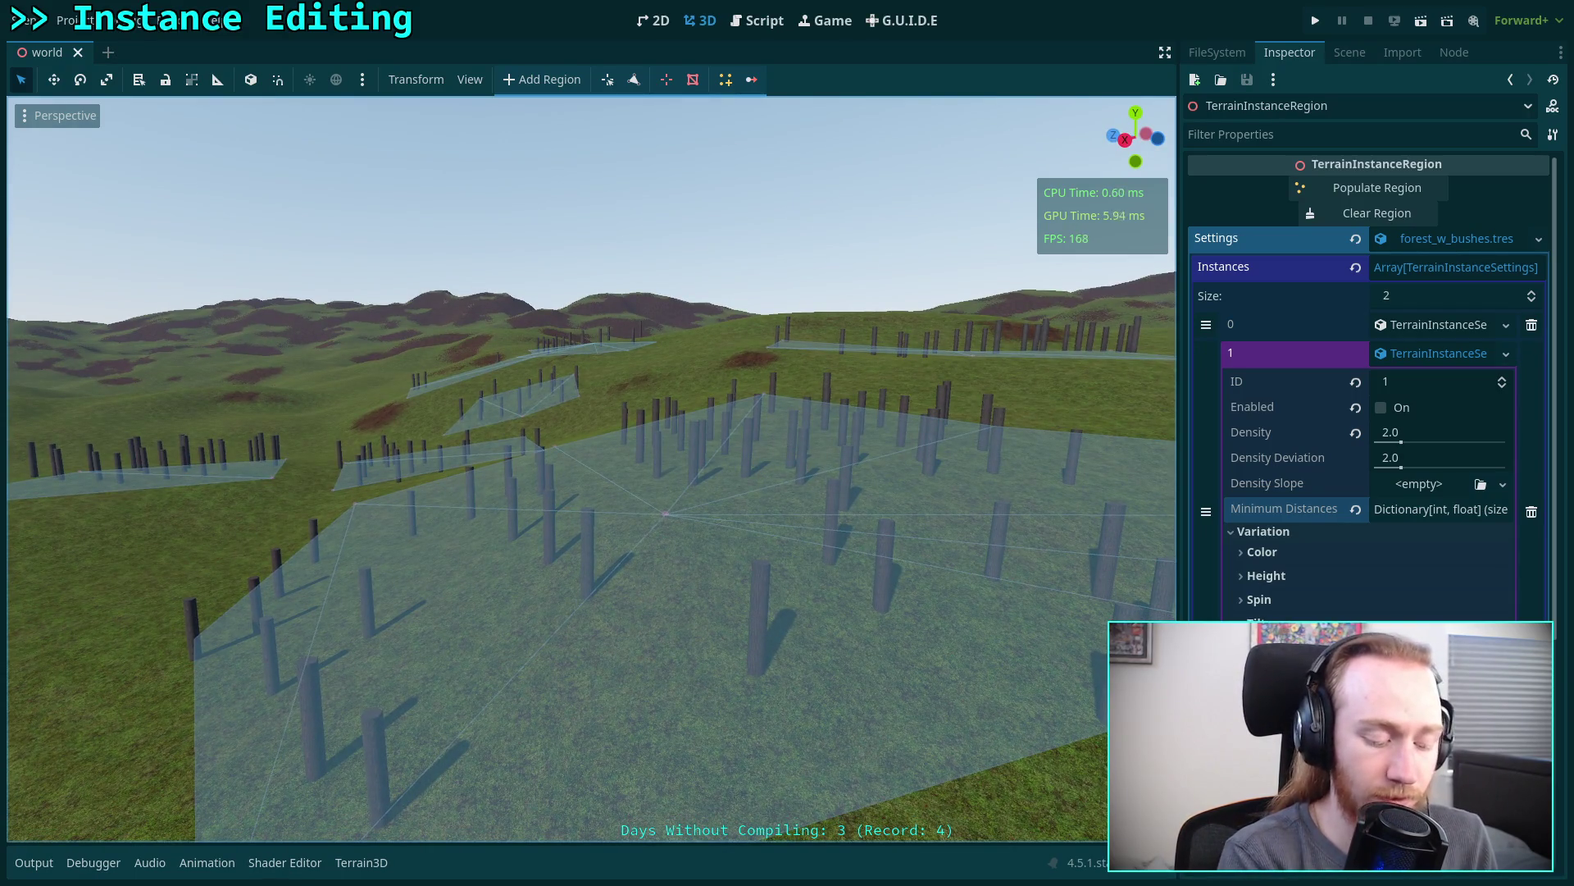
key("super+2")
scroll(738, 381, "down", 5)
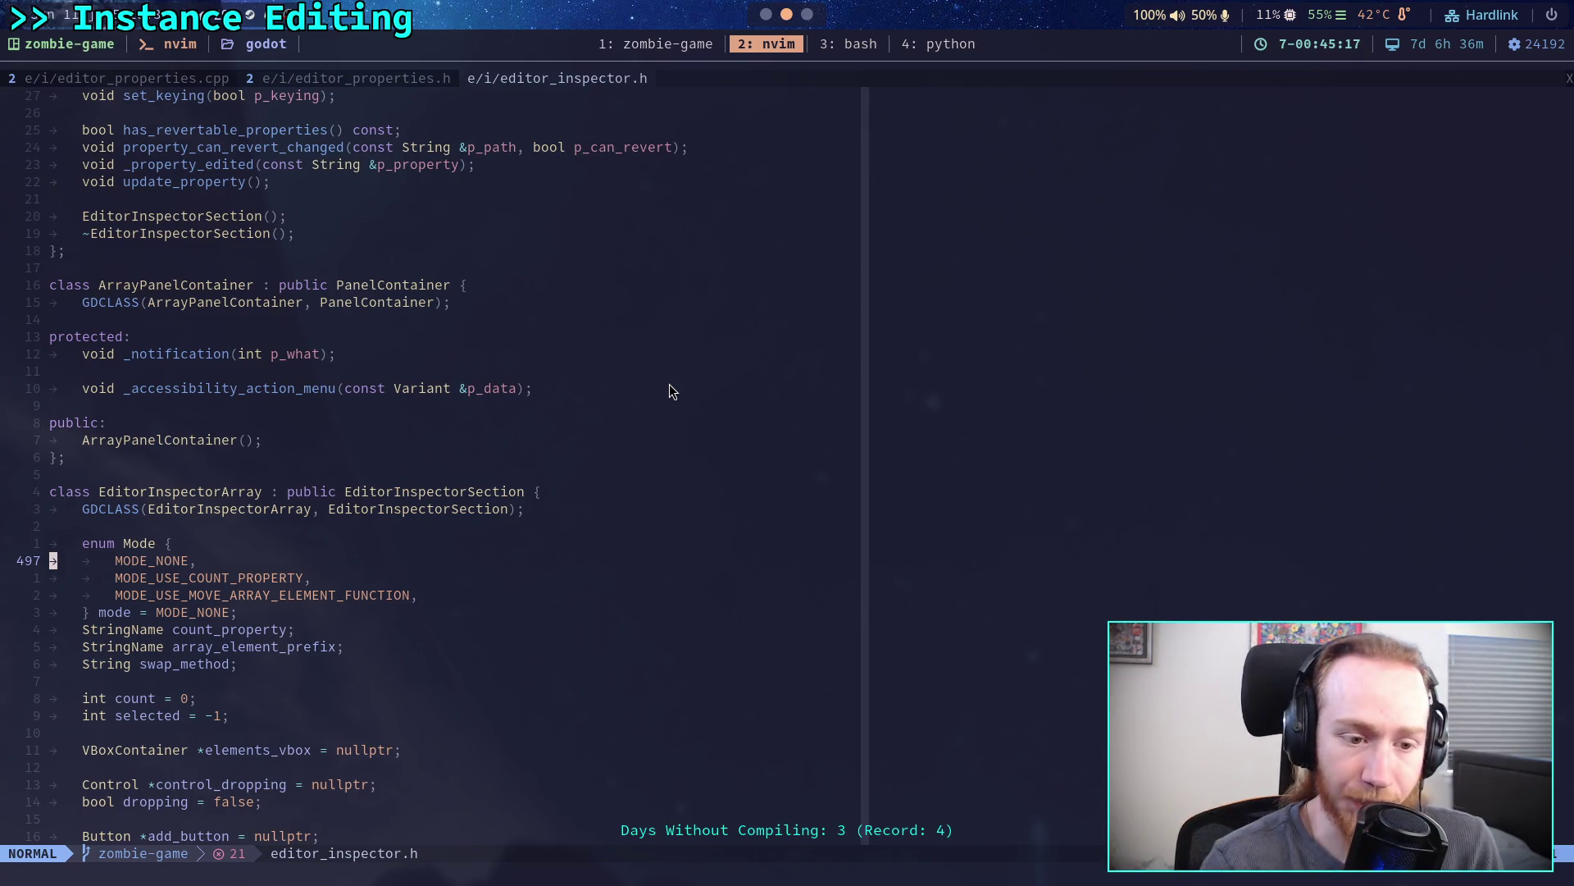
- Search editor_inspector.h for 'EditorPropertyRev' to jump to the EditorPropertyRevert class
left_click(400, 530)
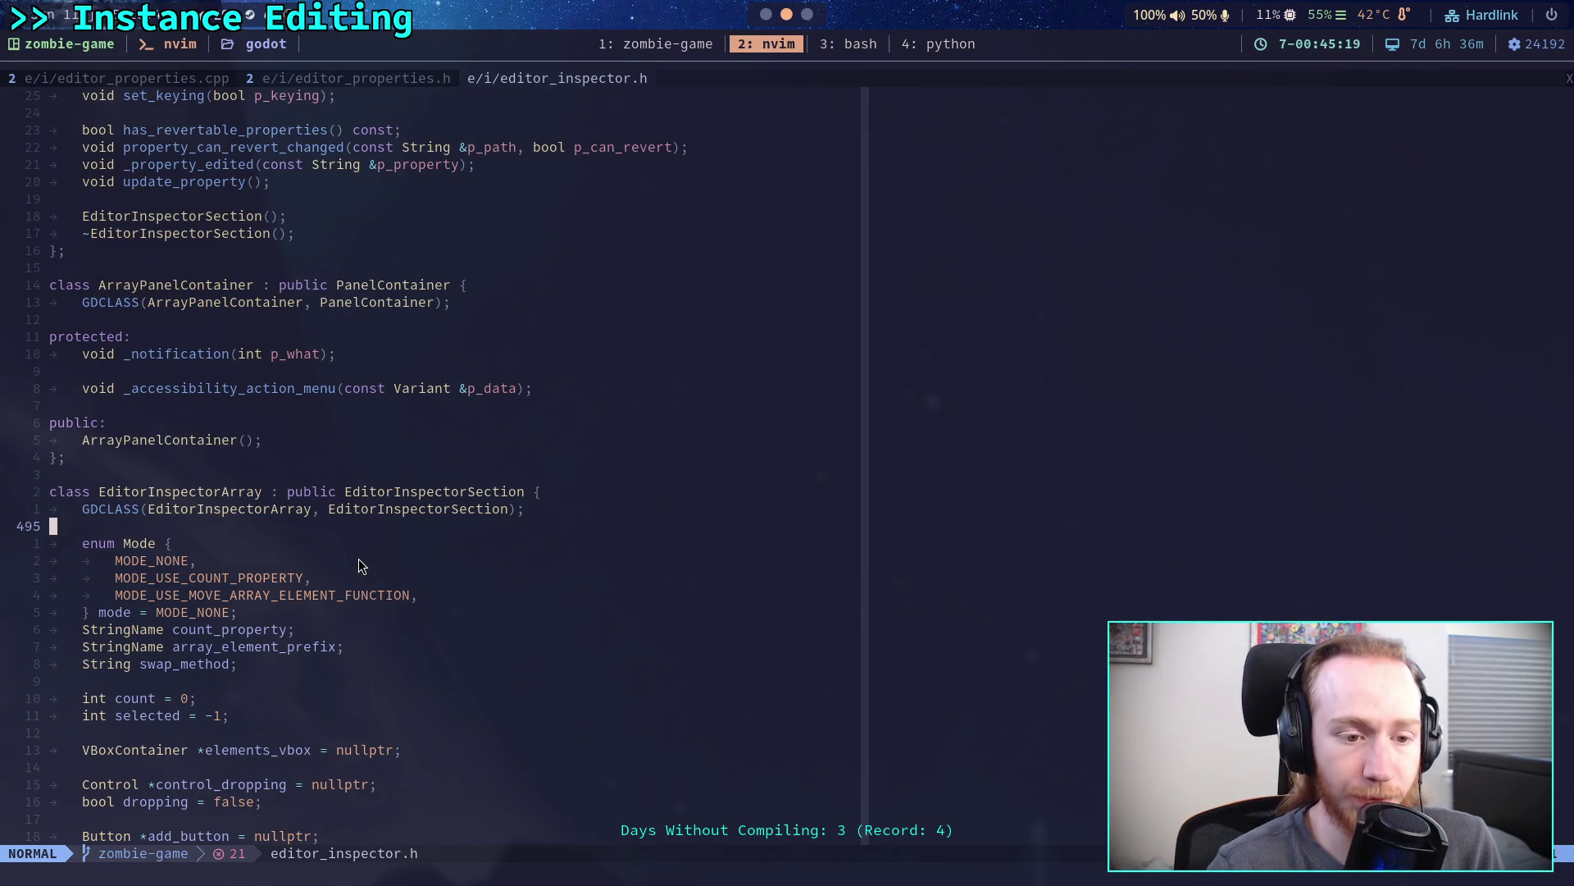
scroll(365, 562, "down", 3)
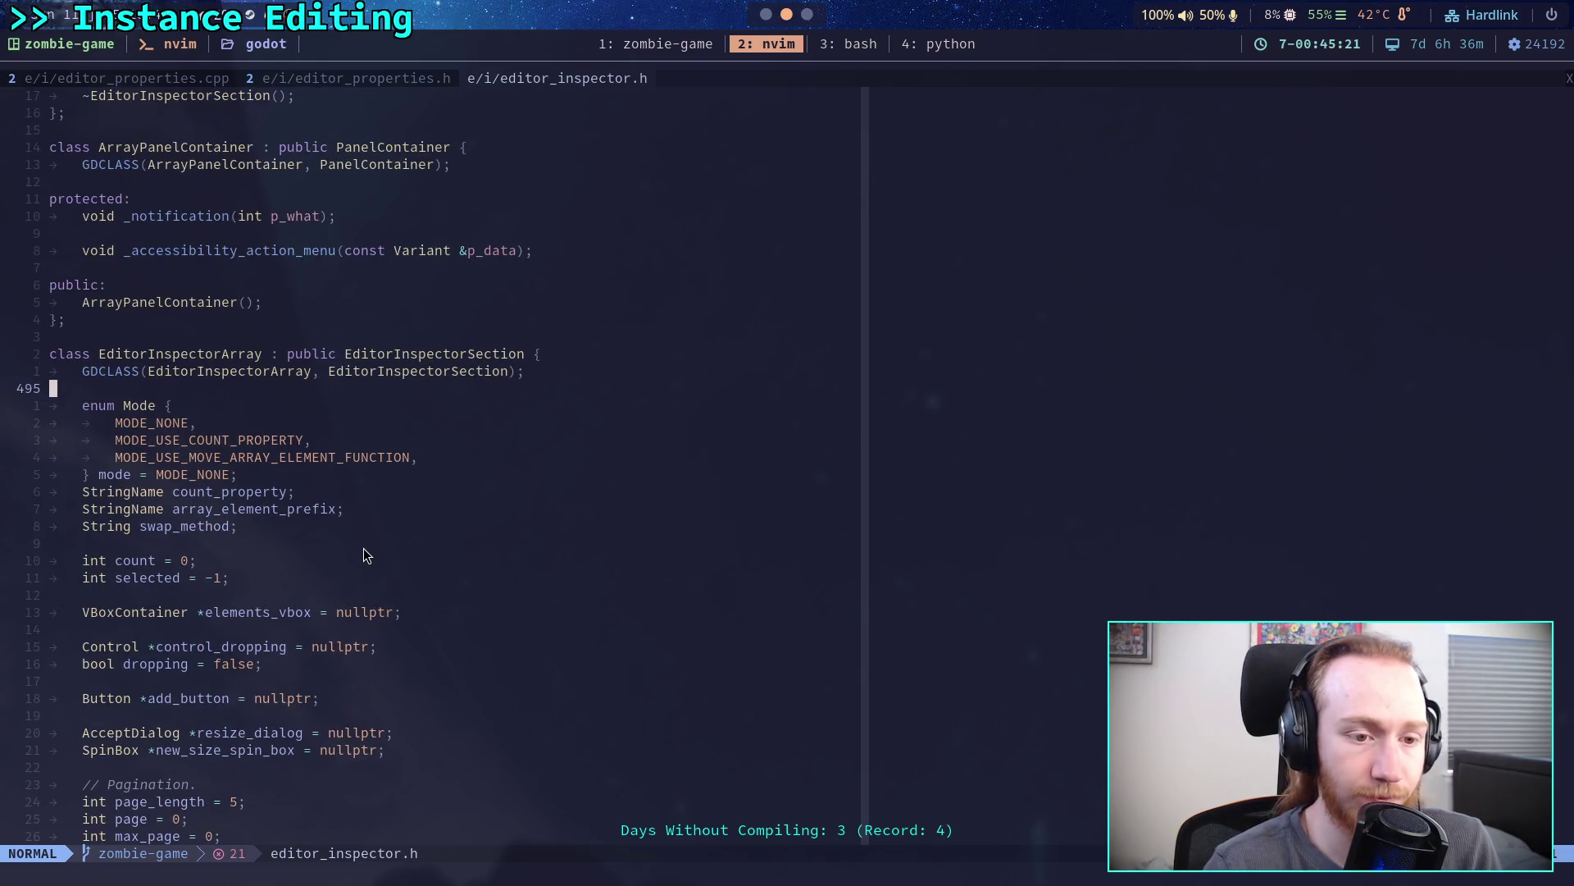
scroll(364, 549, "down", 12)
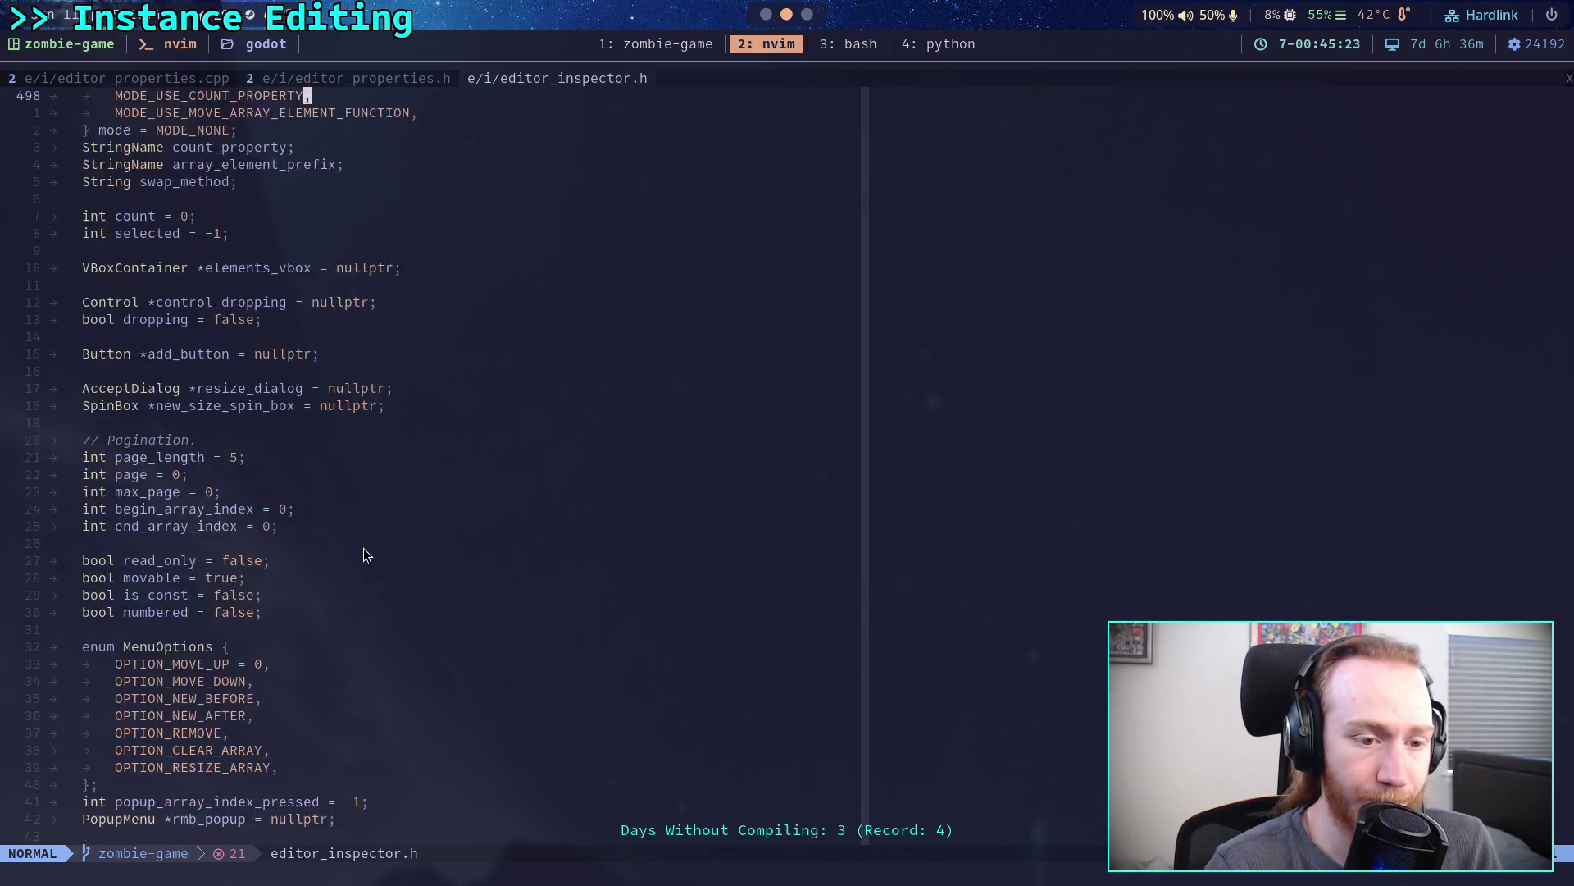
scroll(364, 543, "down", 17)
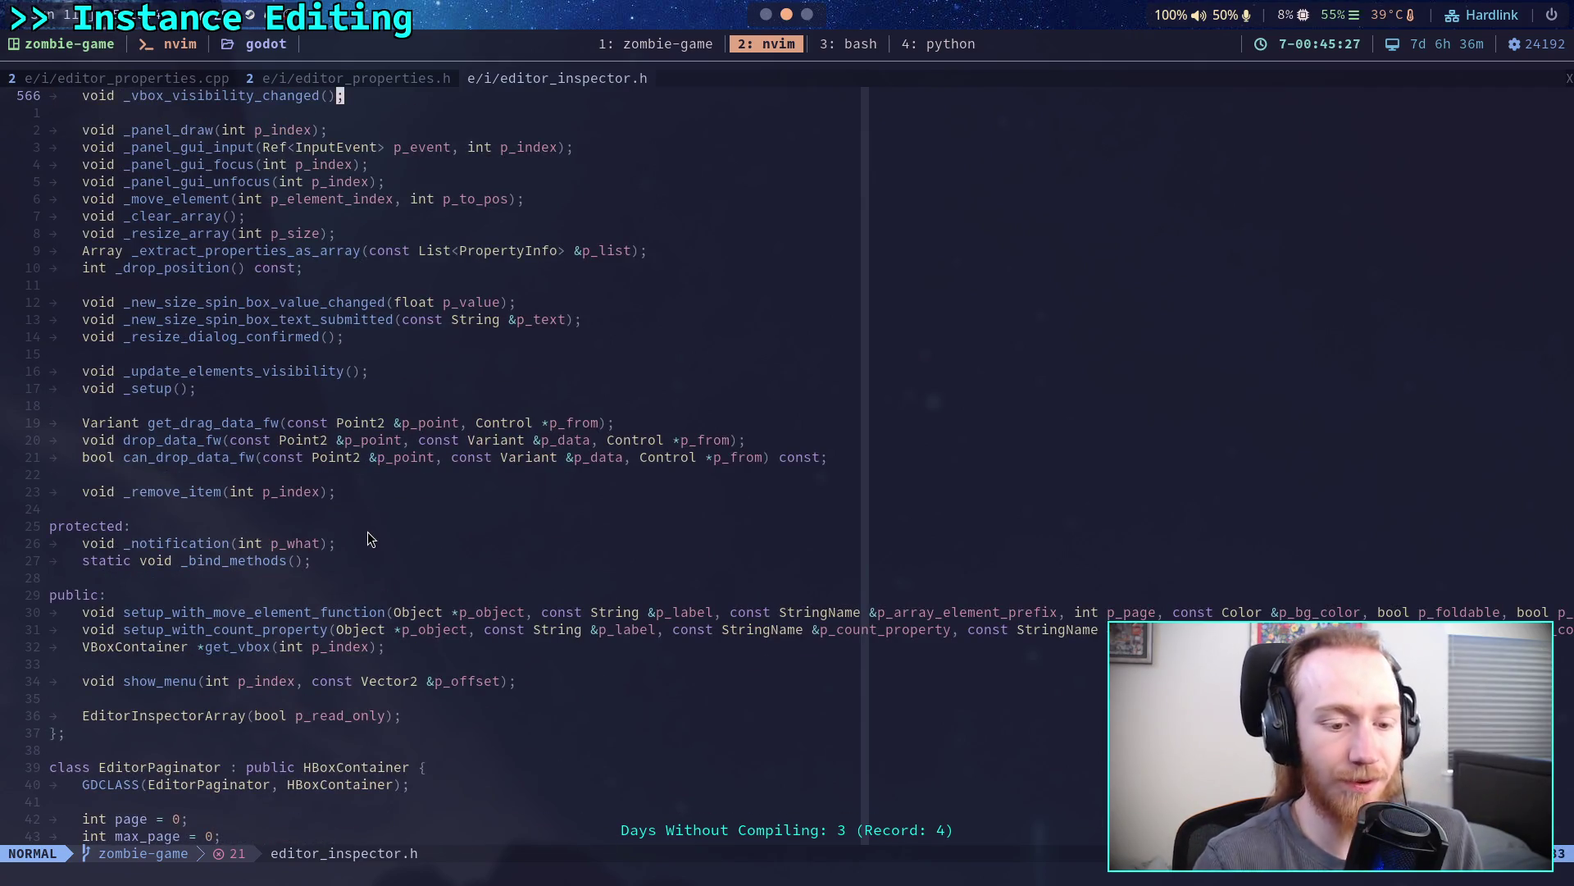
key("slash")
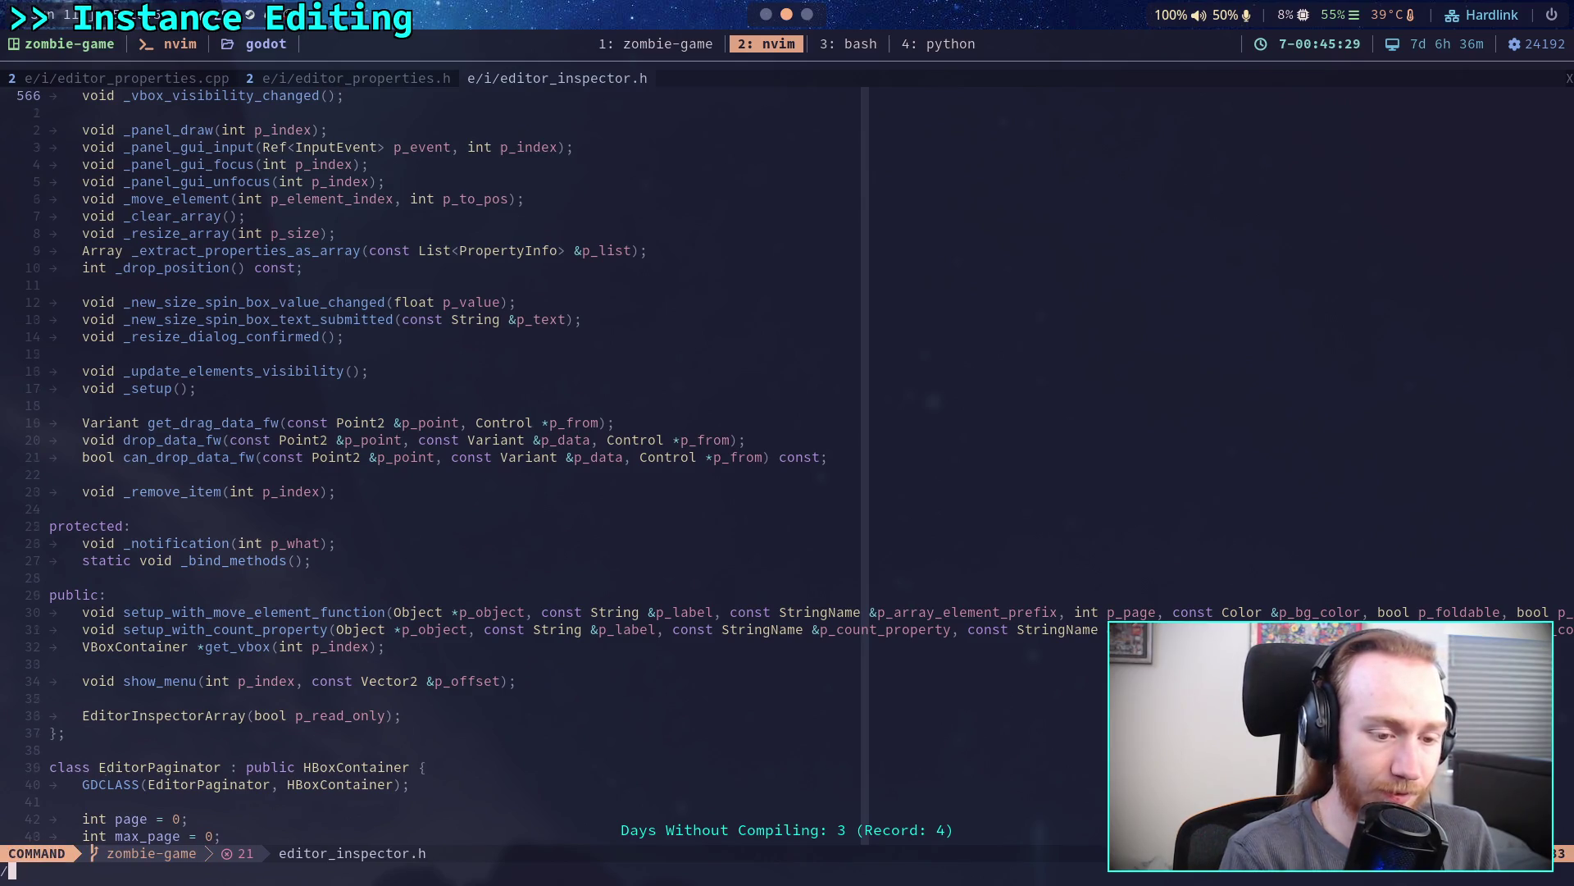
type("Editor")
type("Proe")
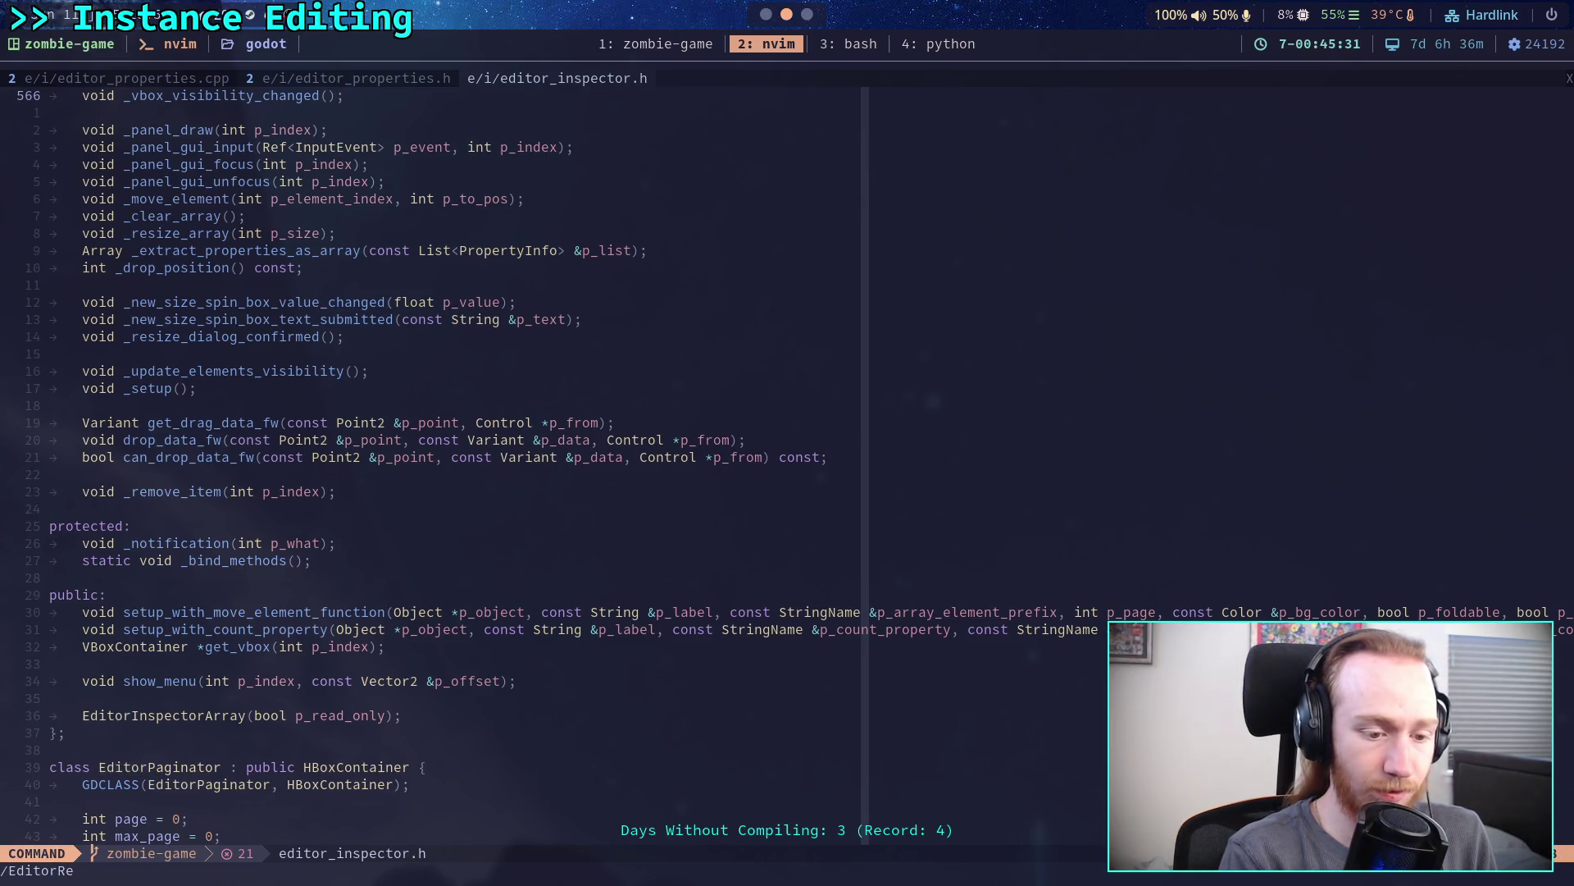
key("BackSpace")
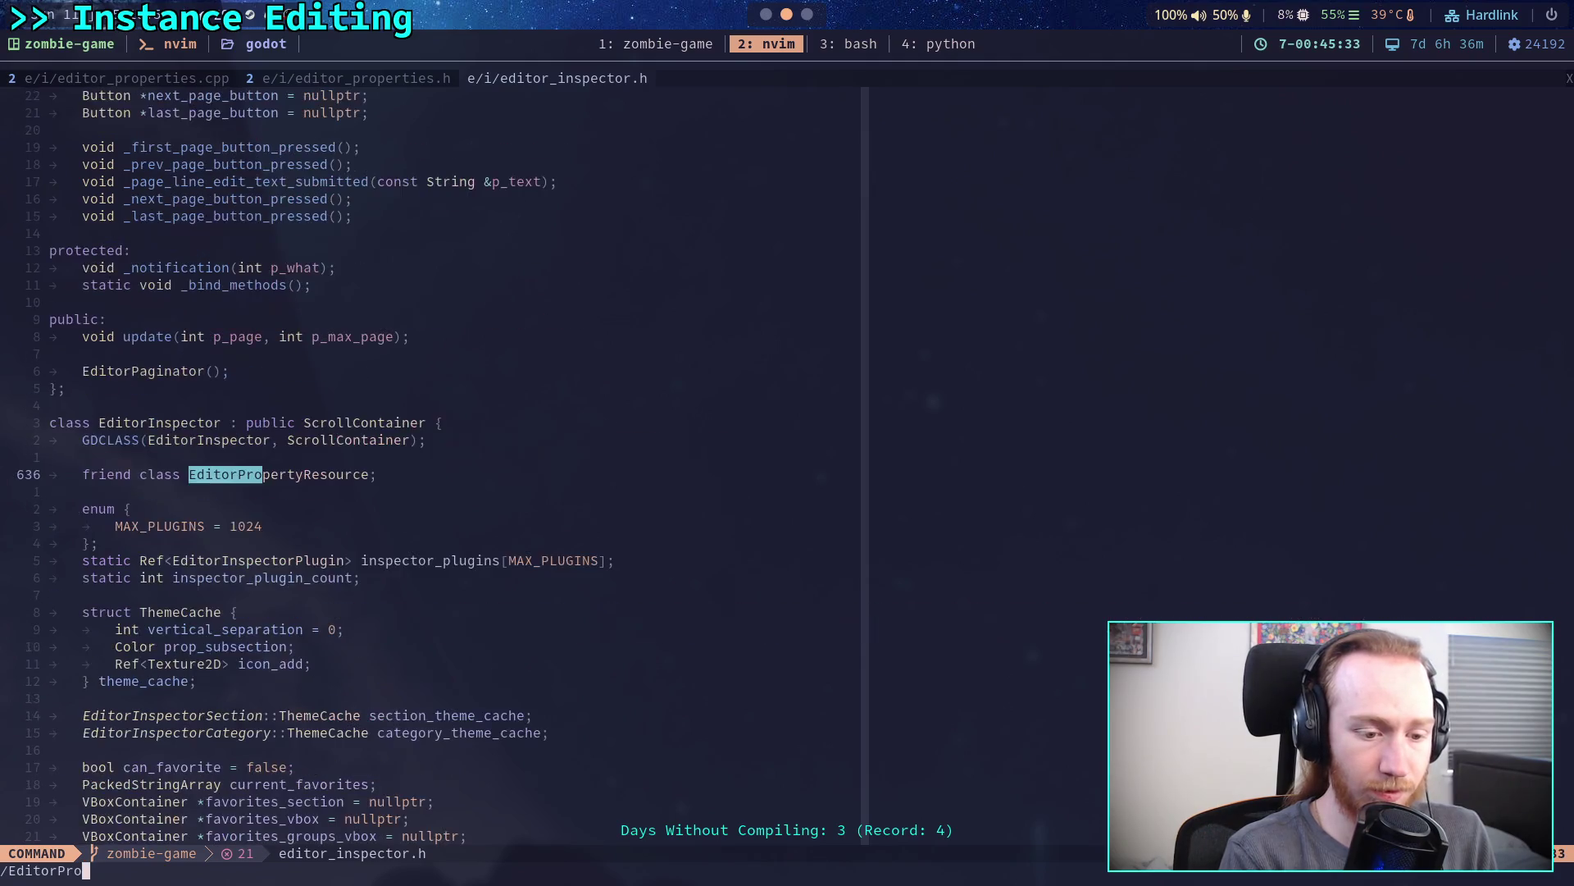
type("pertyRev")
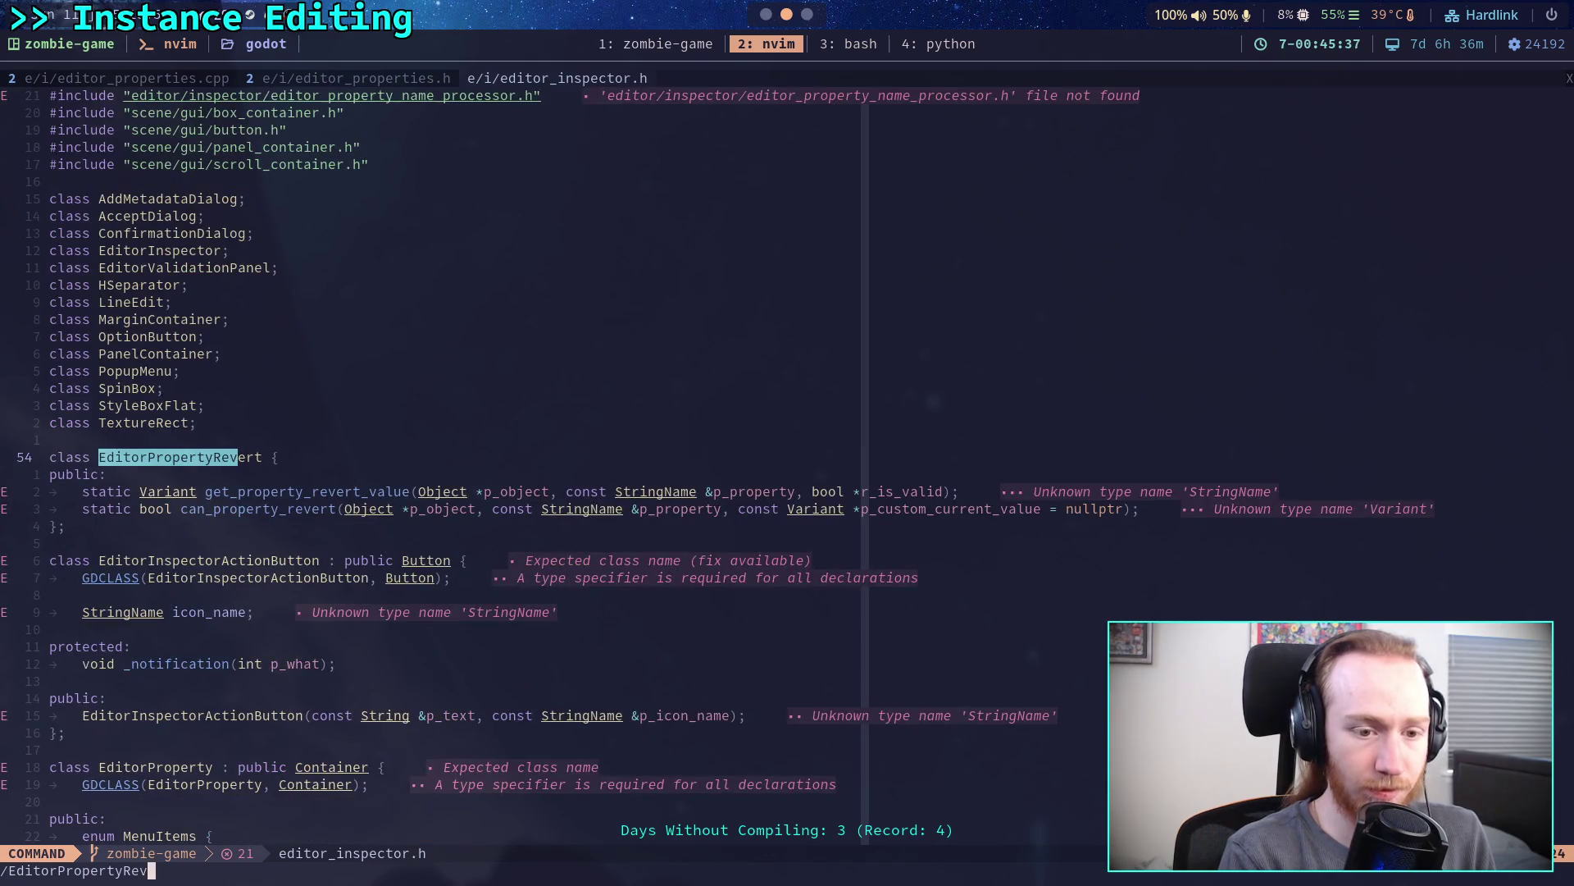
key("Return")
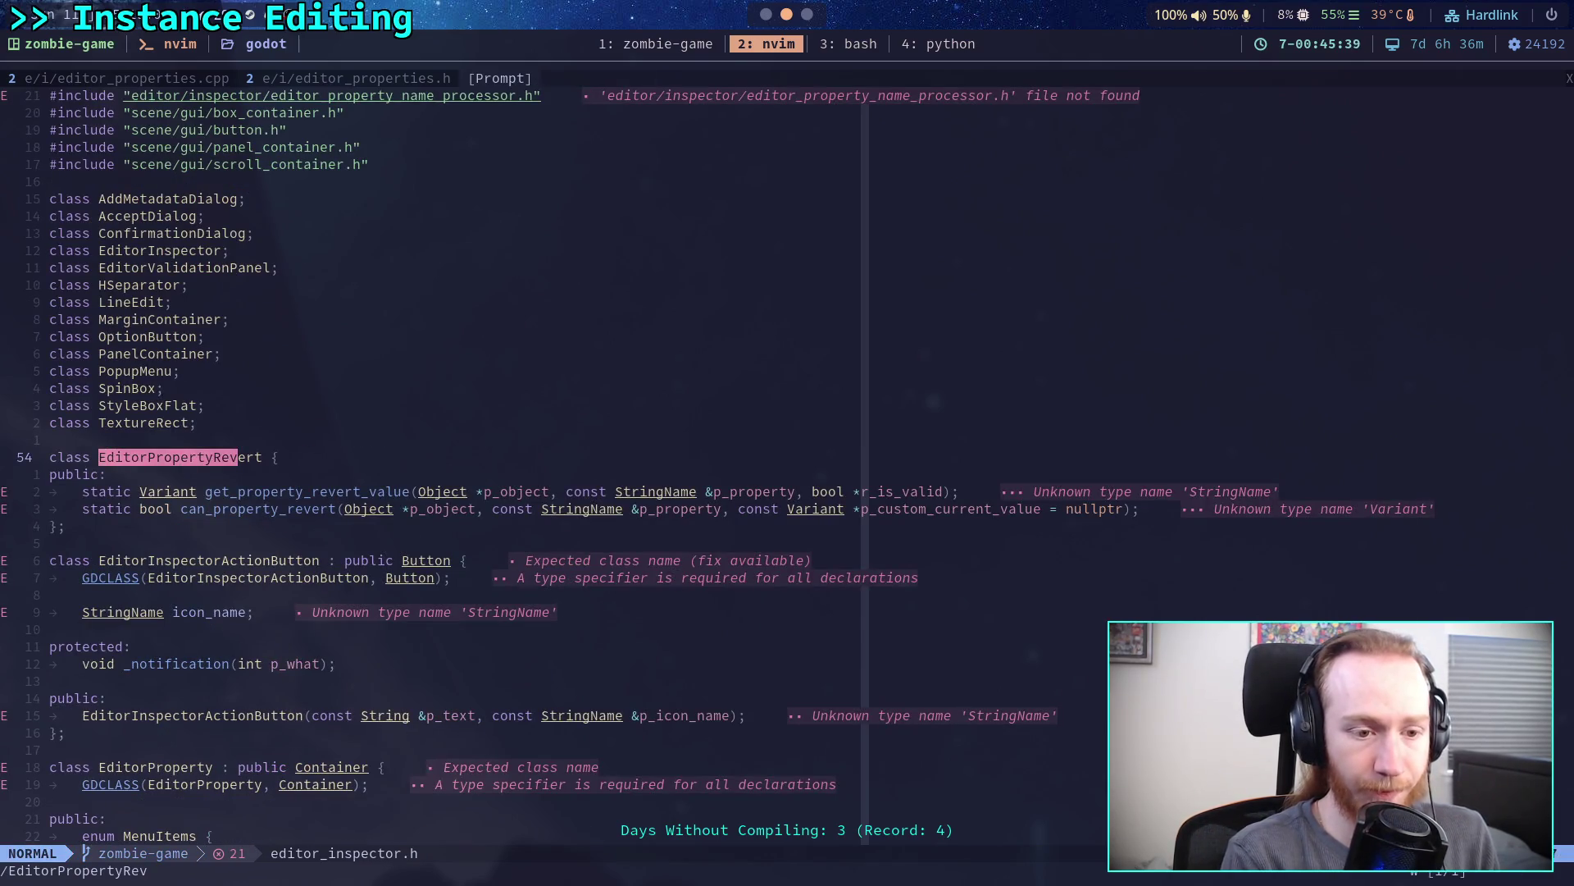
- Start a Telescope live grep across the project for EditorPropertyRevert
key("space")
type("fgEditorPropertyr")
key("BackSpace")
type("Revert")
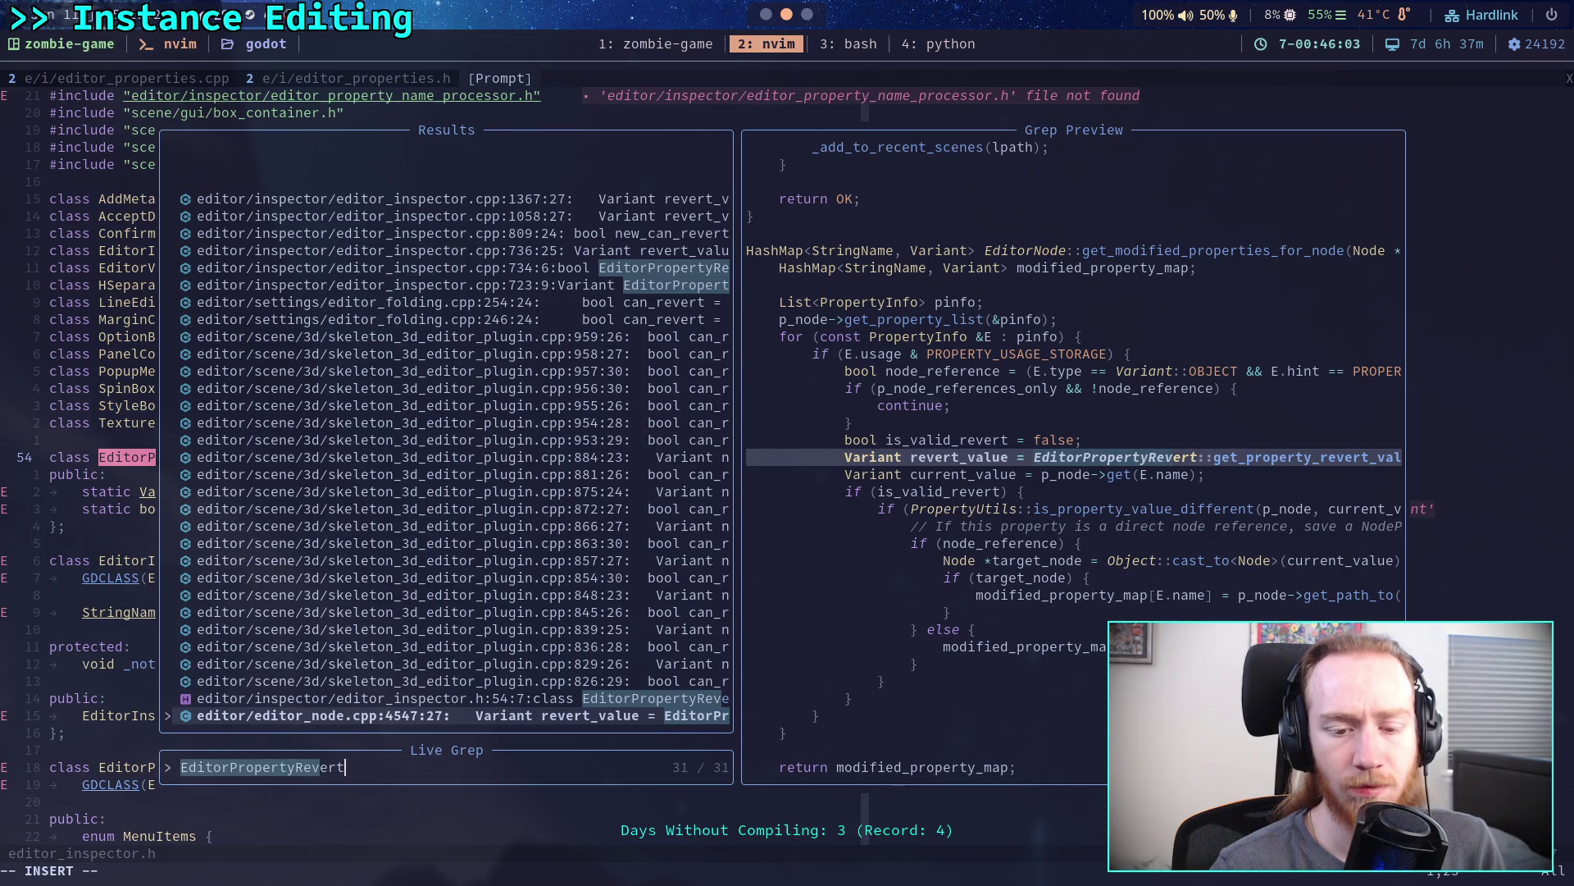
- Preview EditorPropertyRevert matches, ending on get_property_revert_value in editor_inspector.cpp, then switch to Godot
key("ctrl+p")
key("ctrl+n")
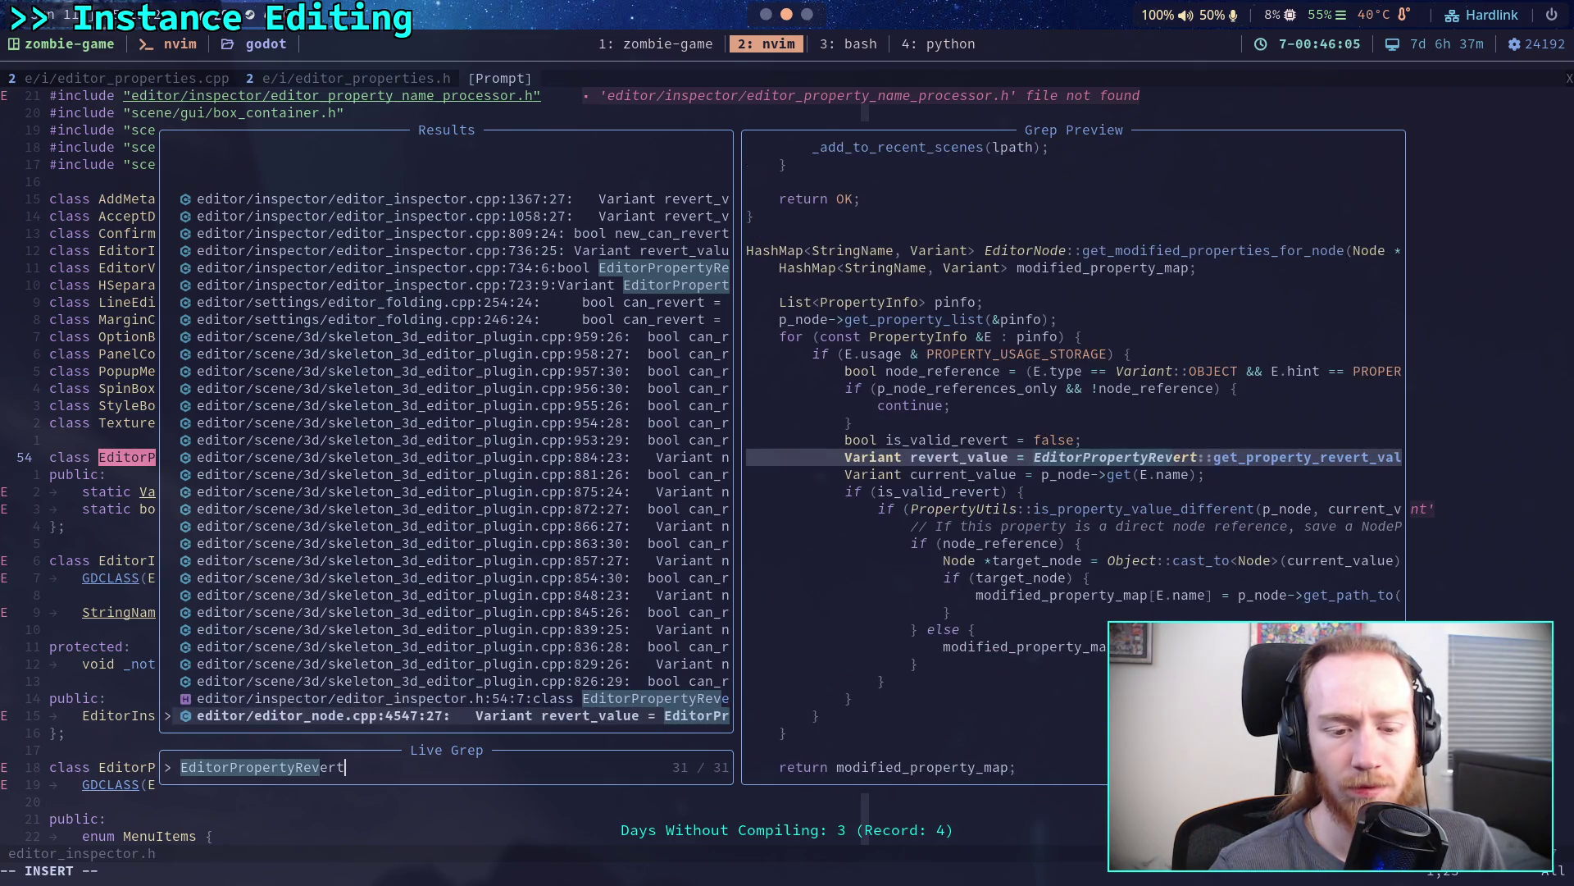
key("ctrl+p")
key("ctrl+p")
key("ctrl+p")
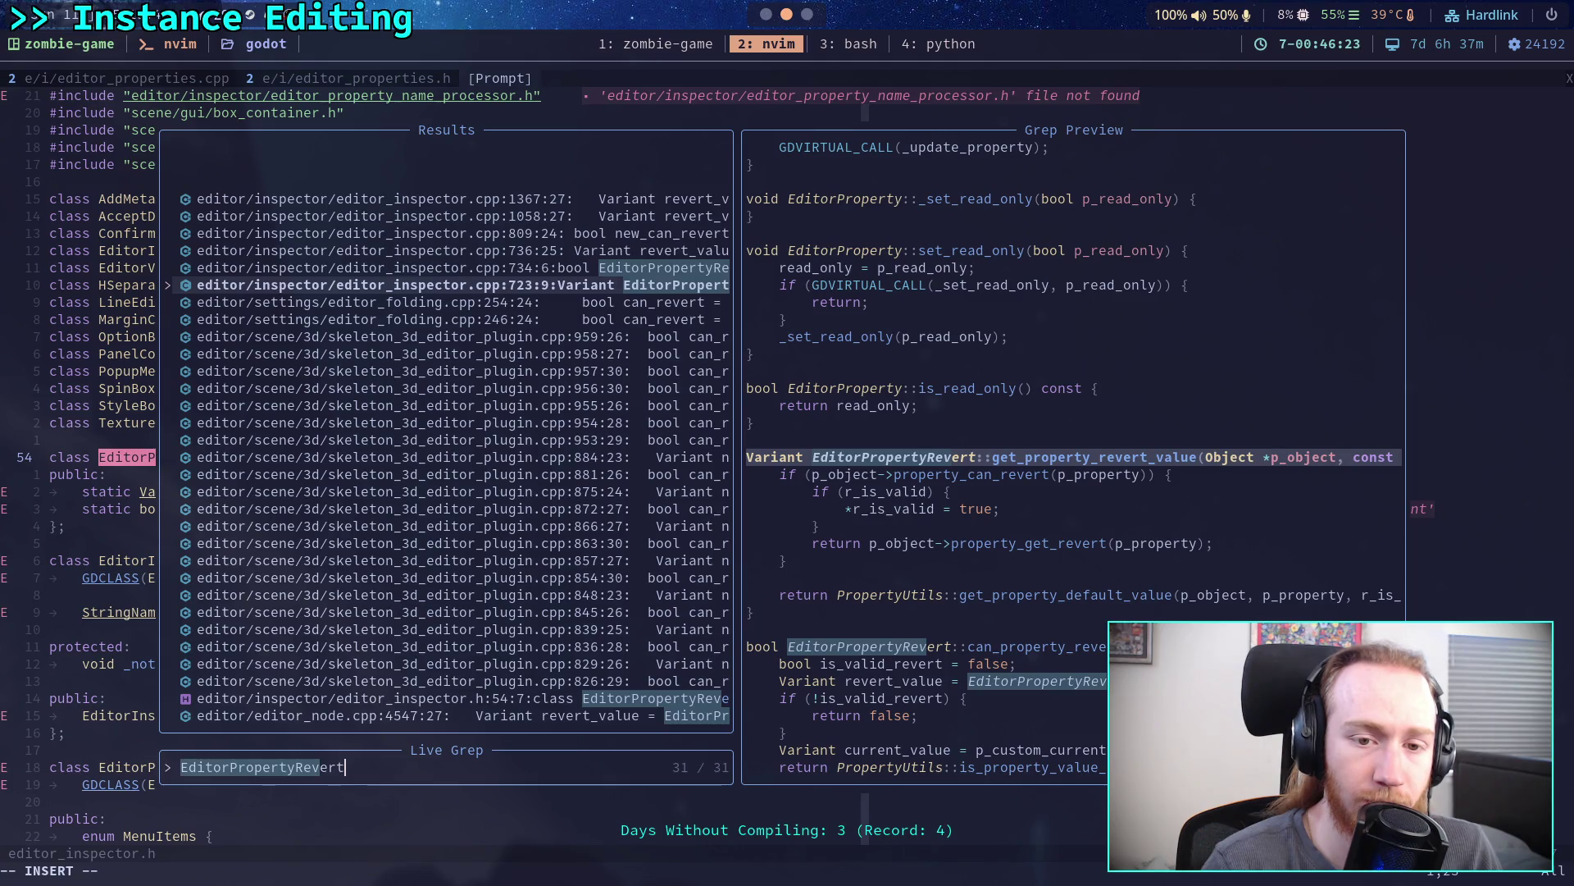
key("Escape")
key("alt+Tab")
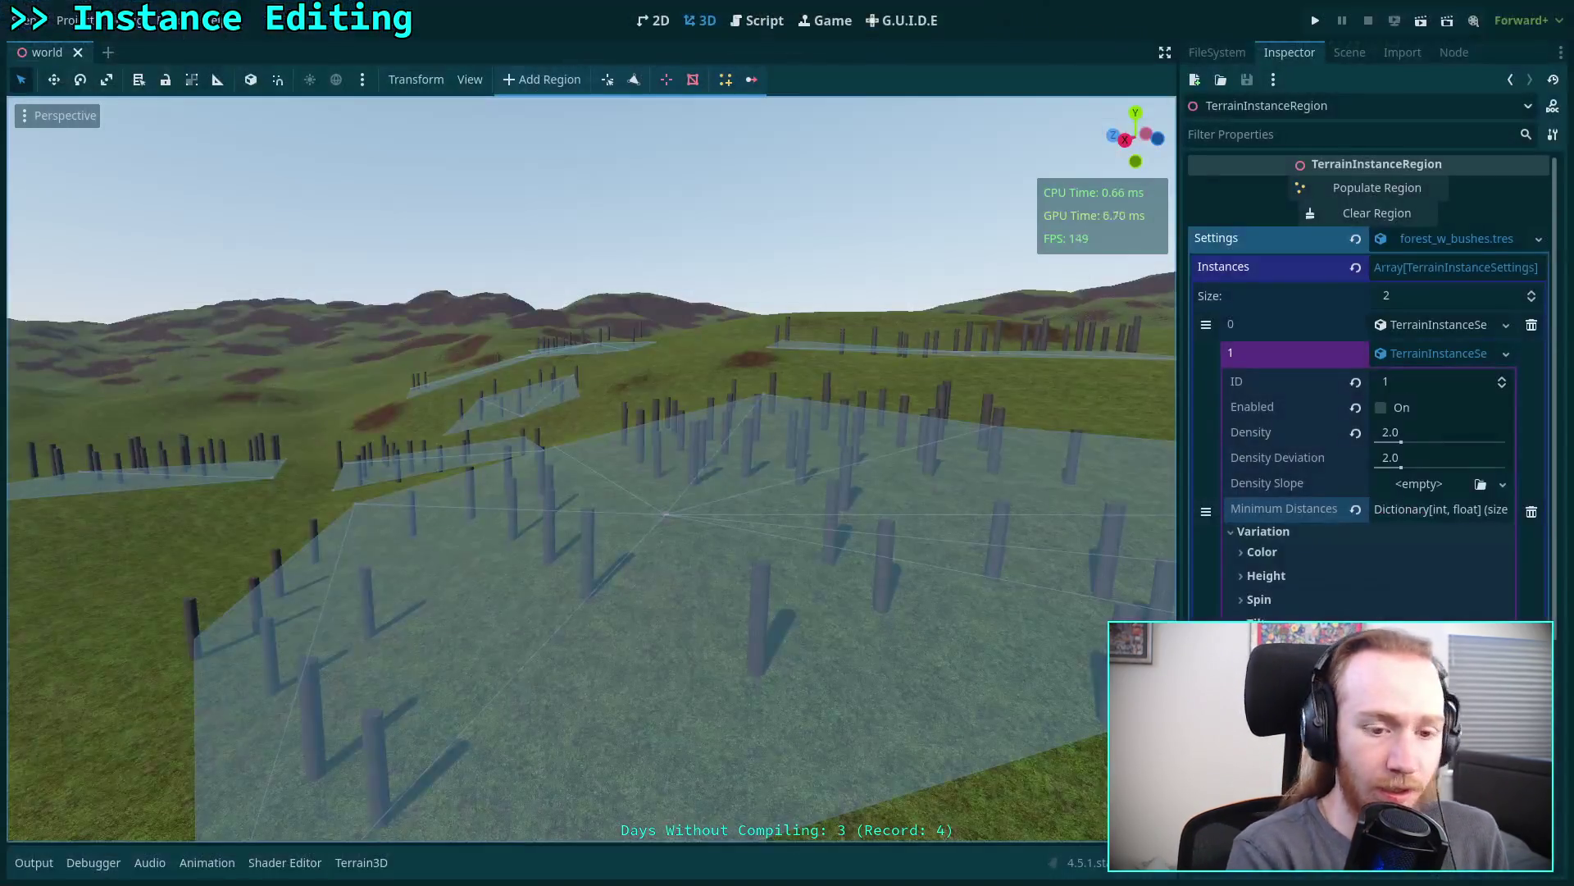
- Glance at the EditorProperty and EditorInspector docs, then return to instance_bar.gd
left_click(756, 21)
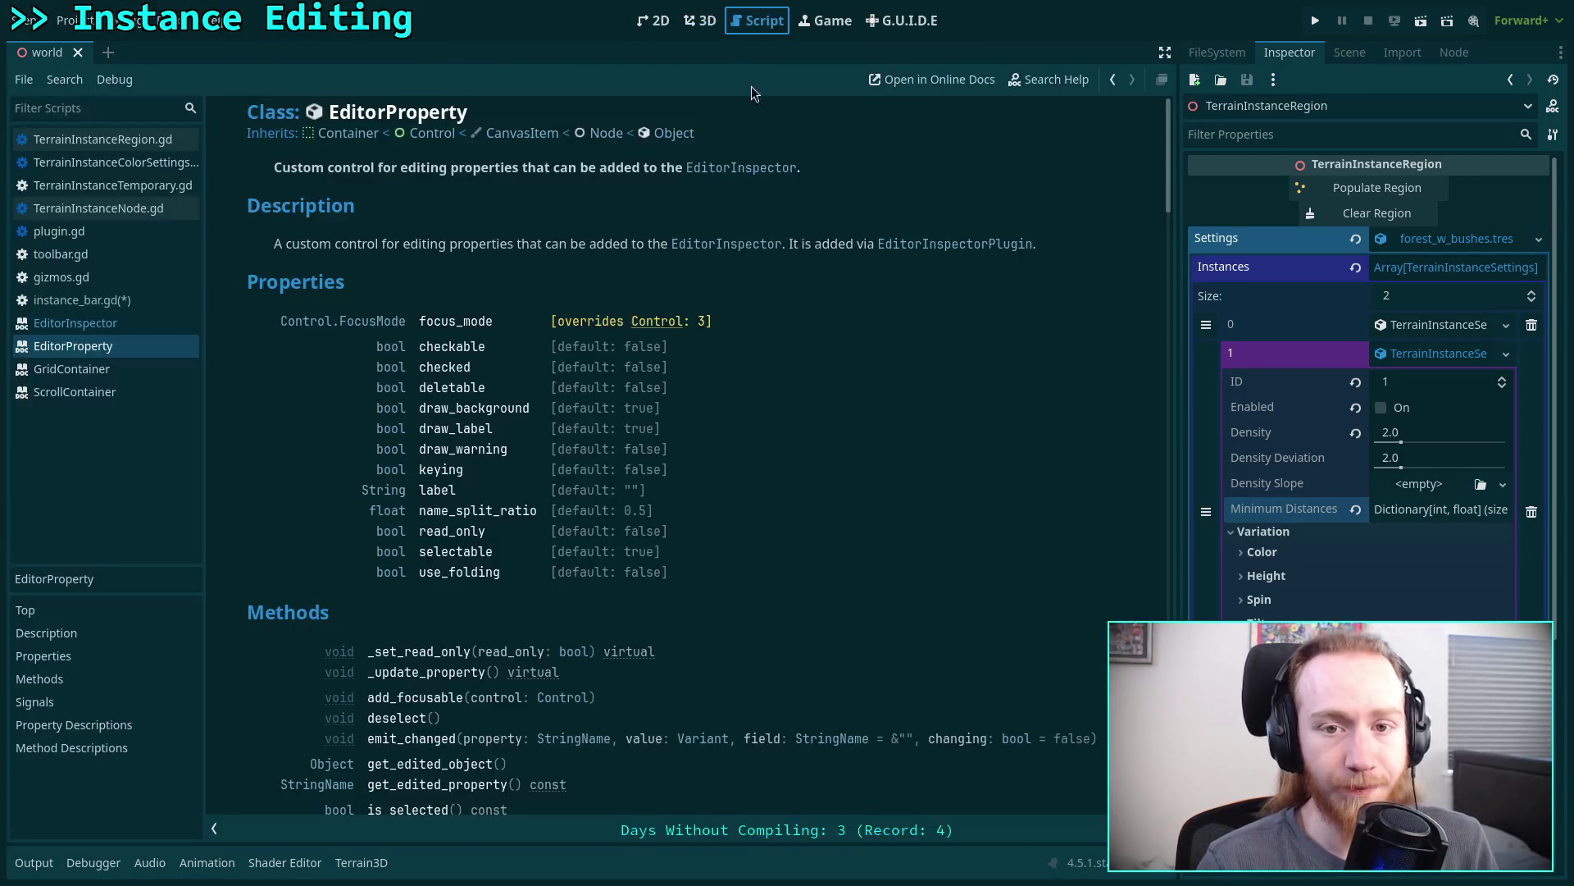
left_click(141, 323)
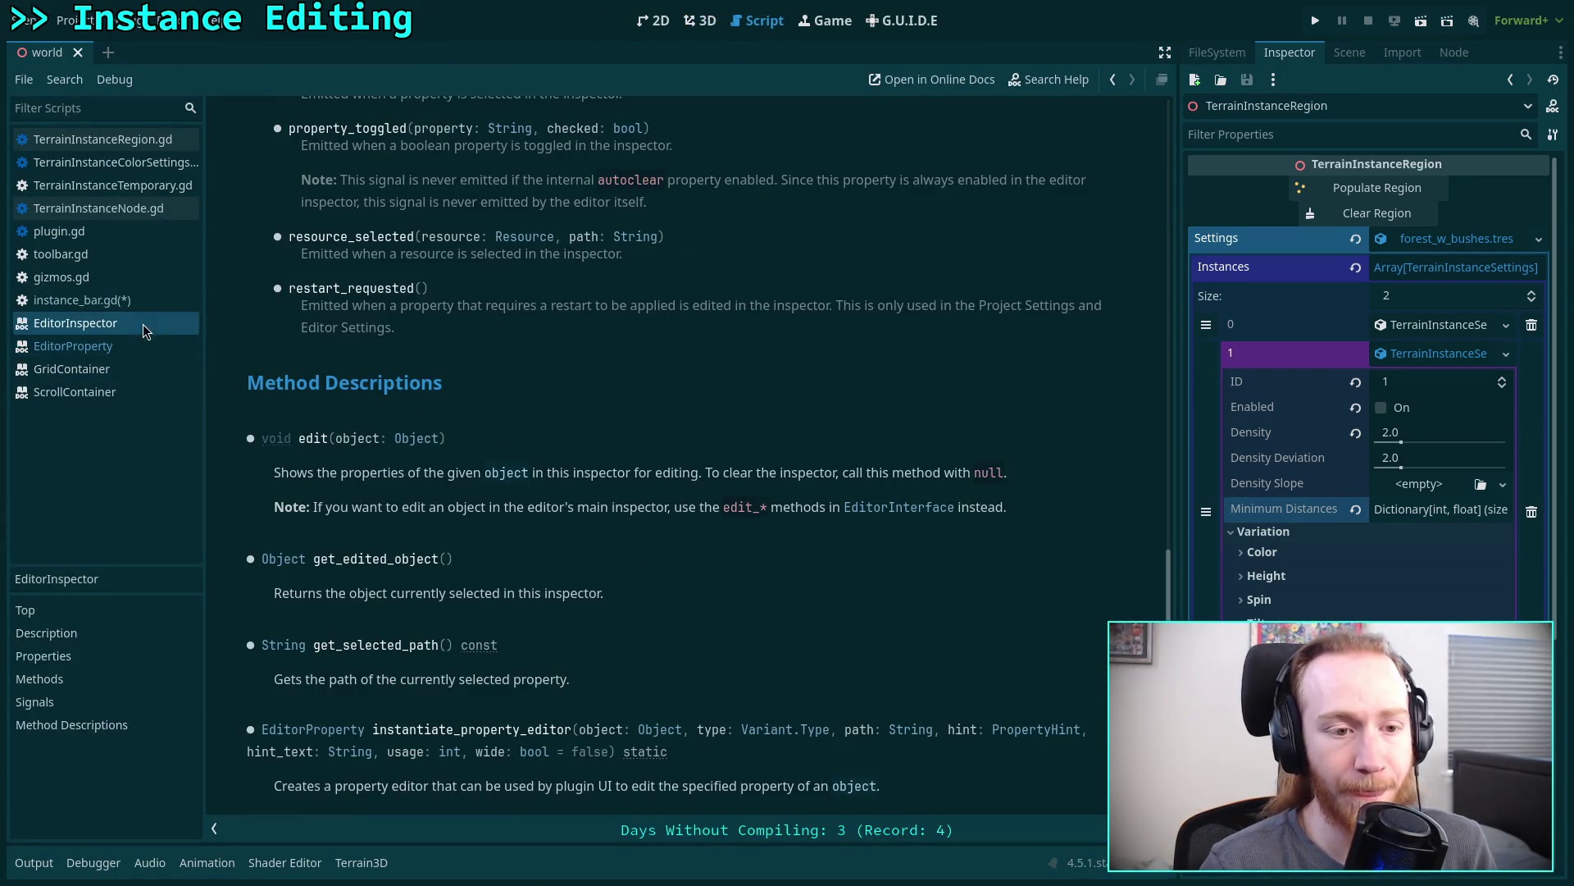
left_click(168, 303)
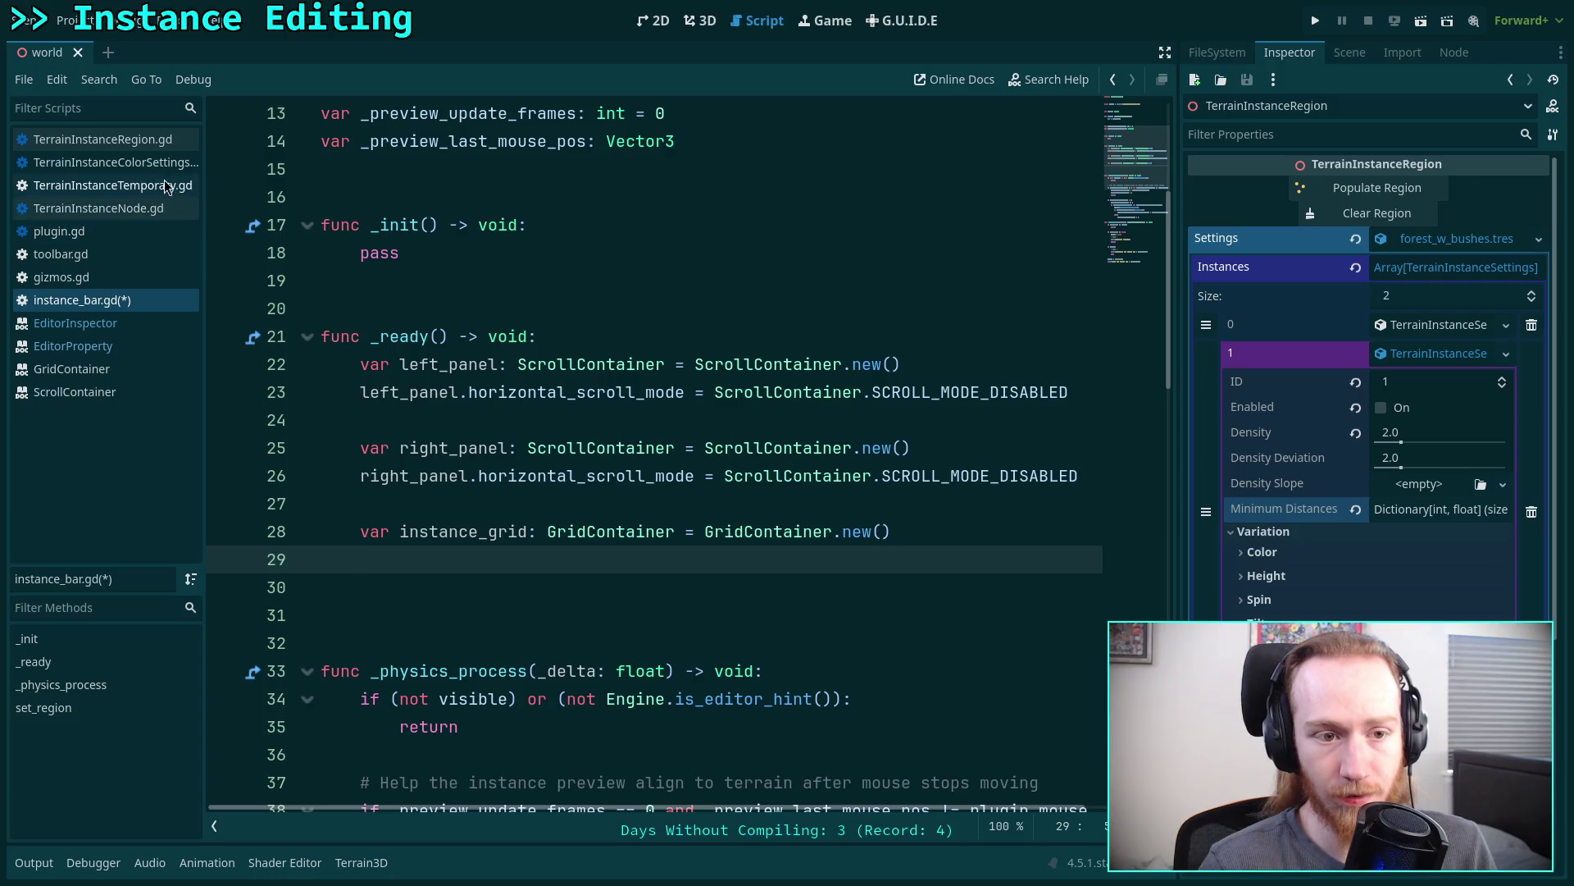
- Check the Scene and Inspector docks, then browse FileSystem to addons/terrain_instancer/res
left_click(1336, 56)
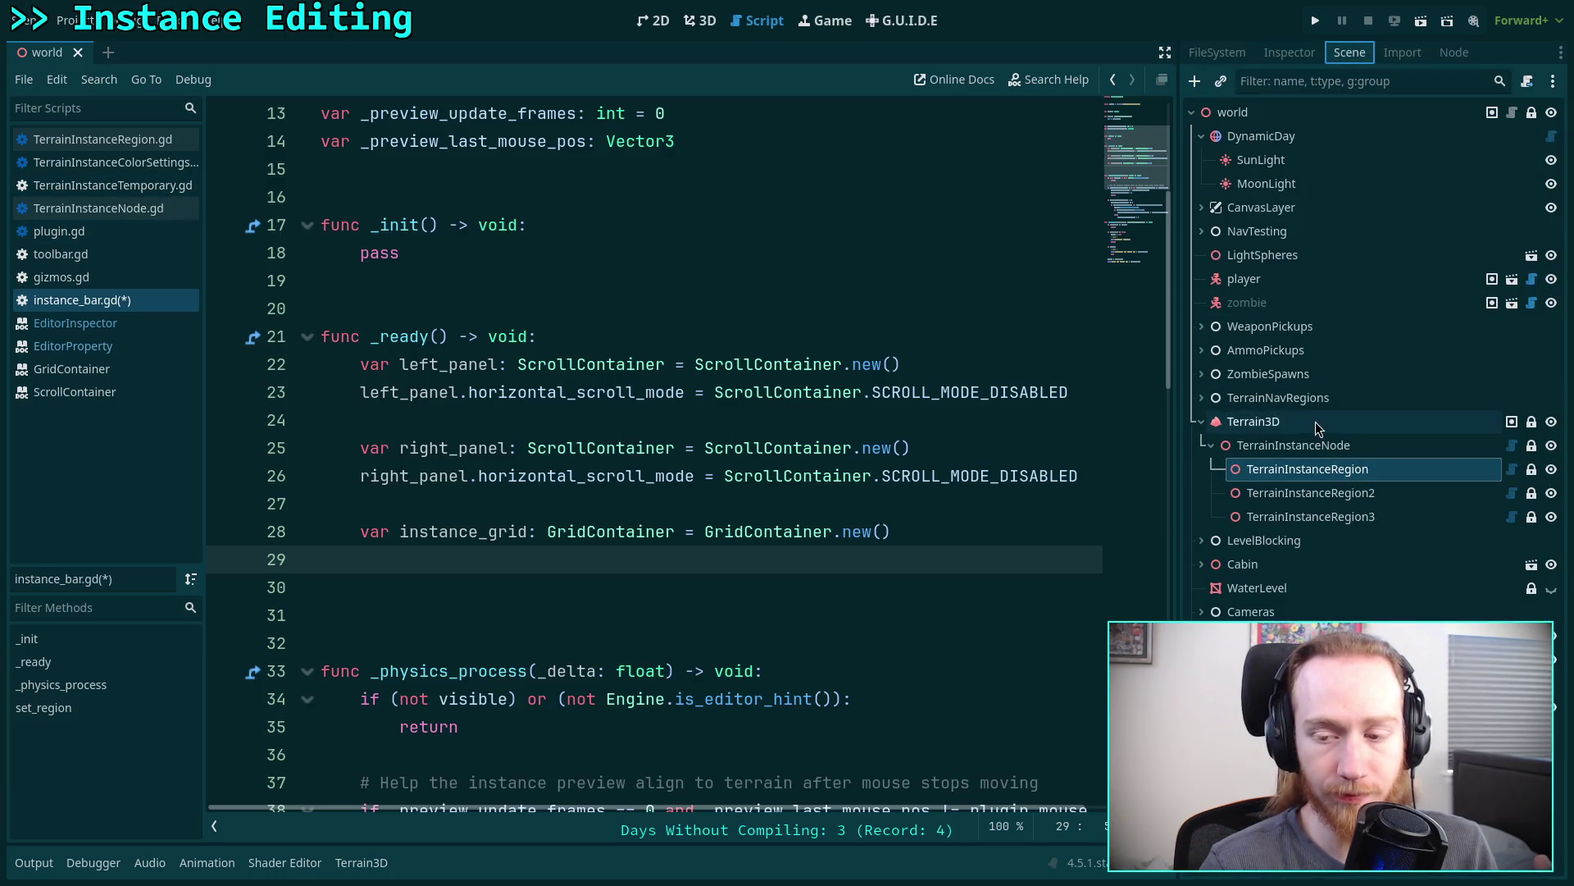
left_click(1288, 54)
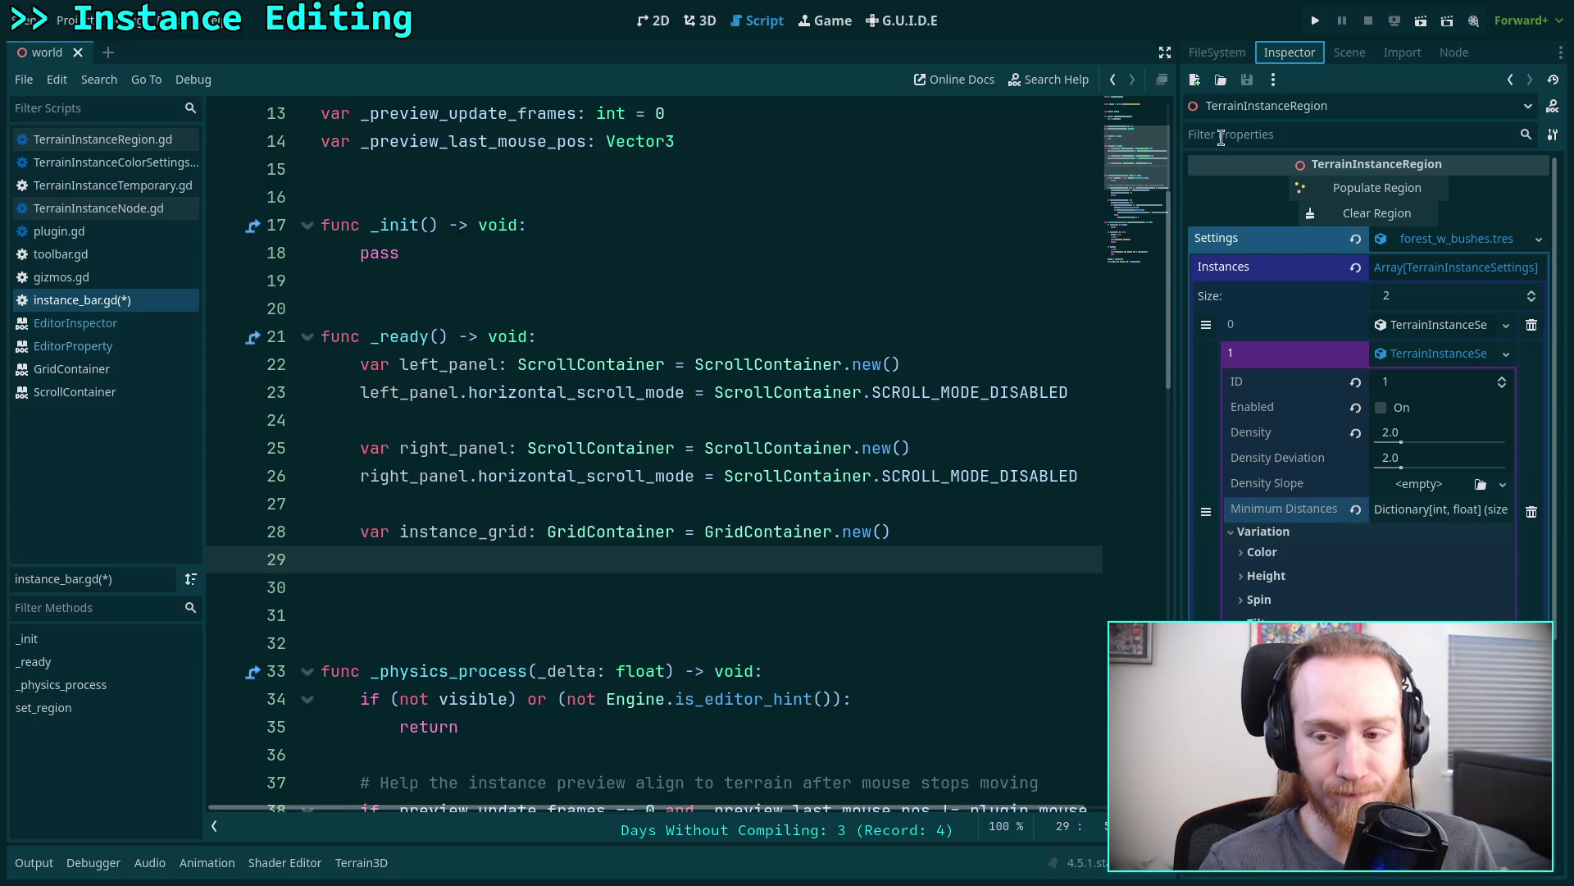
left_click(1217, 54)
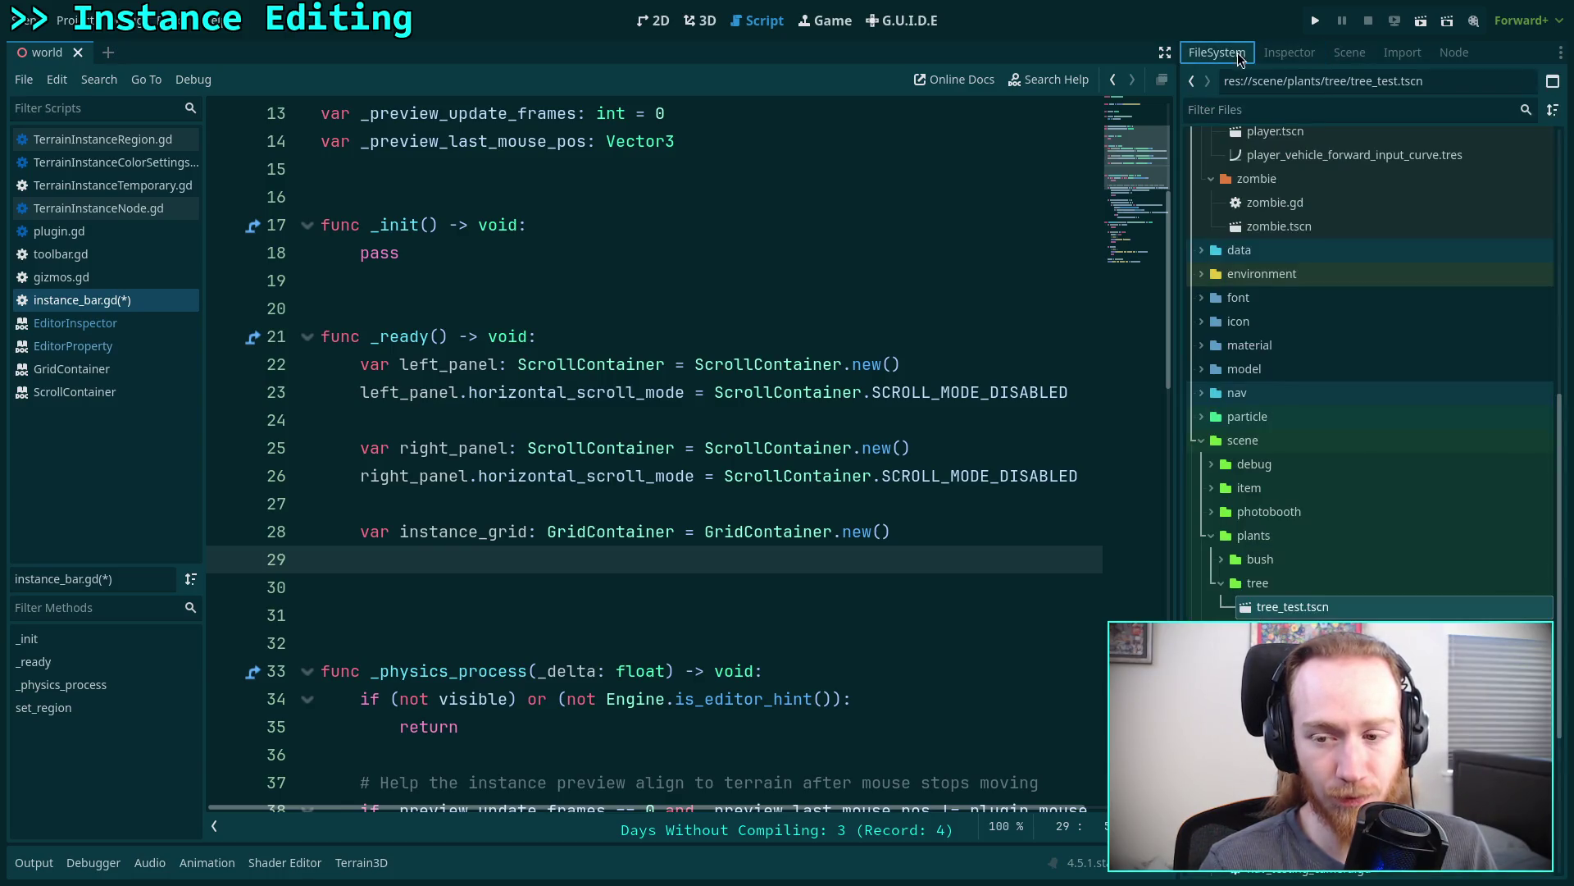
scroll(1366, 469, "up", 10)
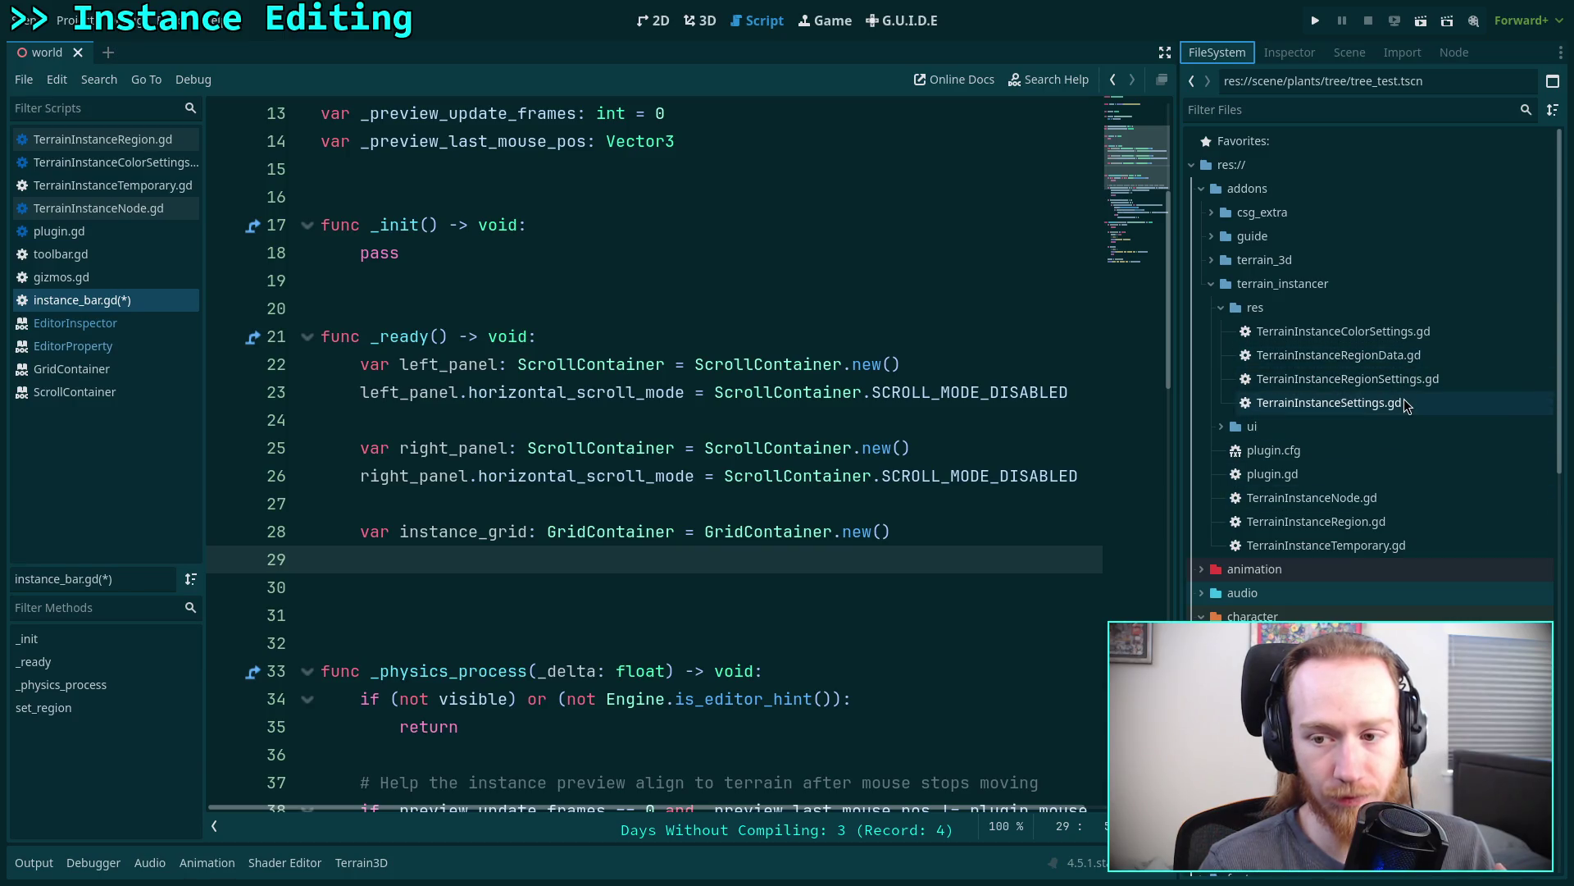
- Open TerrainInstanceSettings.gd from the FileSystem dock
double_click(1353, 403)
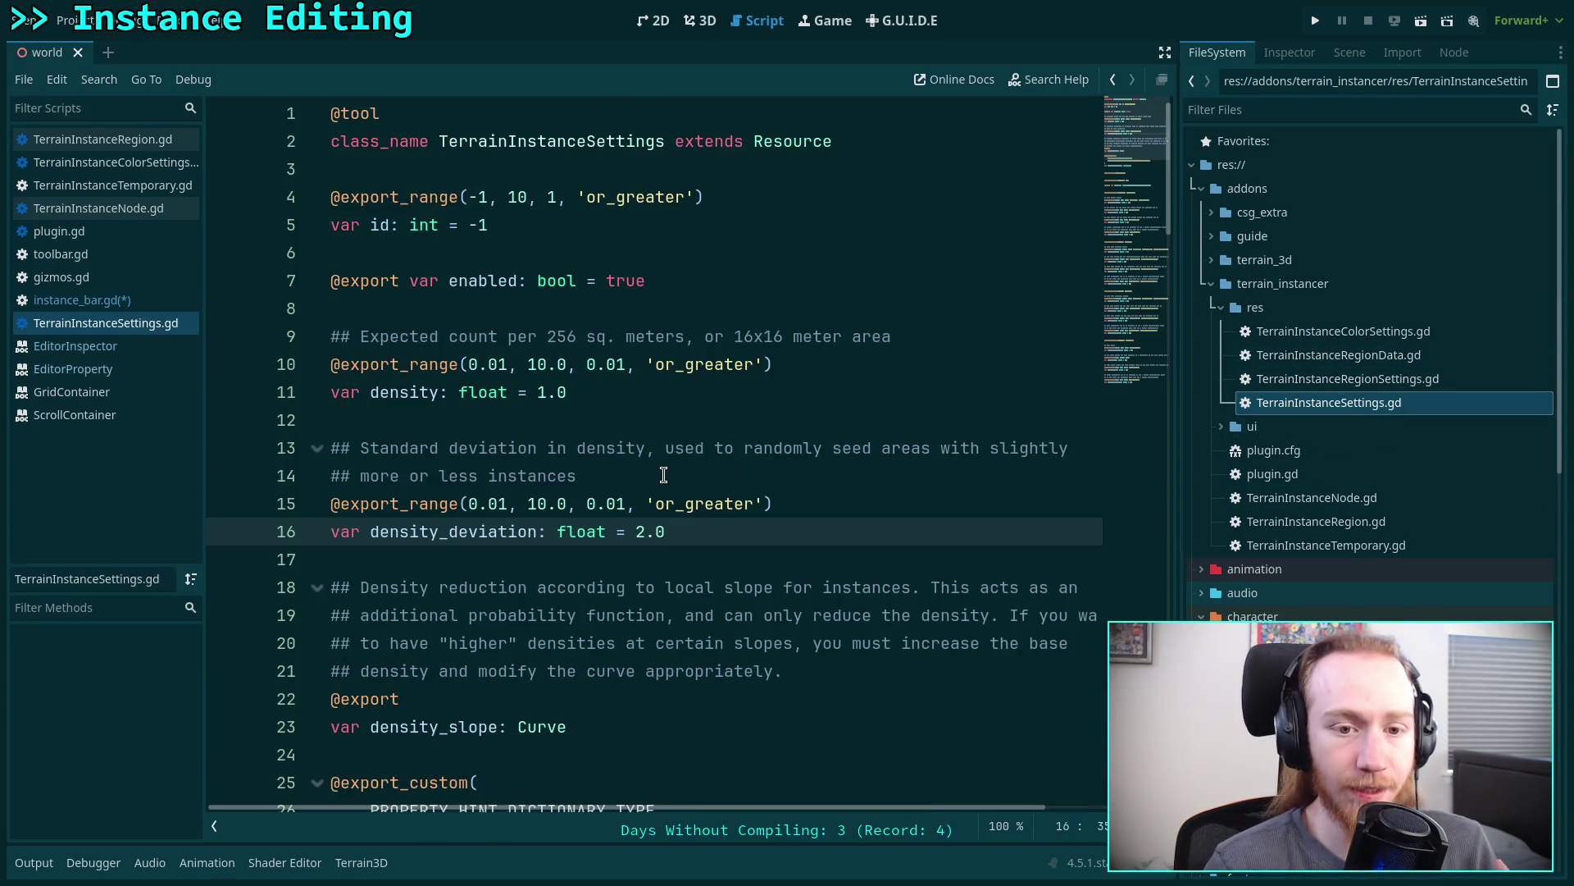
scroll(874, 459, "down", 7)
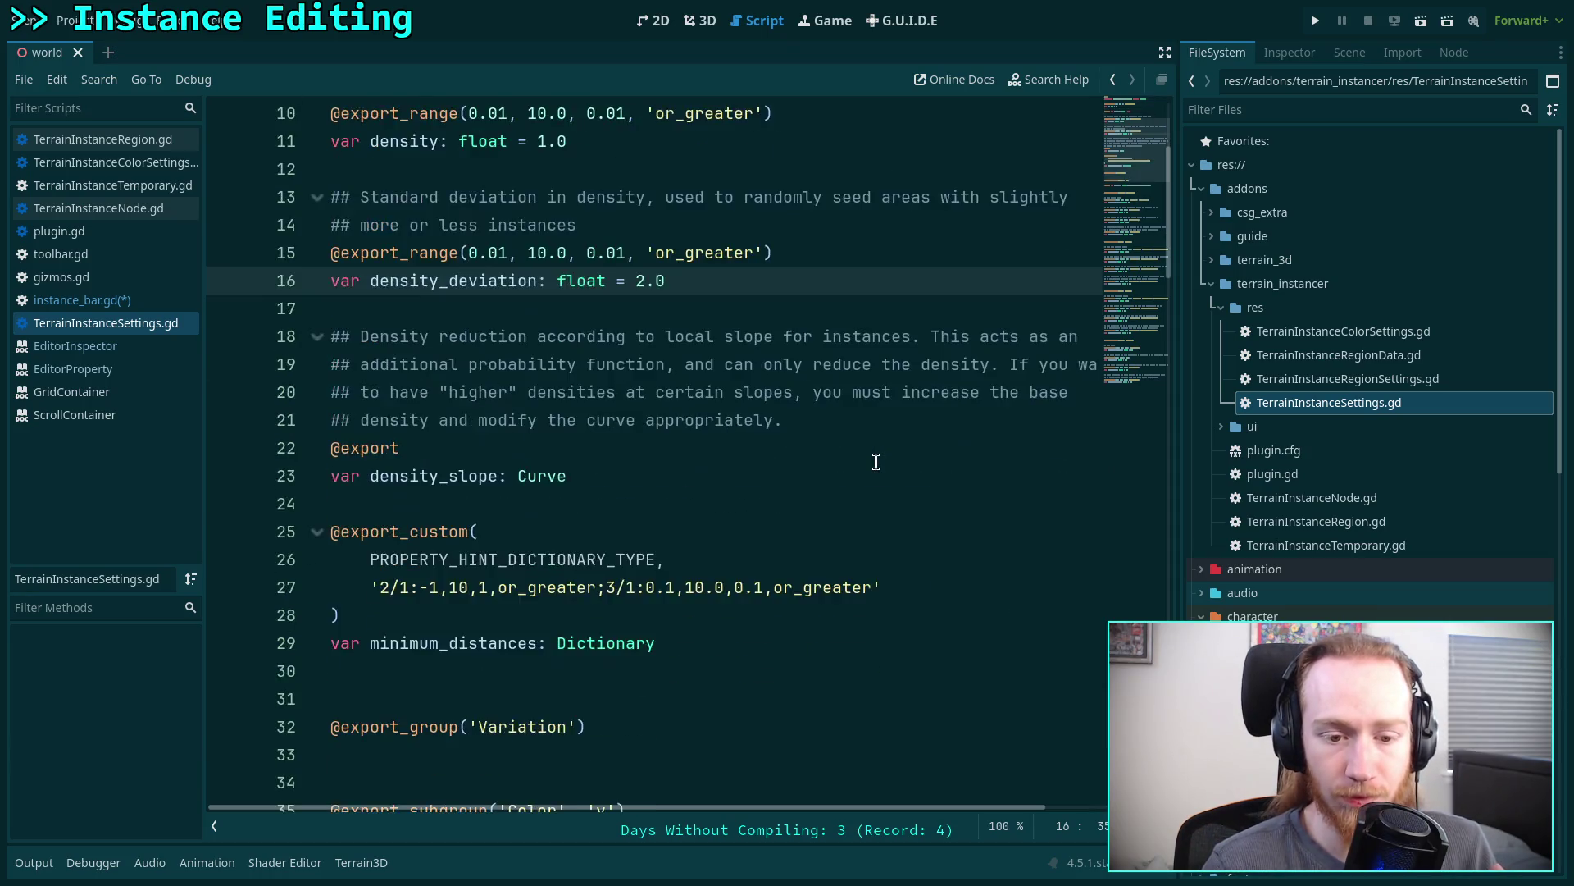
scroll(876, 441, "up", 6)
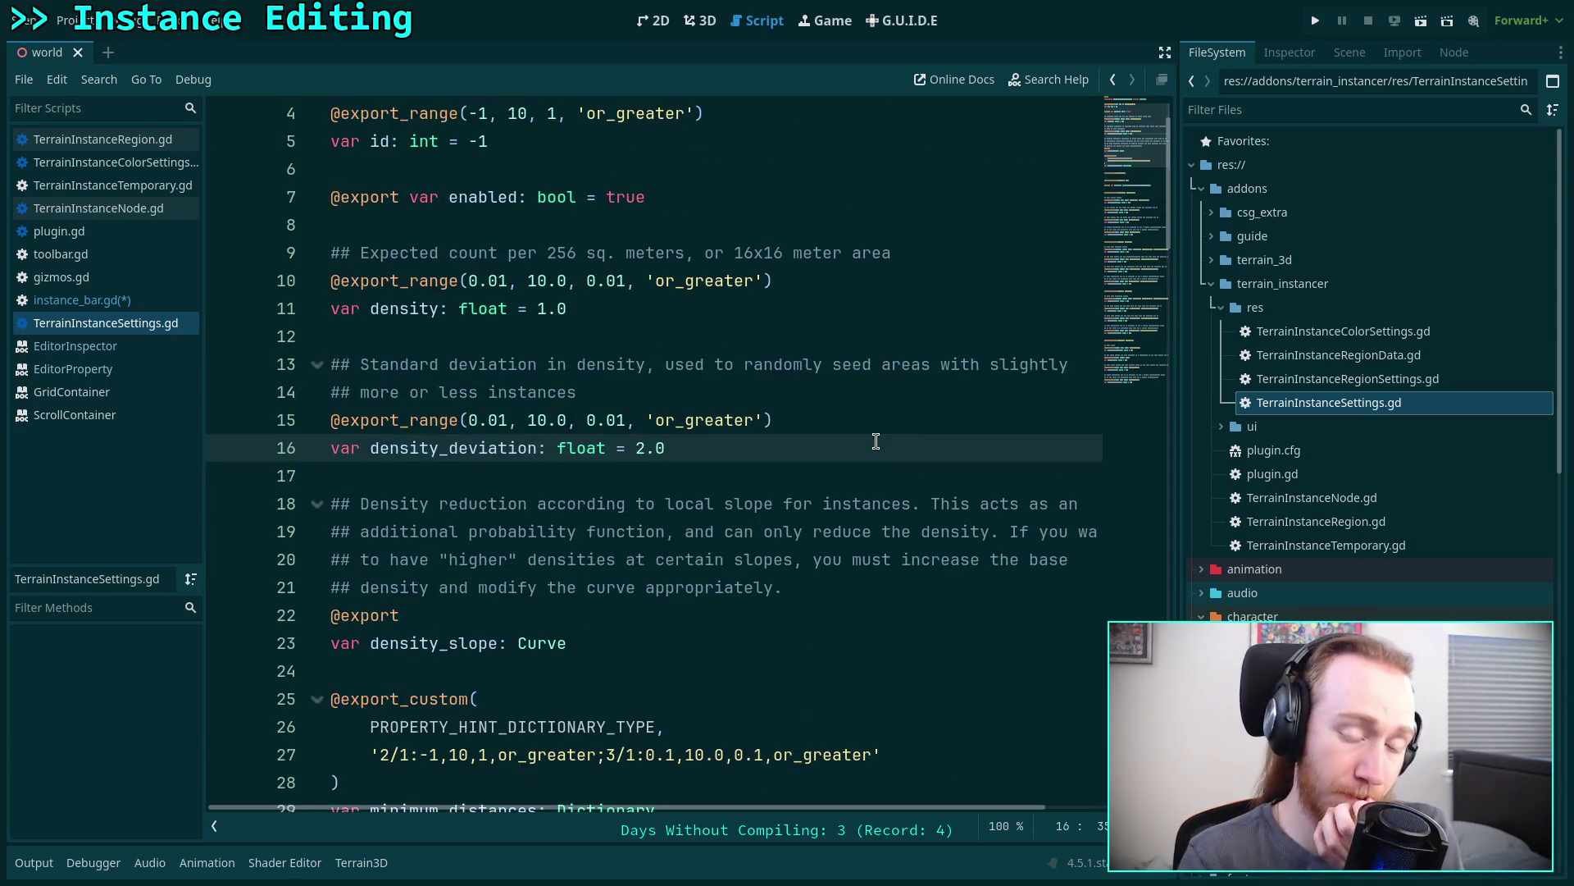
- Add a _property_get_revert function returning null at the end of the file
key("ctrl+End")
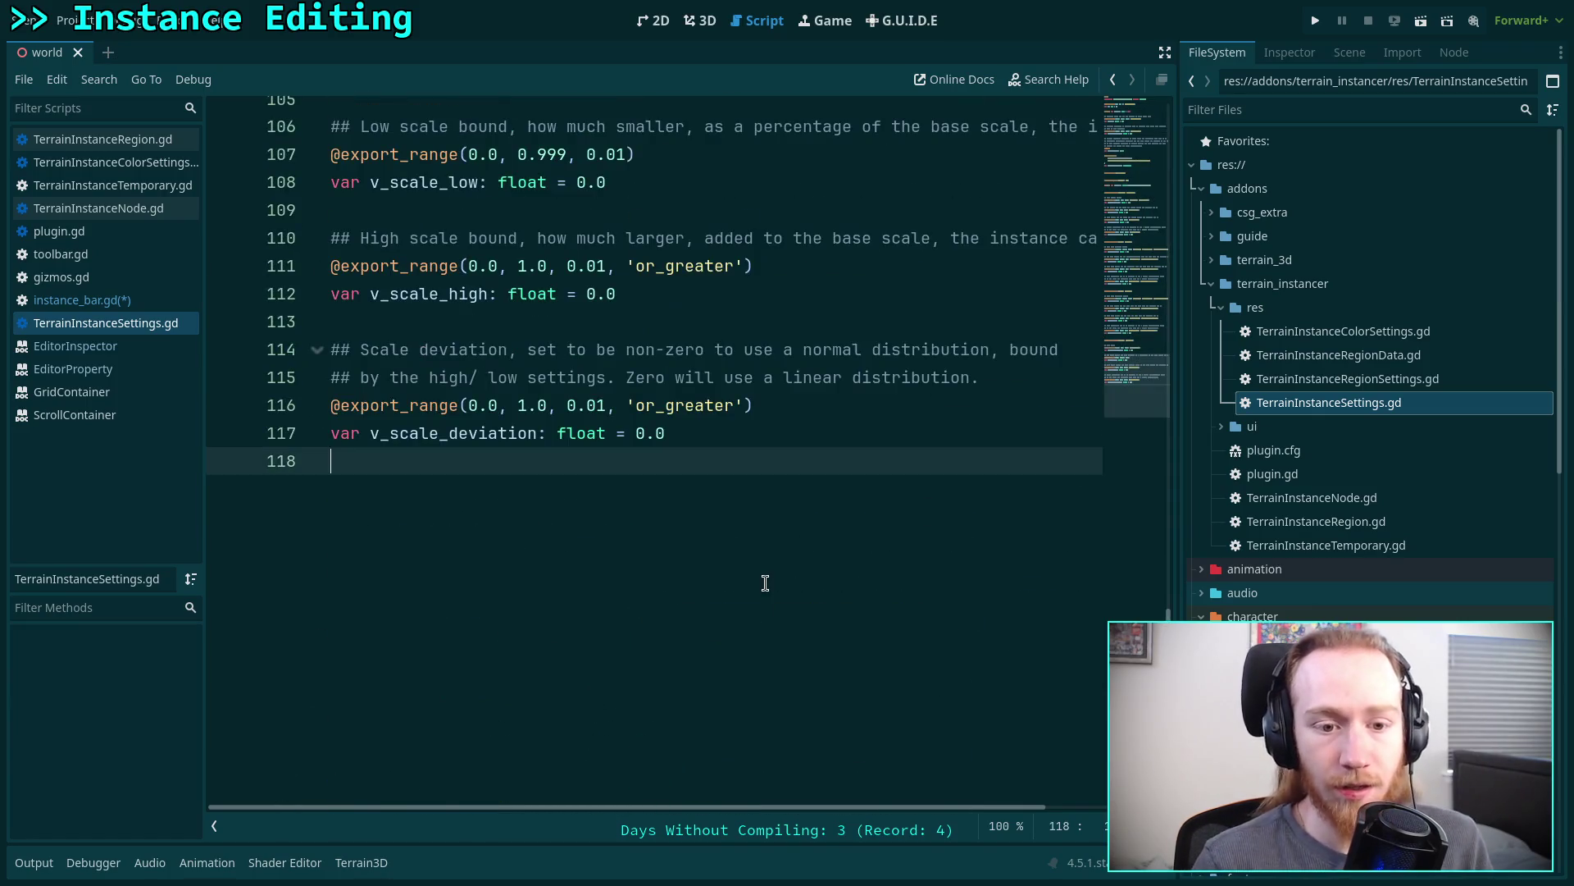
key("Return")
type("fun")
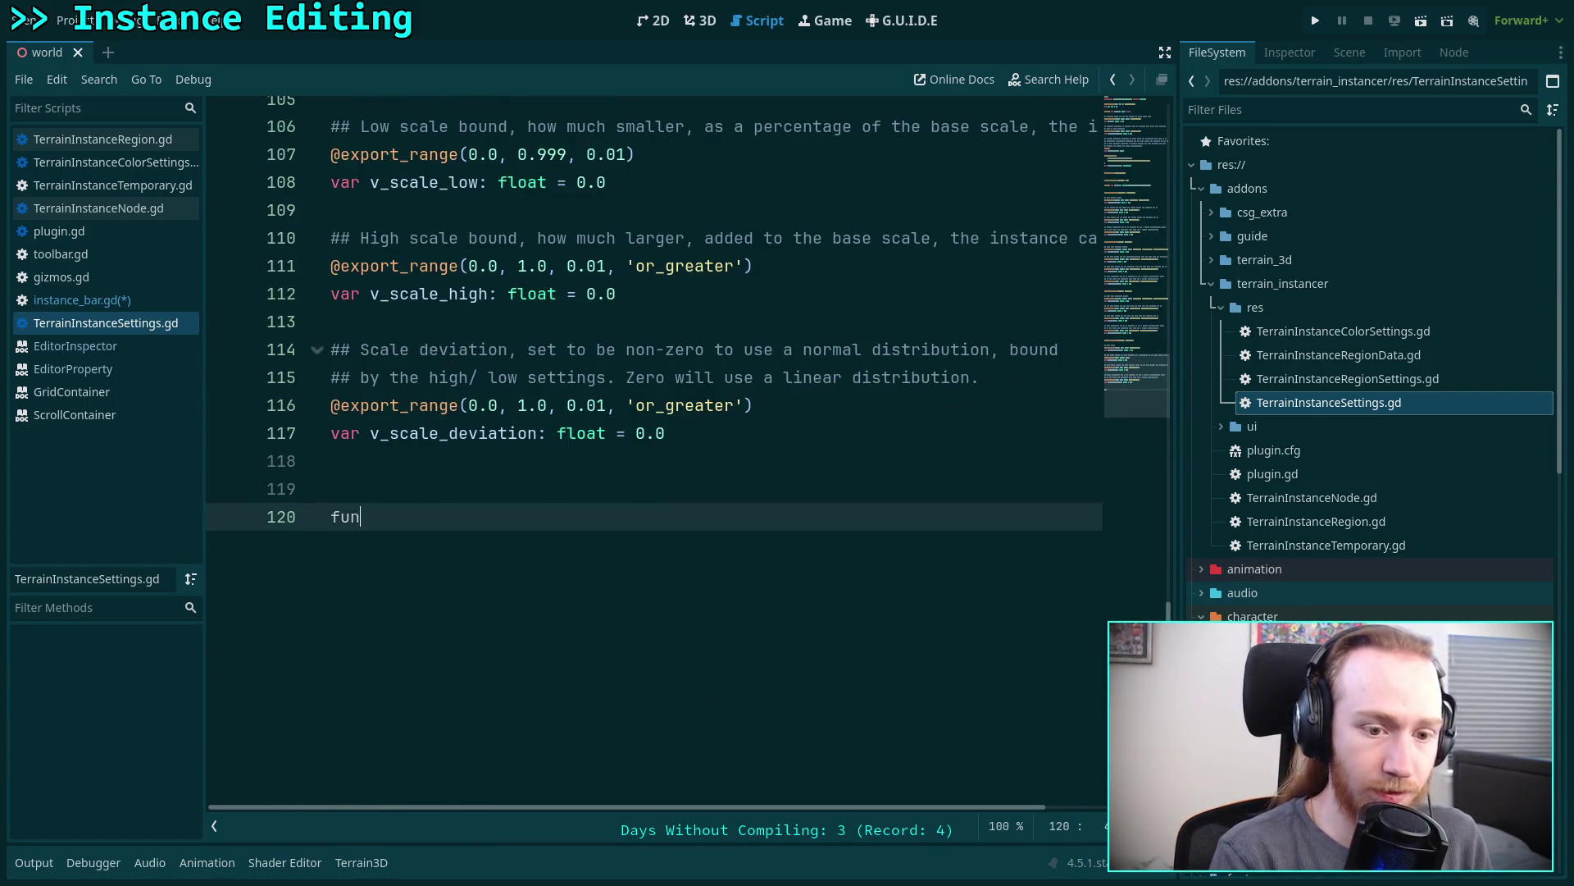
type("c _rever")
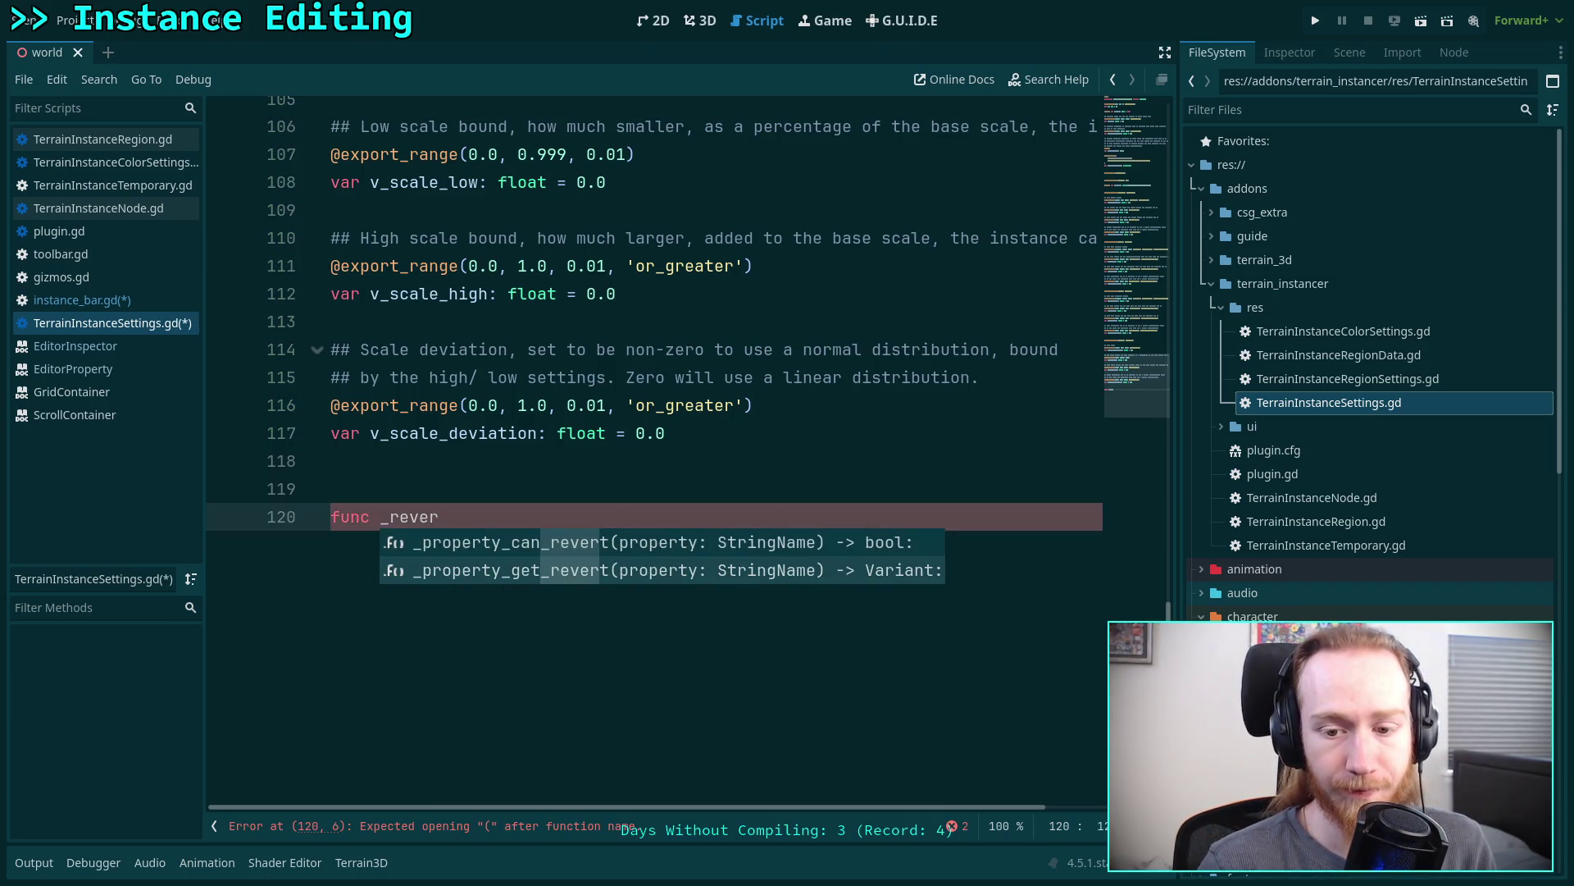
key("Down")
key("Return")
key("Return")
type("eturn null")
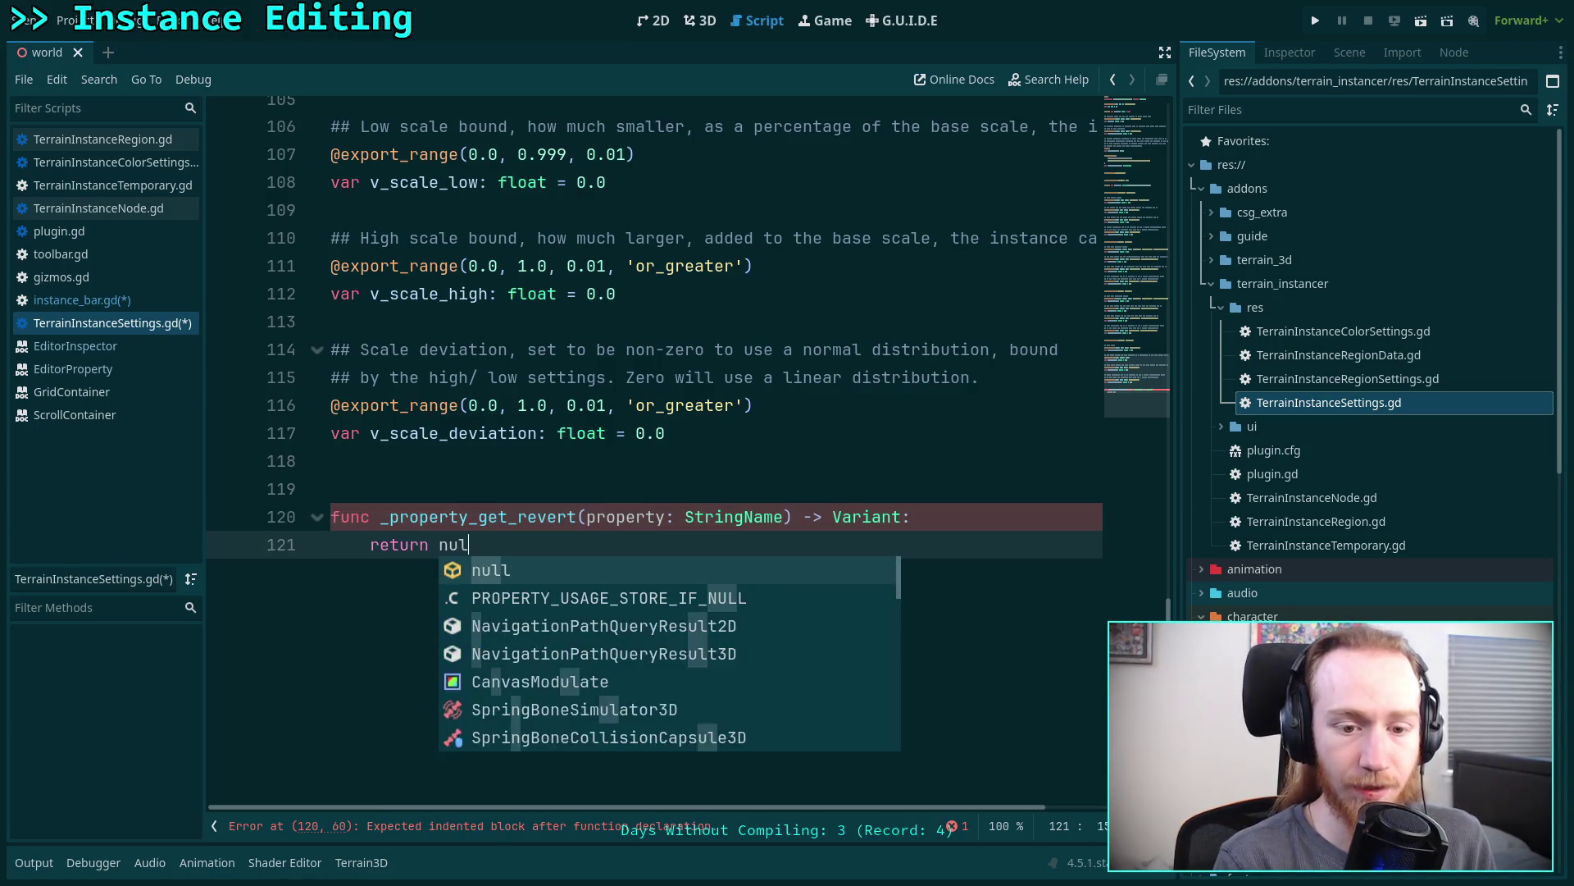
- Scroll back to the top to check the class_name declaration
left_click(1006, 523)
scroll(1007, 525, "up", 4)
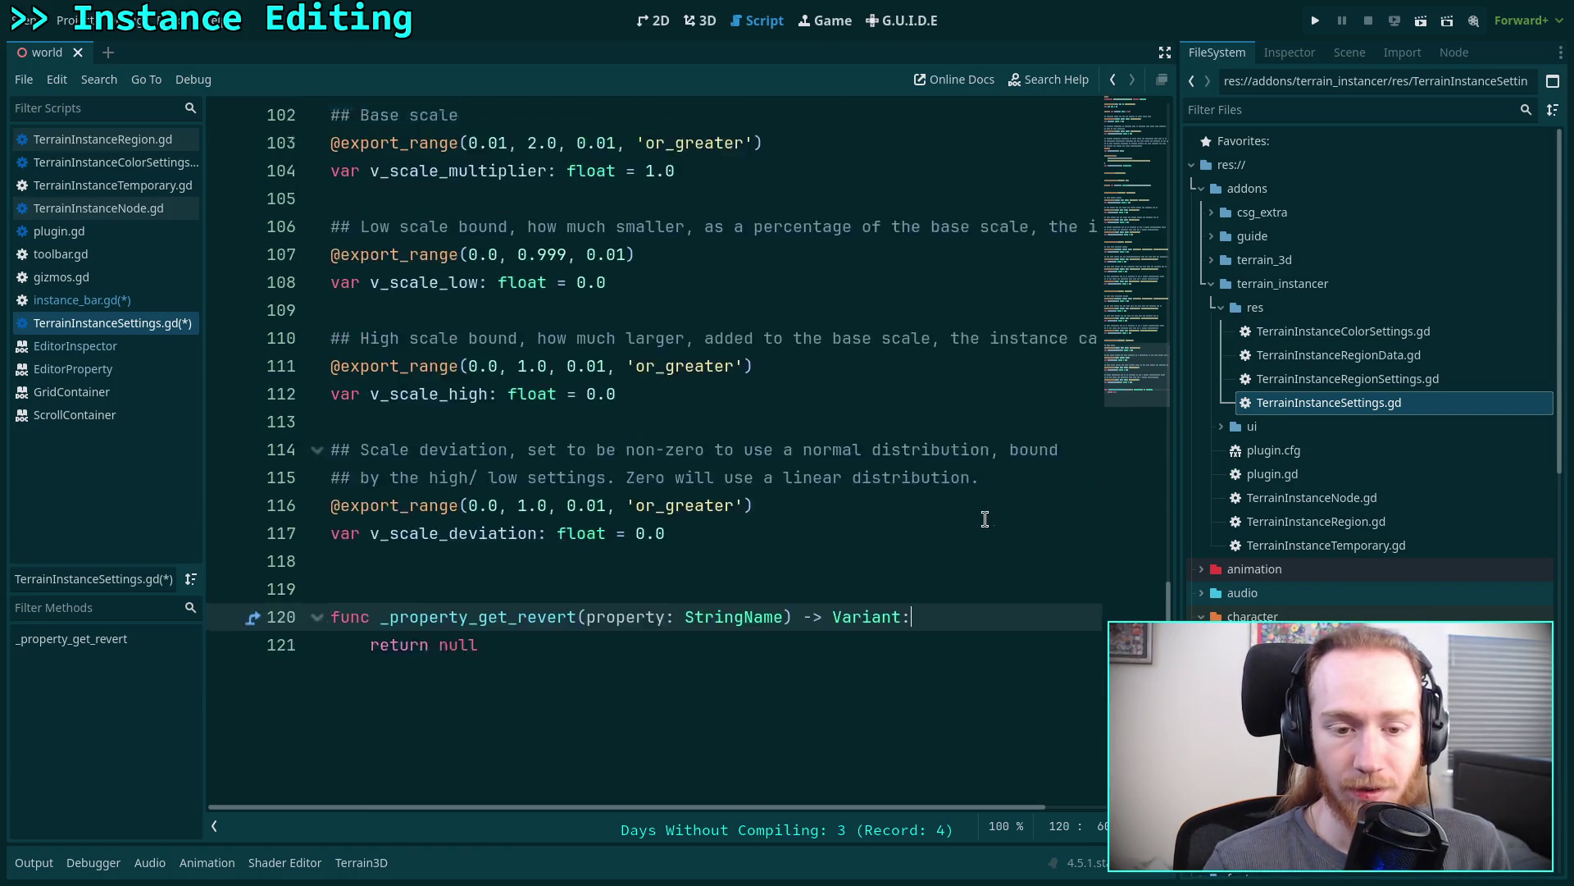
scroll(975, 465, "up", 20)
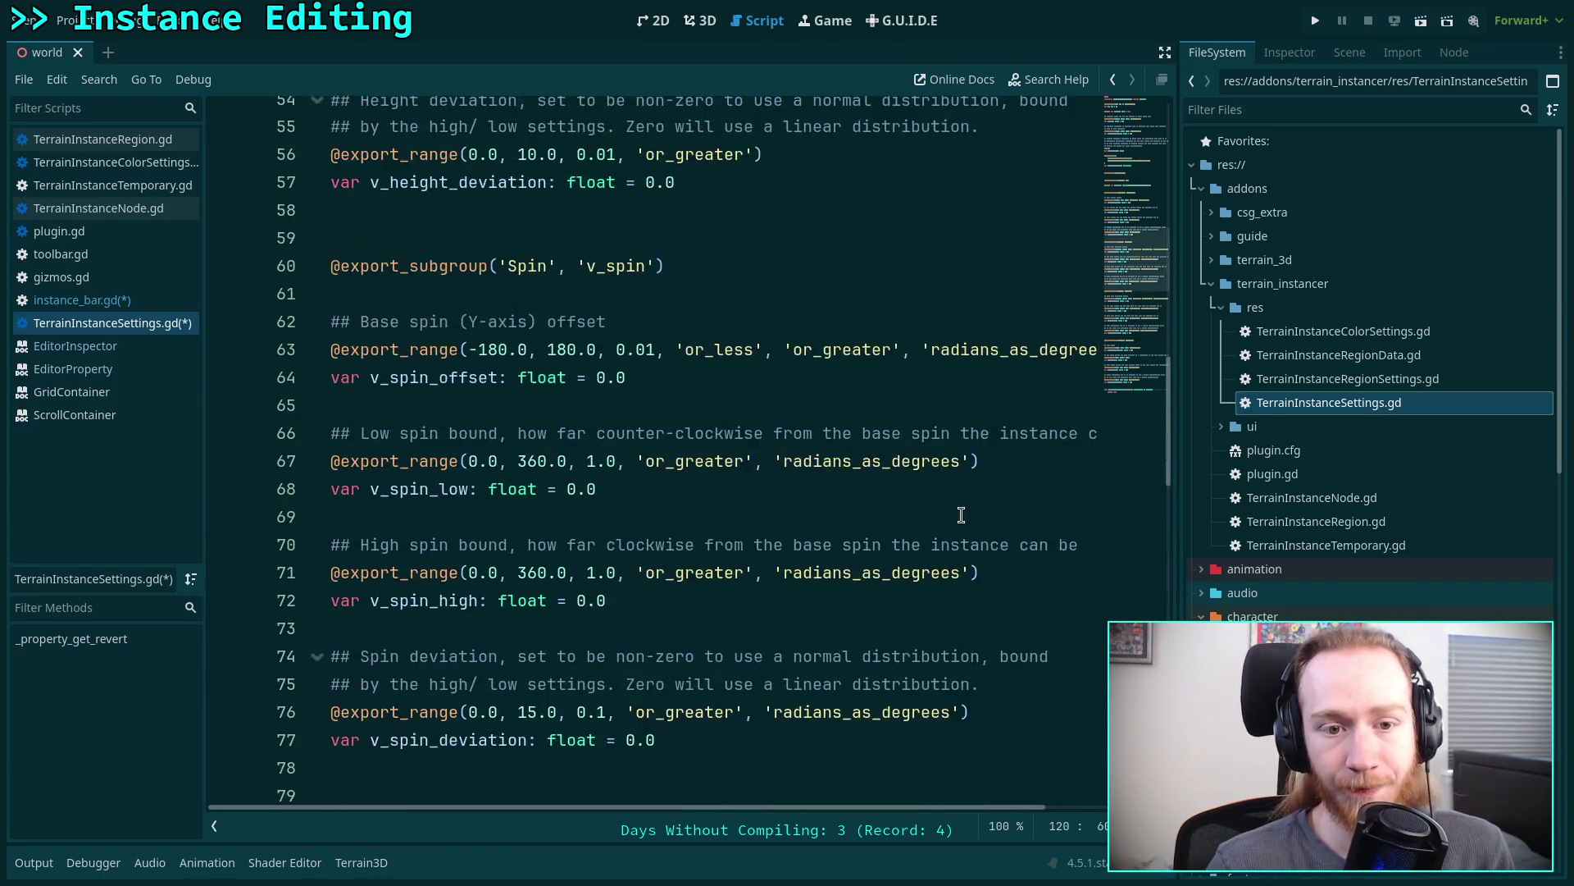
scroll(899, 490, "up", 9)
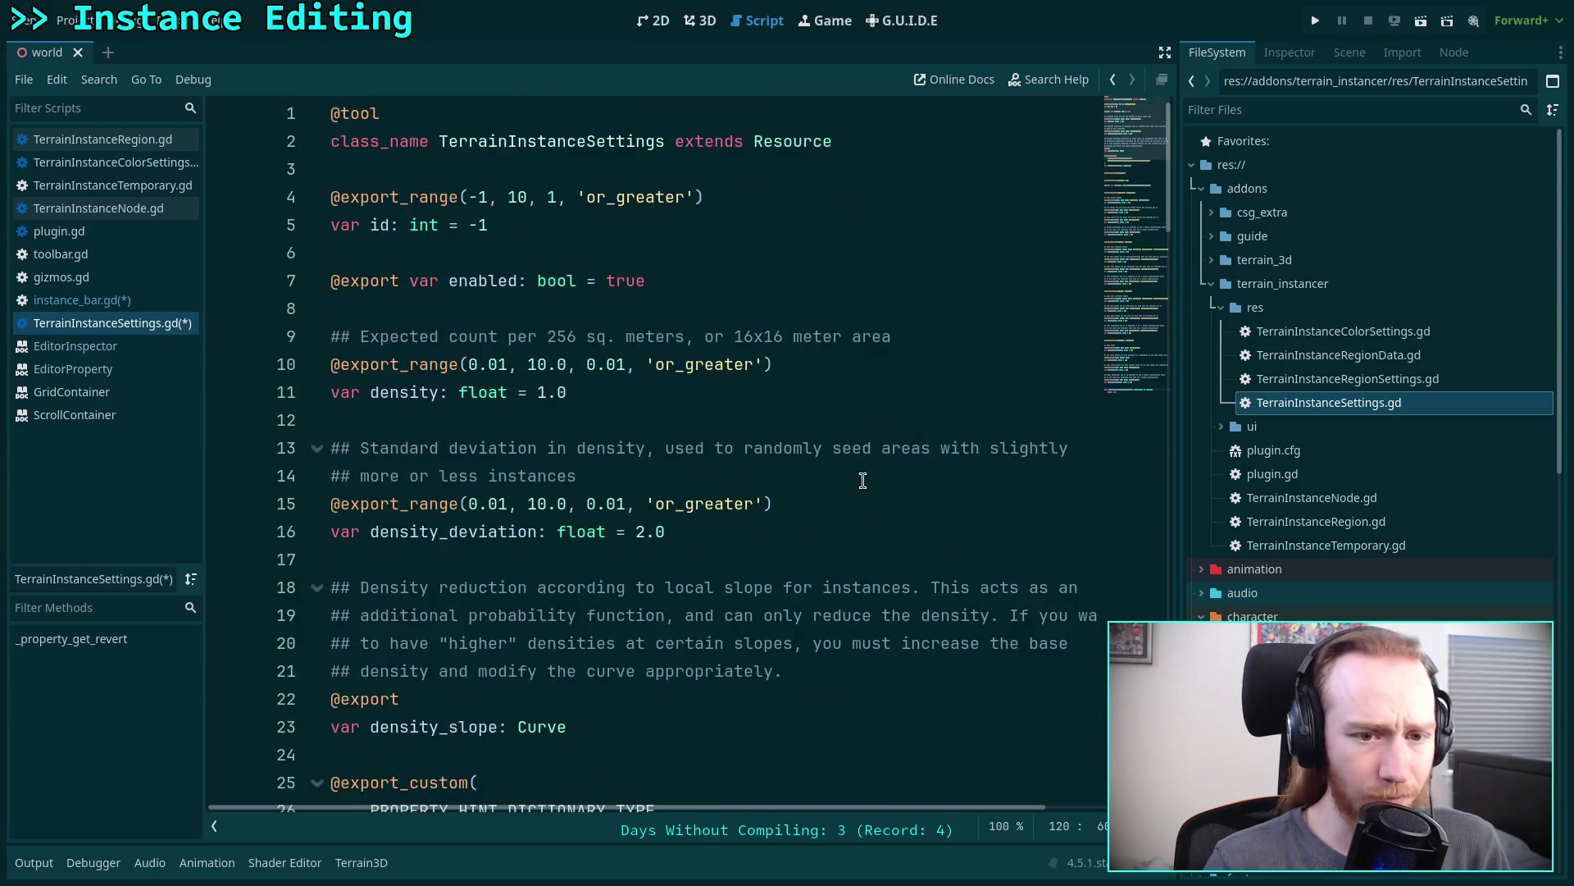
left_click(958, 150)
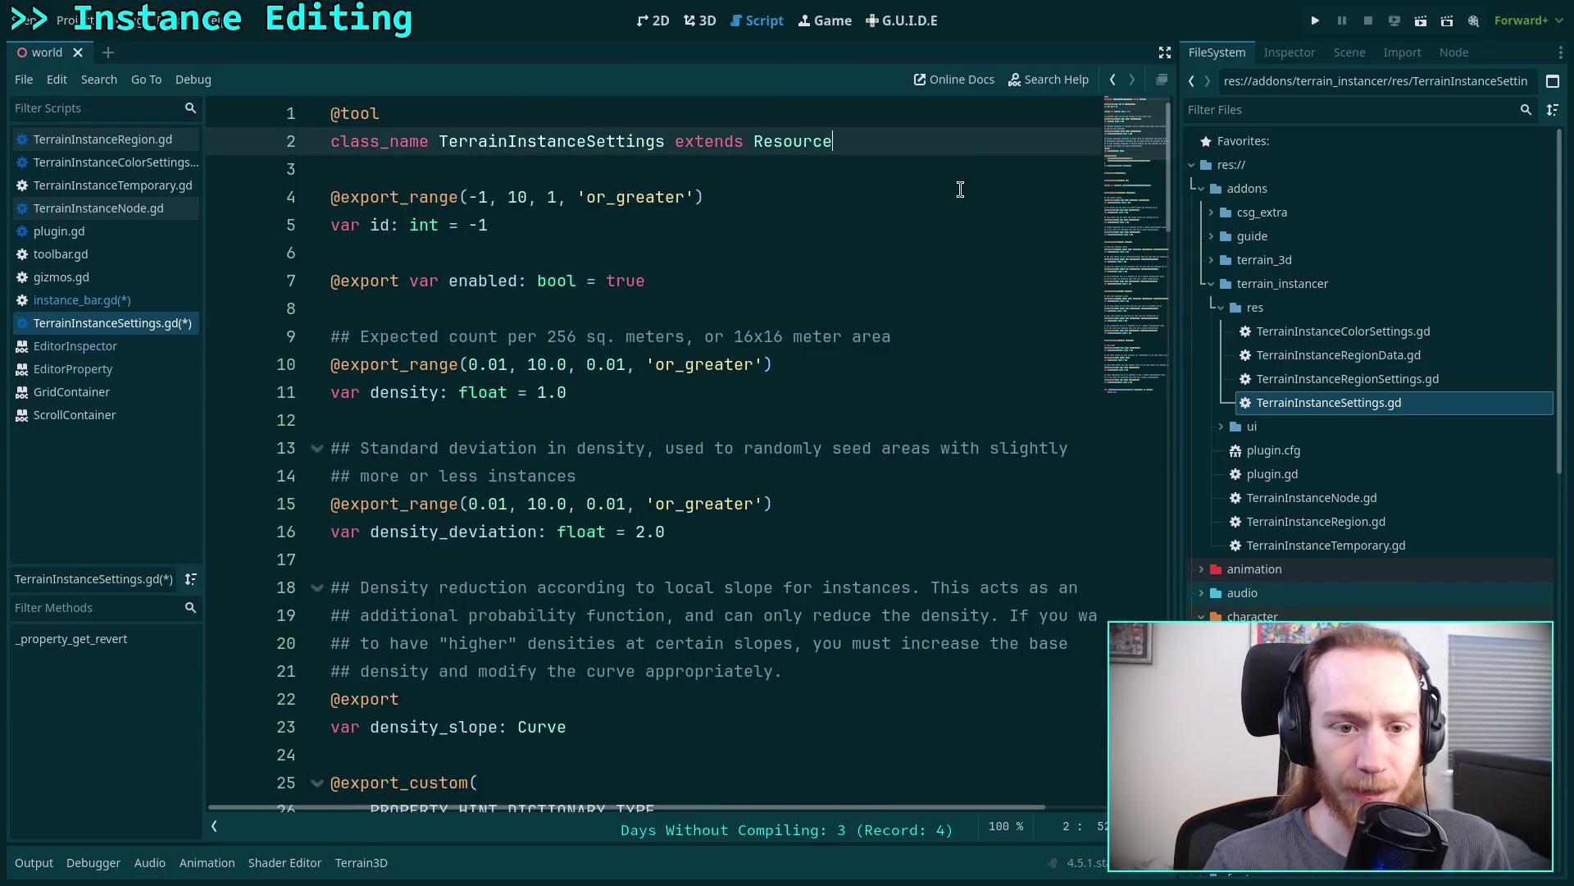
scroll(958, 430, "down", 20)
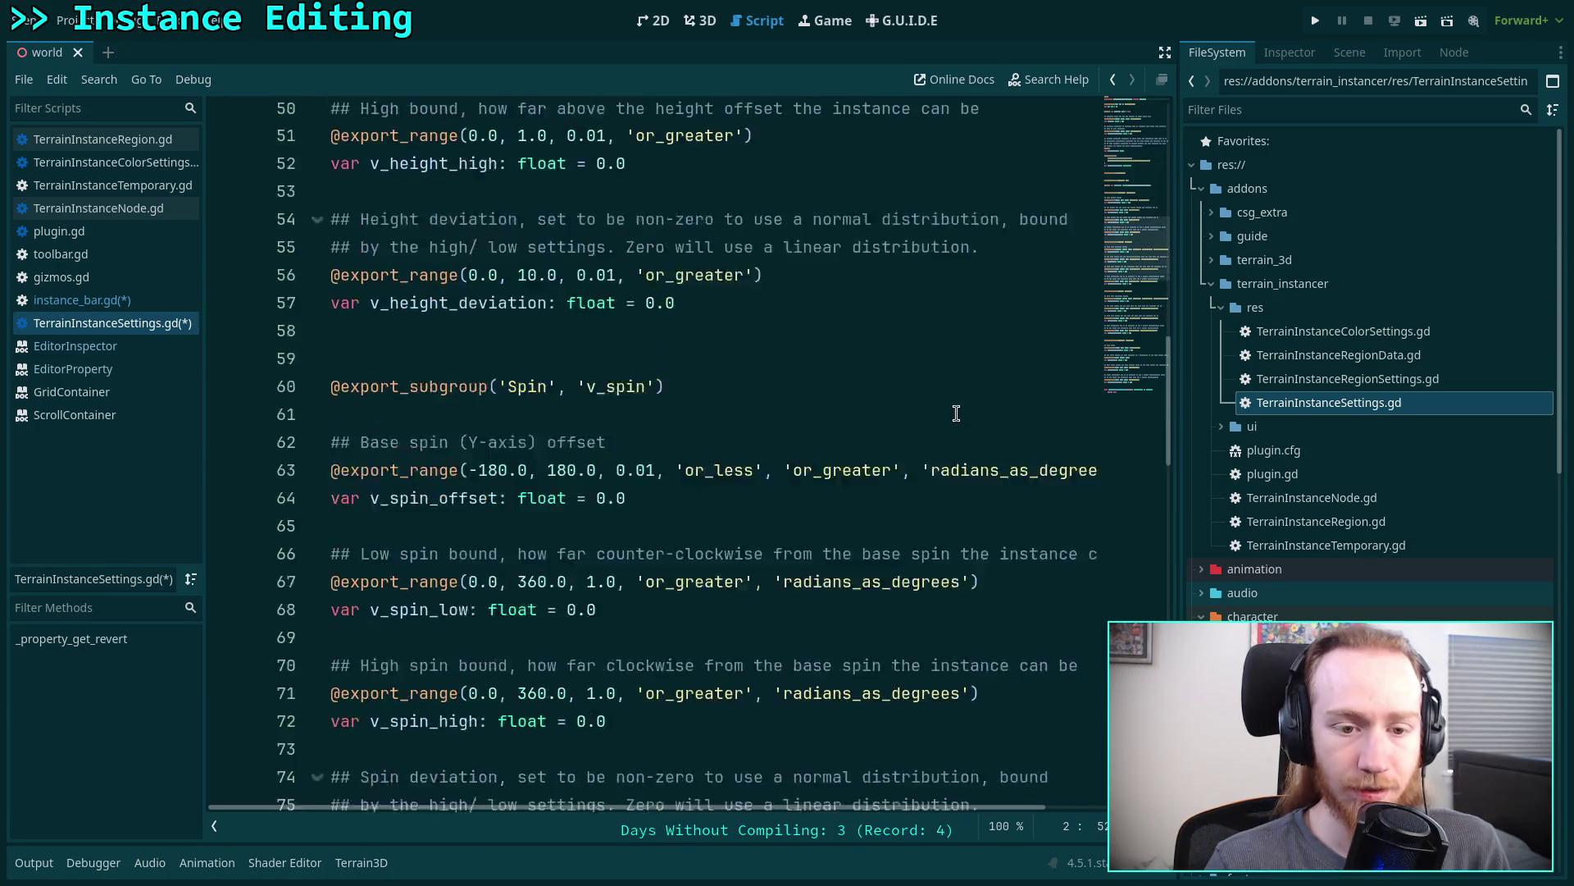
- Insert blank lines after the v_scale_deviation variable, above _property_get_revert
scroll(956, 413, "down", 5)
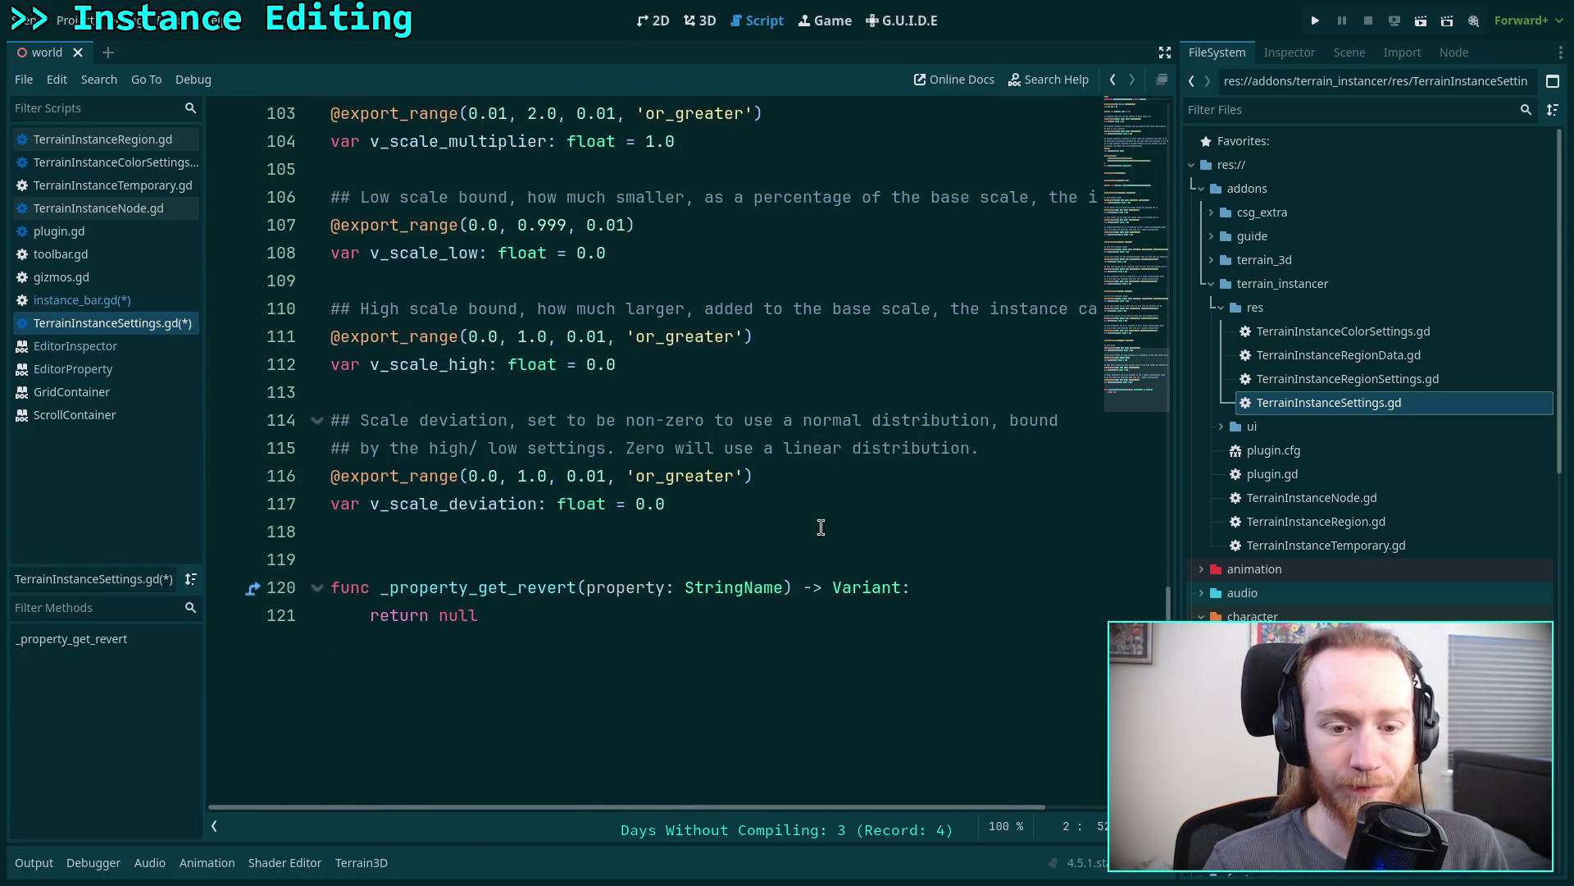
left_click(821, 529)
key("Down")
key("Return")
key("Return")
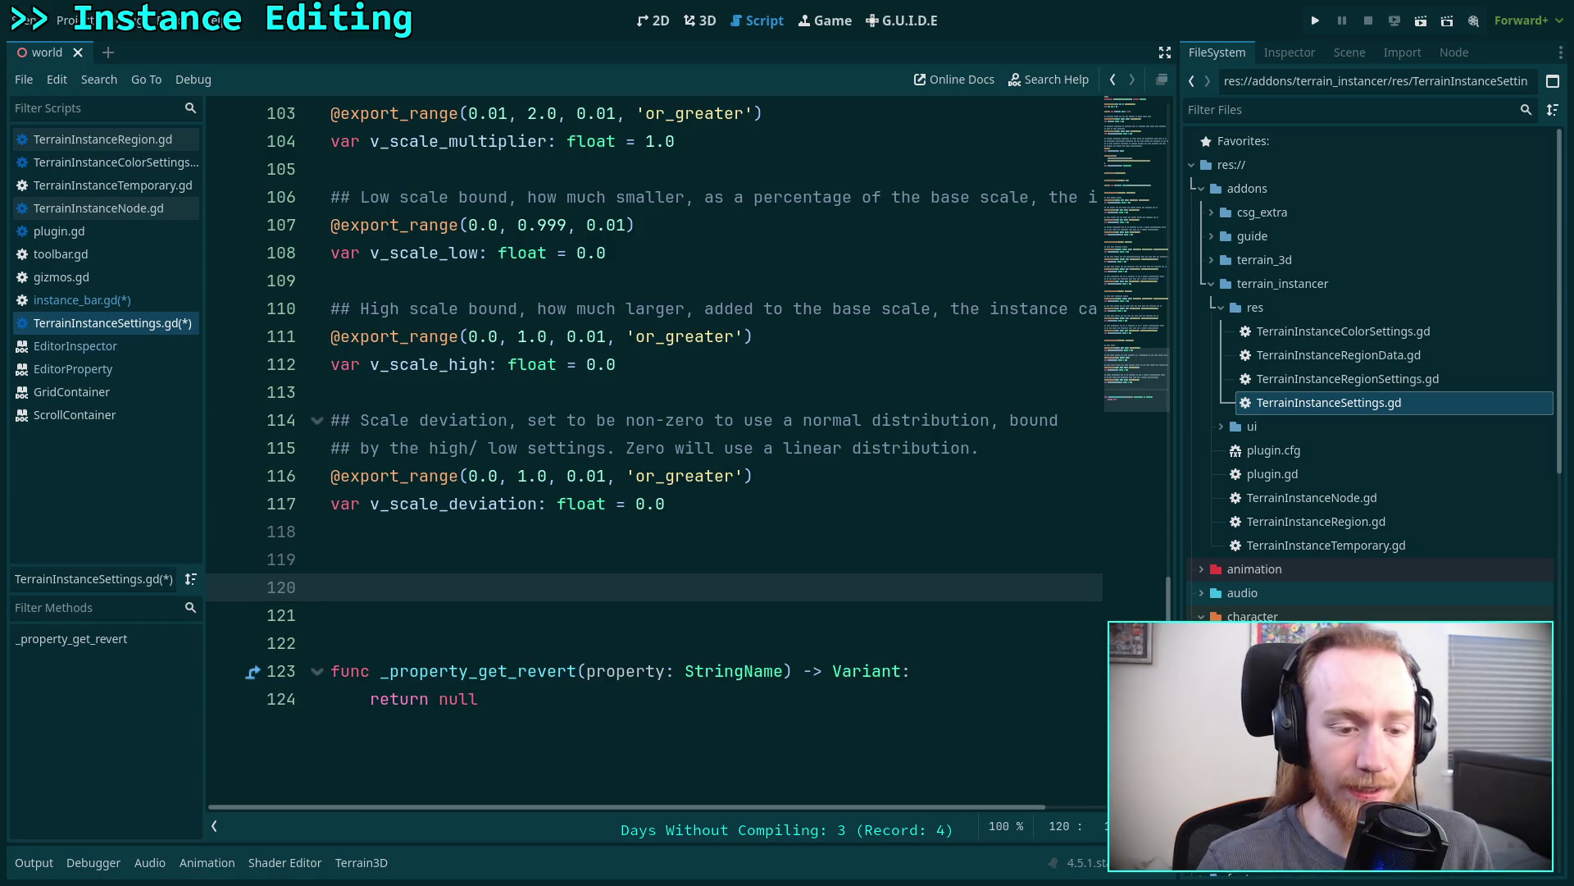
key("Up")
scroll(654, 451, "down", 2)
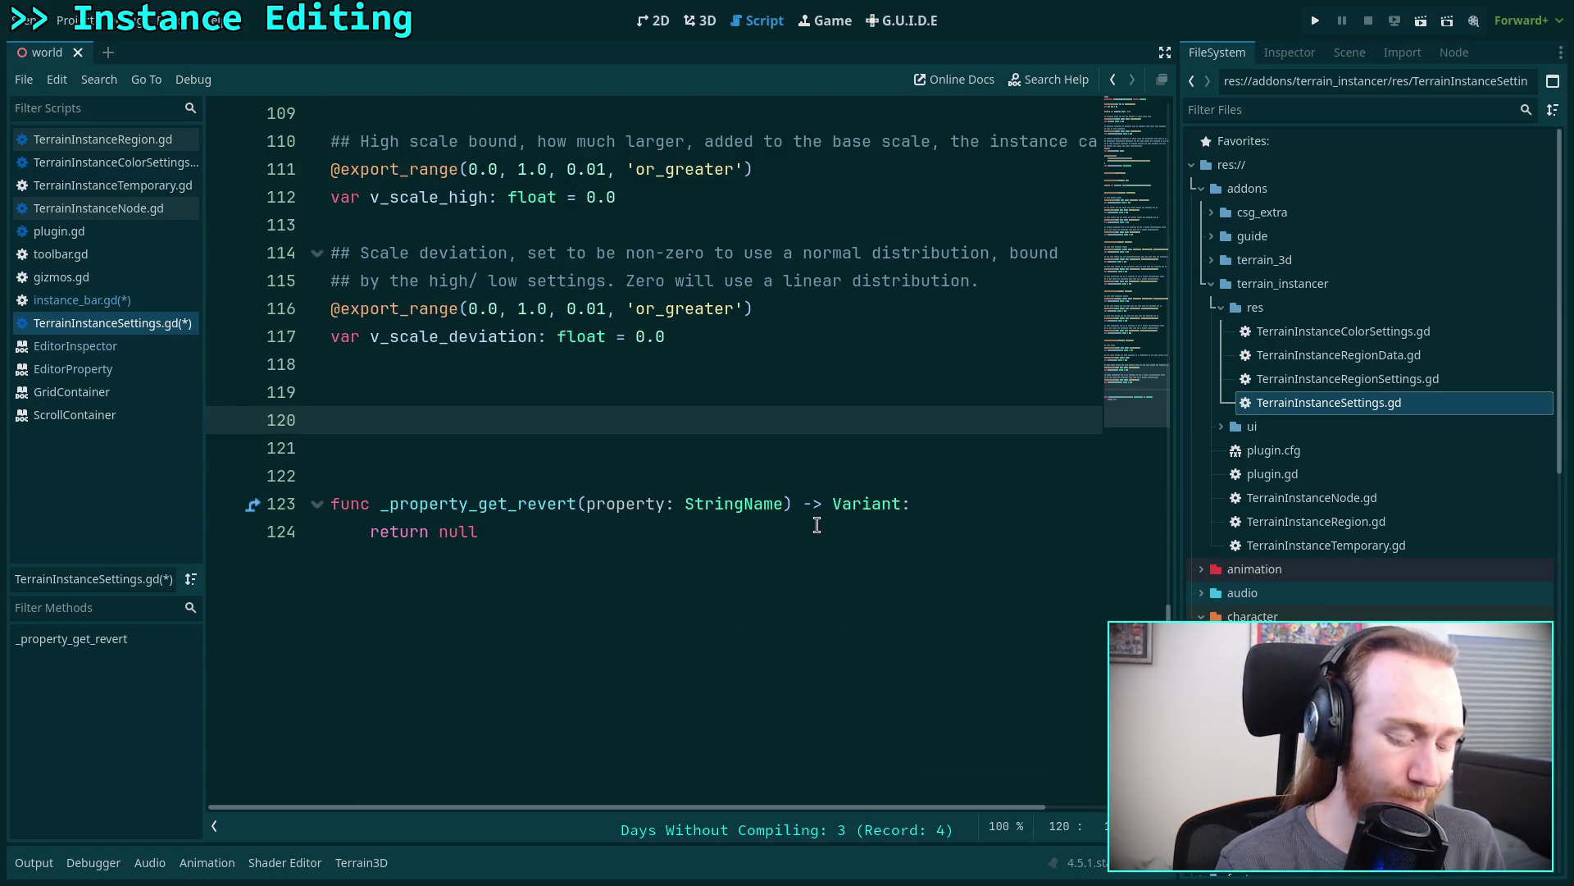
- Declare var _parent: TerrainInstanceSettings = null and begin a new func line below it
type("a")
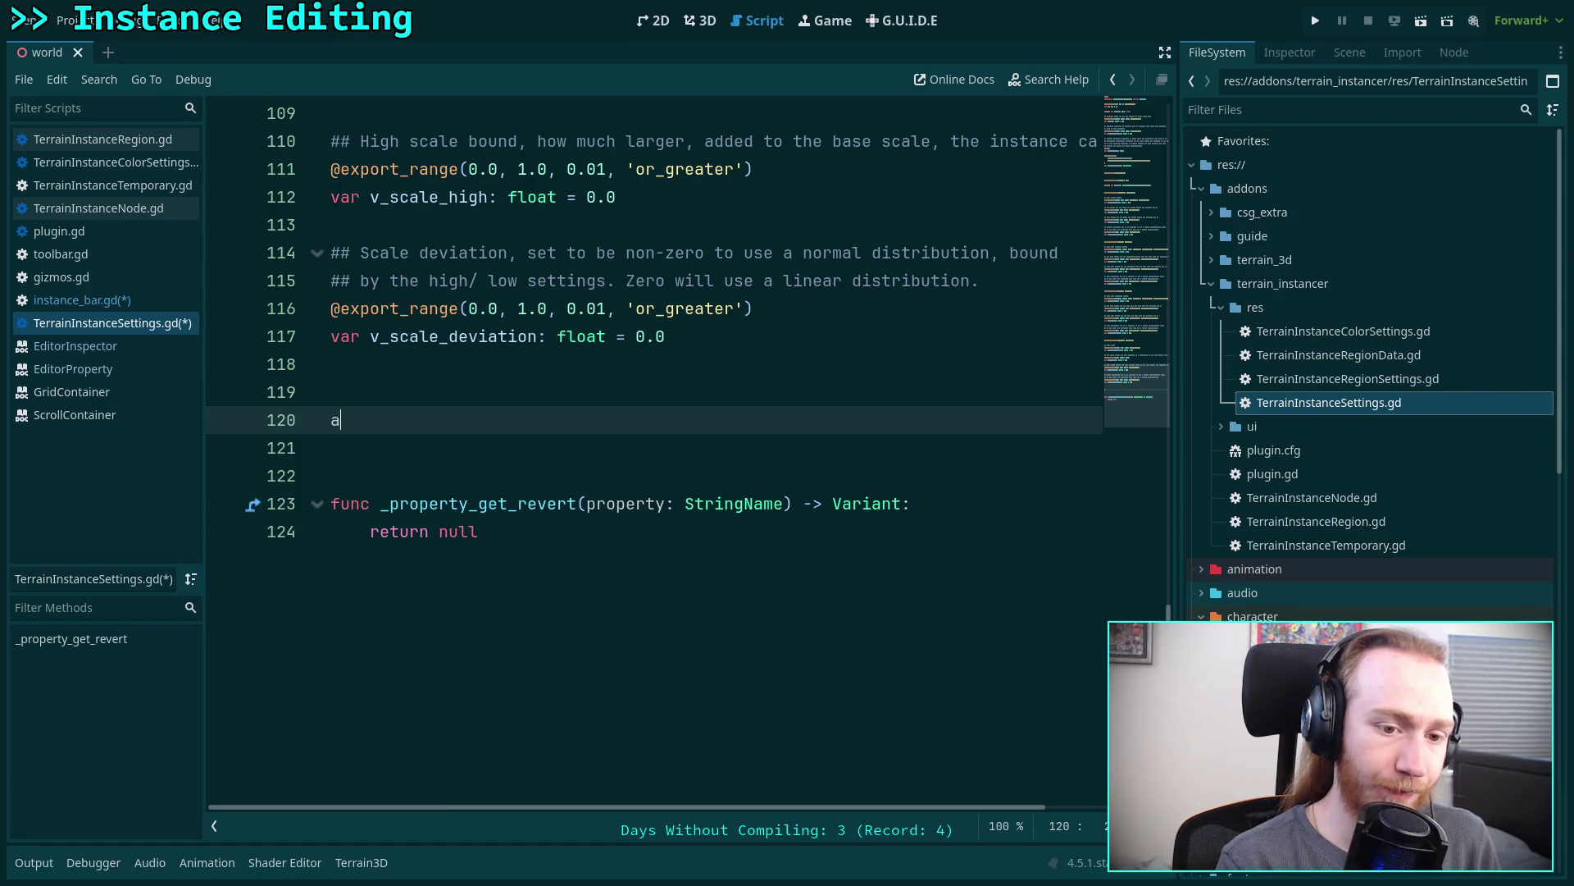
type("r po")
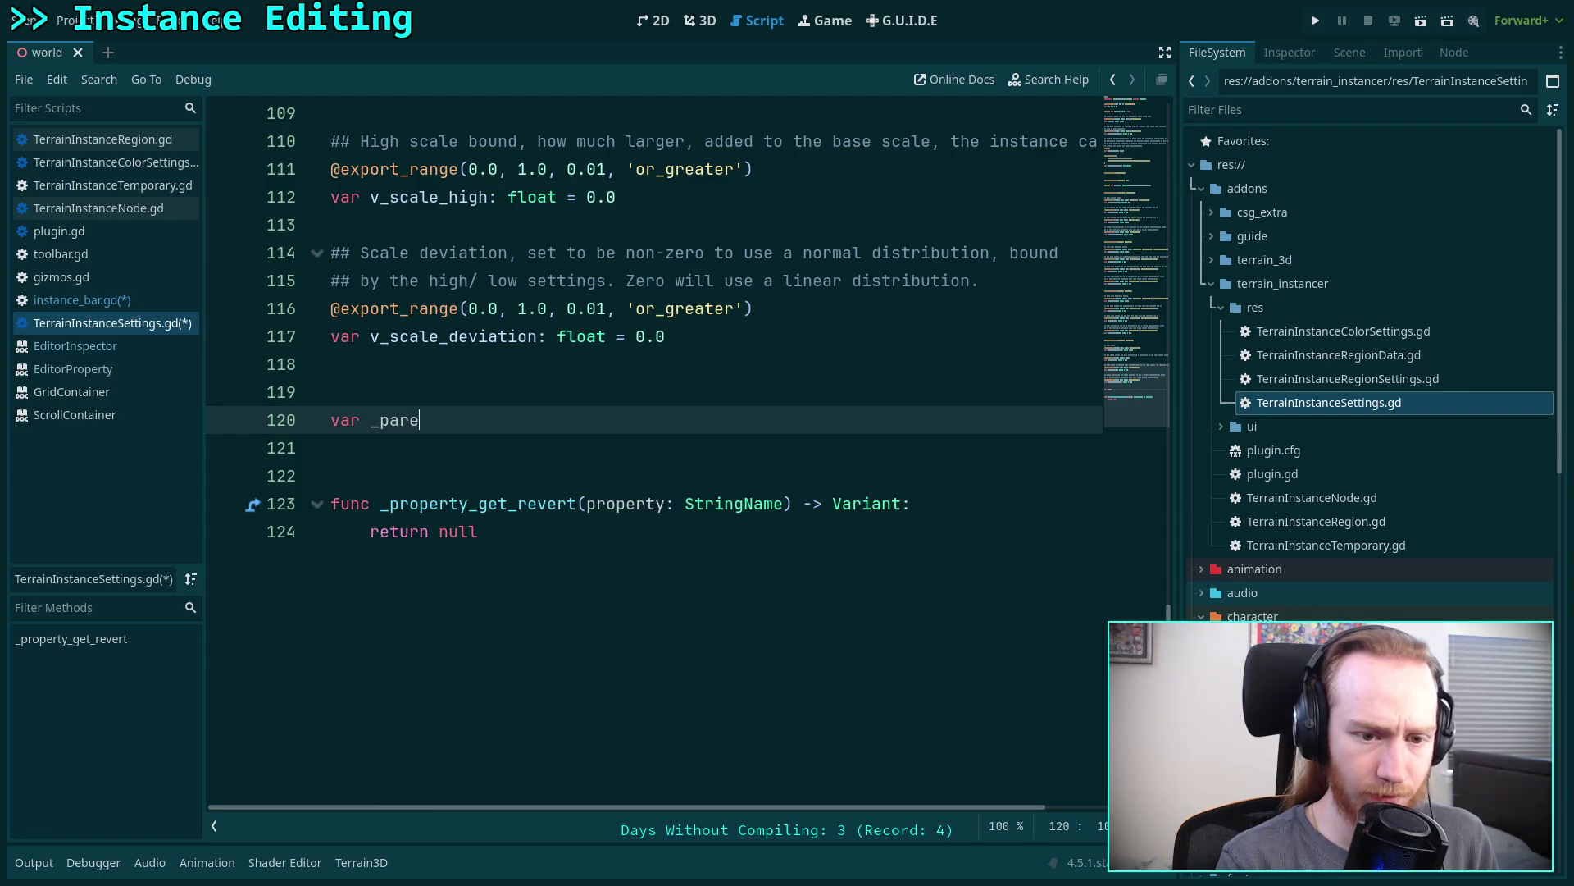
type("ent:")
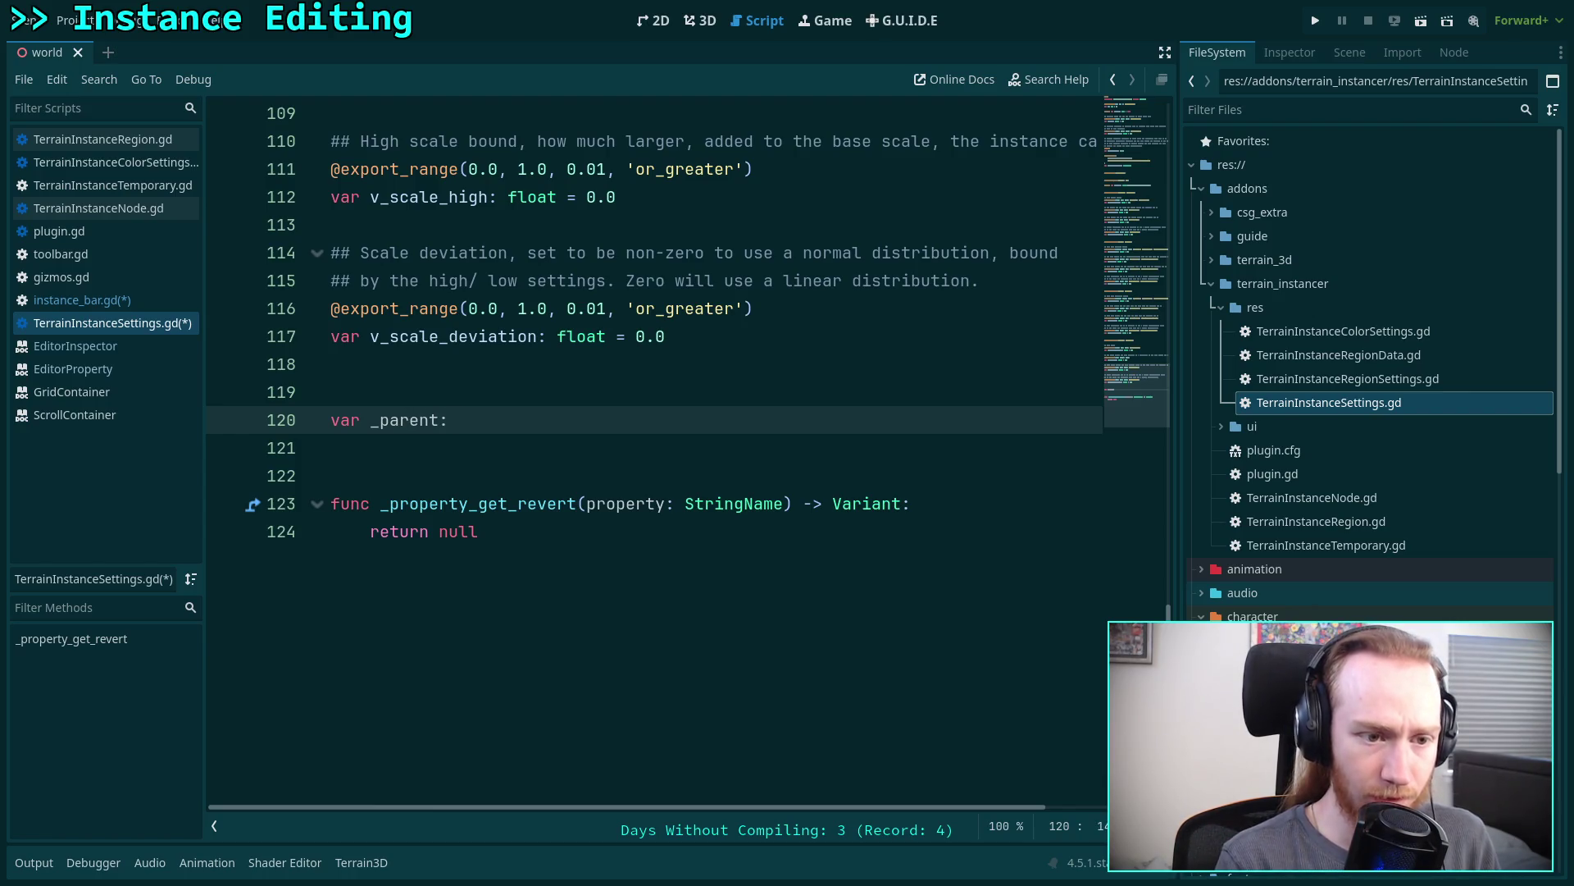
type("rainIn")
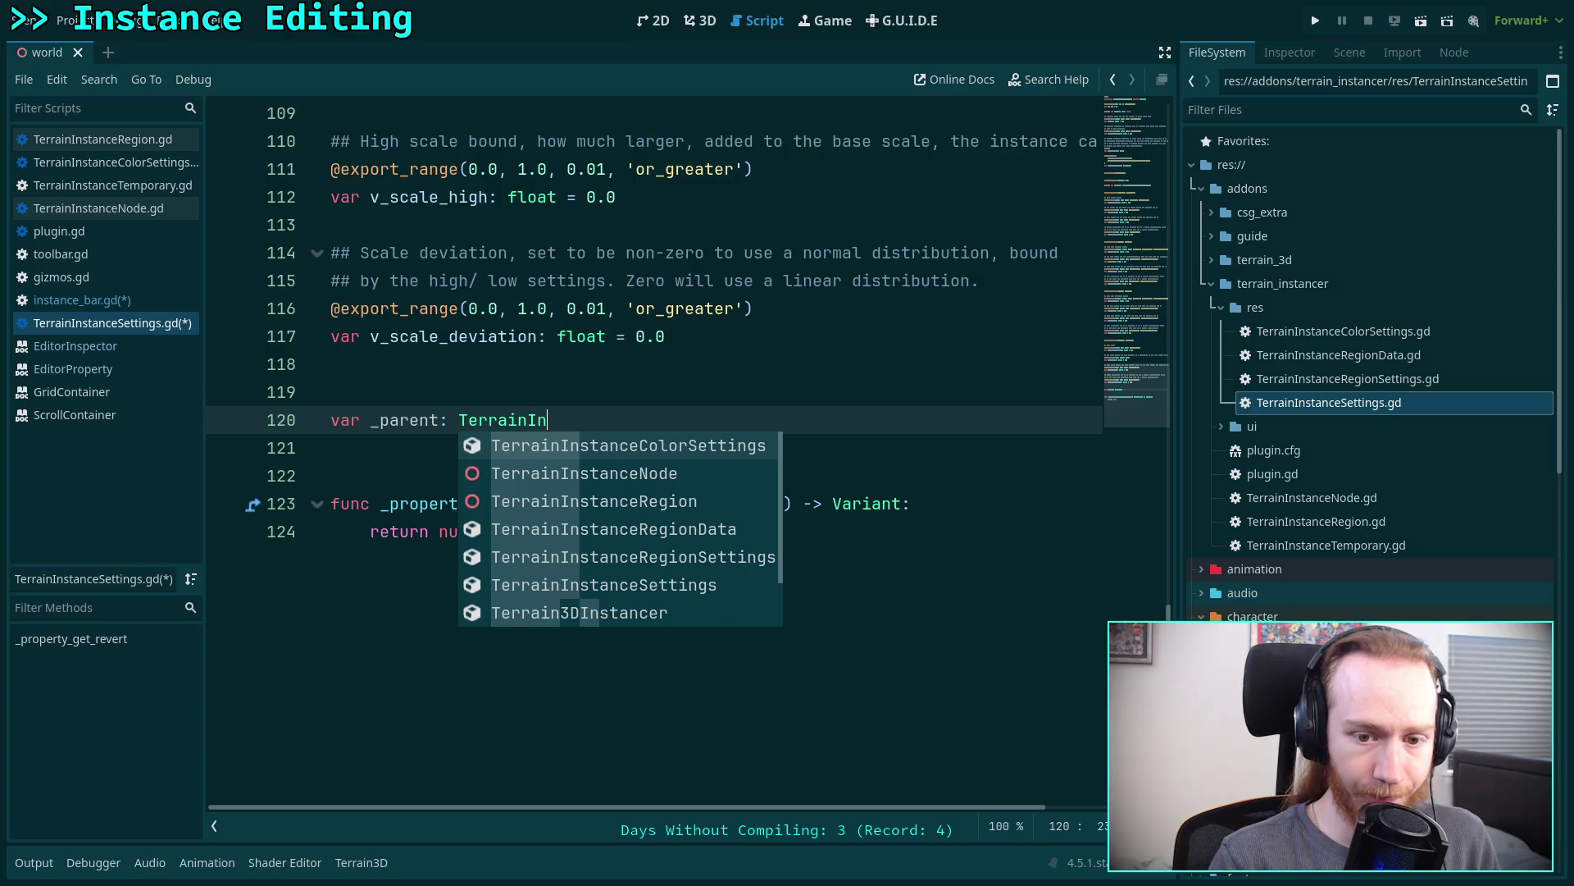
key("Down")
key("Down")
key("Down")
key("Down")
key("Down")
key("Return")
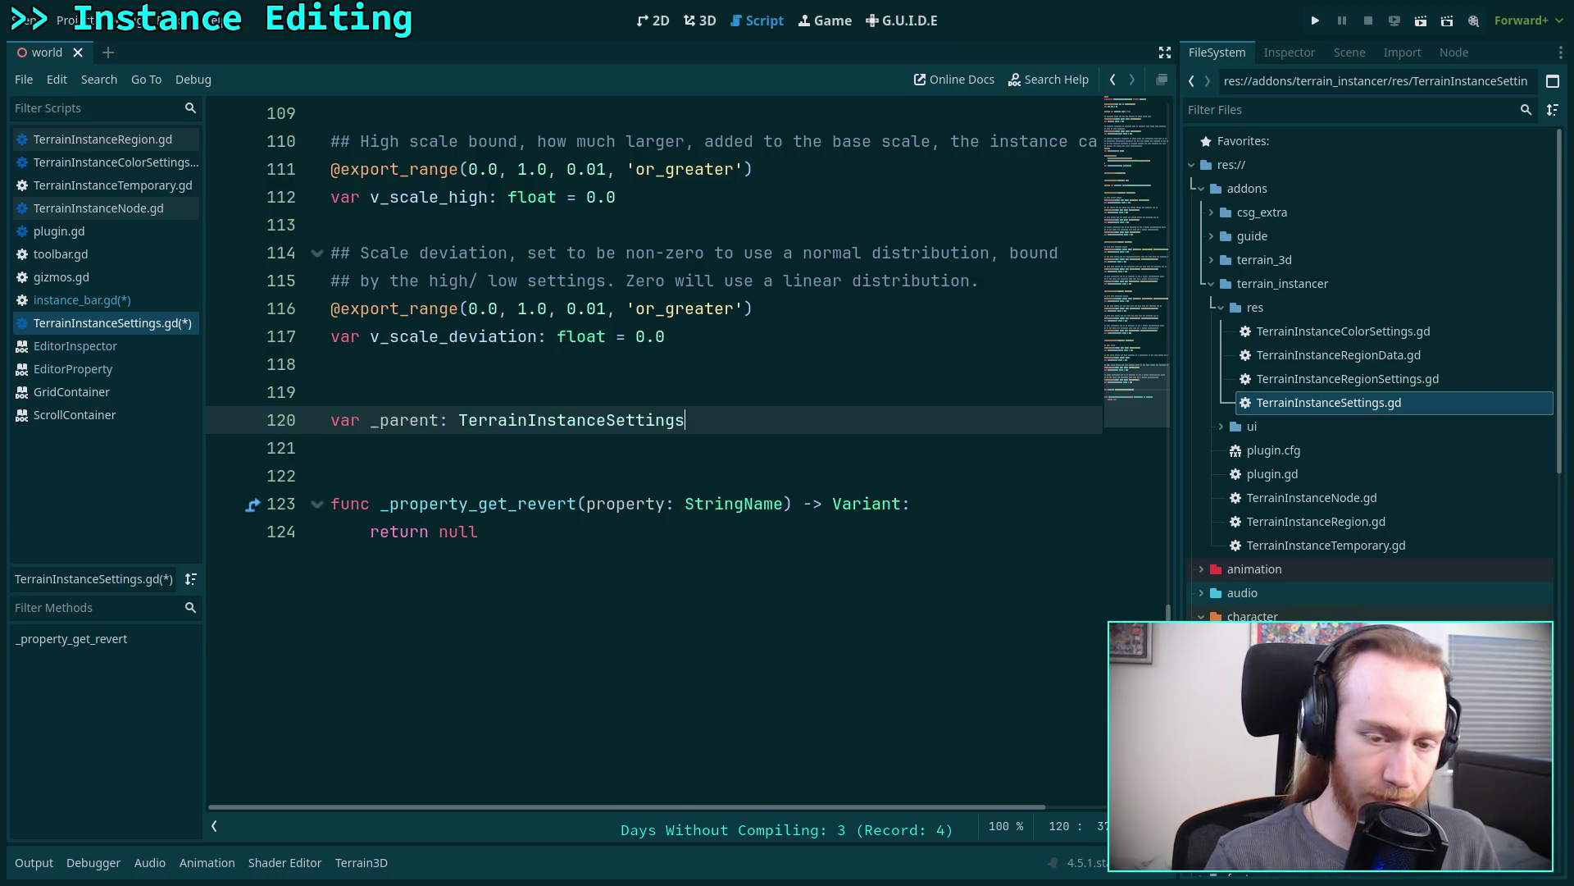
type(" = null")
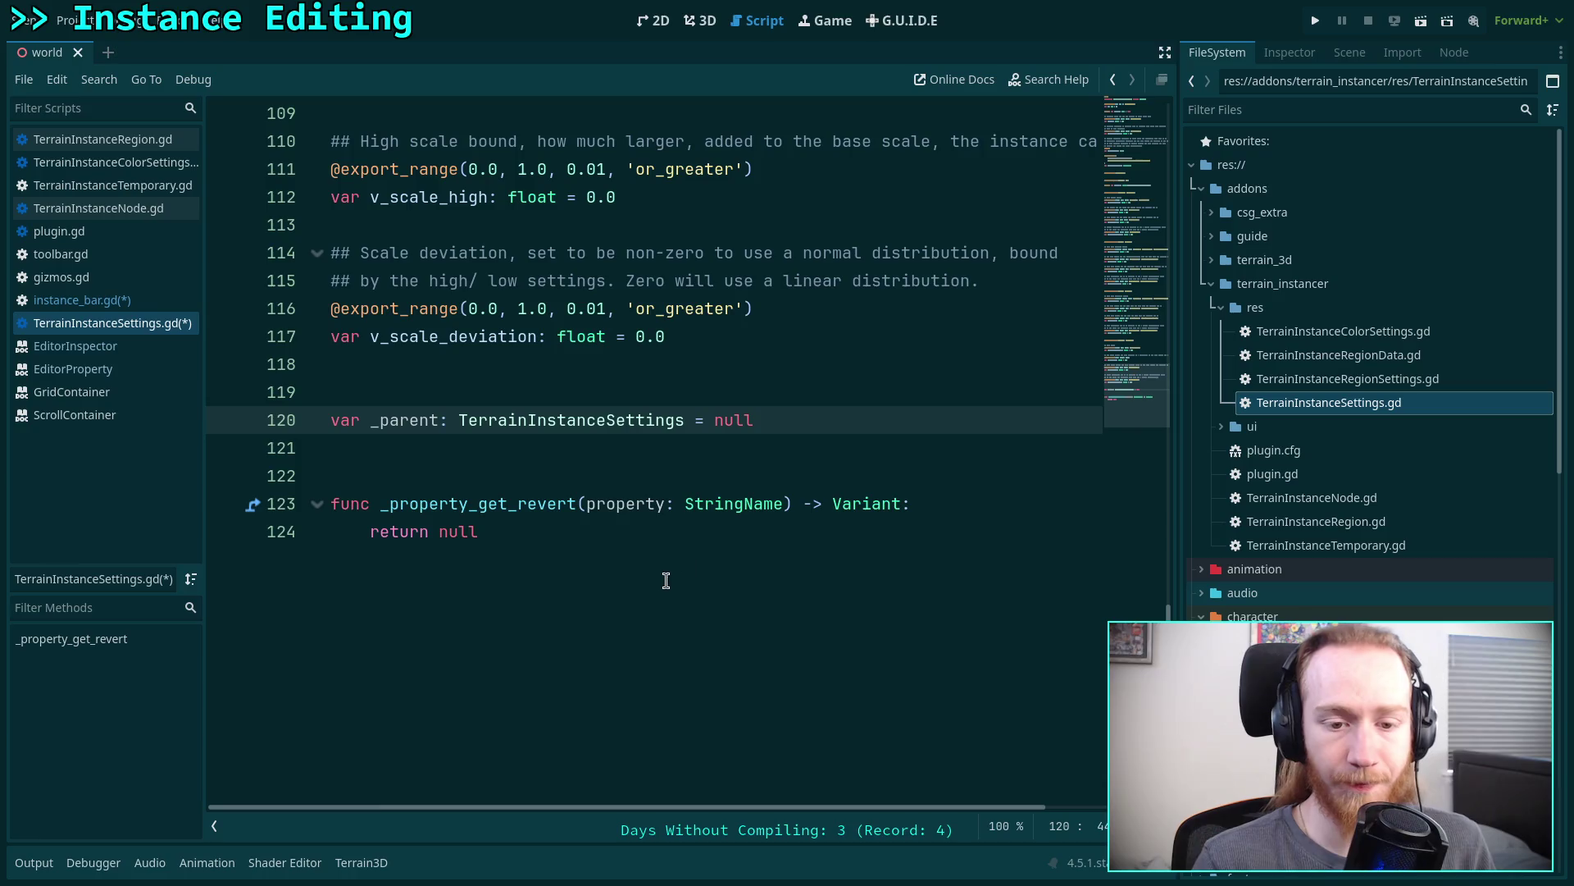
left_click(686, 460)
key("Return")
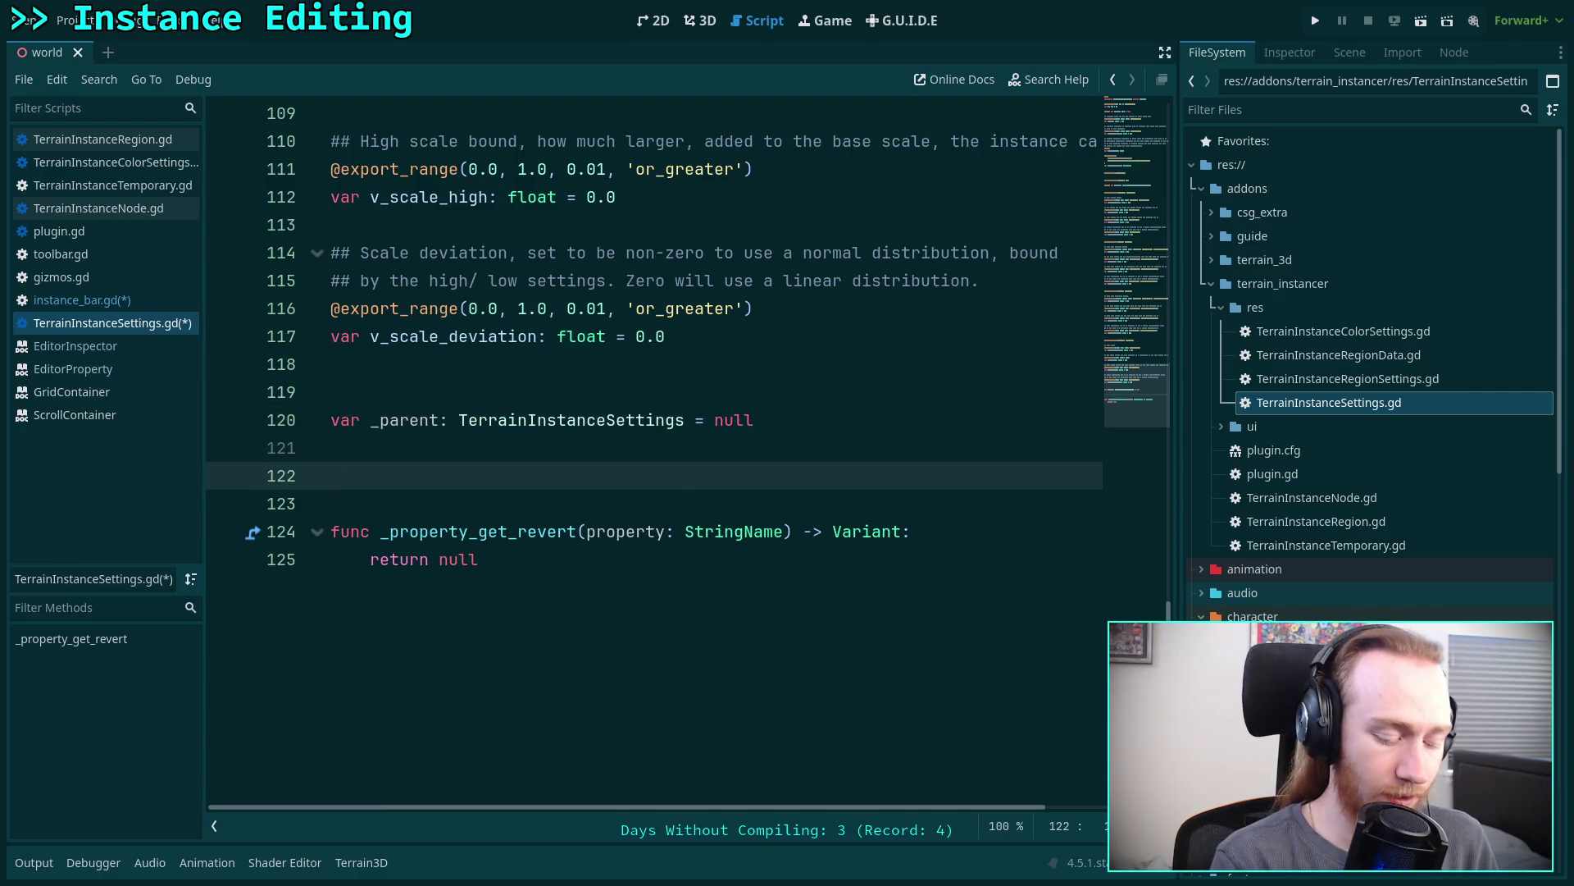
key("Return")
type("func")
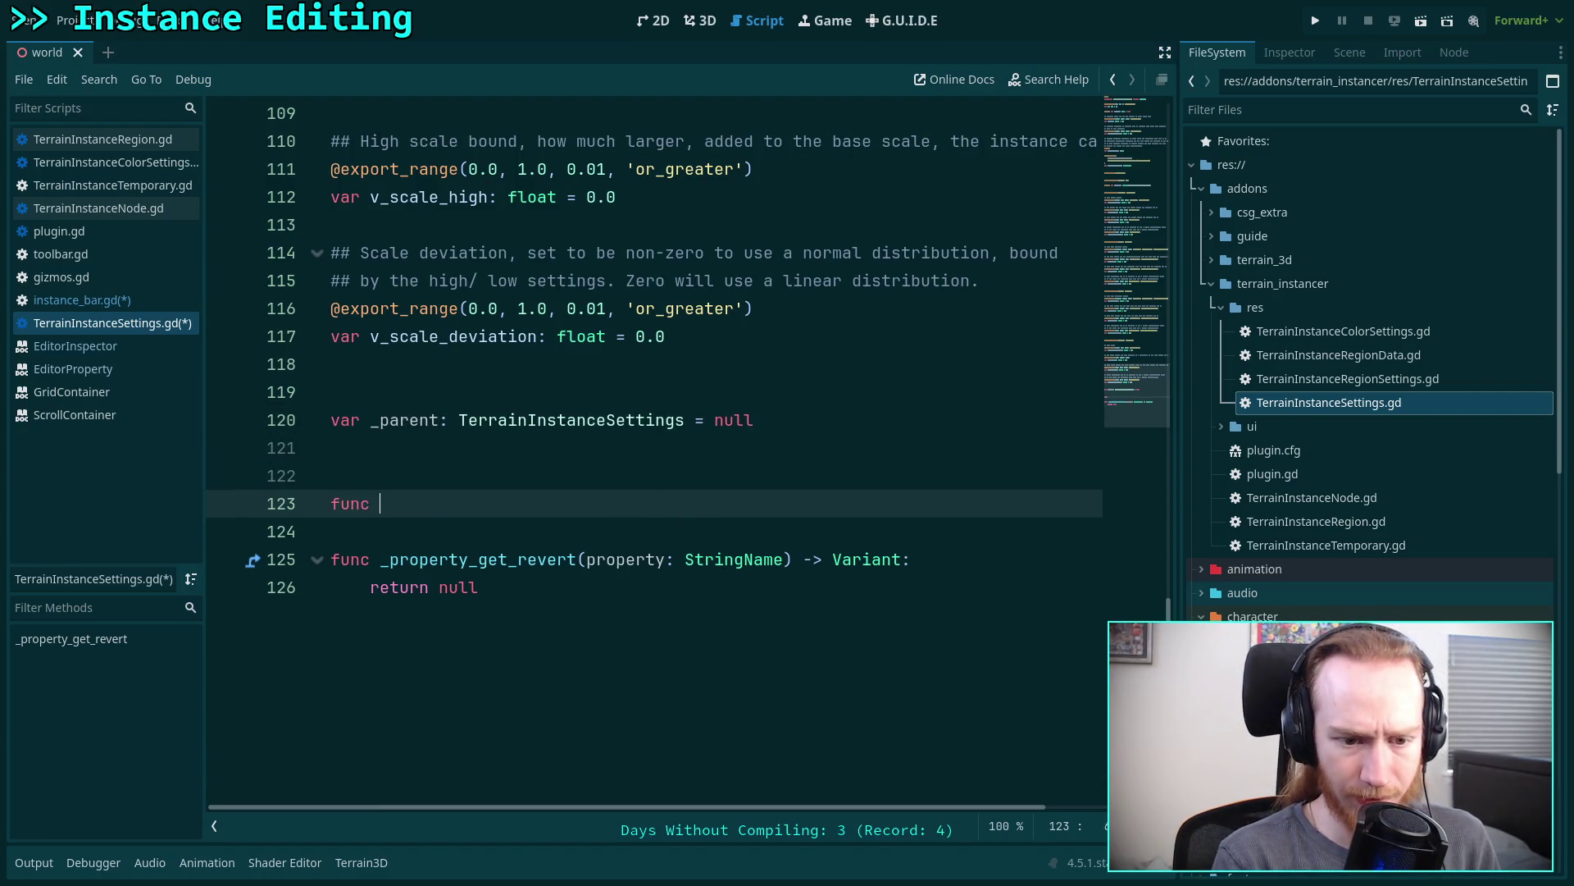
type("_")
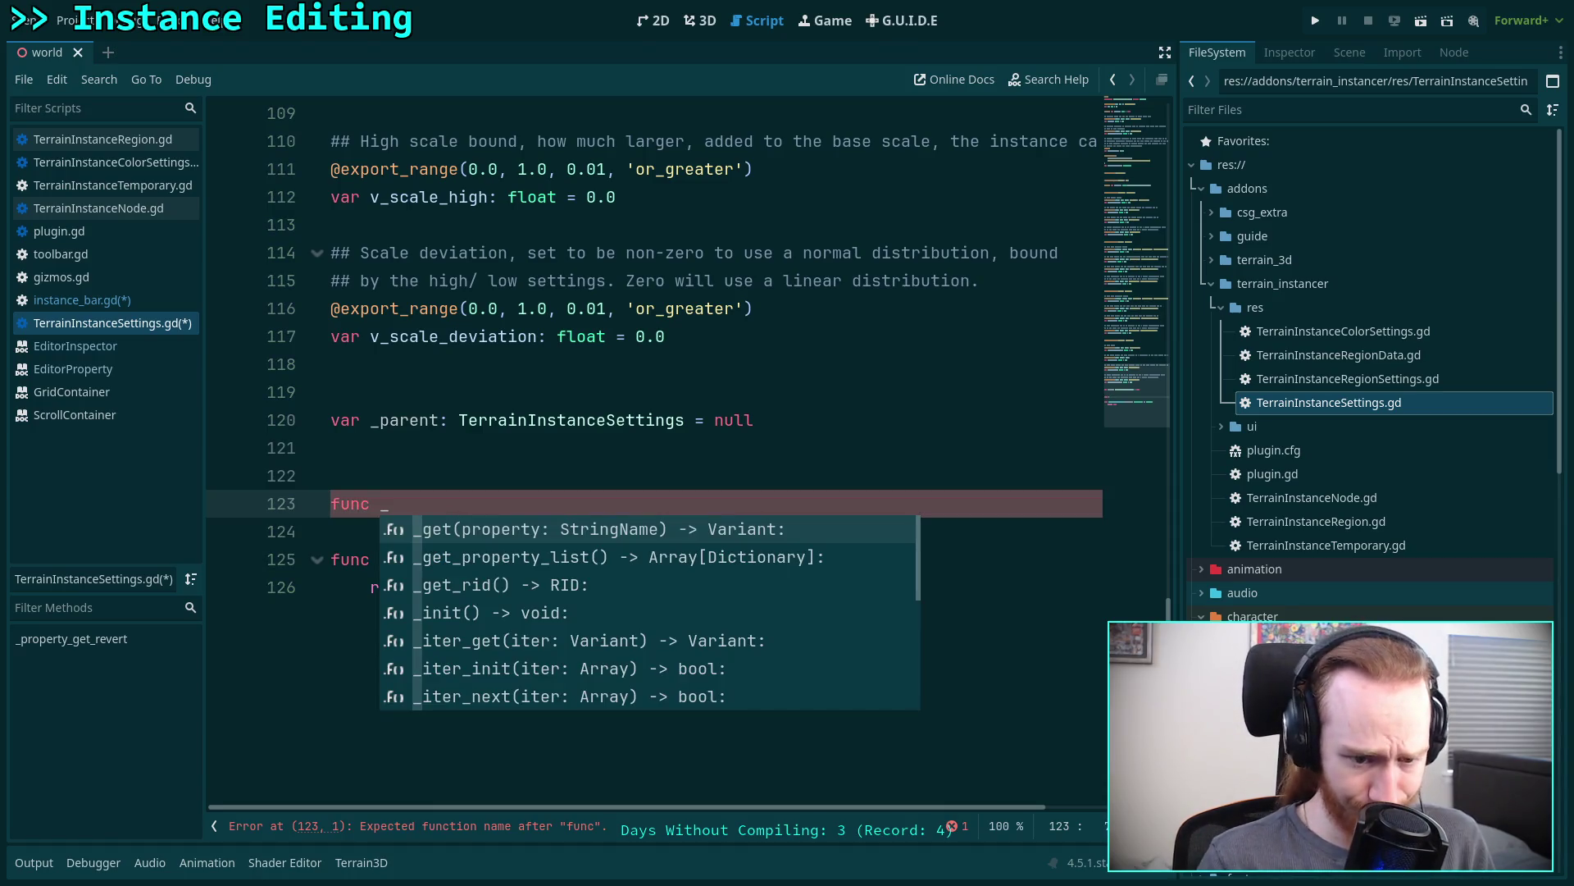
type("prop")
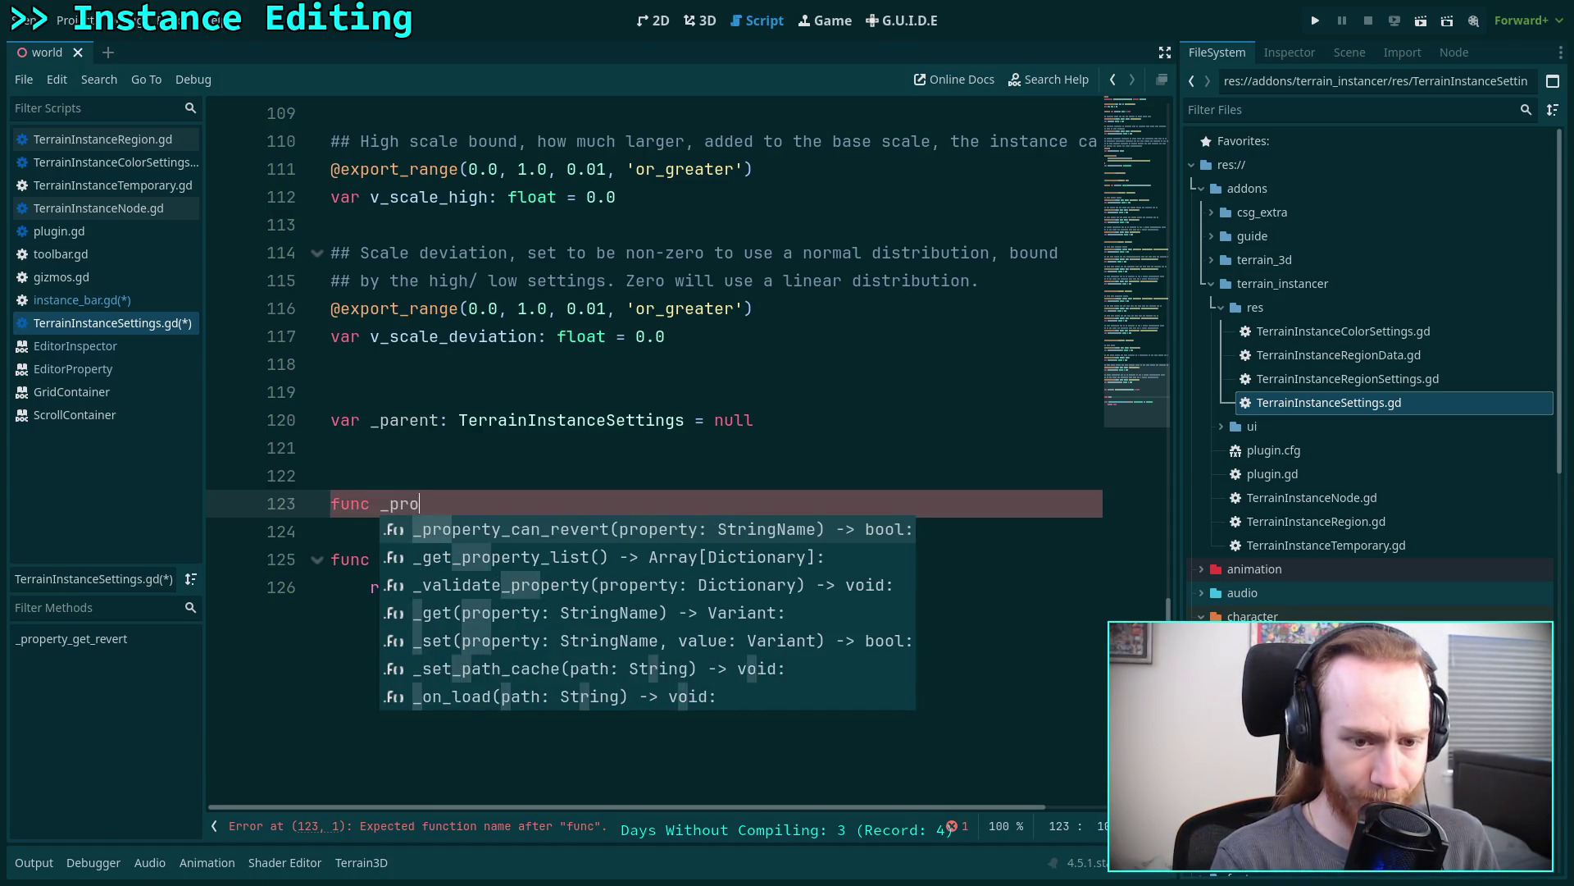
- Insert the _validate_property(property: Dictionary) signature from autocomplete
key("Down")
key("Down")
key("Return")
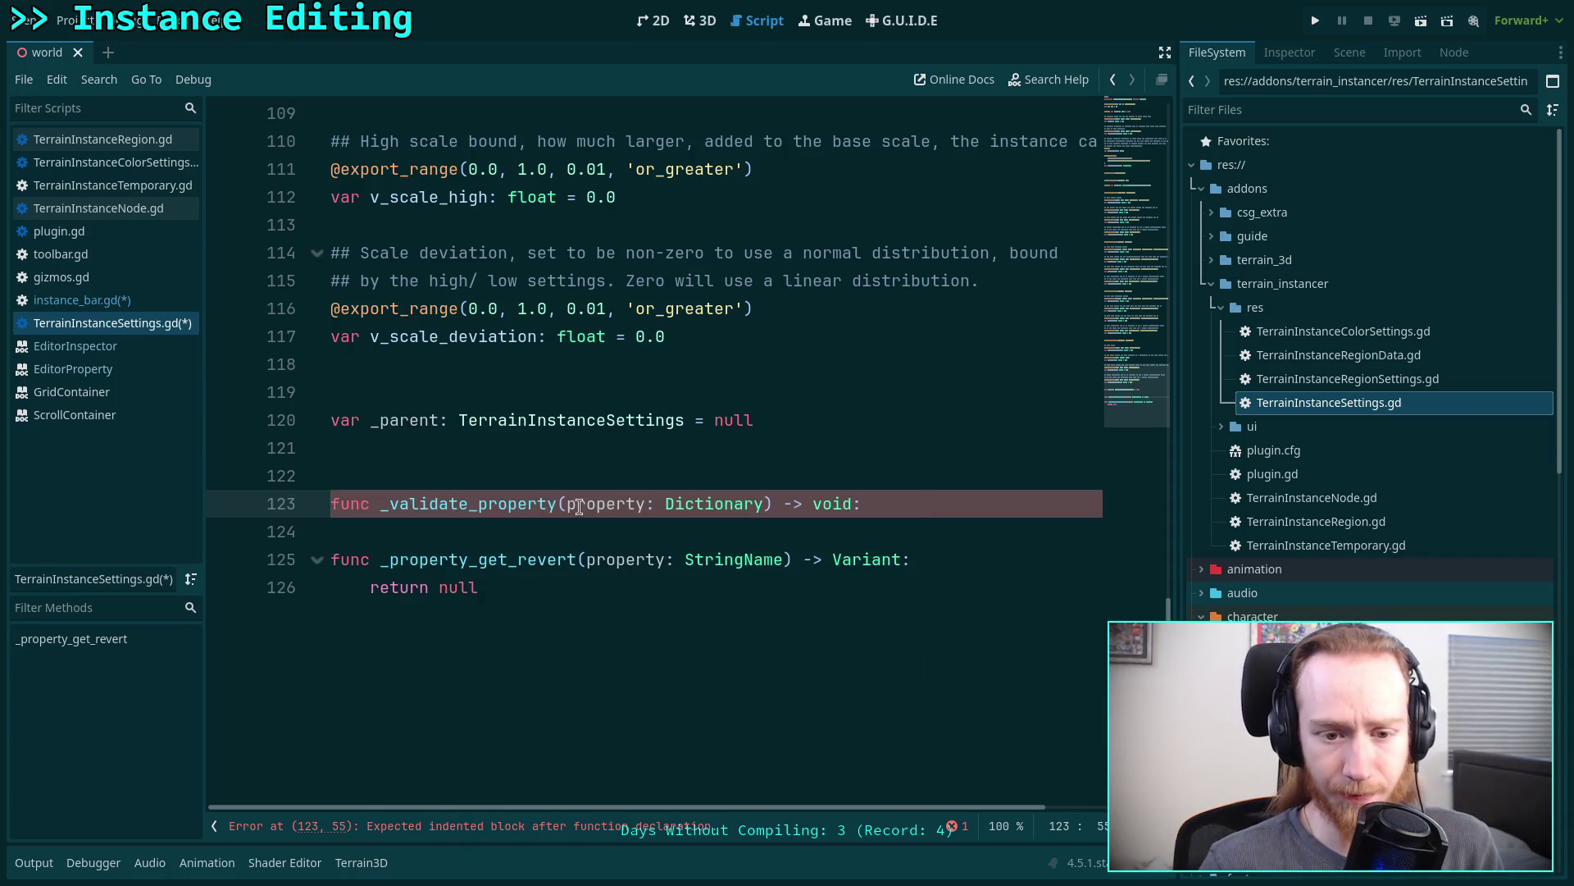
mouse_move(504, 490)
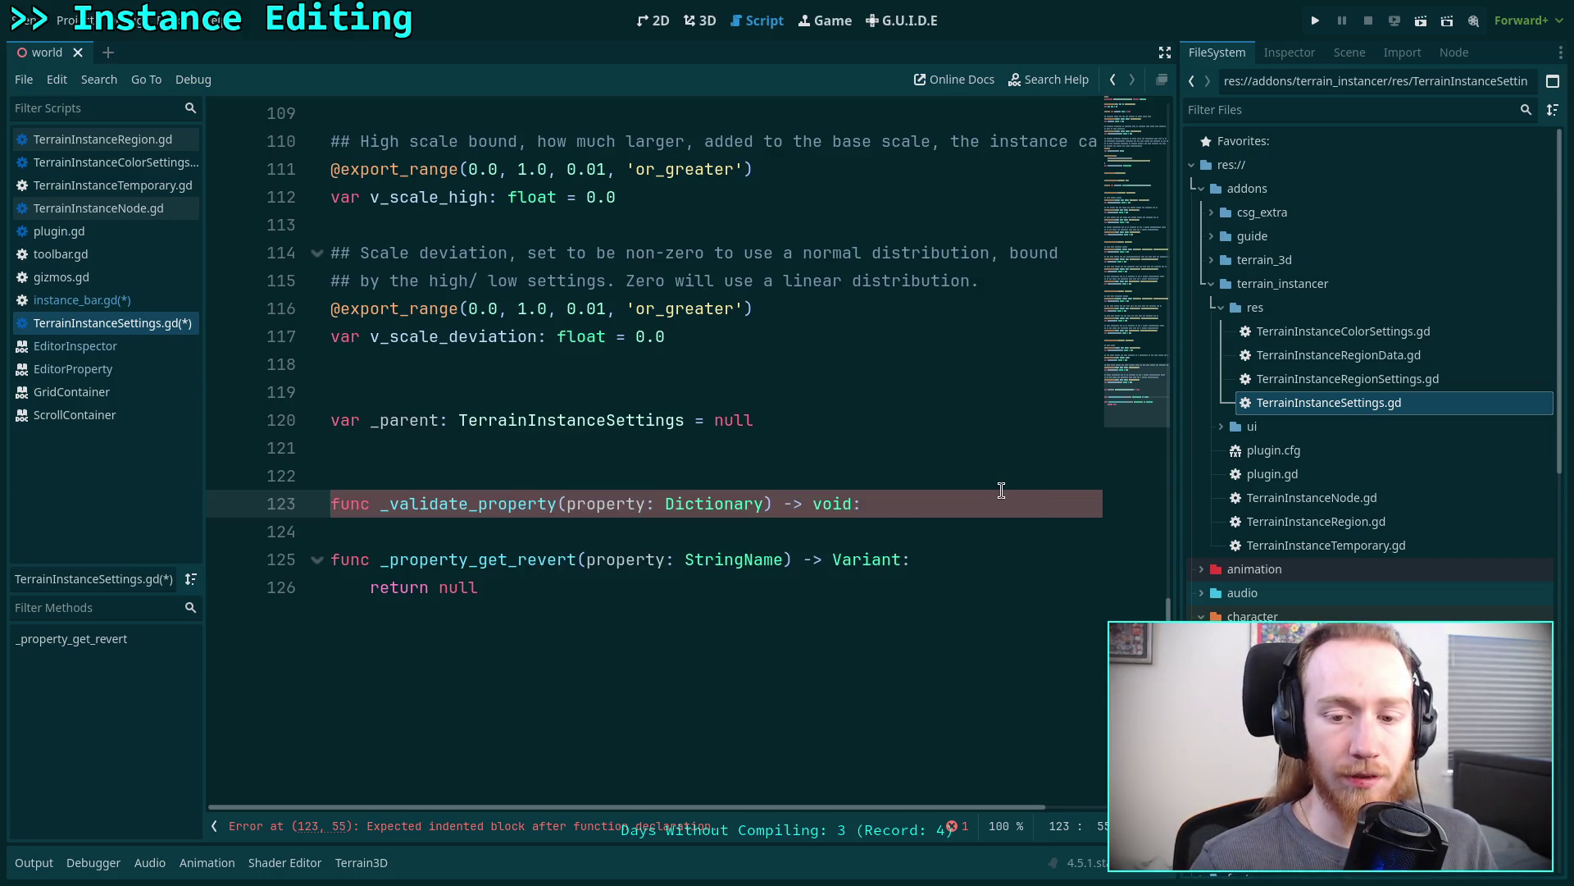
- Add 'if not _parent: return' to the function body, then start another line below
key("Return")
type("if no")
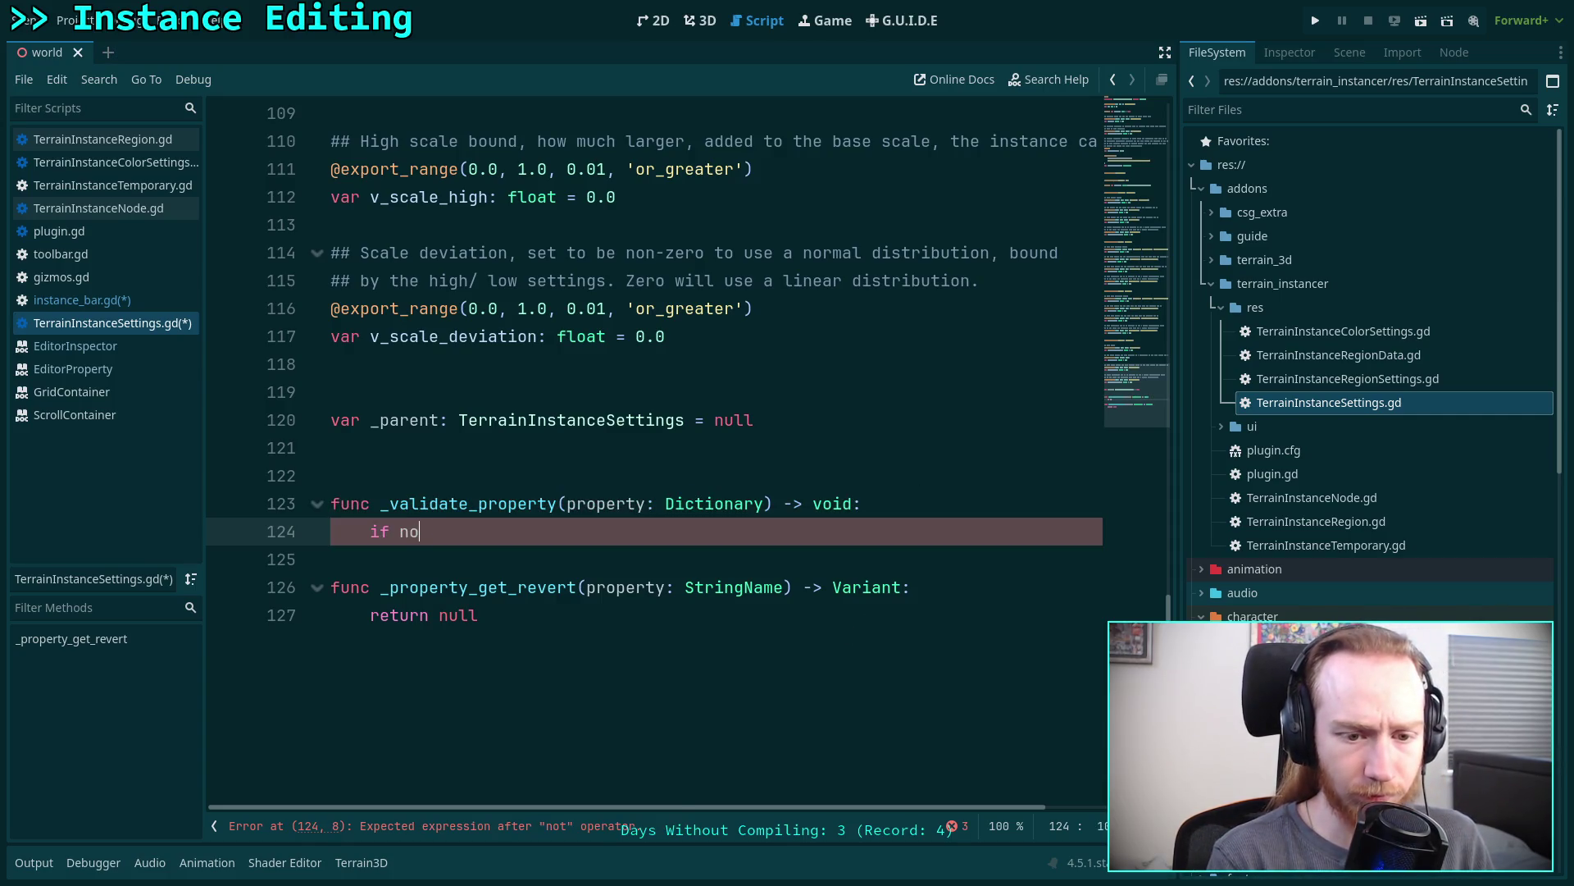
type("tp")
key("BackSpace")
type("_parent:")
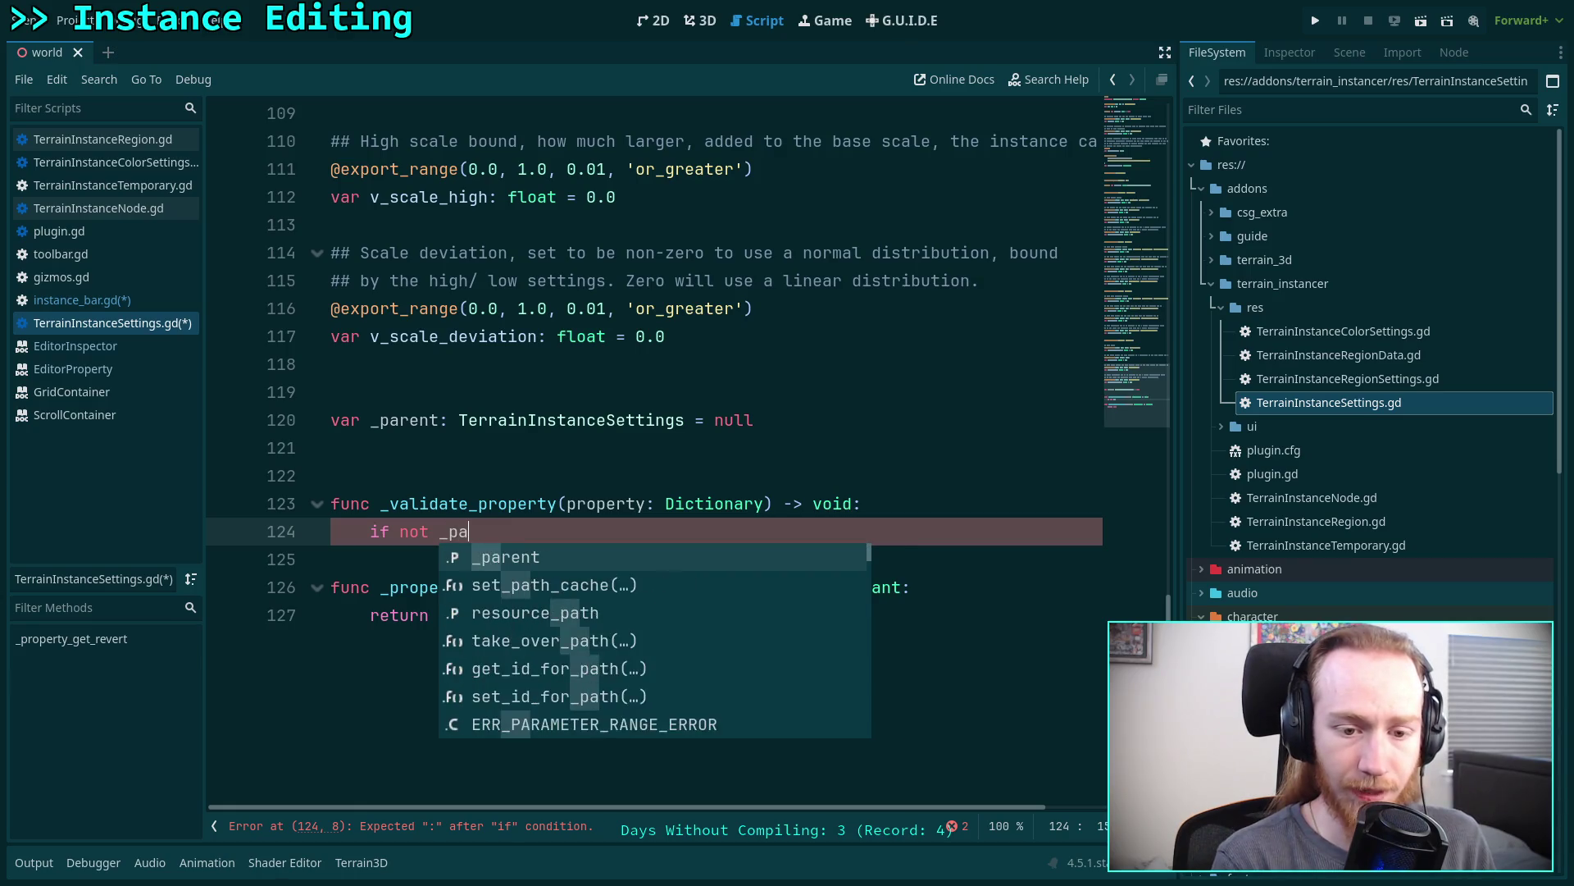
key("Return")
type(":")
key("Return")
type("return")
key("Return")
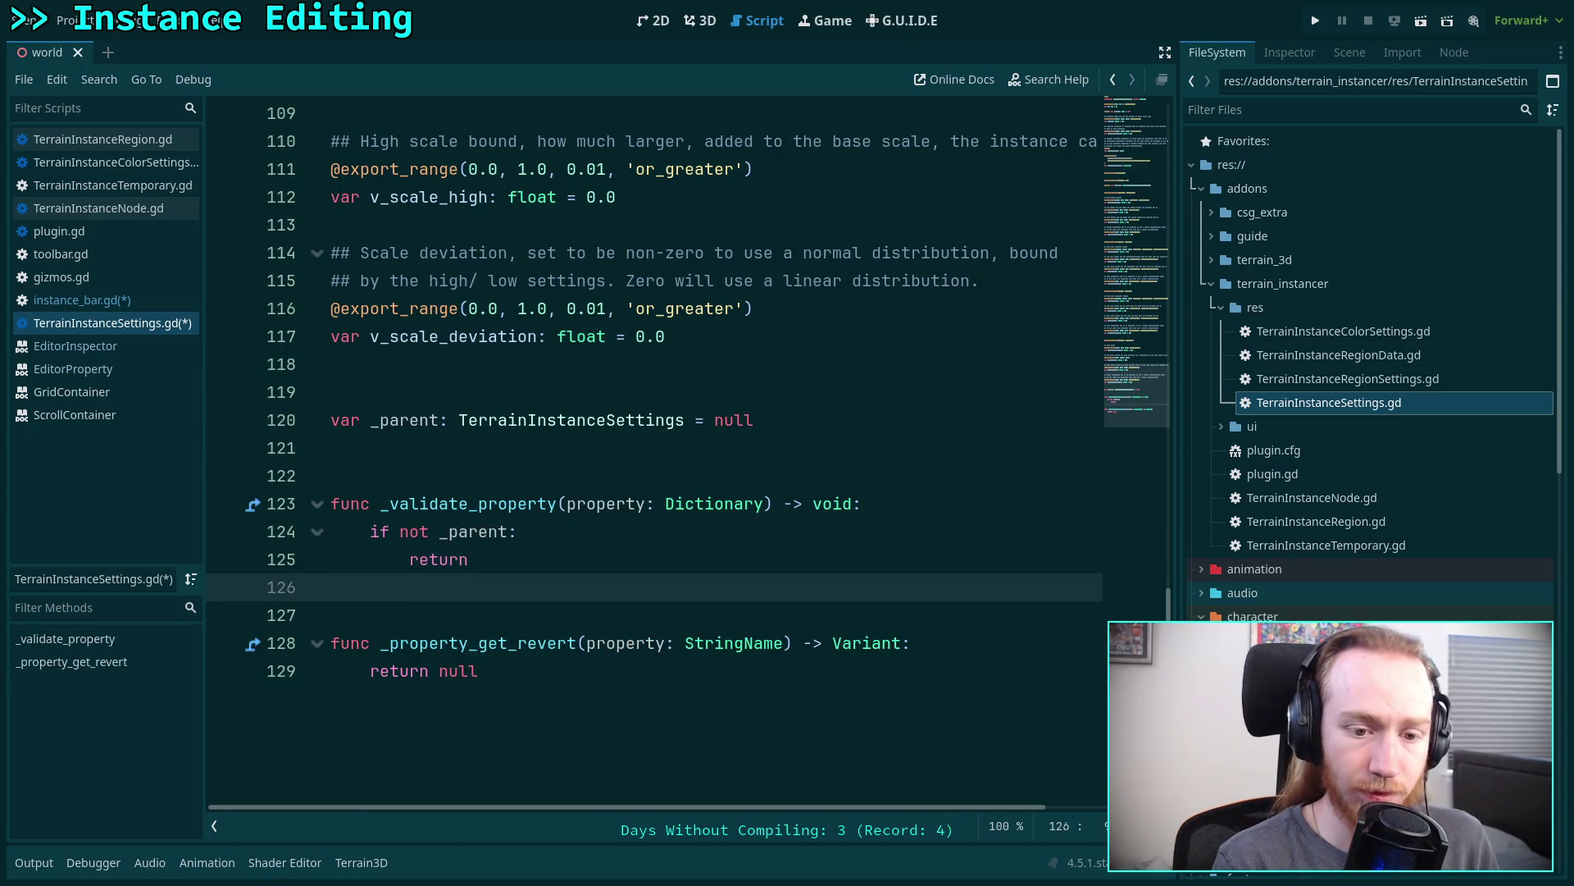
key("Return")
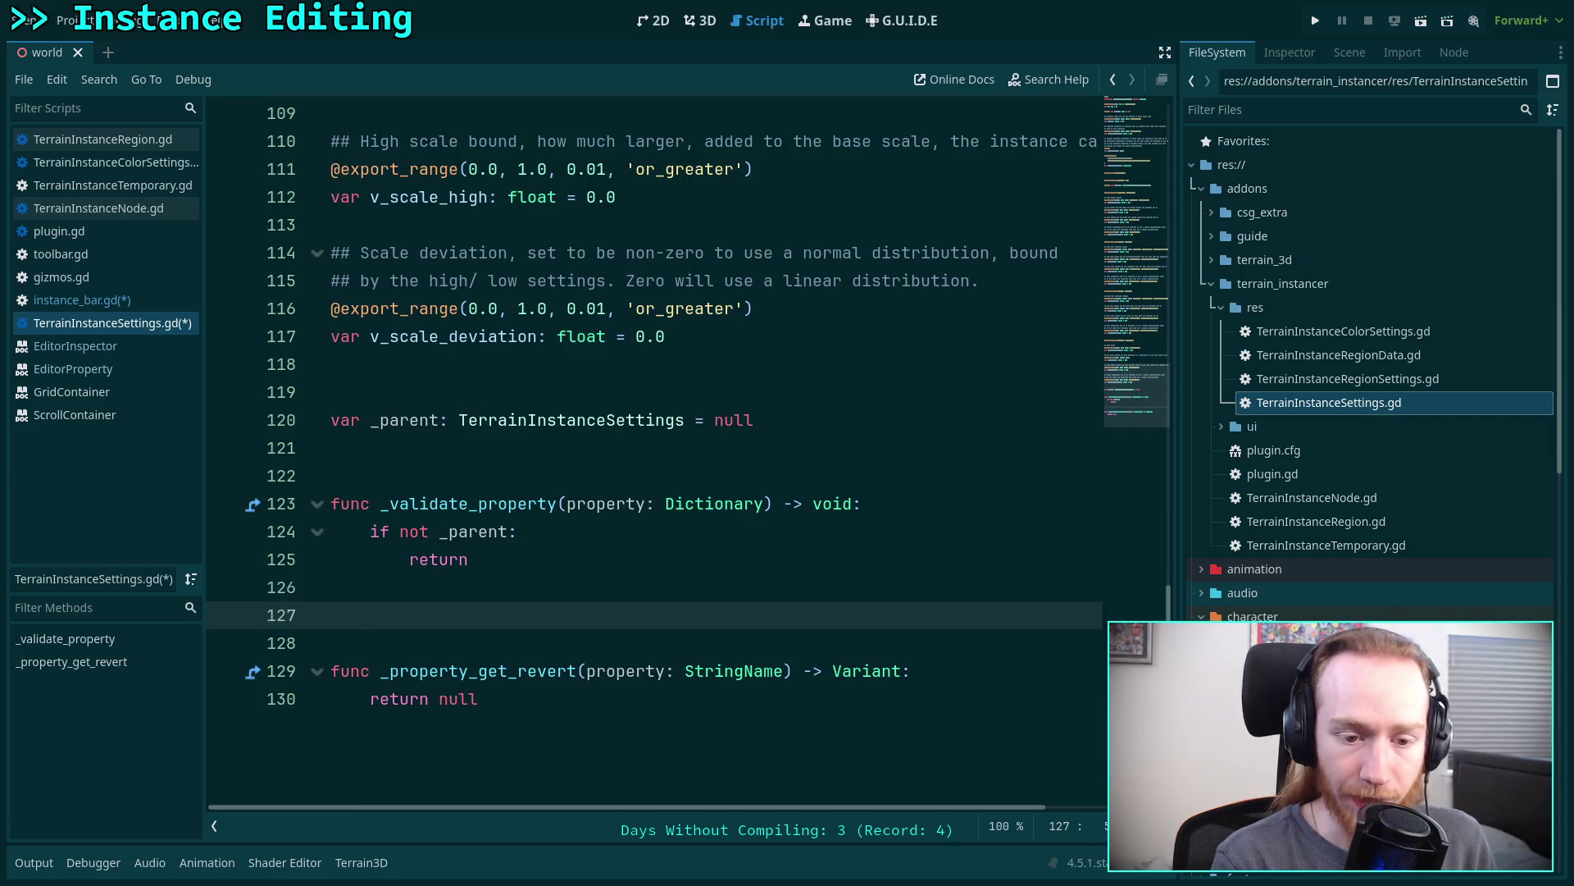
type("if pro")
key("Return")
scroll(740, 289, "up", 20)
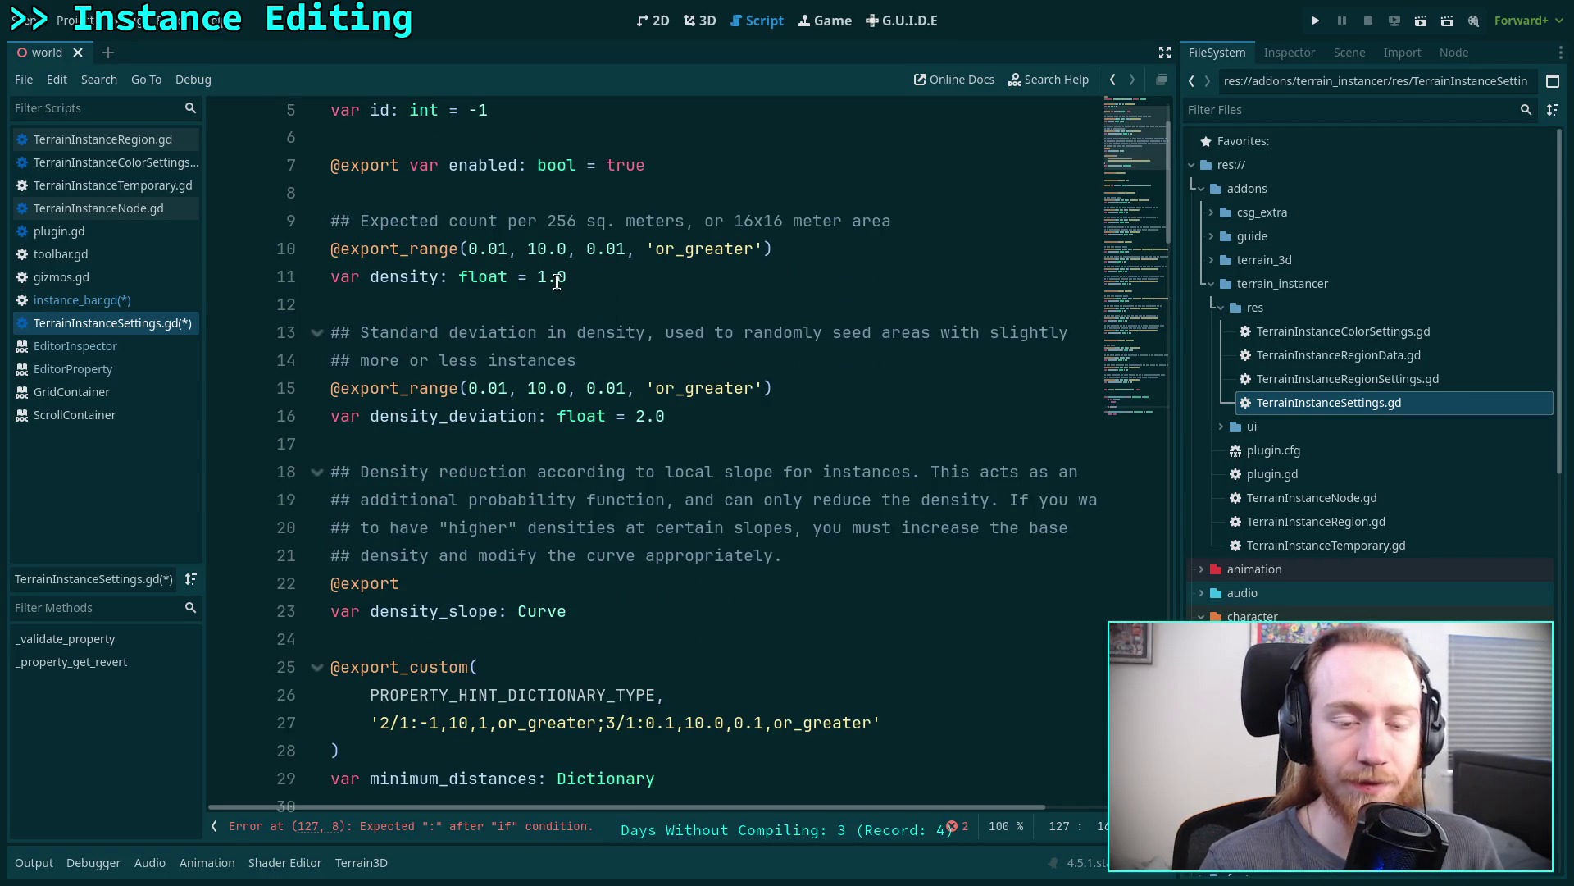
- Copy the declarations from id through minimum_distances at the top of the file
scroll(555, 282, "up", 2)
left_click(421, 238)
left_click_drag(615, 280, 399, 280)
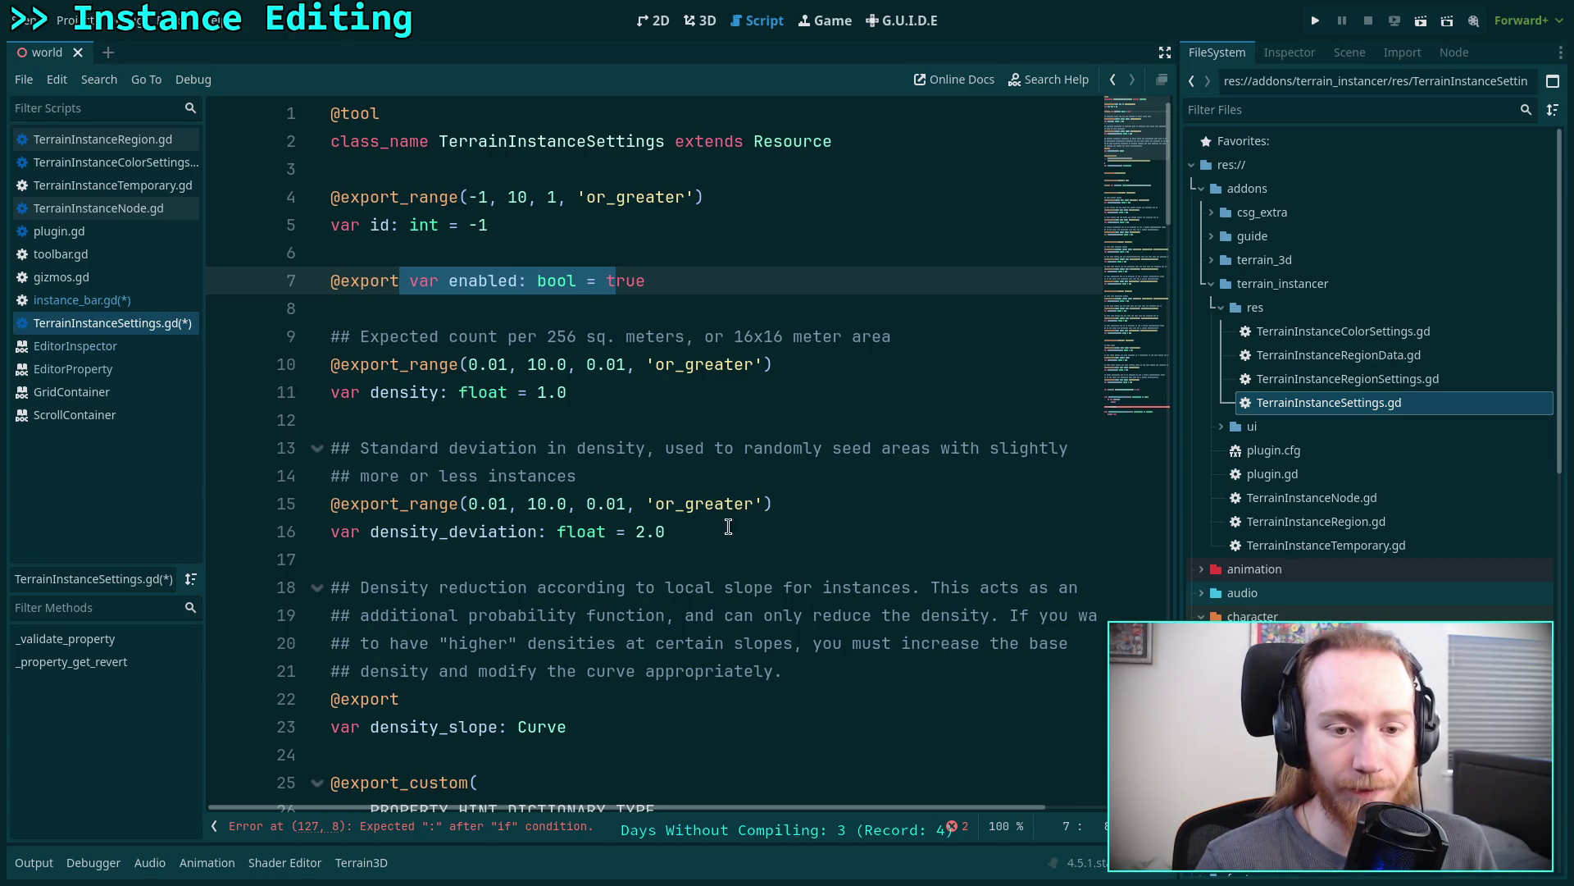
mouse_move(330, 336)
left_mouse_down()
mouse_move(332, 420)
mouse_move(566, 526)
mouse_move(573, 460)
mouse_move(717, 554)
left_mouse_up()
scroll(332, 394, "down", 1)
scroll(573, 460, "down", 3)
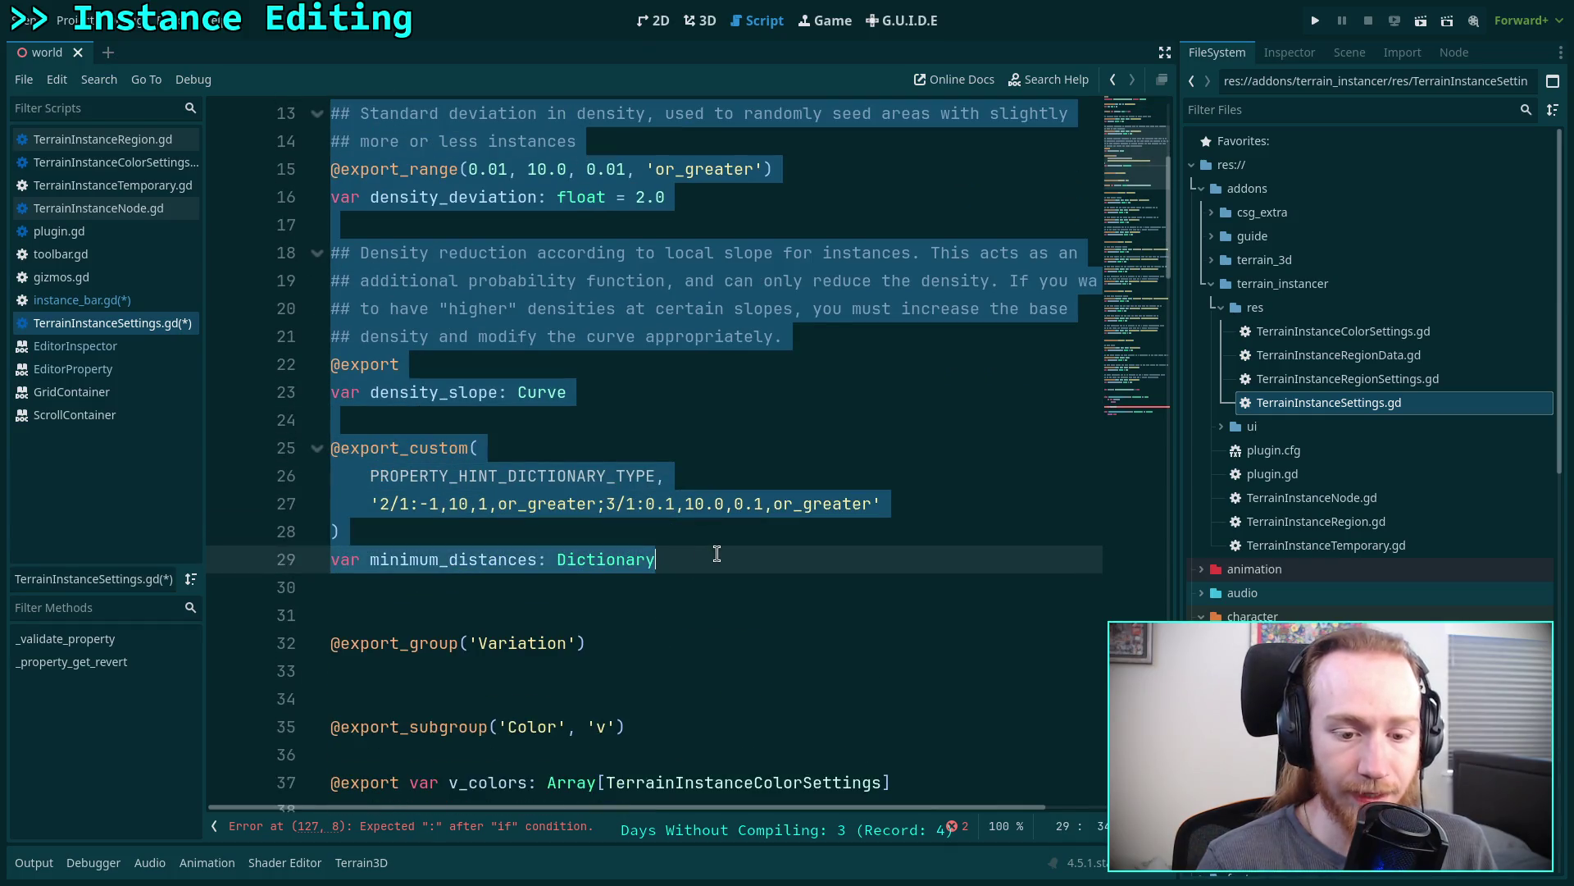
scroll(716, 553, "down", 2)
scroll(730, 498, "up", 6)
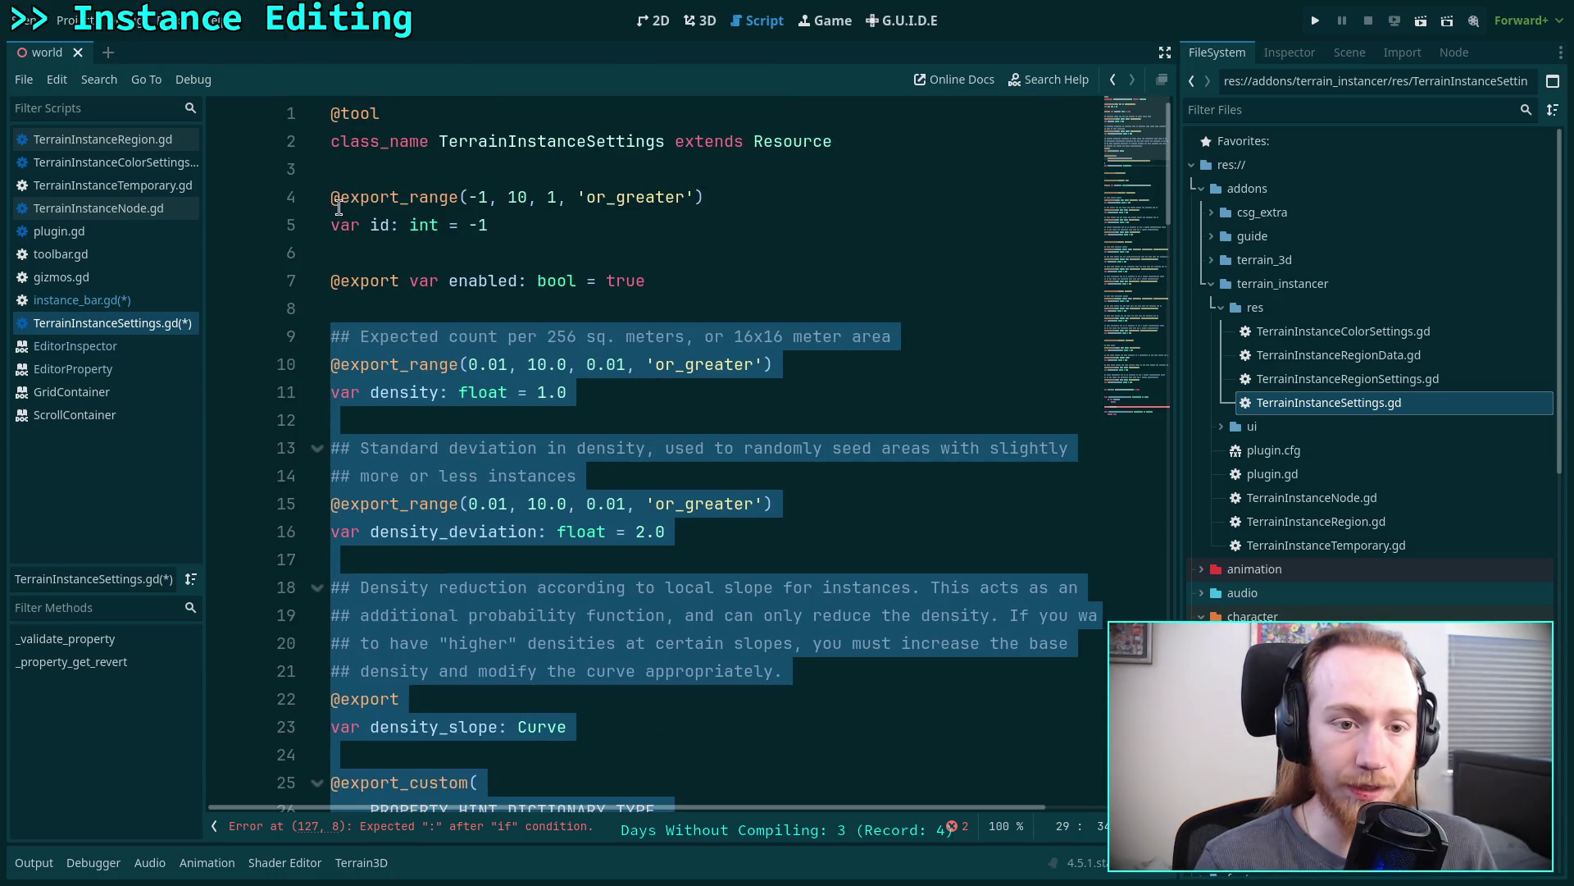
mouse_move(336, 202)
left_mouse_down()
mouse_move(738, 365)
mouse_move(679, 529)
mouse_move(707, 551)
left_mouse_up()
right_click(436, 538)
left_click(443, 615)
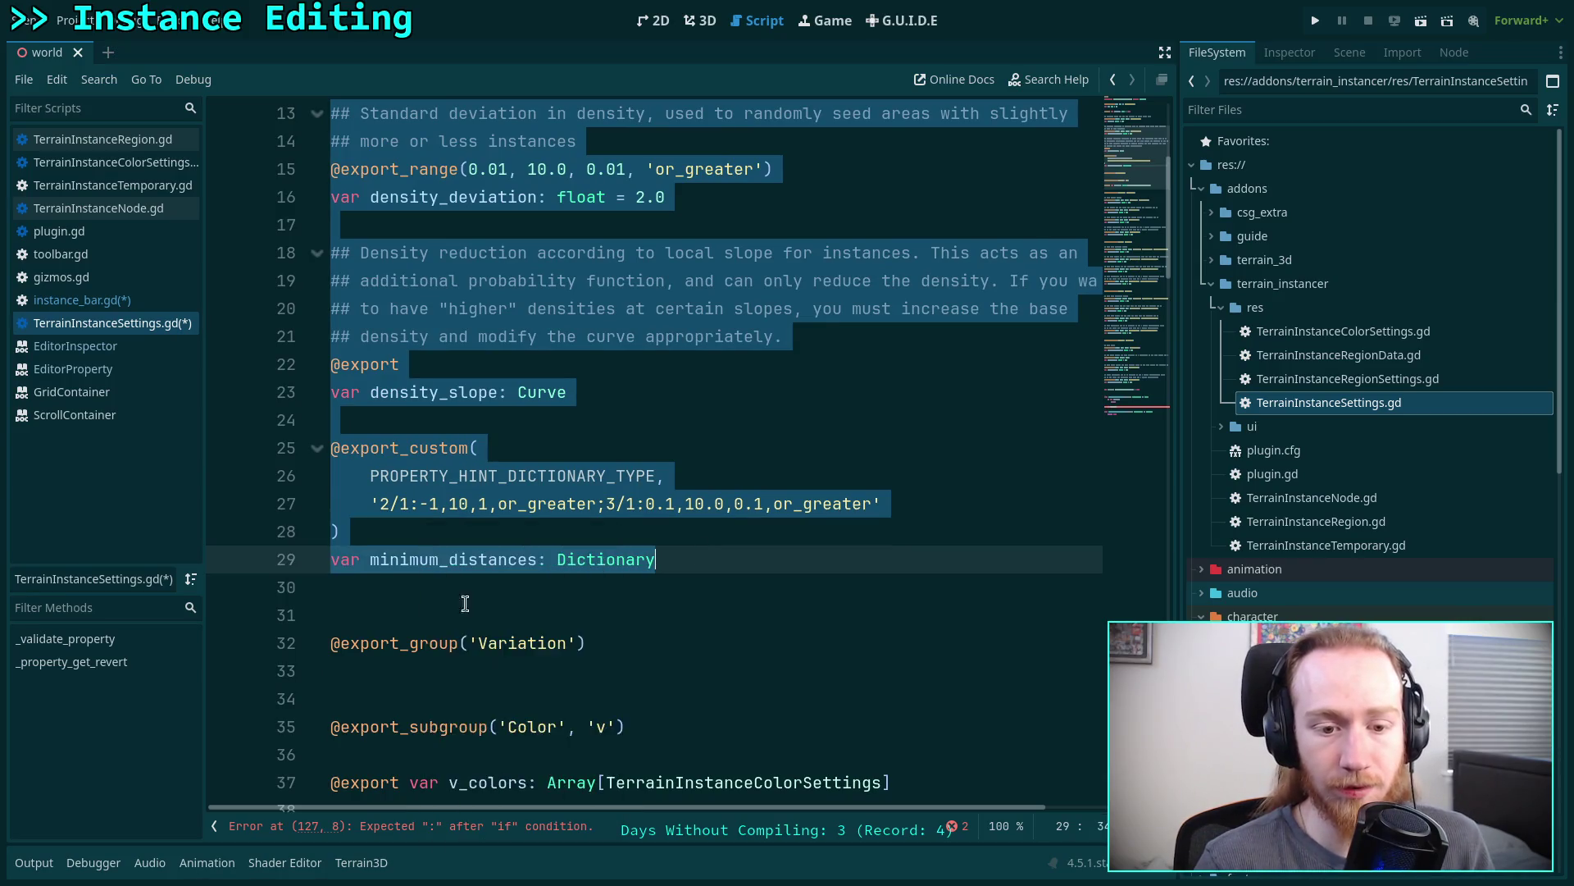
- Remove the unfinished 'if property' line in _validate_property and paste the declarations there
scroll(457, 605, "down", 14)
scroll(787, 558, "down", 20)
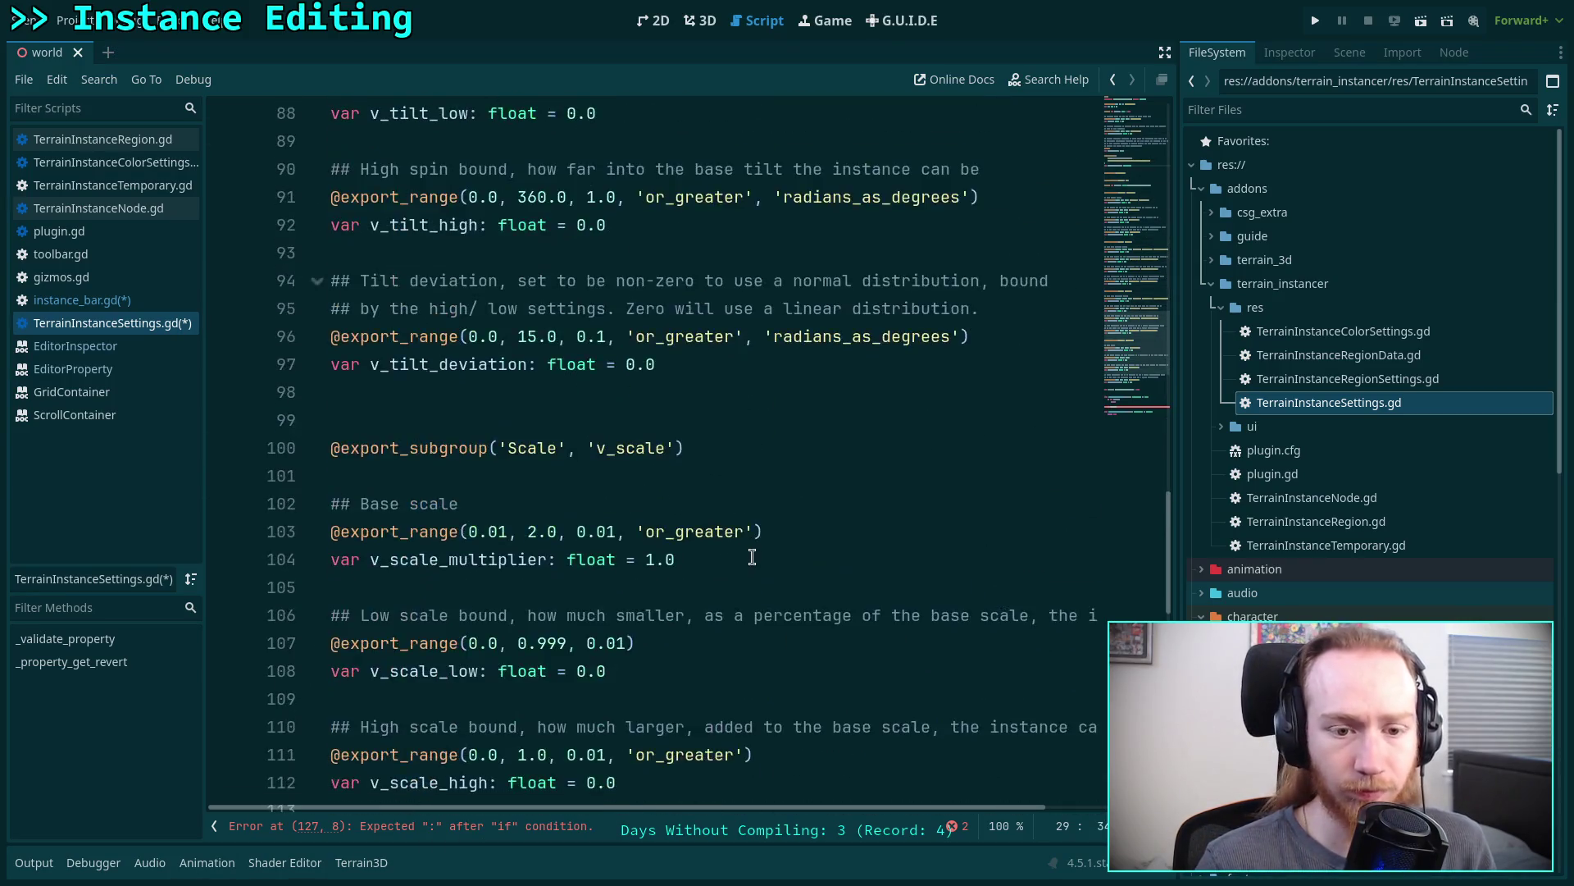
left_click(611, 453)
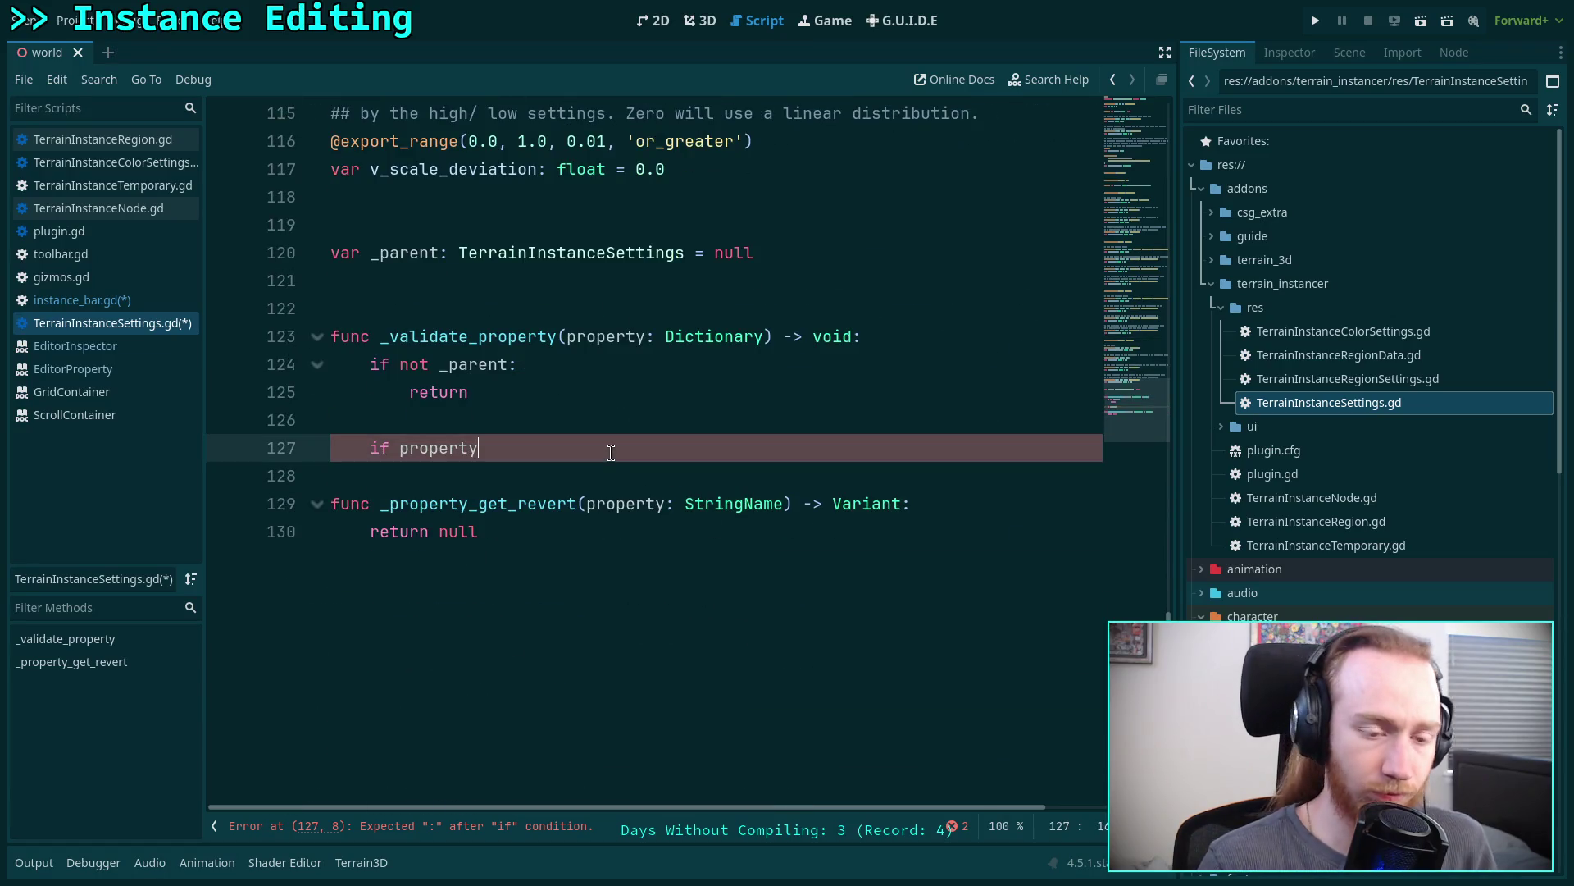
key("BackSpace")
key("BackSpace")
key("BackSpace")
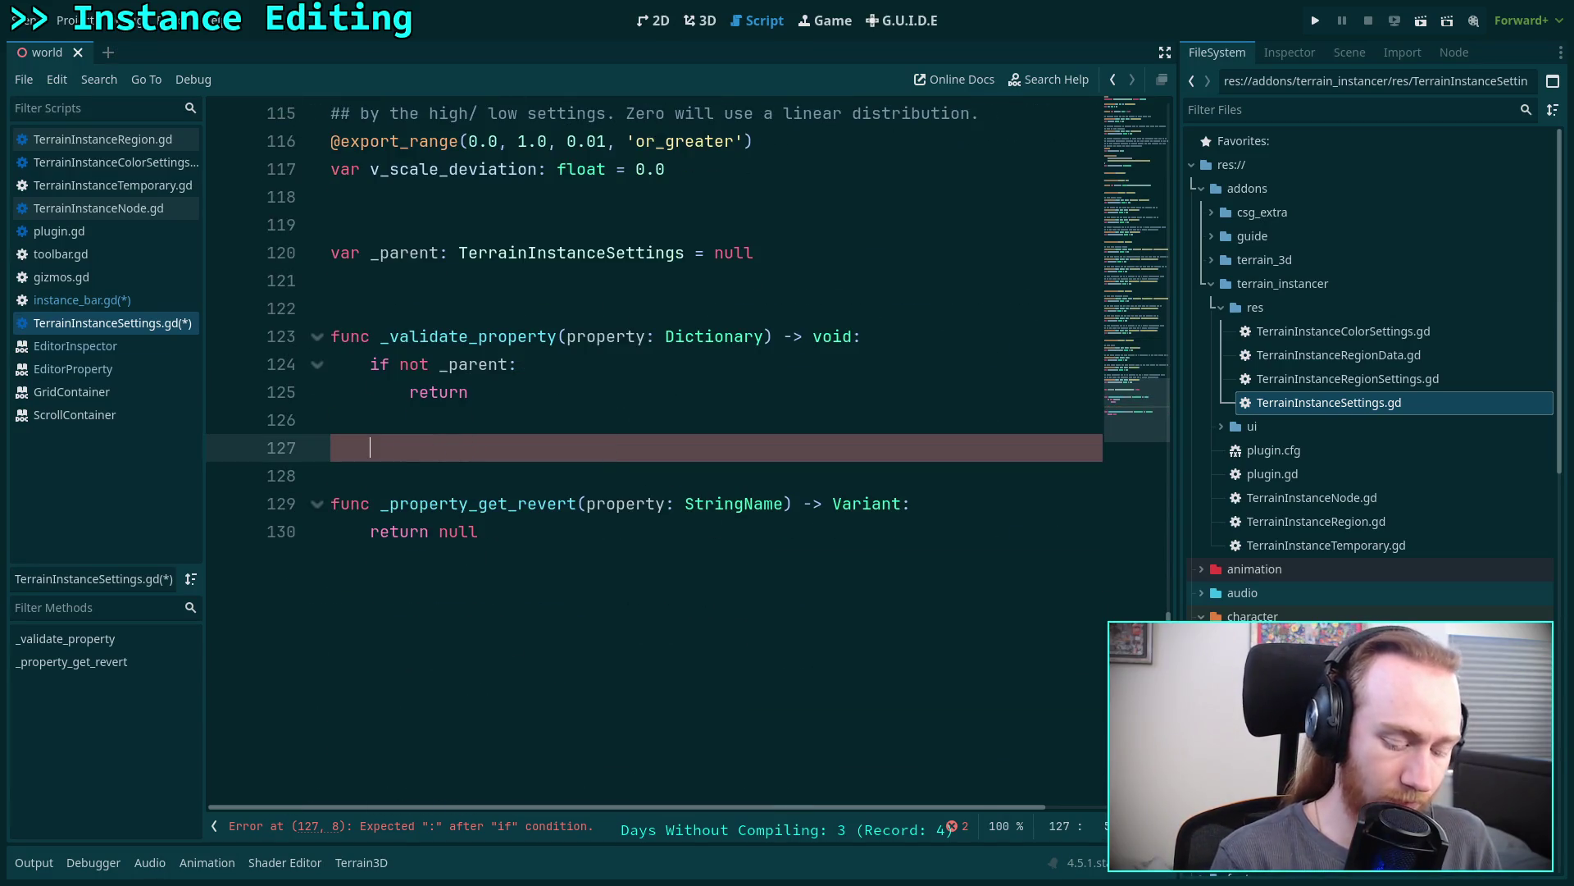
key("ctrl+z")
key("ctrl+z")
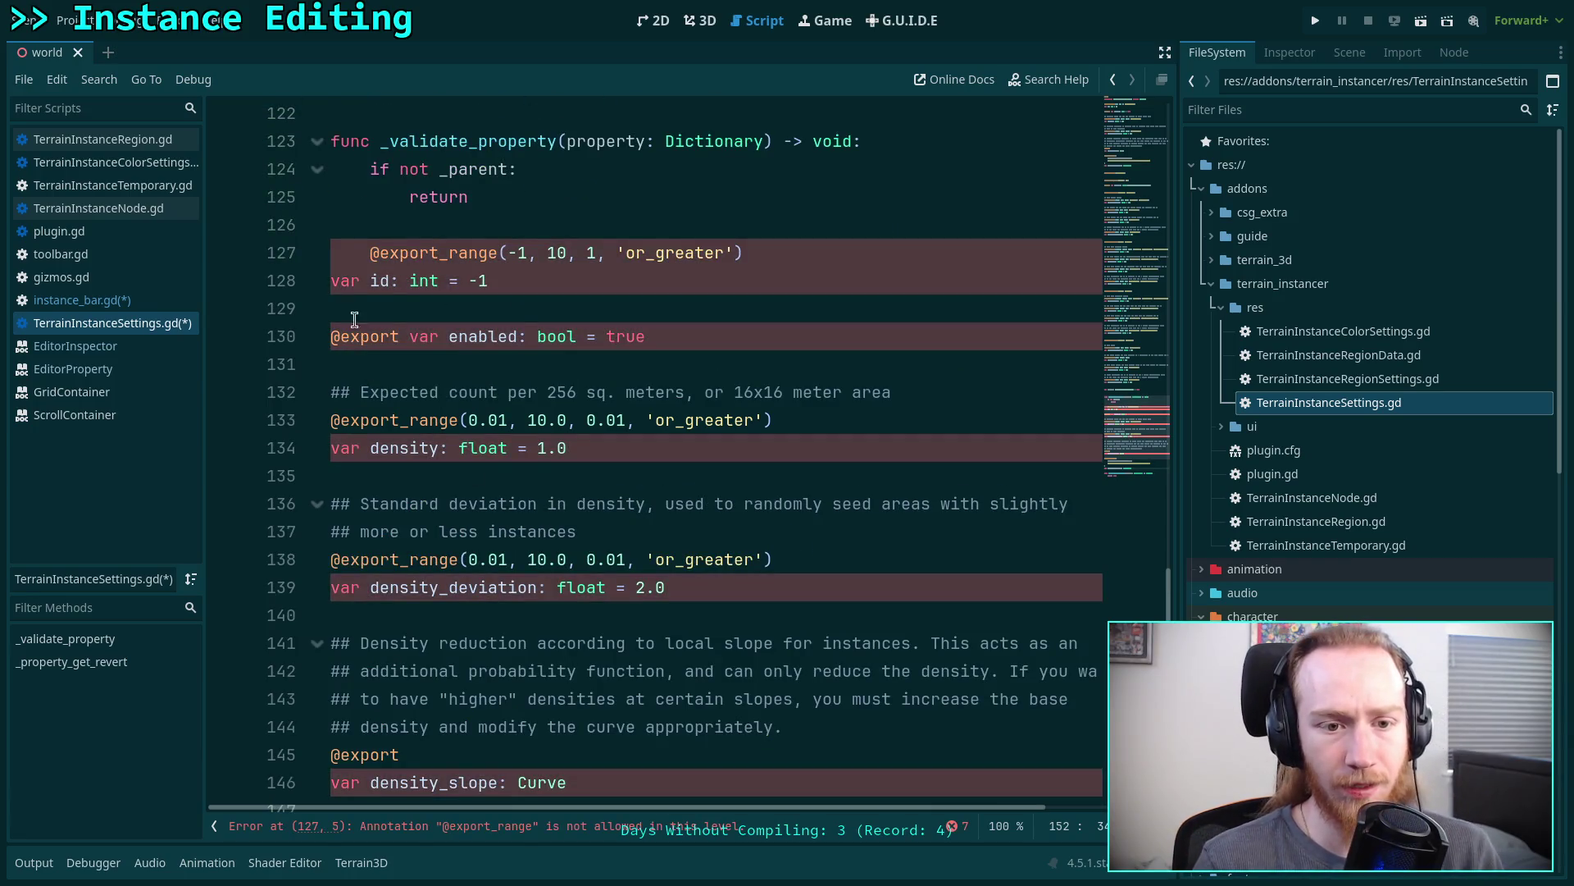
- Strip annotations, comments, types and defaults from id, enabled and density, leaving bare indented names
left_click_drag(373, 281, 372, 260)
key("BackSpace")
left_click_drag(491, 252, 391, 253)
key("BackSpace")
left_click_drag(454, 309, 436, 281)
key("BackSpace")
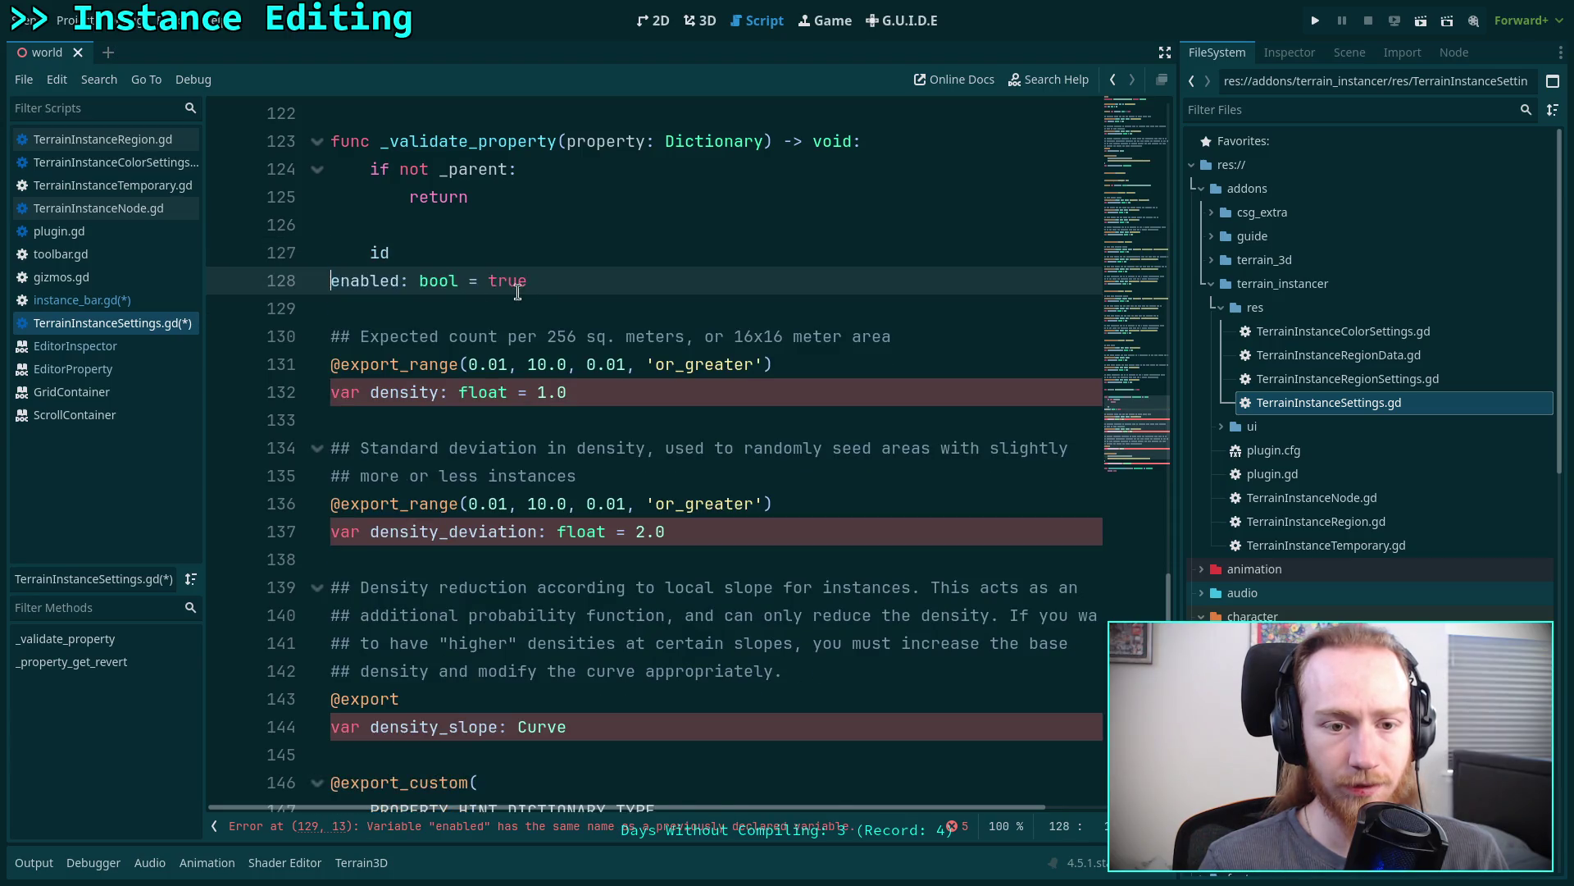
key("Tab")
left_click_drag(566, 280, 439, 280)
key("BackSpace")
left_click_drag(363, 403, 393, 313)
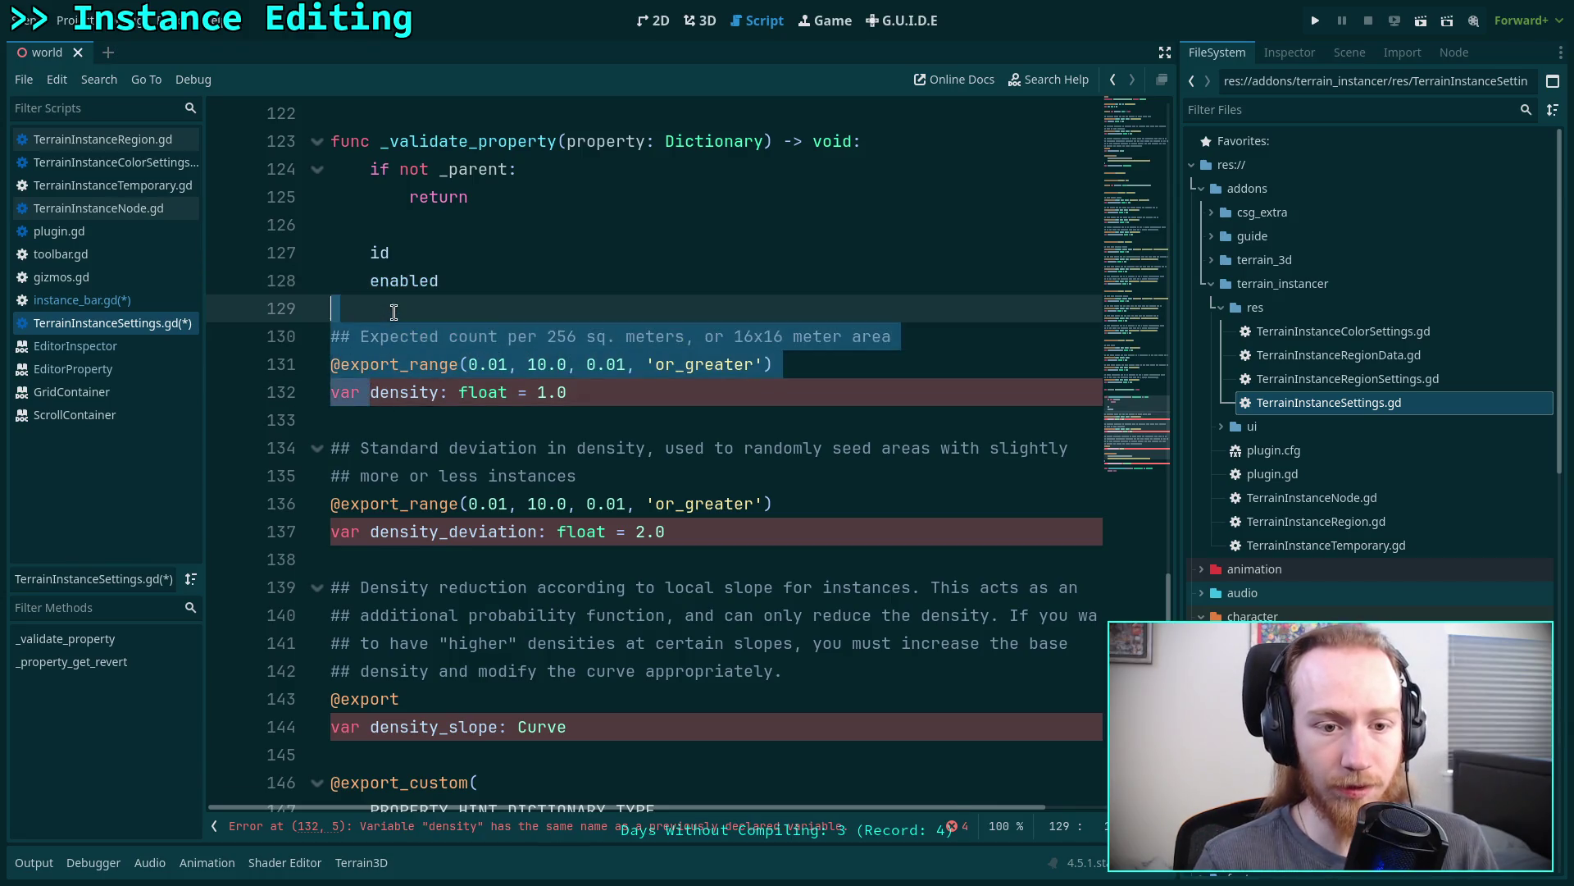
key("BackSpace")
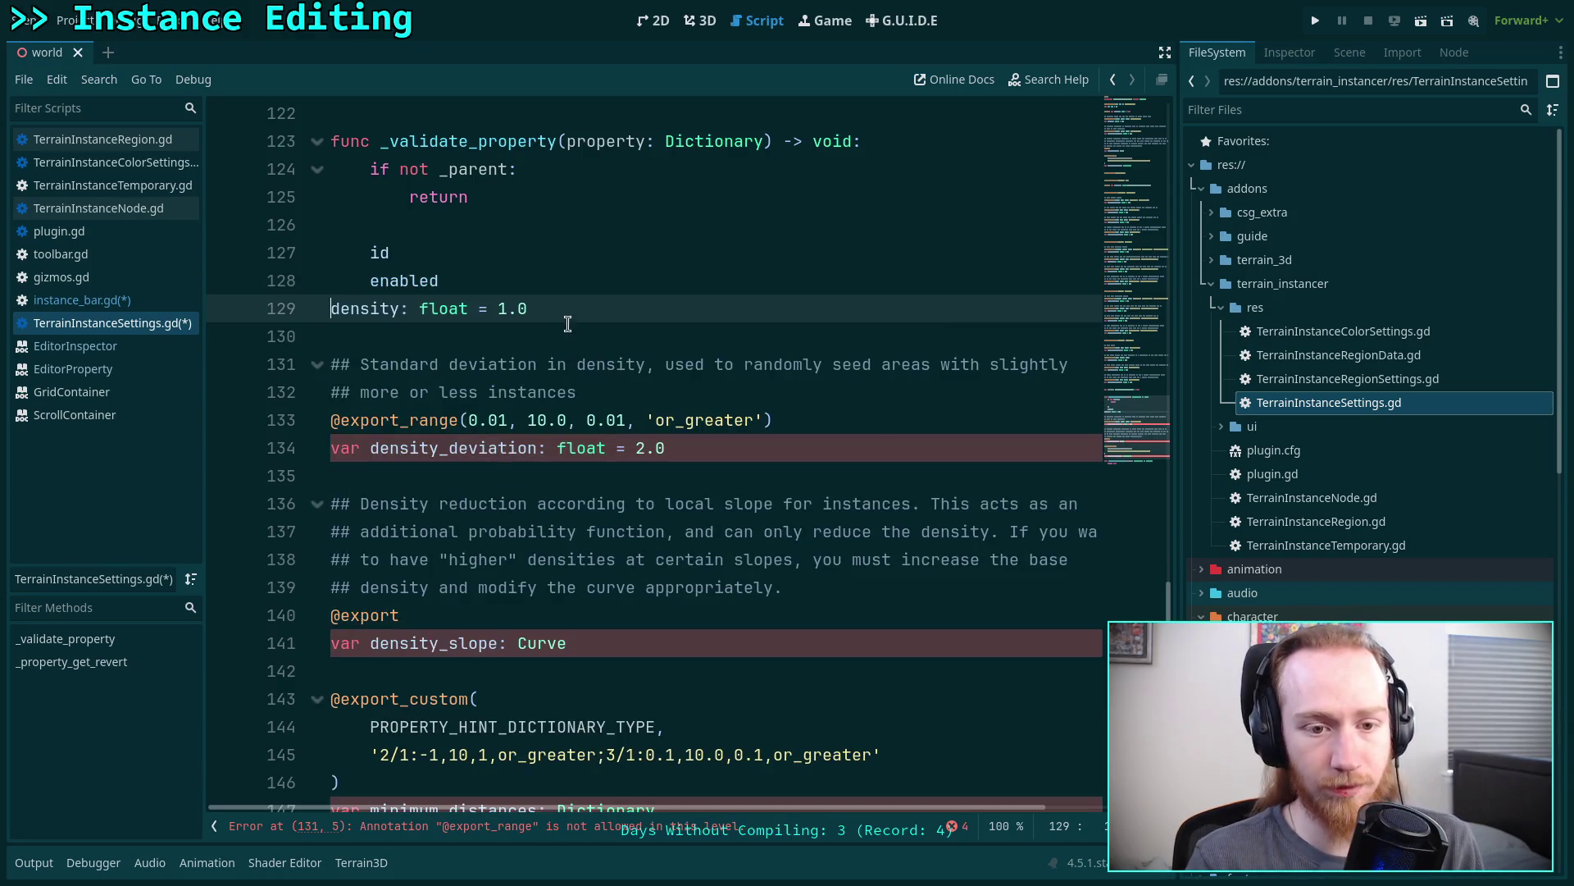
key("Tab")
left_click_drag(569, 308, 439, 308)
key("BackSpace")
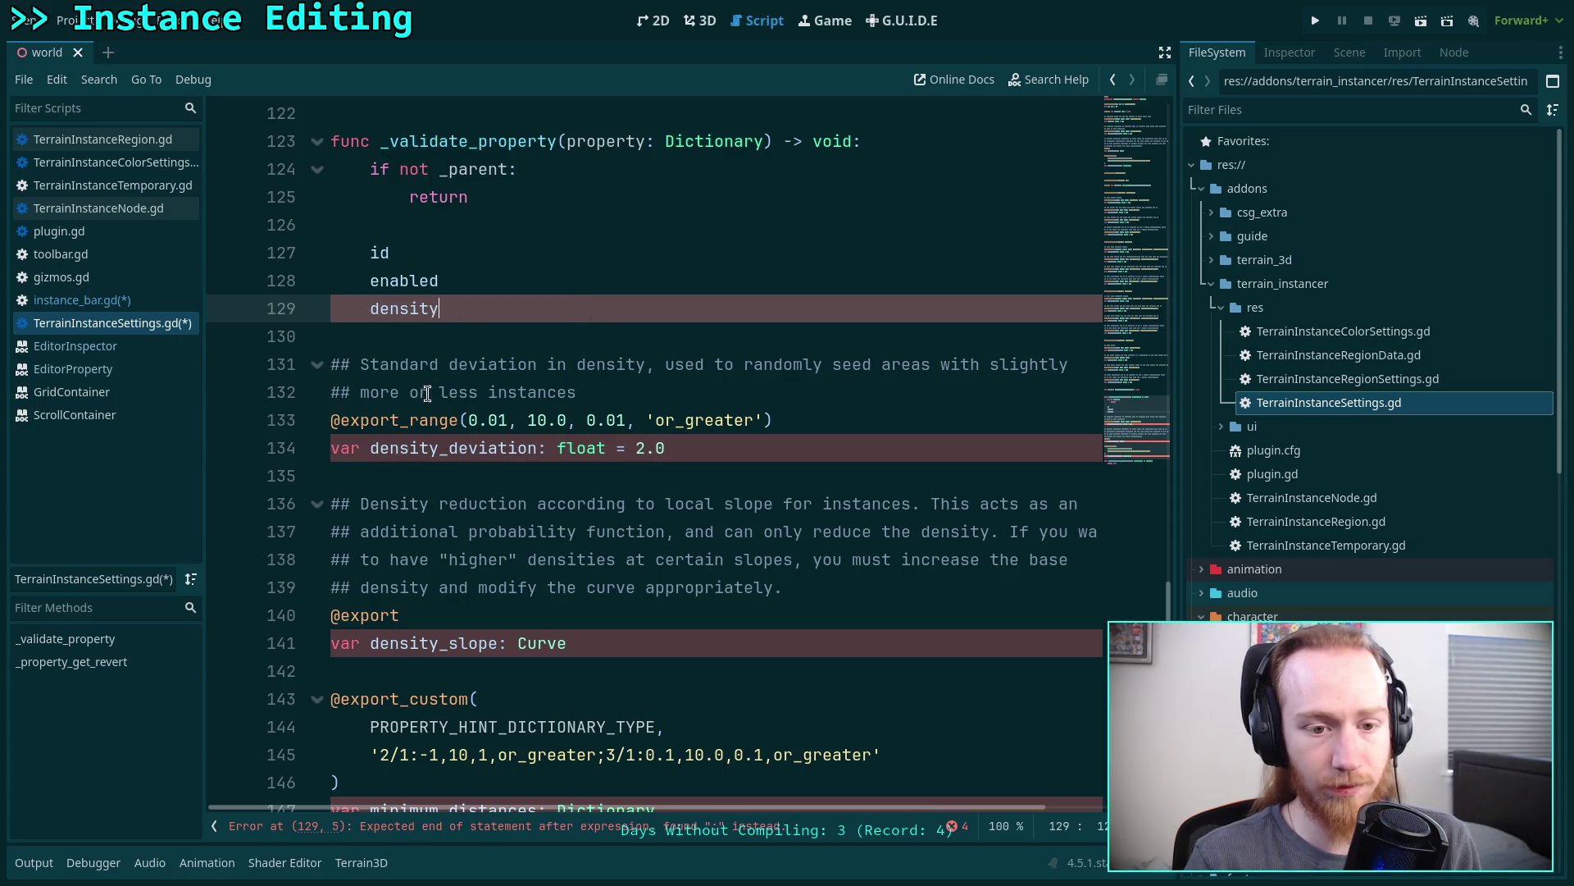
- Indent the remaining lines and delete comments and annotations before density_deviation, density_slope and minimum_distances
left_click(370, 369)
left_click_drag(370, 364, 478, 394)
key("Tab")
scroll(444, 472, "up", 3)
left_click(444, 472)
mouse_move(409, 280)
left_mouse_down()
mouse_move(365, 196)
mouse_move(372, 168)
left_mouse_up()
key("BackSpace")
mouse_move(418, 392)
left_mouse_down()
mouse_move(384, 298)
mouse_move(409, 392)
mouse_move(369, 362)
mouse_move(369, 252)
left_mouse_up()
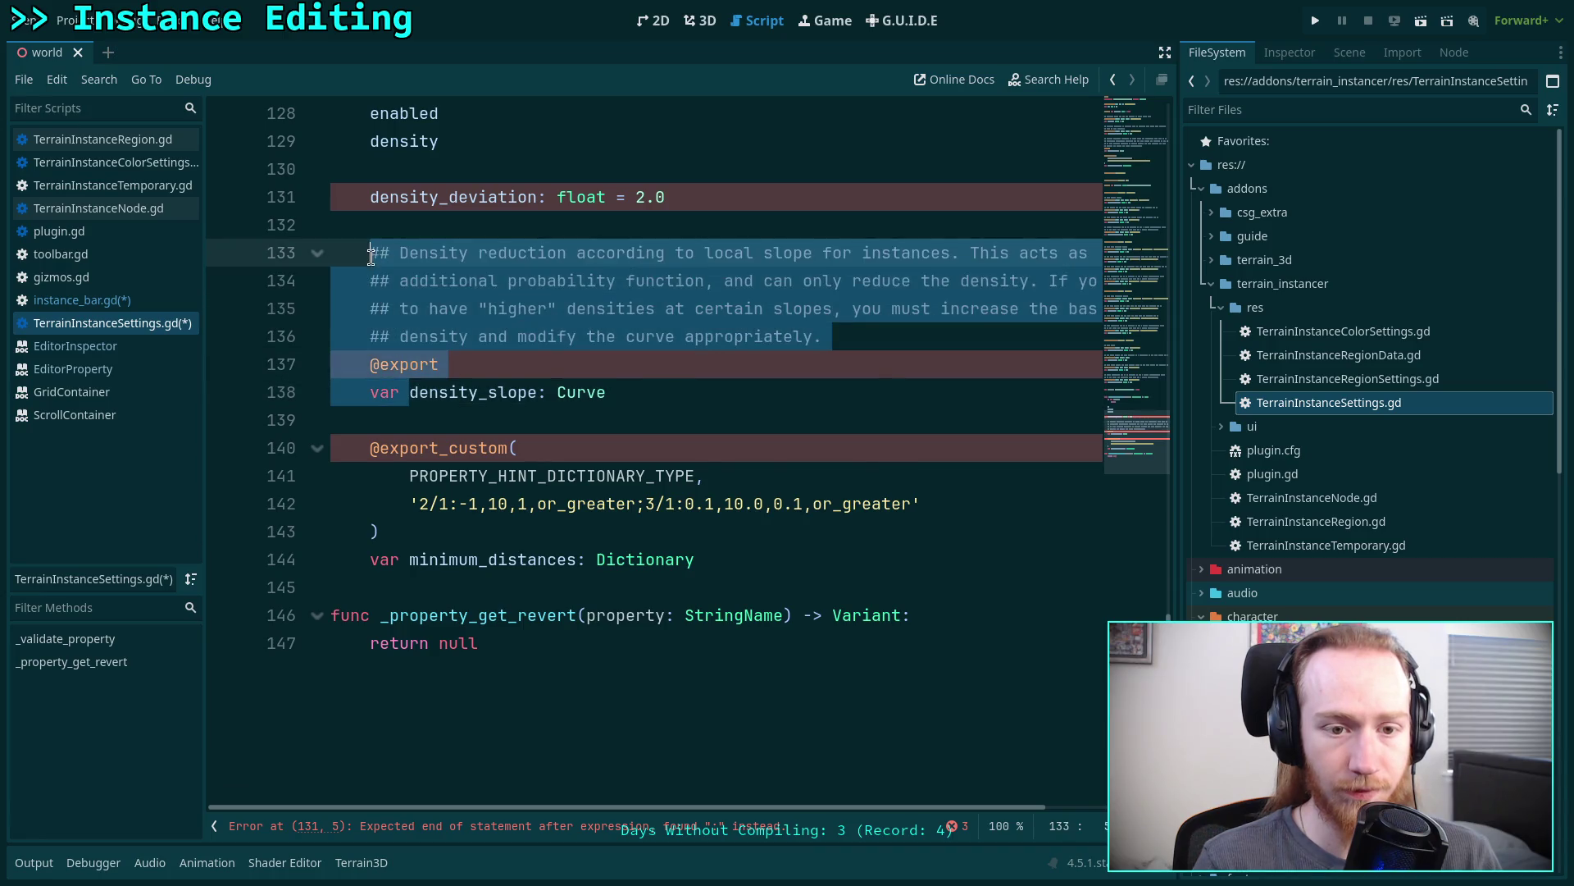
key("BackSpace")
left_click_drag(410, 420, 371, 310)
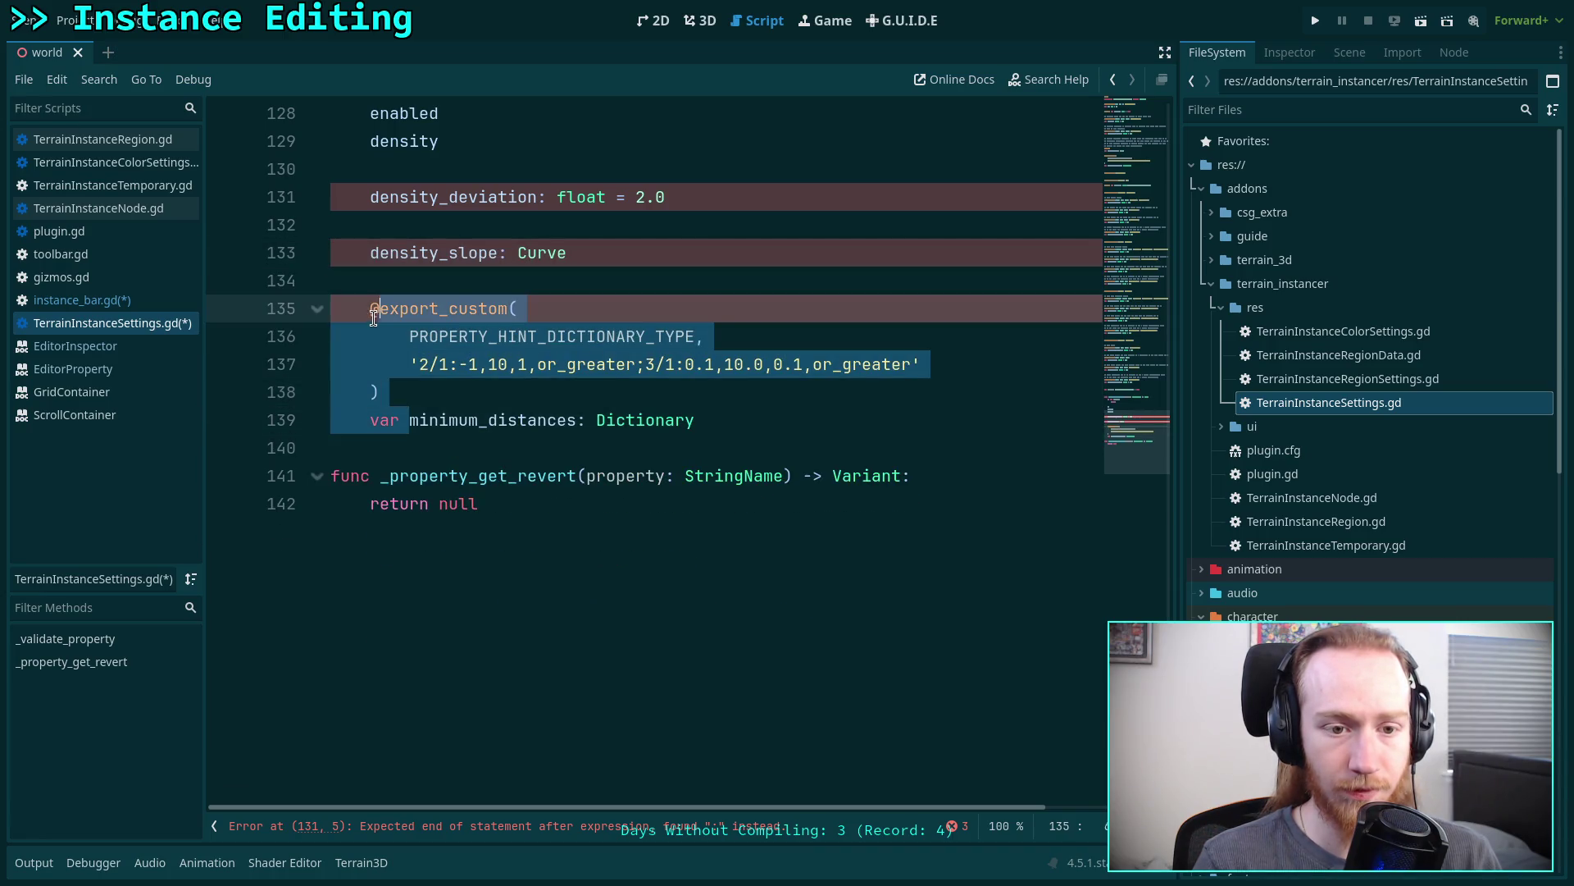
key("BackSpace")
- Delete the types from density_deviation, density_slope and minimum_distances and remove extra blank lines
scroll(378, 330, "up", 4)
left_click_drag(720, 533, 539, 531)
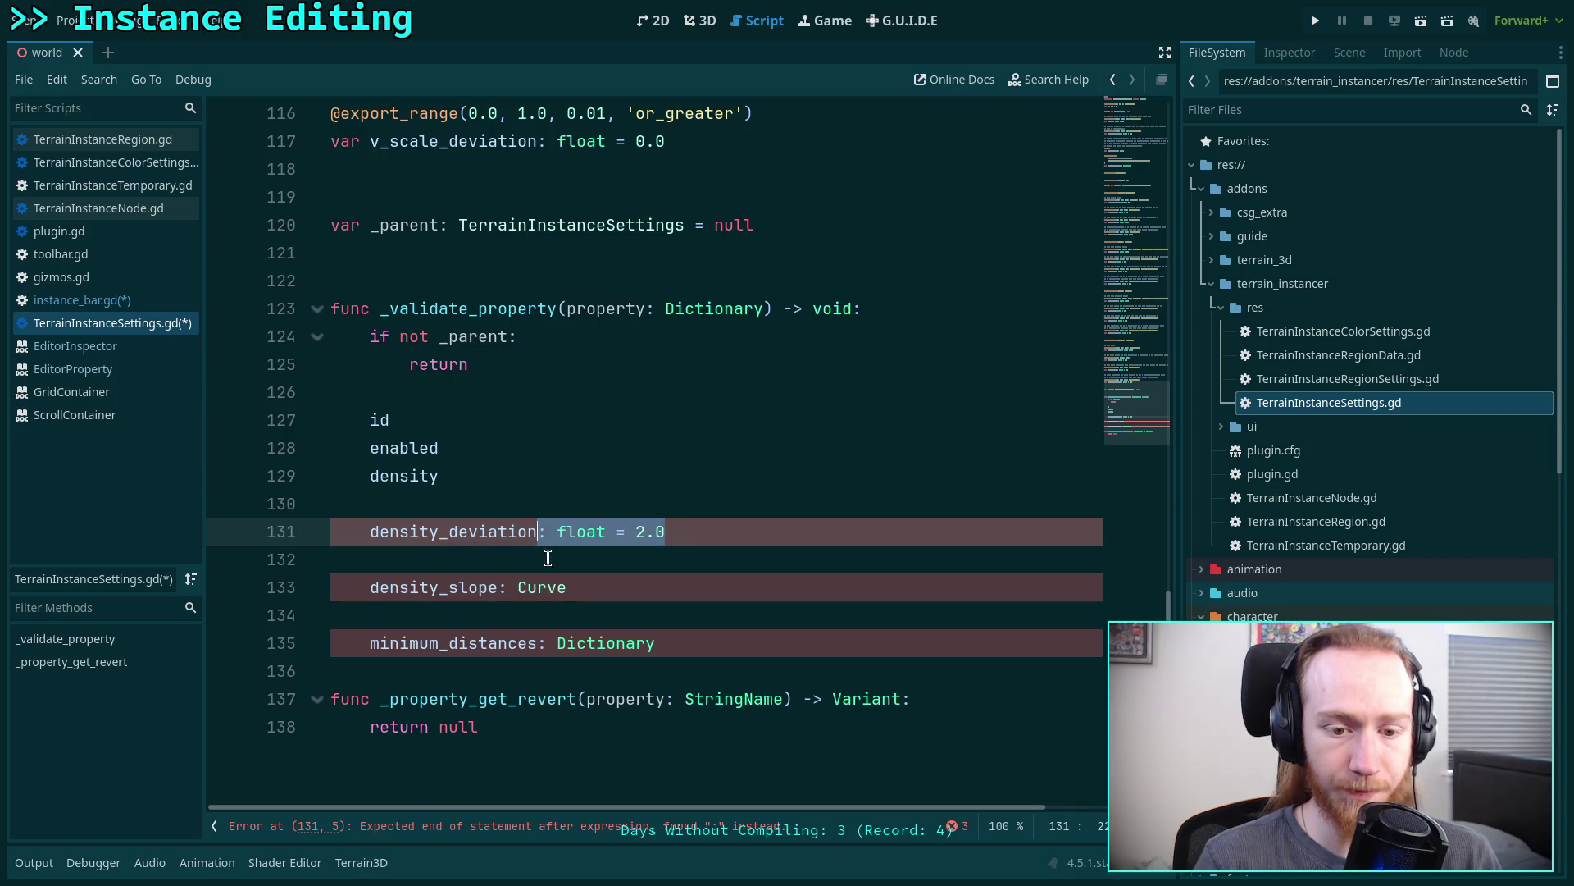
key("BackSpace")
left_click_drag(578, 587, 503, 586)
key("BackSpace")
key("BackSpace")
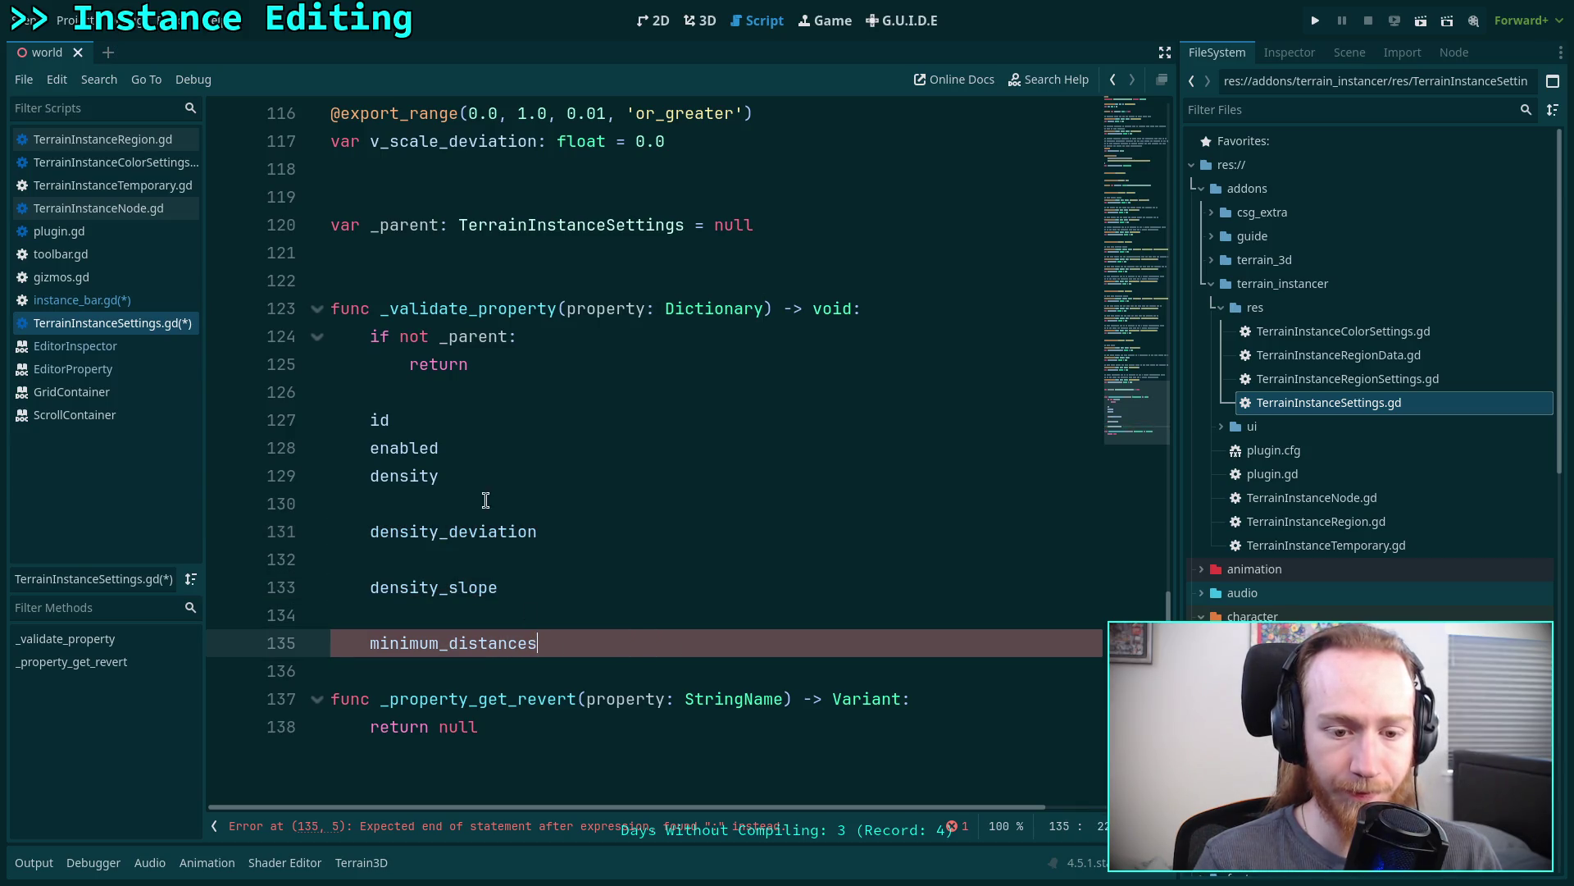
left_click(436, 562)
key("BackSpace")
left_click(437, 583)
key("BackSpace")
left_click(424, 501)
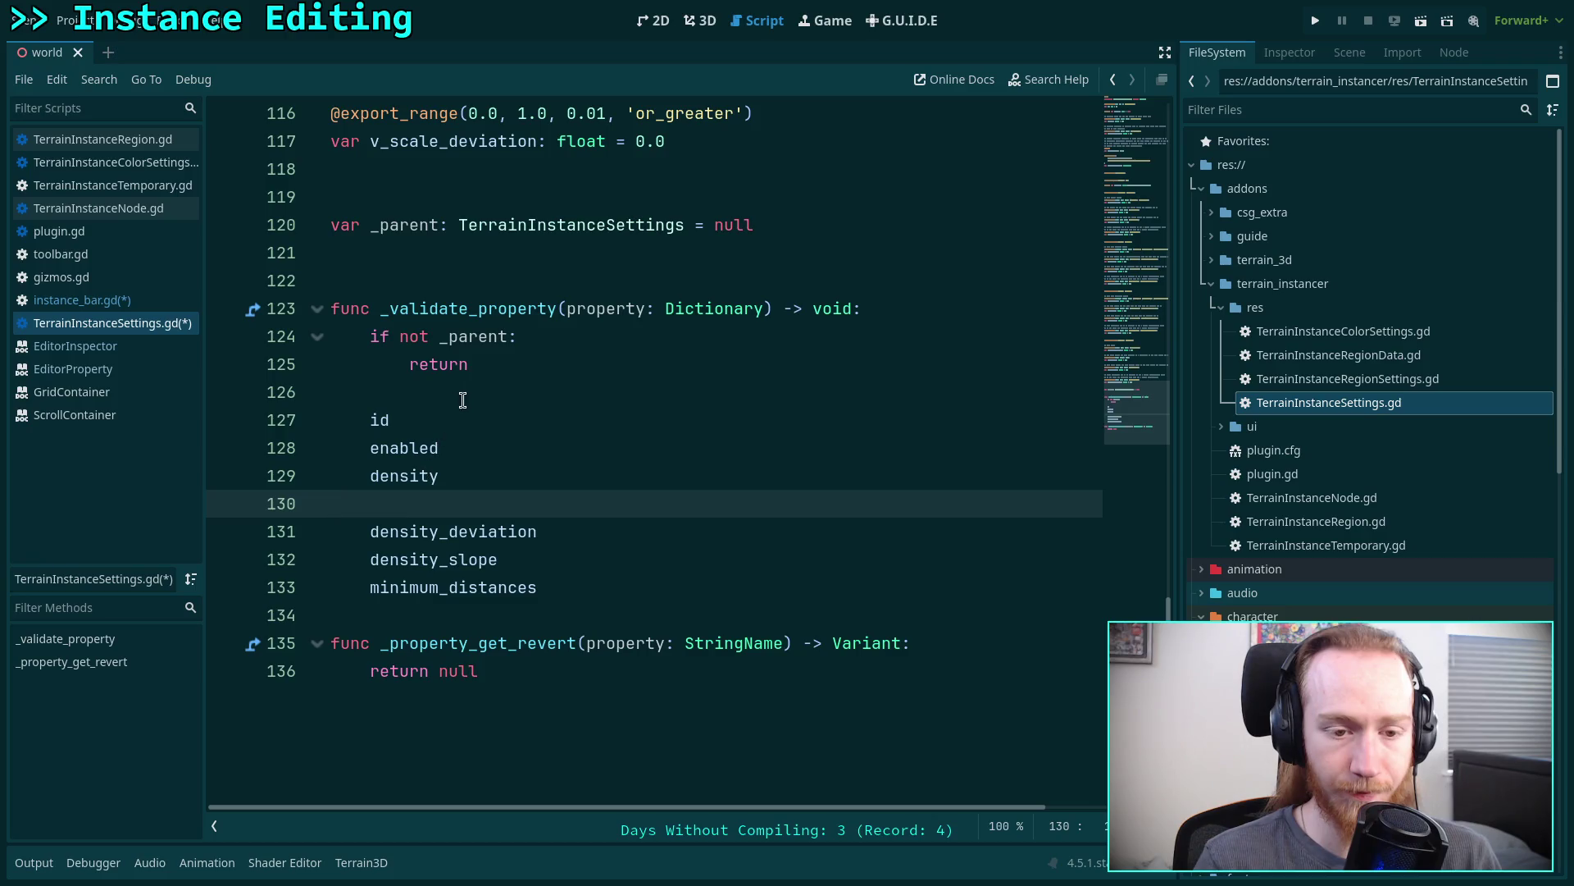
- Begin an if statement checking property.name == 'id', wrapped in an opening parenthesis
left_click(480, 392)
key("Return")
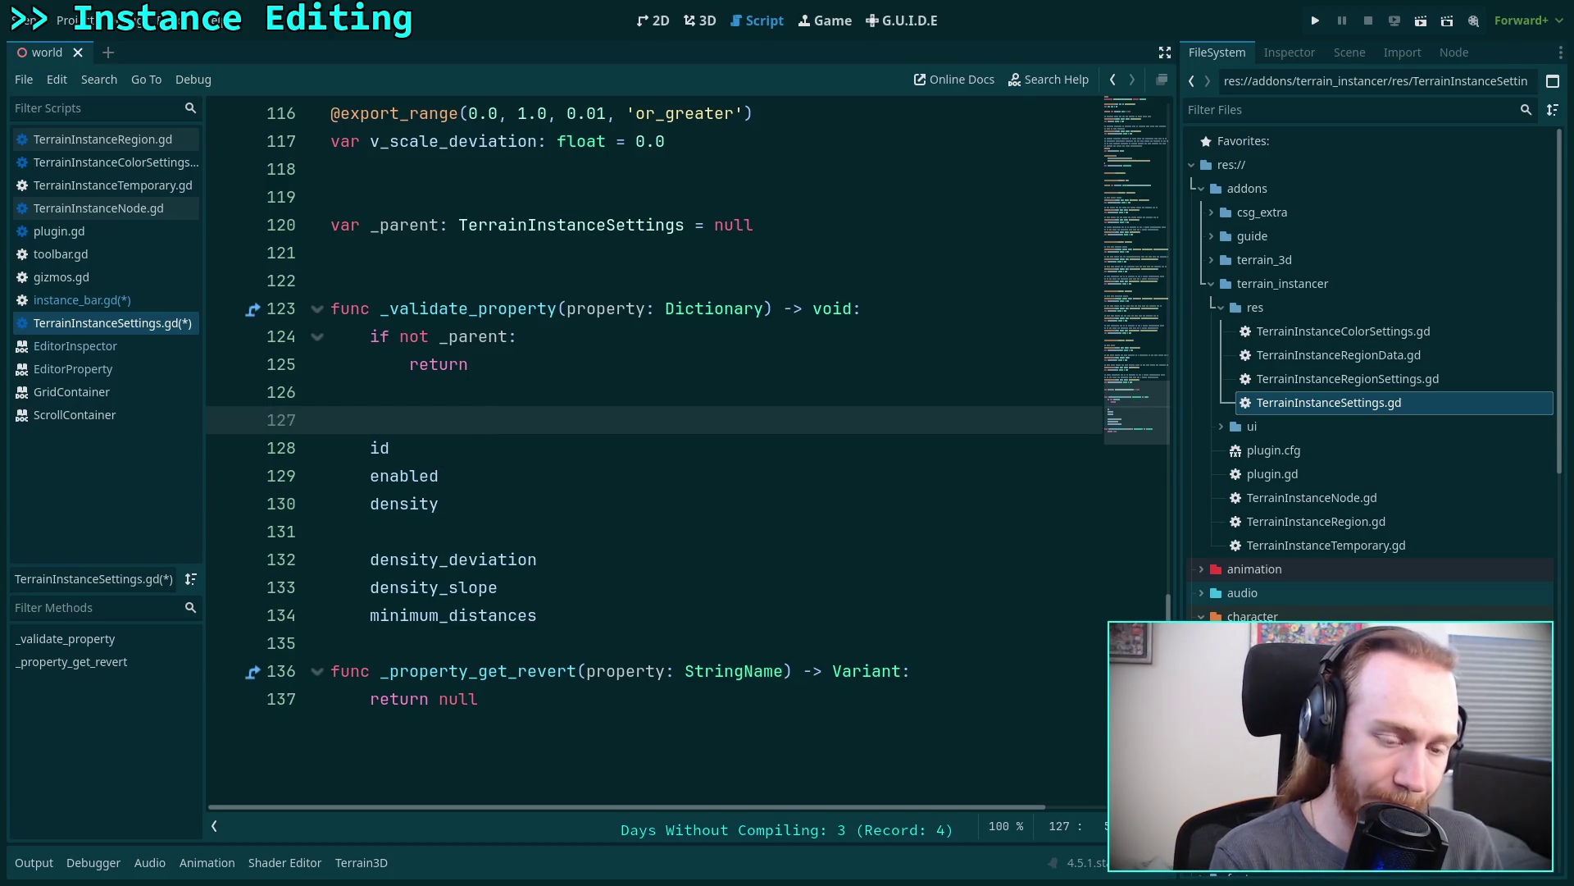
type("if prop")
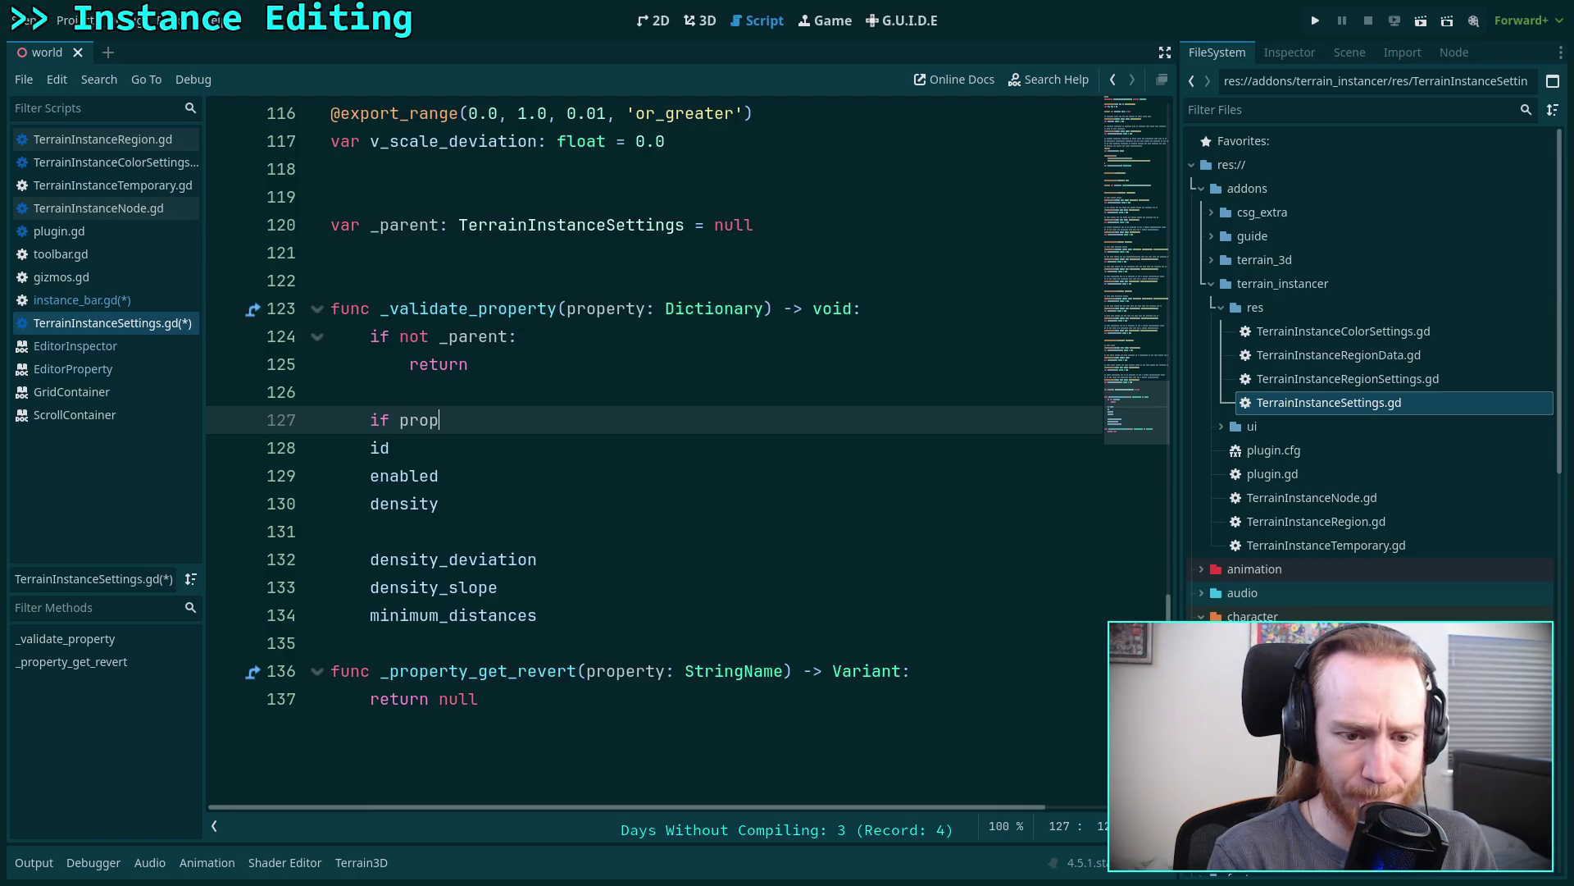
type("erty.name == ")
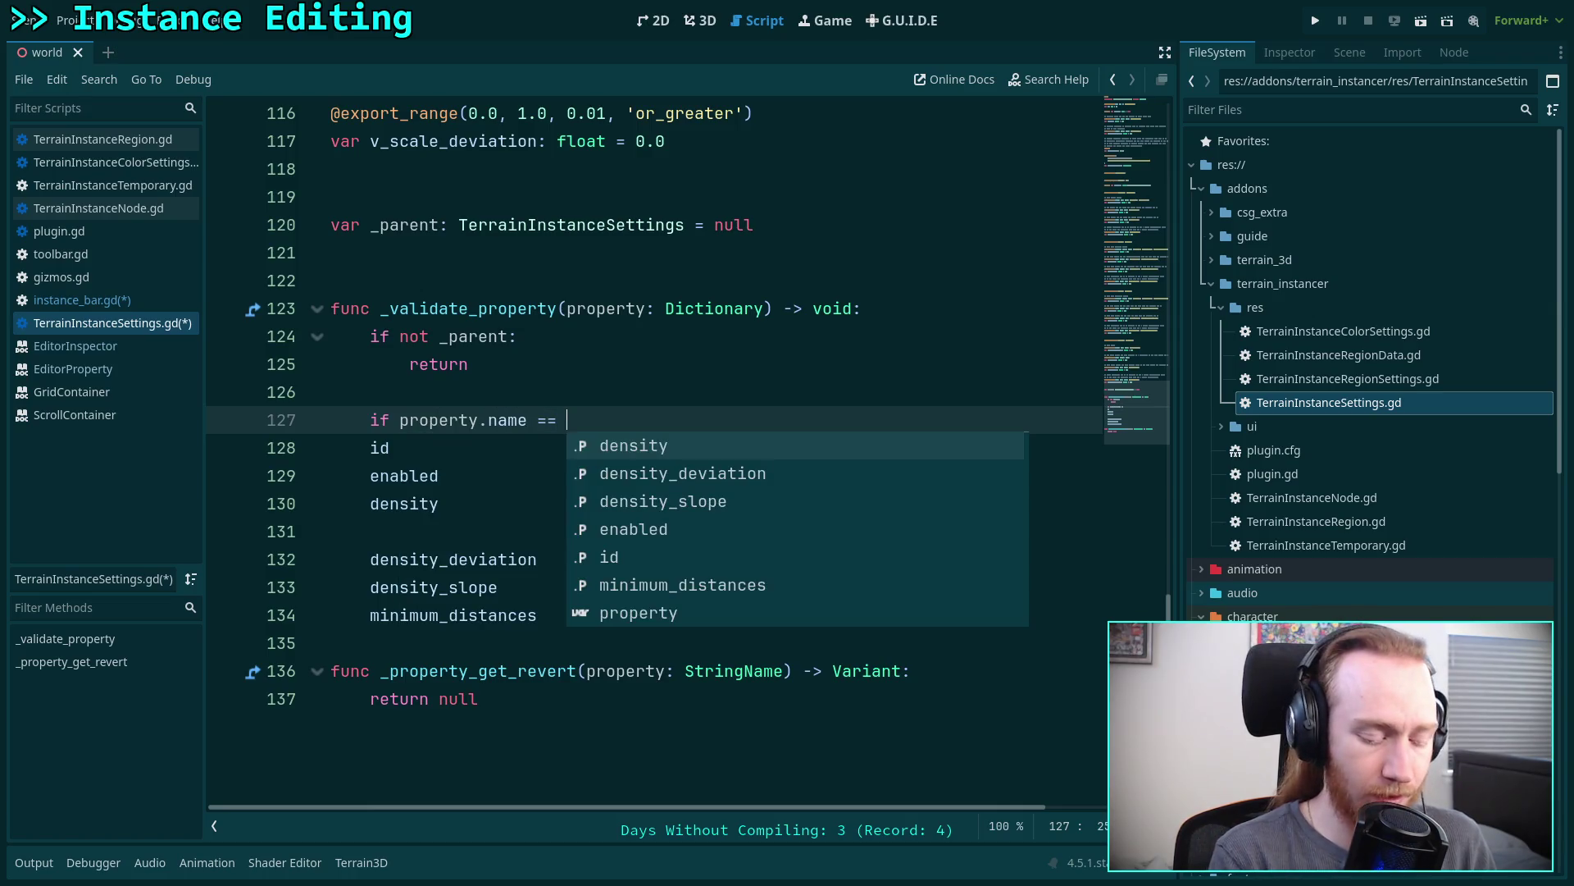
type("'")
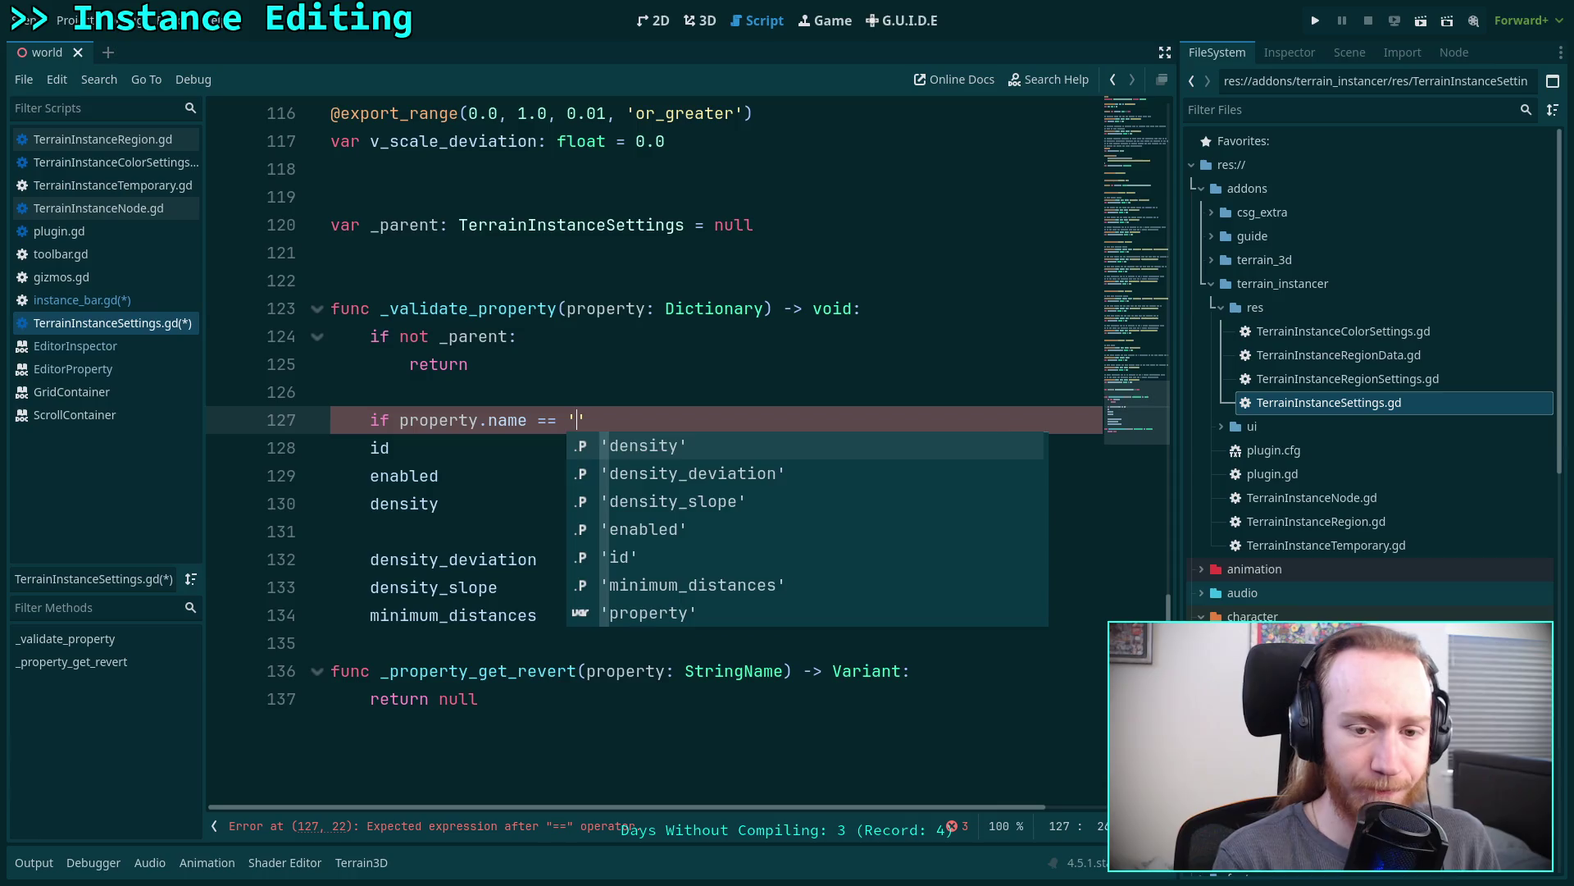
type("i")
key("Return")
left_click(399, 419)
type("(")
key("Return")
- Add the comment '# Hidden properties when used by the add instance tool' above the if
left_click(457, 390)
key("Return")
type("##")
key("BackSpace")
type("Hidden properties ")
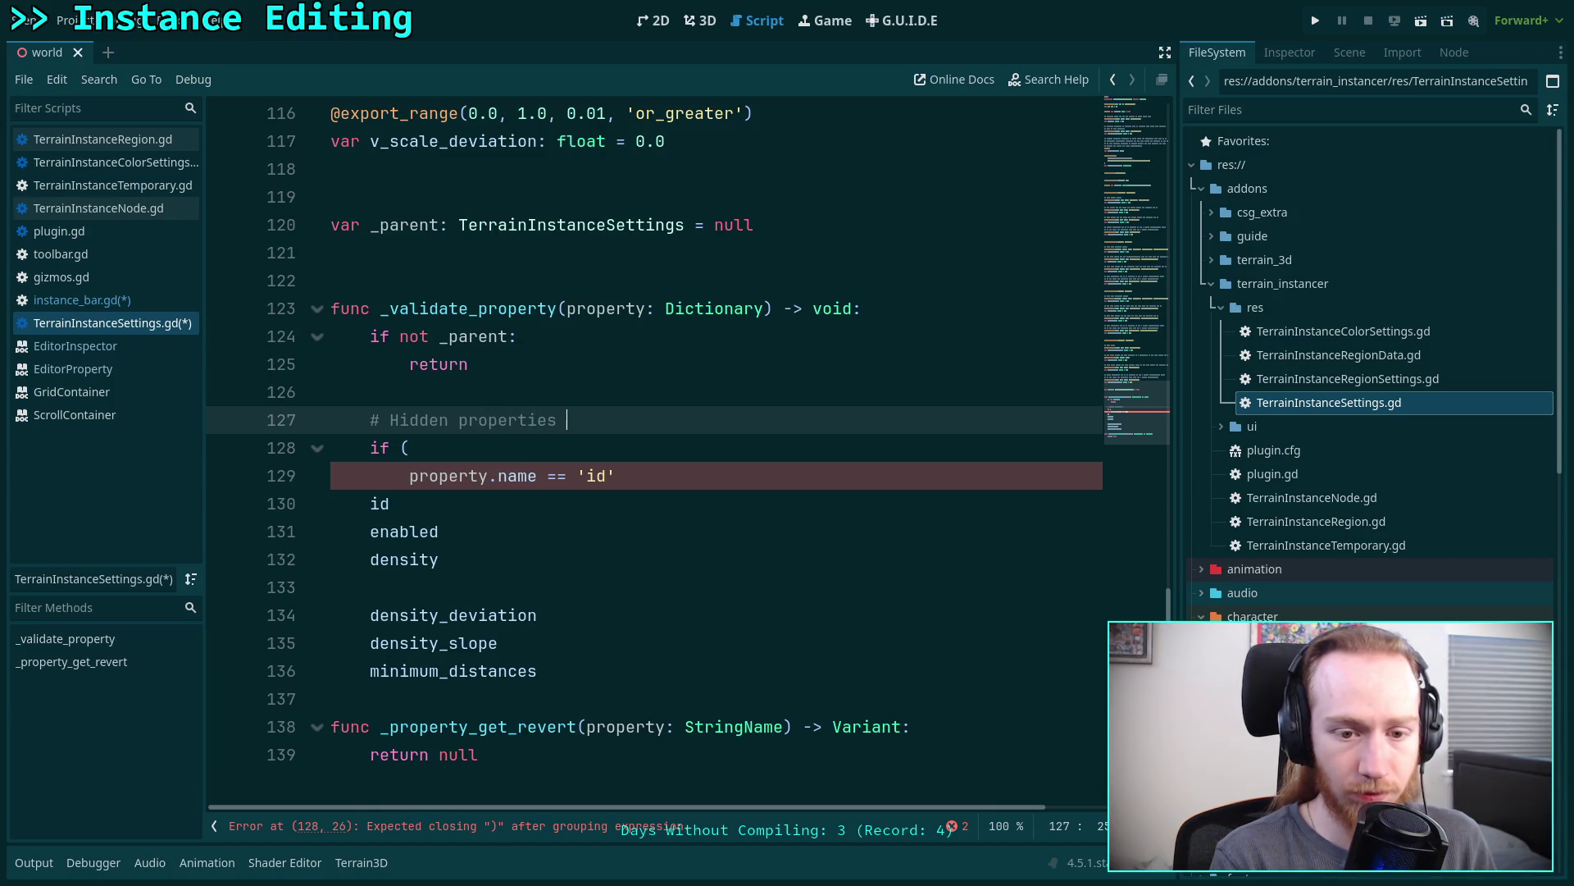
type("when ")
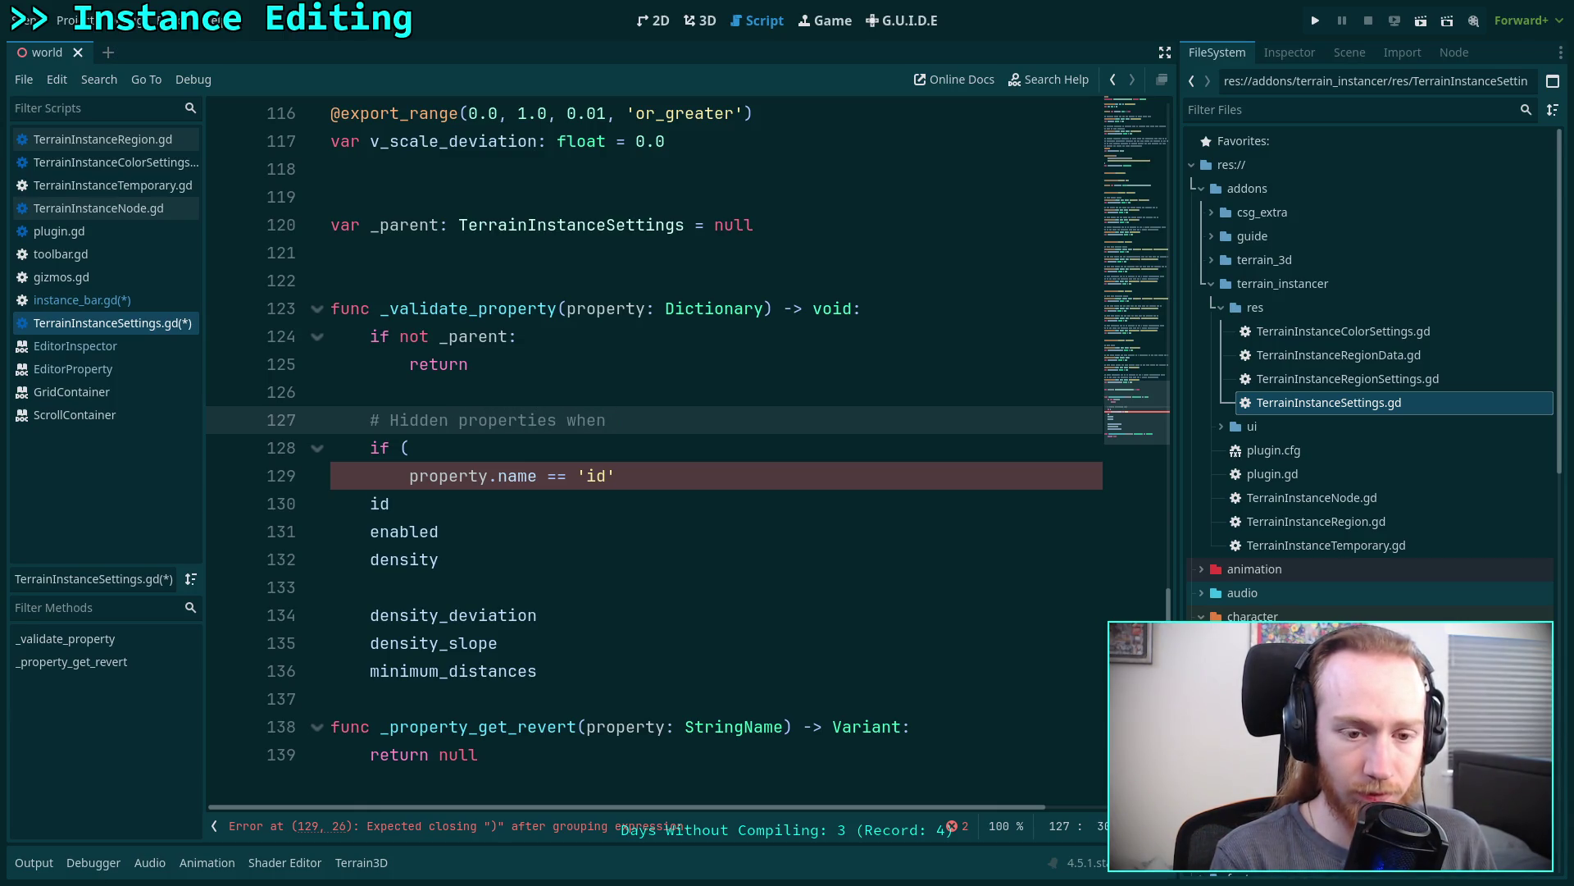
type("used by ")
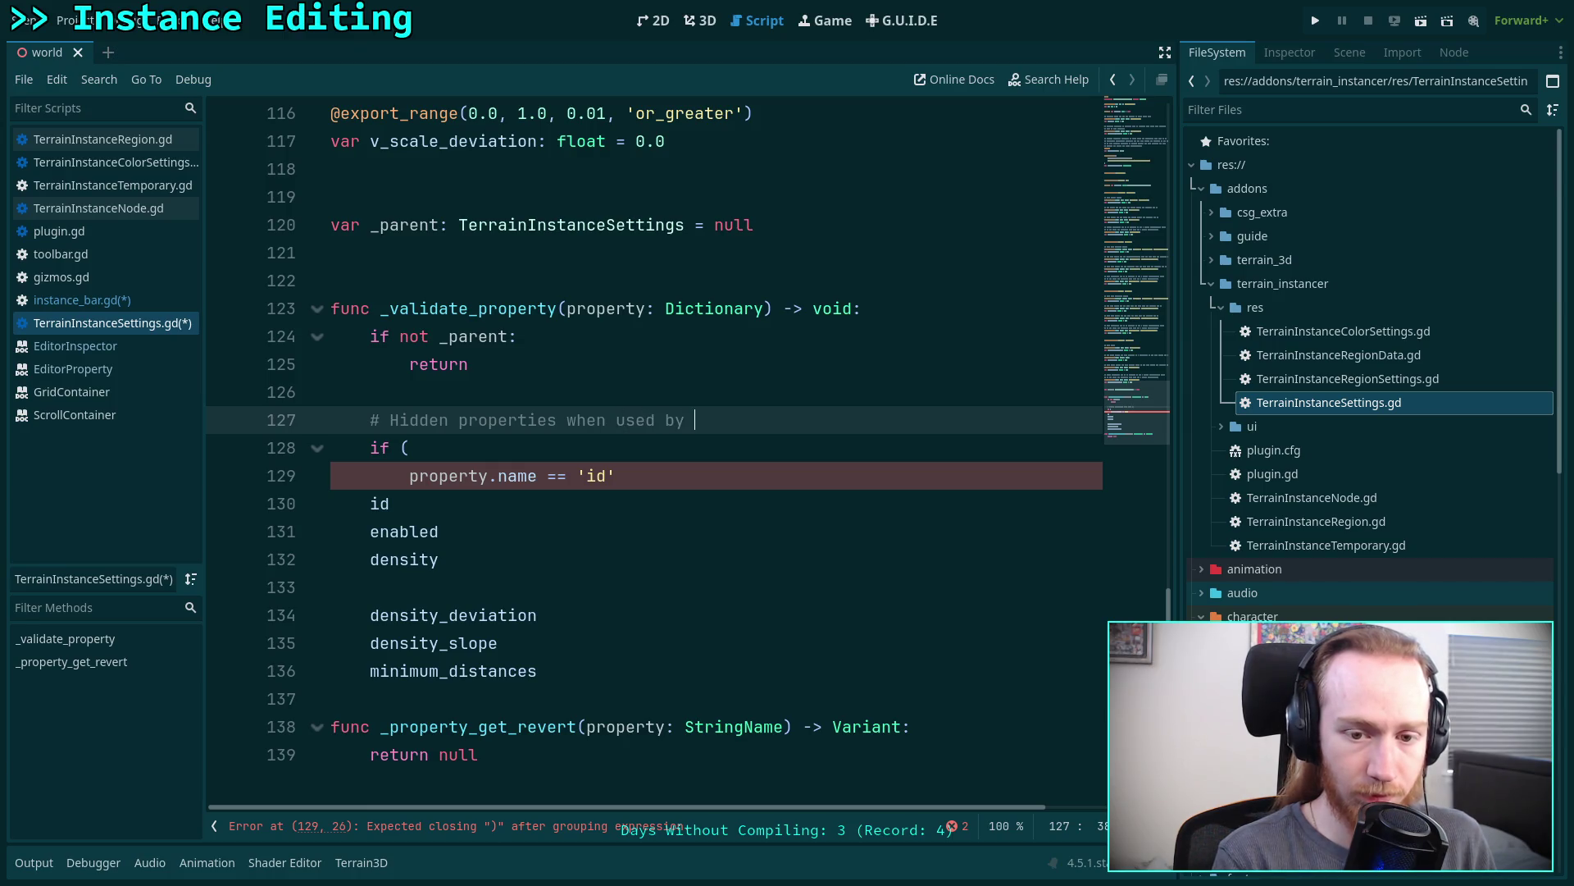
type("the ad")
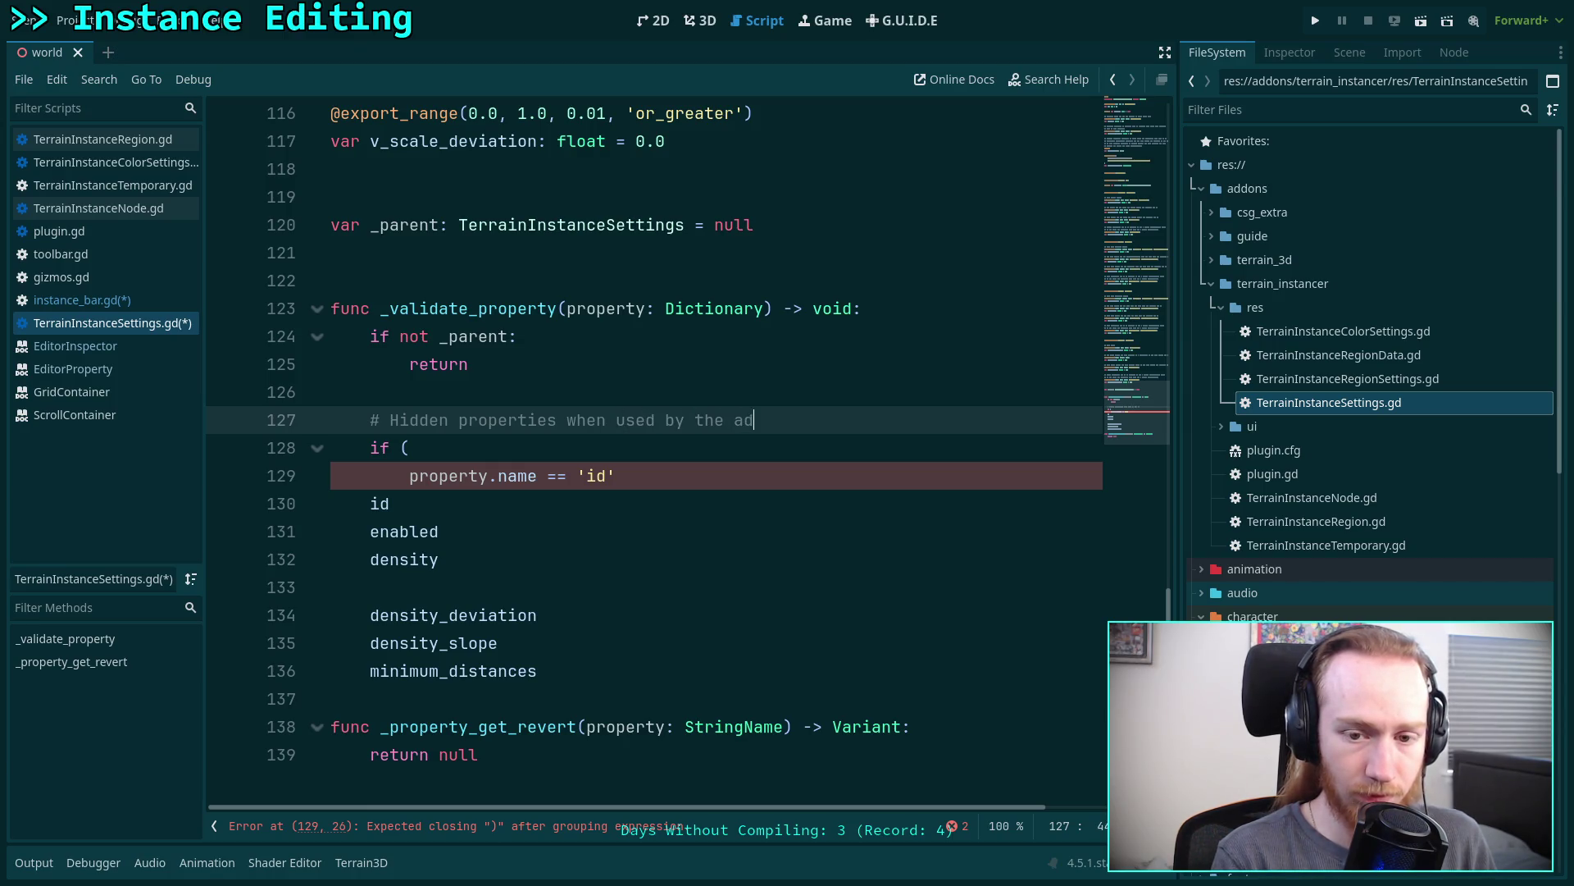
type("d instance tool")
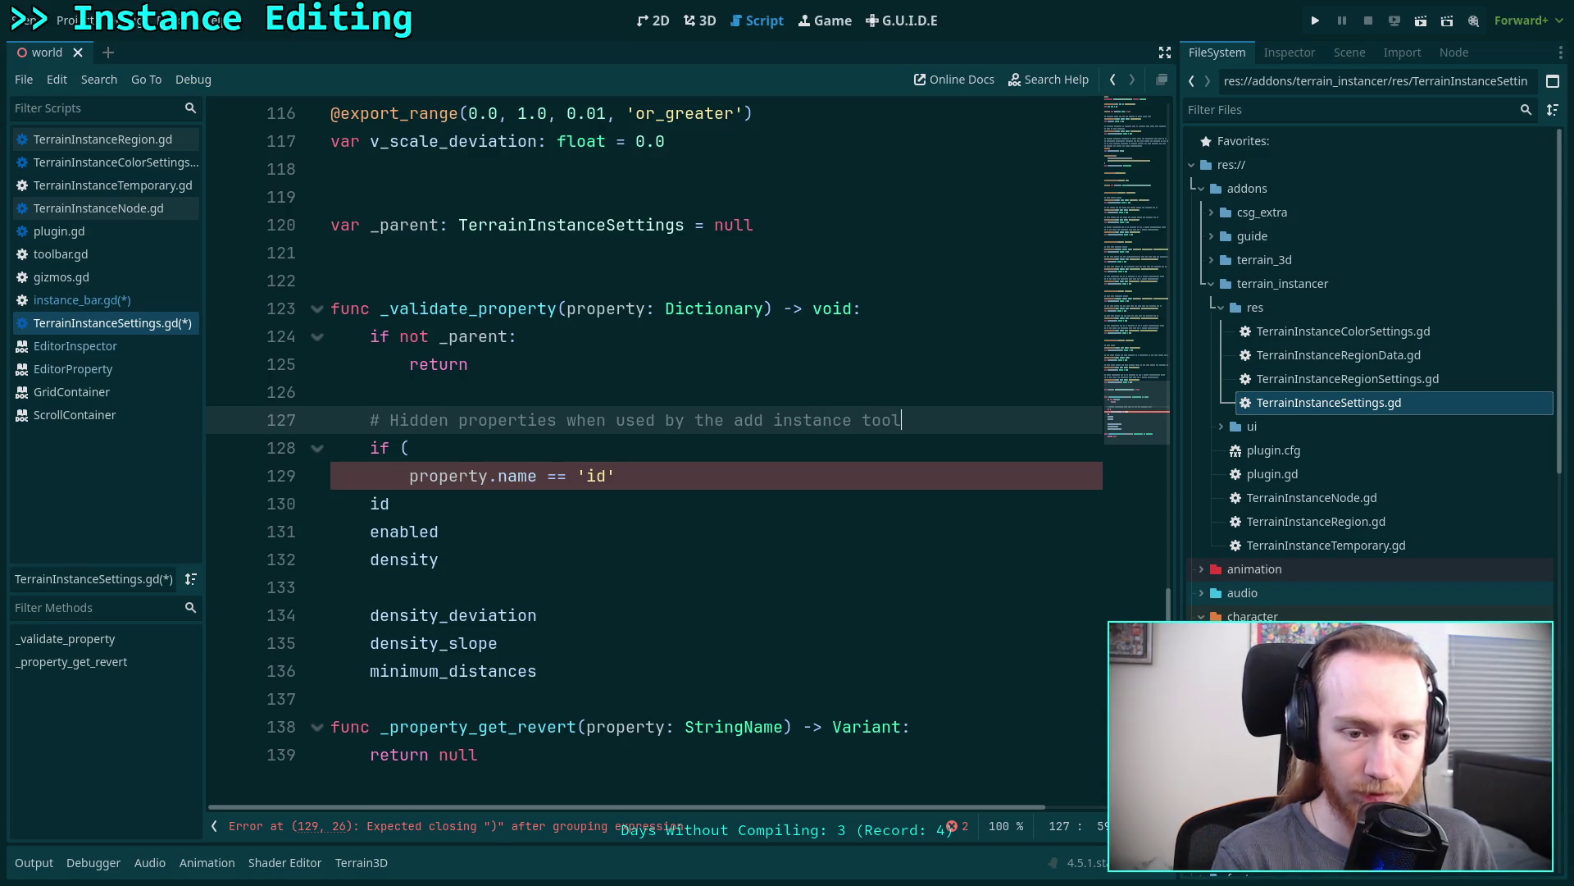
- Indent the id check and add a property.name == 'enabled' condition below it
left_click(409, 478)
key("Tab")
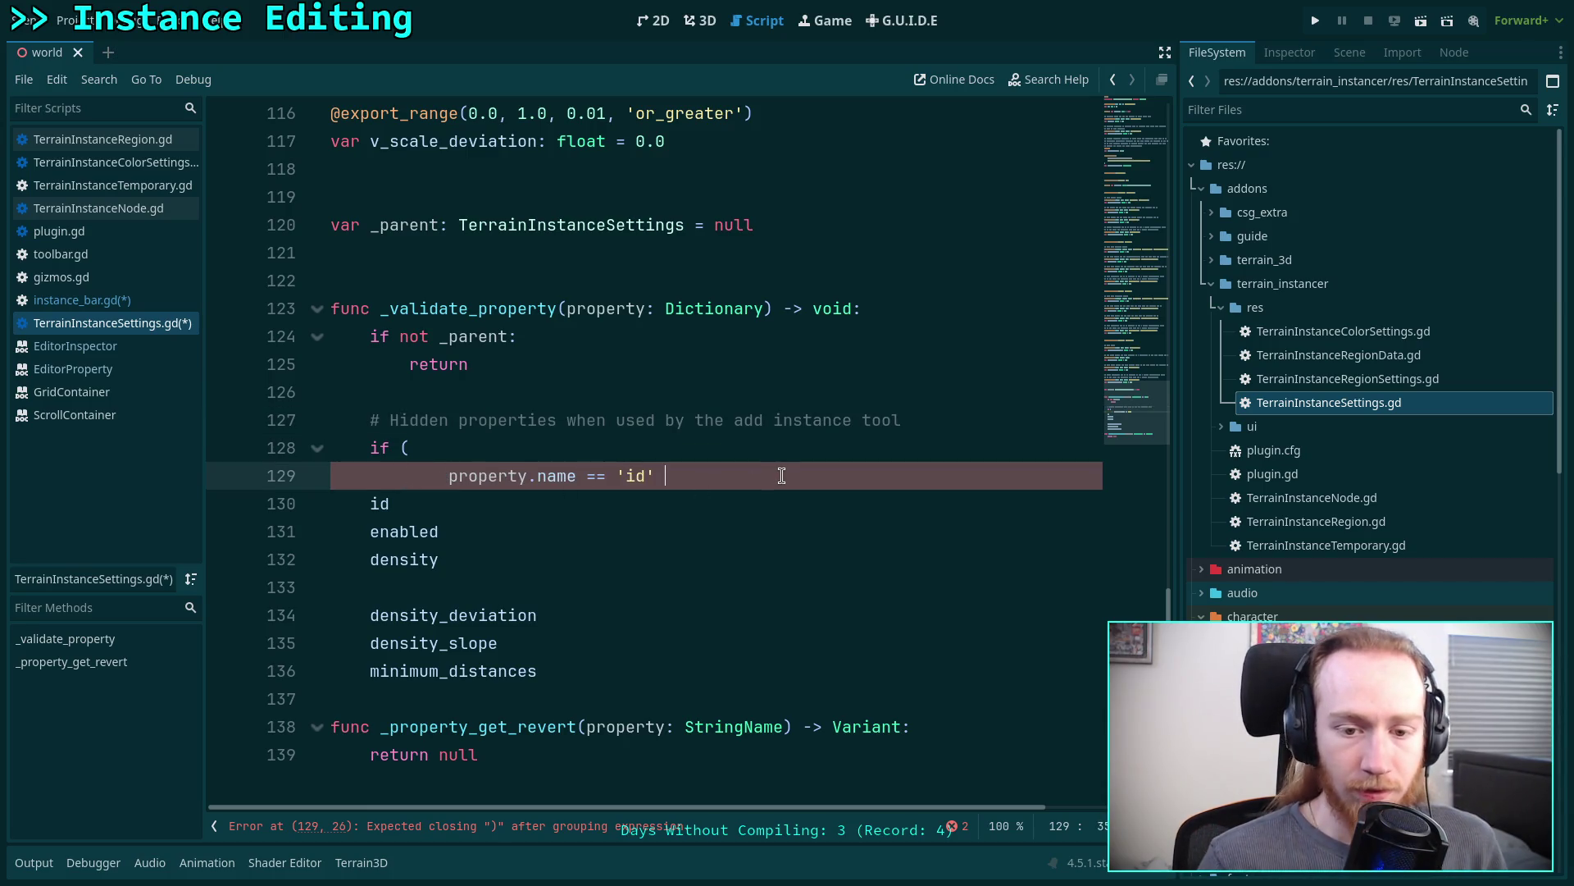
key("Return")
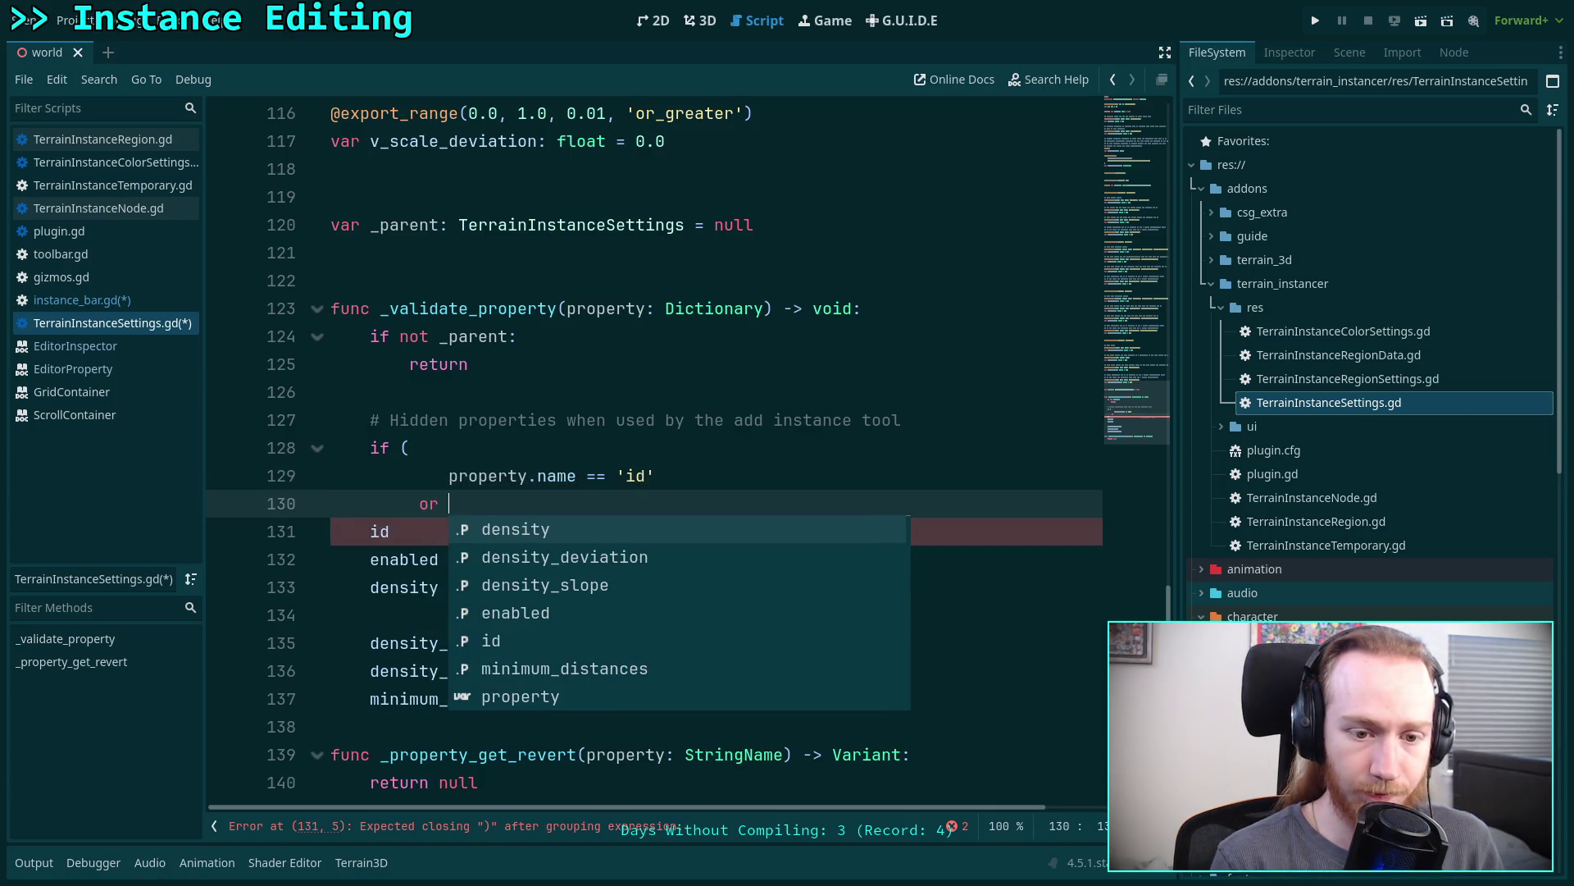
type("r")
key("BackSpace")
type("por")
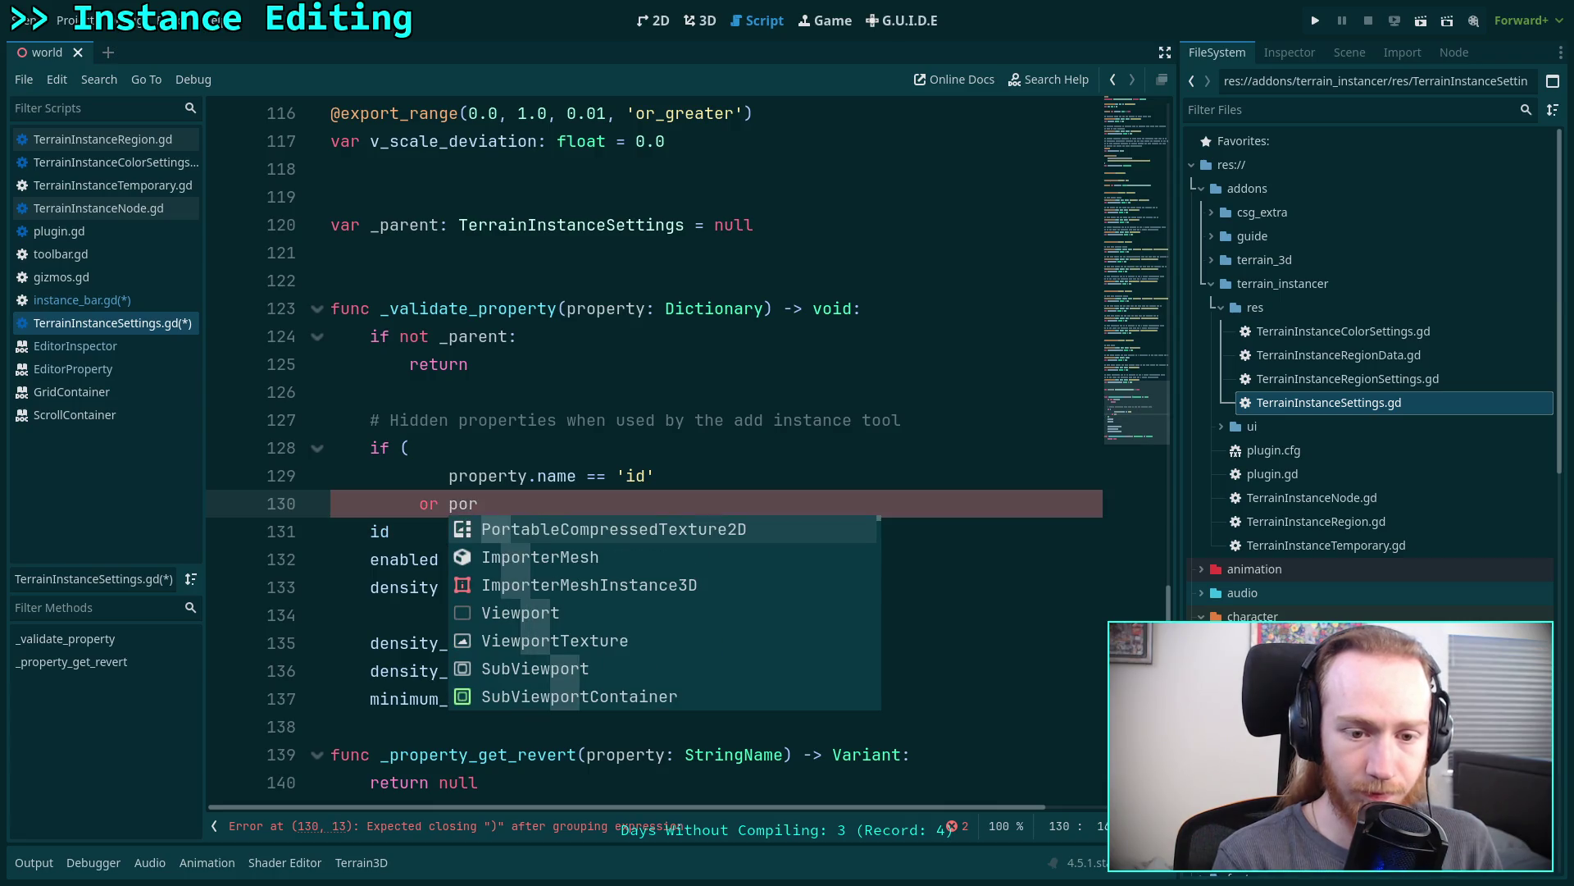
key("BackSpace")
key("BackSpace")
type("roperty.name ")
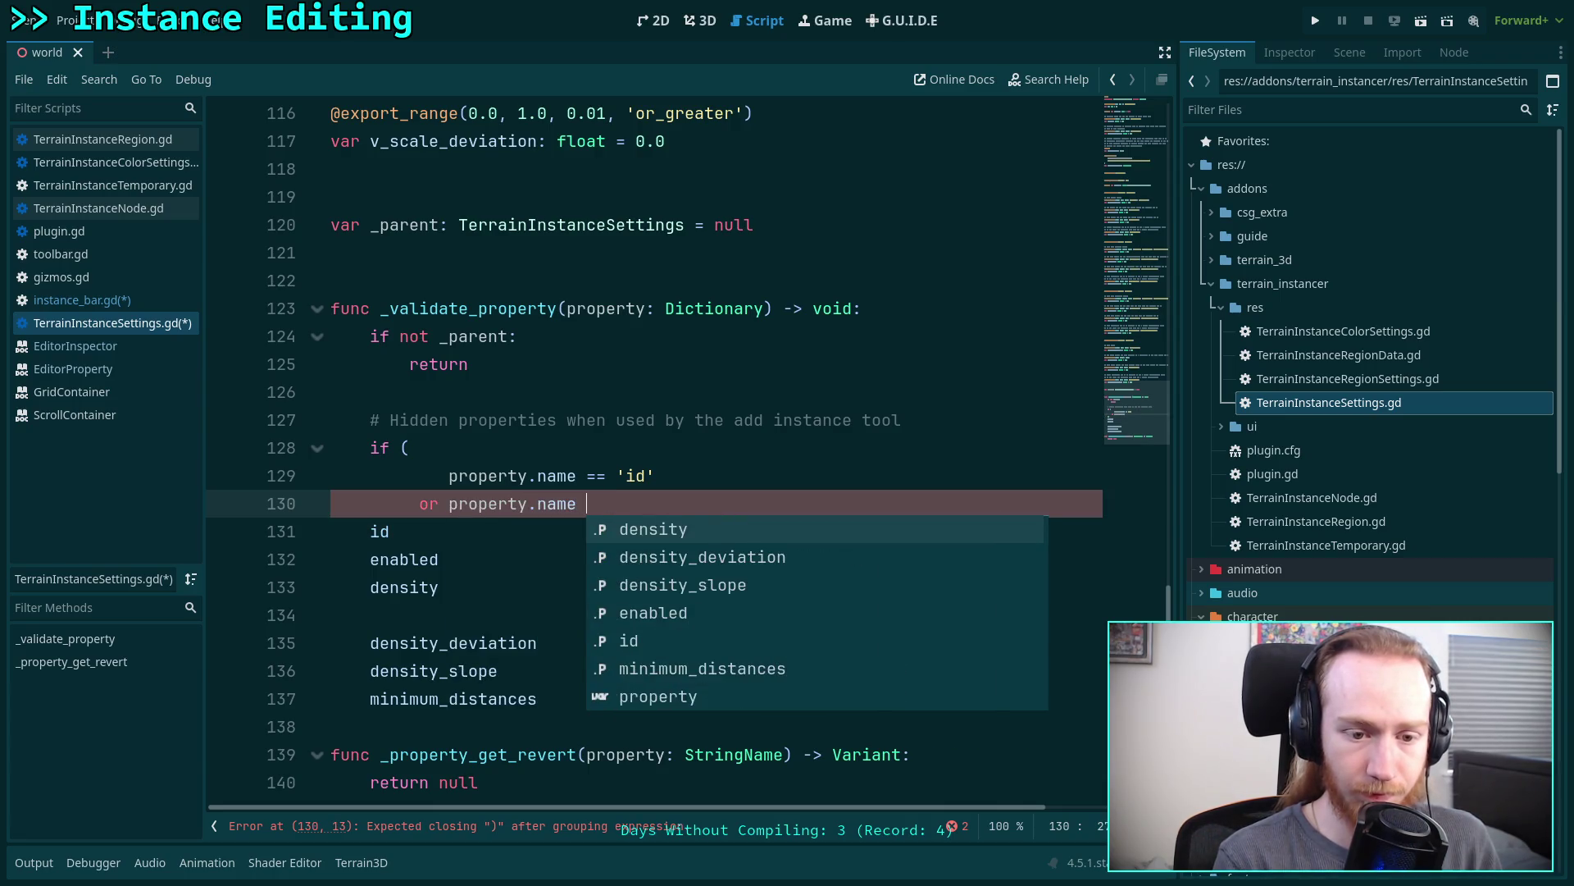
type("== 'enabled")
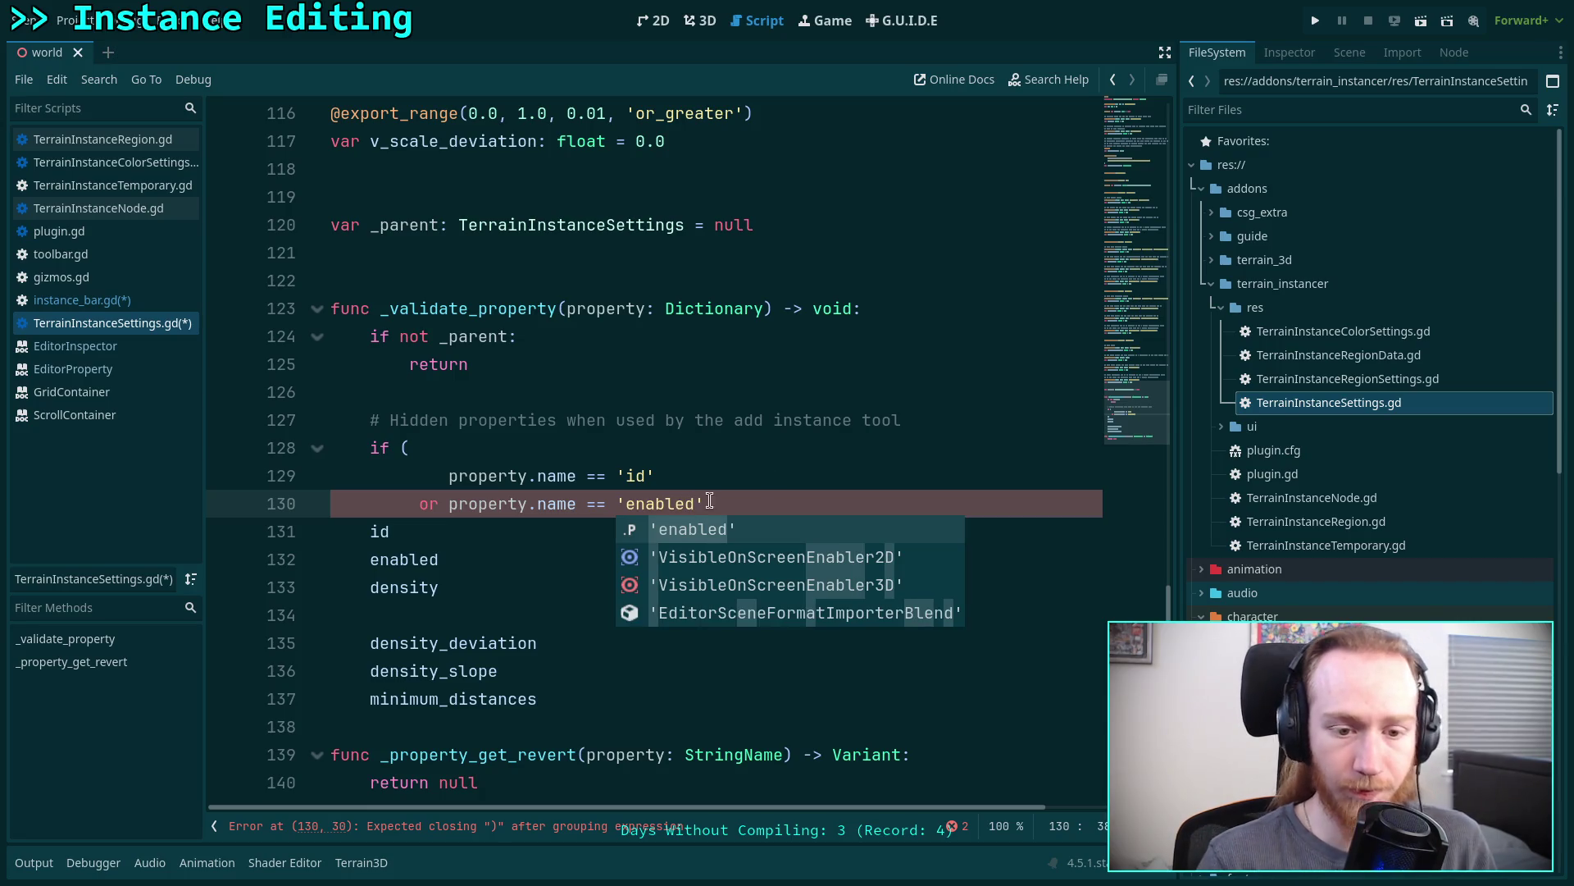
- Remove leftover lines and add an 'or property.name == density' condition
left_click(543, 550)
key("BackSpace")
key("BackSpace")
key("BackSpace")
key("Return")
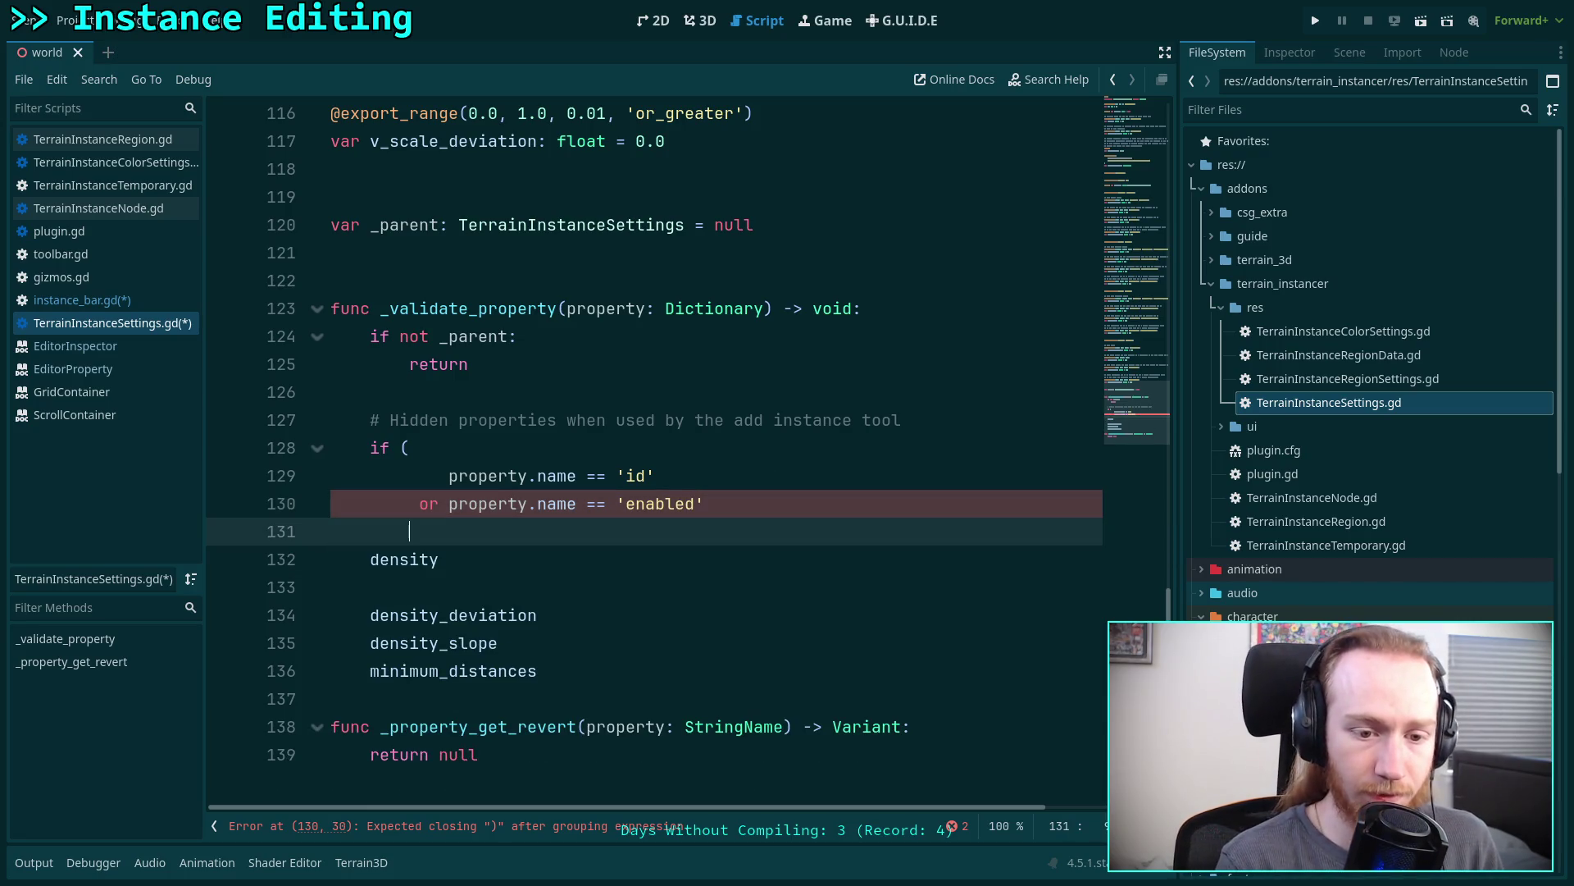
type("or prop")
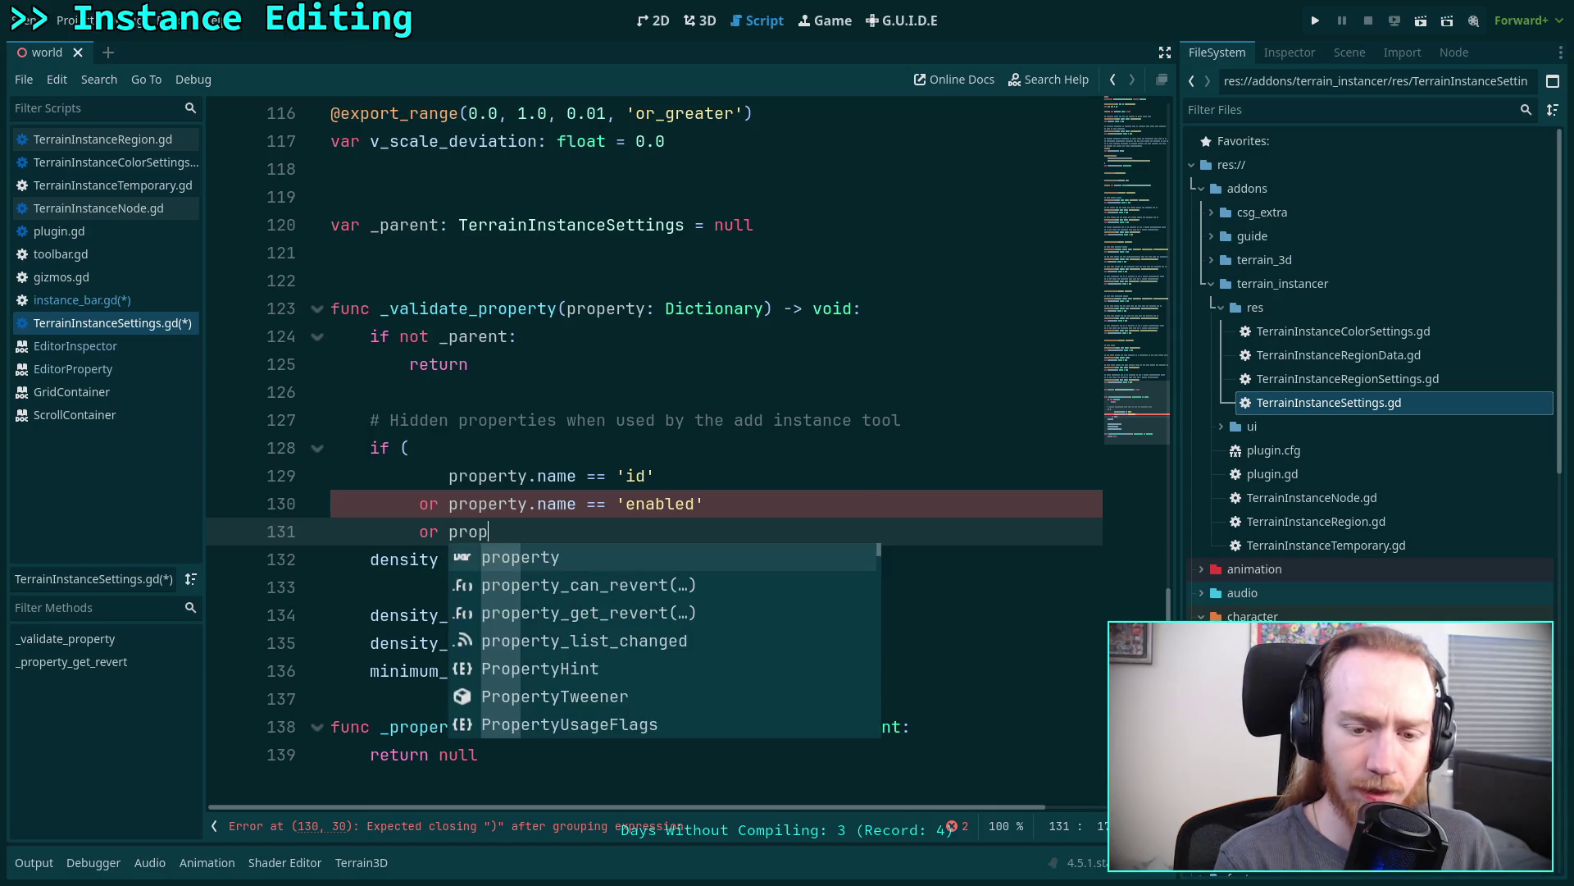
type("erty.name == '")
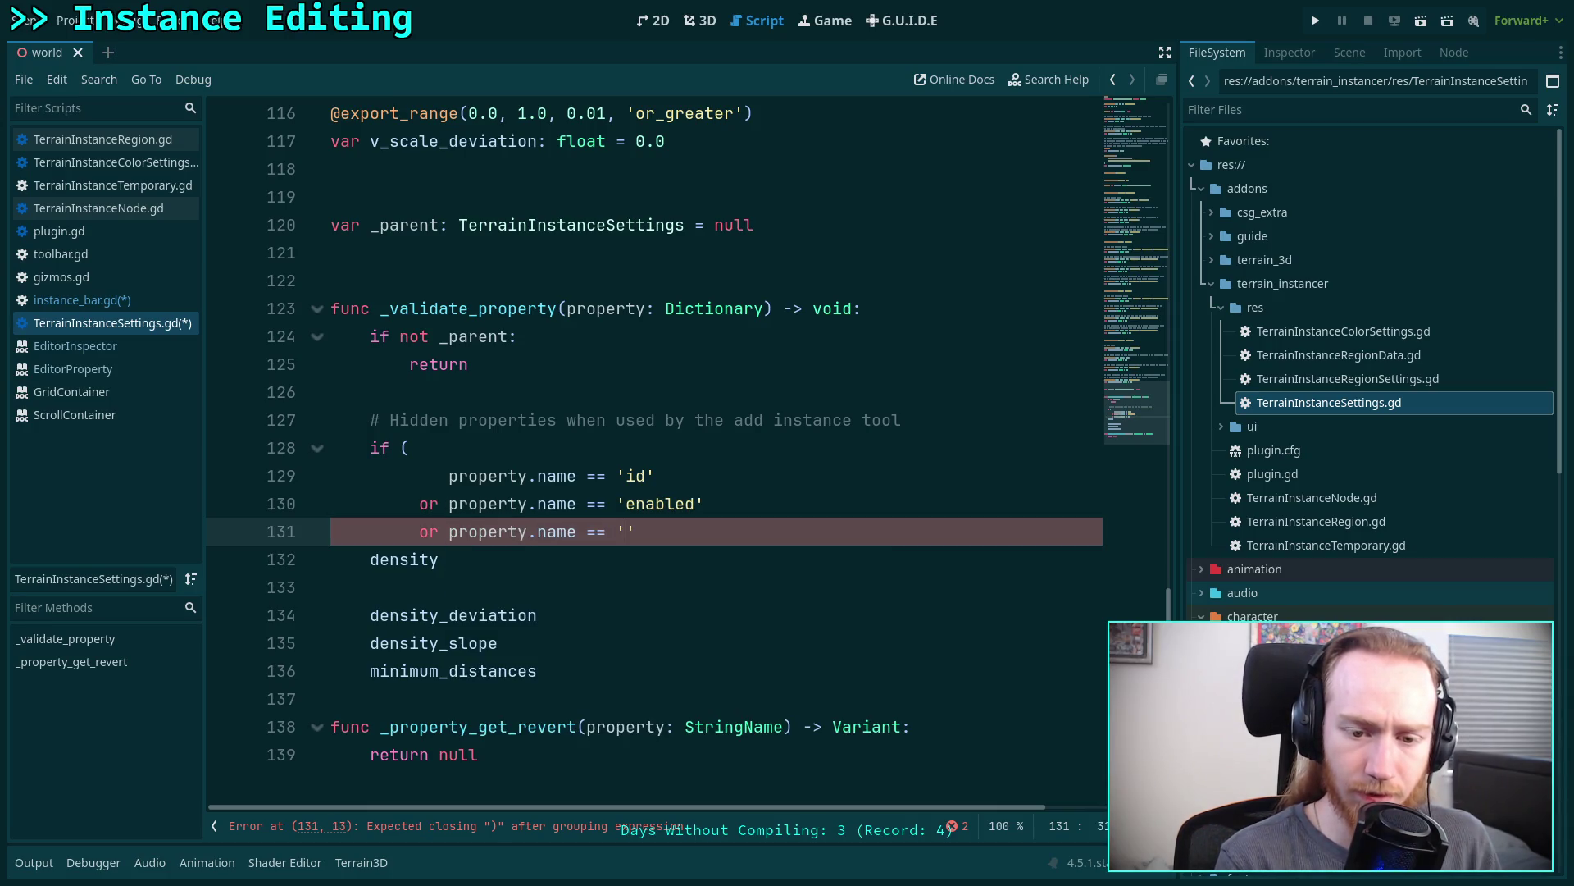
key("Down")
key("Down")
key("Down")
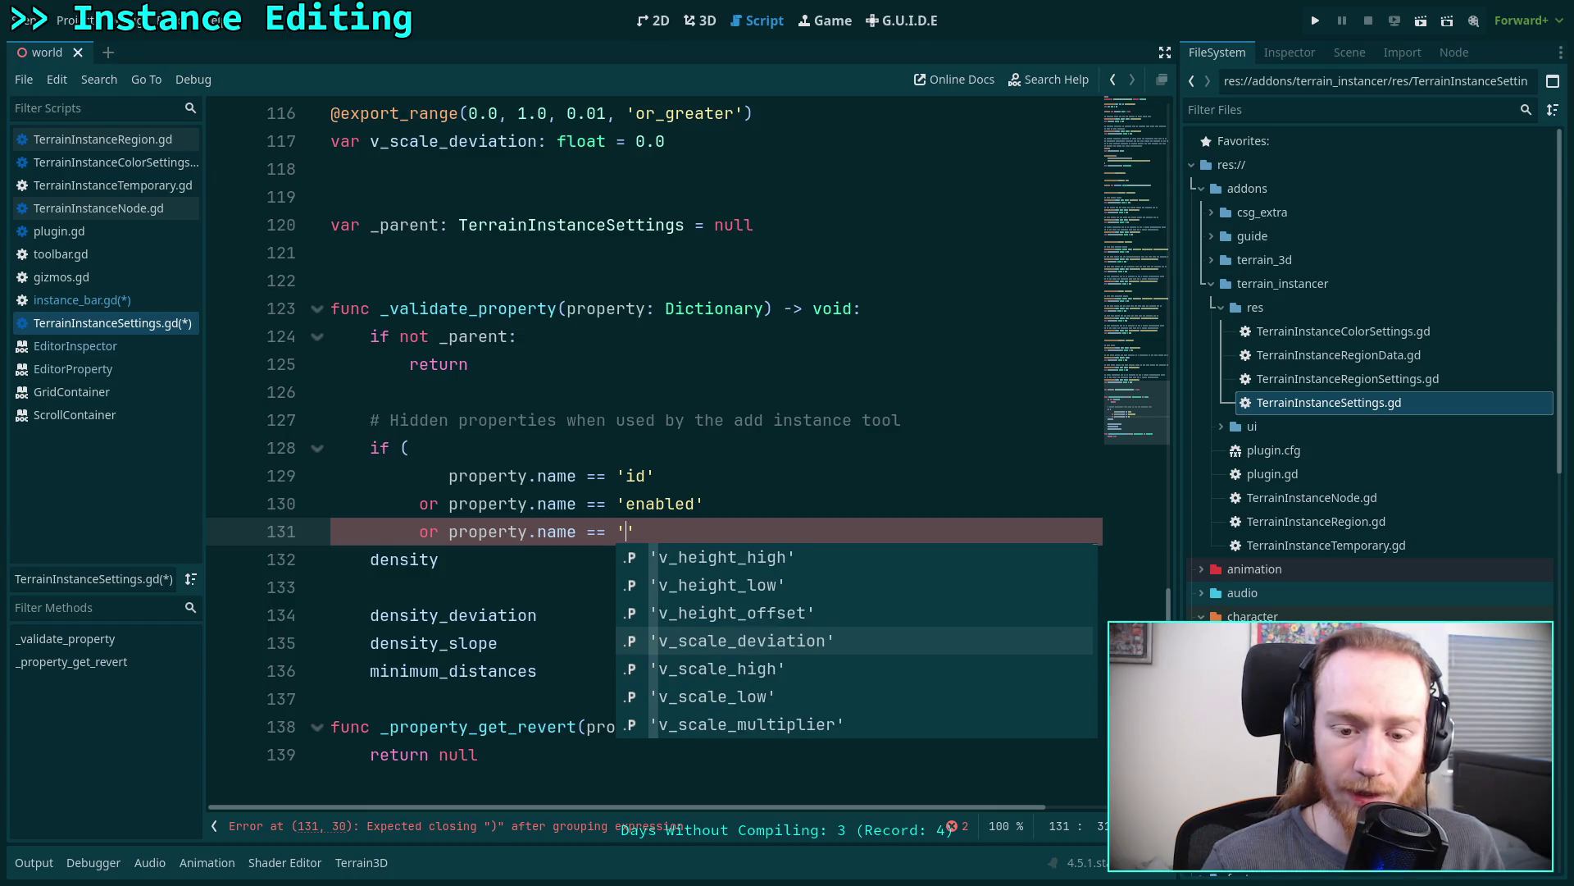
key("Down")
key("Down")
key("Down")
key("Up")
key("Up")
key("Up")
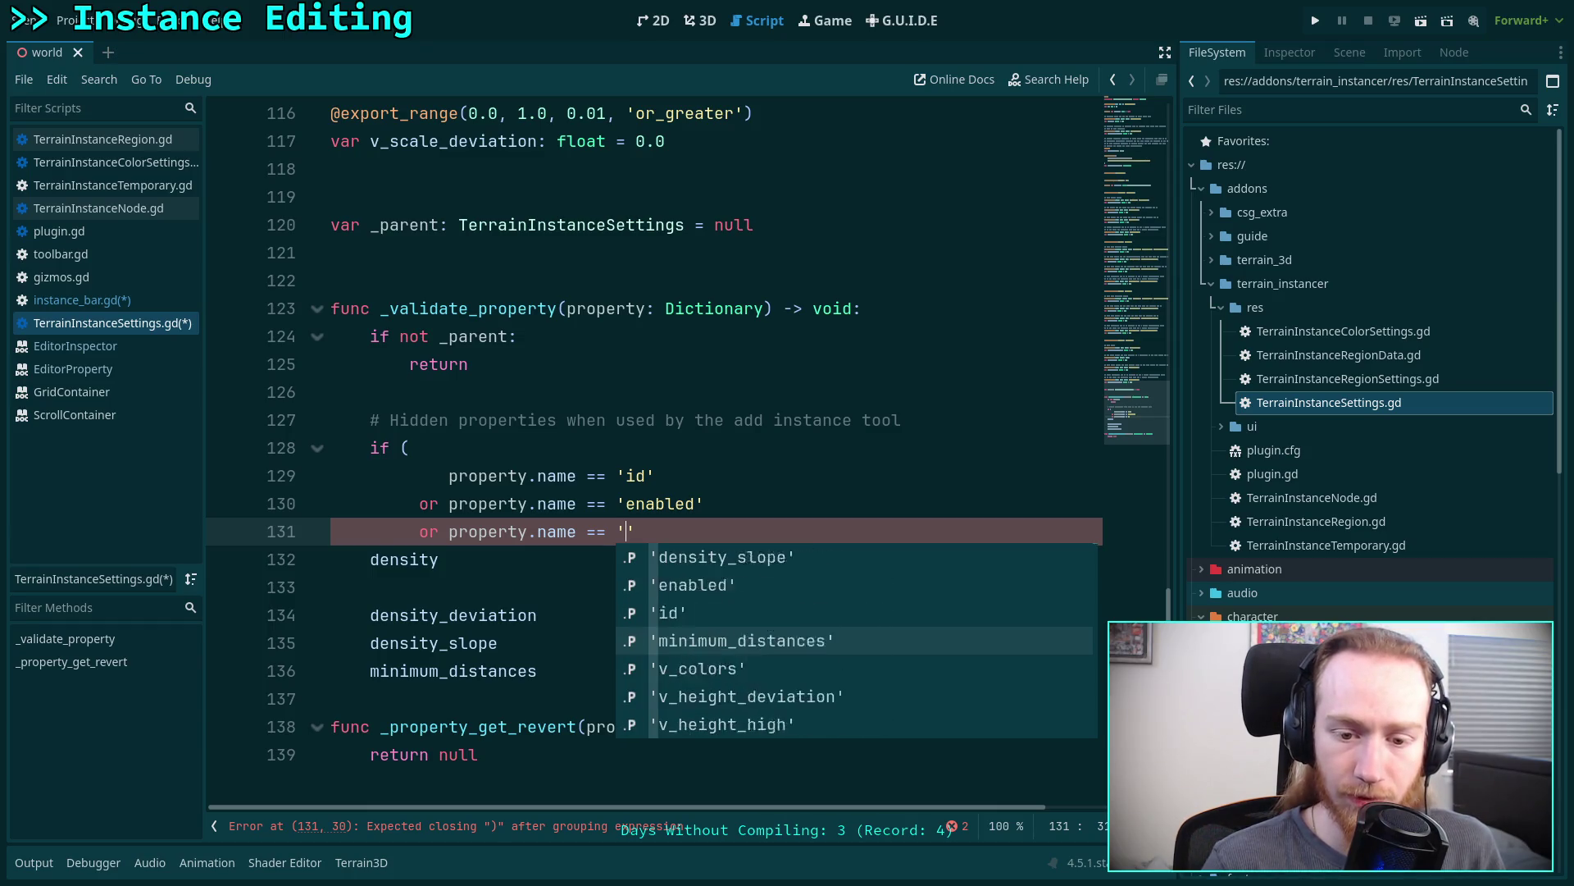
type("'")
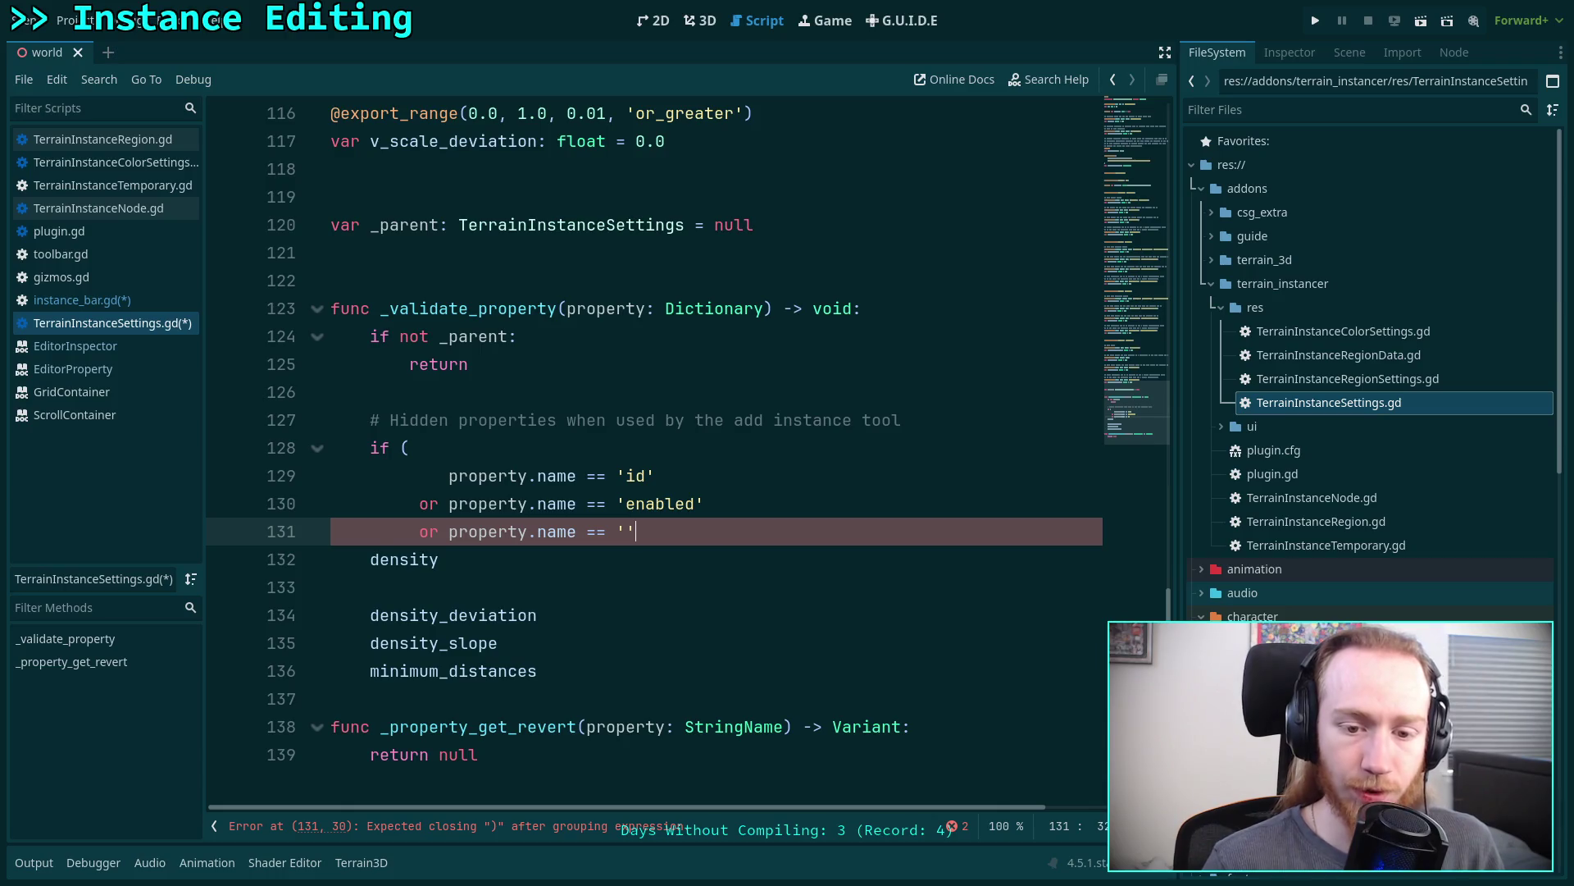
type("den")
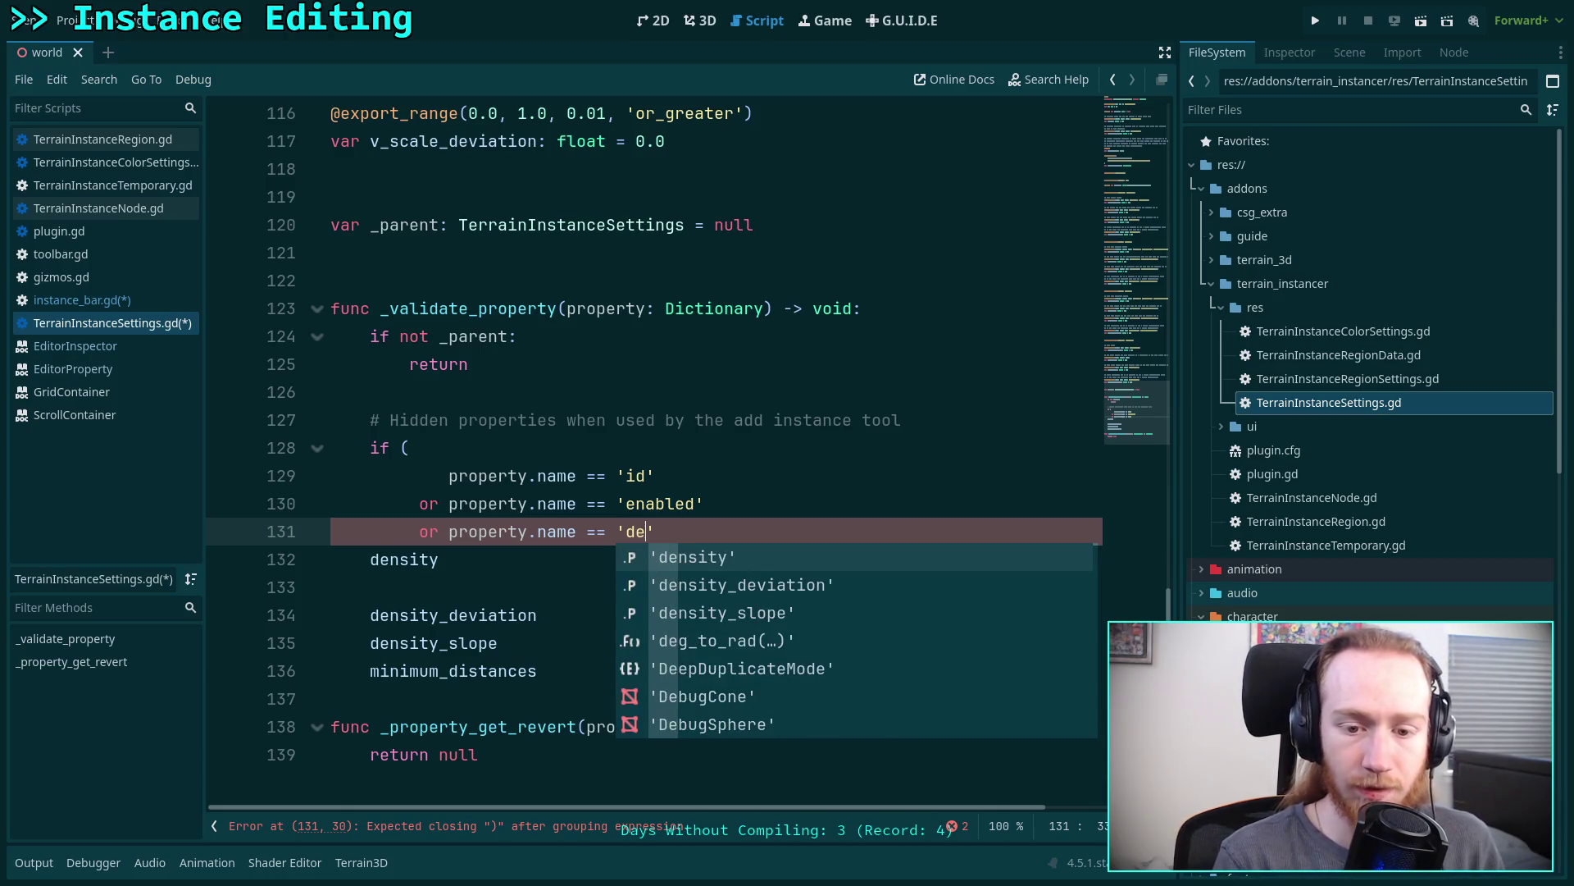
key("Return")
- Clear the leftover density line and add an 'or property.name == density_deviation' condition
key("Down")
key("ctrl+BackSpace")
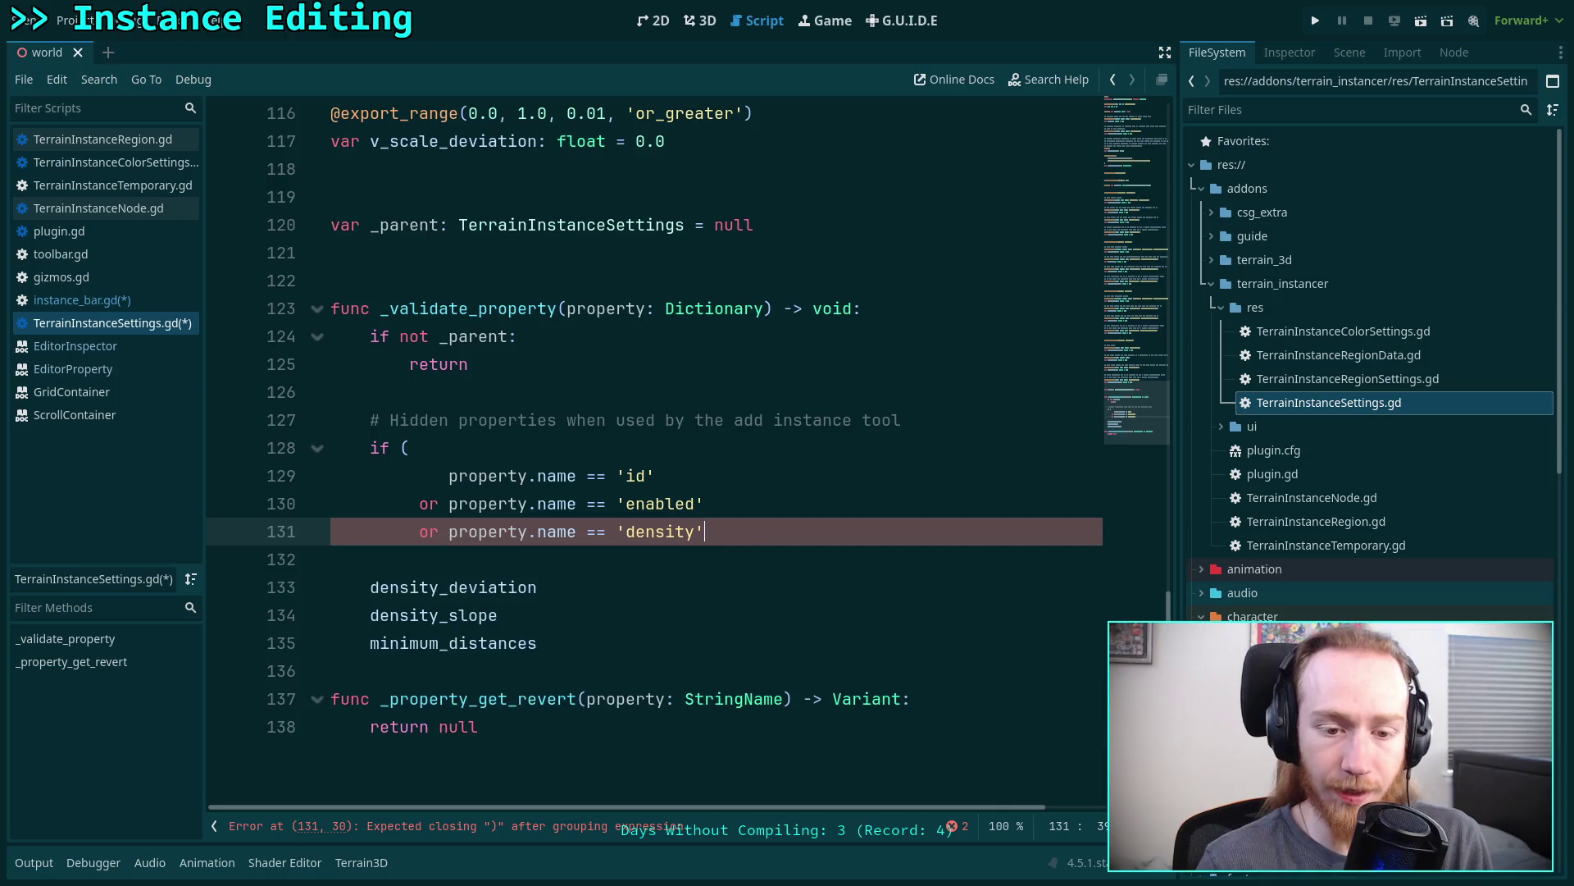
key("Tab")
type("or")
key("BackSpace")
key("BackSpace")
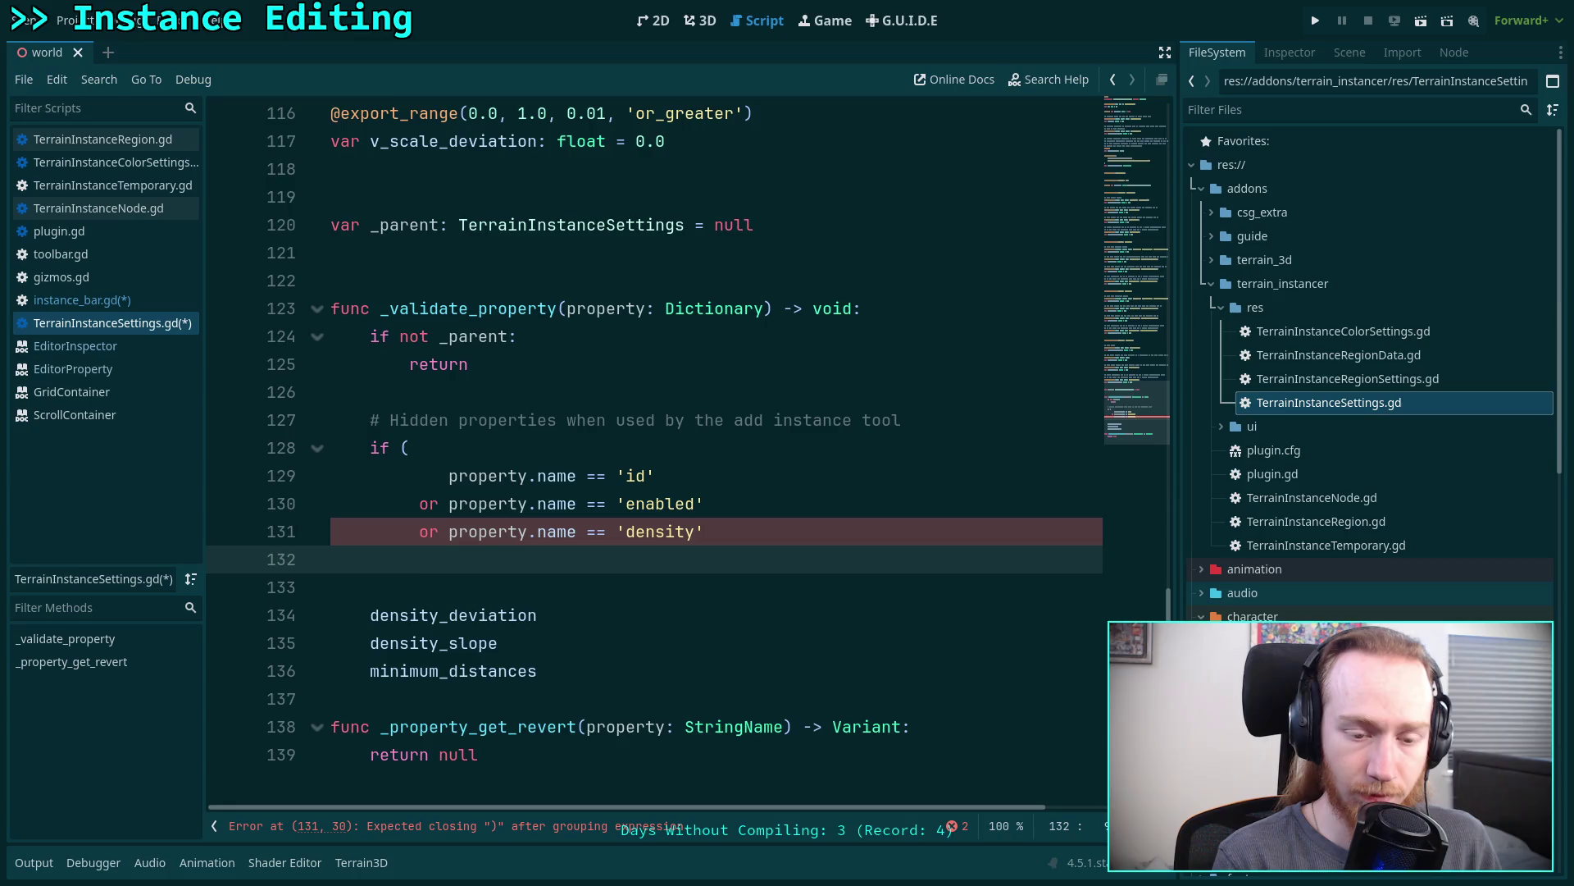
type("or prop")
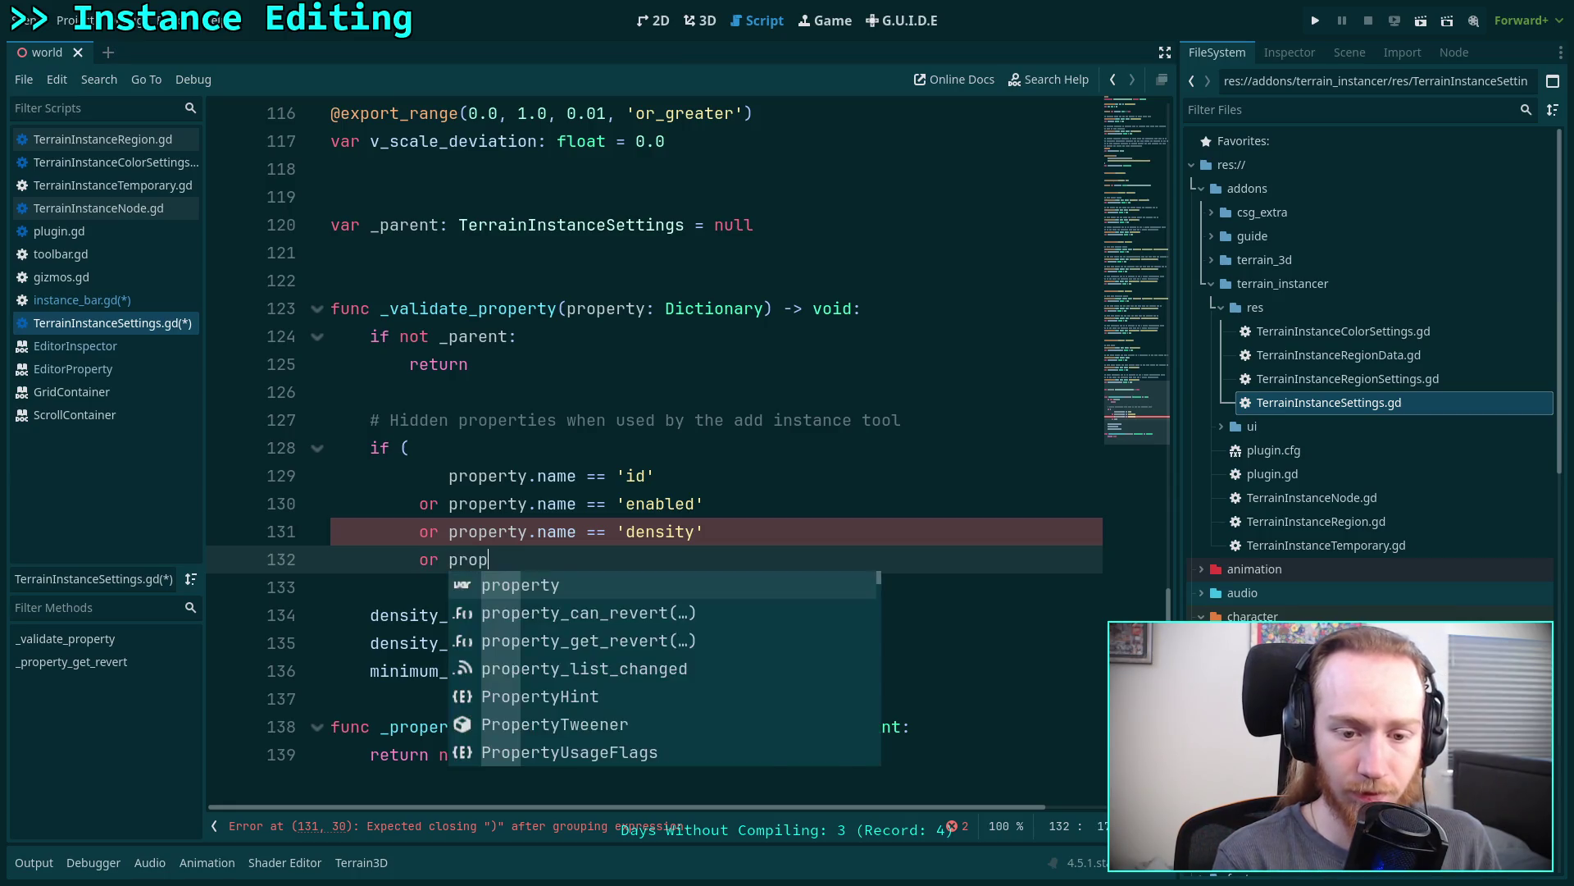
type("erty.name == ")
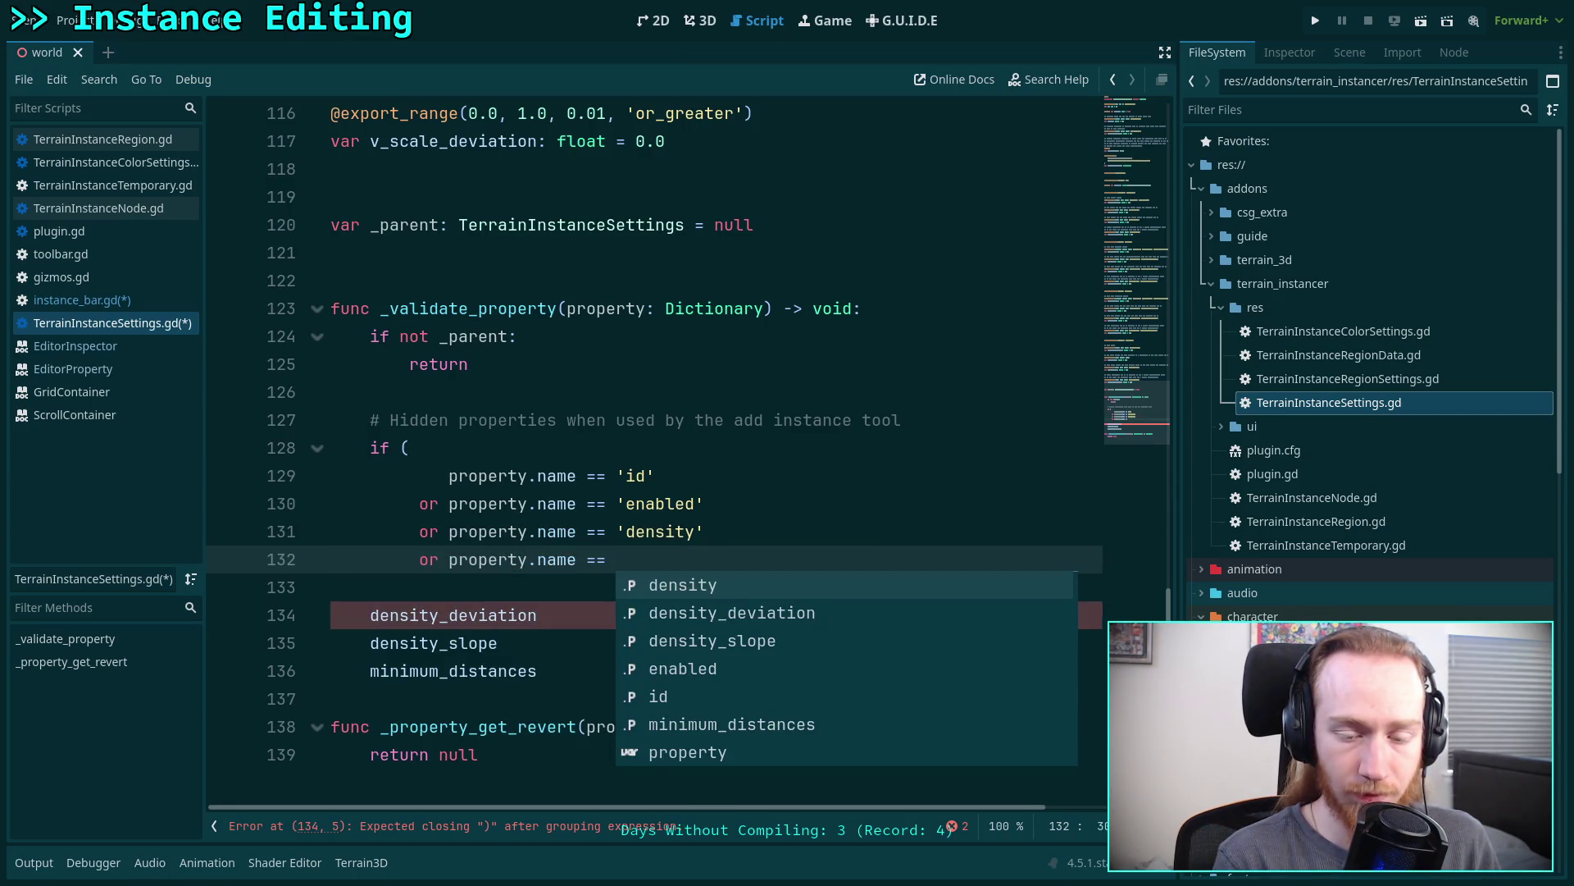
type("'de")
key("Down")
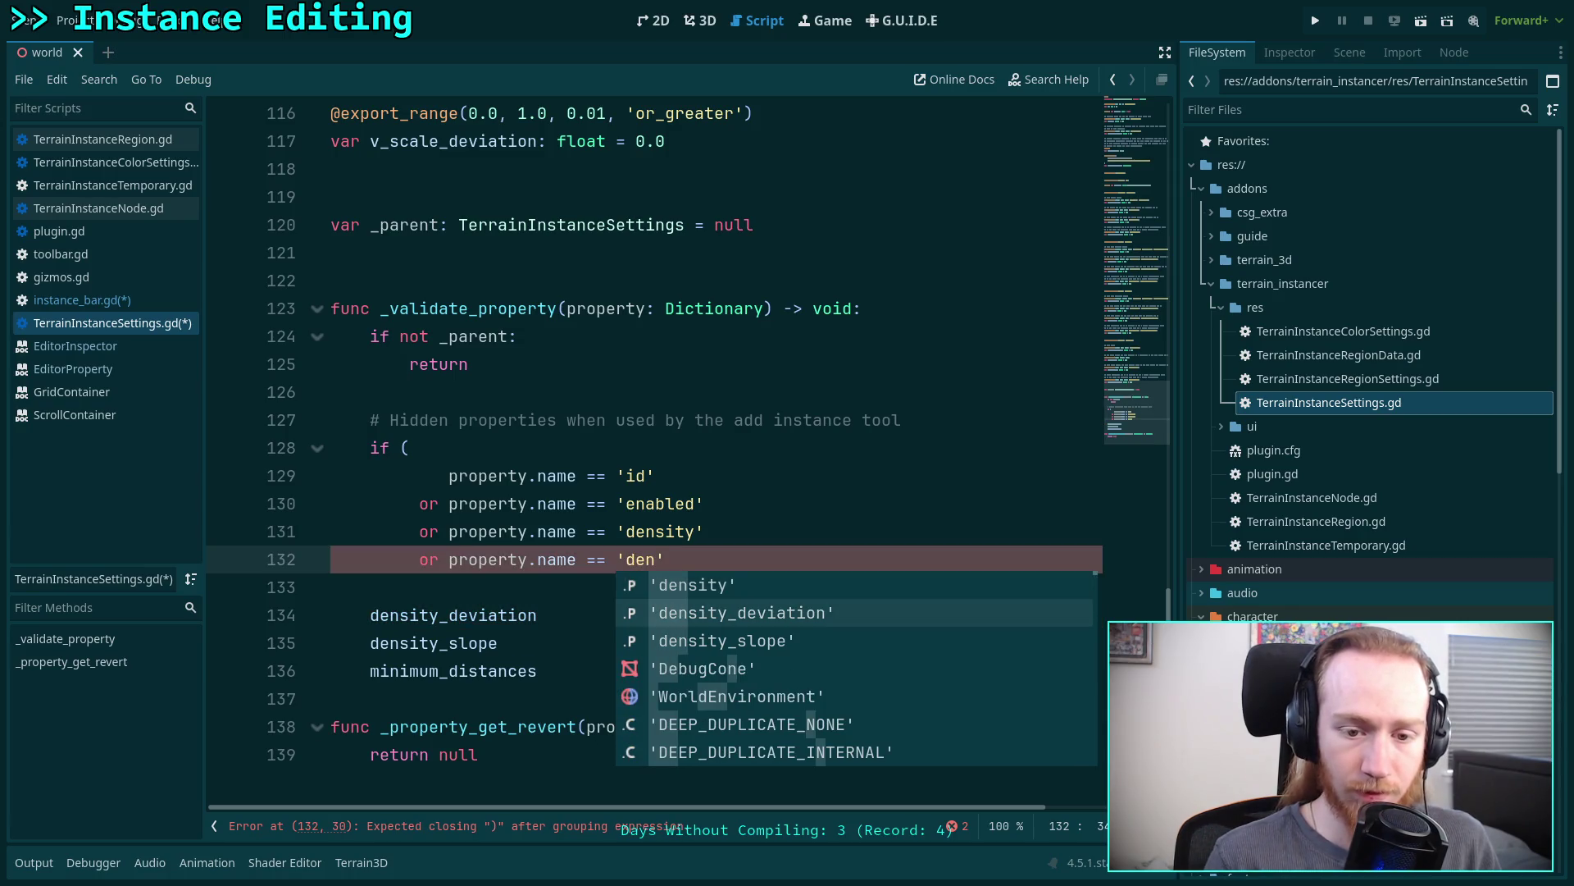
key("Return")
- Trim extra leading spaces so all condition lines, including id, align
left_click(419, 503)
key("BackSpace")
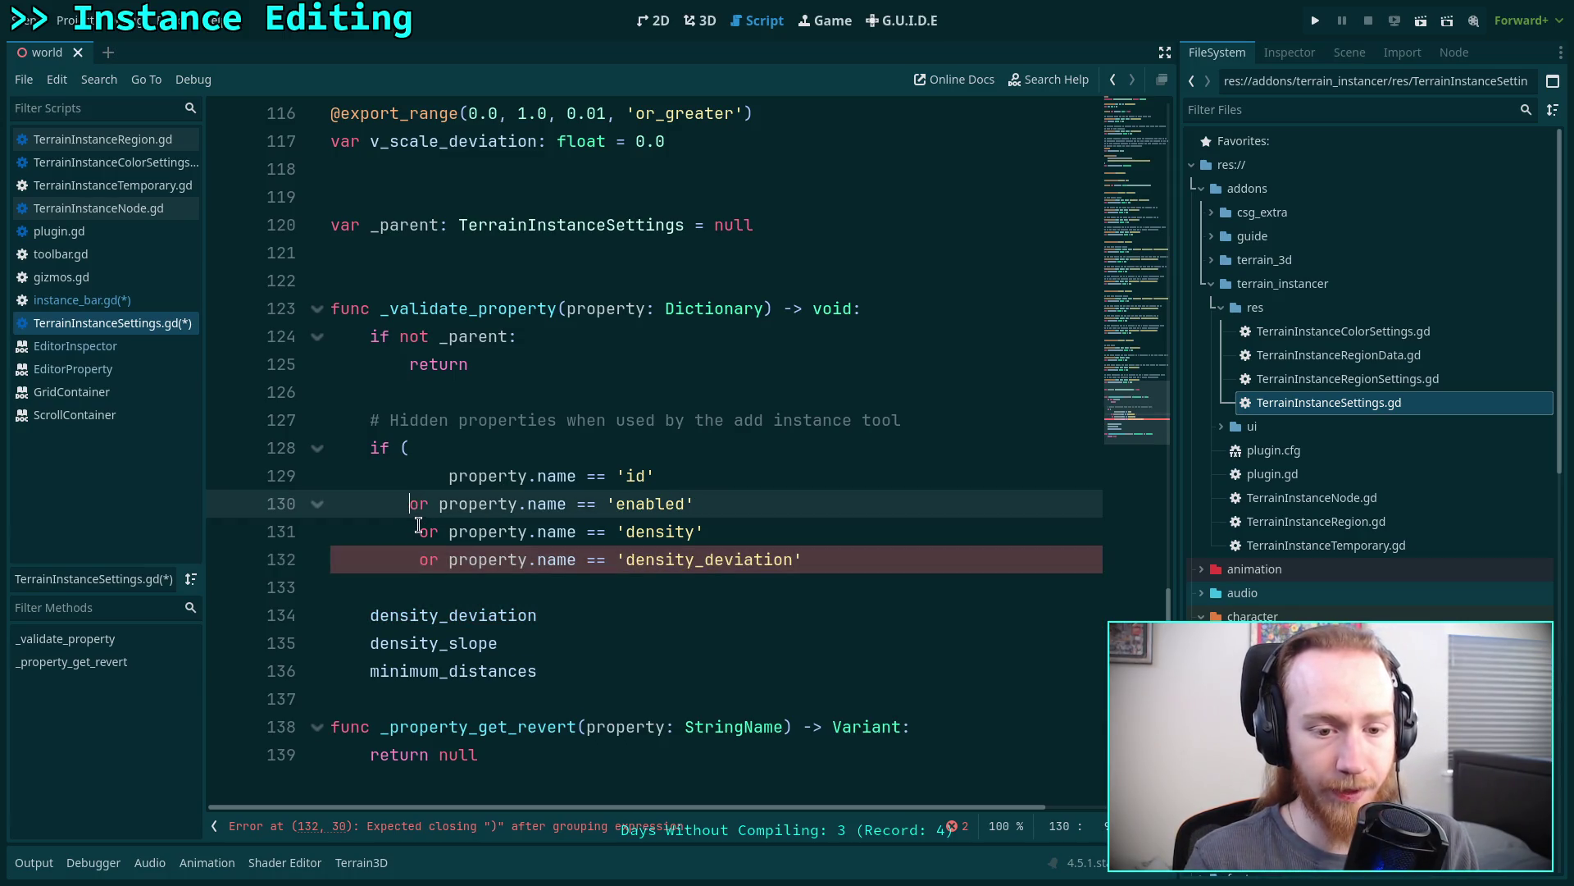
left_click(419, 531)
key("BackSpace")
left_click(415, 561)
key("BackSpace")
left_click(447, 476)
key("BackSpace")
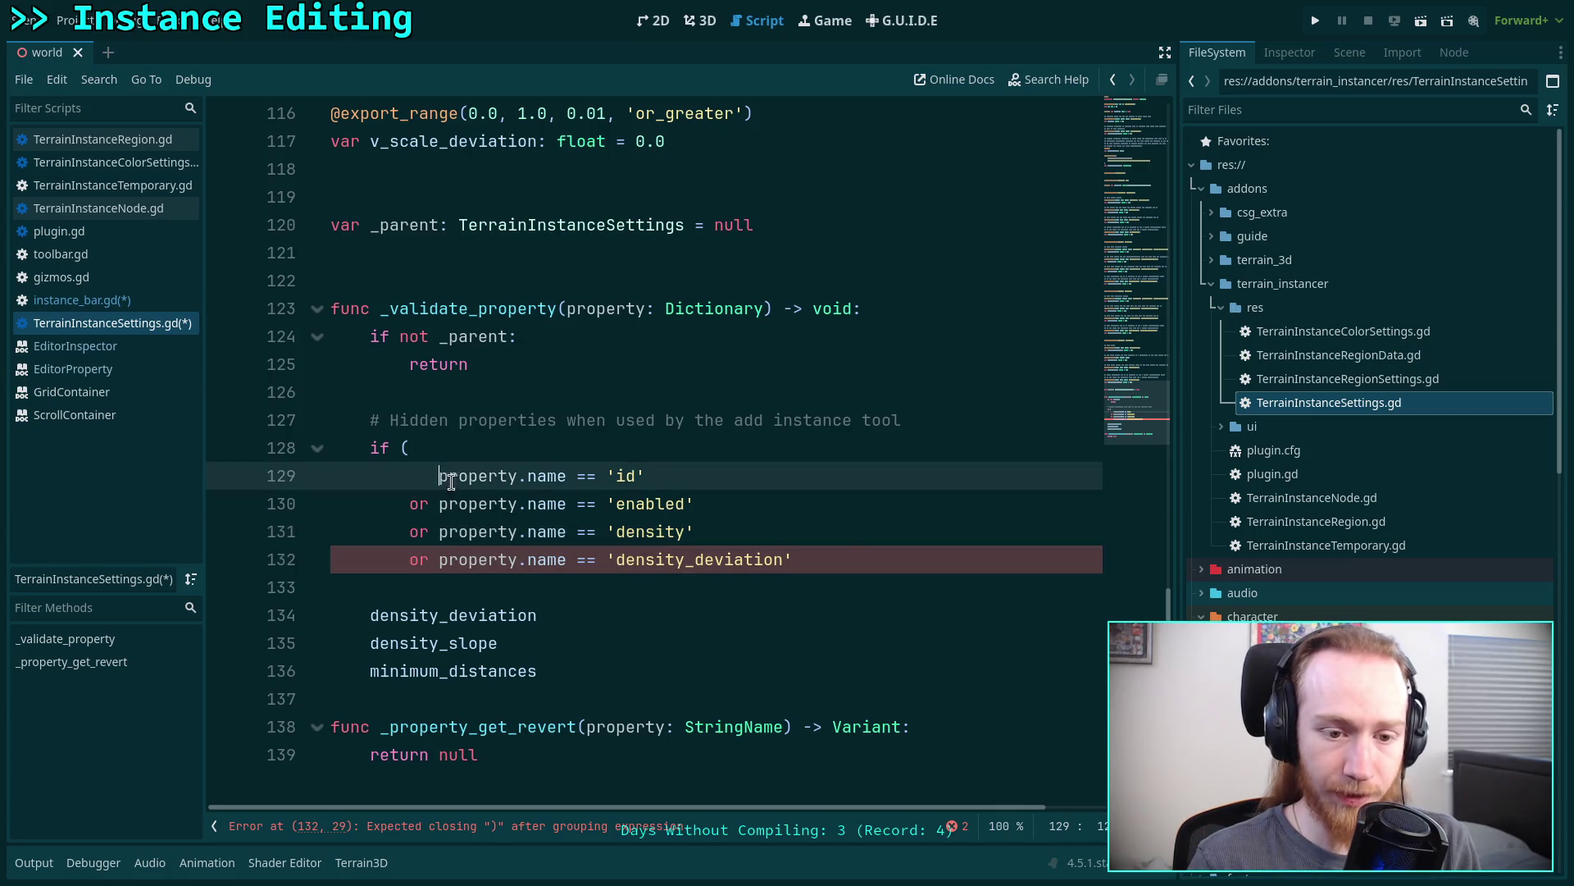
- Add an 'or property.name == density_slope' condition and delete the leftover density lines
left_click(852, 554)
key("Return")
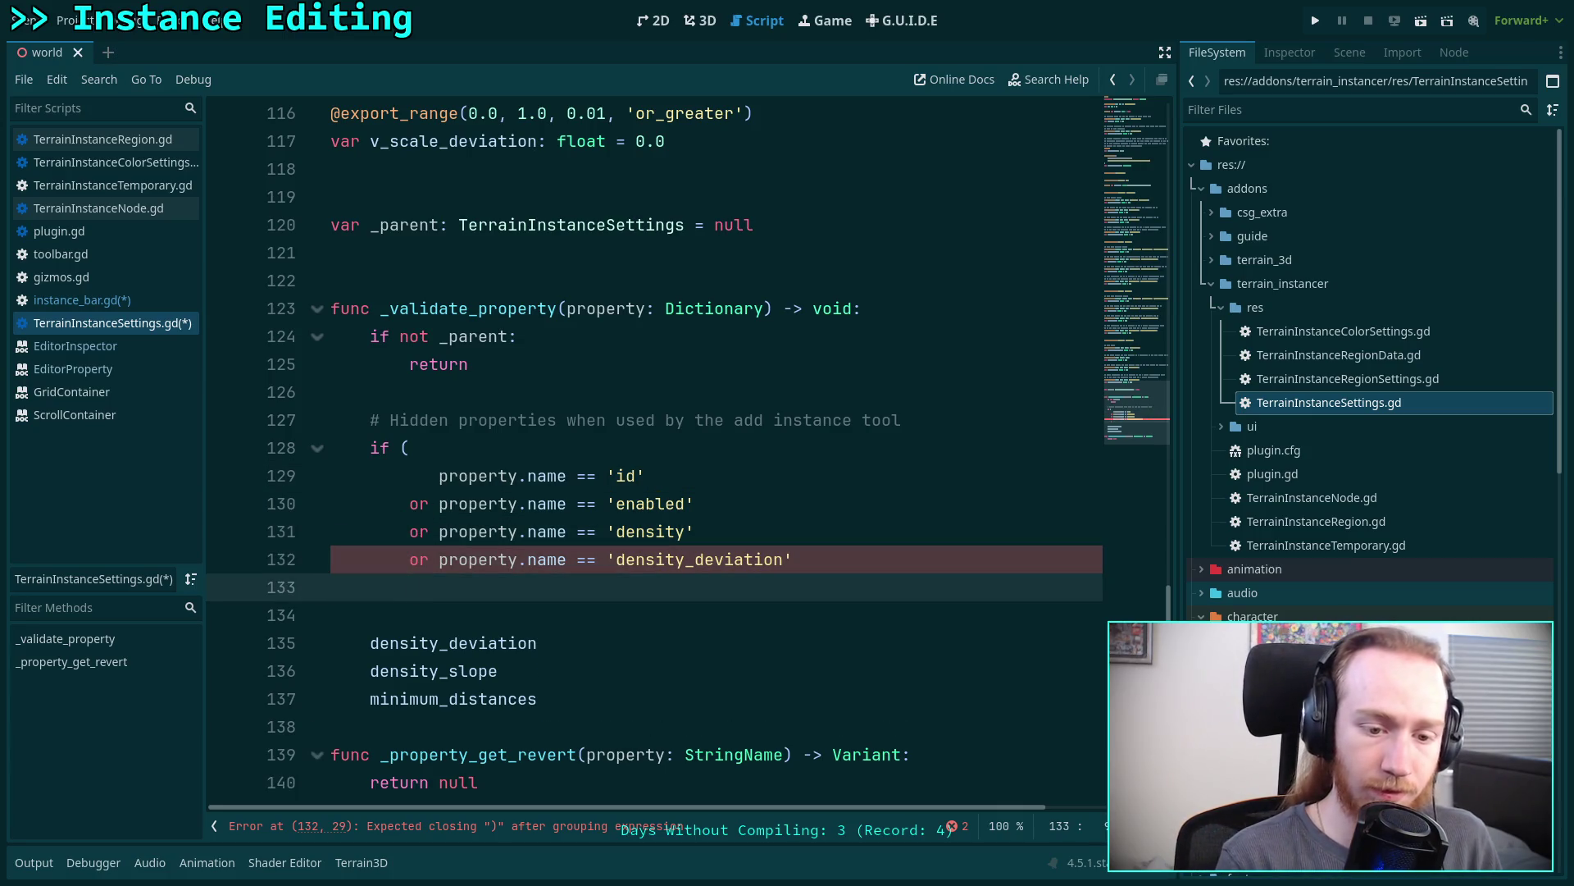
type("or pr")
key("Return")
type(".name == 'den")
key("Down")
key("Down")
key("Return")
left_click(642, 670)
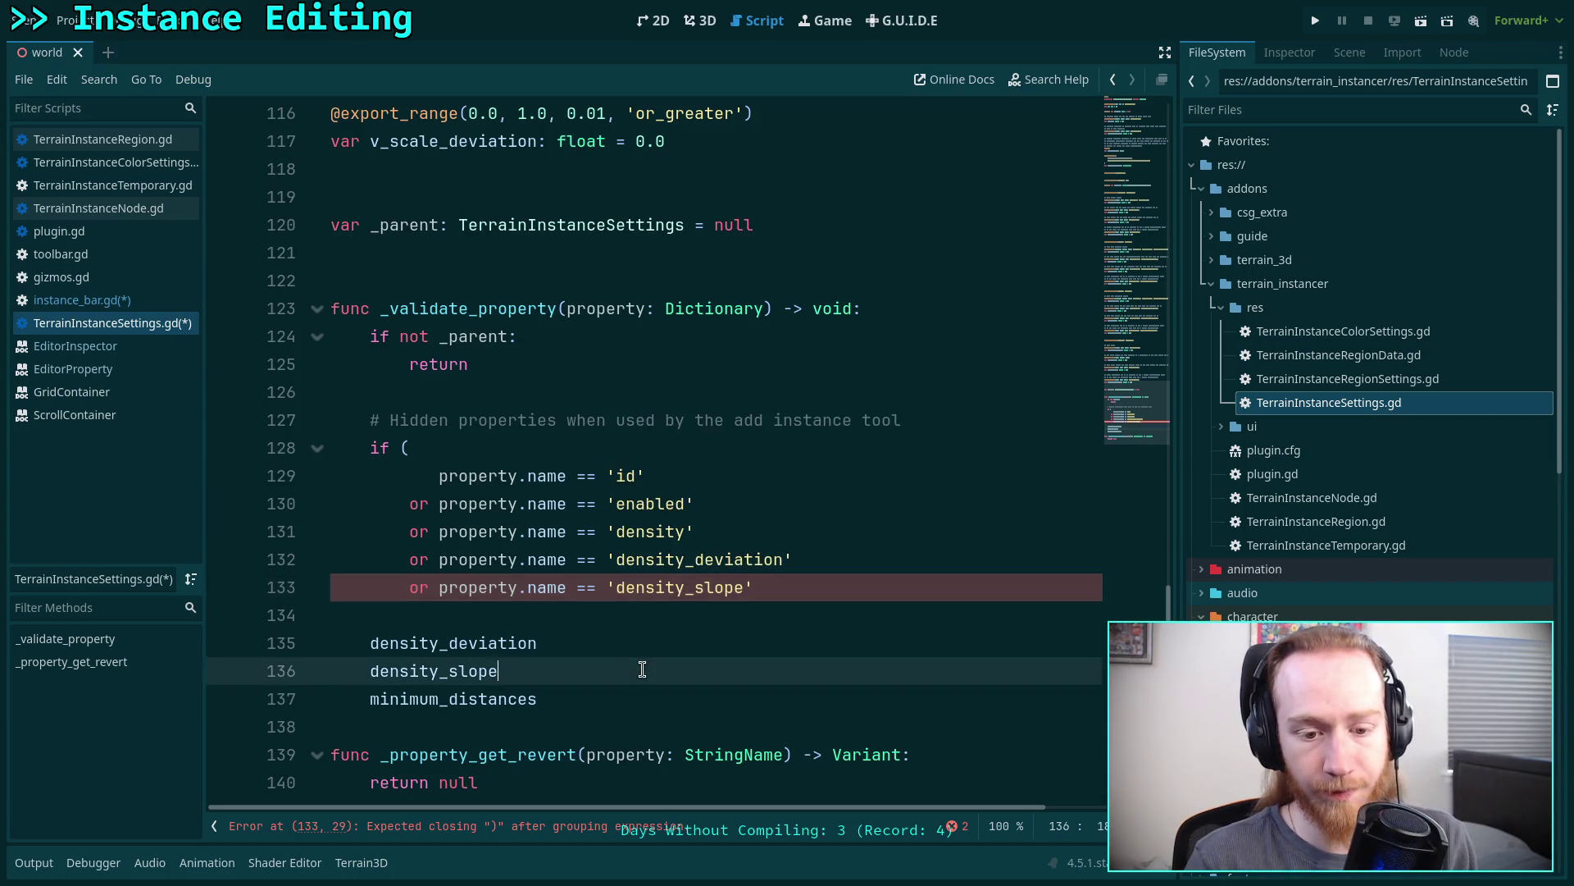
key("shift+Up")
key("shift+Home")
key("BackSpace")
key("Up")
- Add the minimum_distances condition and close the if with '):'
type("or property.name == 'min")
key("Return")
left_click_drag(801, 661, 856, 626)
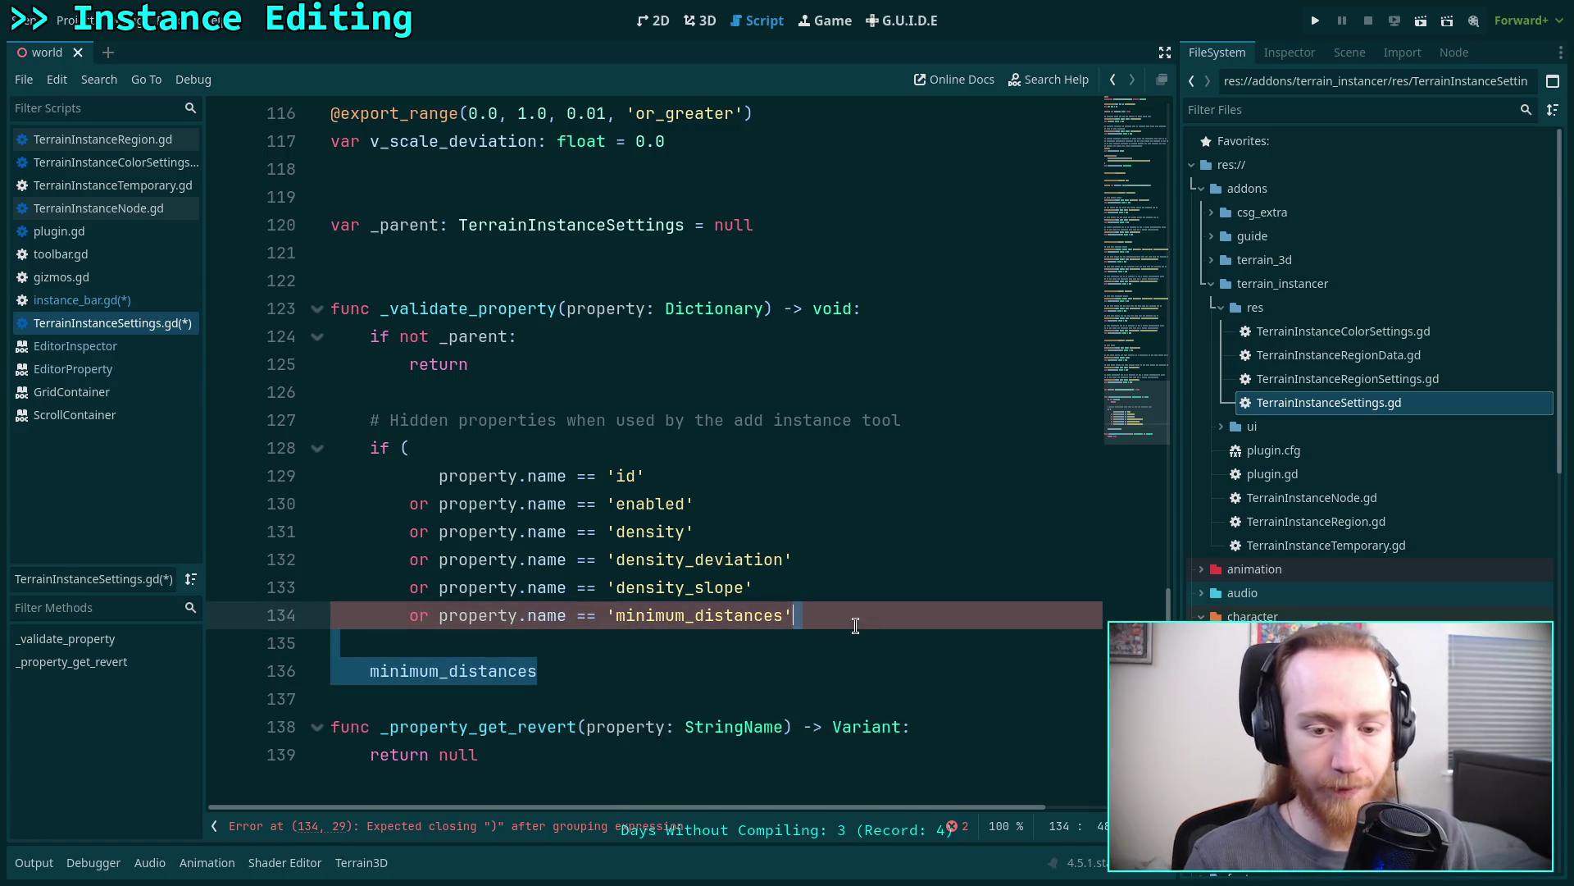
key("BackSpace")
key("Return")
type("(")
key("BackSpace")
type(")")
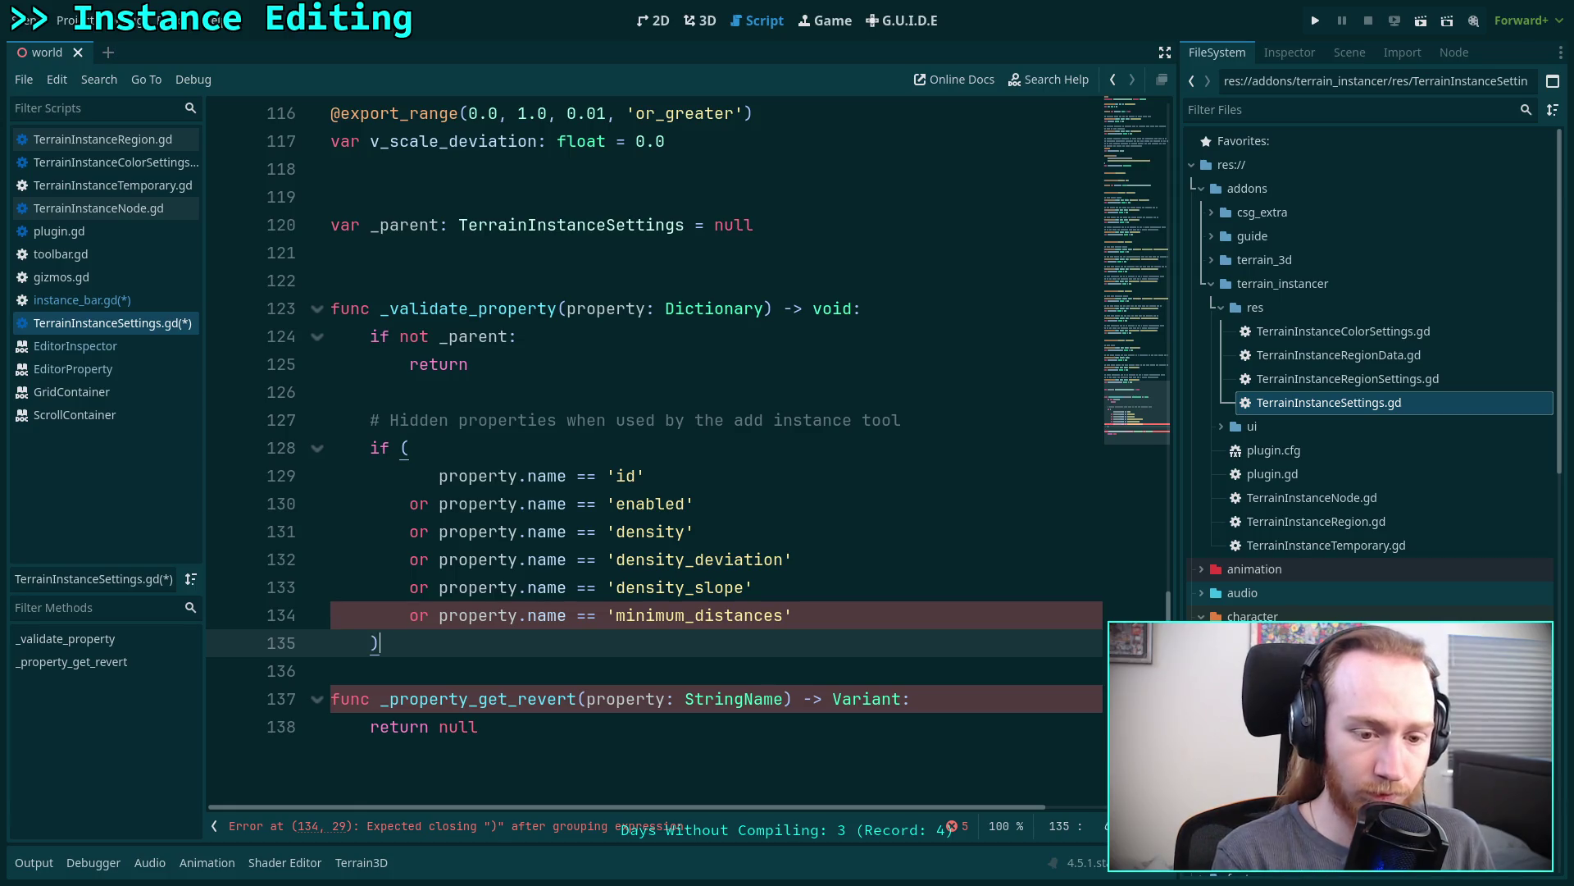
type(":")
key("Return")
- Write the if body 'property.usage = PROPERTY_USAGE_NONE'
type("pr")
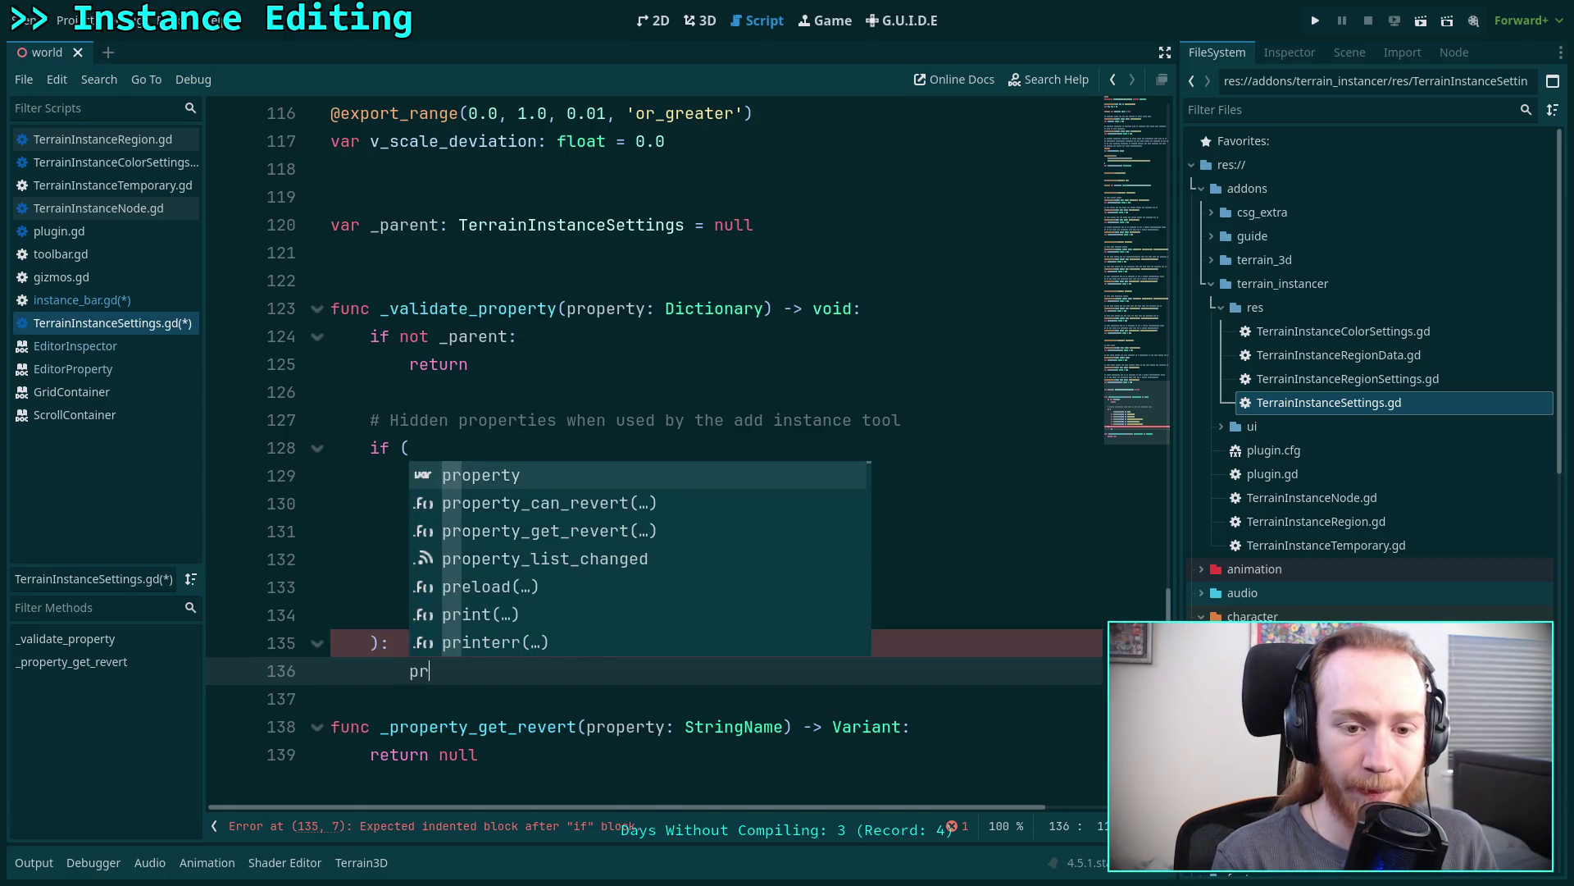
key("Return")
type(".")
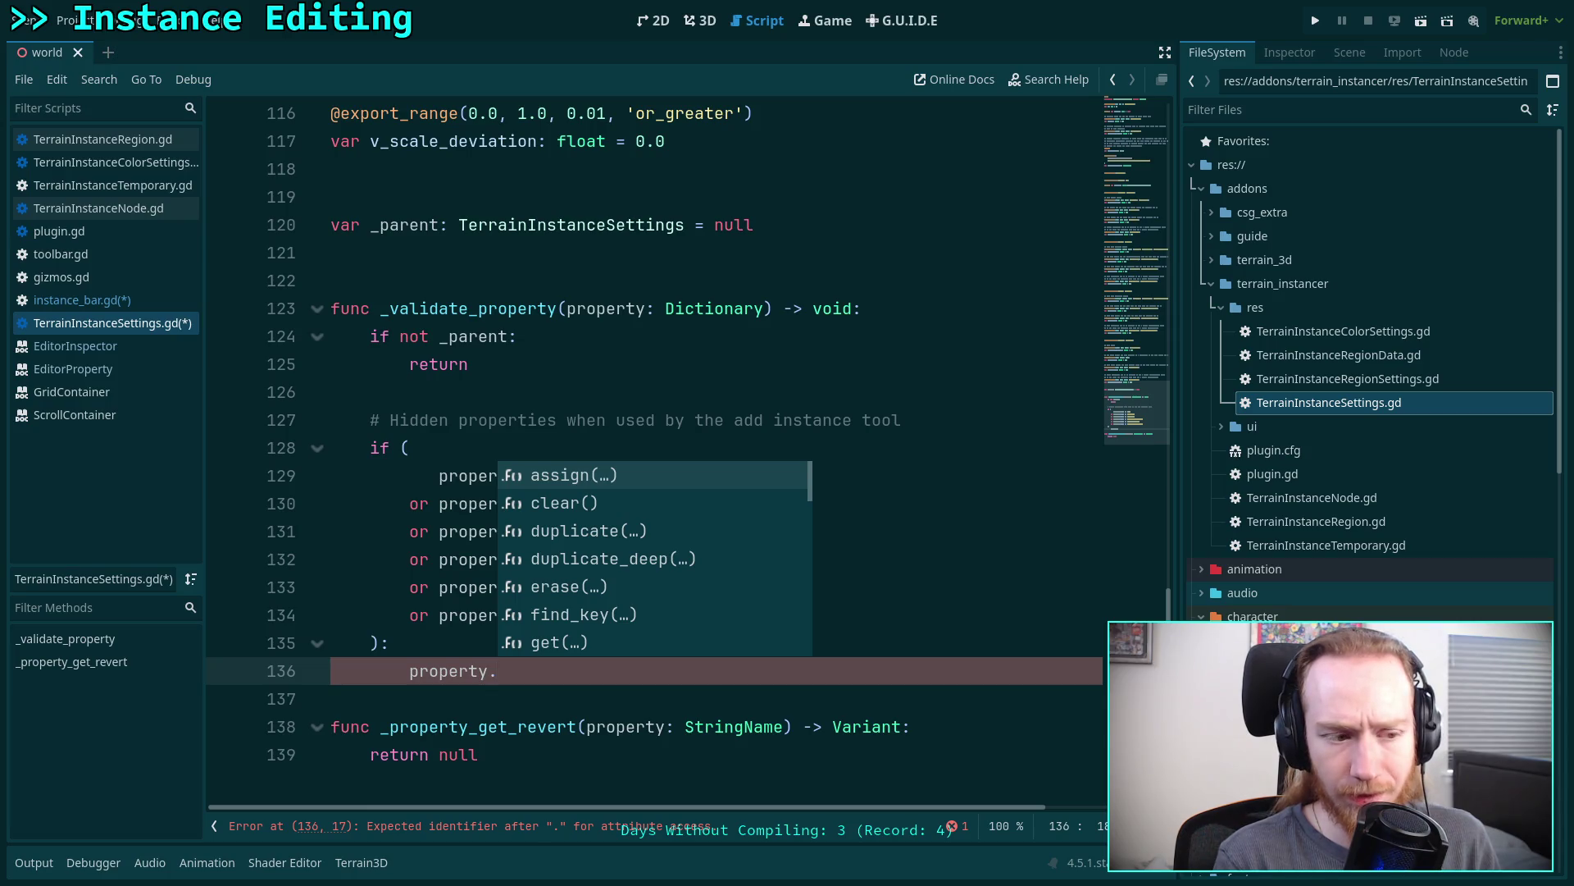
type("us")
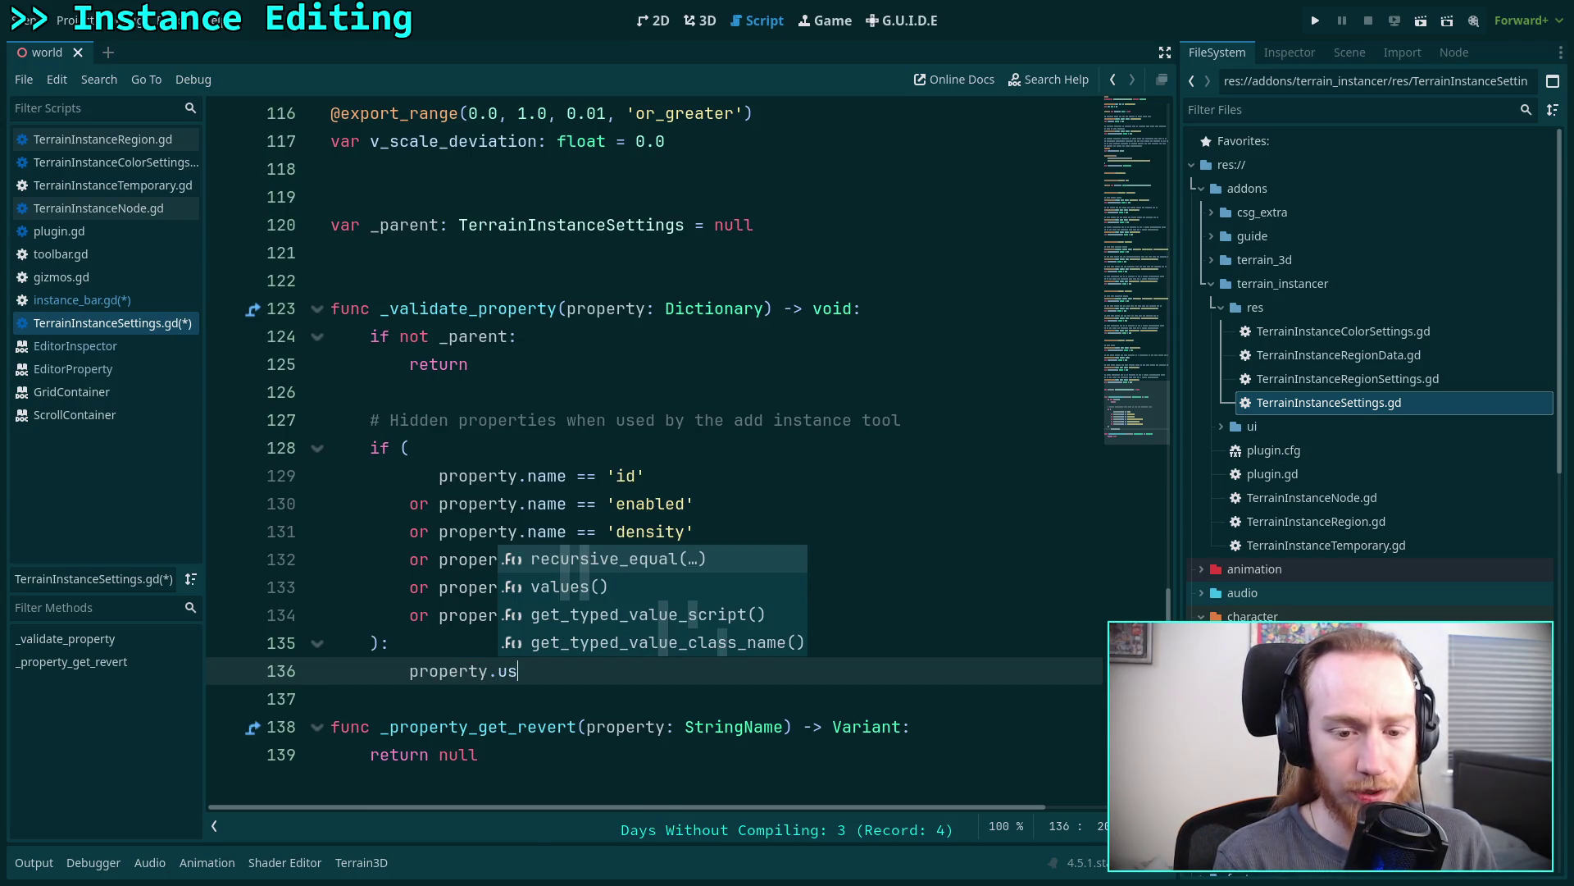
type("age = ")
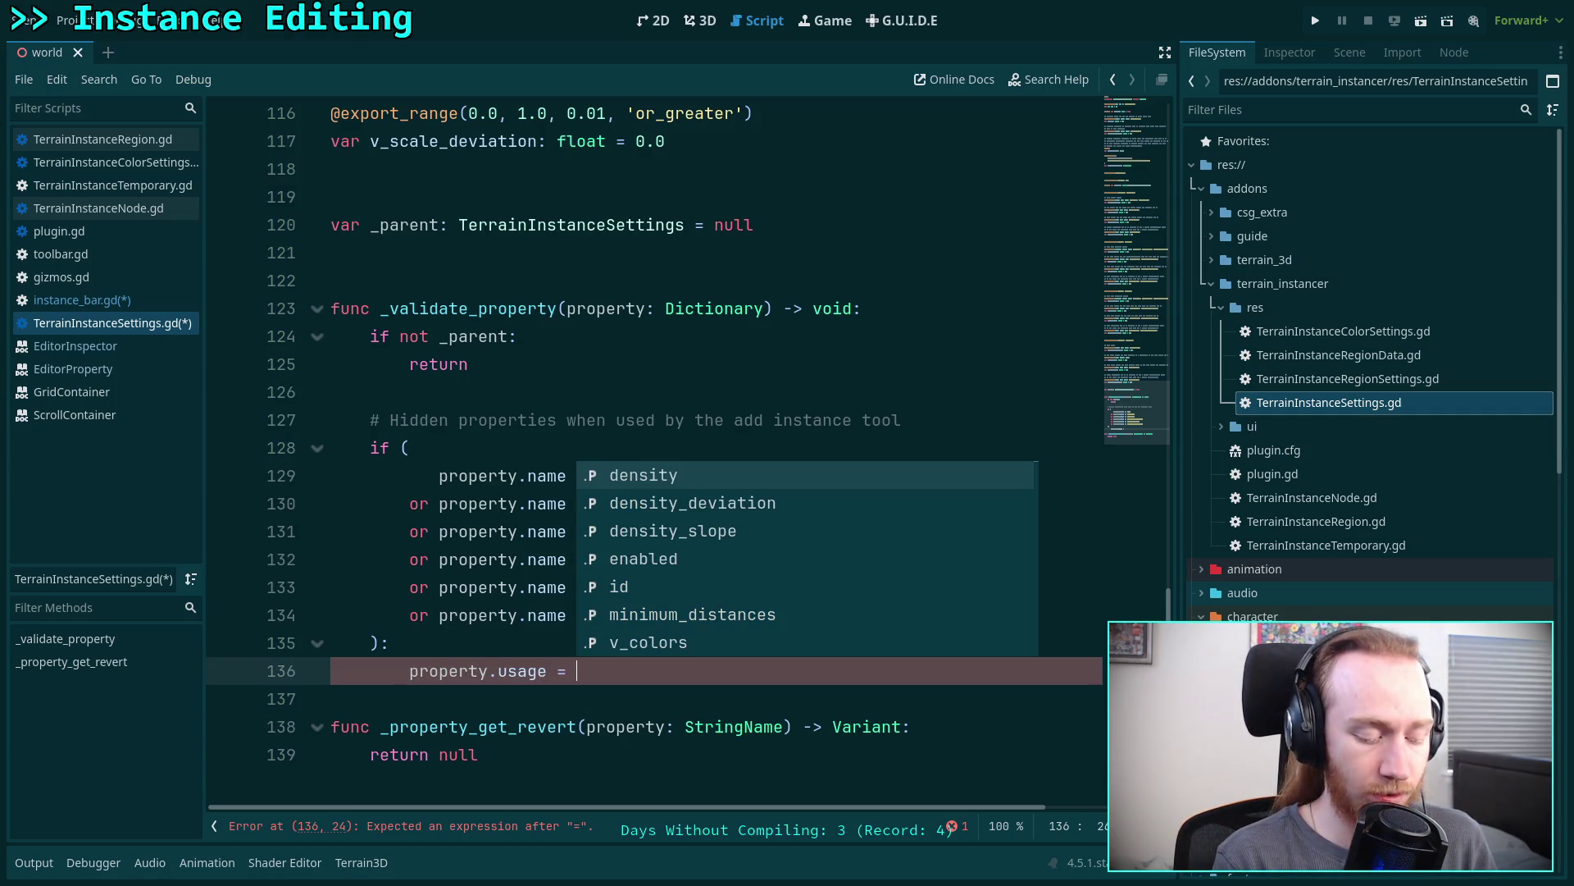
type("PROPERTY-")
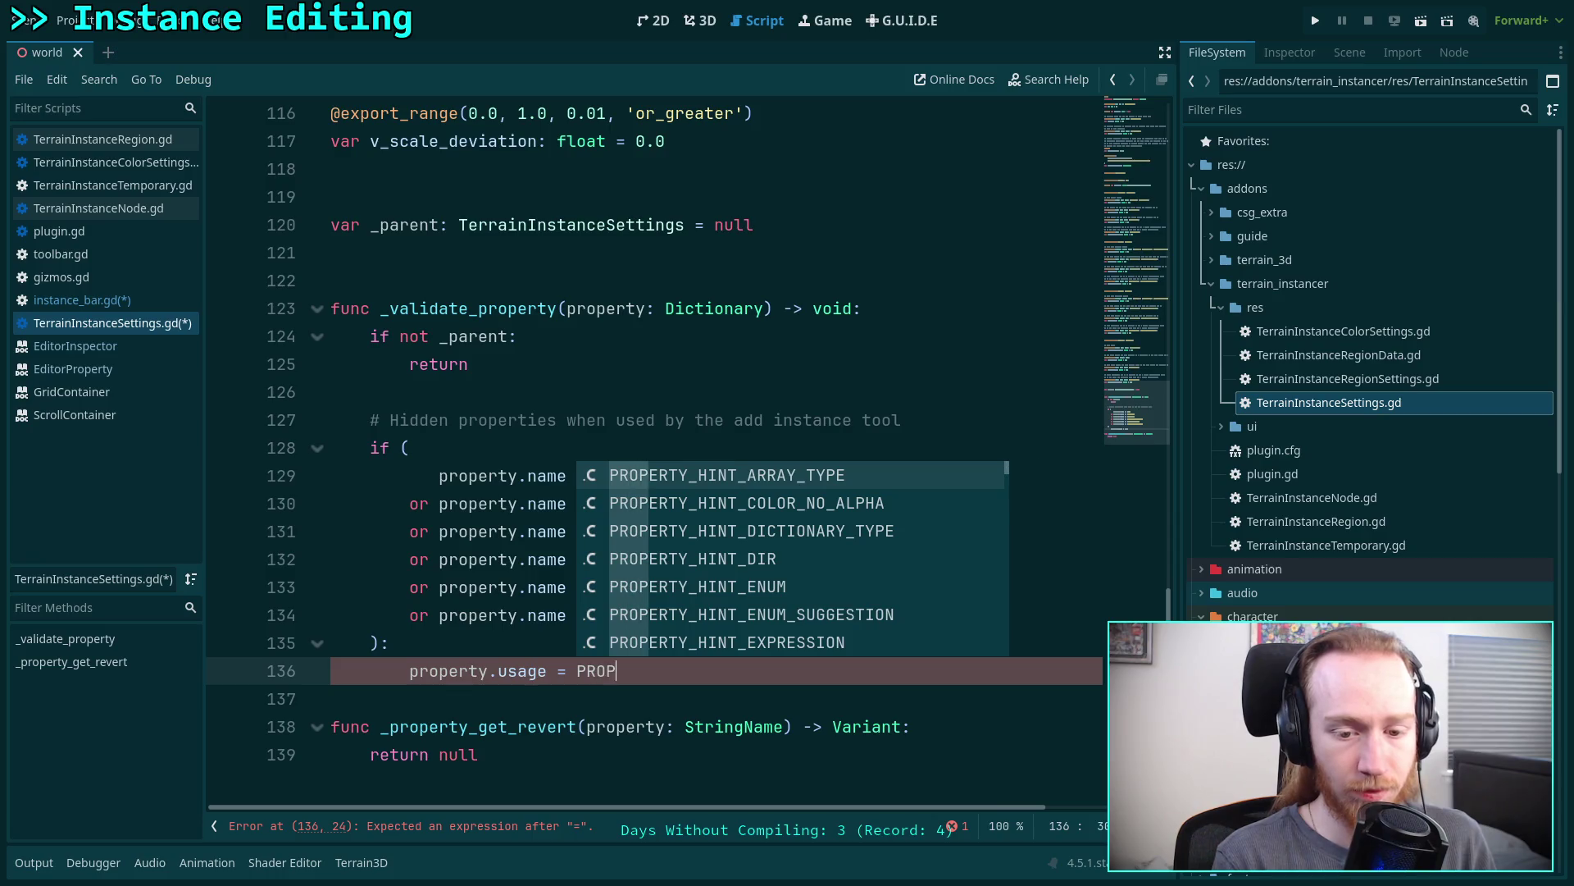
key("BackSpace")
type("_")
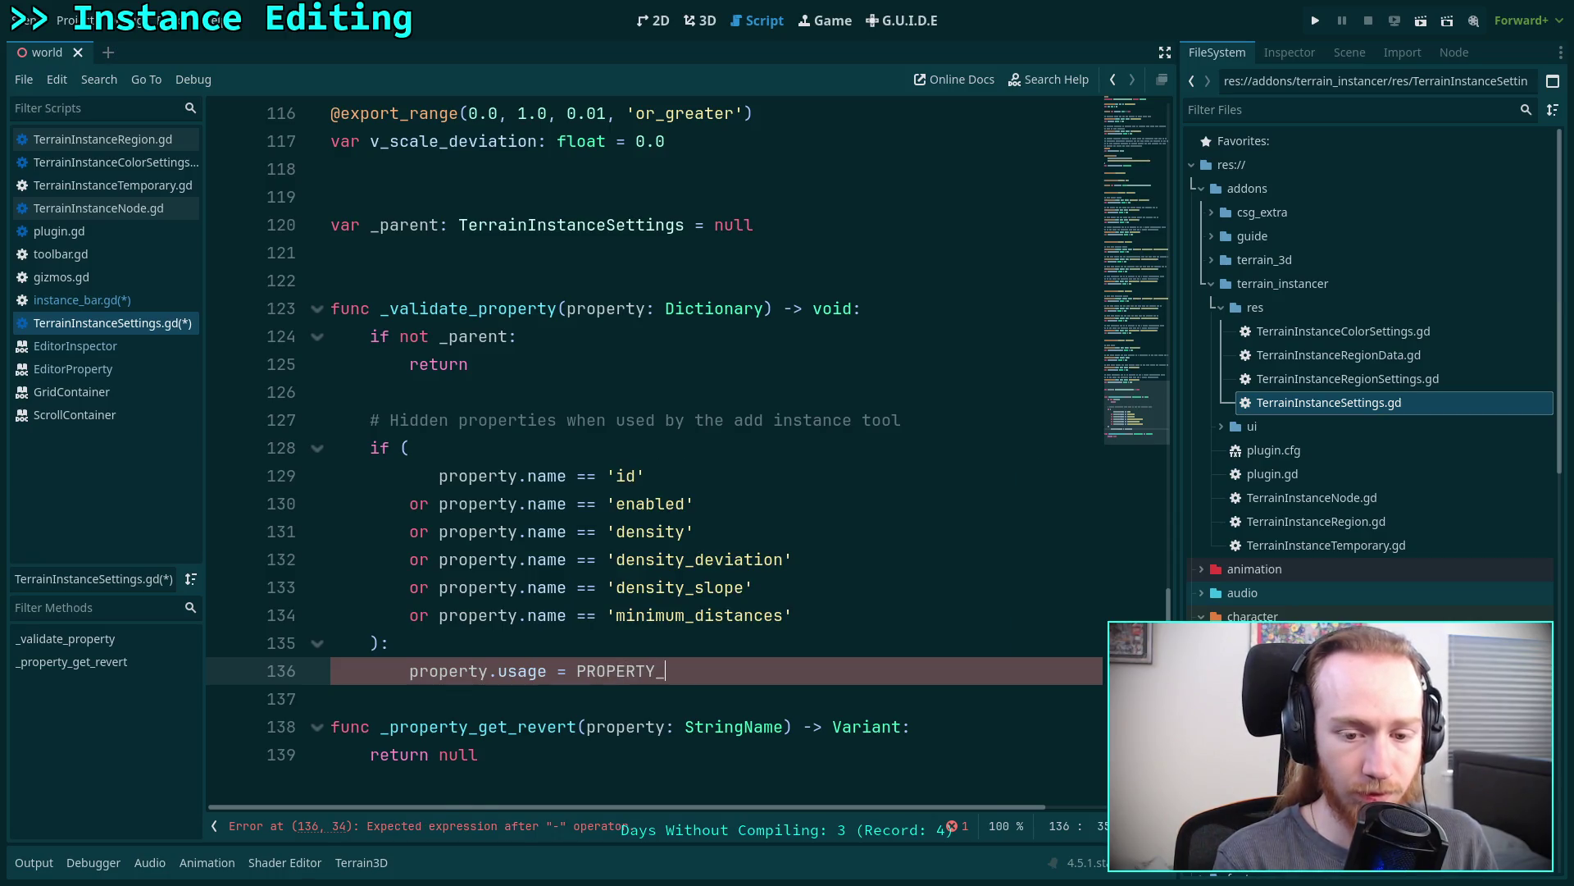
type("USAGE-")
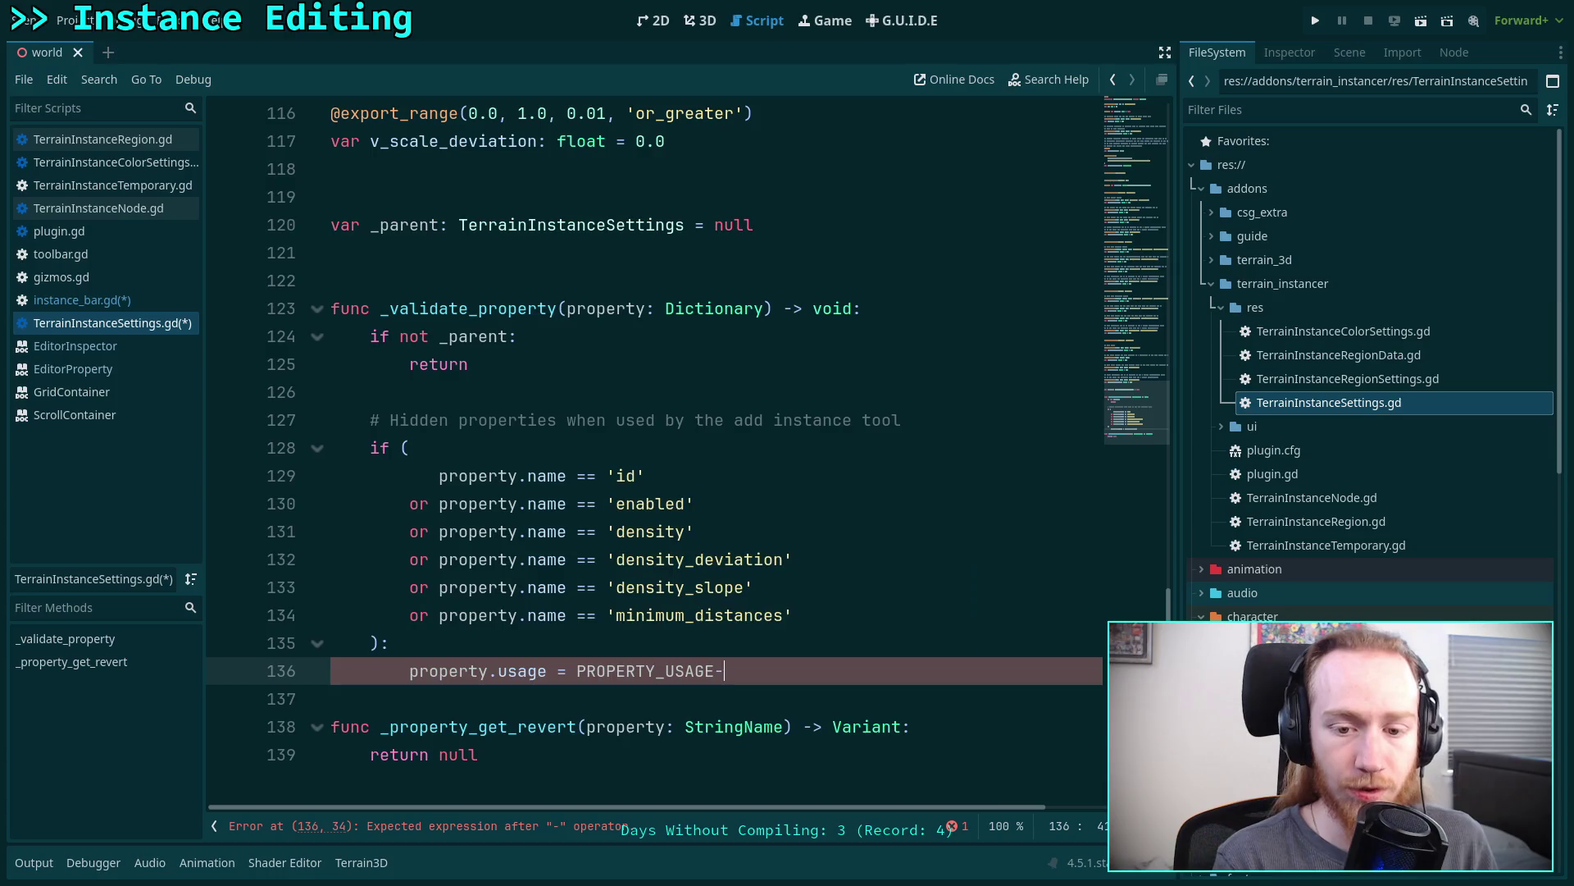
key("BackSpace")
type("_NO")
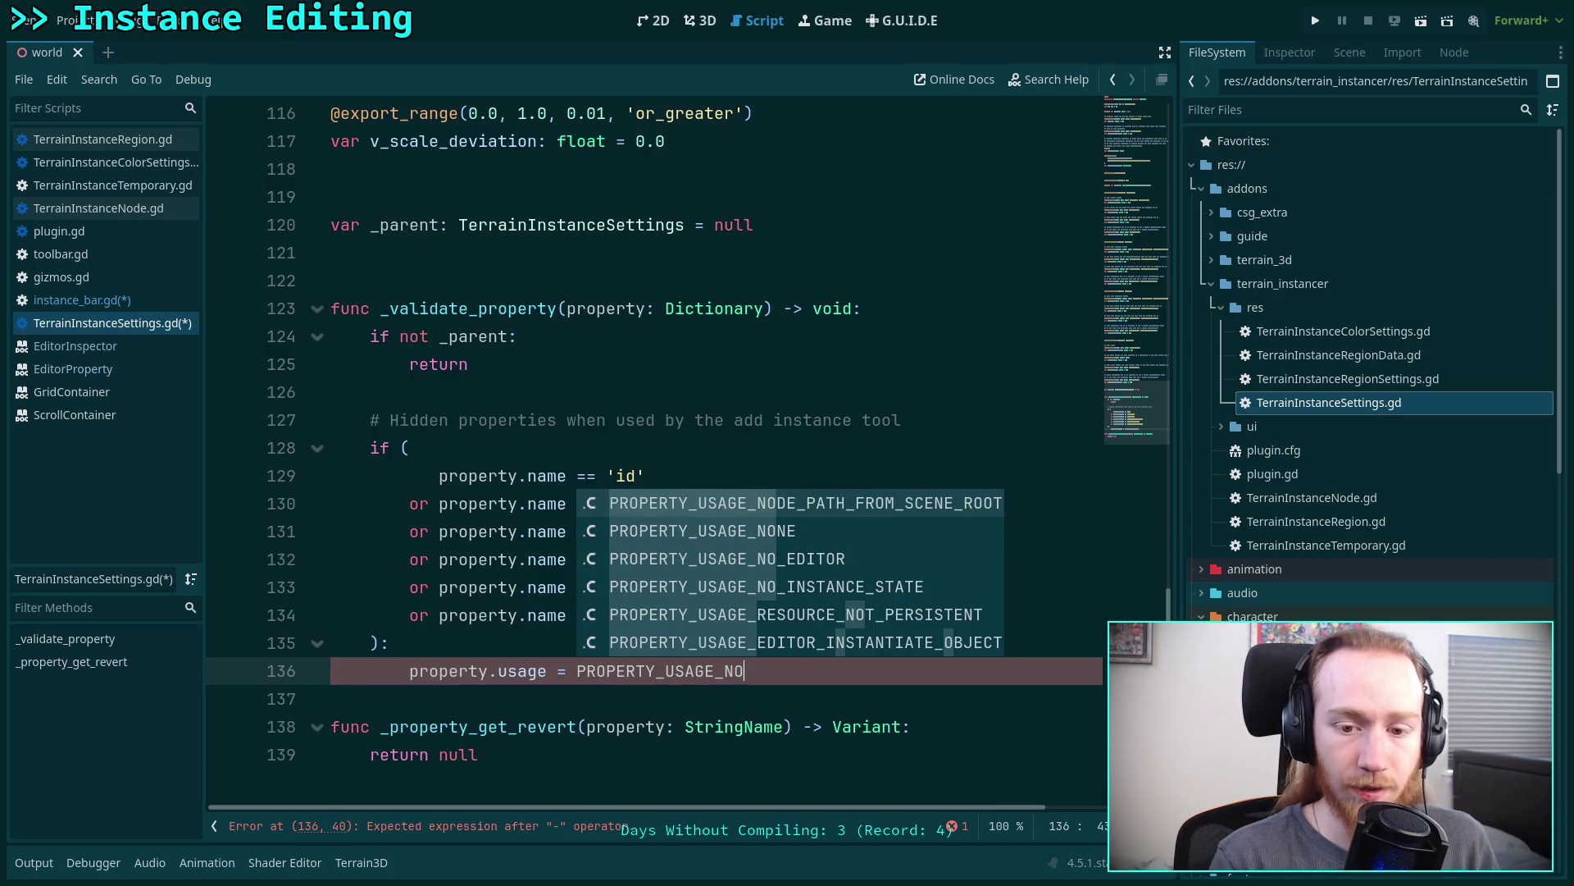
key("Down")
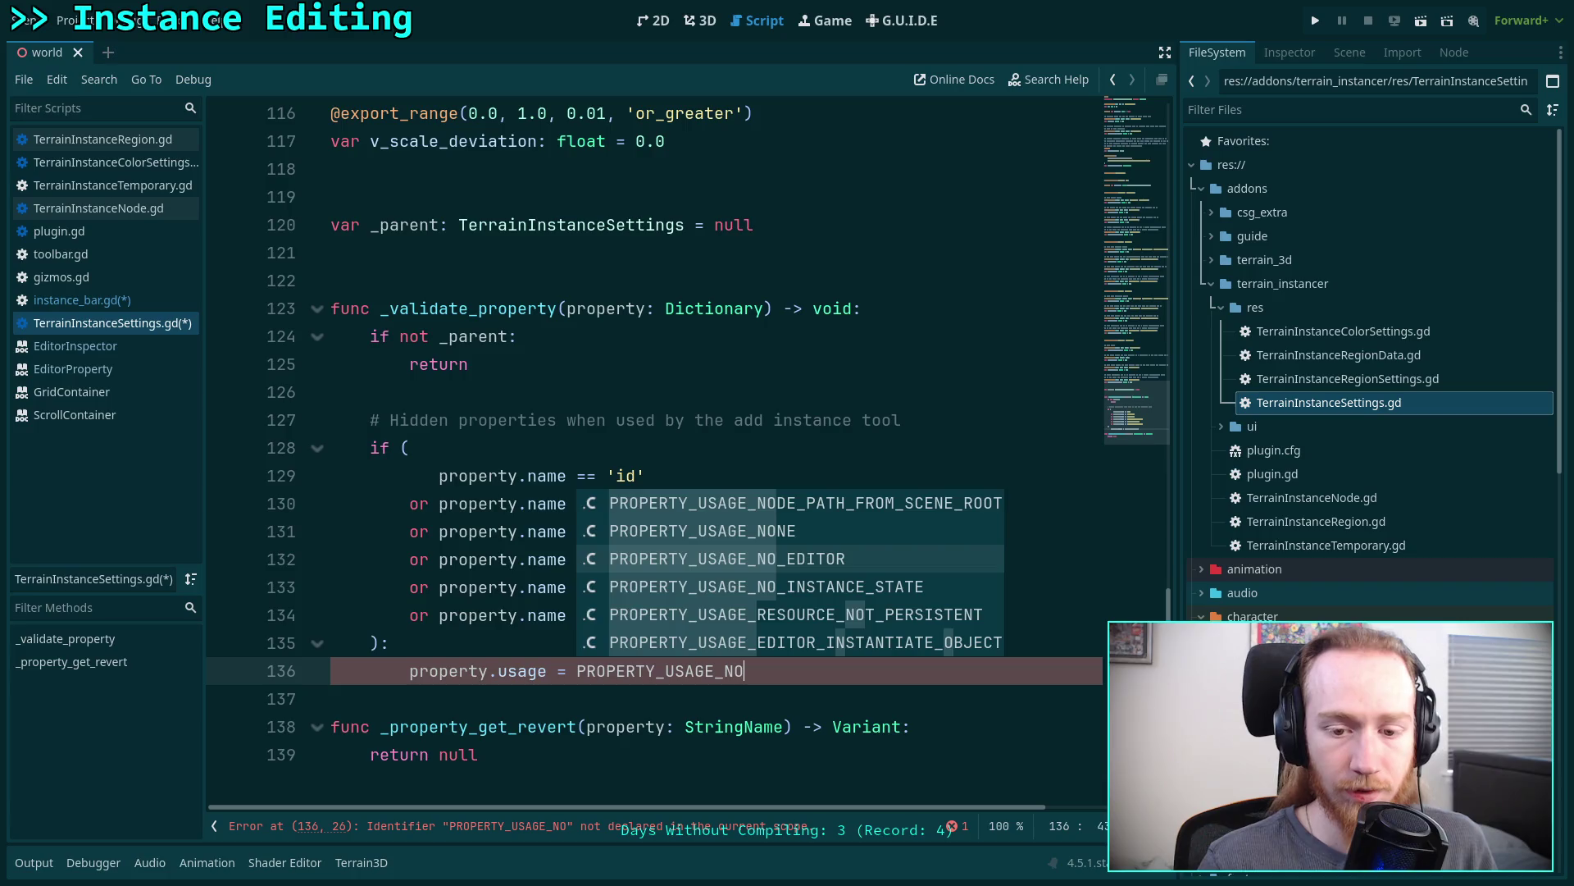
key("Return")
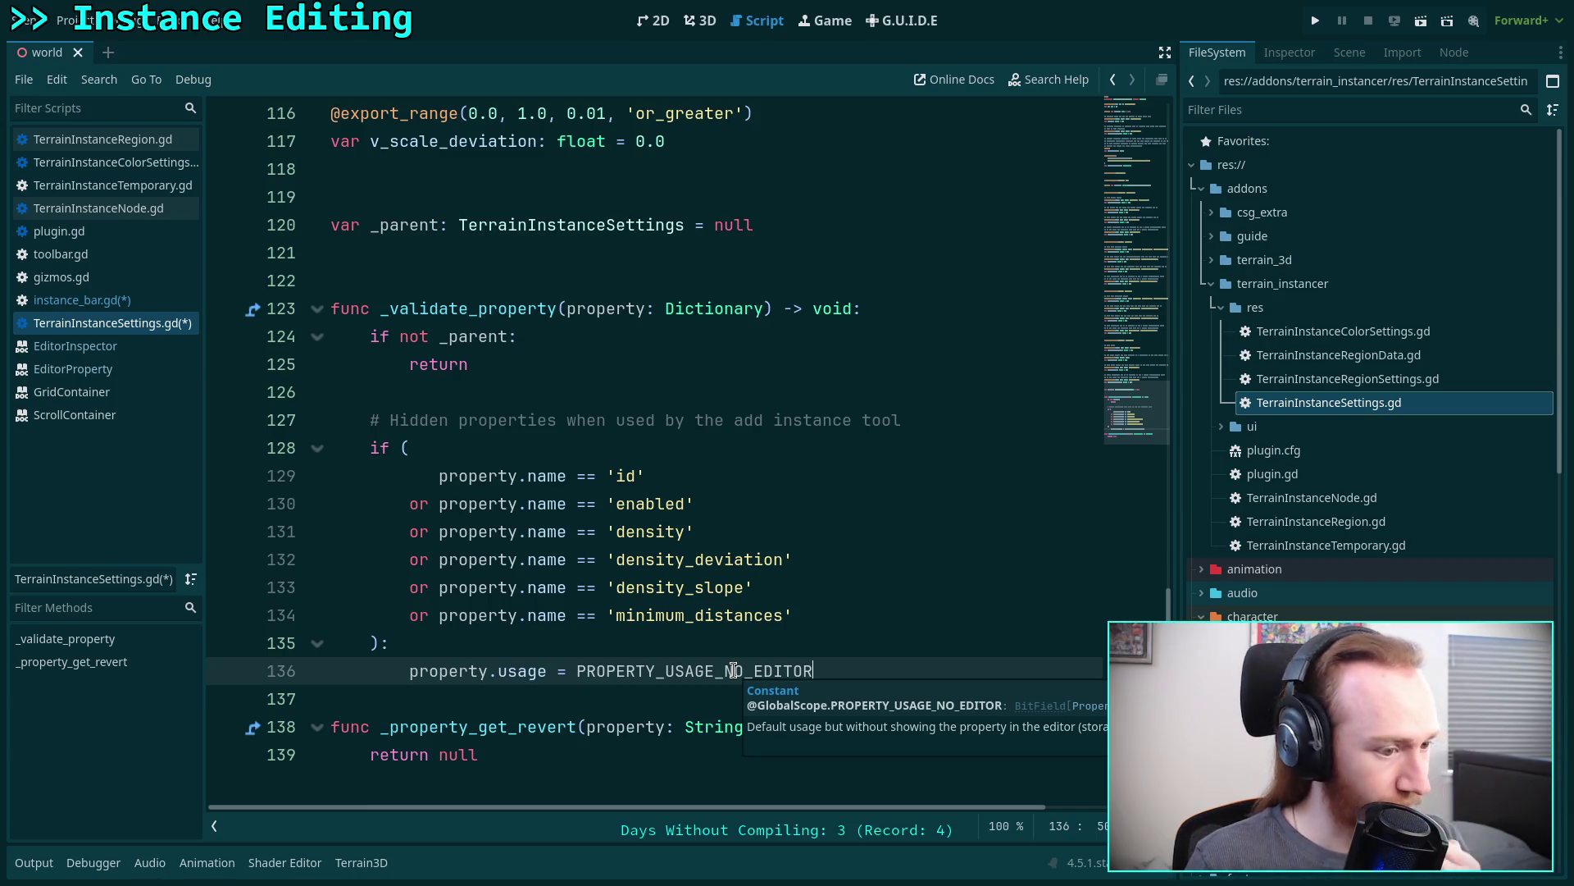
left_click_drag(724, 671, 754, 671)
key("BackSpace")
mouse_move(706, 666)
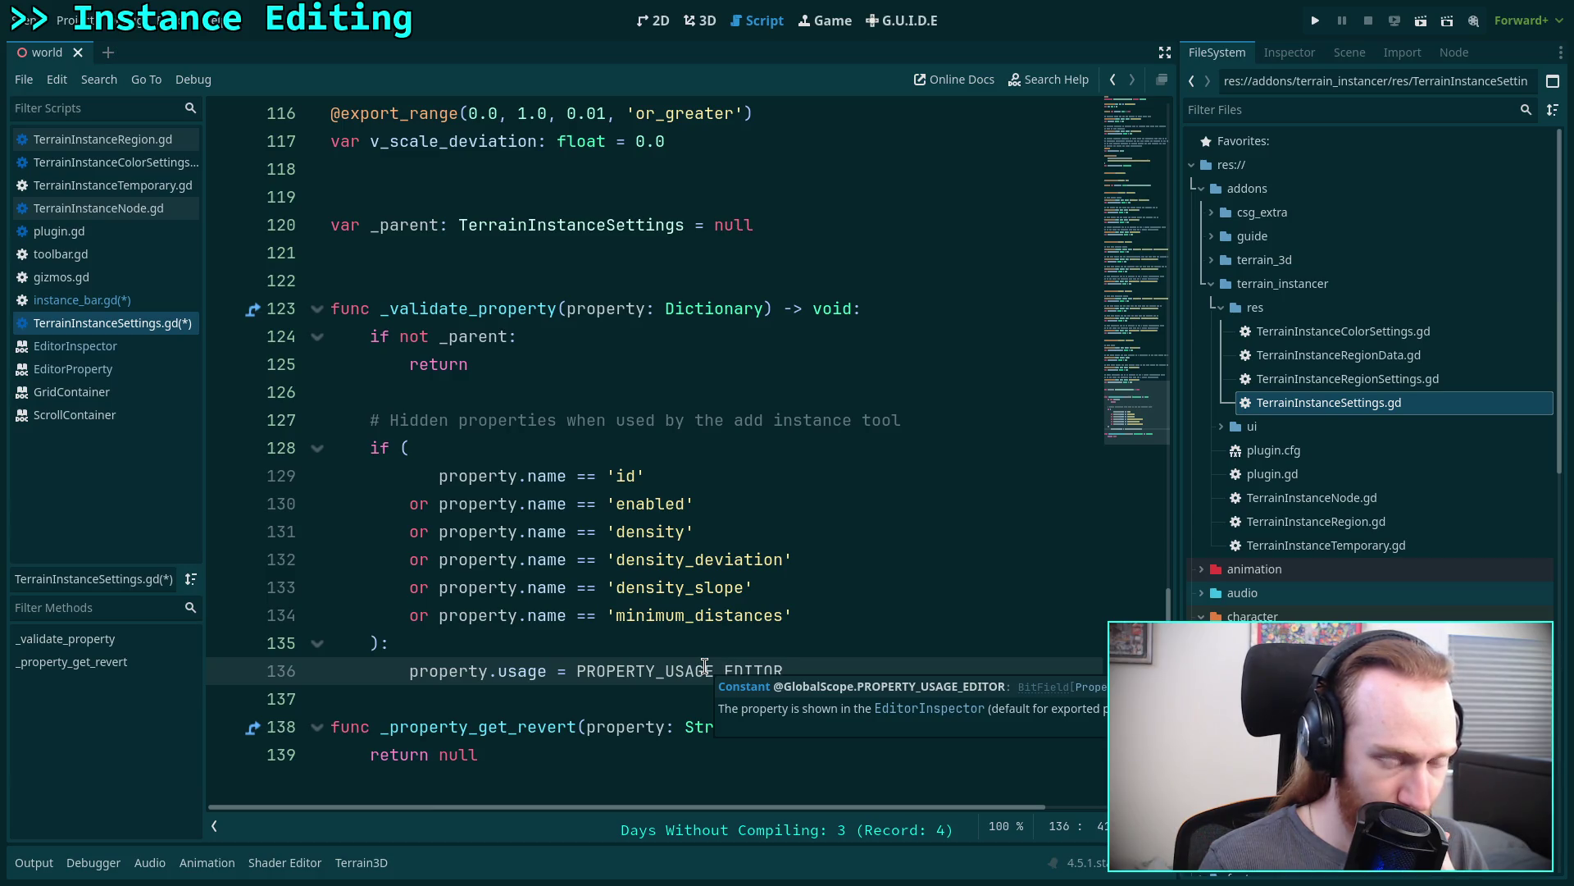
left_click_drag(725, 671, 780, 670)
type("NON")
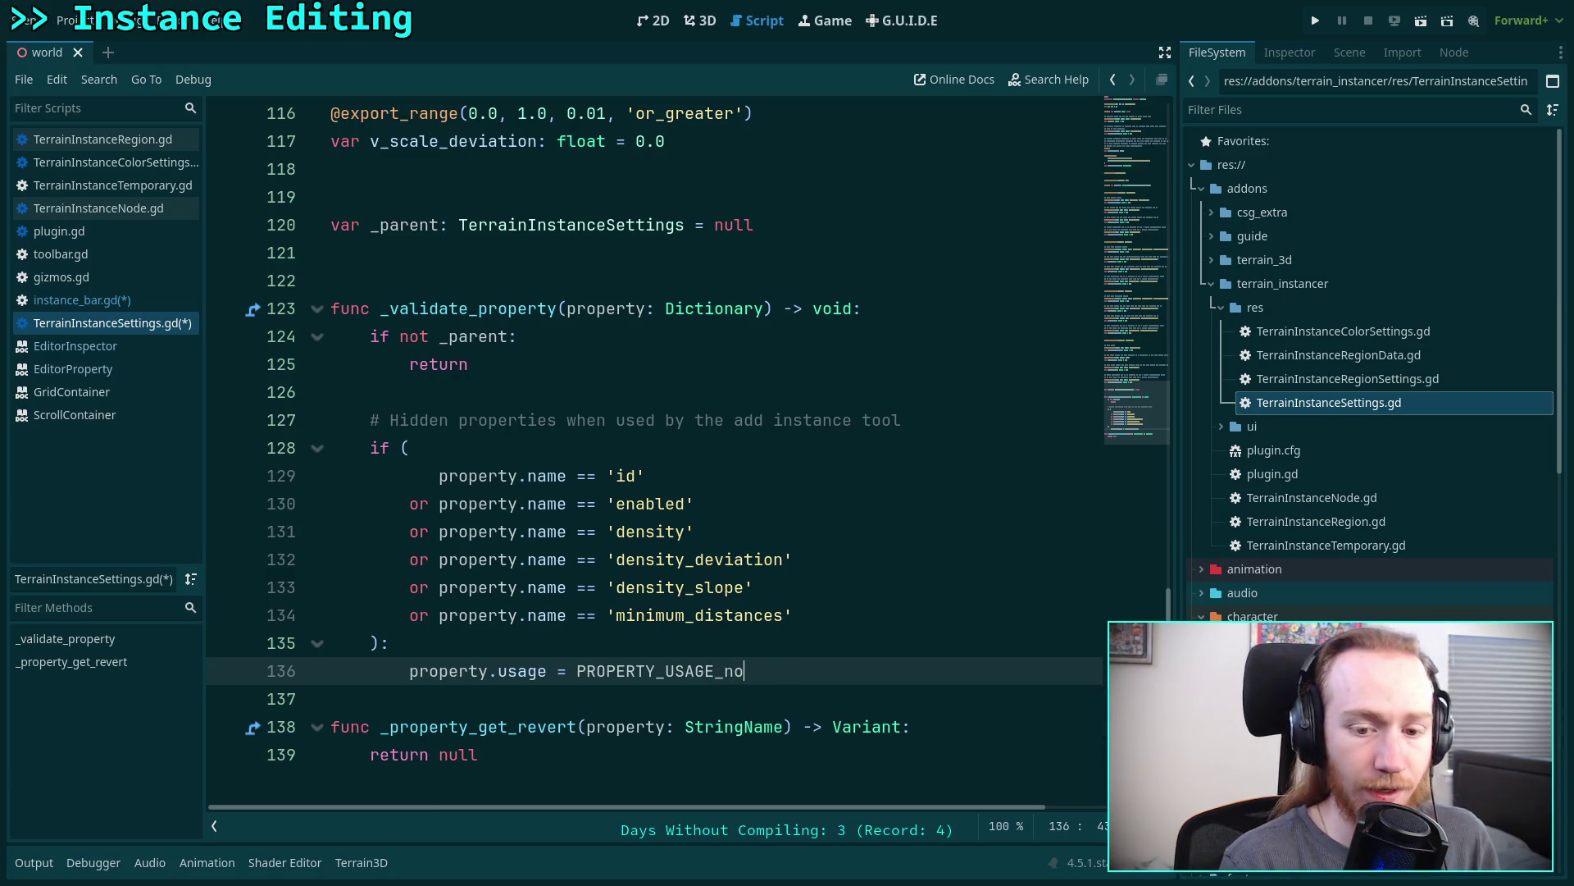
type("E")
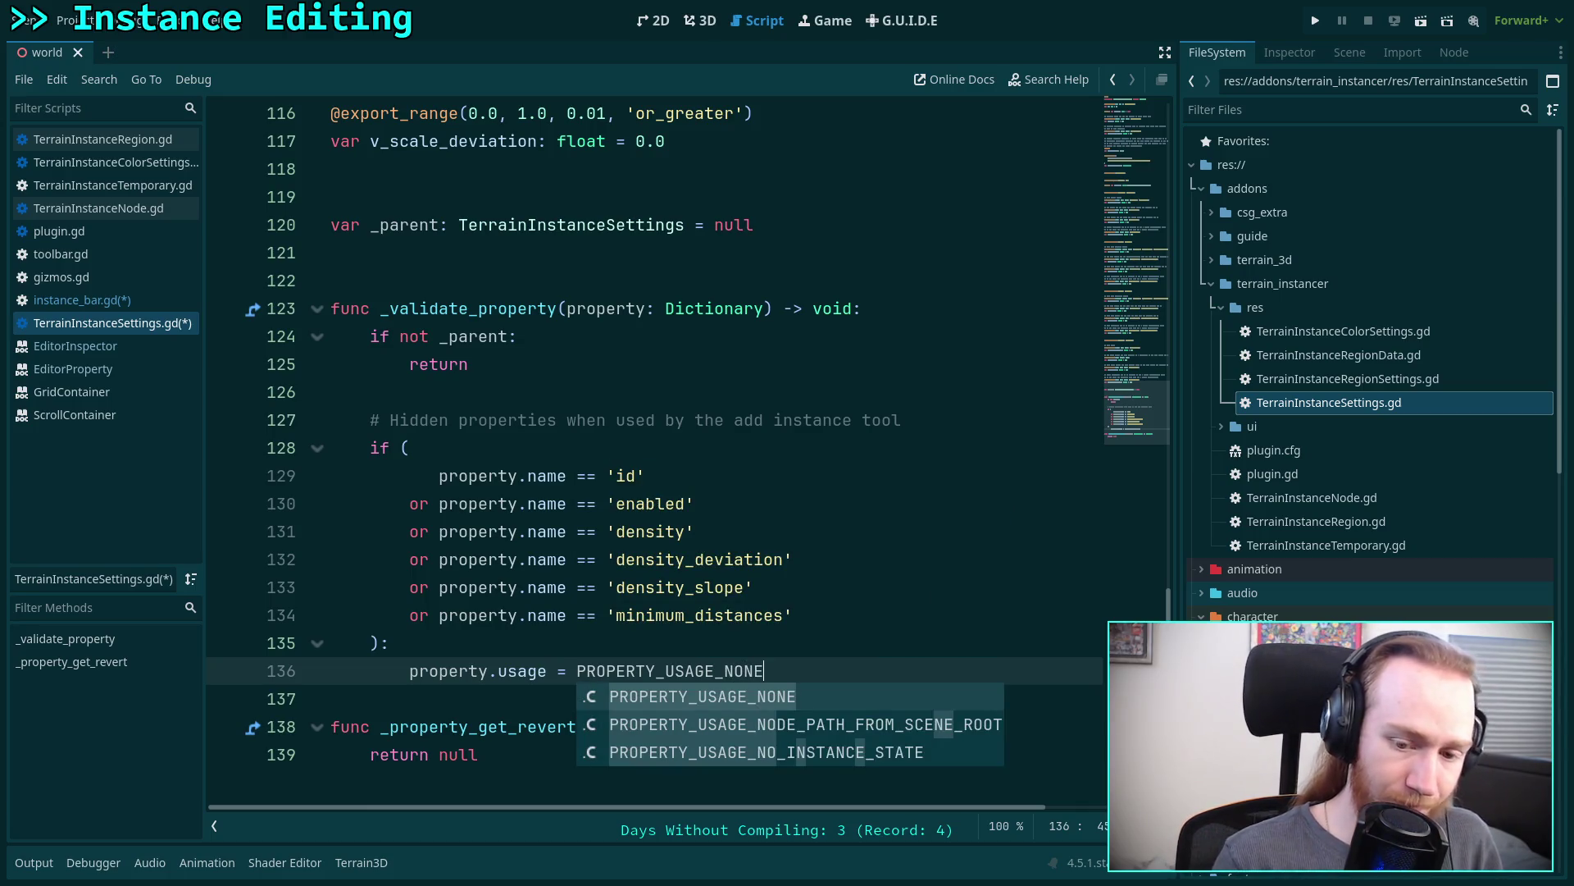
key("Escape")
- Save TerrainInstanceSettings.gd with Ctrl+S
key("ctrl+s")
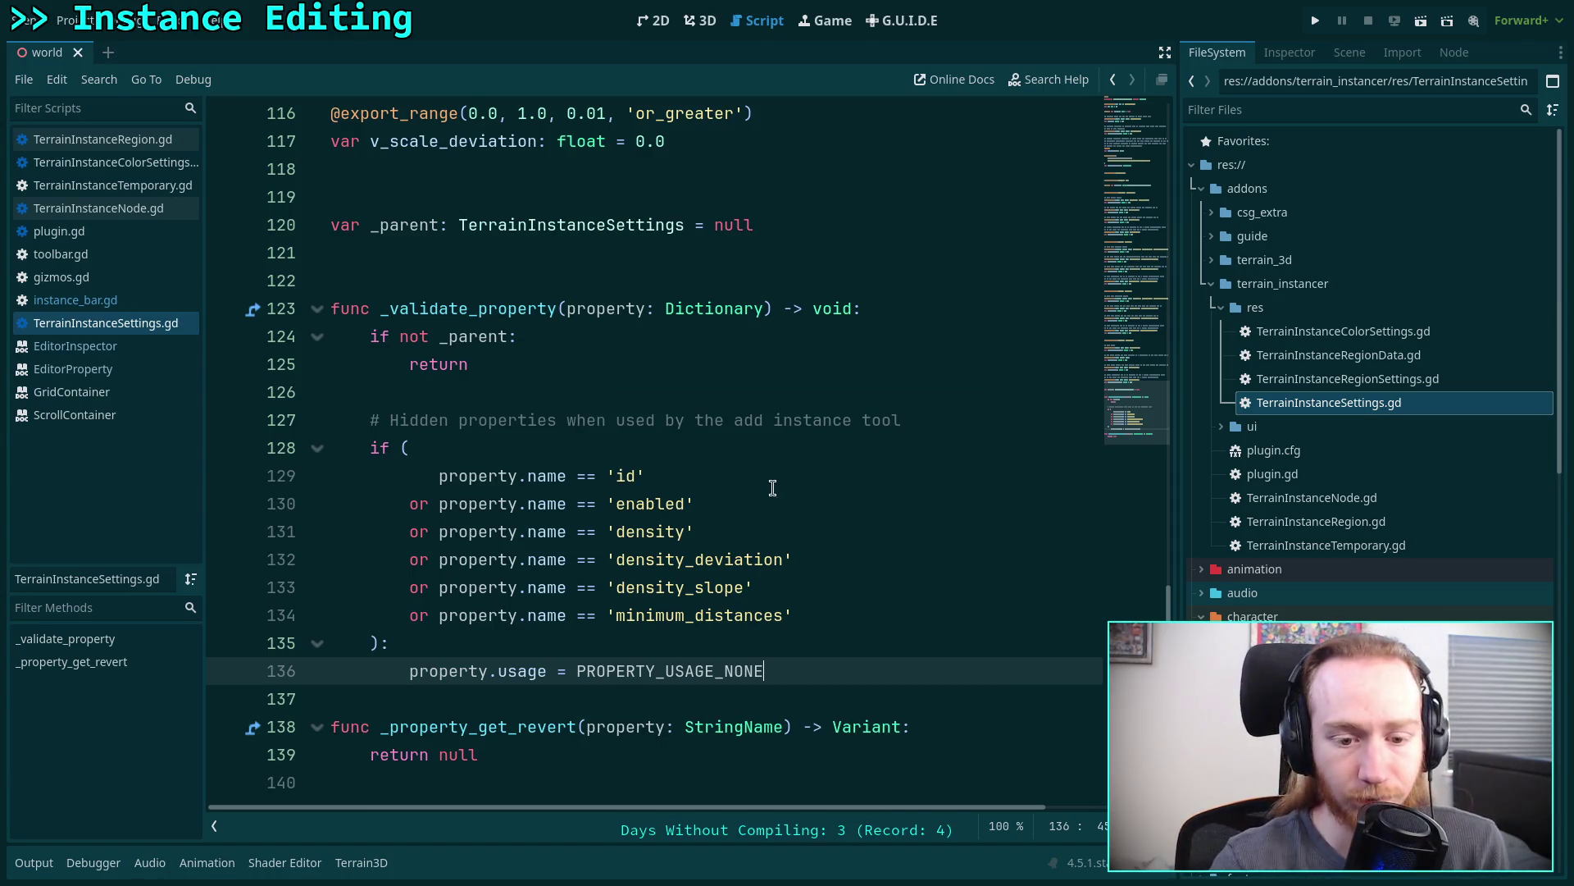
left_click(638, 390)
scroll(484, 598, "down", 2)
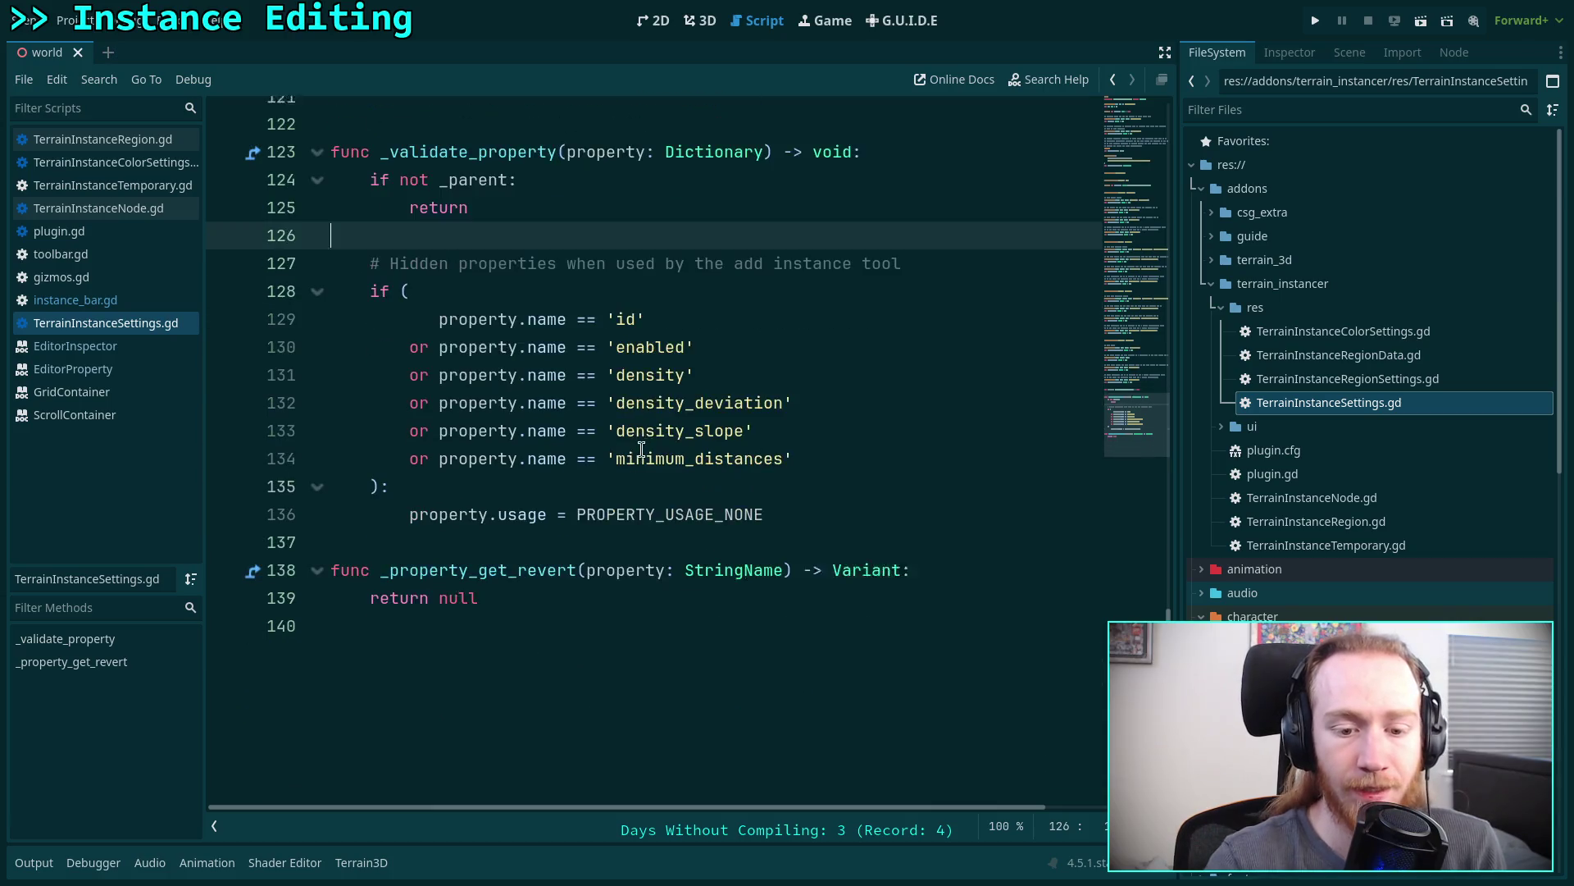
scroll(534, 667, "up", 1)
double_click(427, 673)
left_click(427, 672)
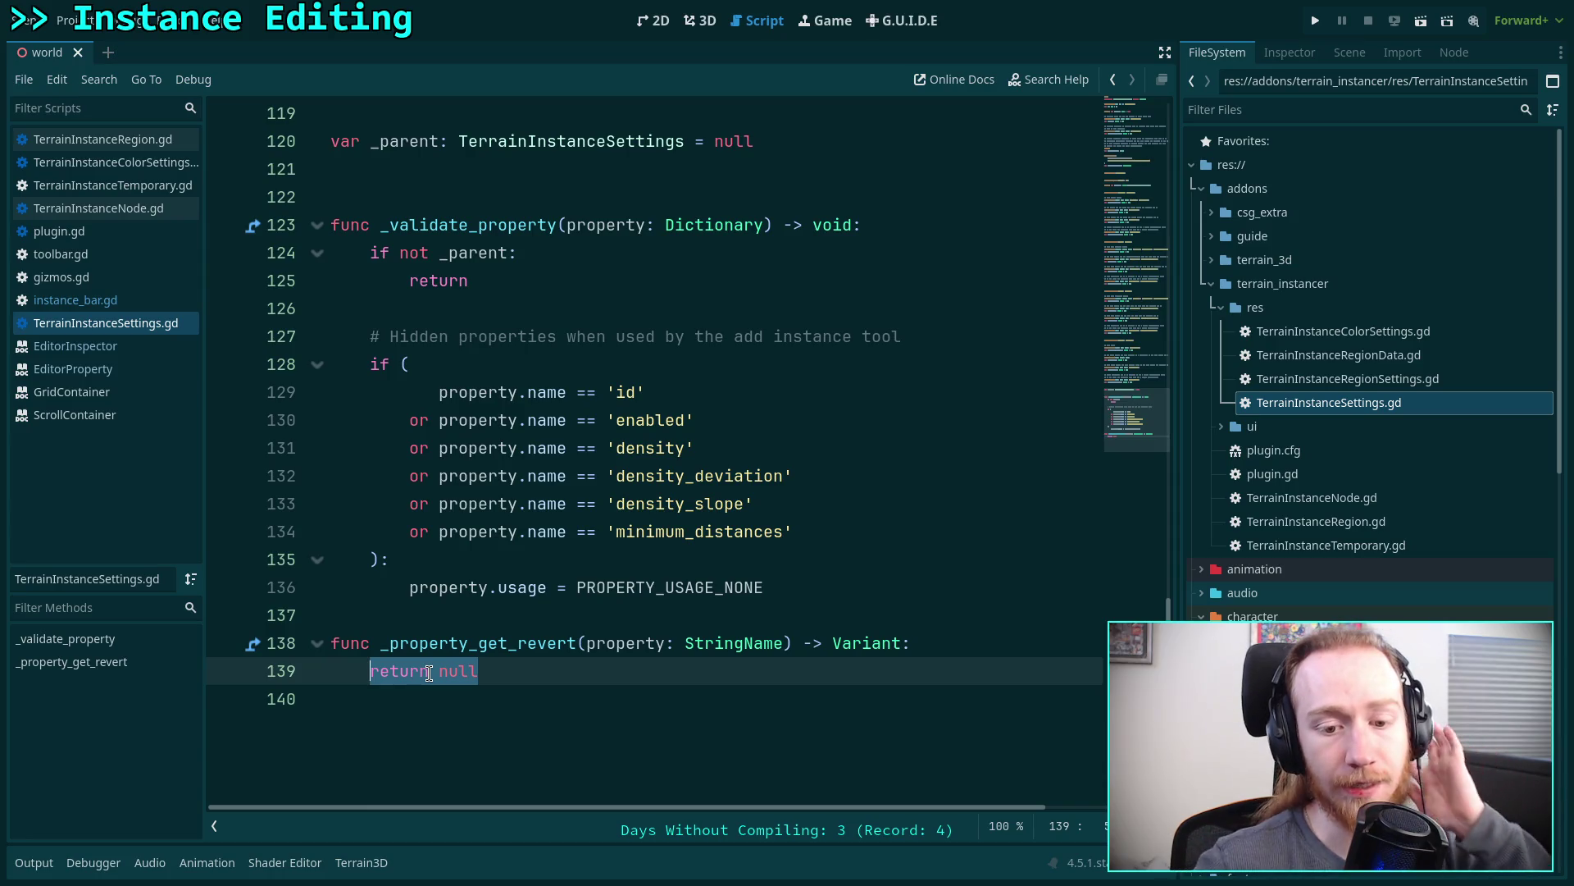
mouse_move(480, 654)
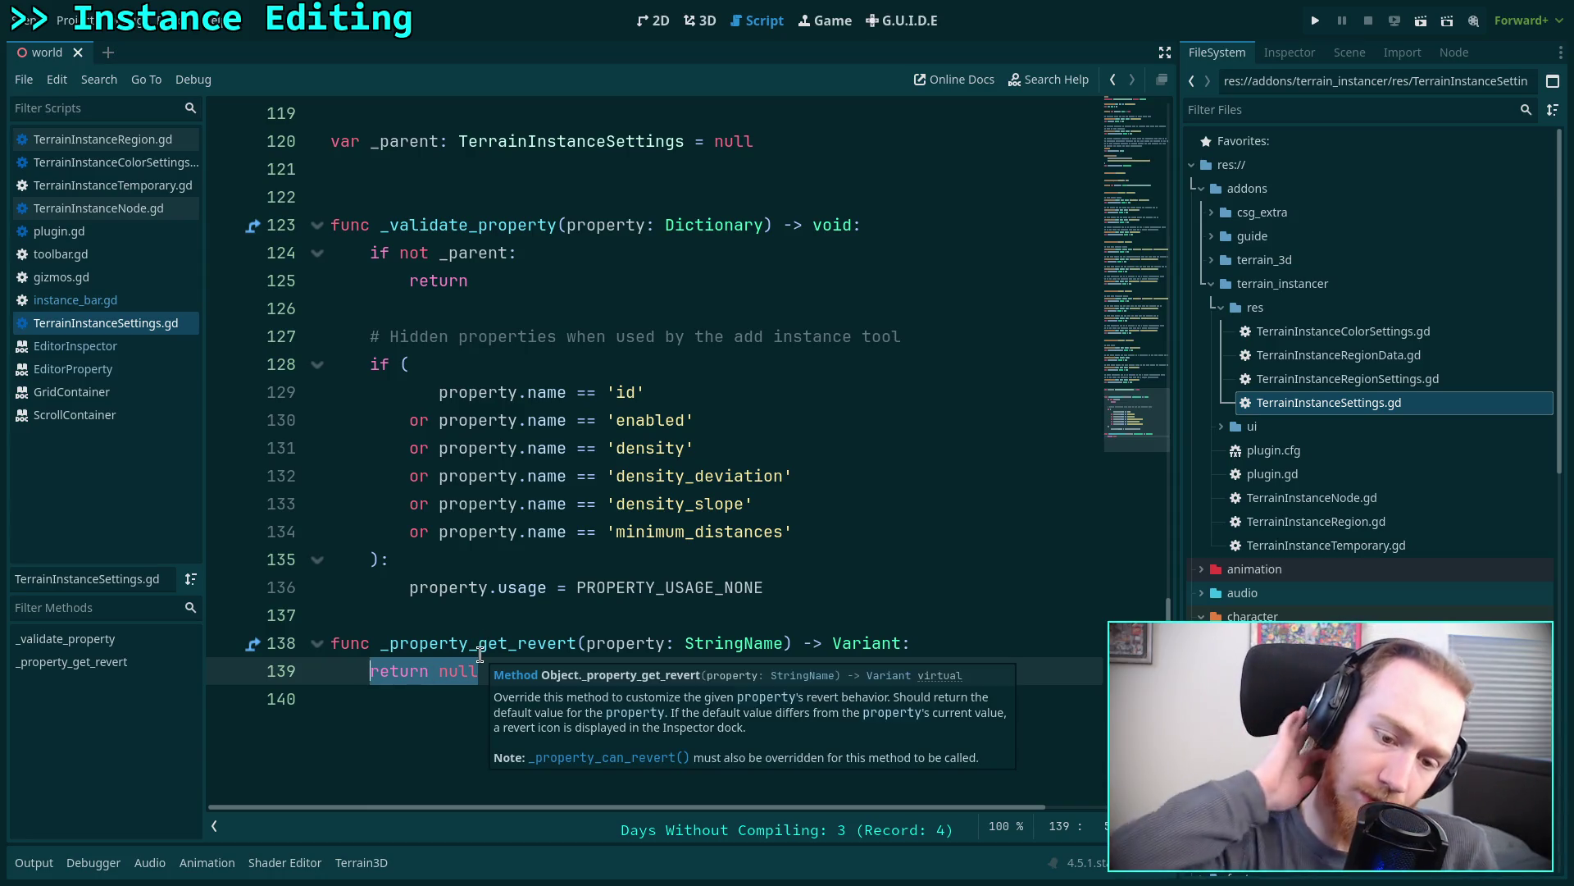